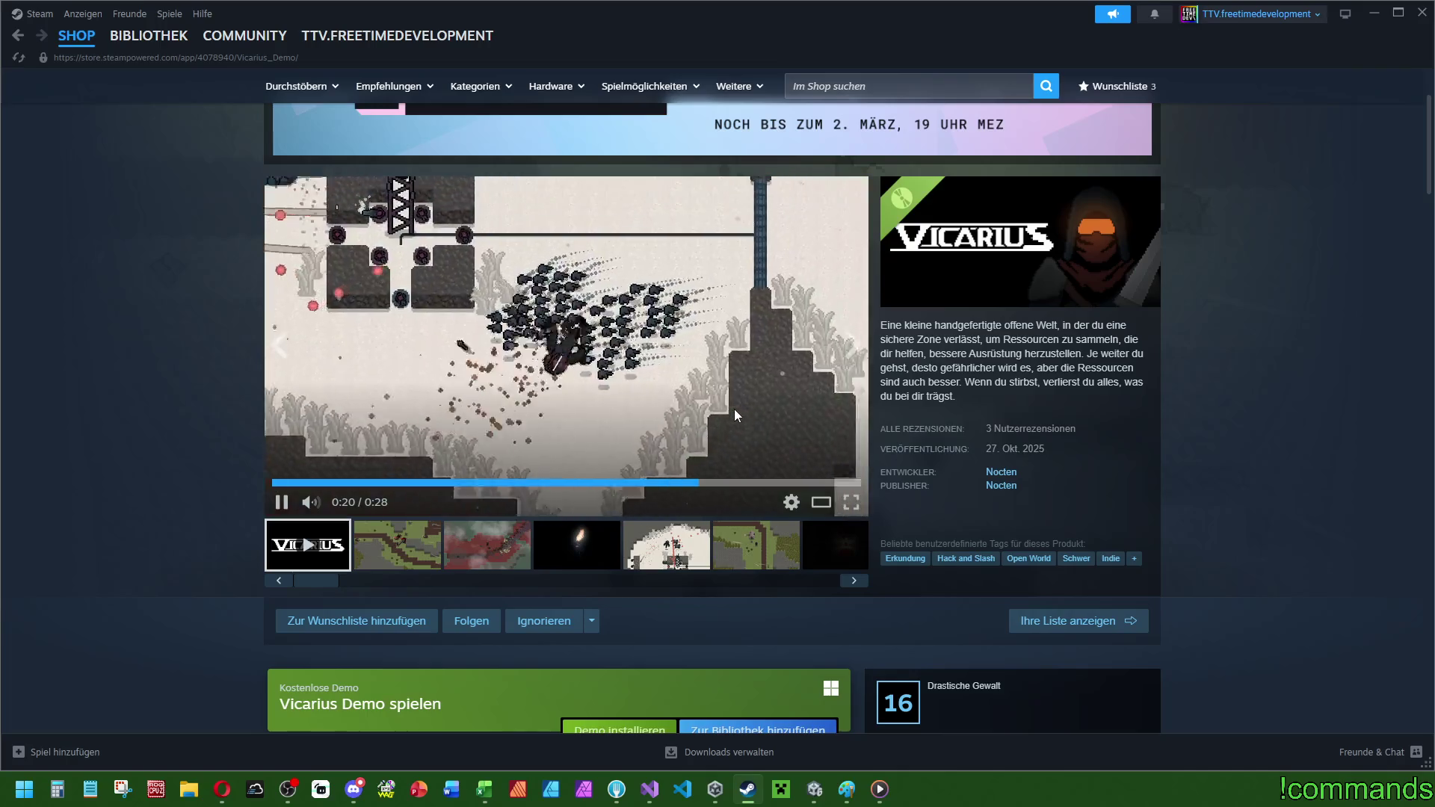
- Restart the game trailer near its beginning and play it through with a brief pause
click(288, 483)
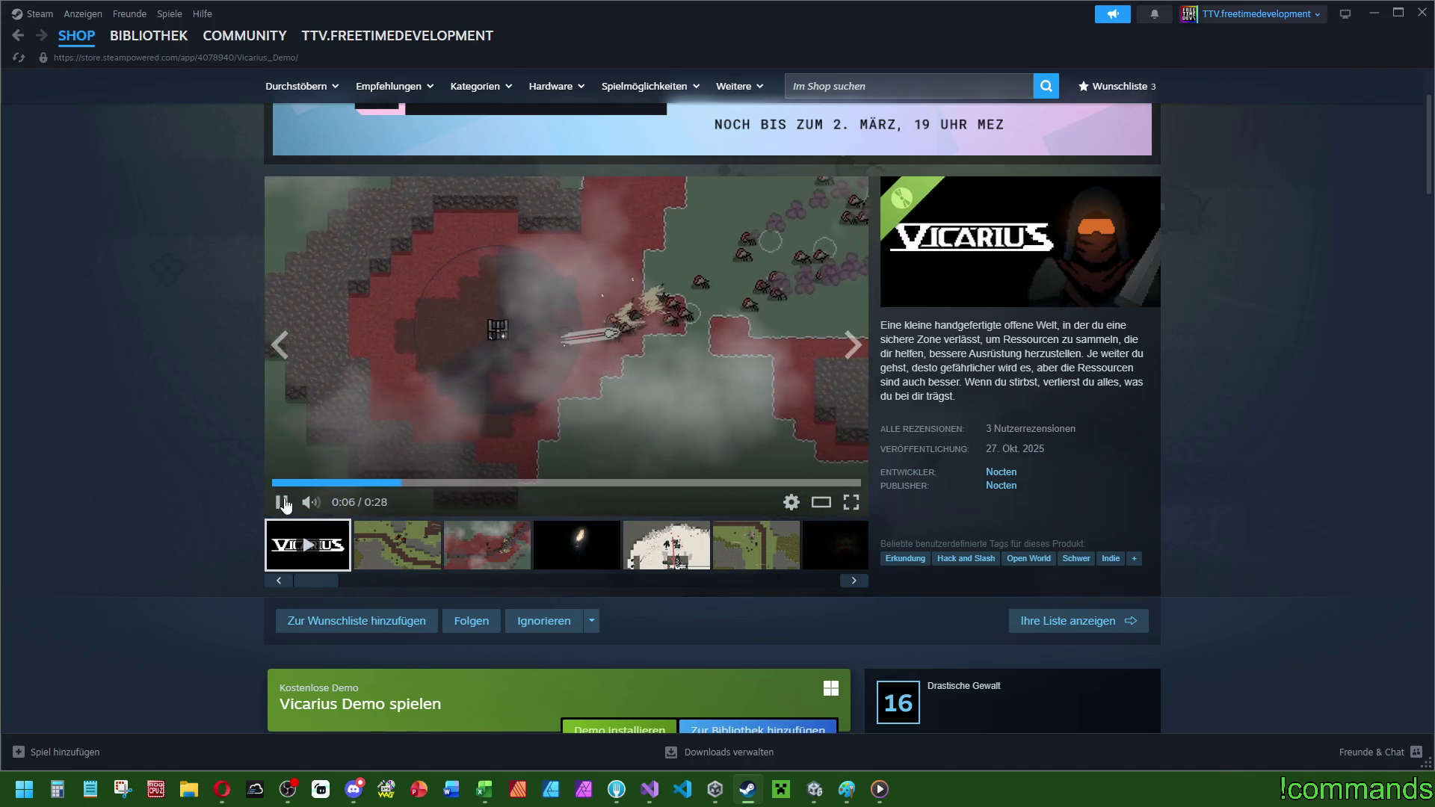
scroll(297, 535, down, 15)
scroll(321, 523, down, 10)
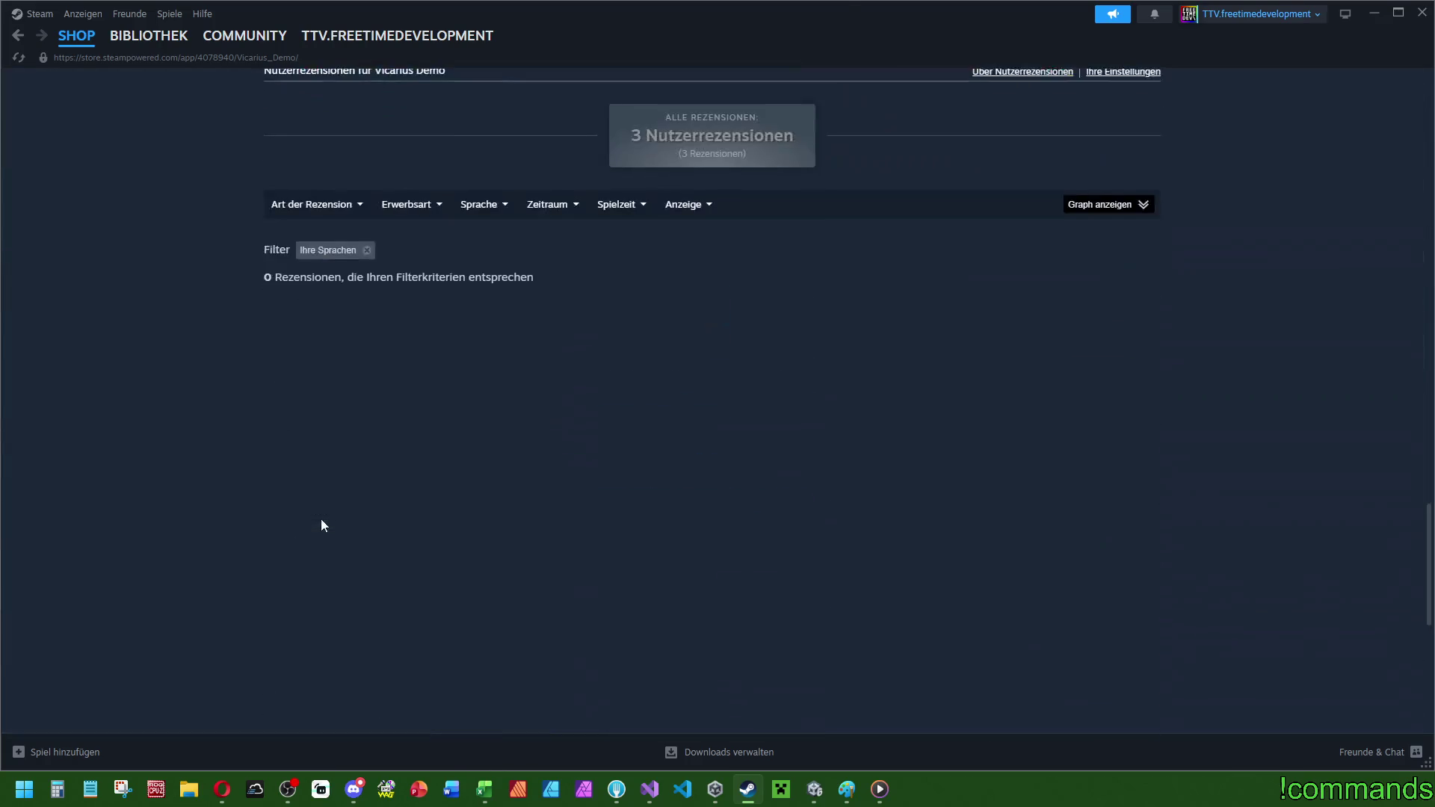
scroll(333, 510, up, 15)
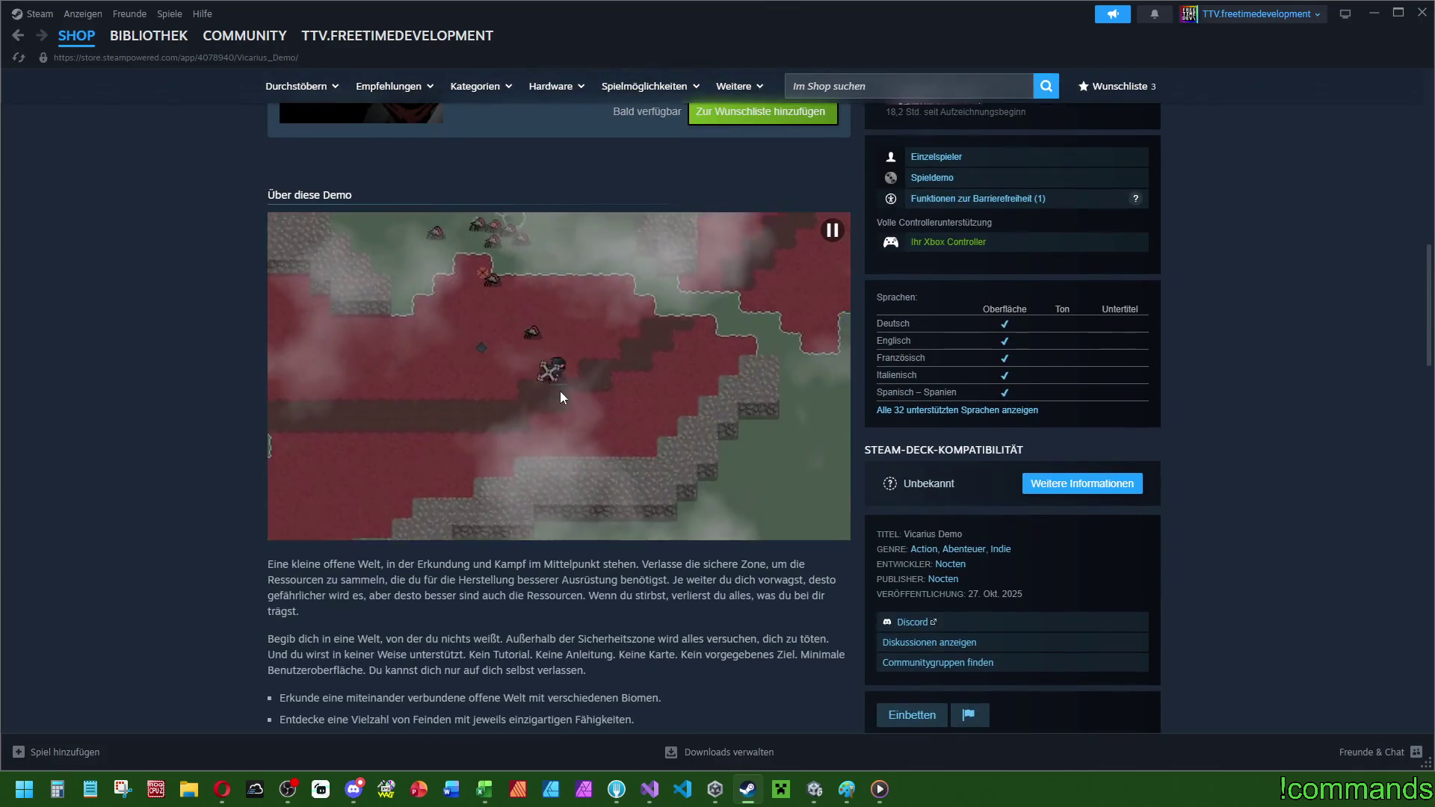
scroll(628, 396, up, 7)
scroll(648, 442, up, 5)
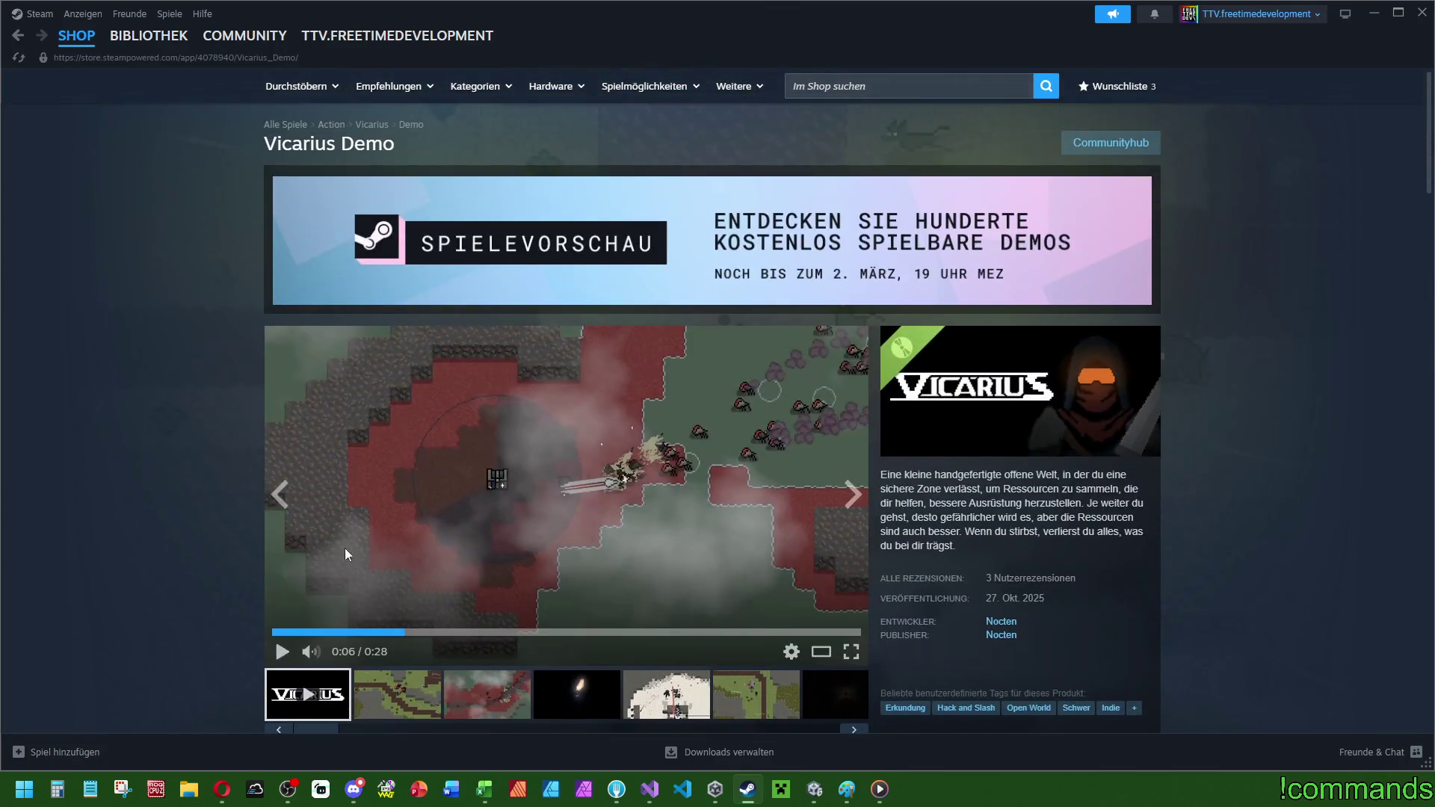
click(282, 651)
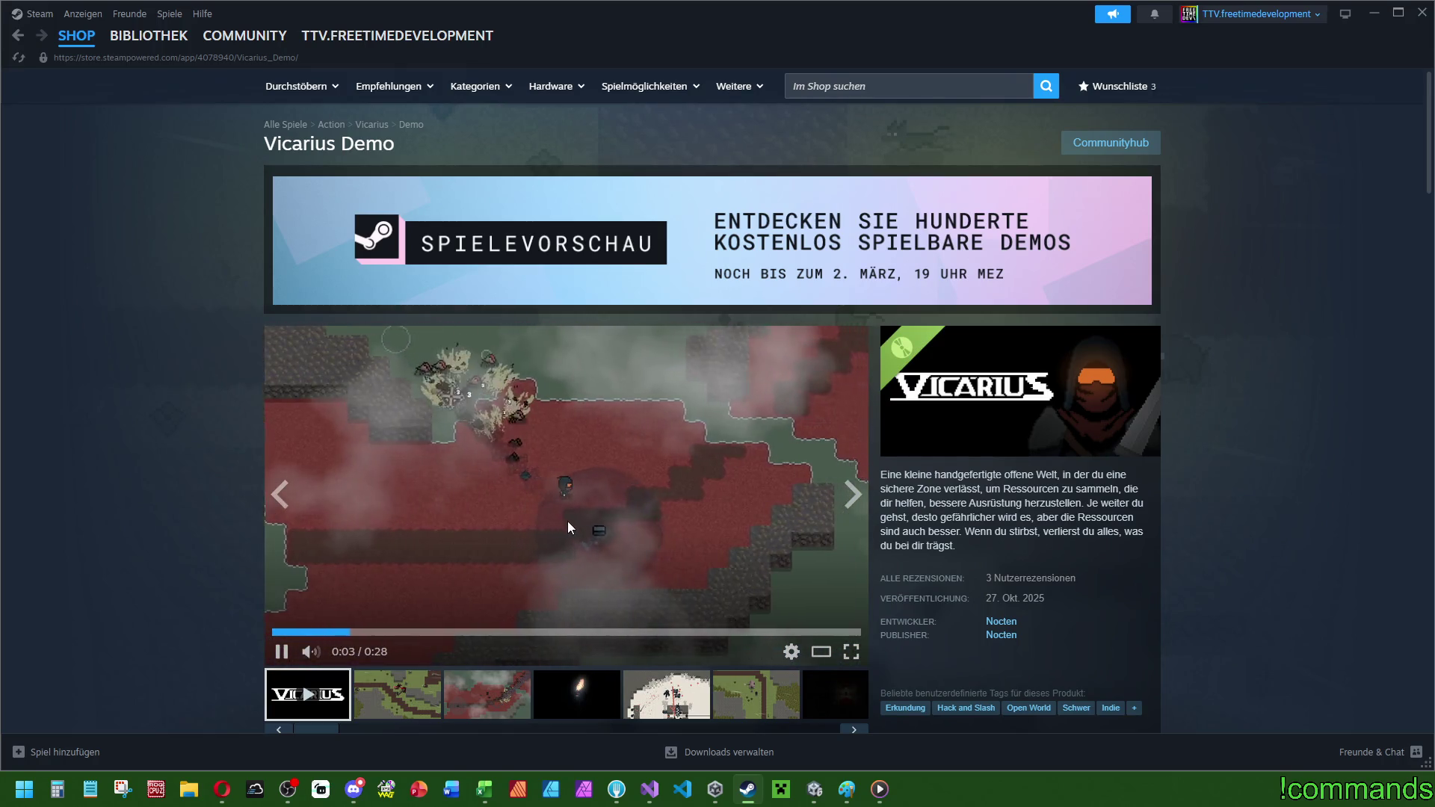
click(607, 527)
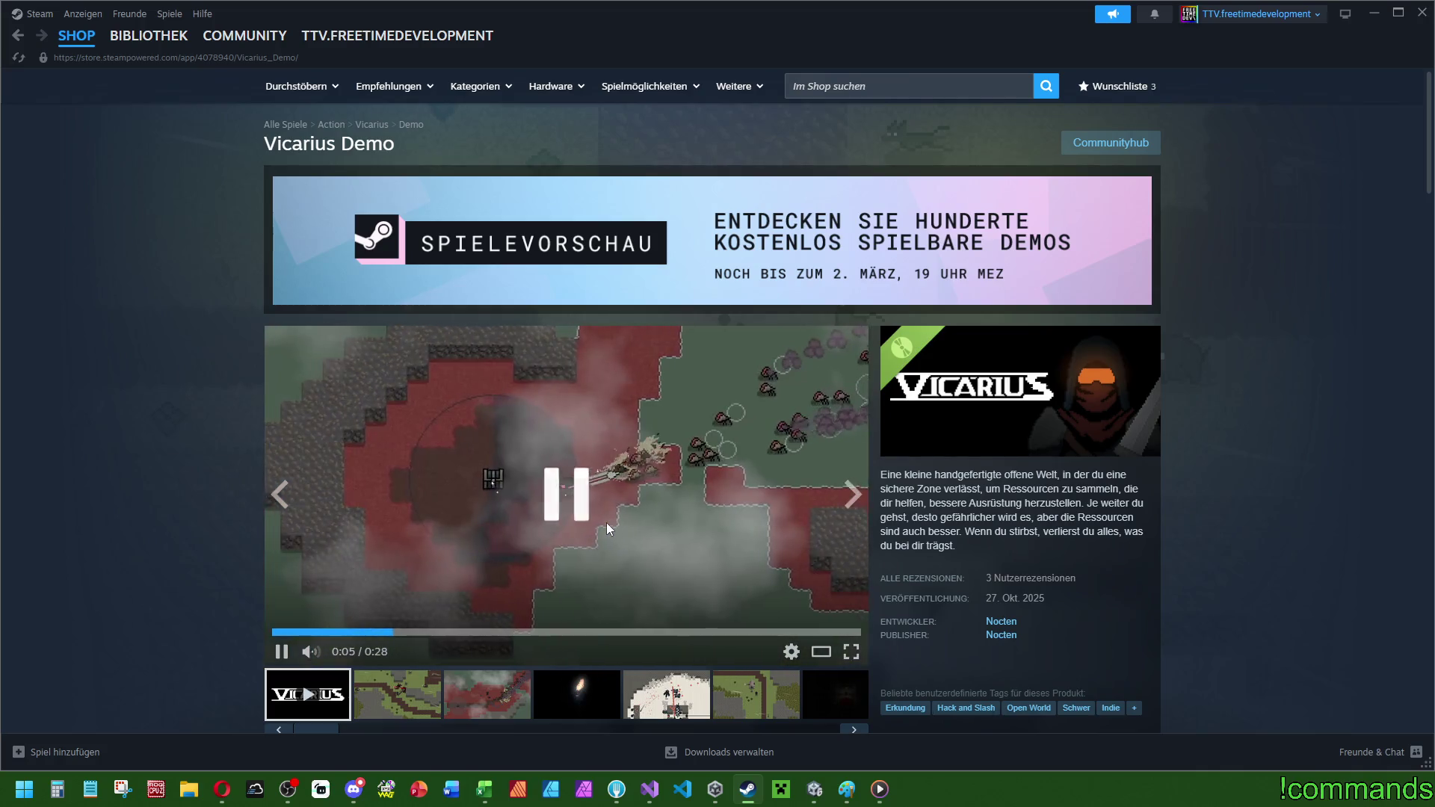
click(535, 524)
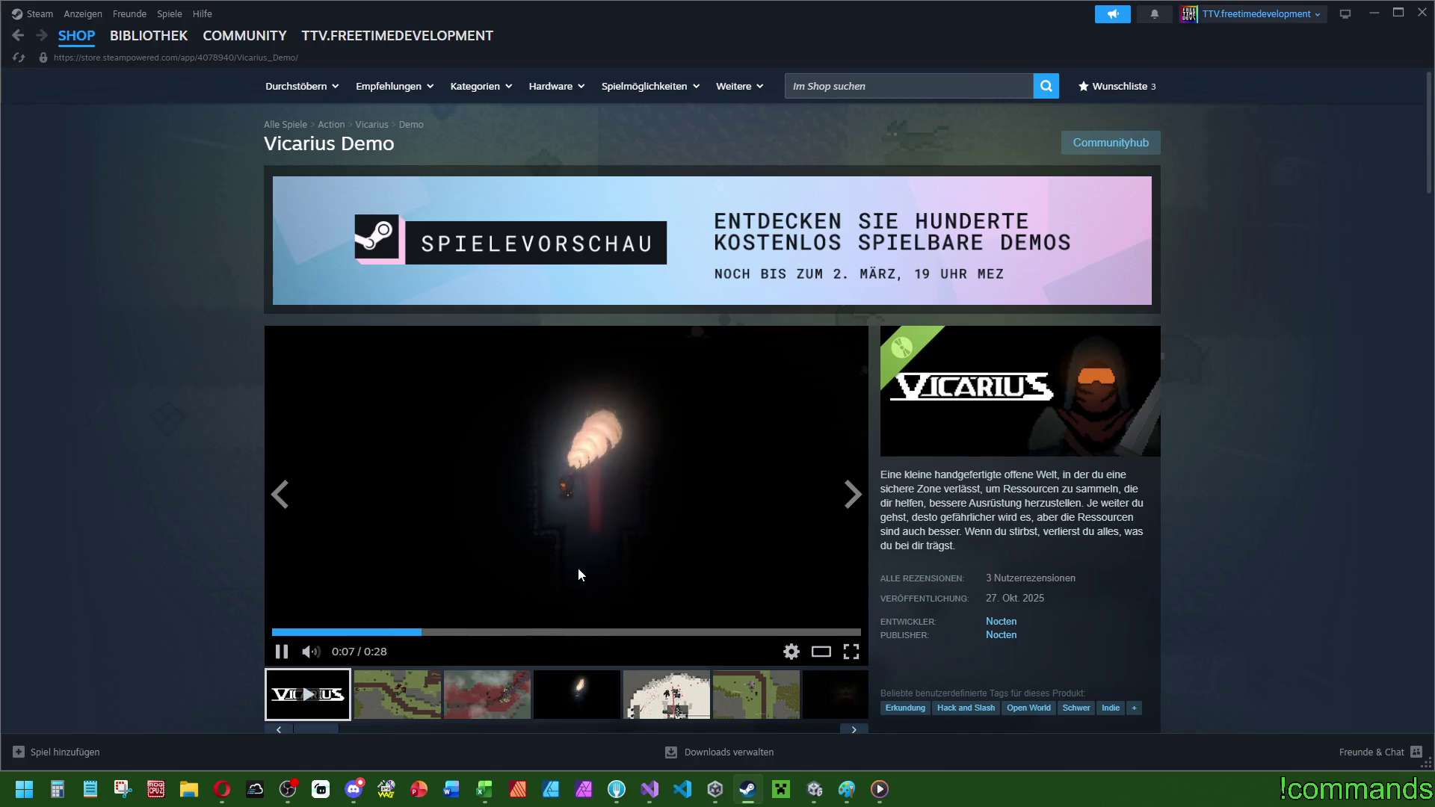
- Look over the balancingF018.png diagram in Paint, then bring the Unity editor forward
scroll(585, 559, down, 2)
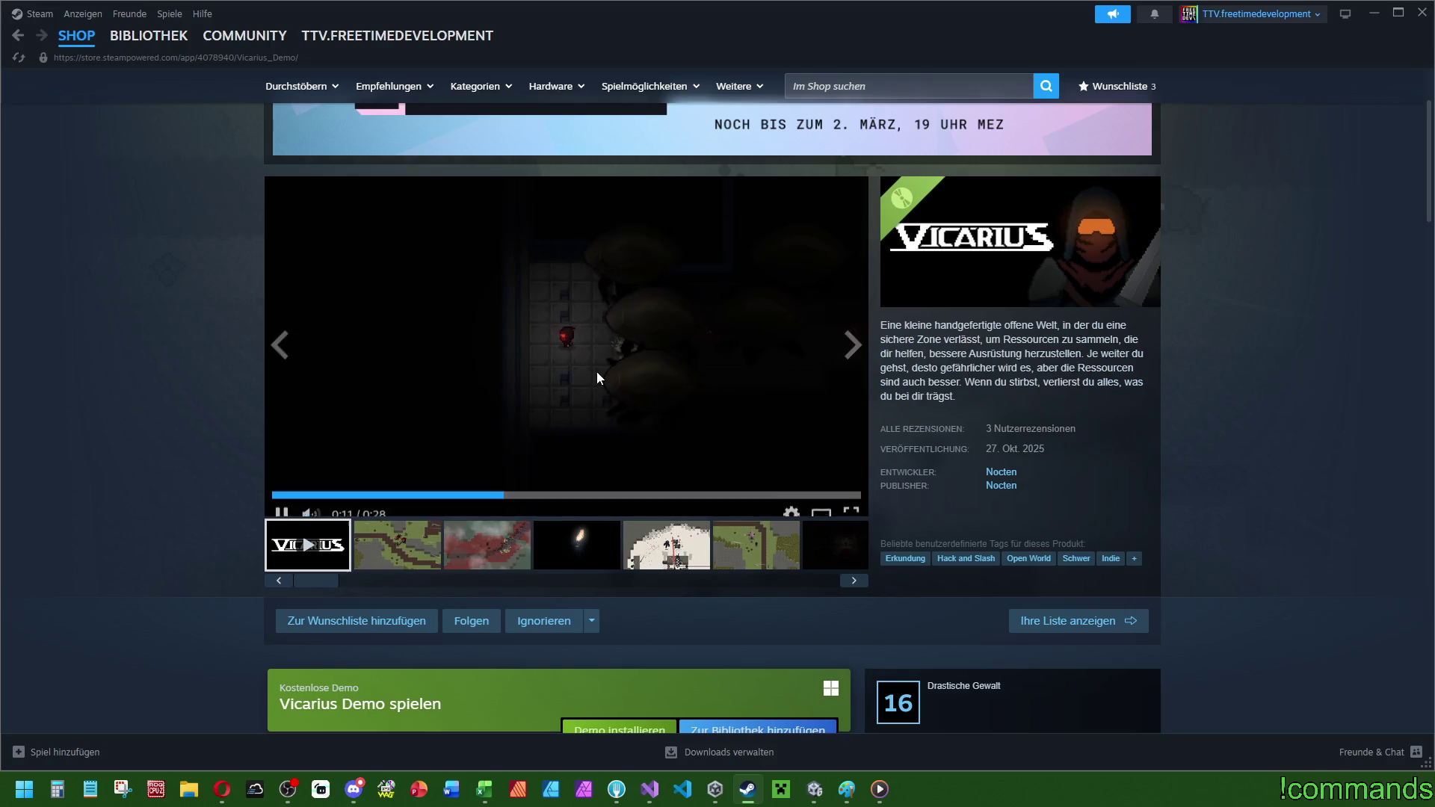
scroll(596, 370, down, 10)
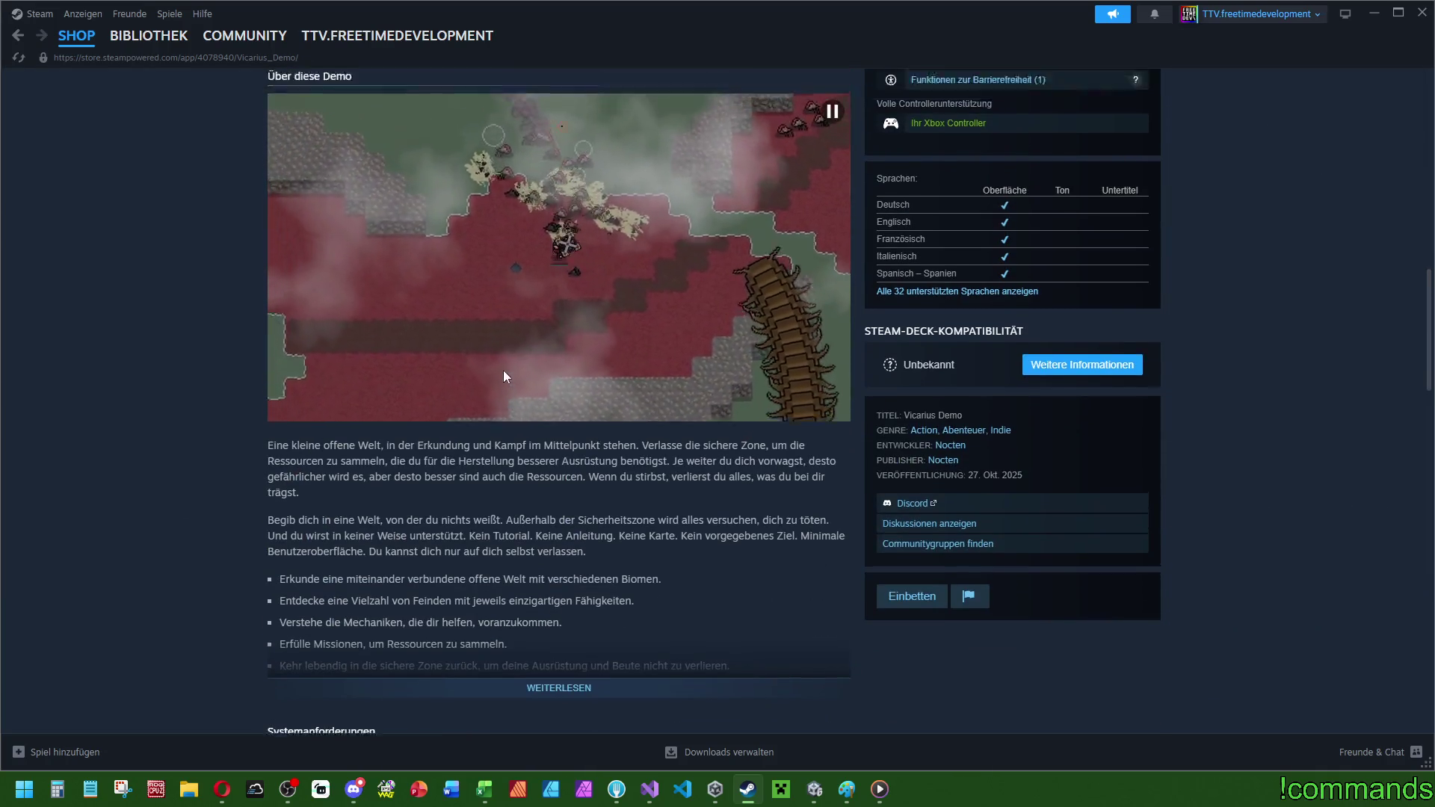
scroll(504, 370, up, 3)
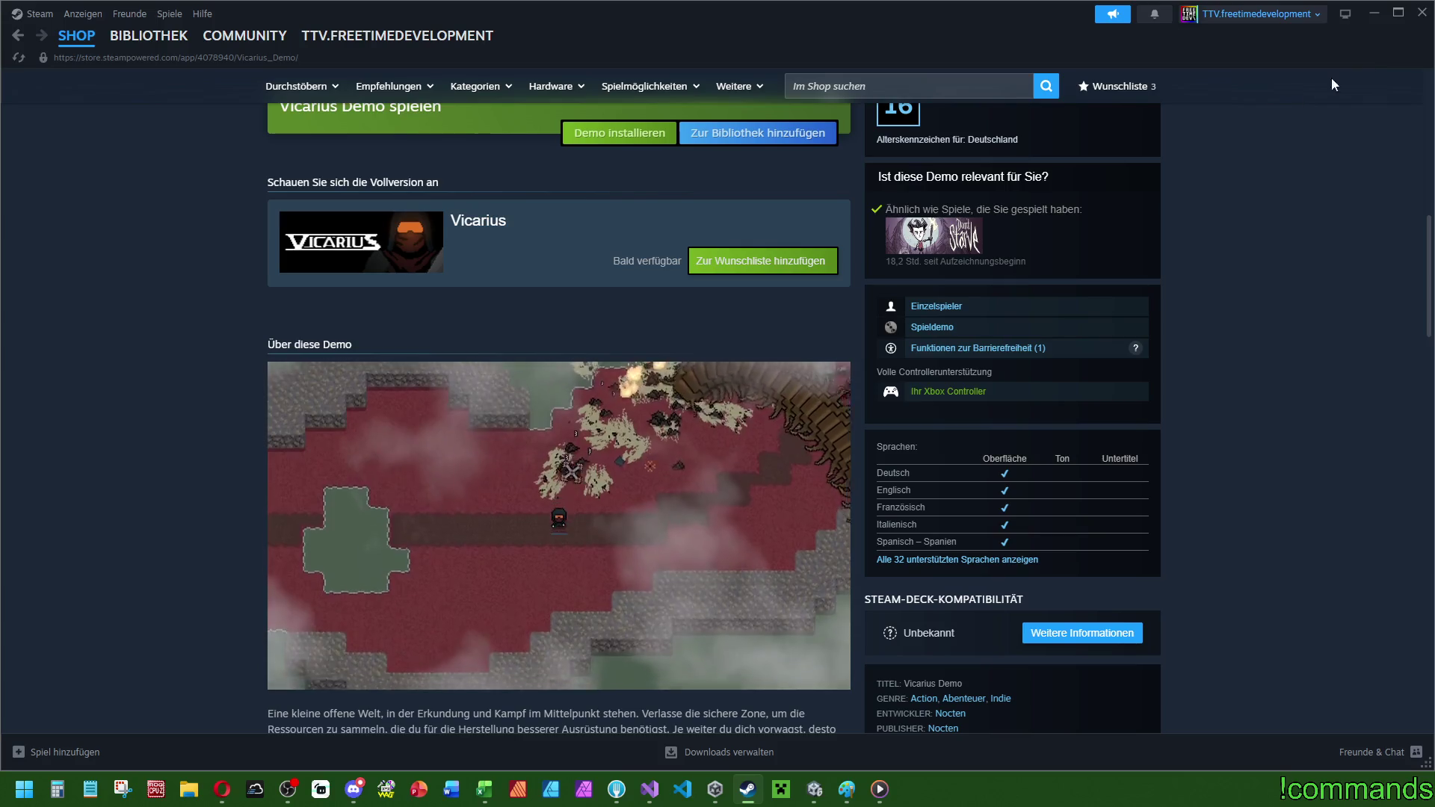
key(alt+Tab)
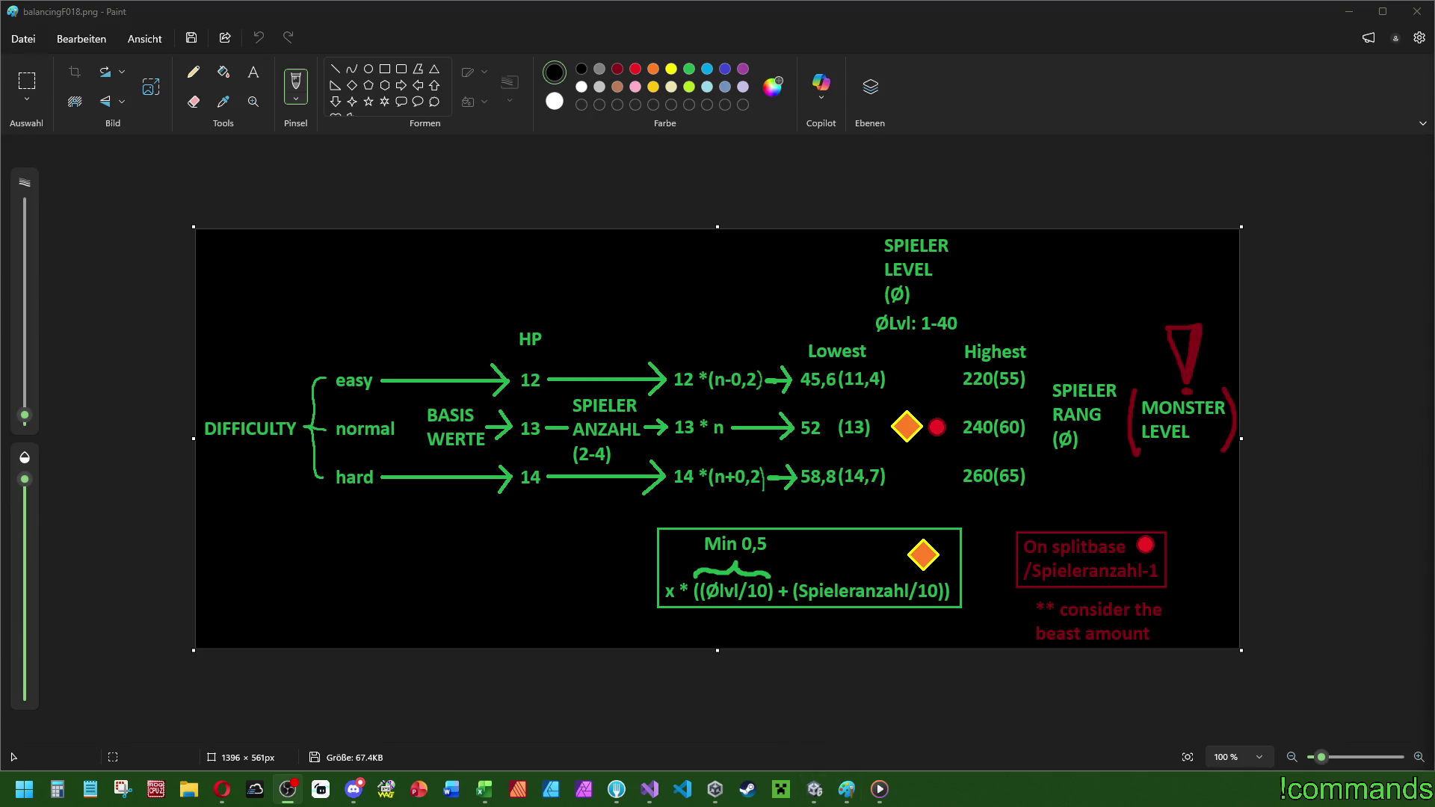
click(814, 800)
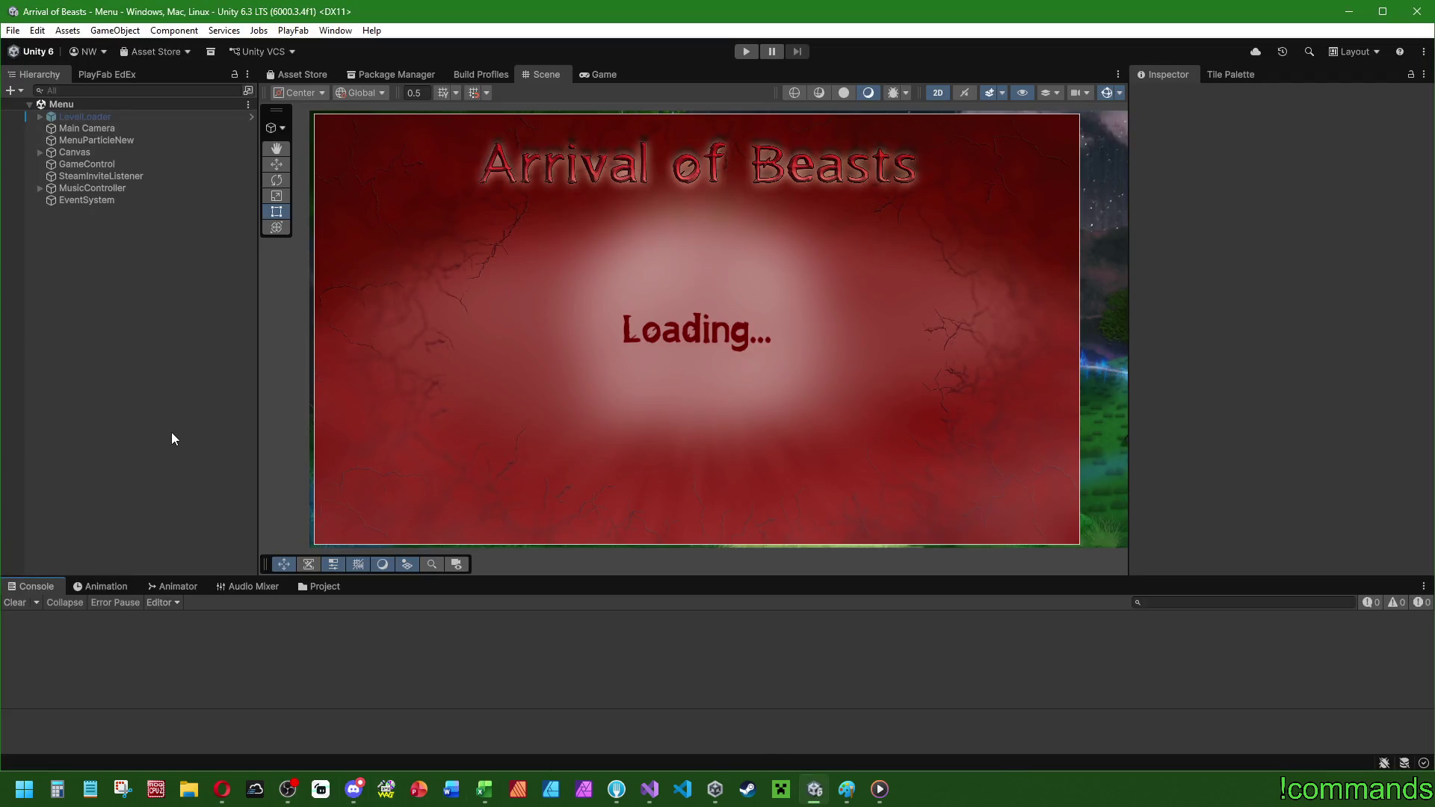
- Revisit the balancing diagram, then show monsterscript.cs maximized in Visual Studio
click(846, 789)
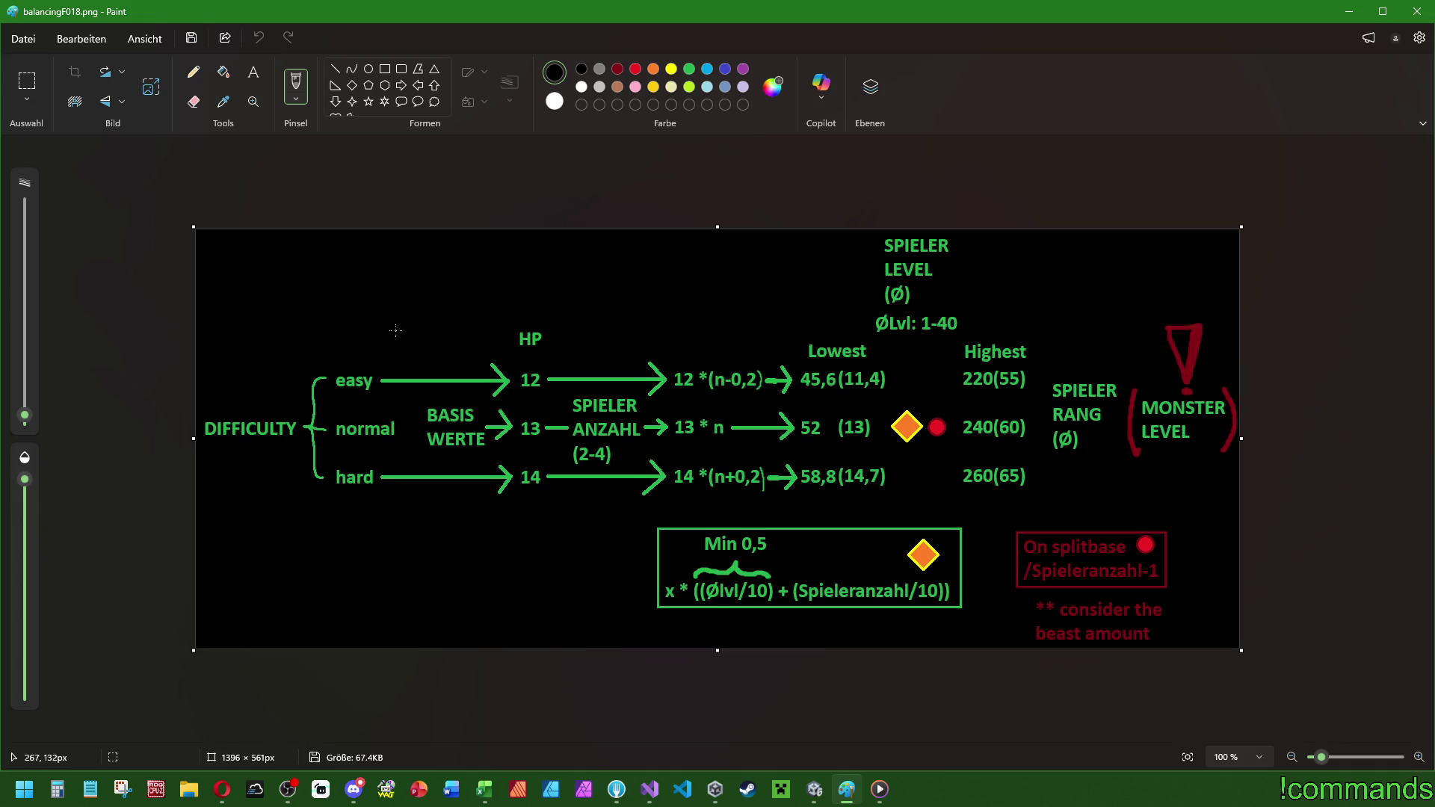
click(650, 789)
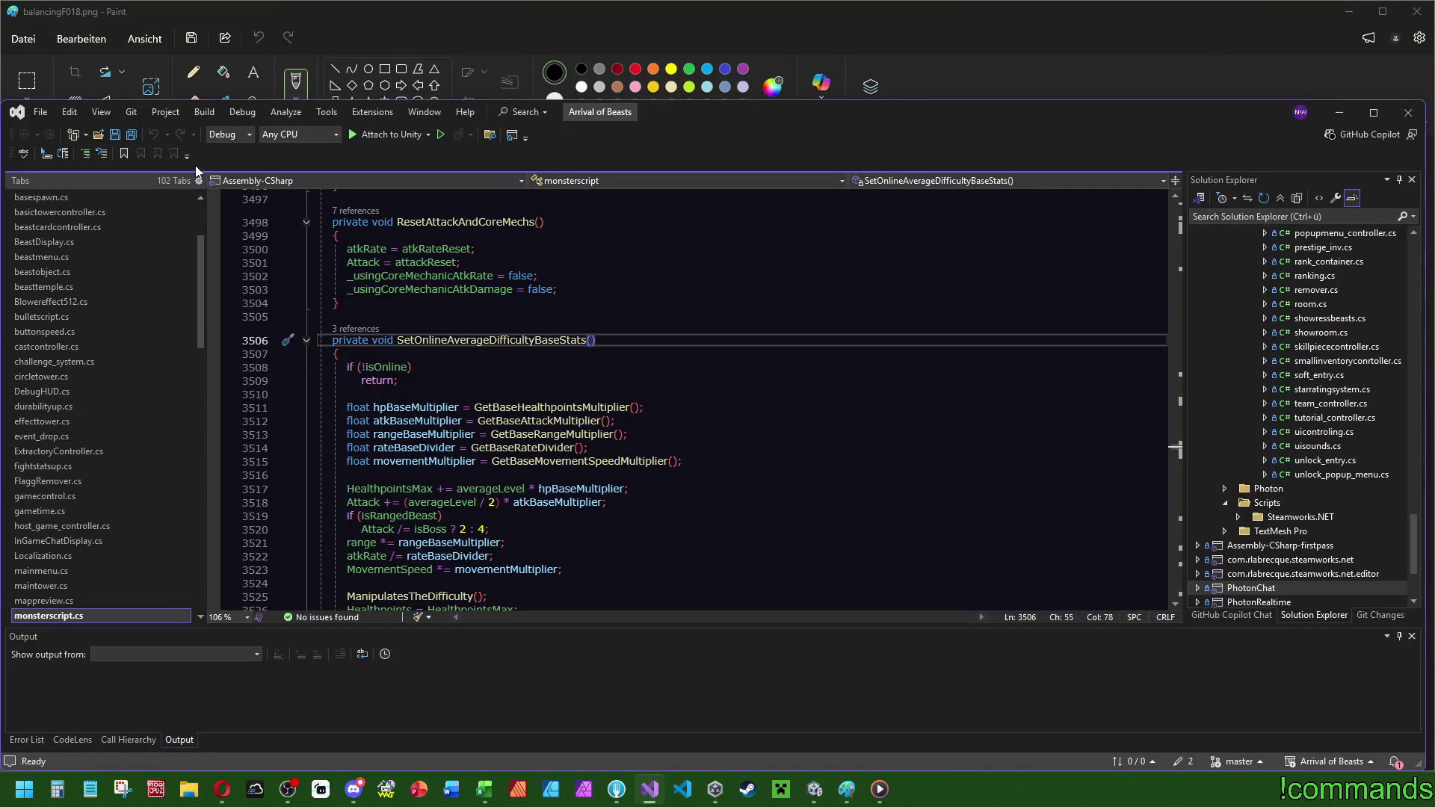
double_click(792, 112)
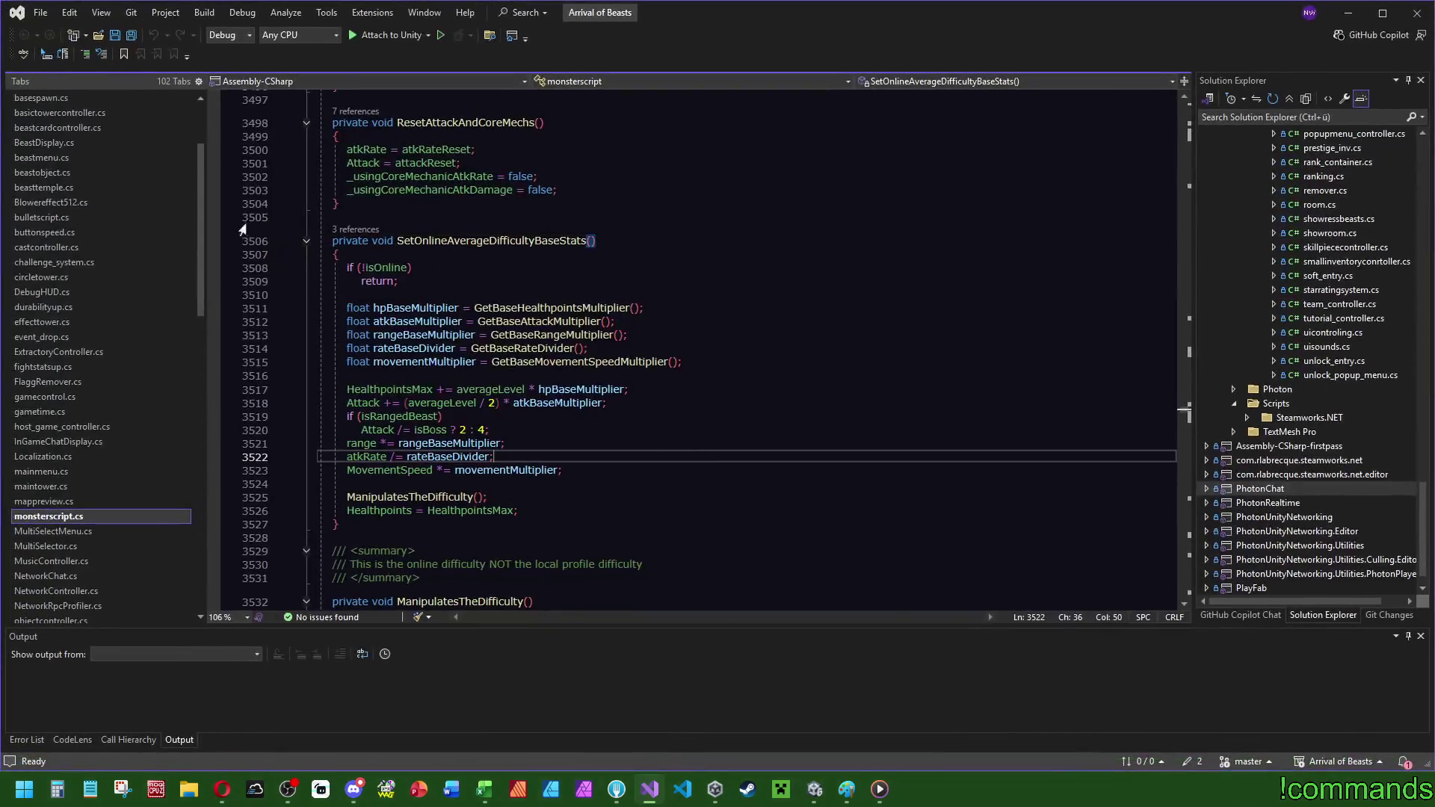
click(485, 788)
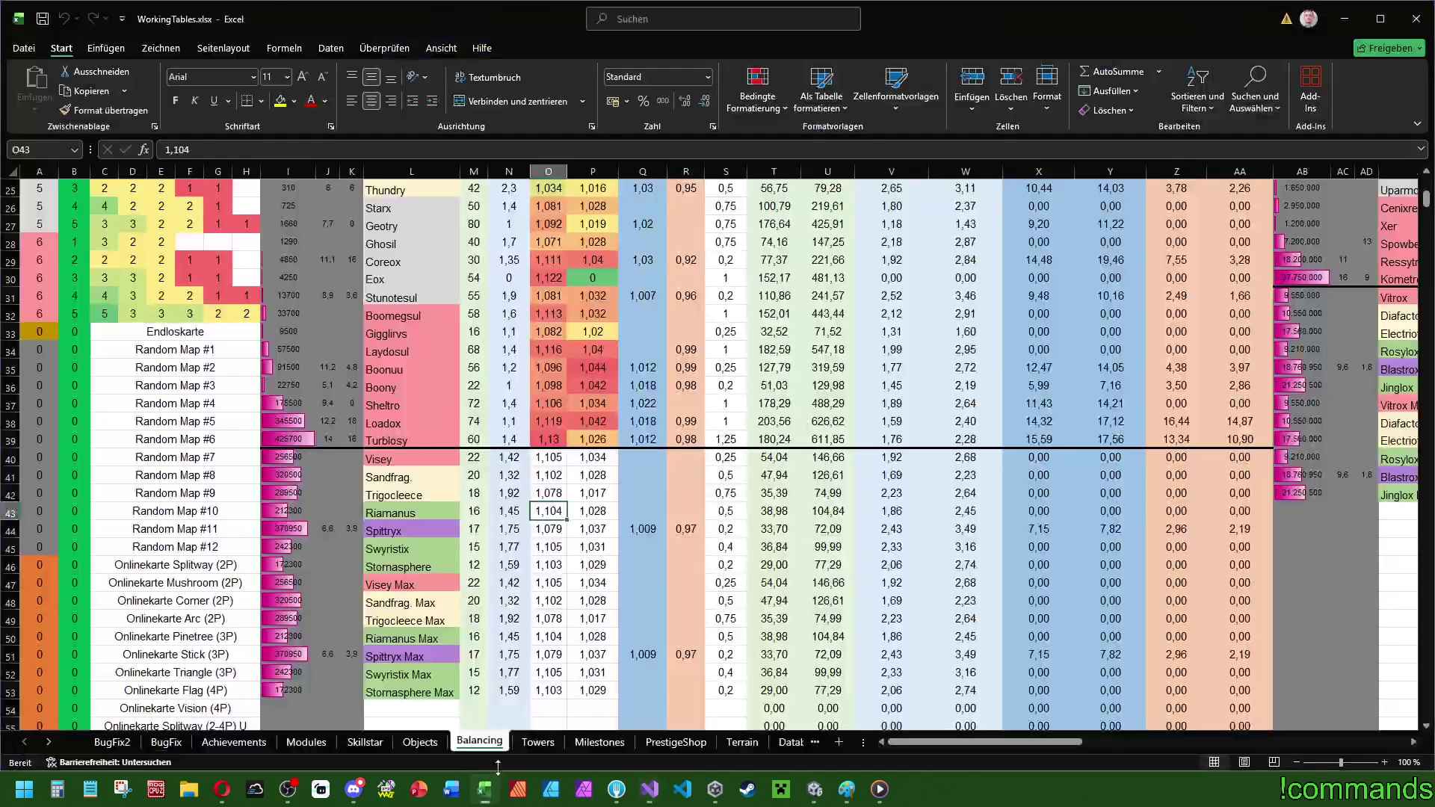
scroll(633, 491, up, 8)
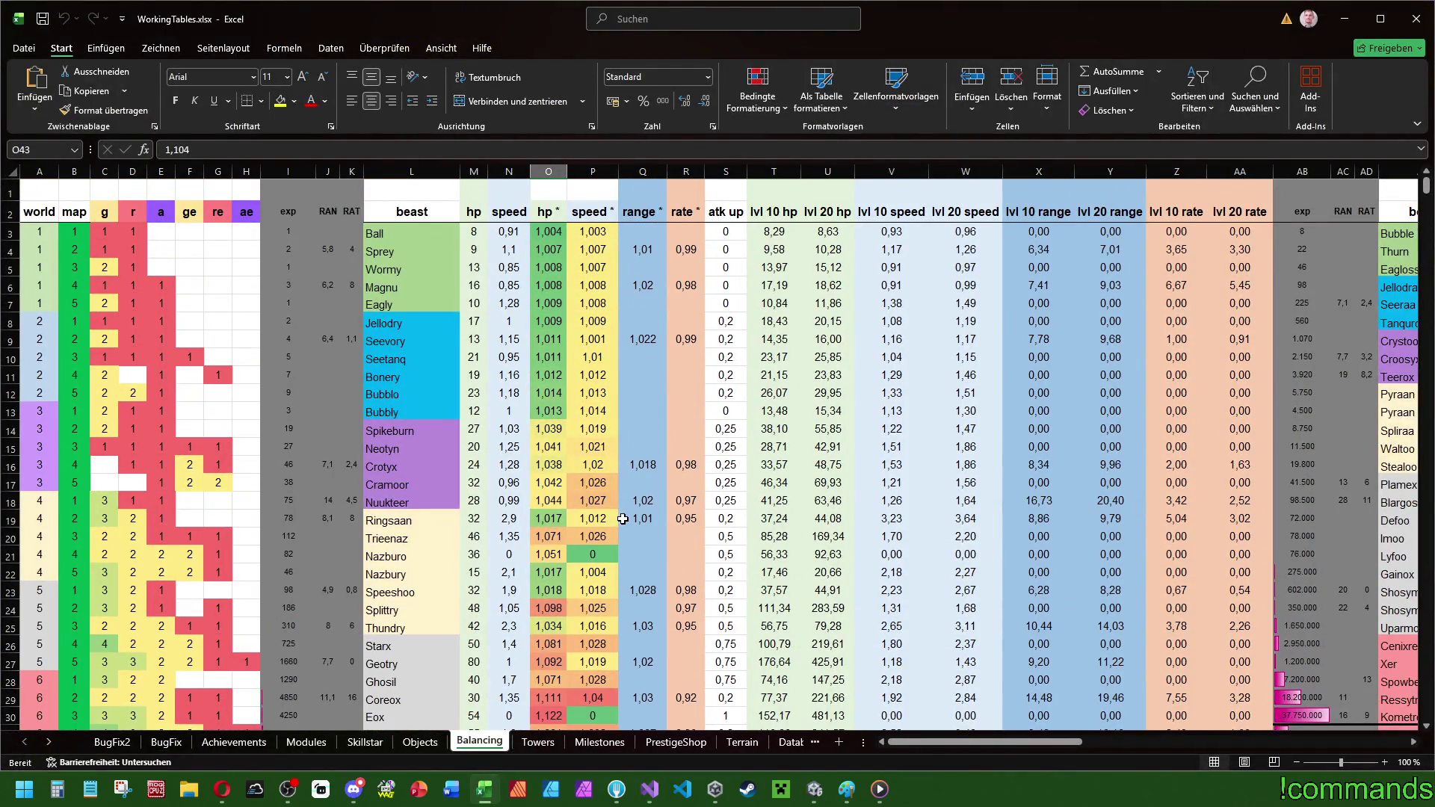
scroll(623, 518, down, 4)
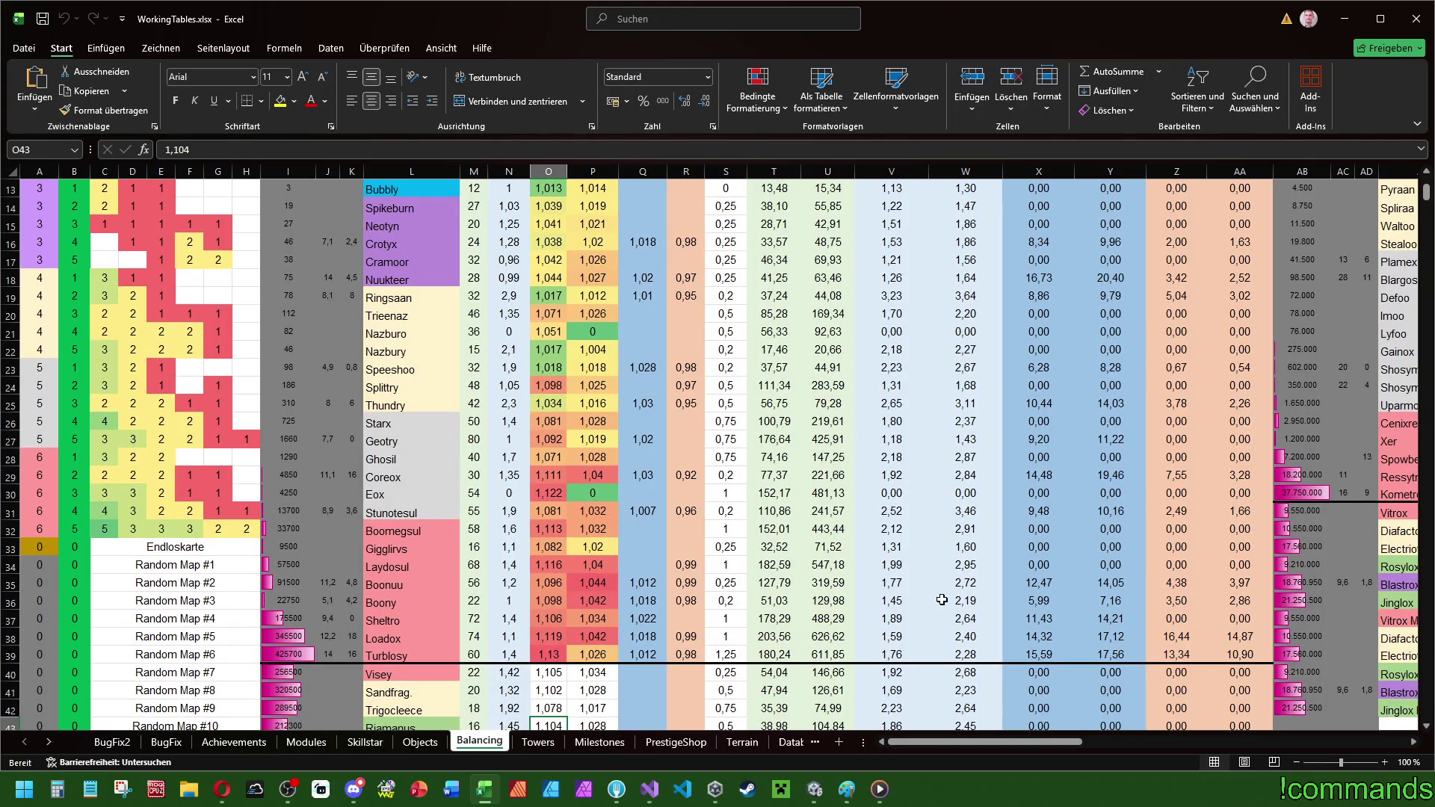
drag(969, 742, 1139, 749)
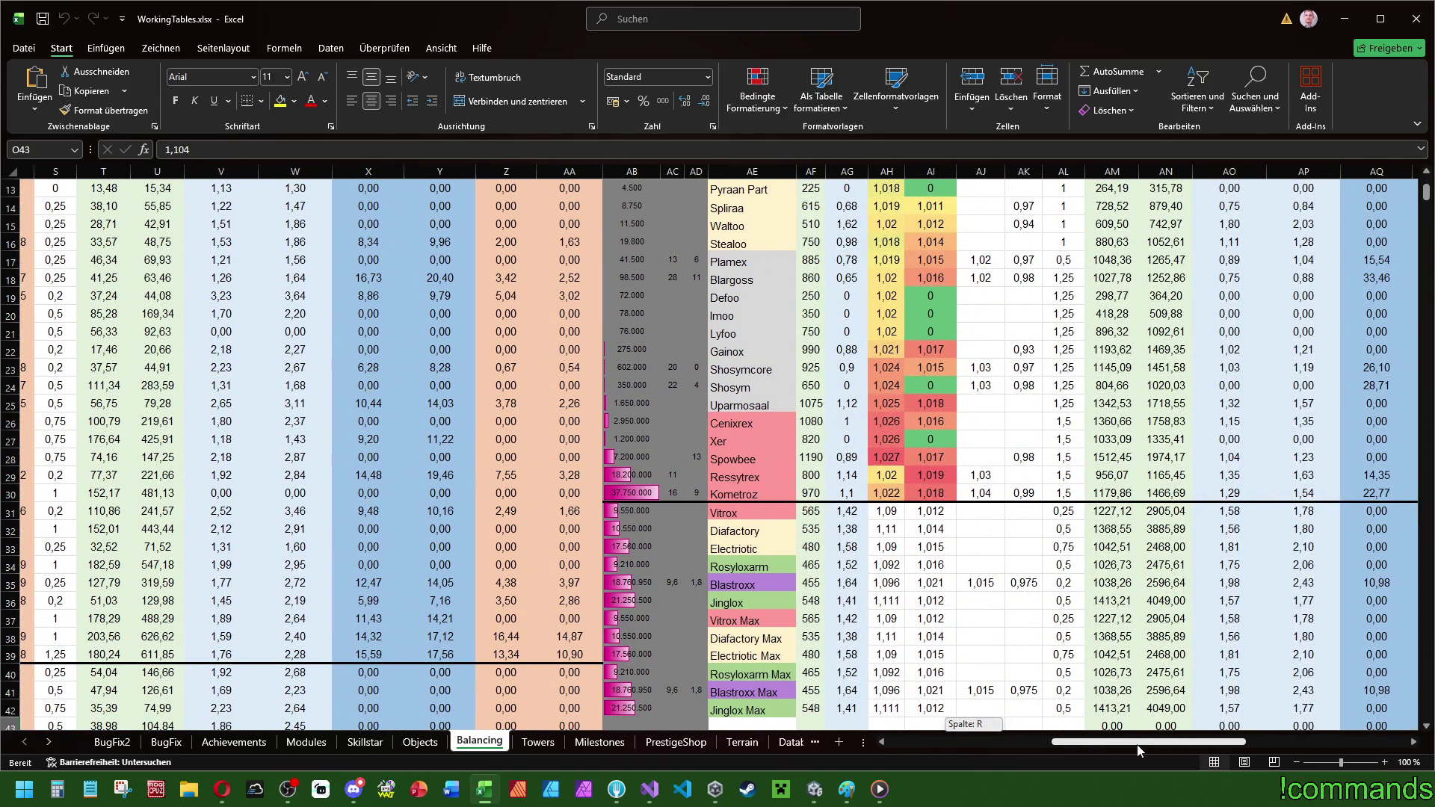
drag(1140, 750, 1185, 748)
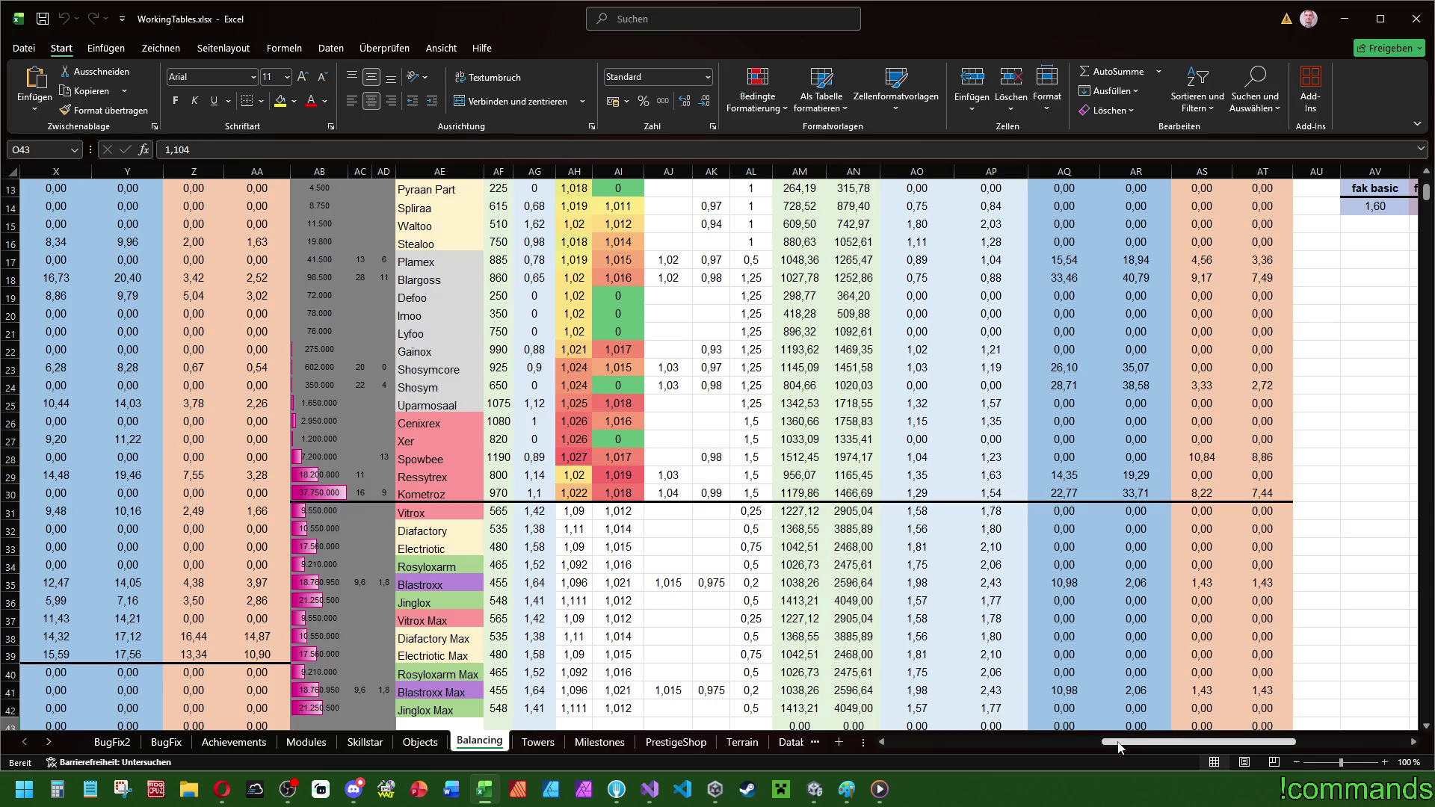
drag(1124, 749, 1113, 747)
scroll(1069, 615, up, 4)
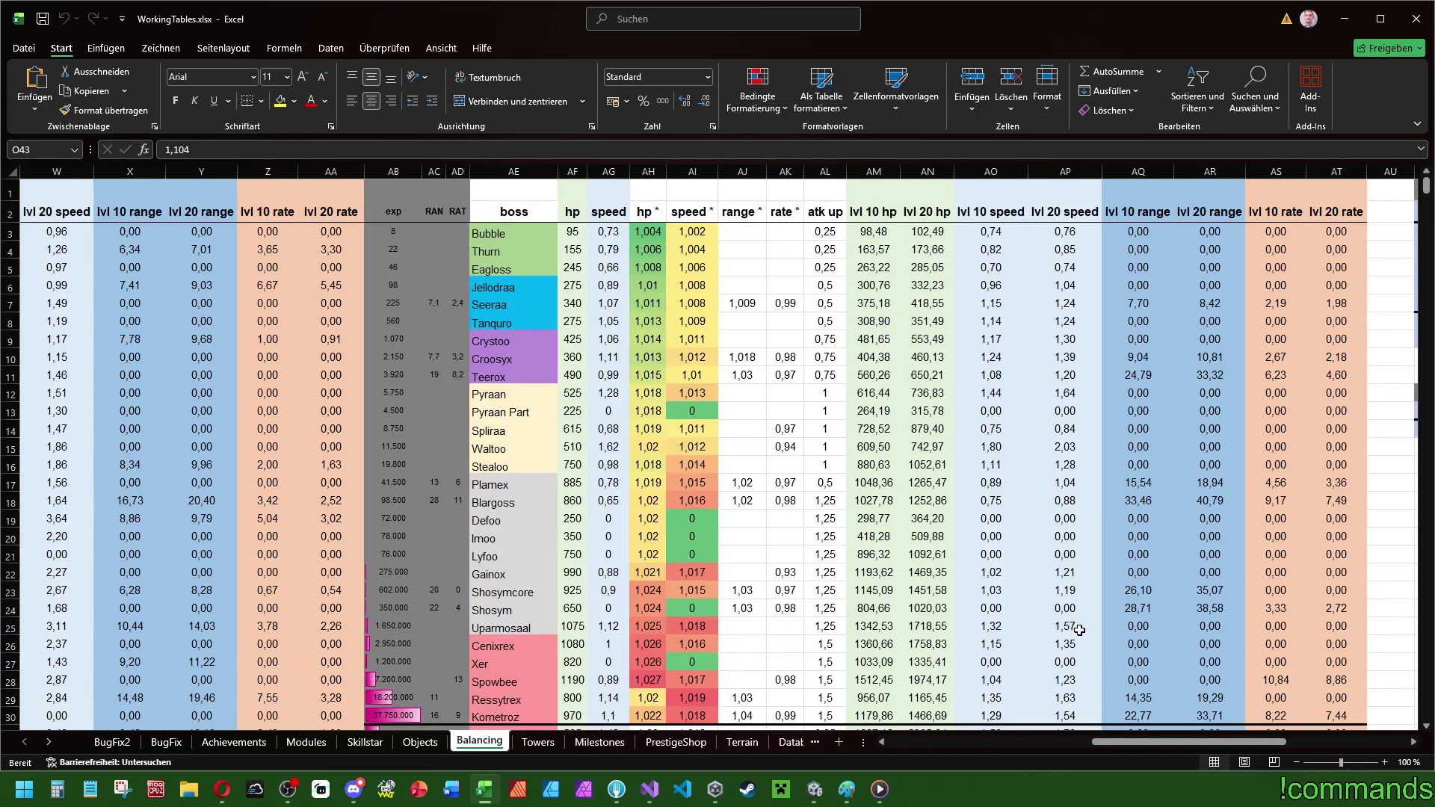
scroll(1063, 563, down, 2)
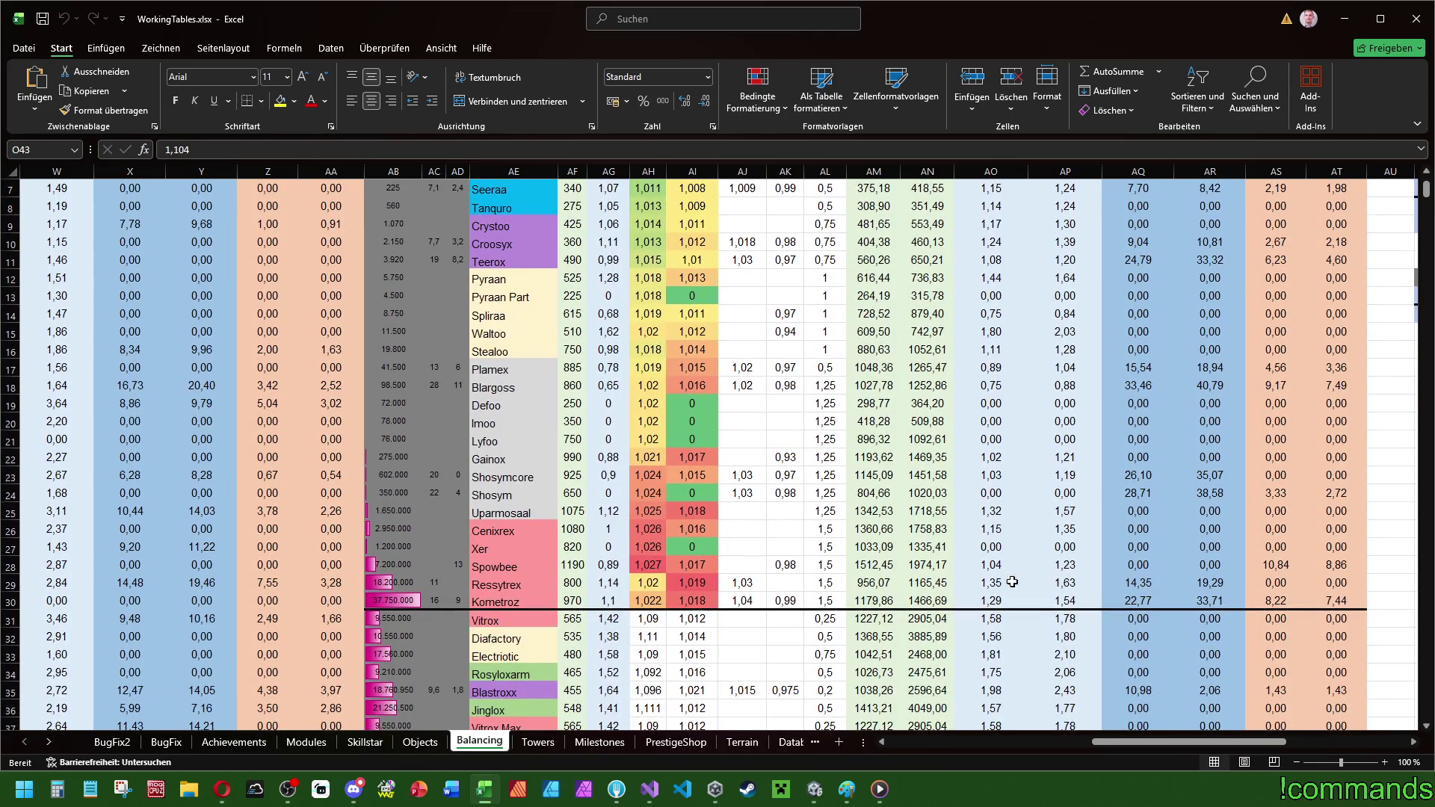
drag(927, 565, 480, 567)
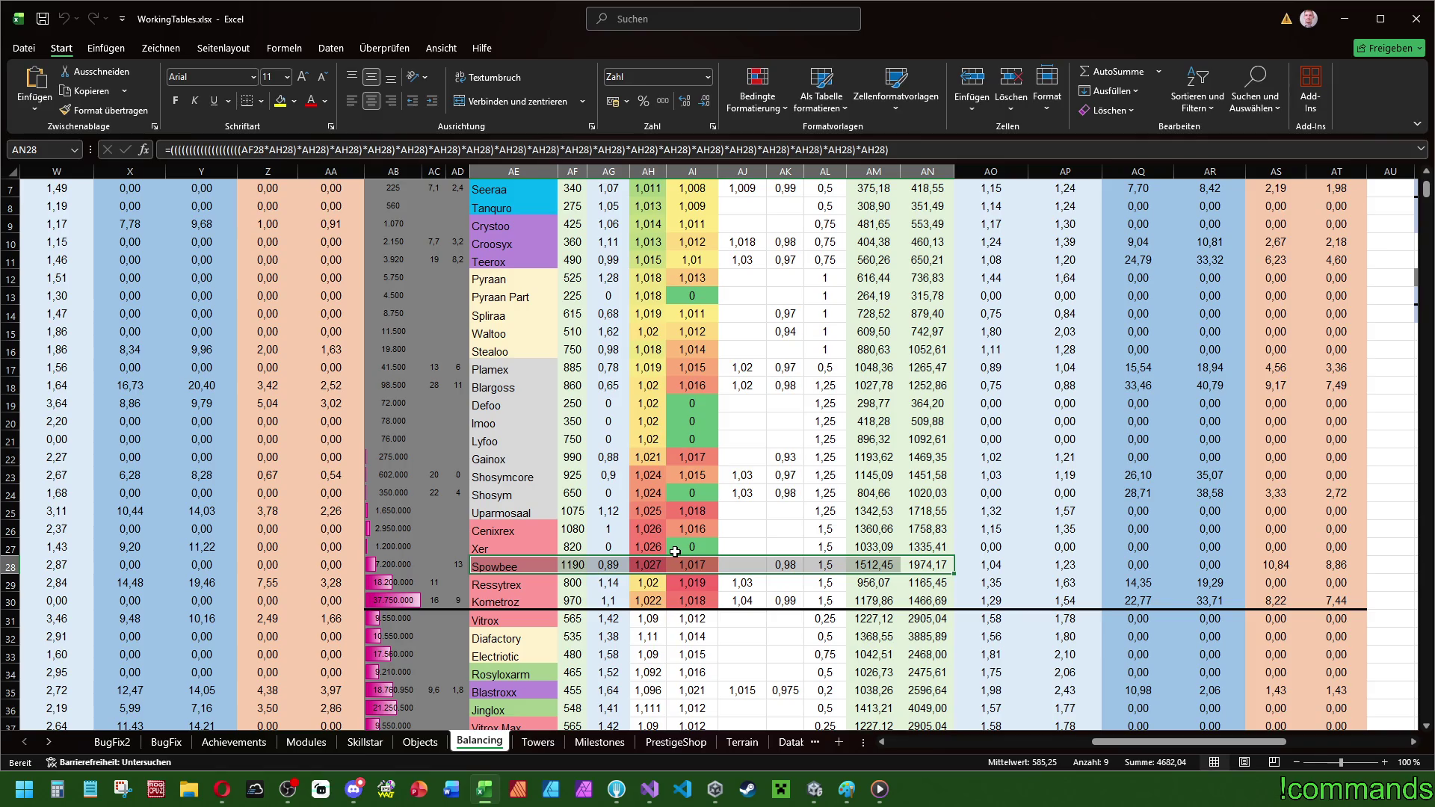
scroll(712, 553, down, 4)
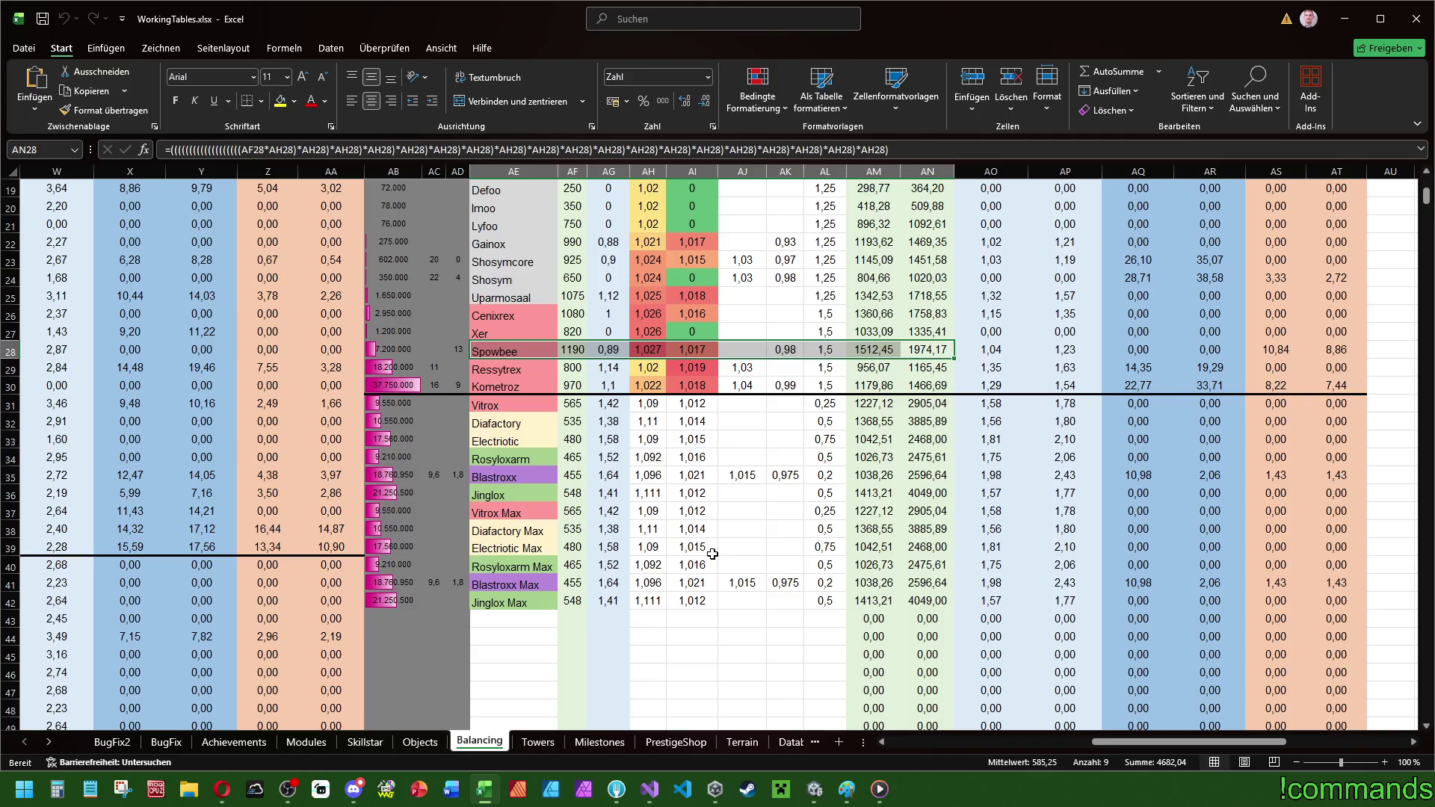
scroll(713, 554, up, 4)
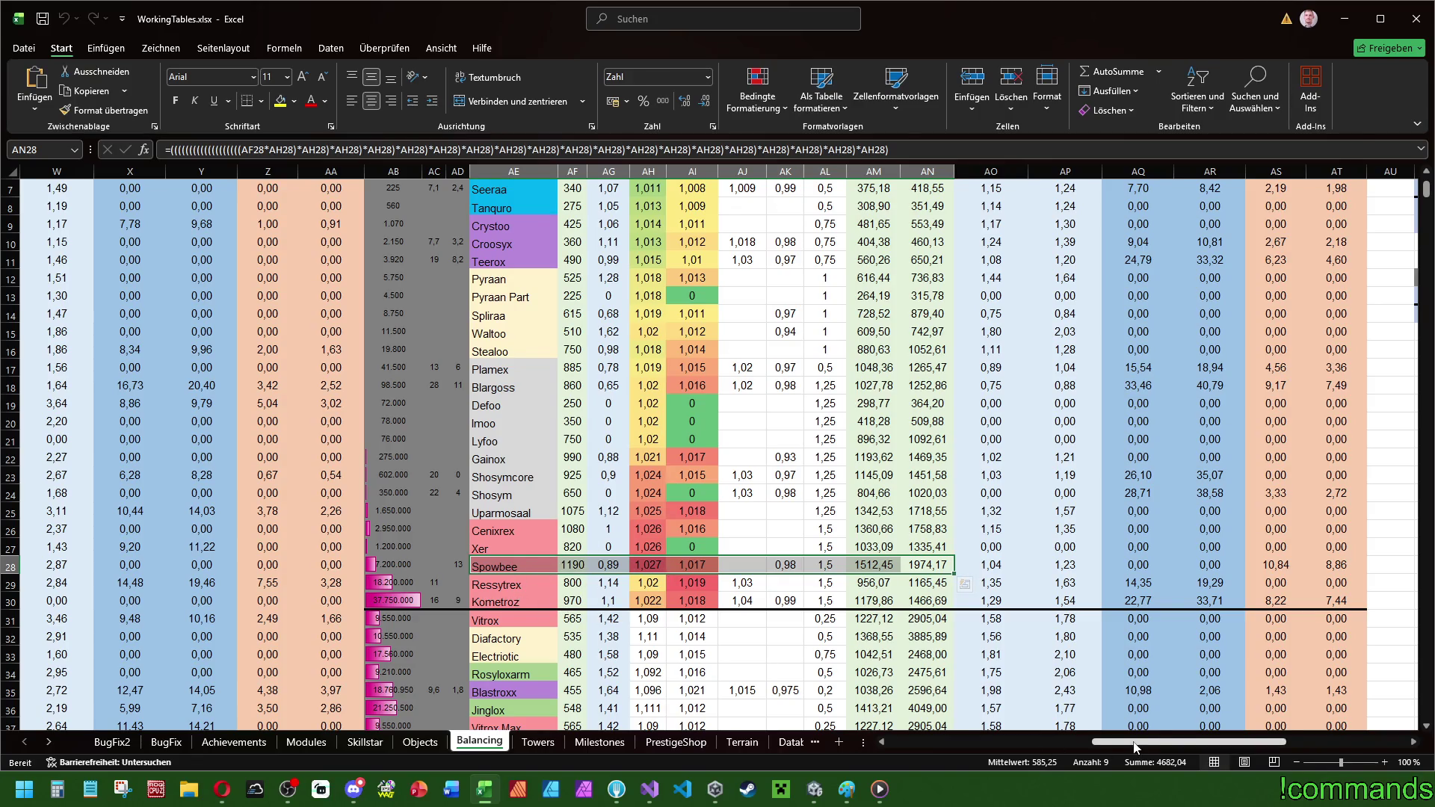
mouse_move(1133, 747)
mouse_down()
mouse_move(847, 733)
mouse_move(1239, 744)
mouse_up()
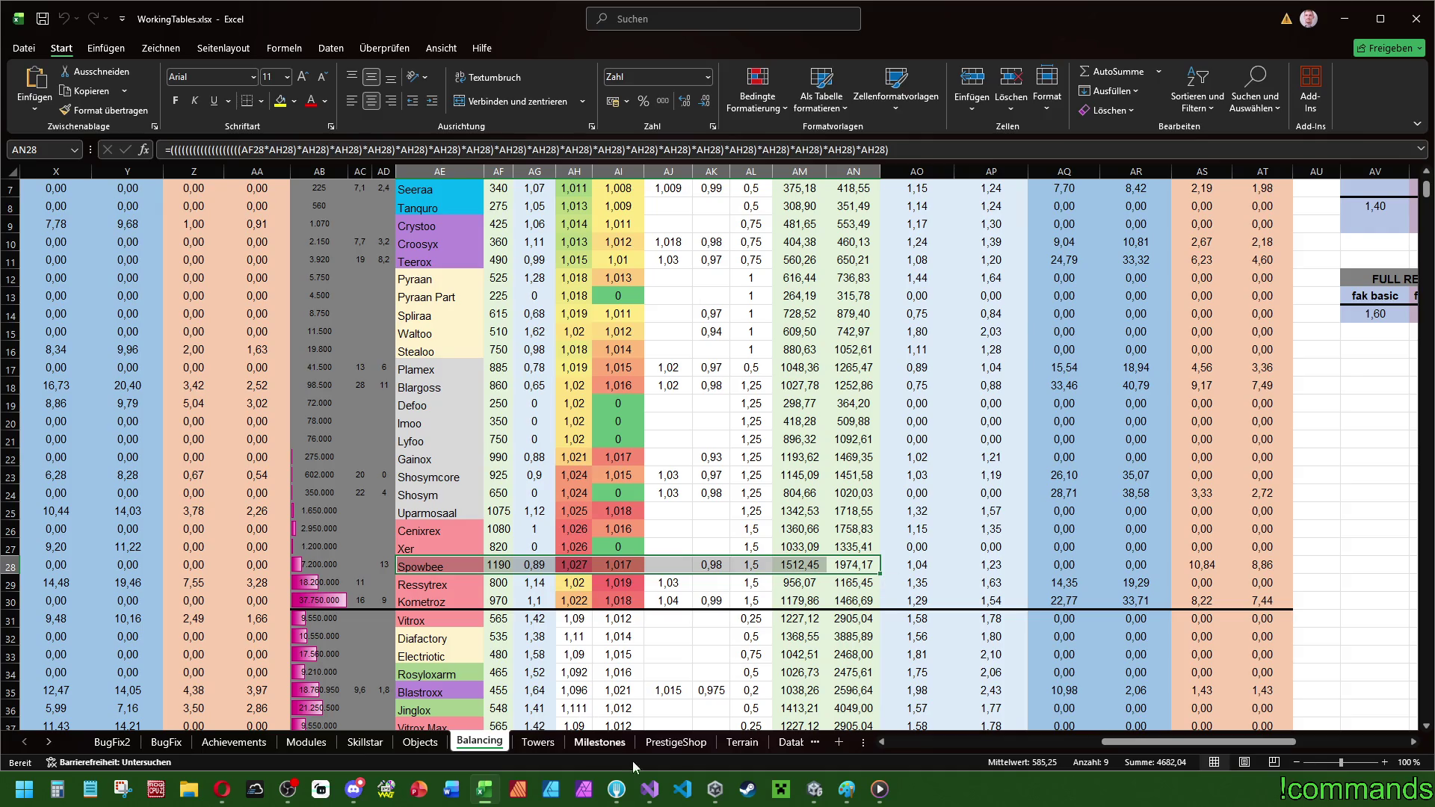
- Select and review the tower cost values in AV3:BD9
drag(1126, 741, 1239, 732)
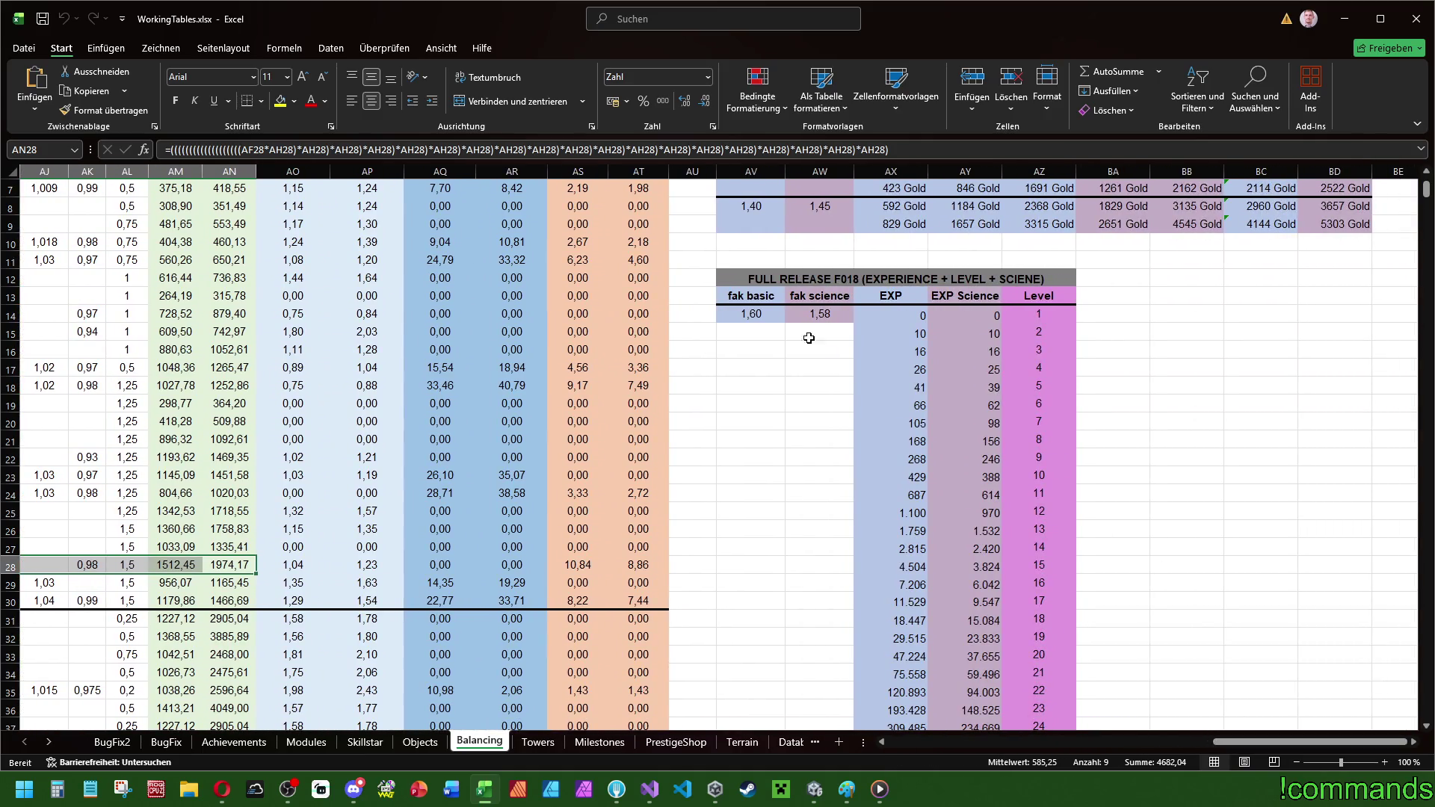
drag(807, 280, 807, 544)
click(1247, 435)
scroll(1247, 435, up, 2)
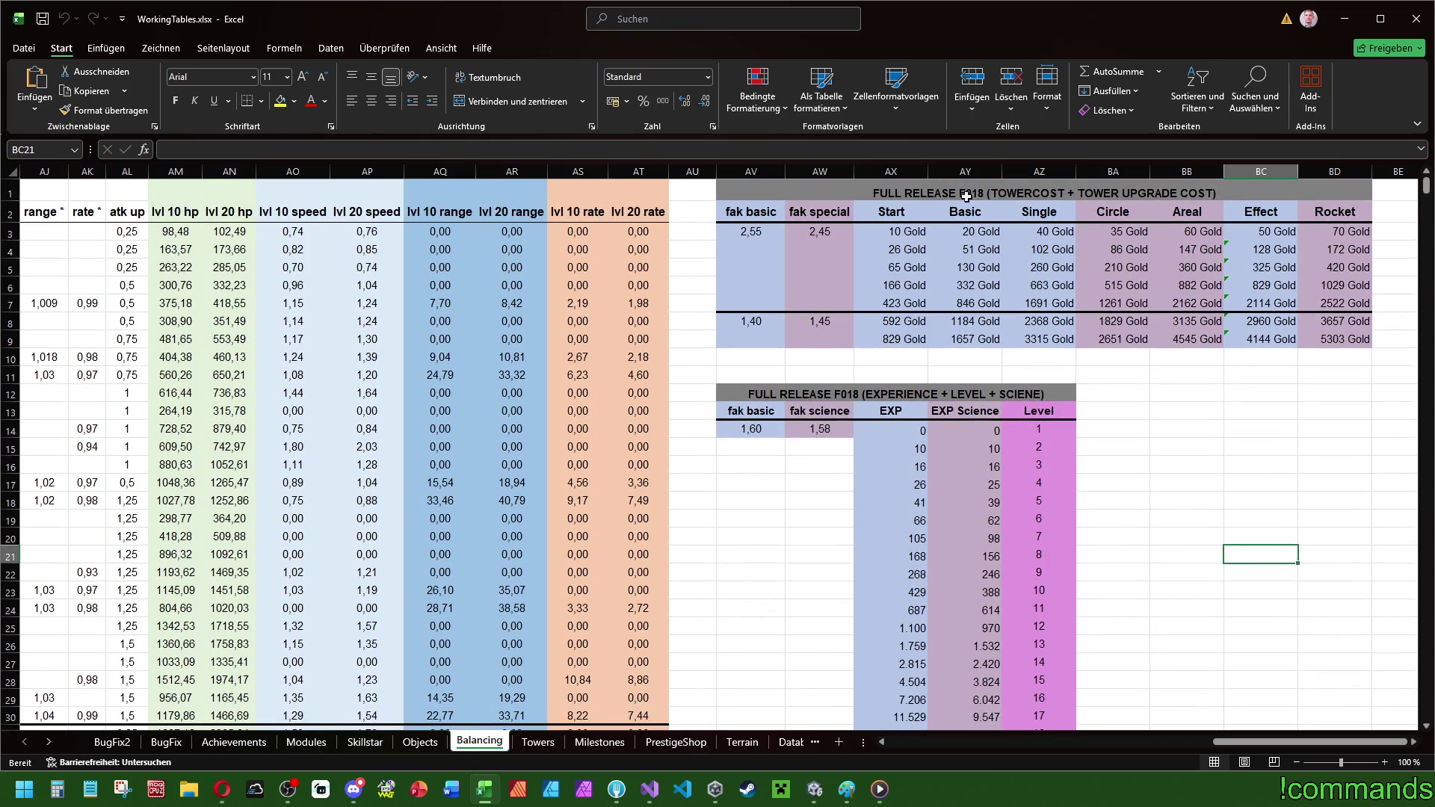
drag(969, 192, 998, 357)
click(1113, 500)
drag(1237, 741, 910, 744)
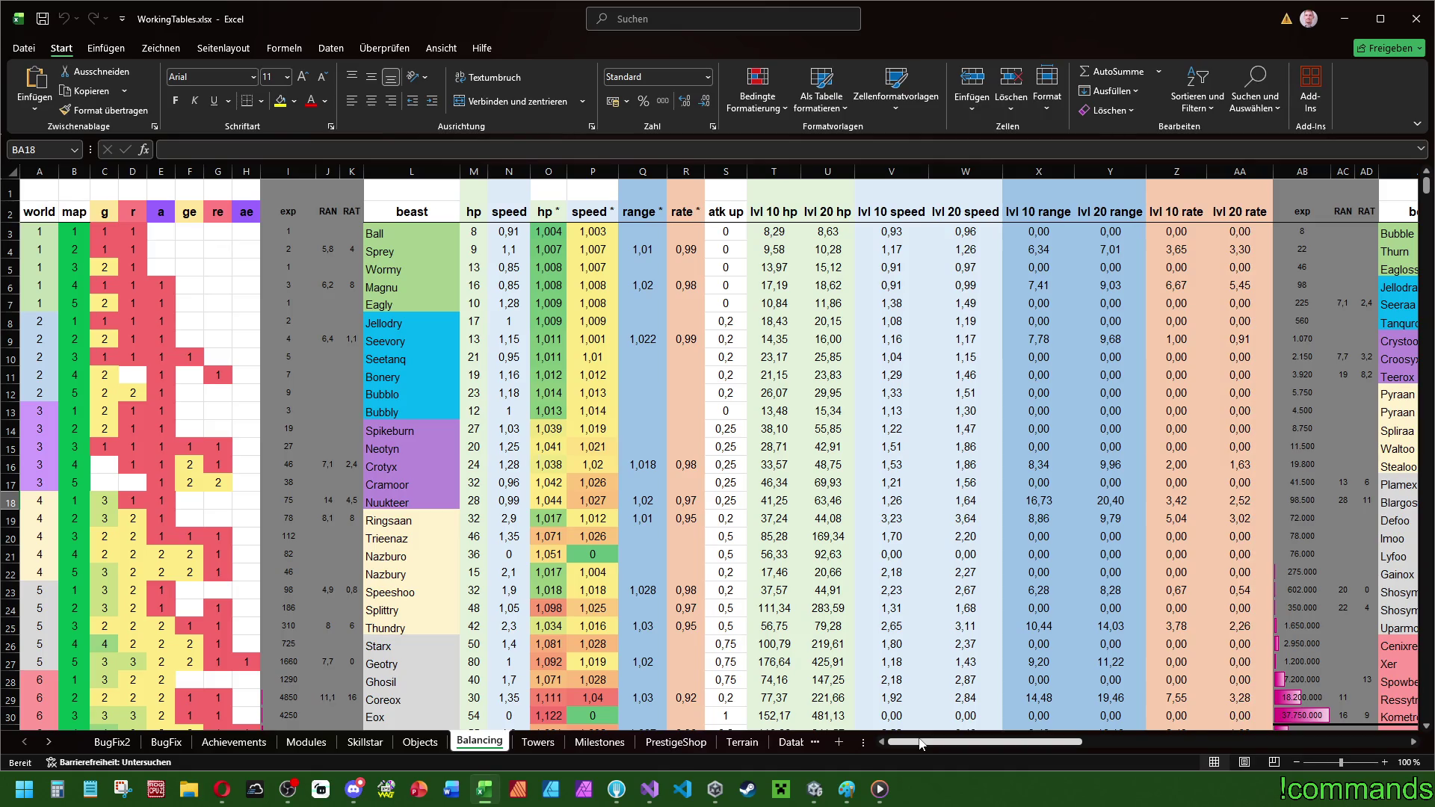
drag(922, 744, 1268, 729)
mouse_move(1351, 341)
mouse_down()
mouse_move(724, 237)
mouse_move(957, 276)
mouse_move(747, 237)
mouse_move(1350, 305)
mouse_up()
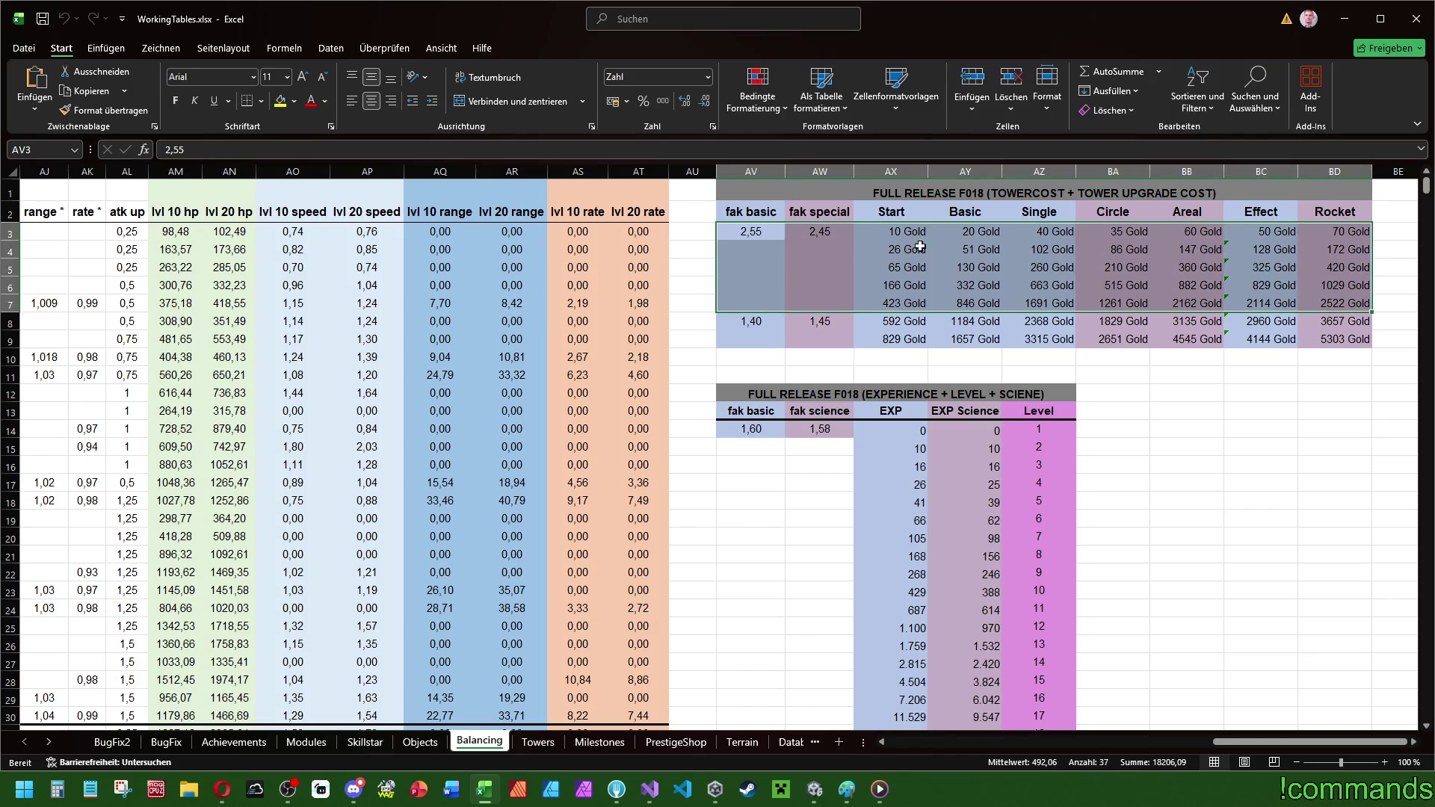
click(914, 322)
- Inspect the chained Start cost formulas from AX3 down to AX9, then return to Unity
click(907, 342)
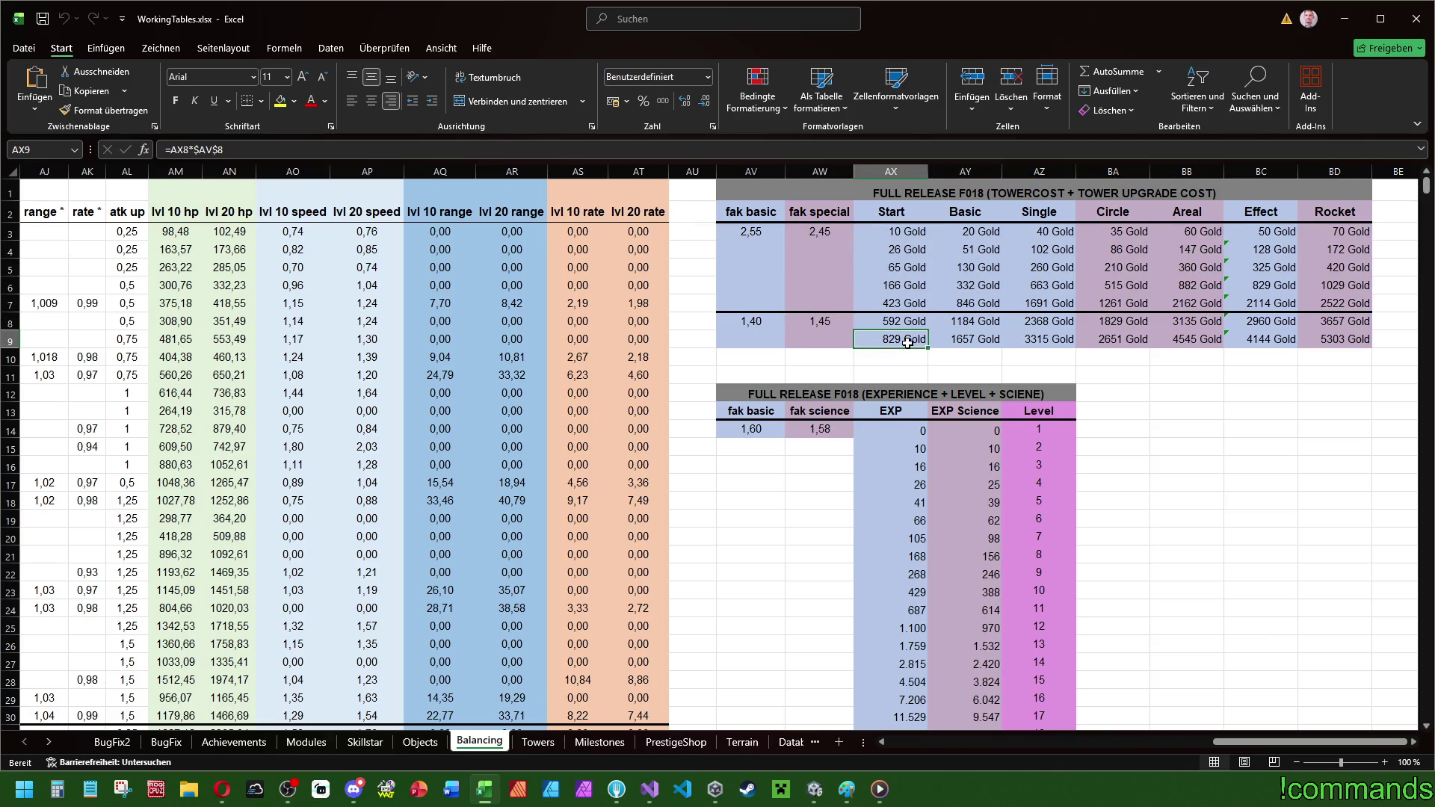
click(925, 236)
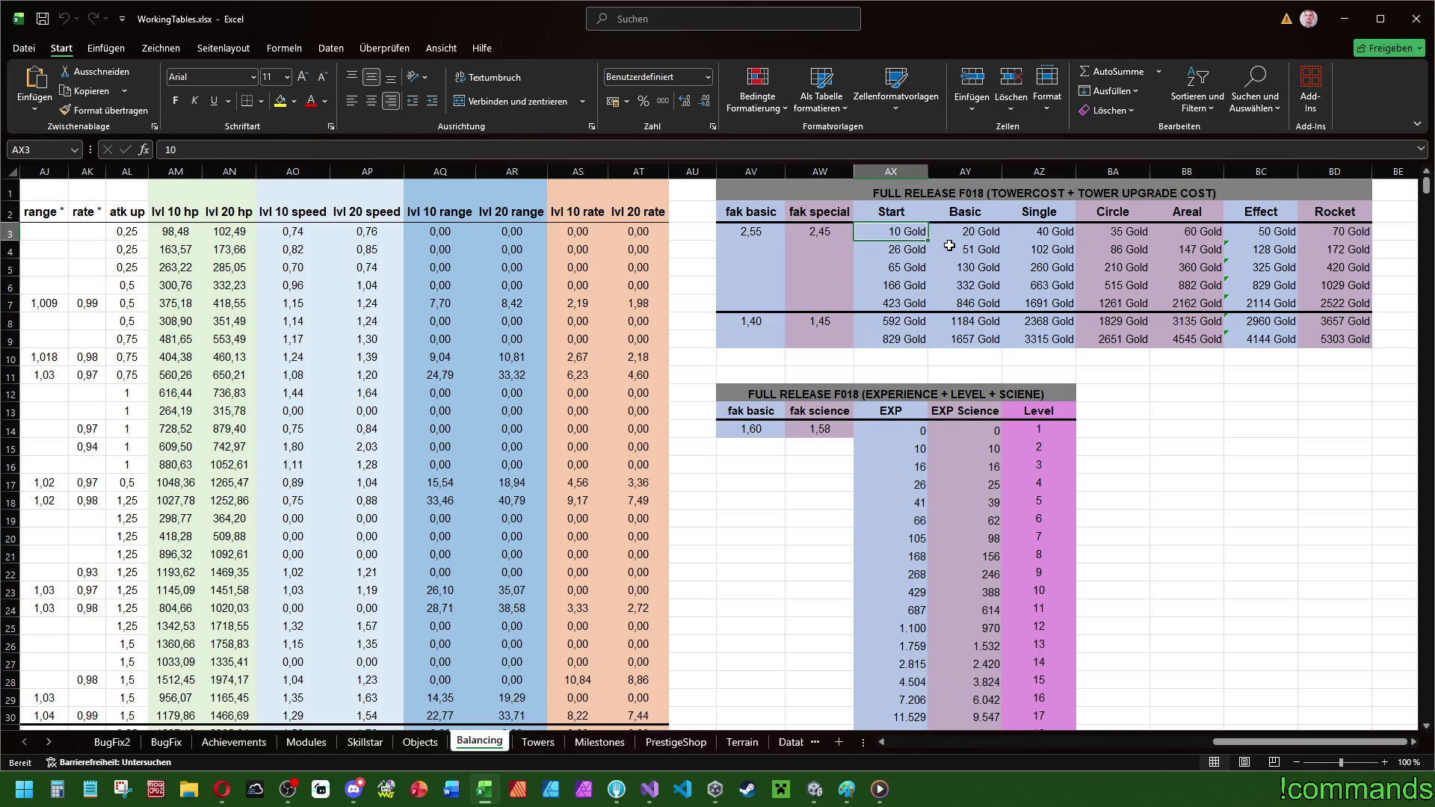
click(904, 250)
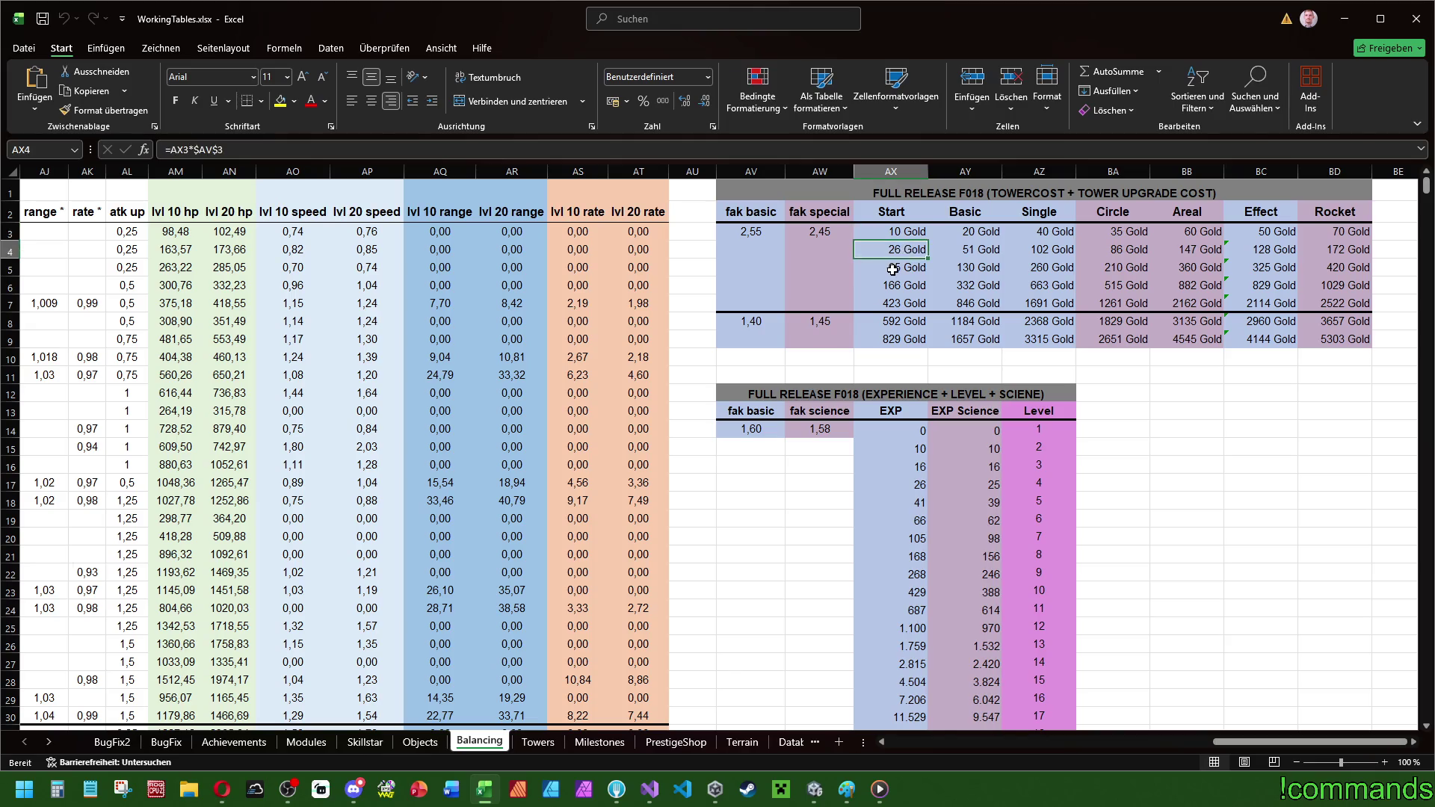
click(899, 267)
click(894, 286)
click(888, 305)
click(888, 323)
click(887, 341)
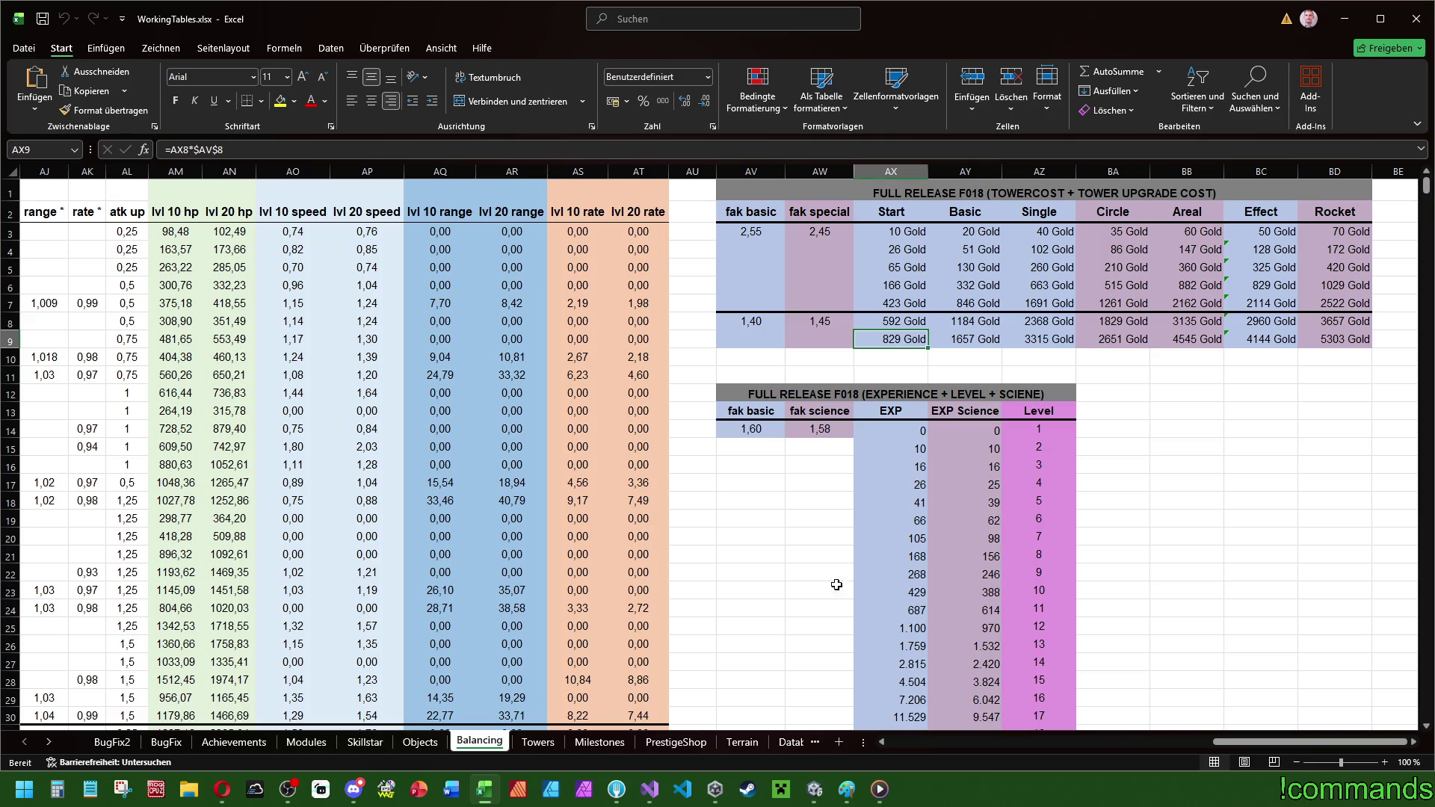
key(alt+Tab)
- Browse to Assets > Prefabs > Towers and select the BasicTower prefab
click(326, 589)
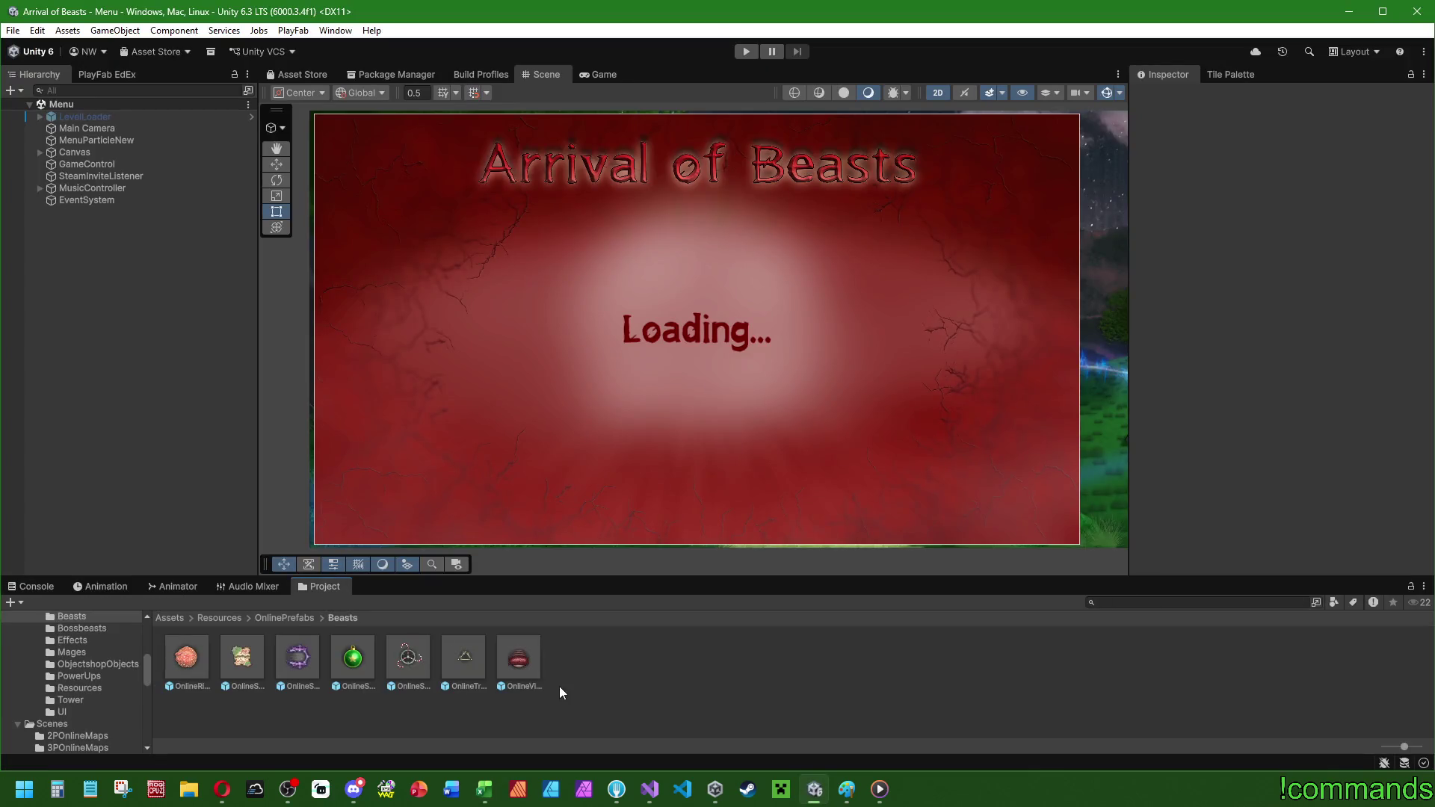
click(171, 619)
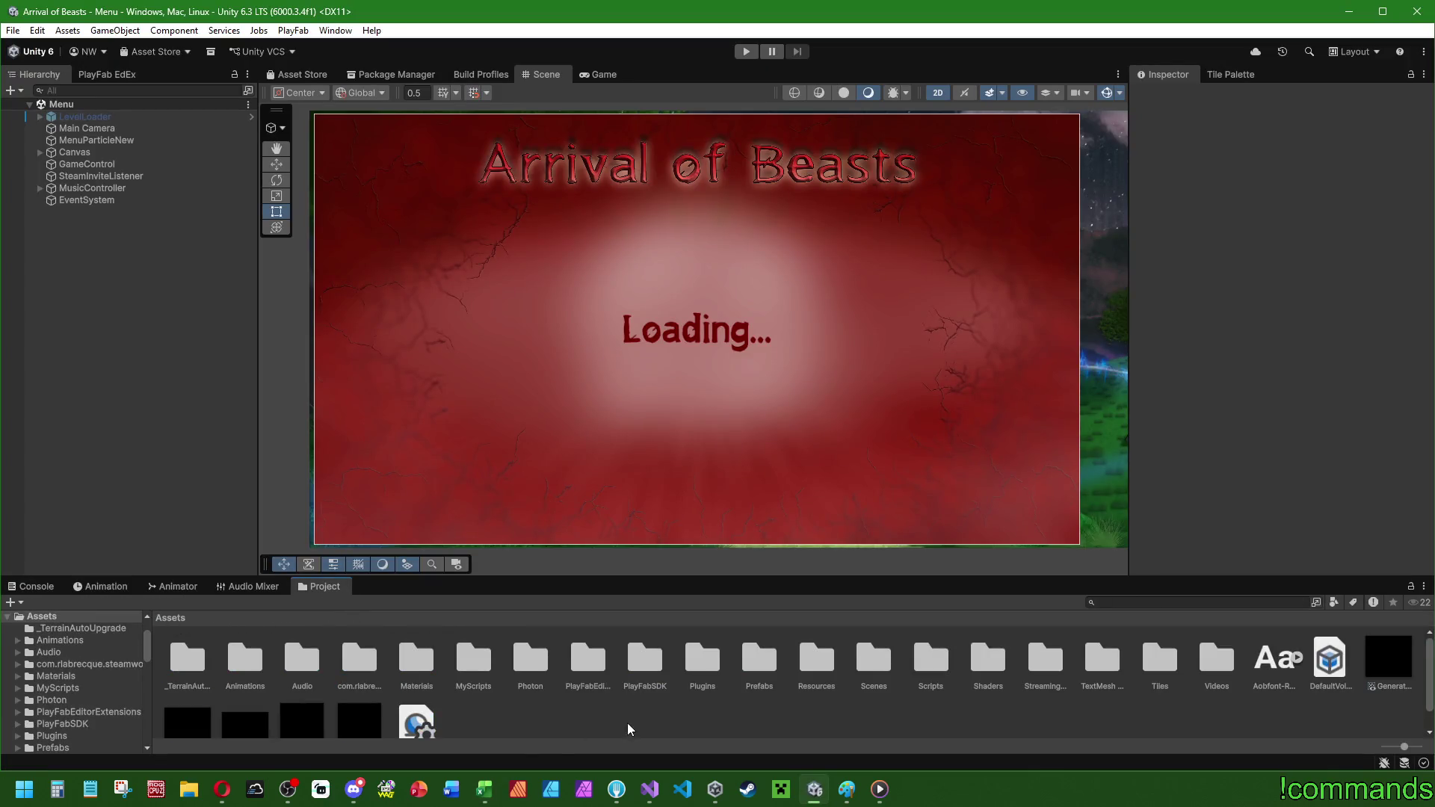
double_click(759, 657)
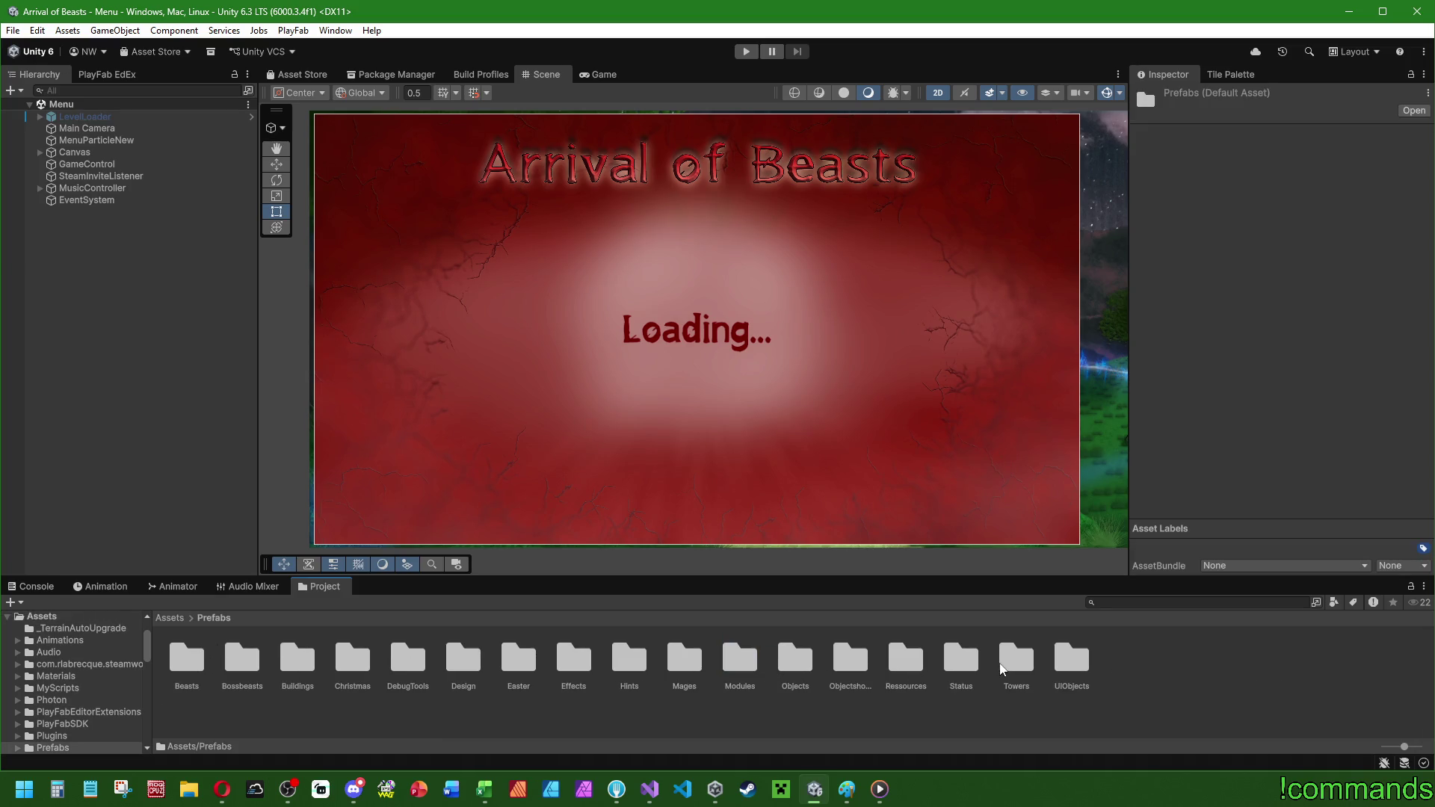
double_click(1016, 658)
click(197, 666)
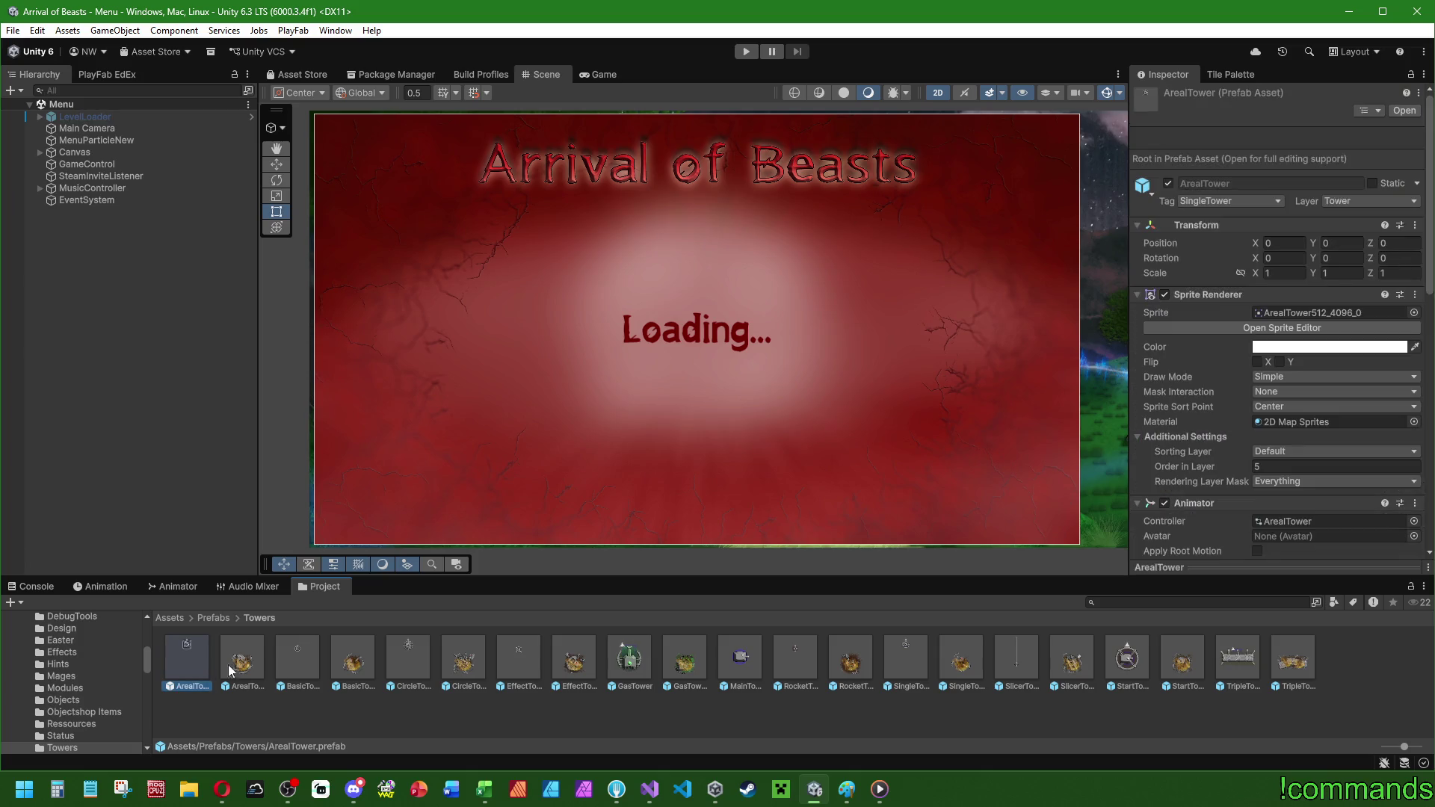
click(305, 662)
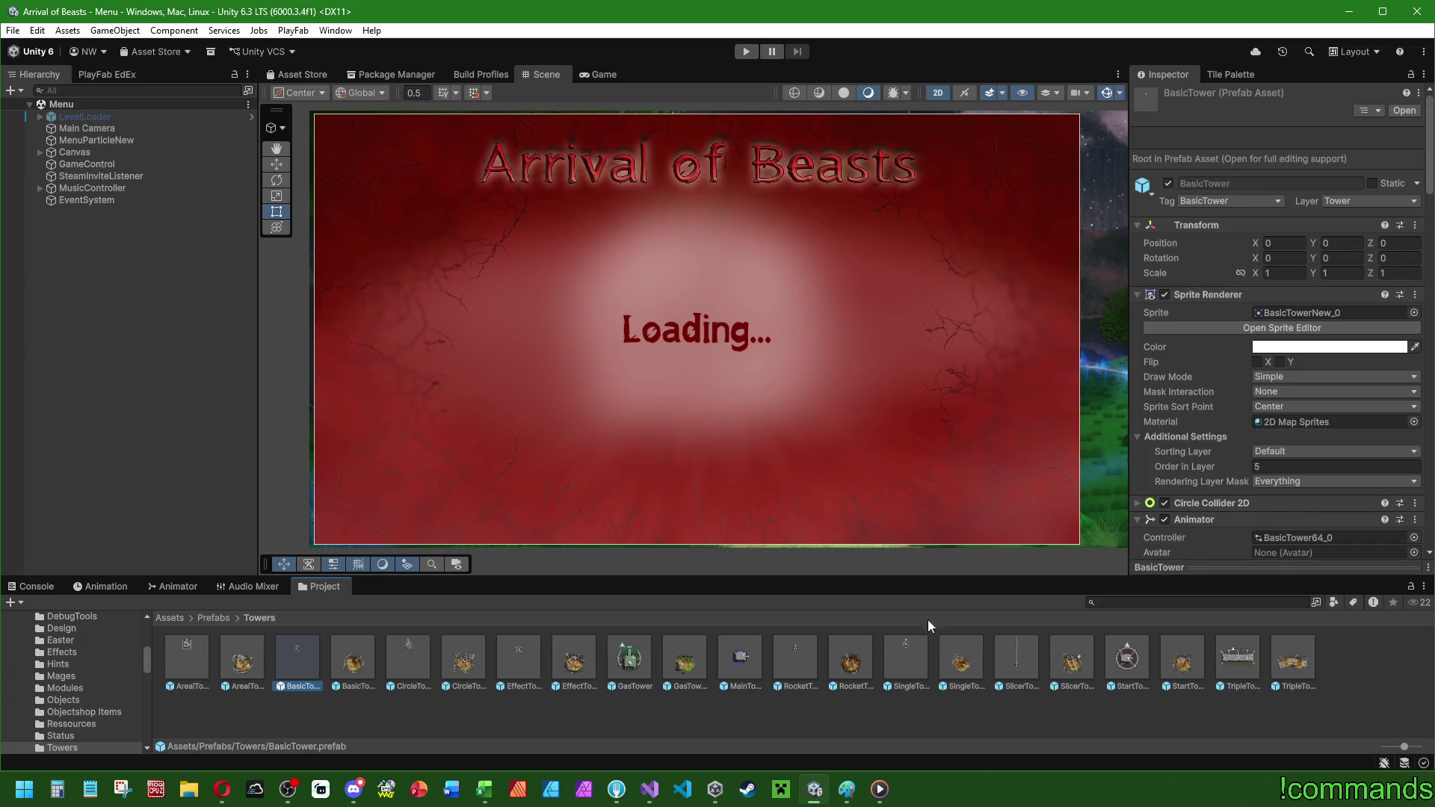
- Expand BasicTower's Upgrade Costs list (28 to 3350) and go back to Excel
scroll(1172, 459, down, 10)
scroll(1171, 459, down, 5)
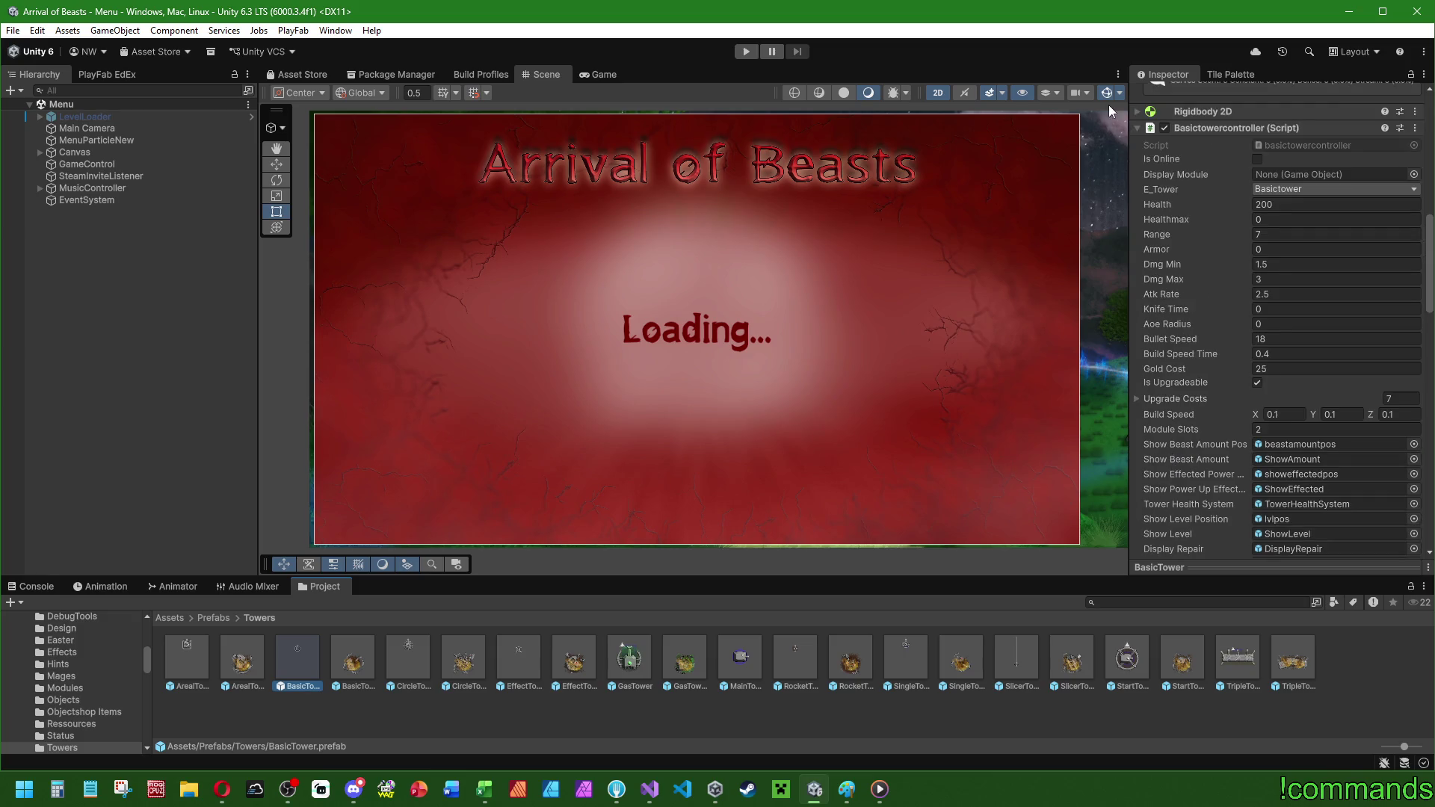
click(1147, 358)
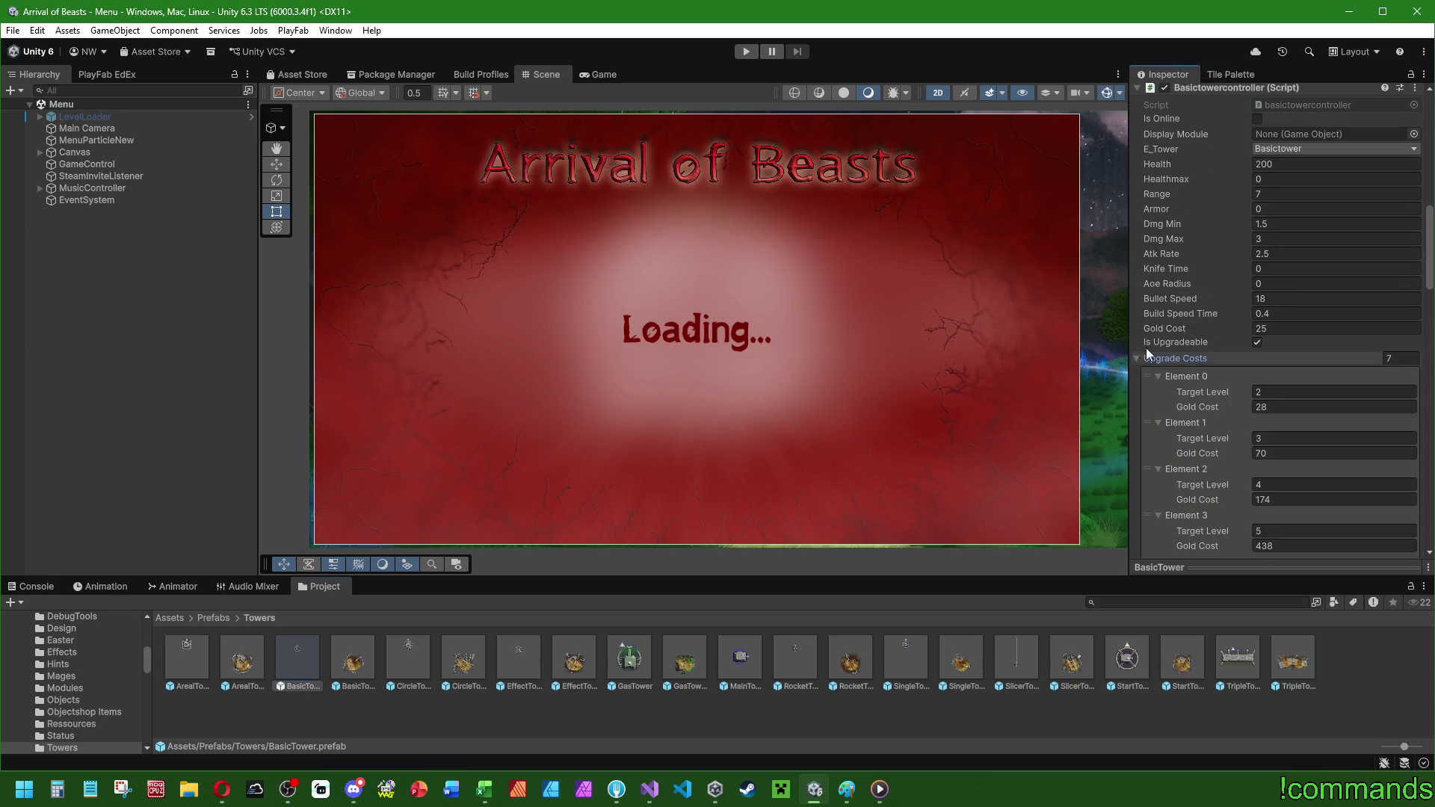
scroll(1173, 270, down, 6)
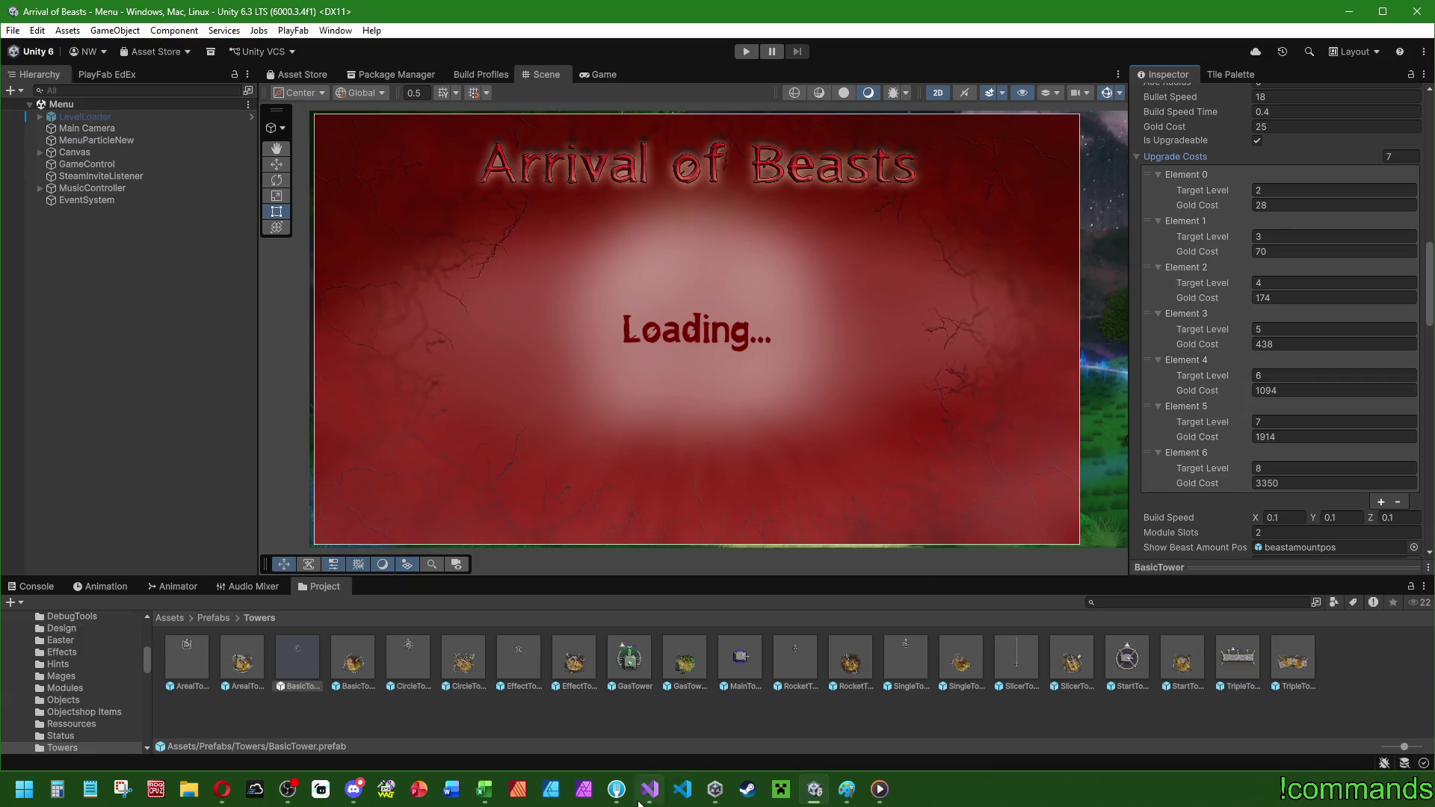
click(485, 790)
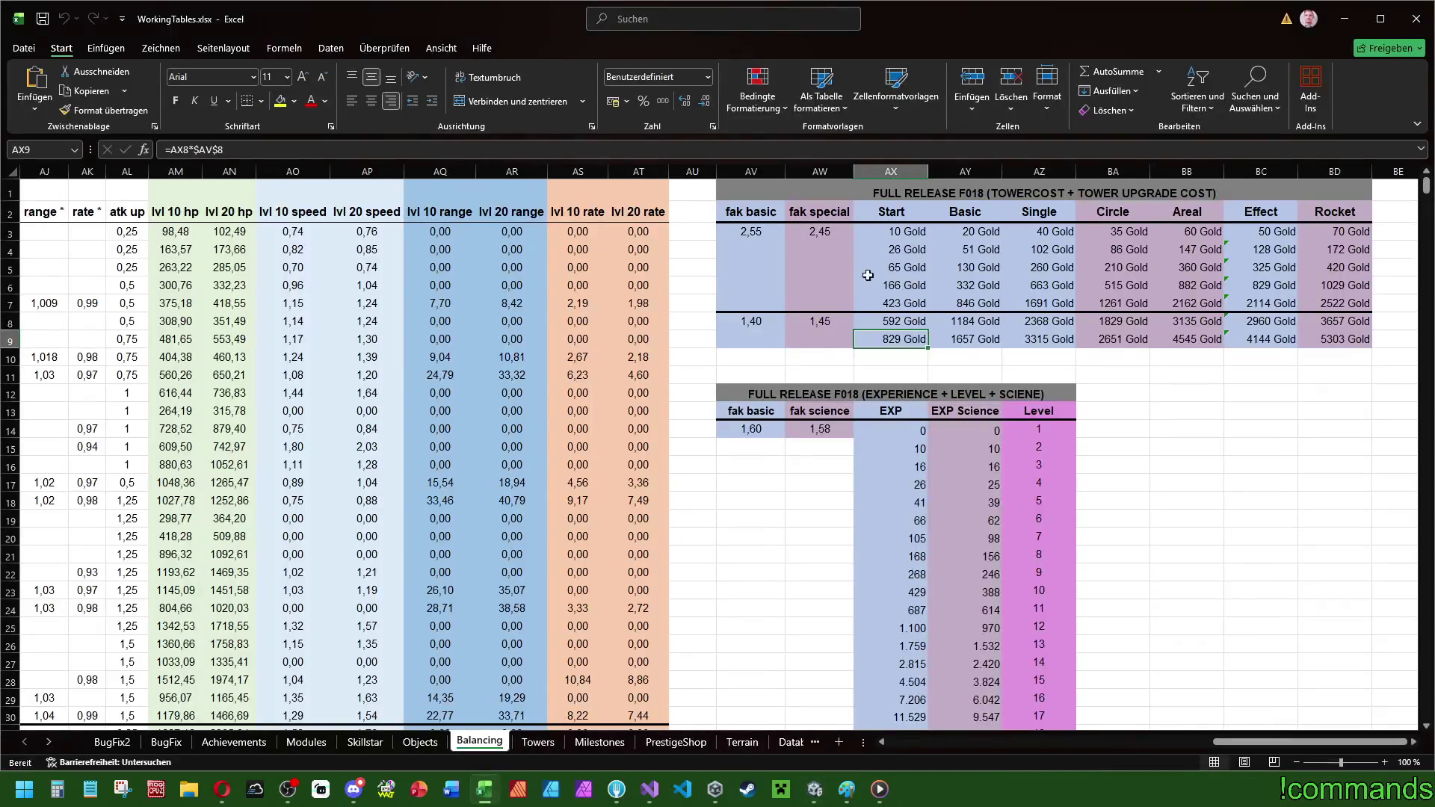
click(908, 249)
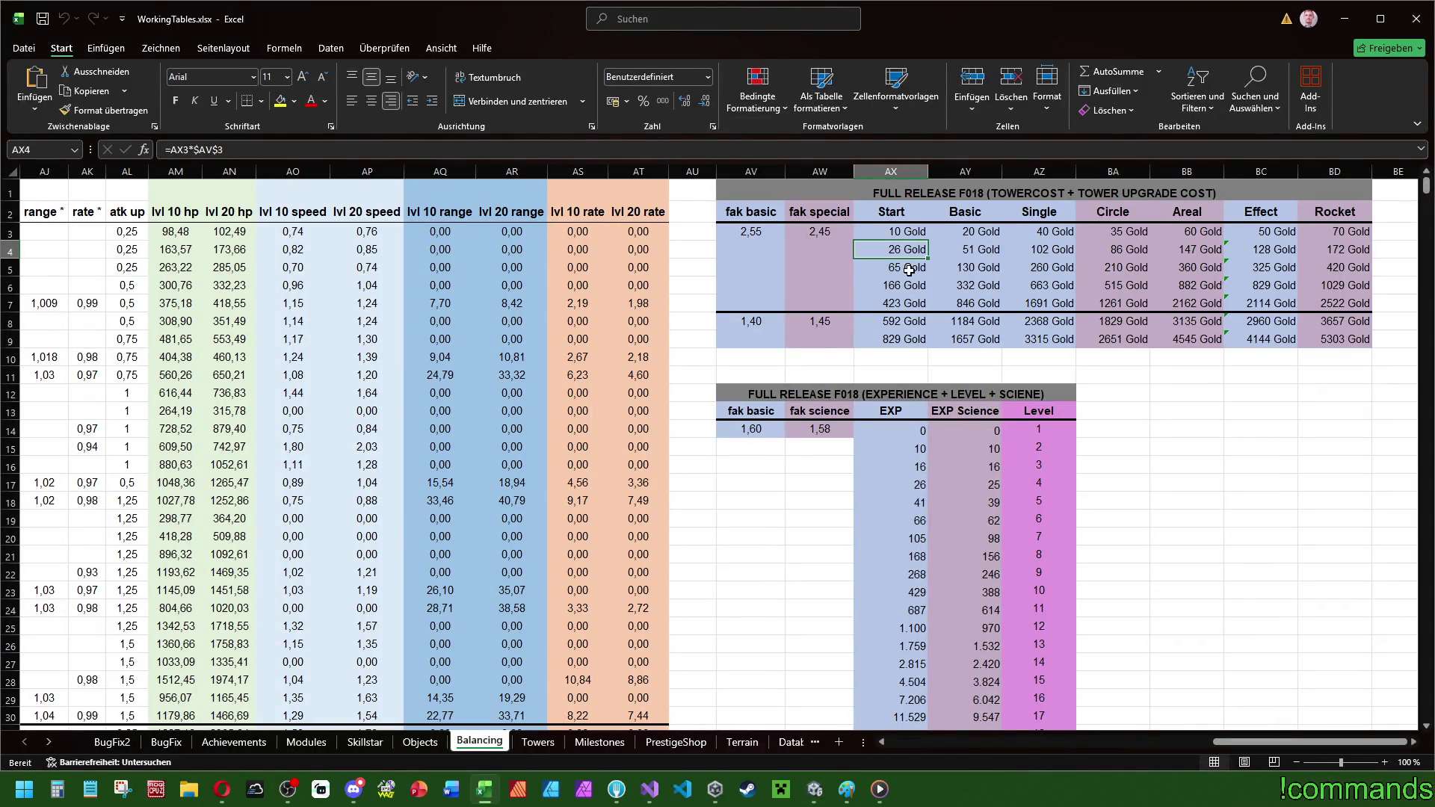
key(Down)
key(Down)
key(Down)
key(Down)
key(Down)
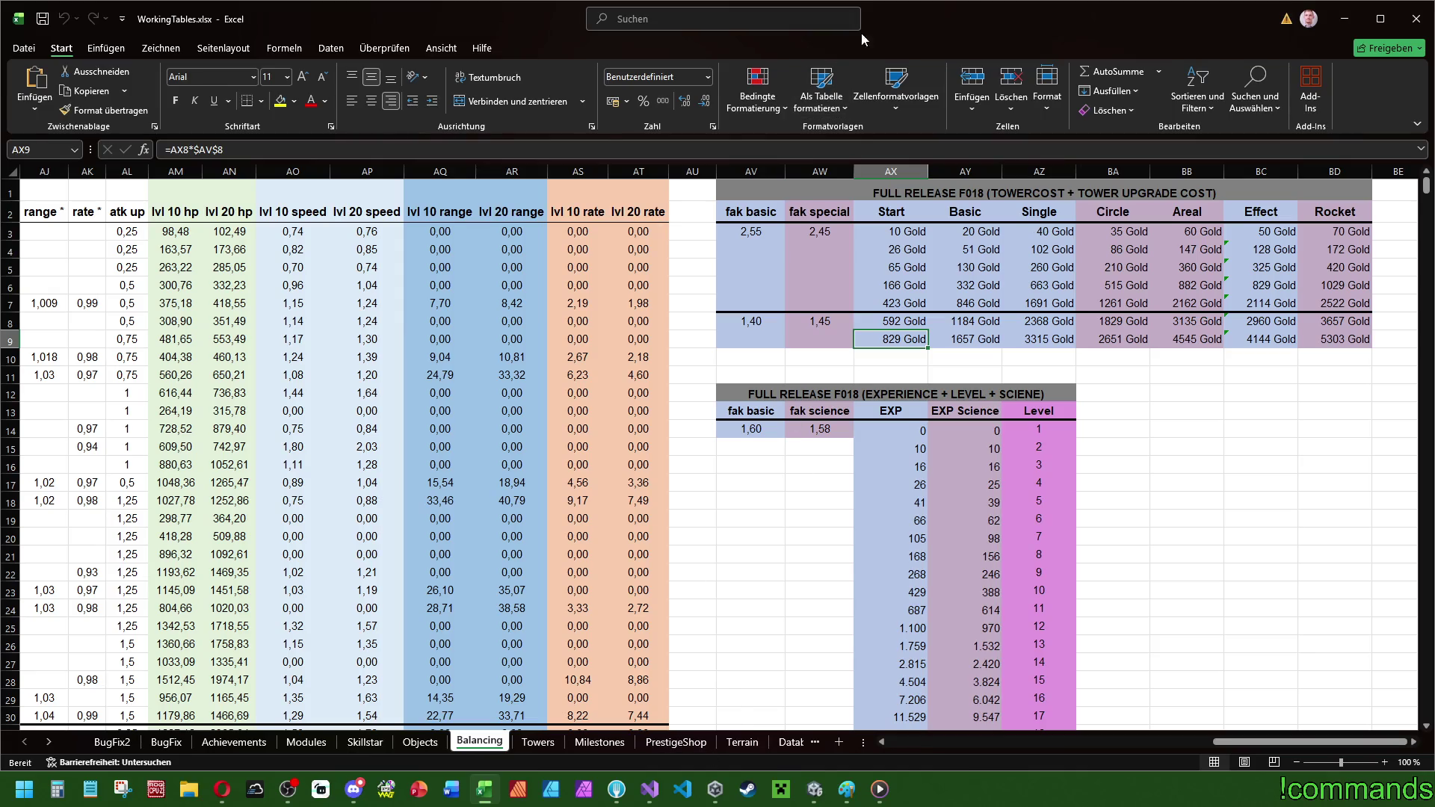
click(814, 789)
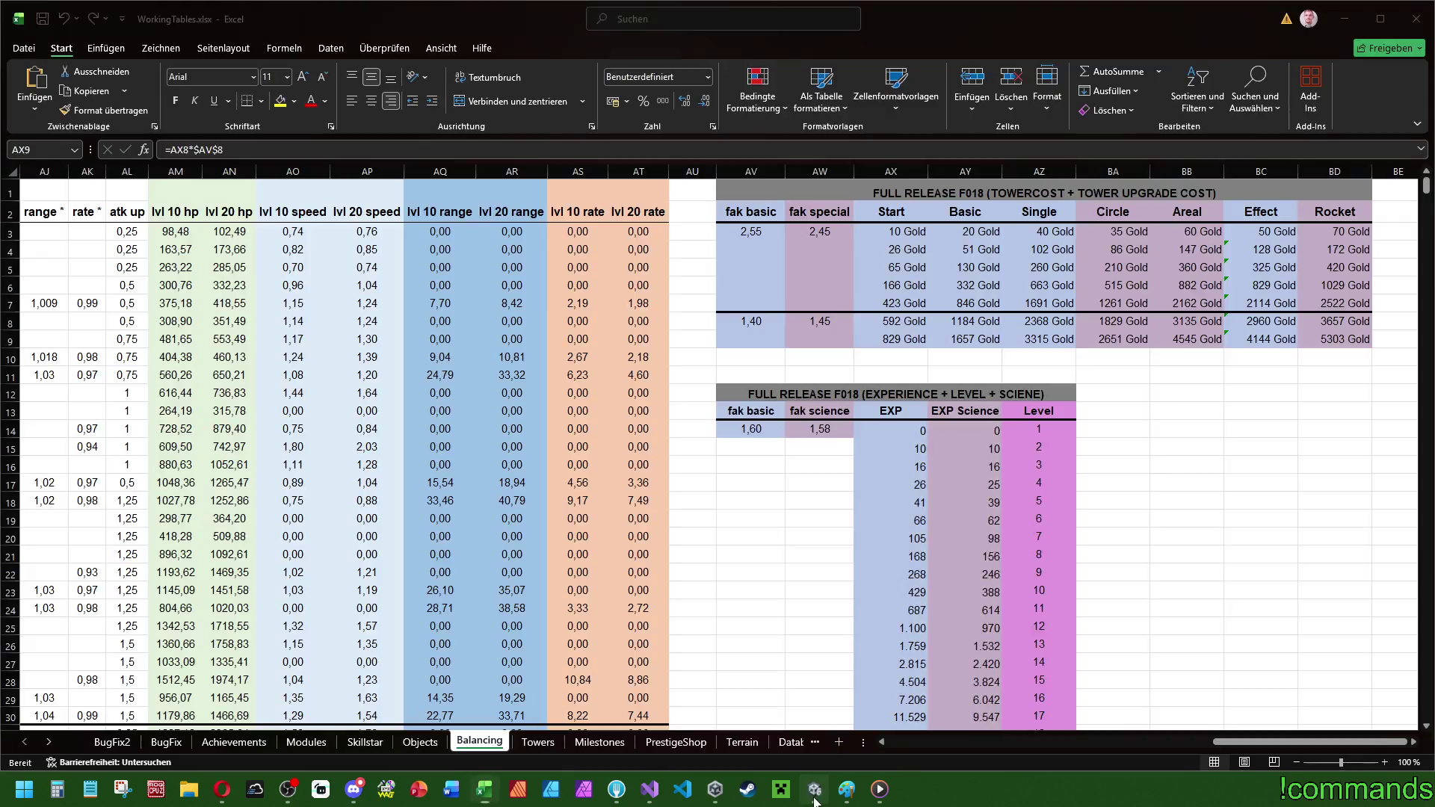
key(alt+Tab)
key(alt+Tab)
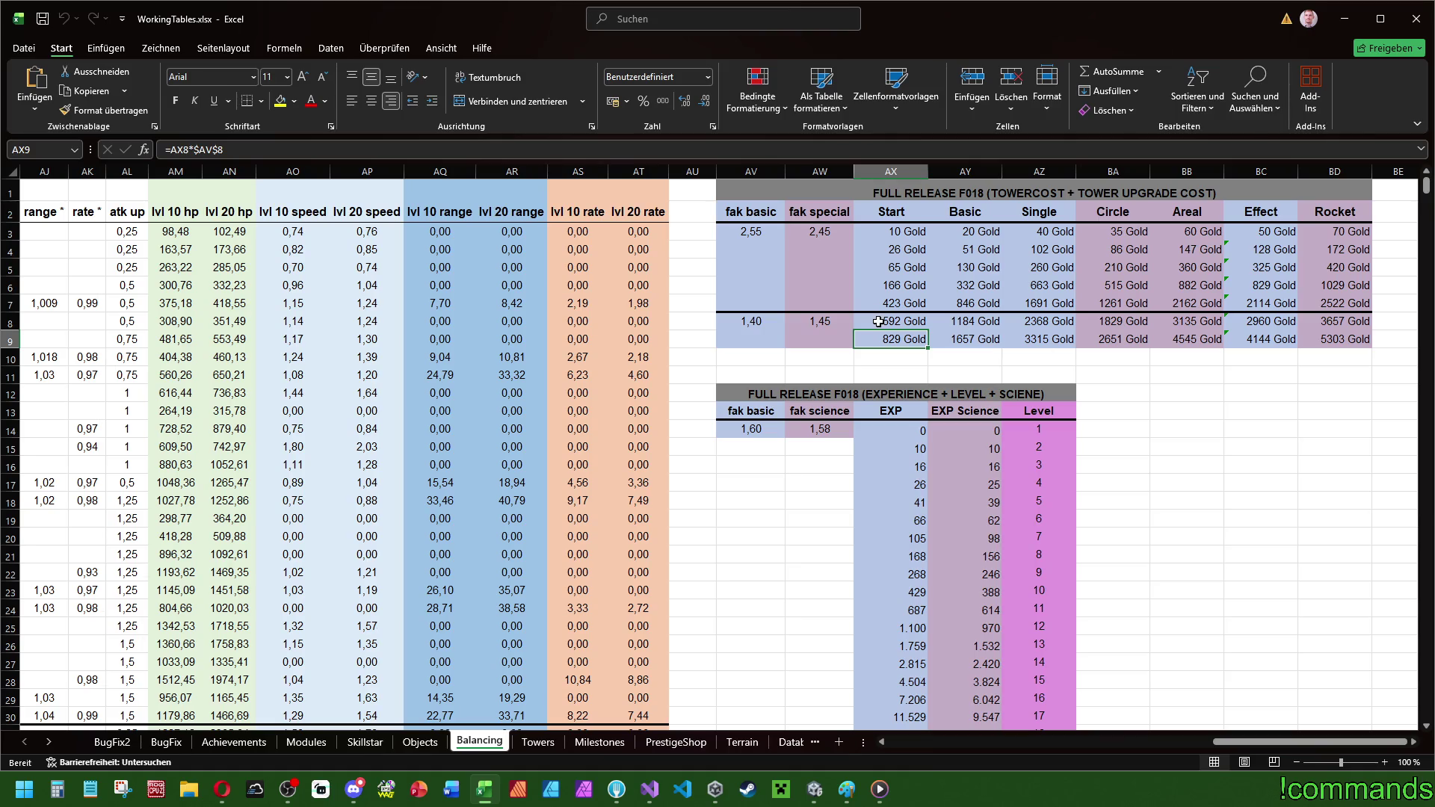
click(700, 228)
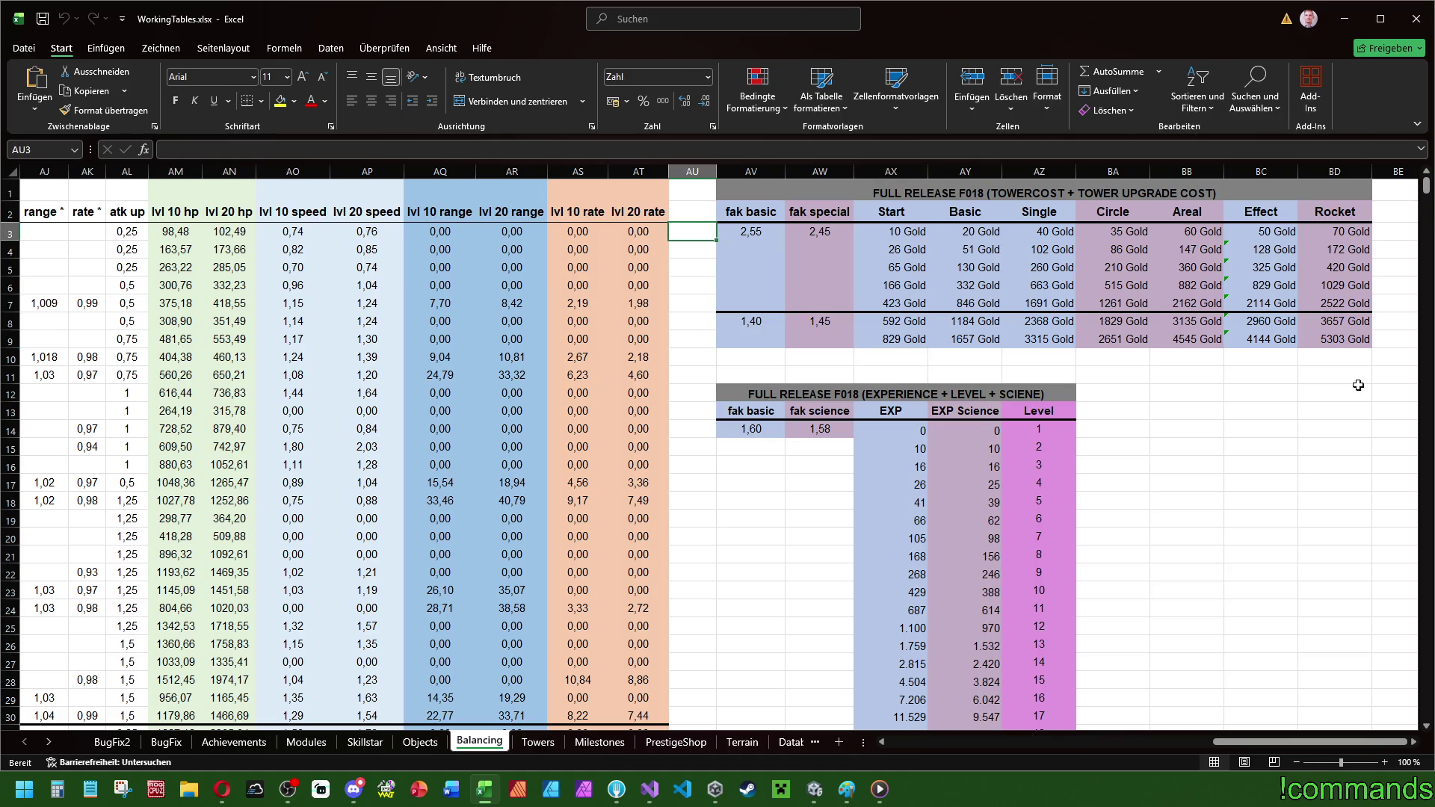
- Clear the stray 1 from AU3 and insert a blank column AV before fak basic
text(1)
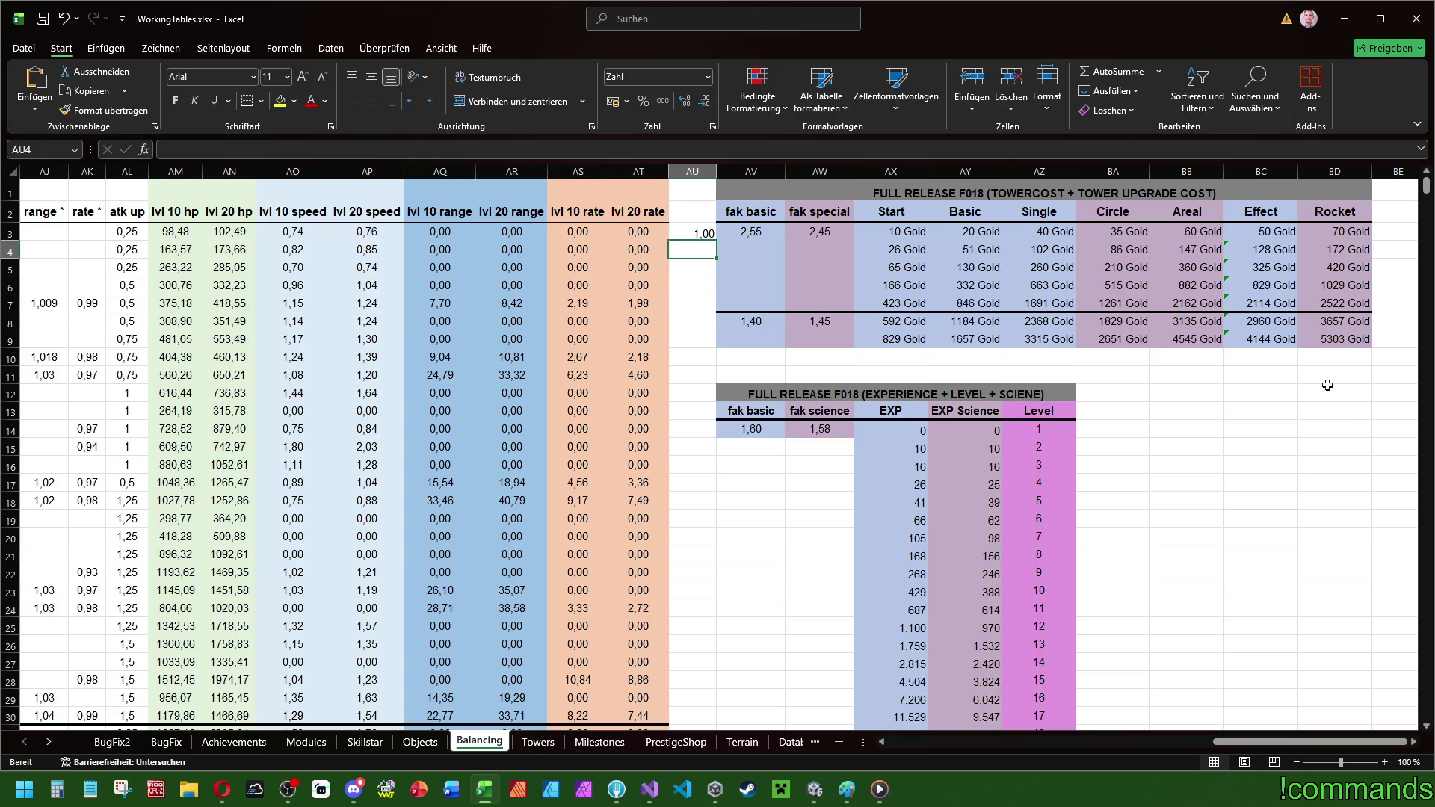
key(Return)
click(692, 236)
key(Delete)
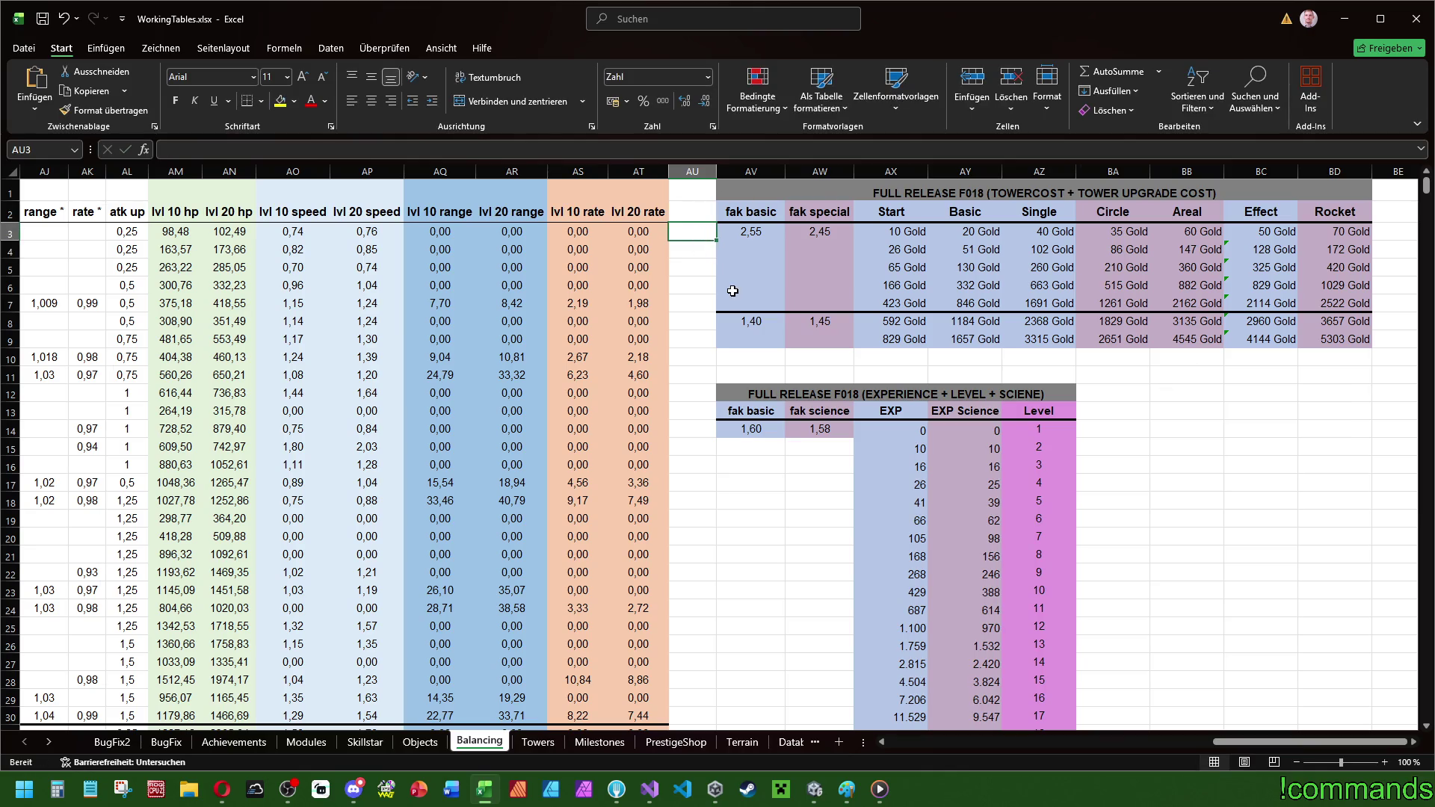
scroll(707, 463, down, 20)
scroll(712, 486, up, 20)
right_click(725, 172)
click(784, 323)
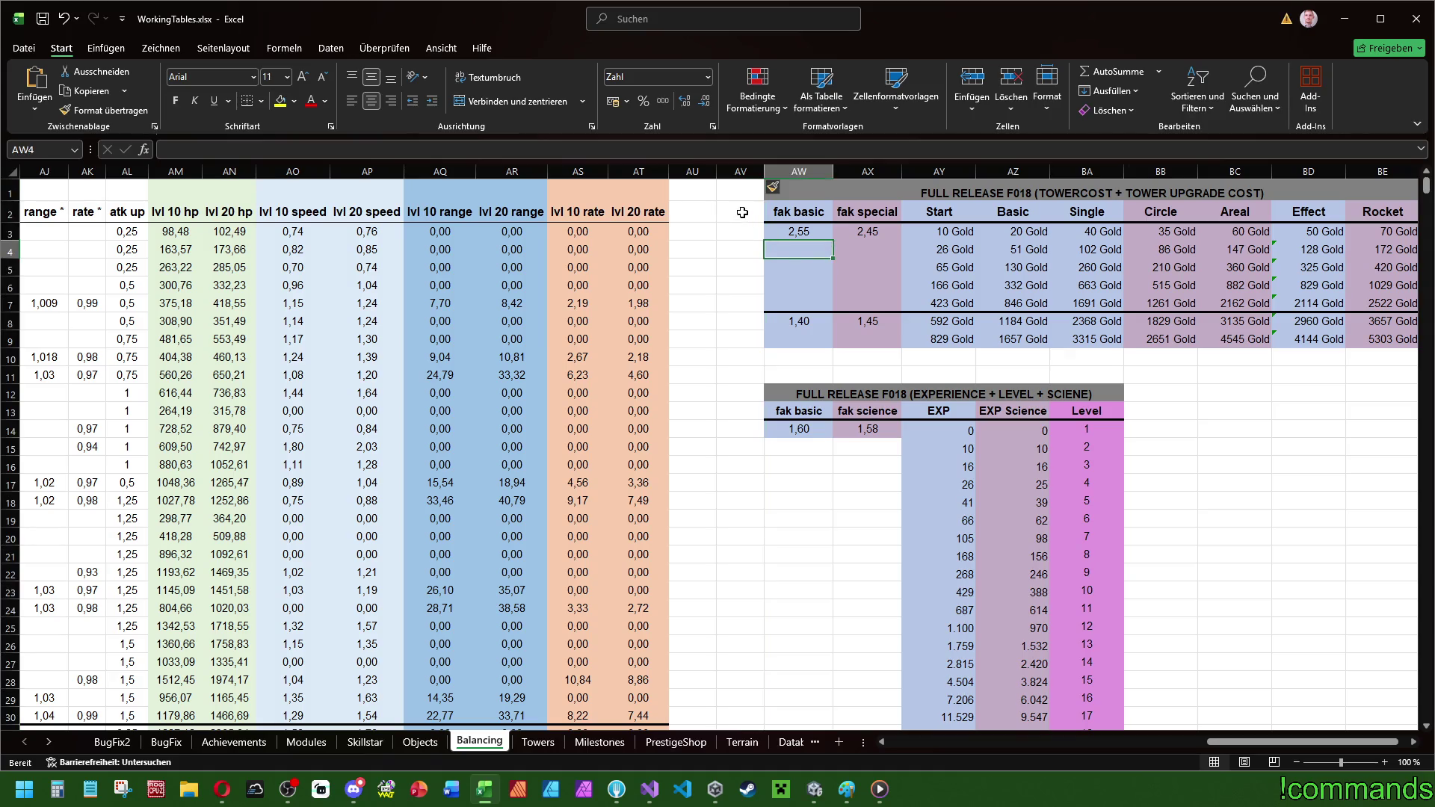
- Enter the header 'Level' in AV2 and the value 1 in AV3
click(741, 213)
text(Level)
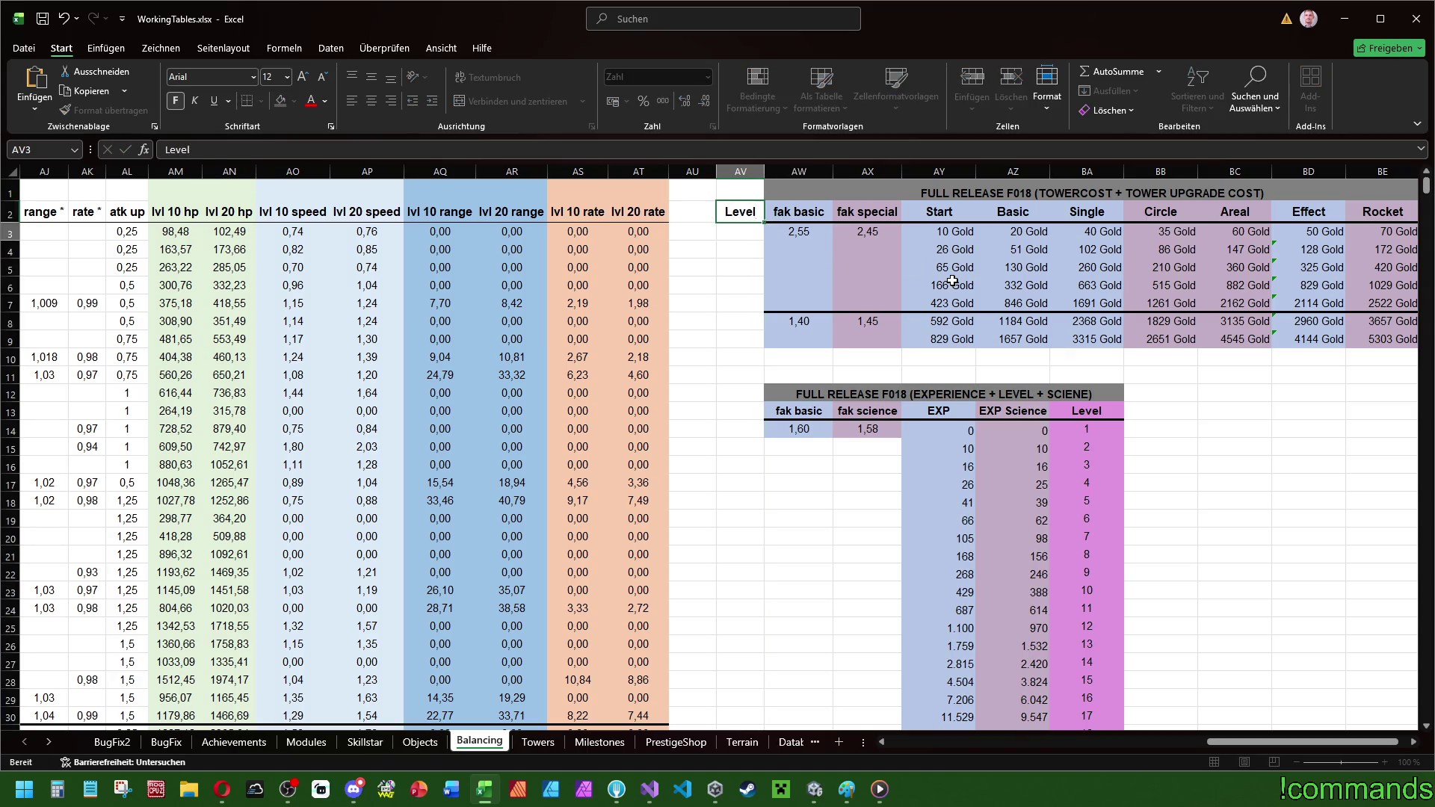
key(Return)
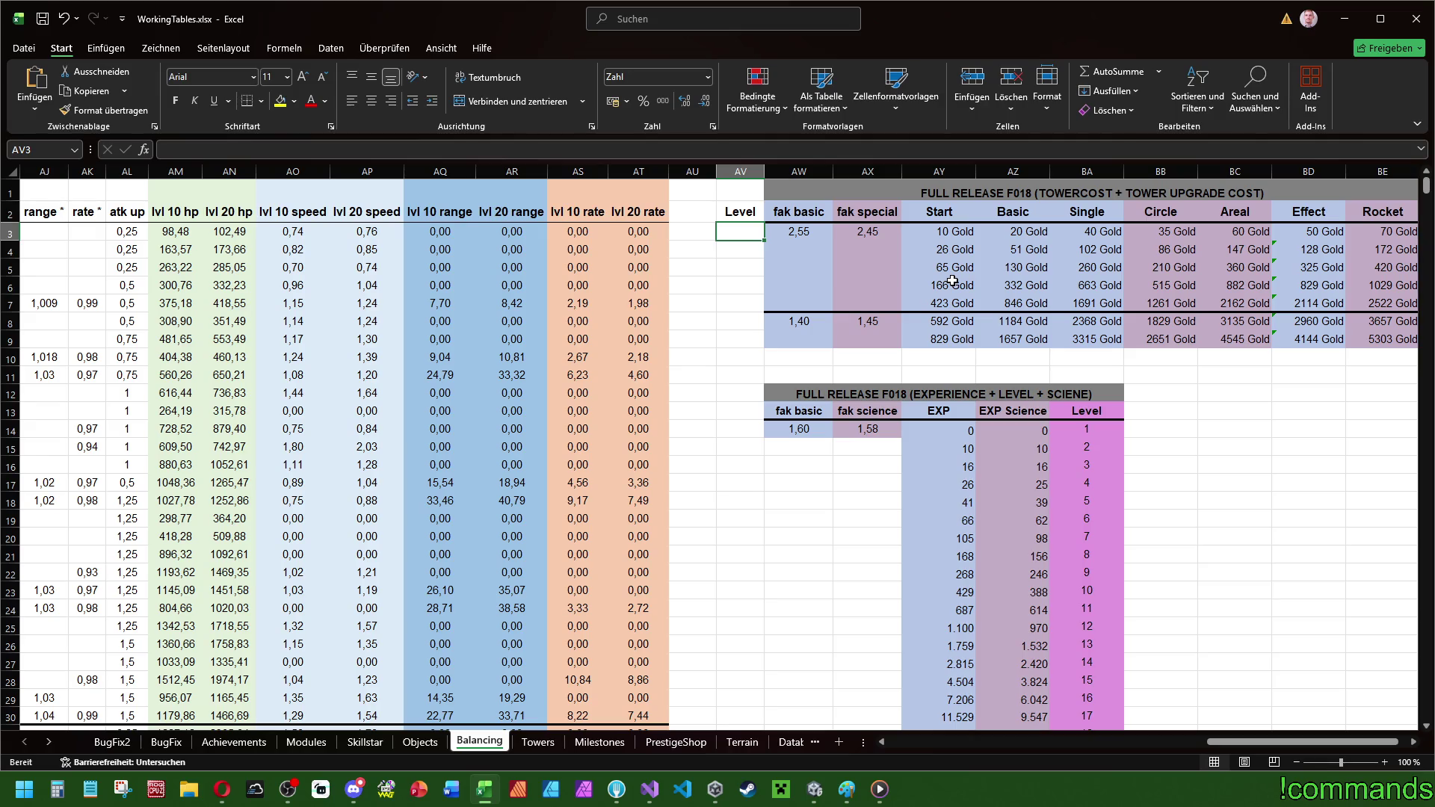
text(1)
key(Return)
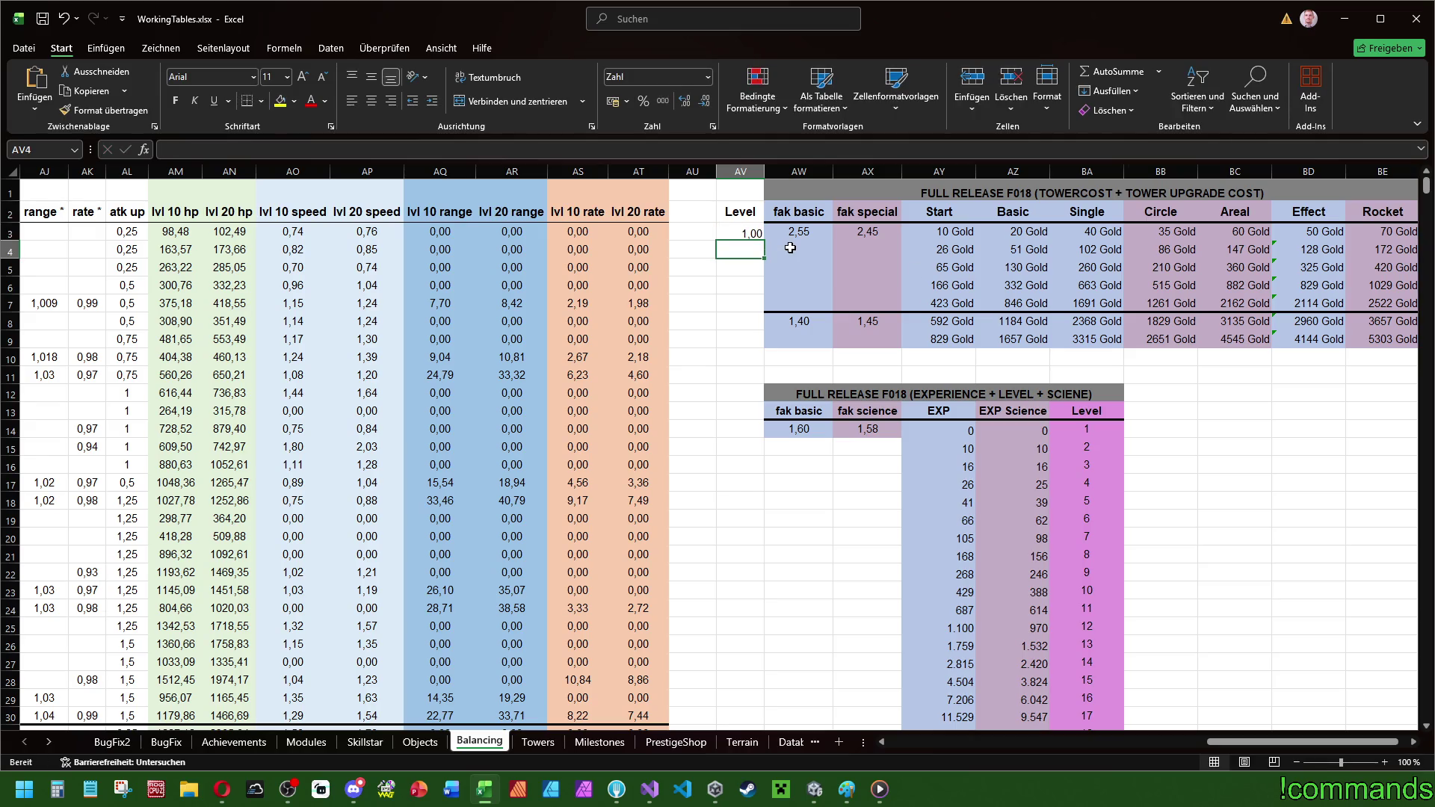
- Give the Level column the Standard number format
right_click(740, 172)
click(789, 385)
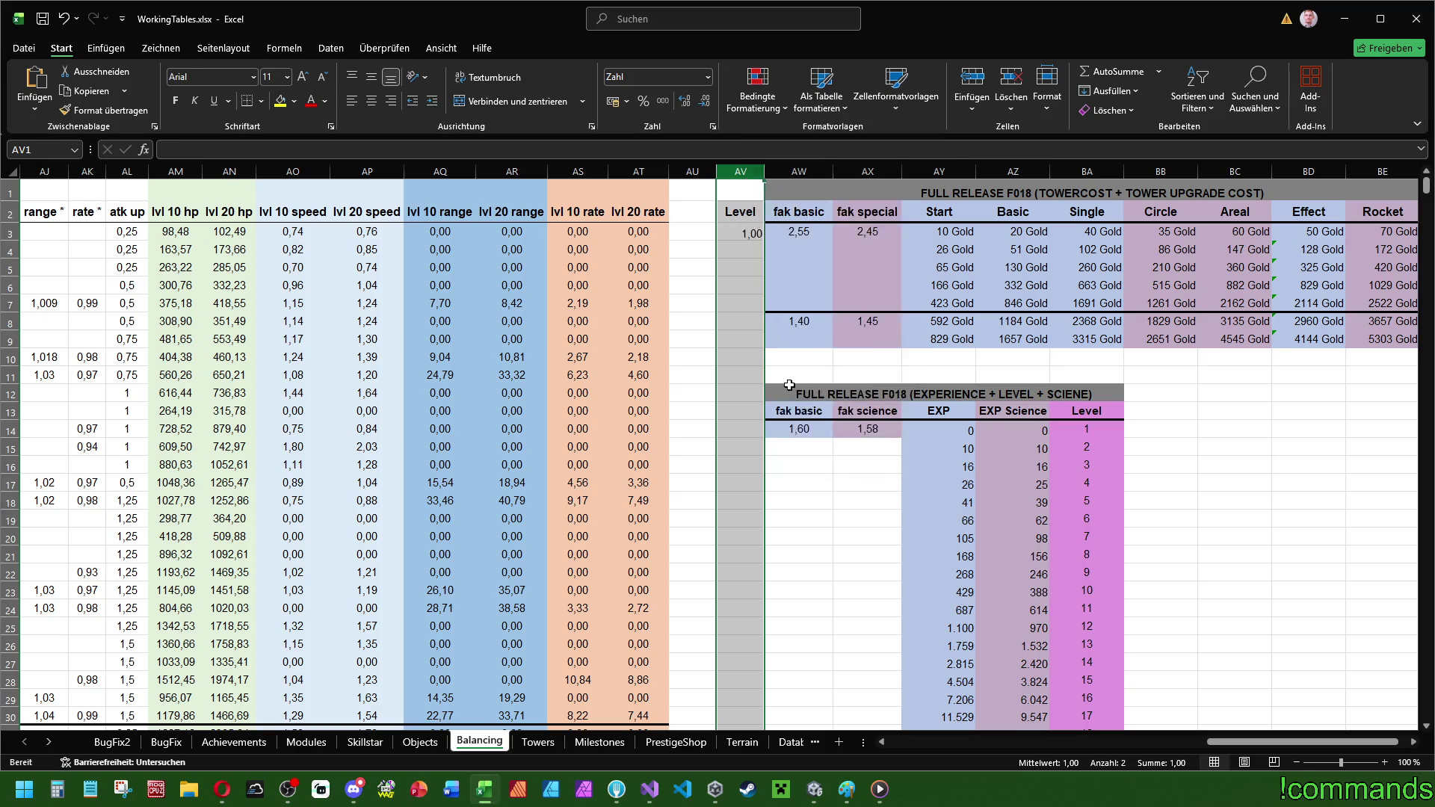
click(596, 263)
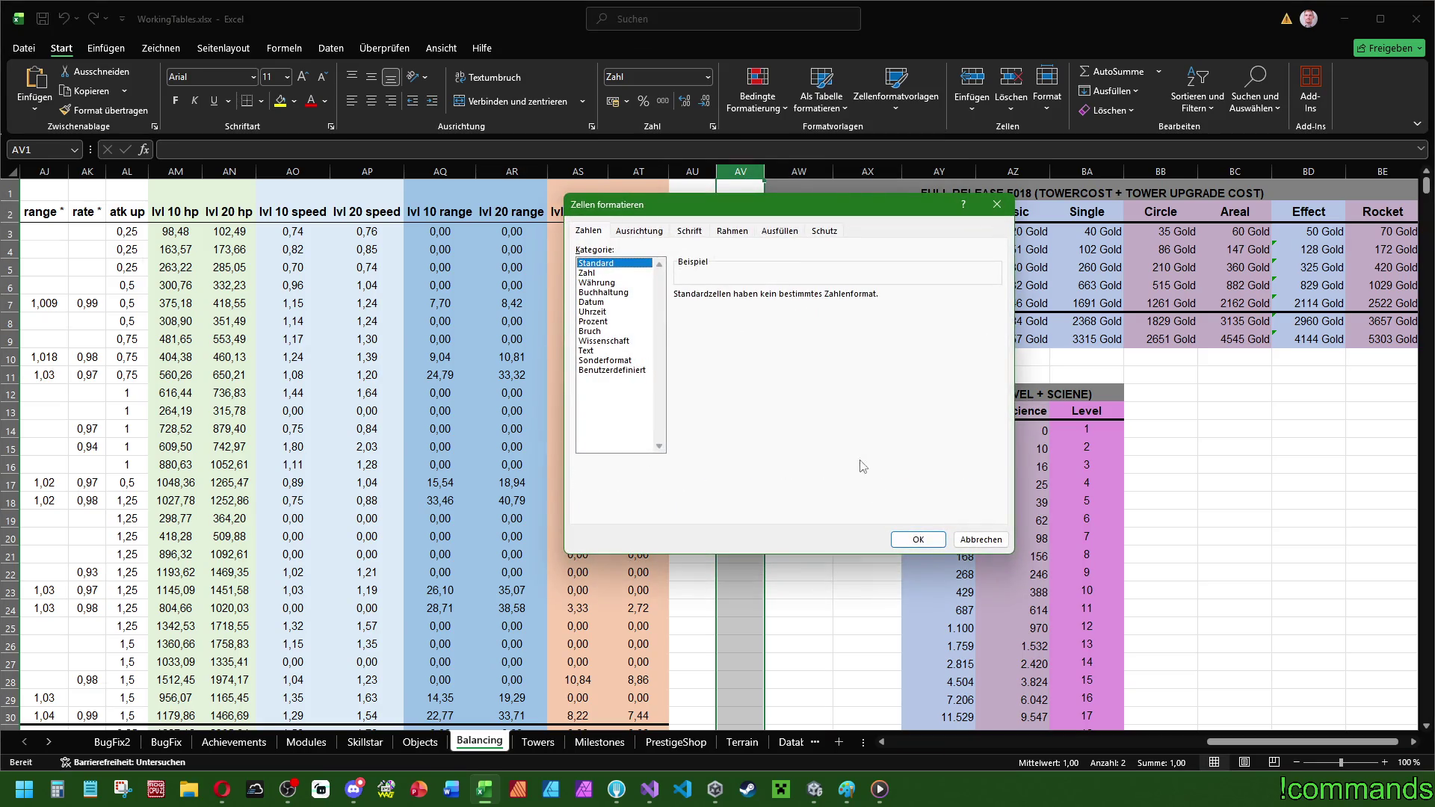
click(918, 538)
click(777, 281)
- Fill AV3 downward as a 1, 2 level series instead of repeated 1s
click(741, 227)
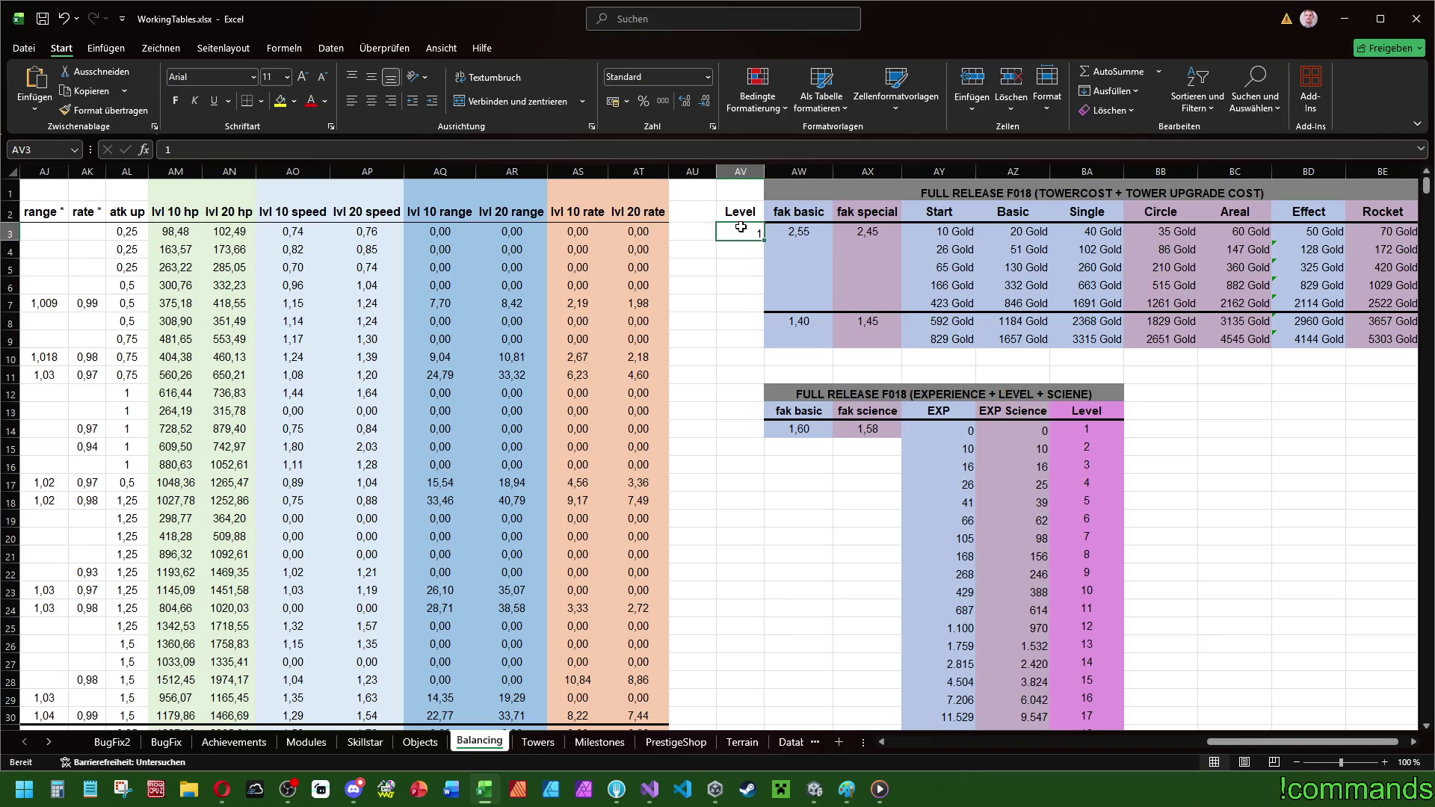
drag(763, 239, 763, 366)
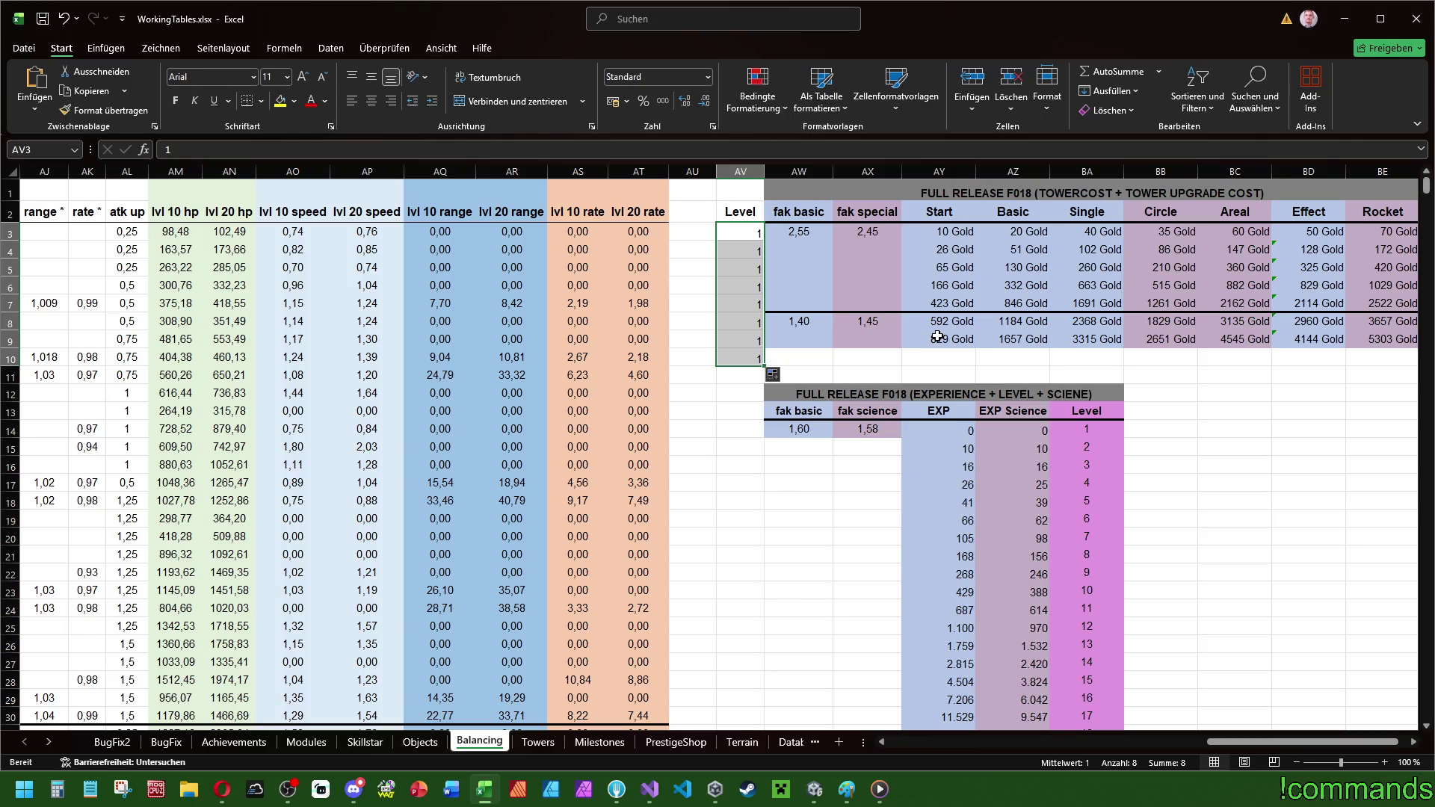
key(ctrl+z)
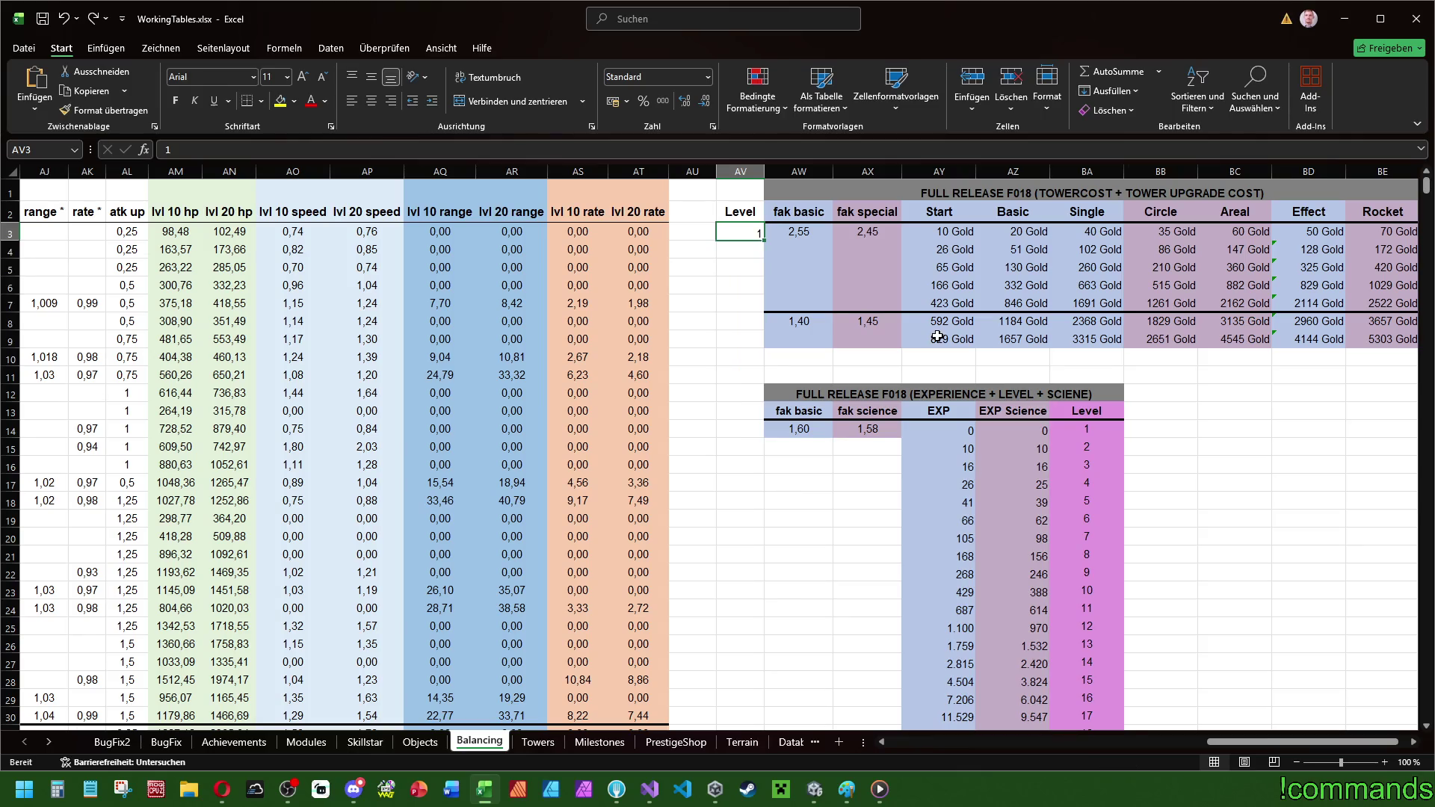
drag(762, 239, 763, 371)
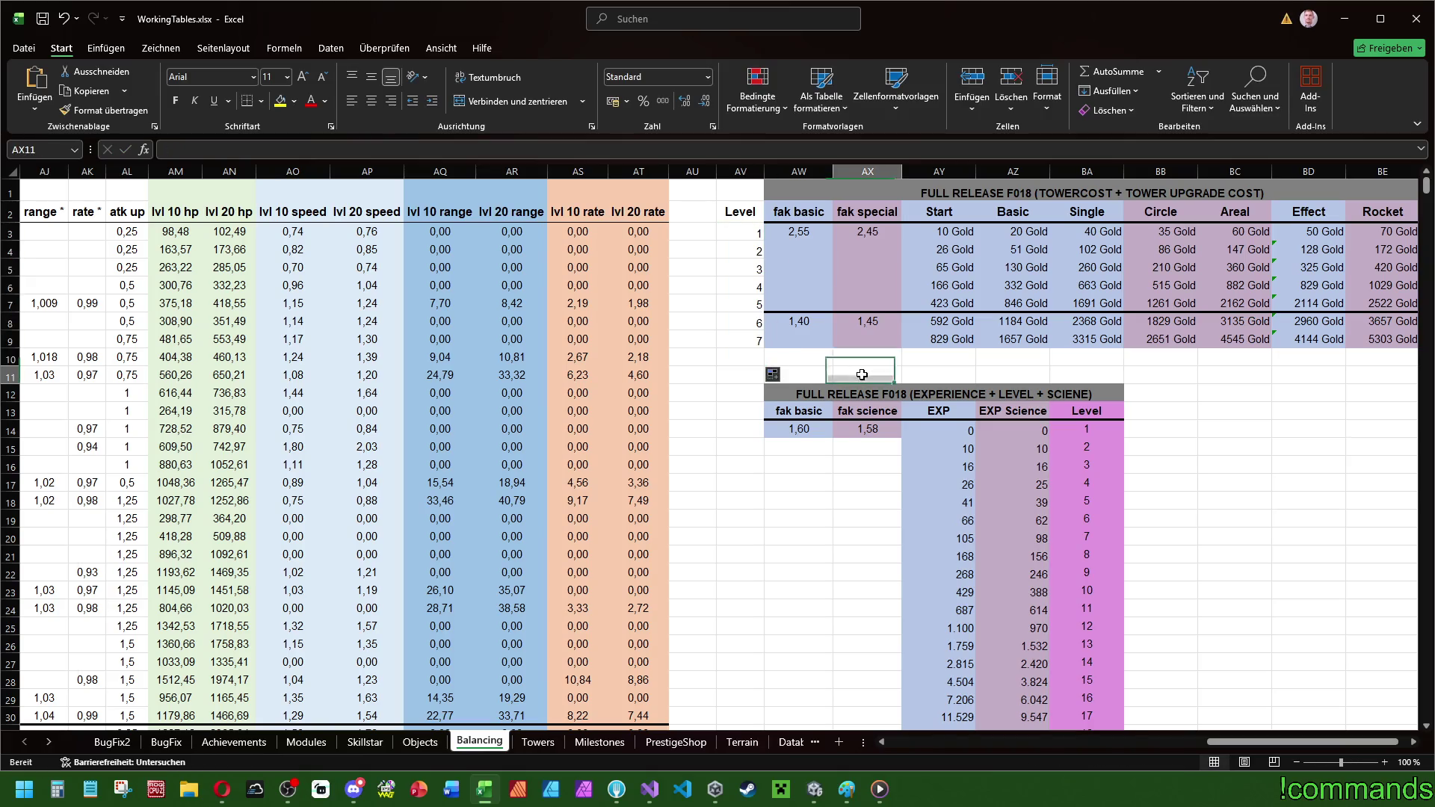
- Extend the level numbering to row 10, widen the Level column, and re-centre the table title
click(817, 357)
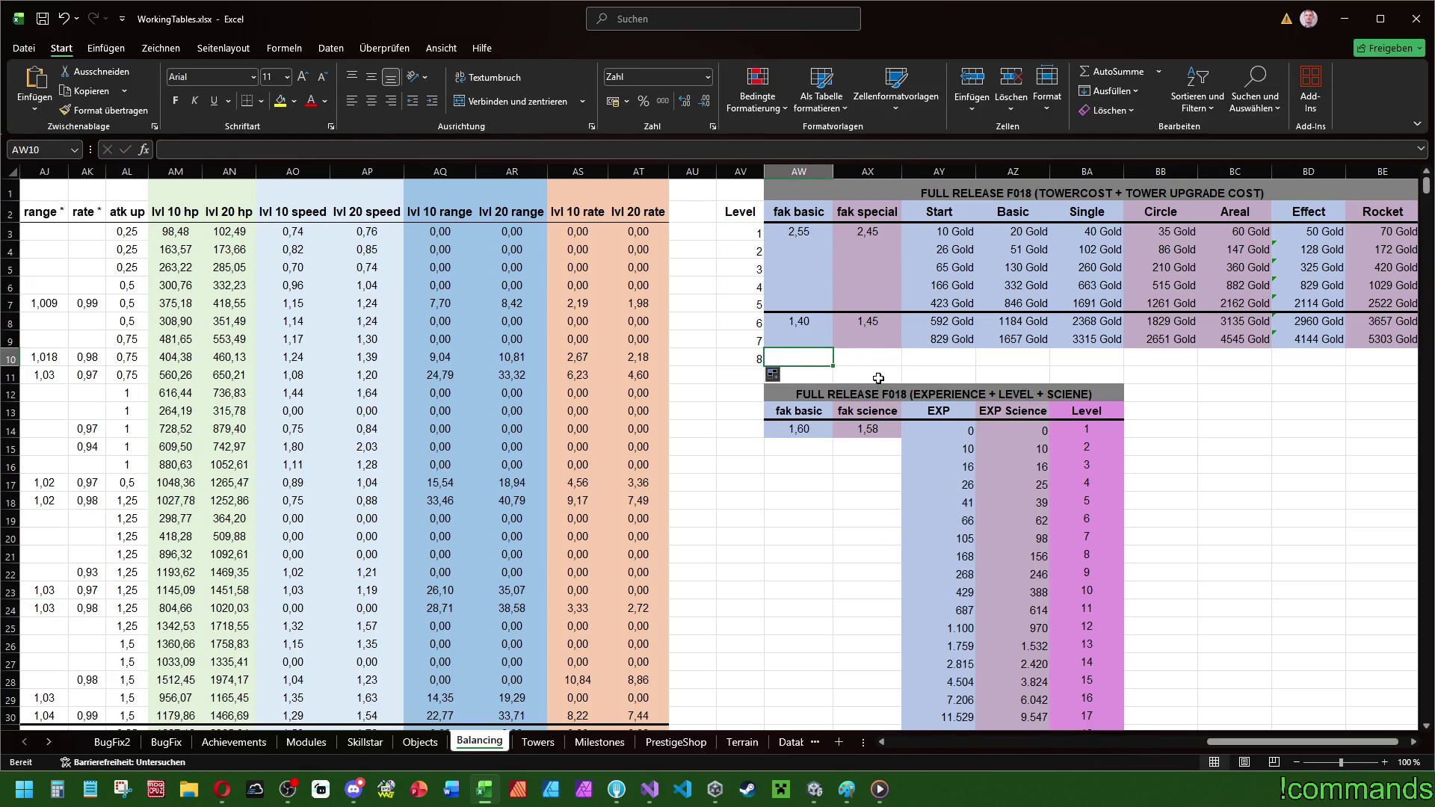
click(744, 172)
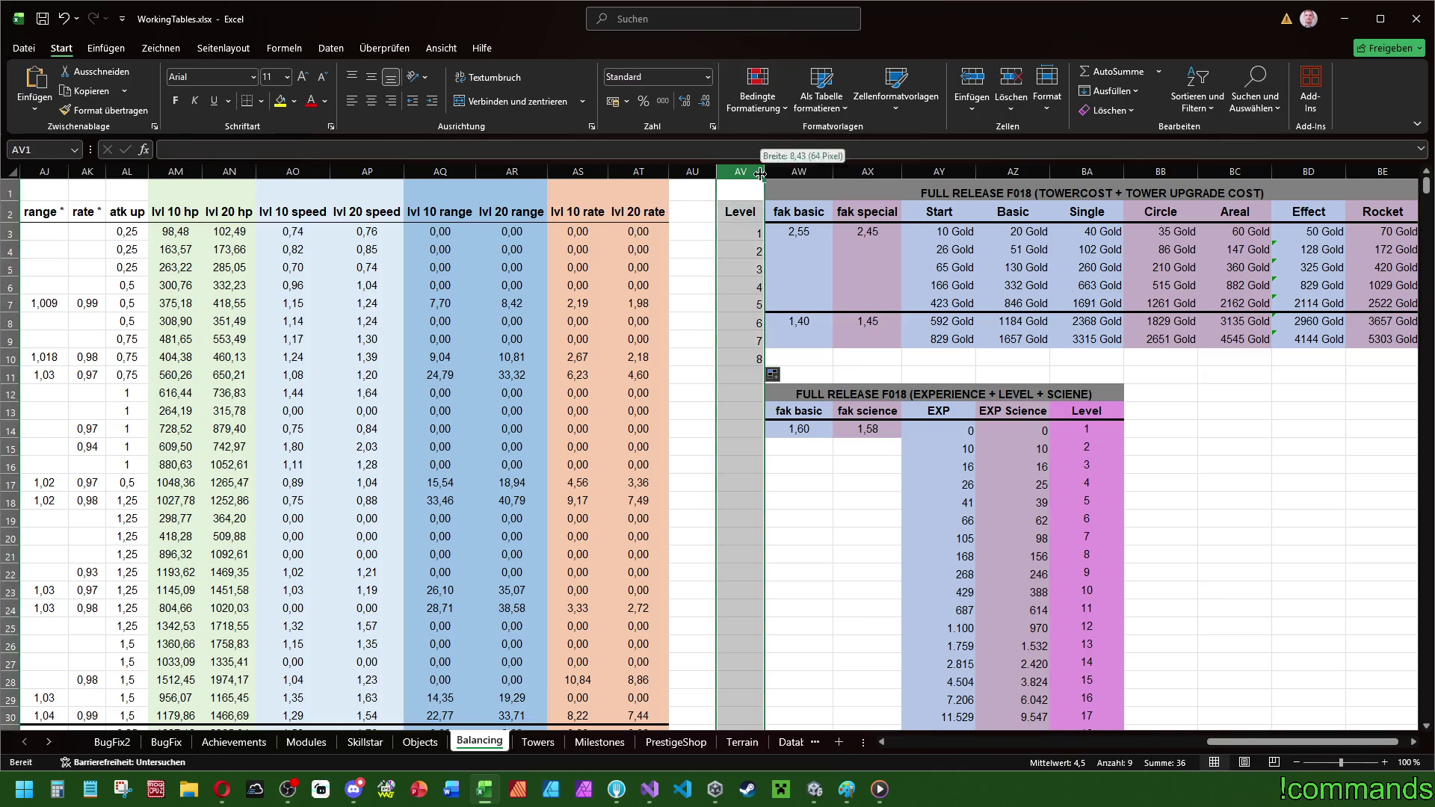
double_click(763, 171)
click(770, 246)
drag(753, 171, 1405, 192)
click(743, 211)
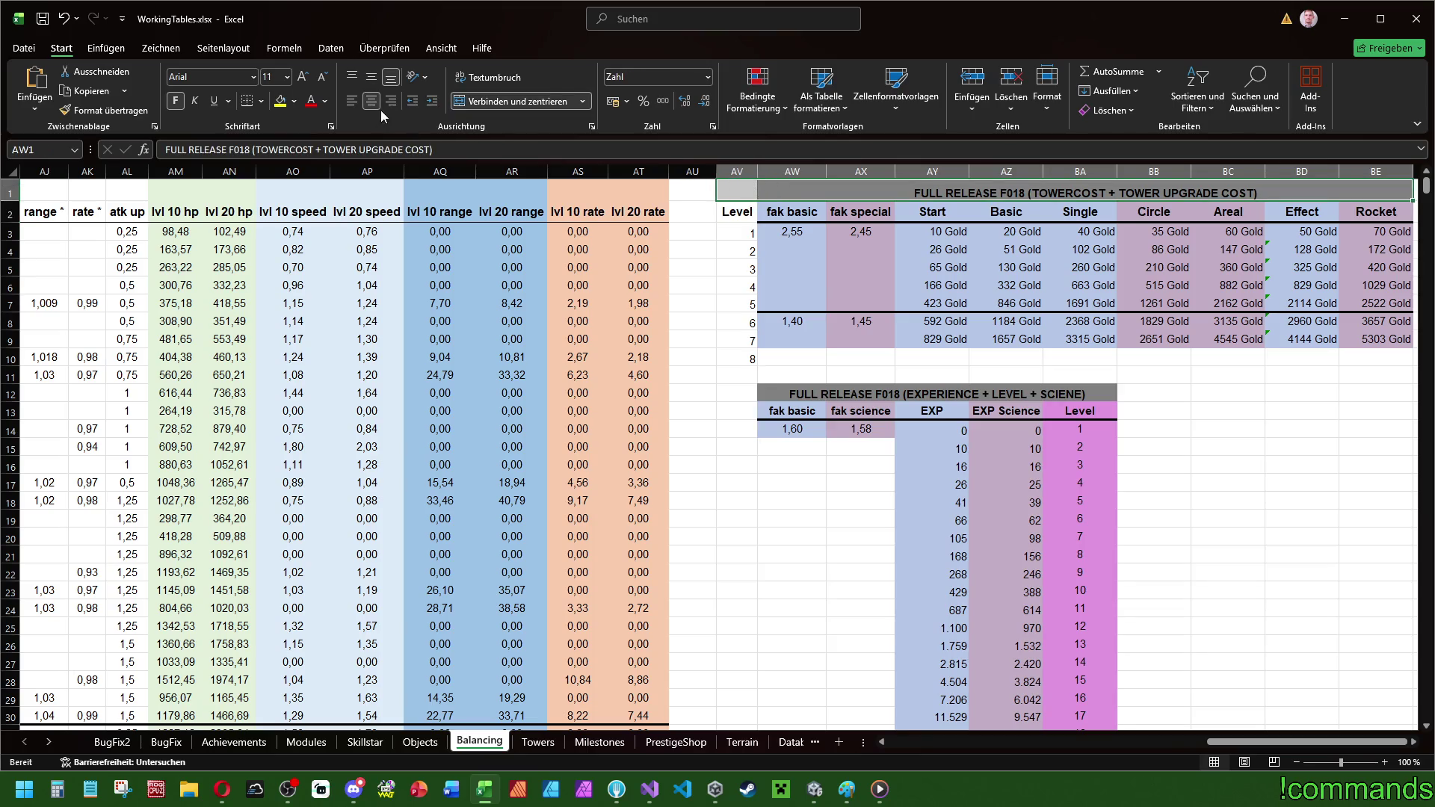
click(529, 104)
click(528, 104)
- Copy the experience table's pink Level formatting onto AV2:AV10 with Format Painter
click(755, 211)
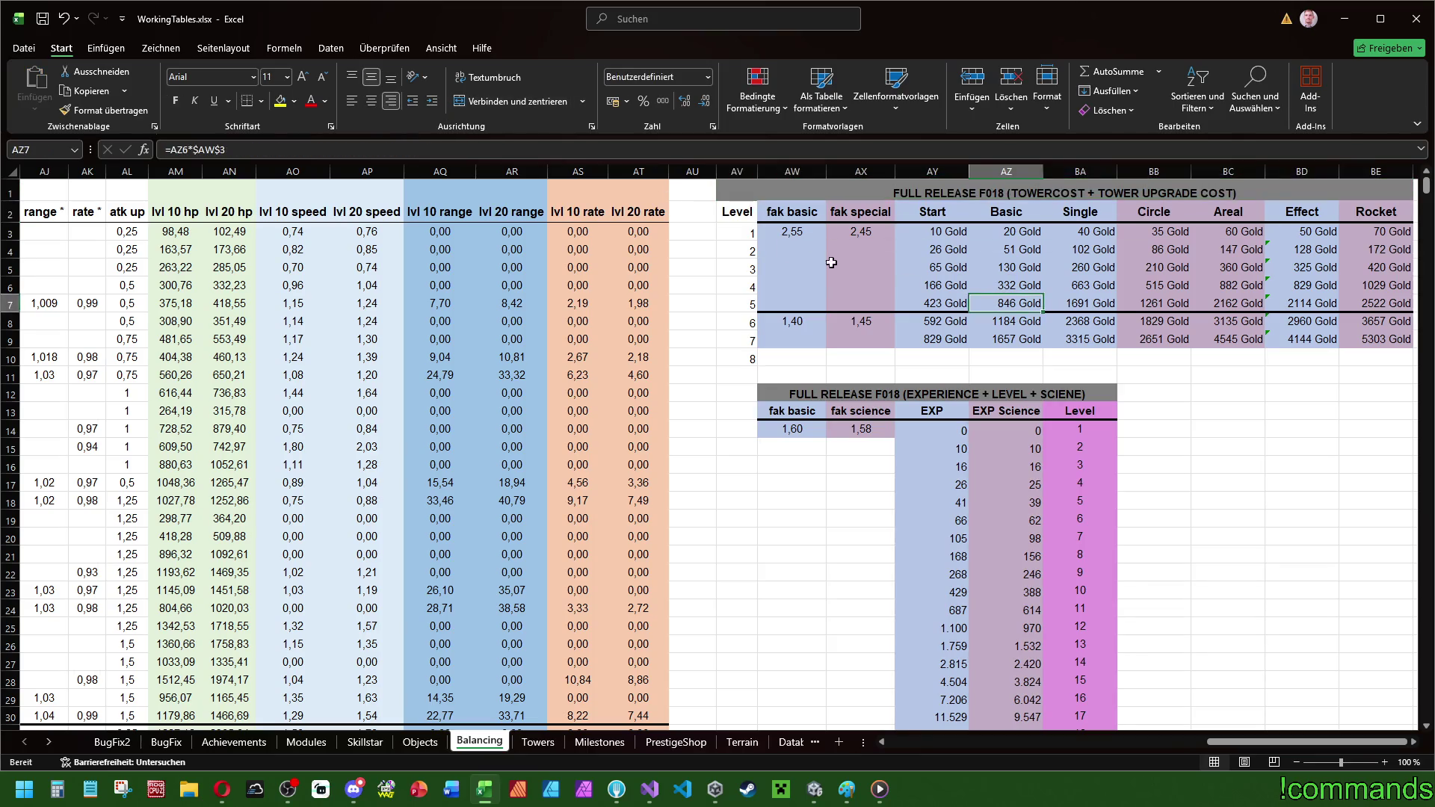
drag(755, 211, 749, 359)
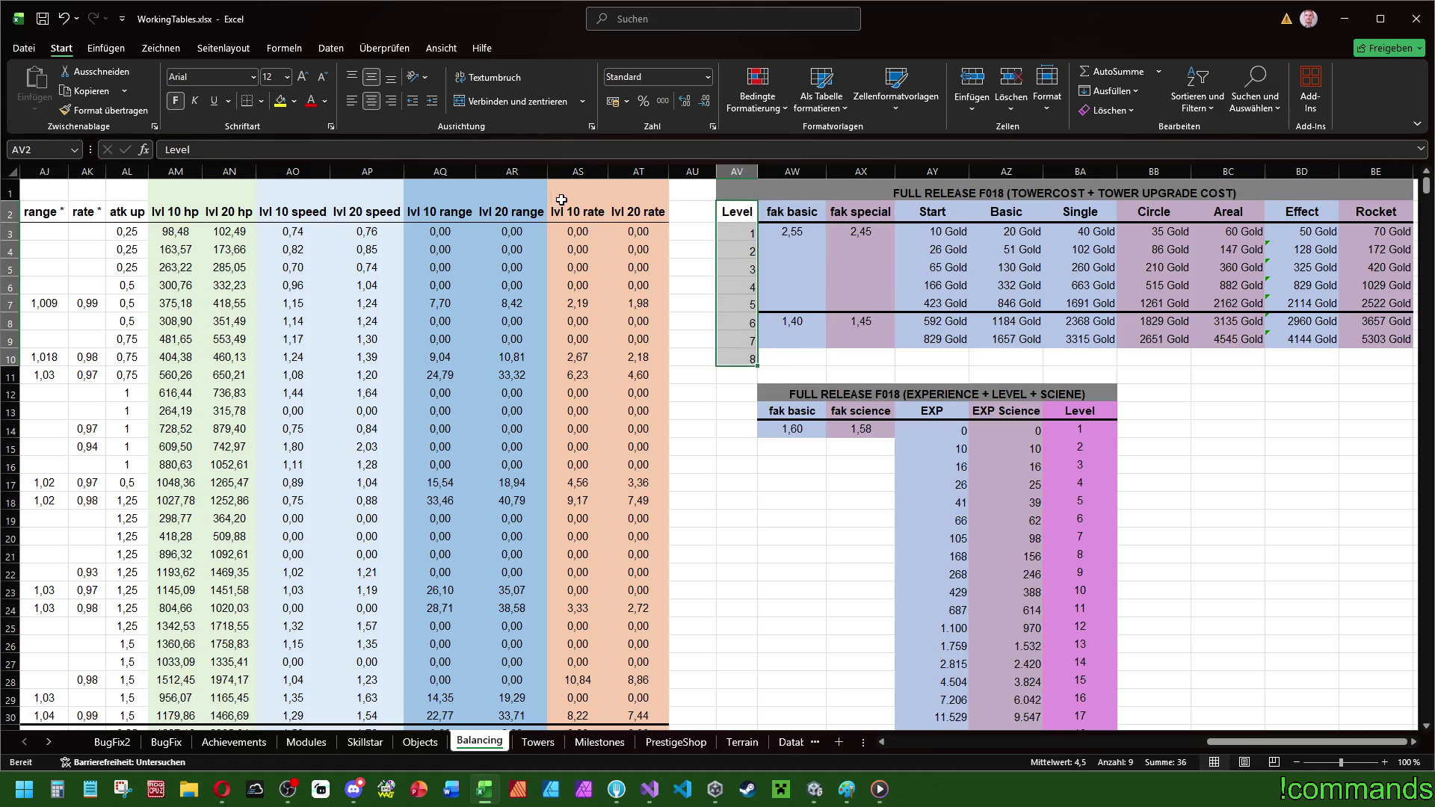
click(1079, 465)
click(105, 110)
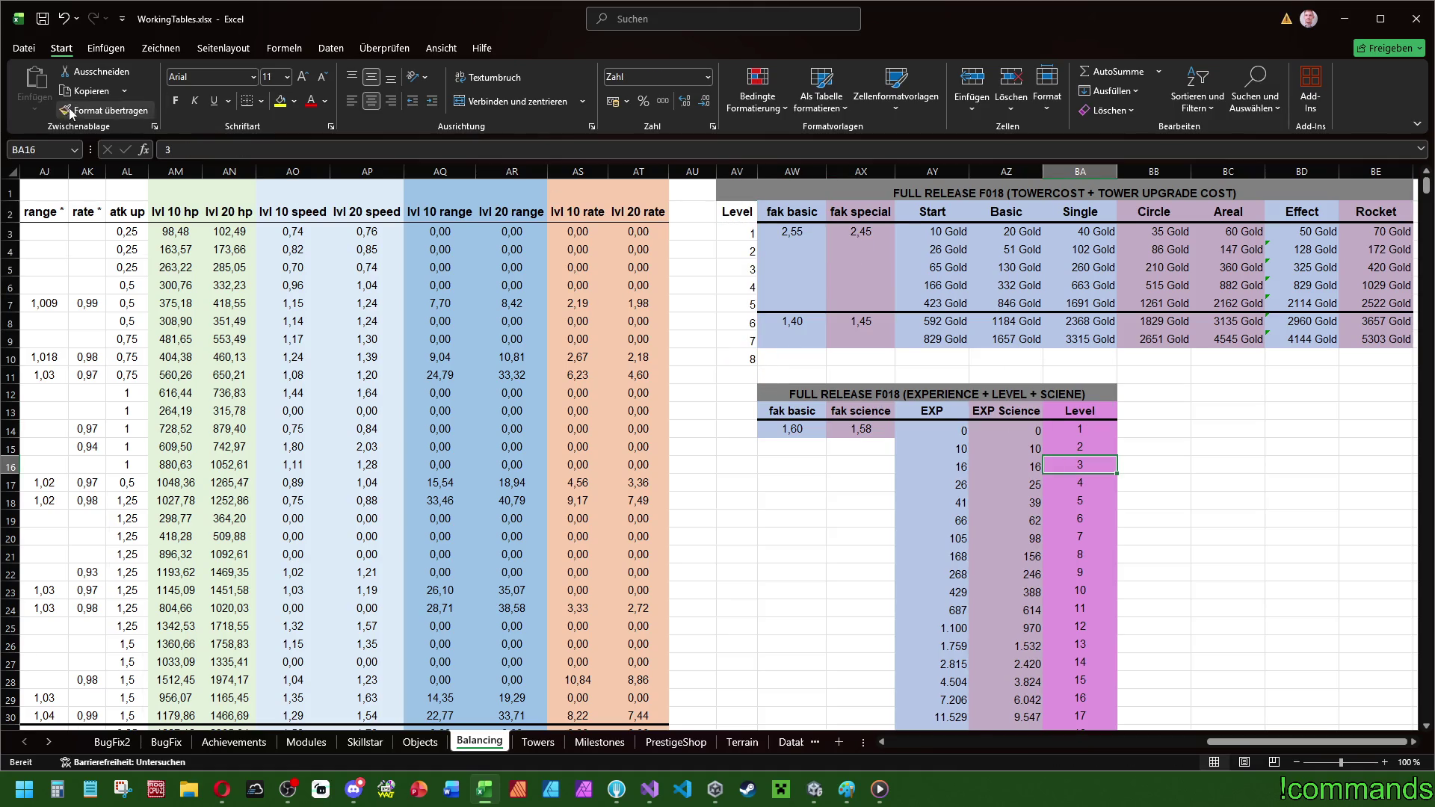
drag(736, 212, 736, 358)
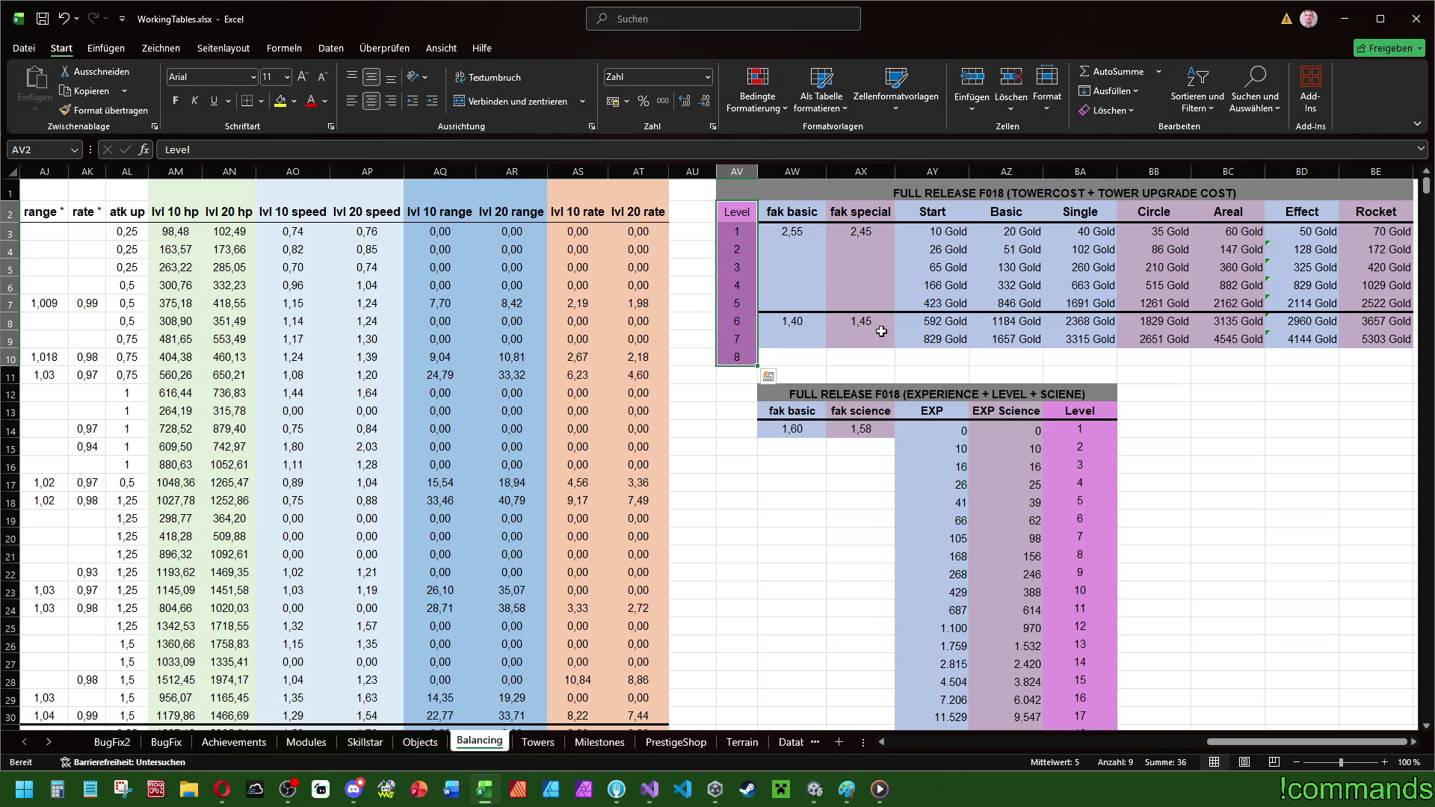
click(932, 322)
- Review the level 6, 7 and 8 rows of the tower cost table
scroll(1412, 743, right, 3)
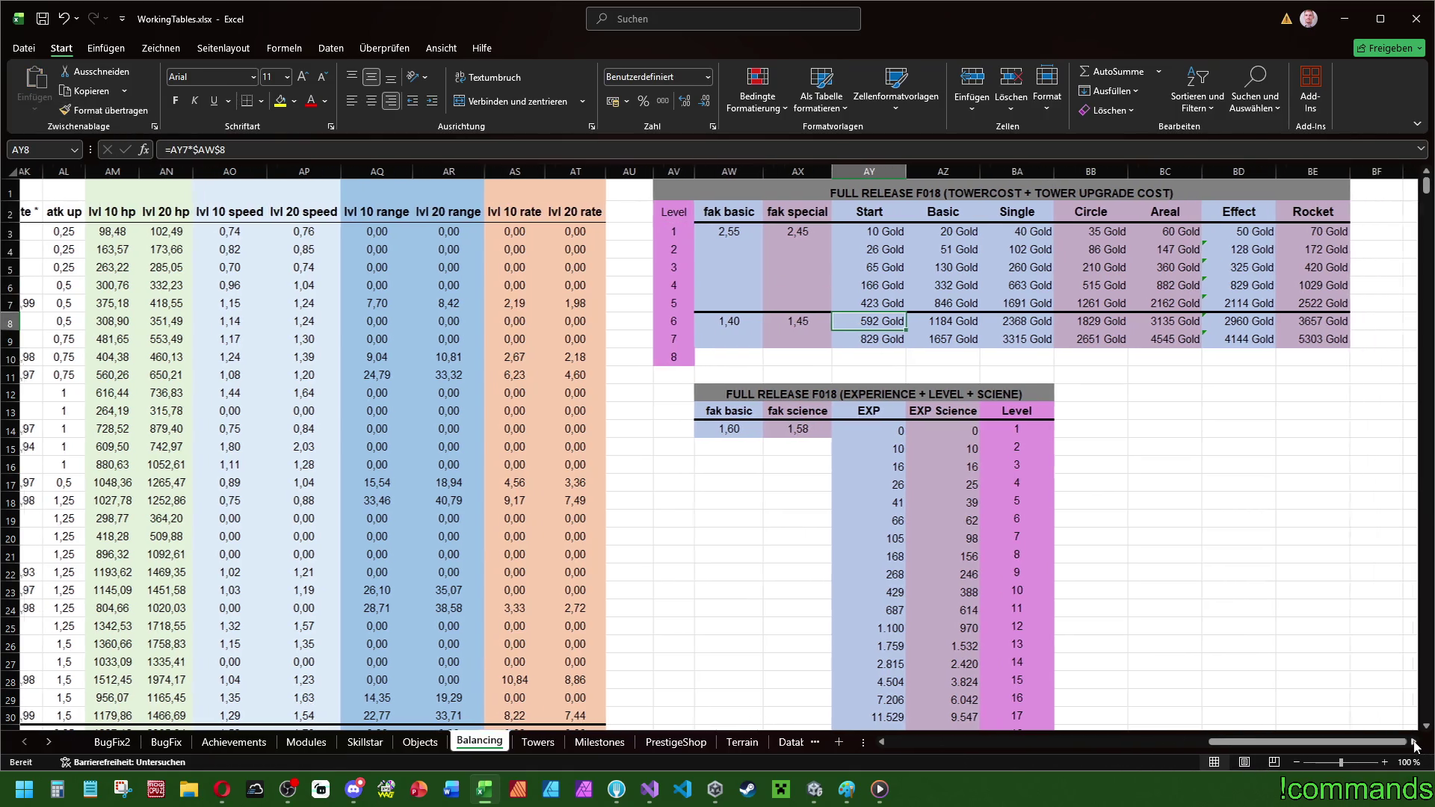
drag(1249, 323, 608, 322)
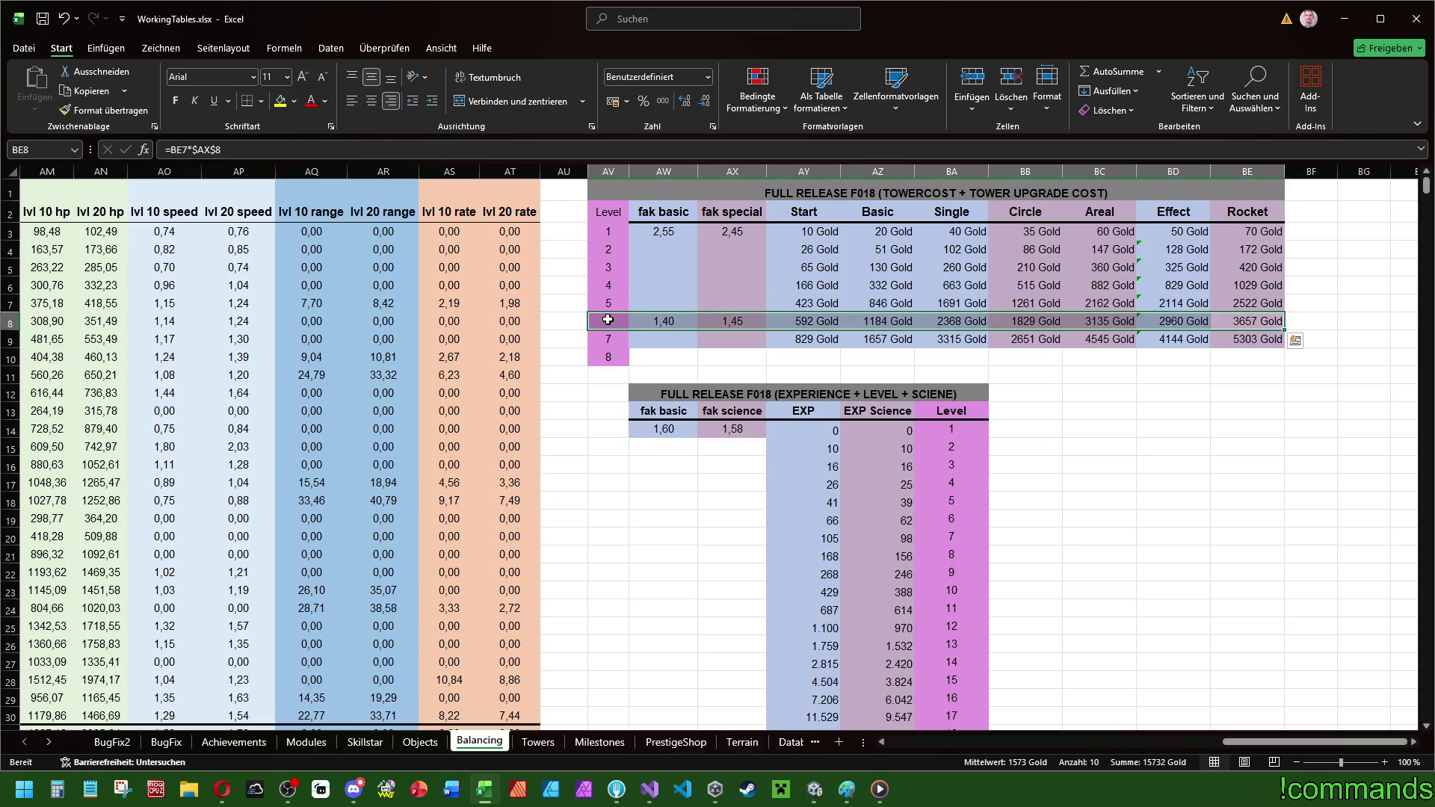
click(662, 372)
click(663, 340)
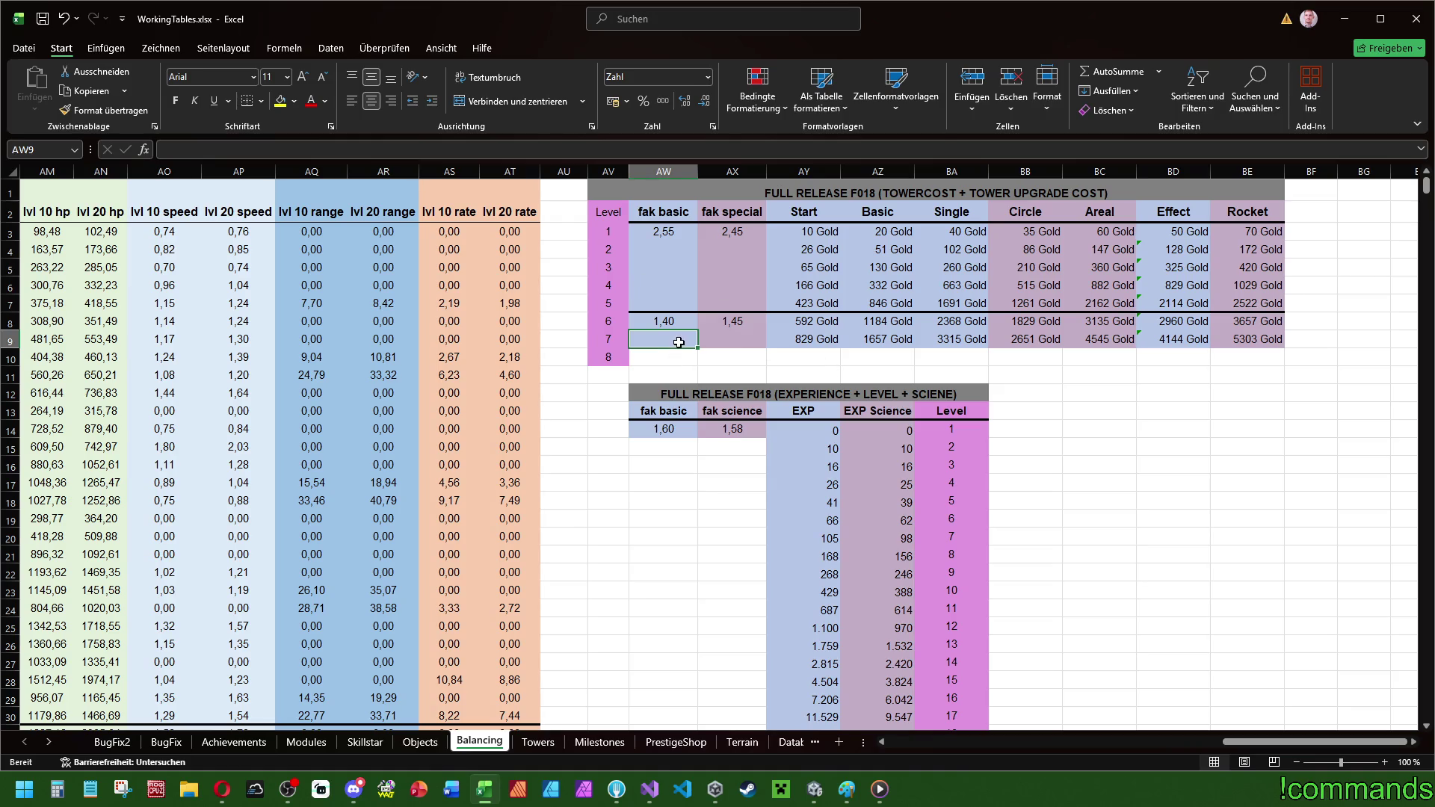
drag(676, 341, 1226, 343)
drag(663, 357, 1271, 357)
click(1159, 521)
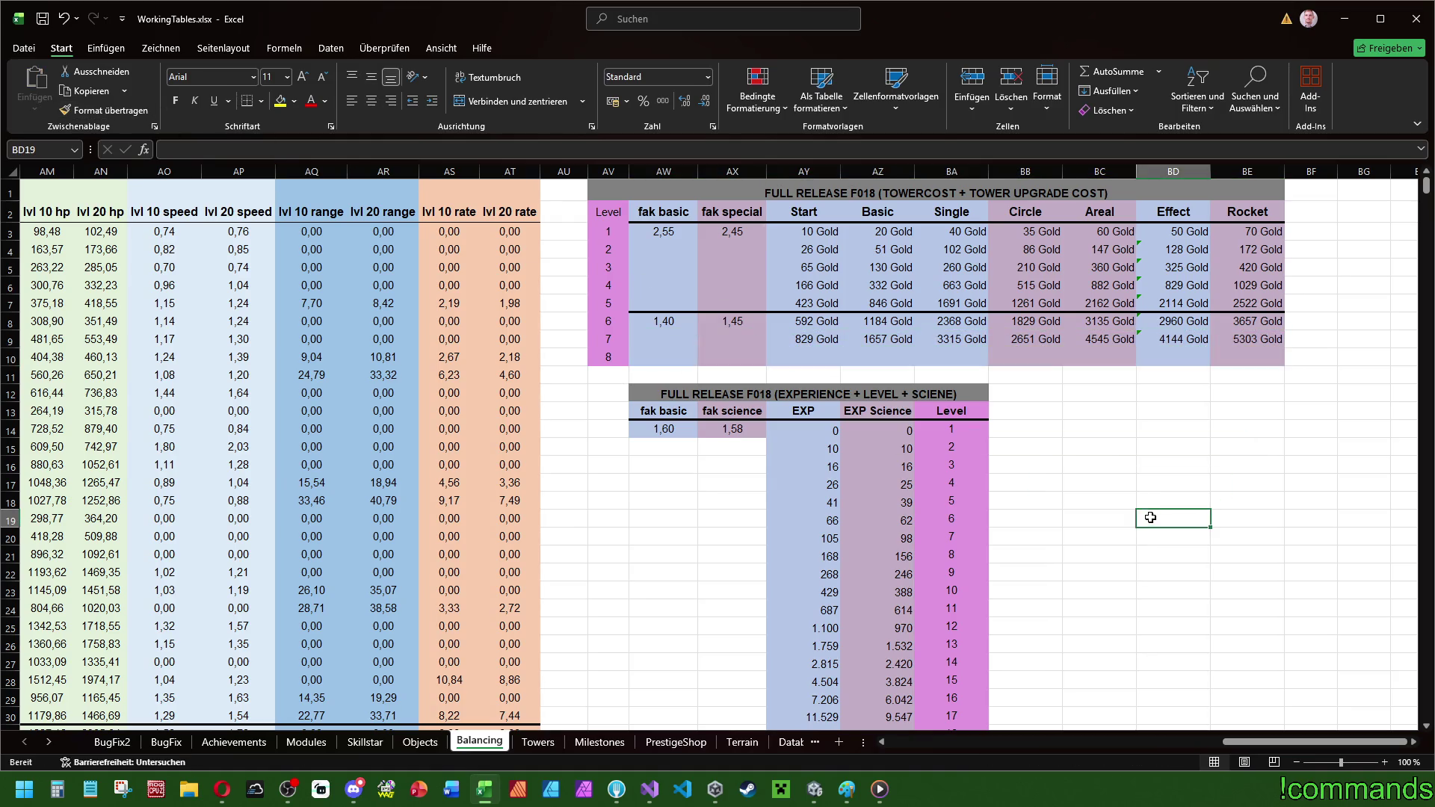
- Extend each tower's level 7 cost formula into level 8, from Start through Rocket
click(828, 337)
mouse_move(841, 348)
mouse_down()
mouse_move(841, 361)
mouse_move(1283, 361)
mouse_up()
click(895, 342)
click(966, 341)
click(1041, 342)
click(1113, 341)
click(1173, 338)
click(1256, 341)
click(1228, 445)
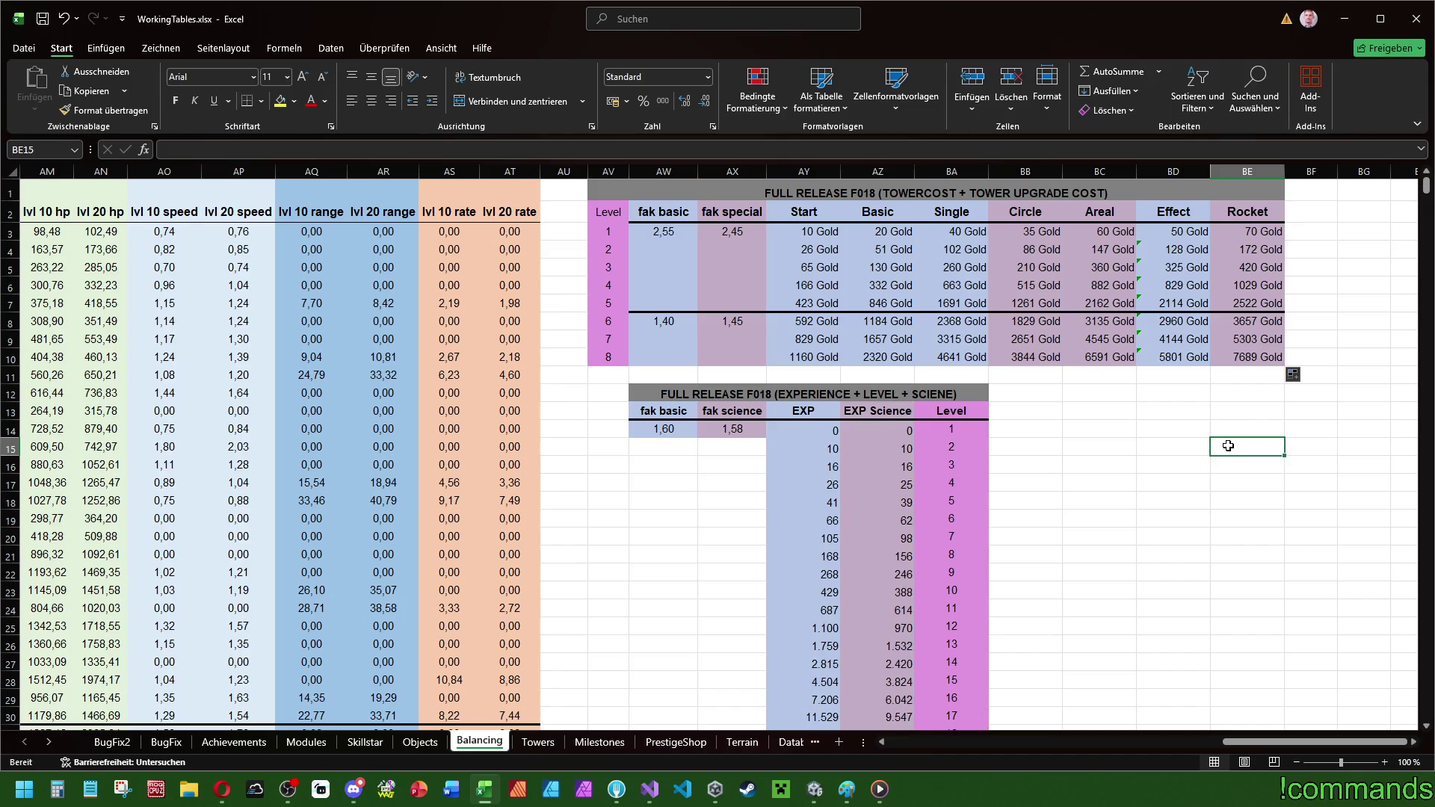
click(1201, 568)
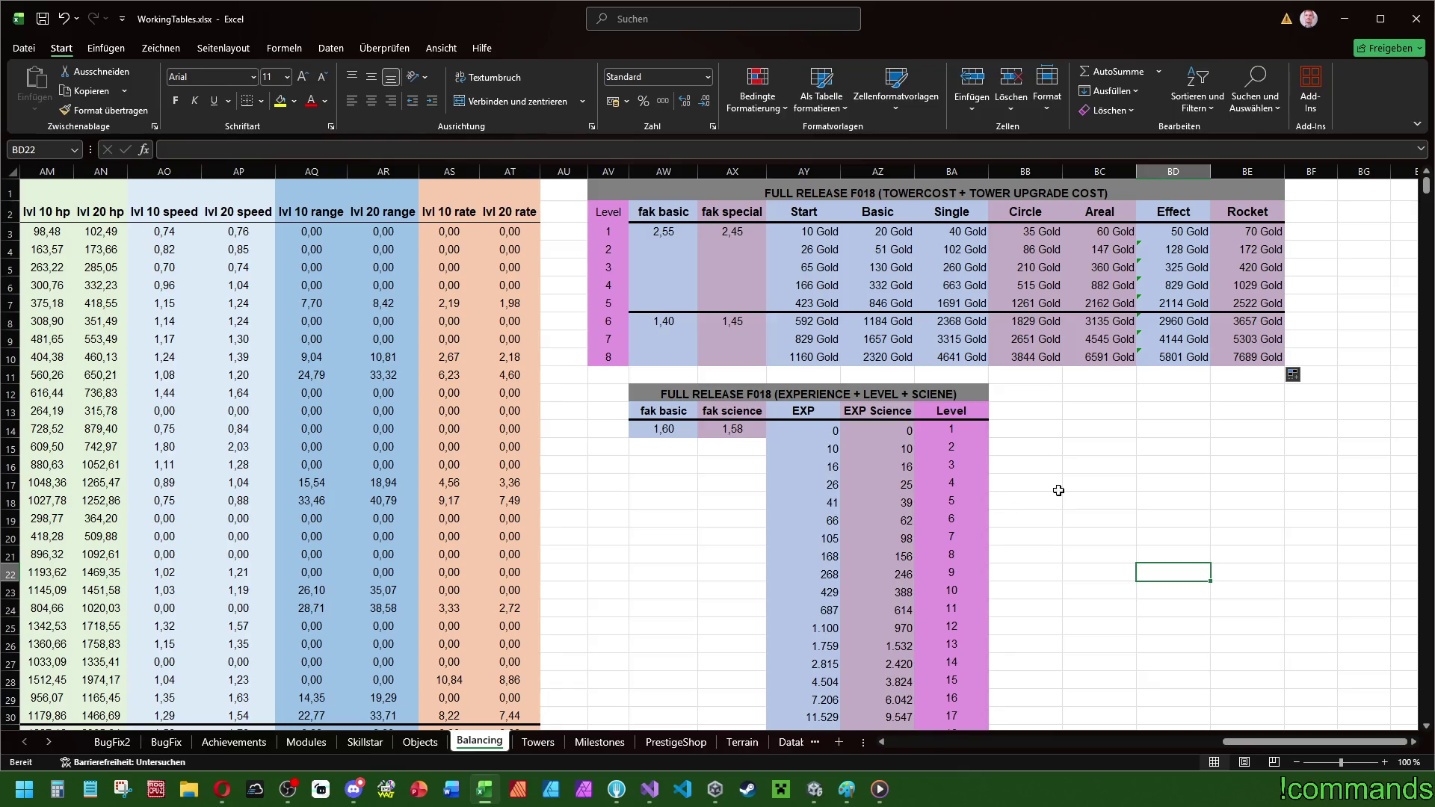
click(1053, 415)
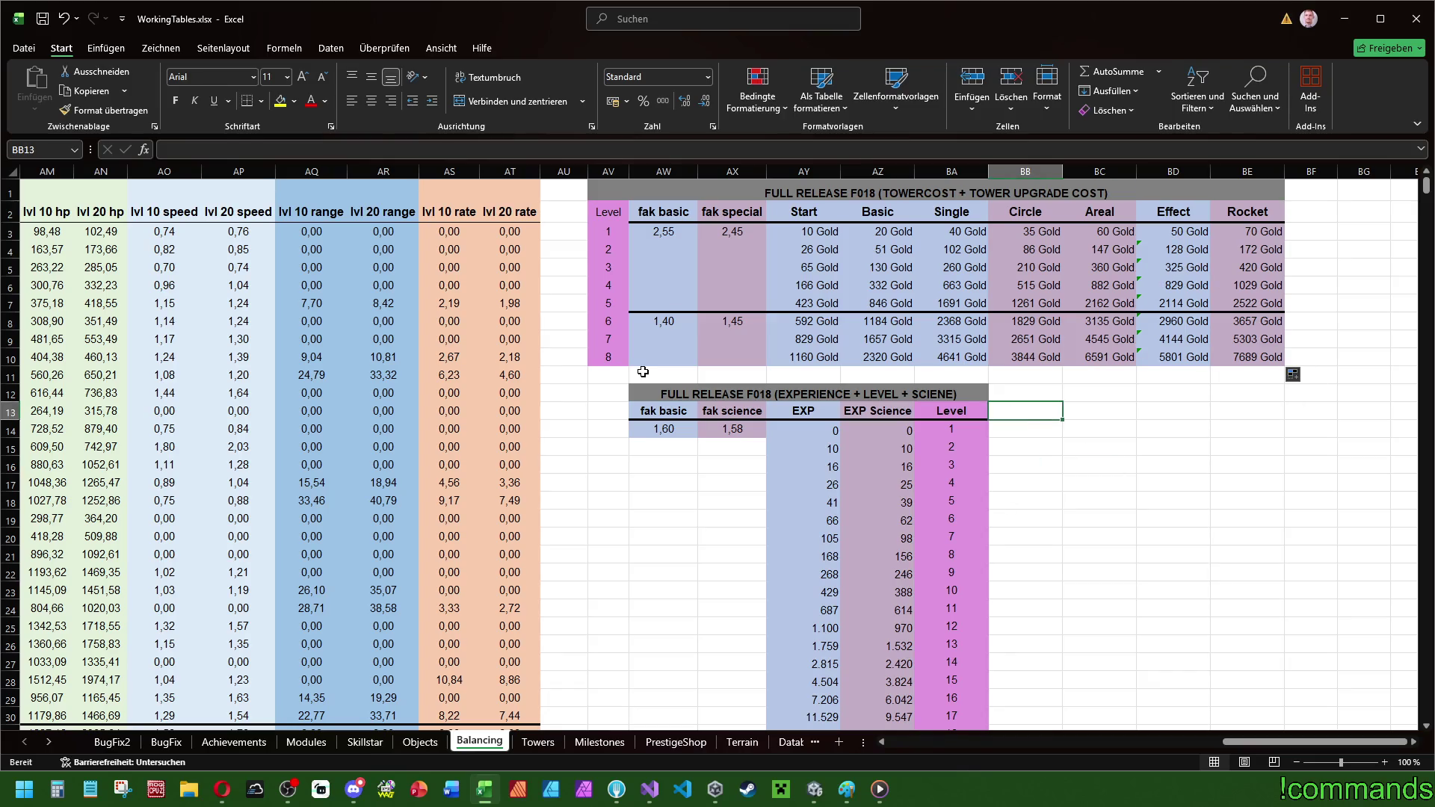
click(612, 320)
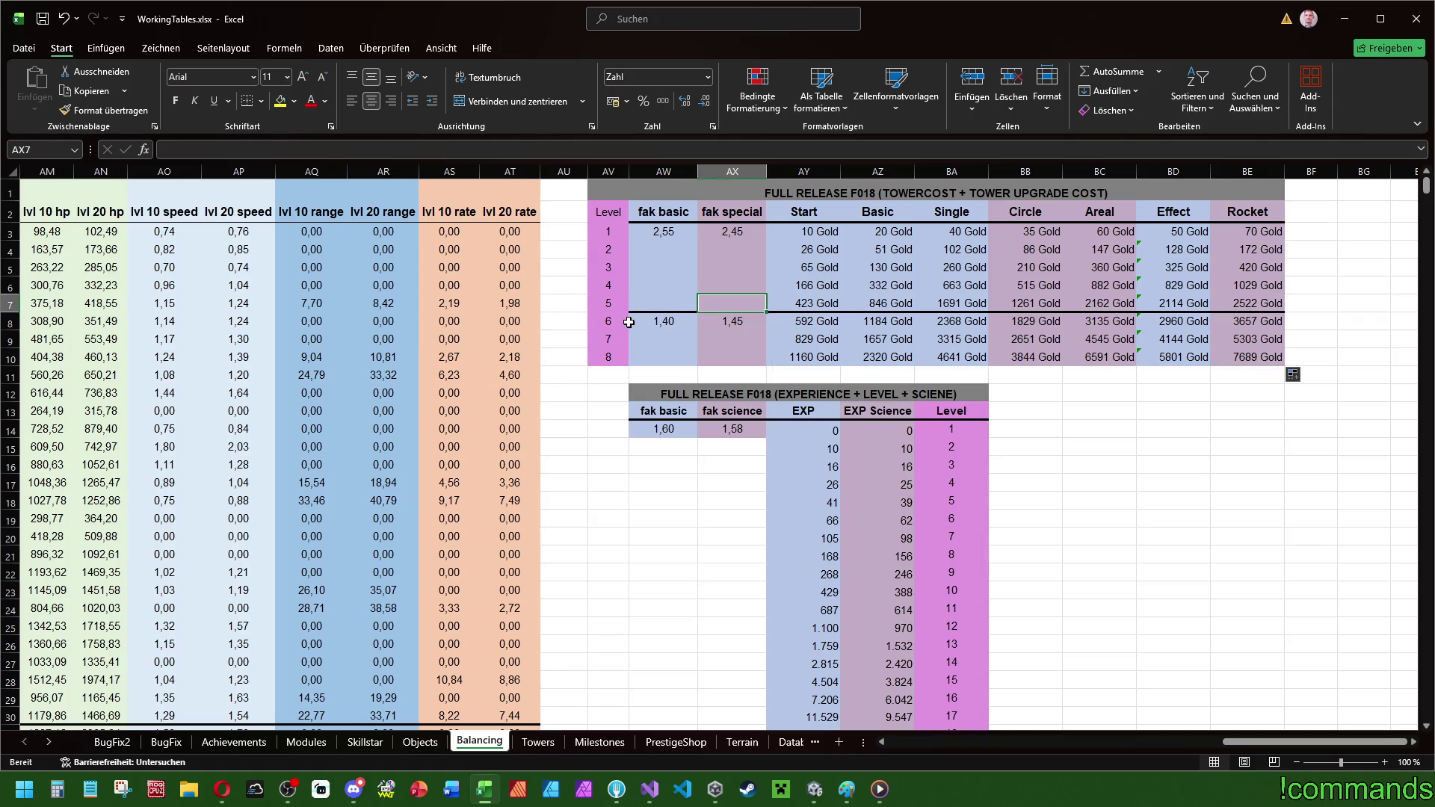
- Add a thick top border to the level 6 row AV8:BE8
drag(631, 322, 1261, 320)
right_click(1261, 321)
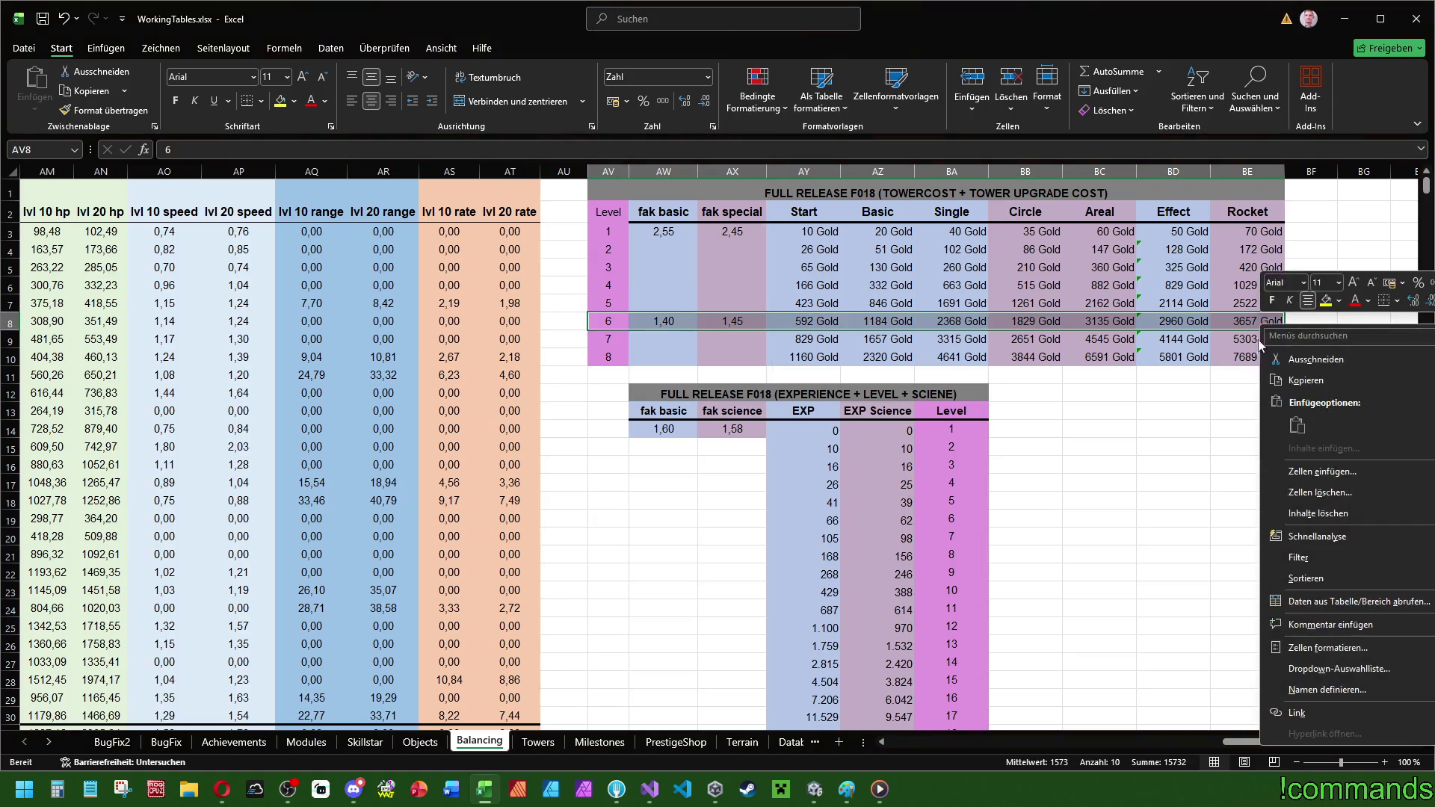
click(1325, 649)
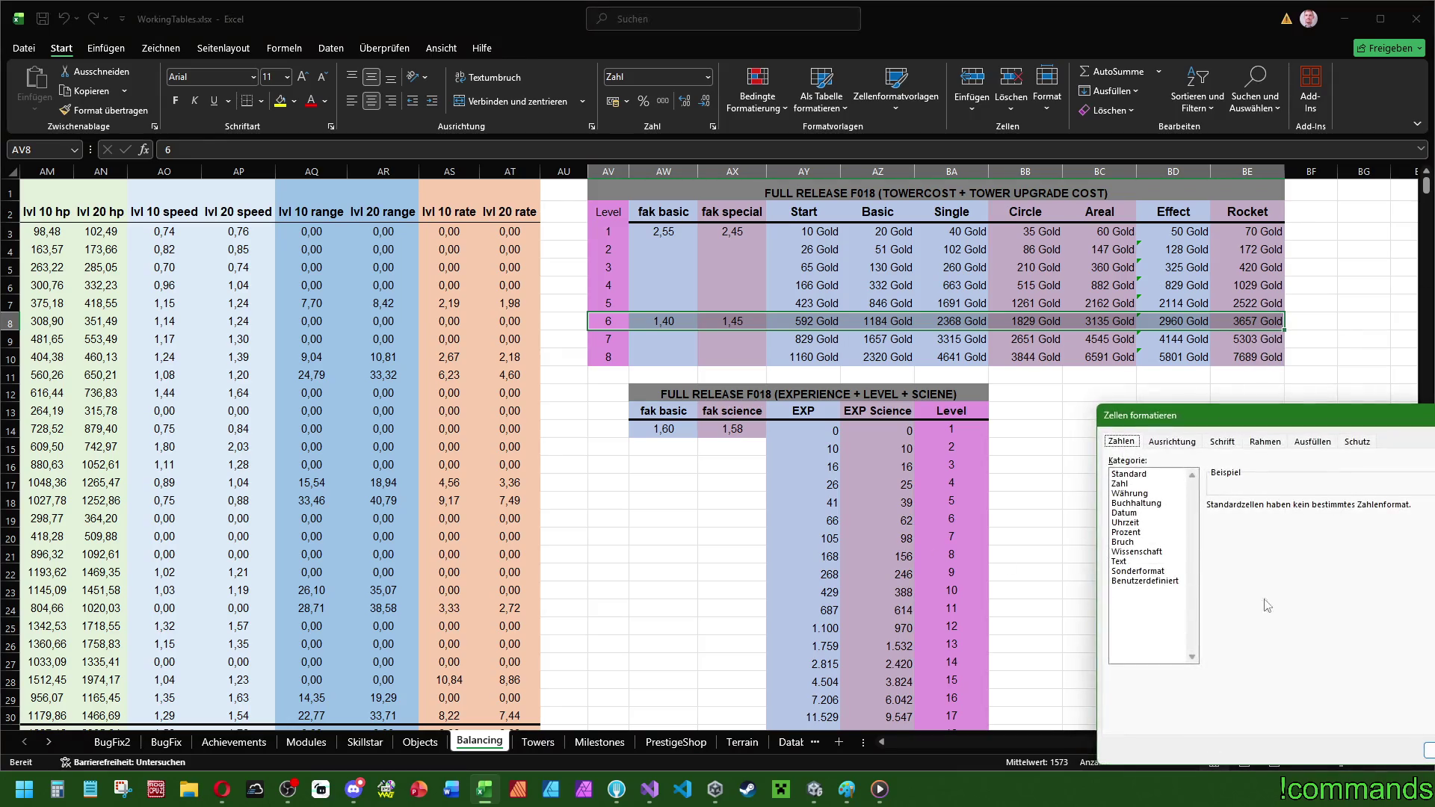
click(1266, 441)
click(1192, 550)
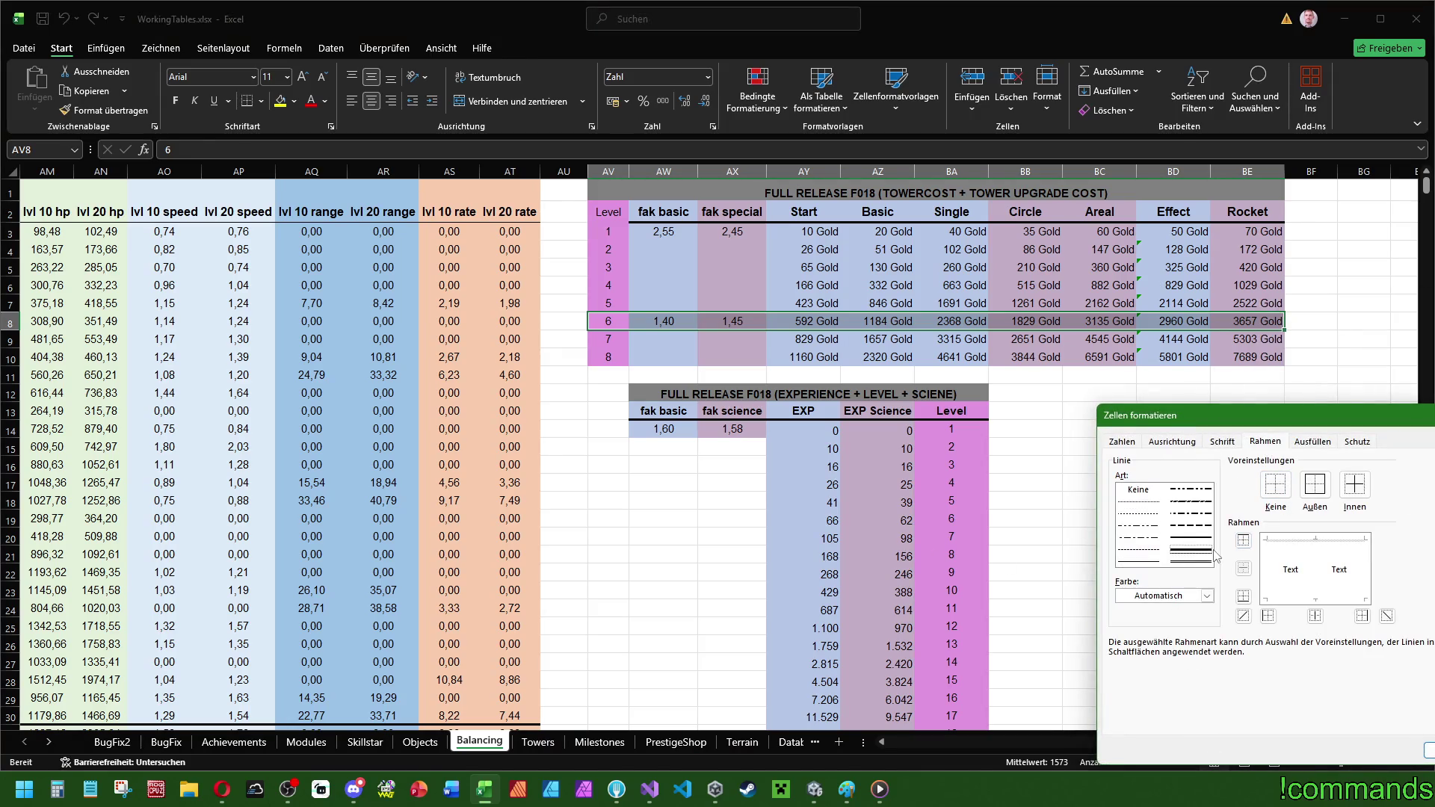
click(1310, 543)
click(1428, 750)
- Select the level 1 and 2 rows and bring up their border settings
mouse_move(608, 232)
mouse_down()
mouse_move(609, 247)
mouse_move(1240, 255)
mouse_move(1263, 237)
mouse_up()
right_click(1263, 236)
click(1319, 549)
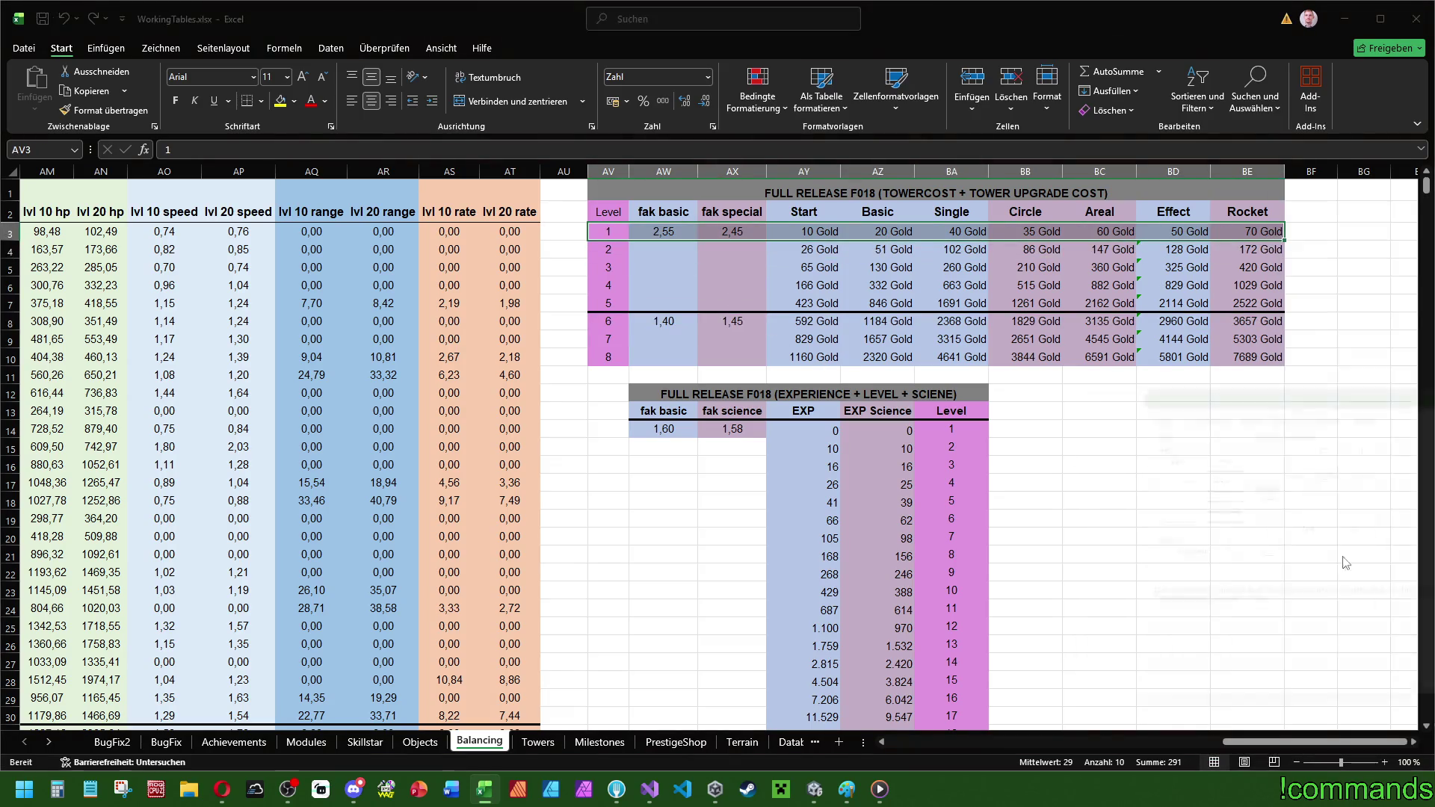
- Close the formatting settings and review the level 2–5 Start cost formulas
key(Return)
scroll(723, 267, left, 2)
click(721, 254)
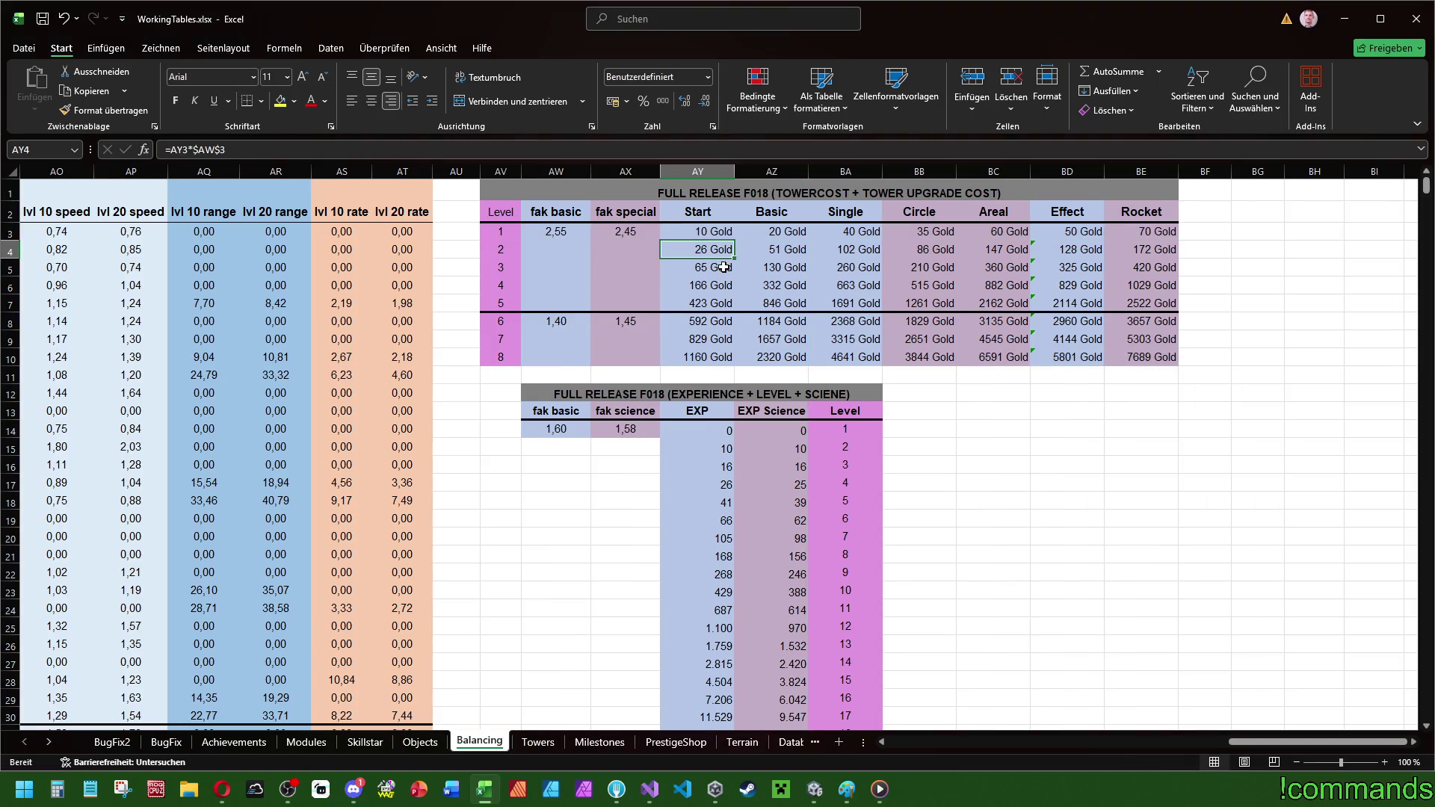
click(724, 267)
click(724, 288)
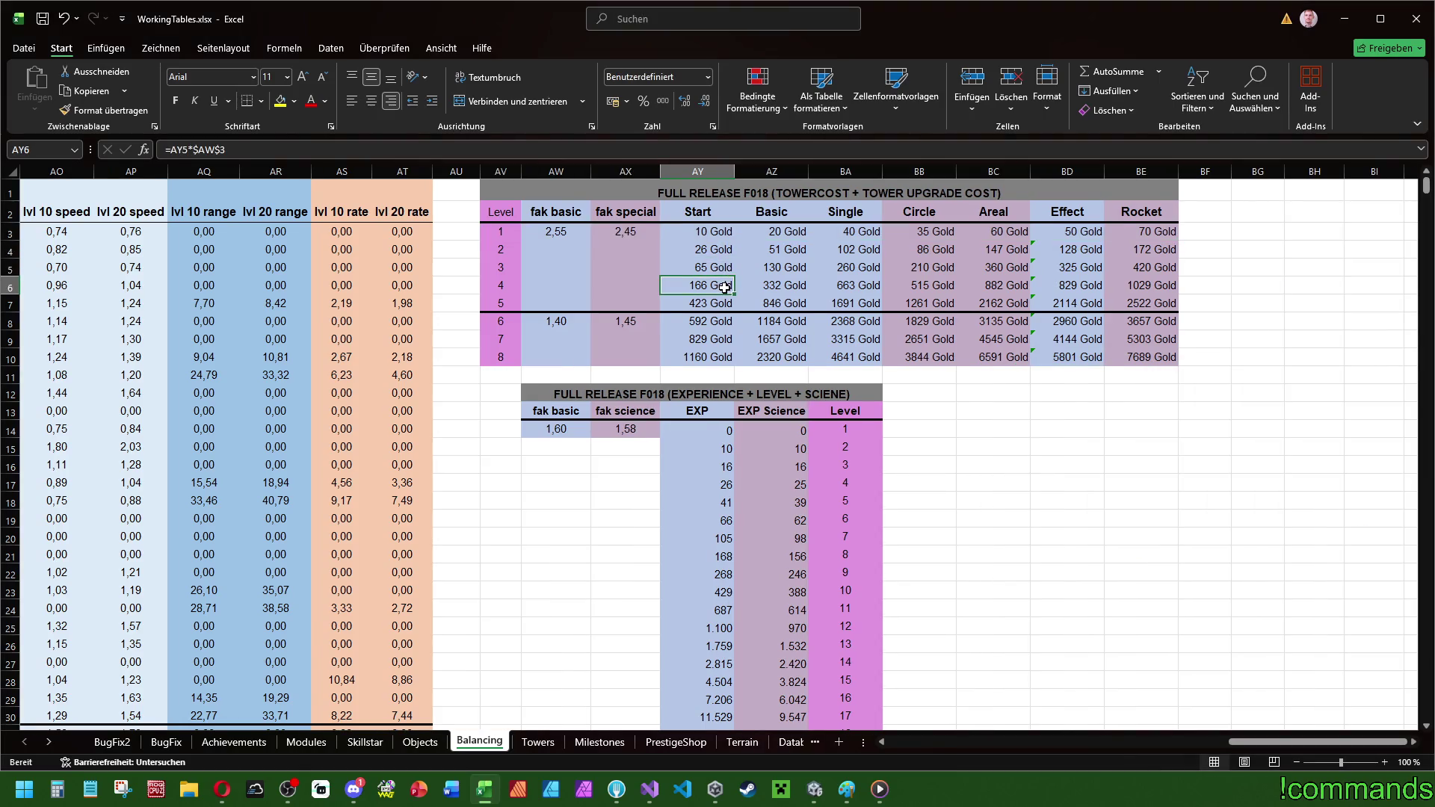
click(720, 305)
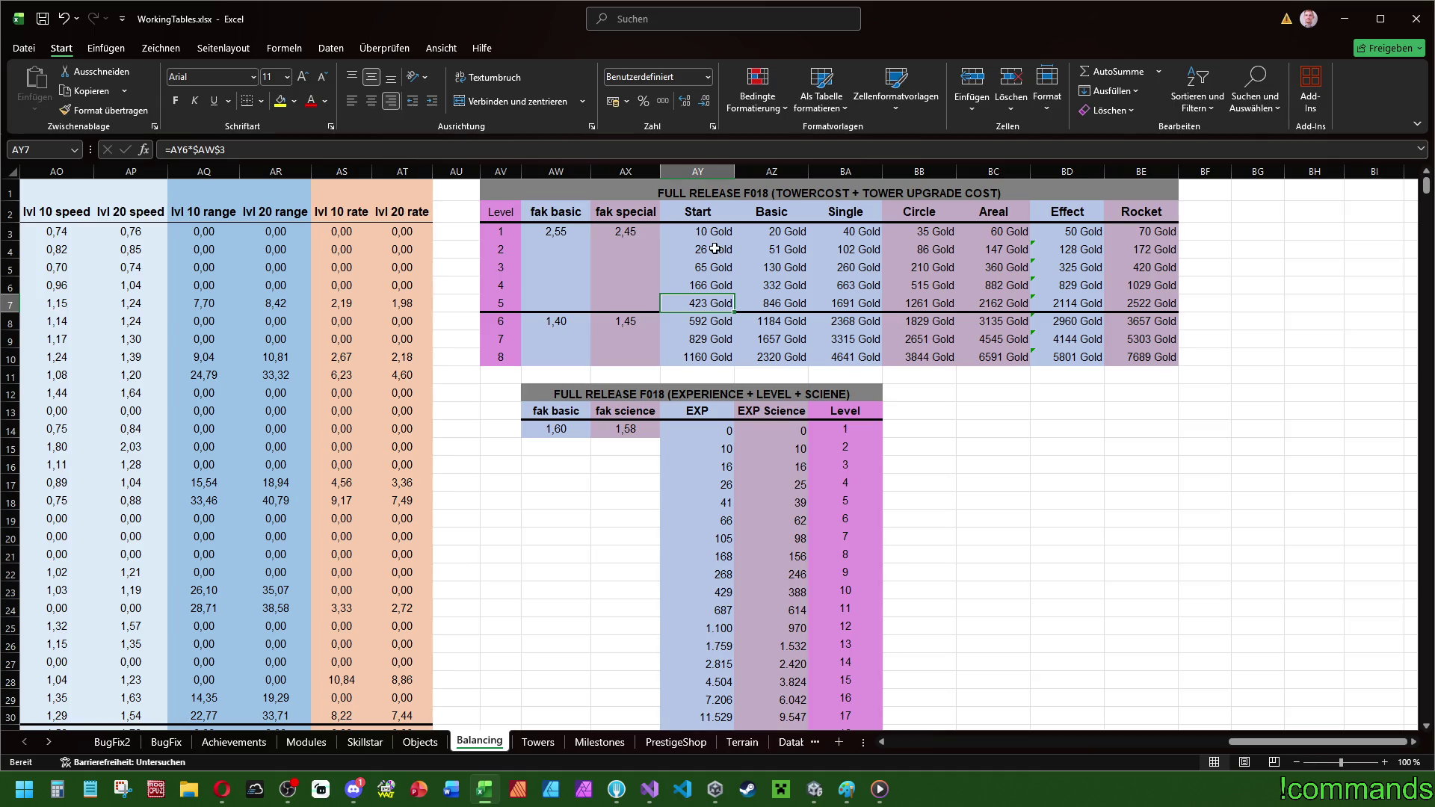
click(716, 248)
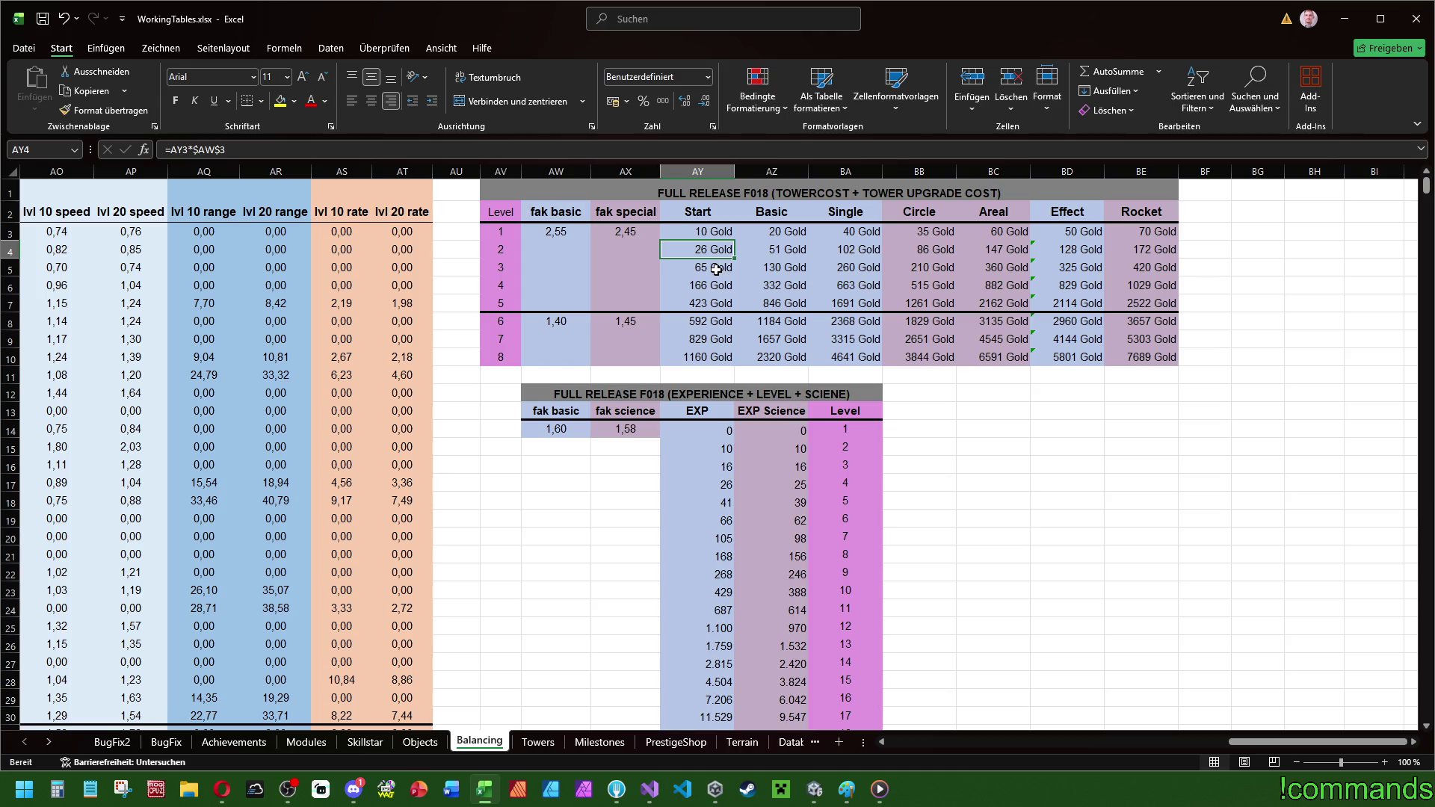
- Try fak basic factors 2,4, 2,2, 1,9 and 1,95 in AW3
click(574, 238)
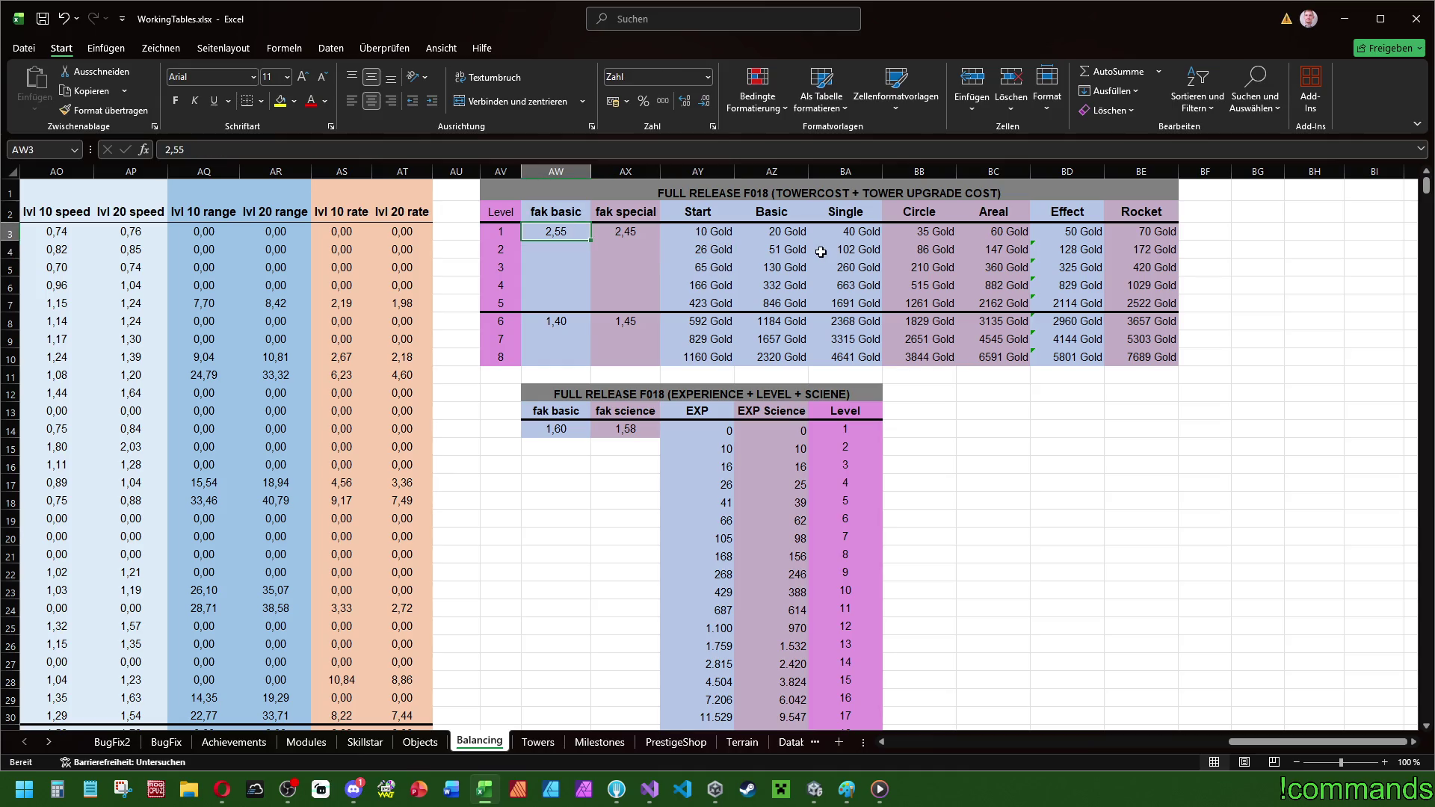
text(2,4)
key(Return)
key(Up)
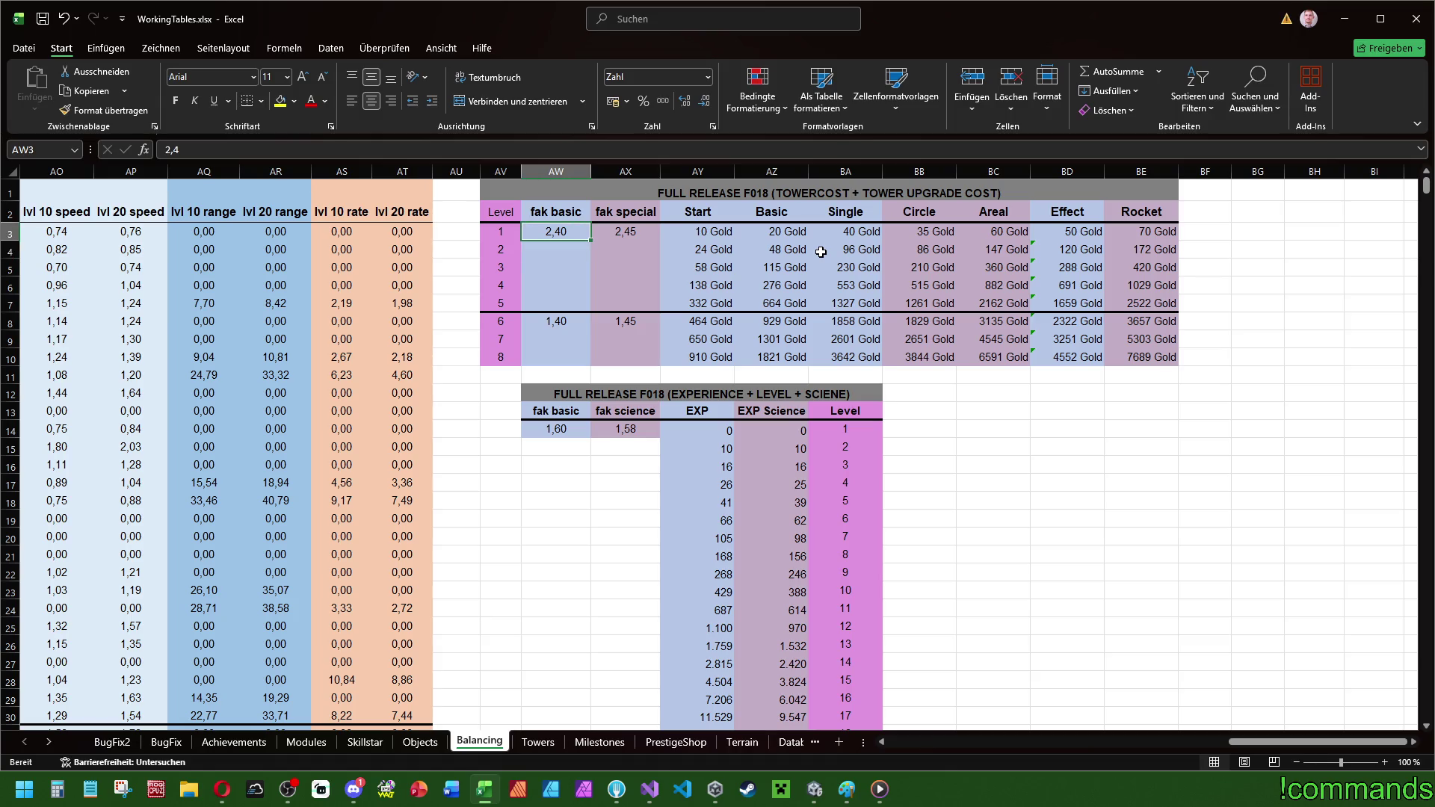
text(2,2)
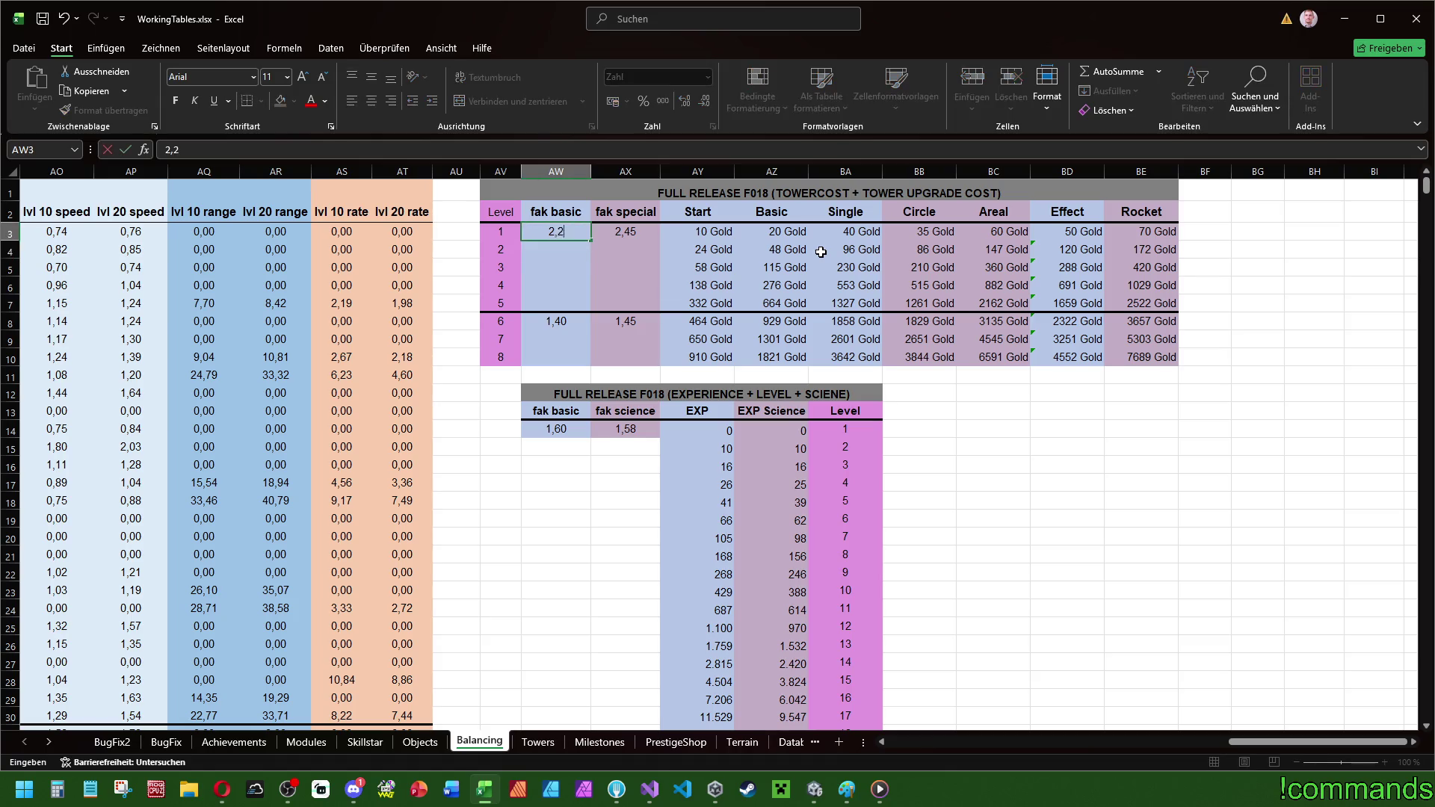
key(Return)
key(Up)
text(1,9)
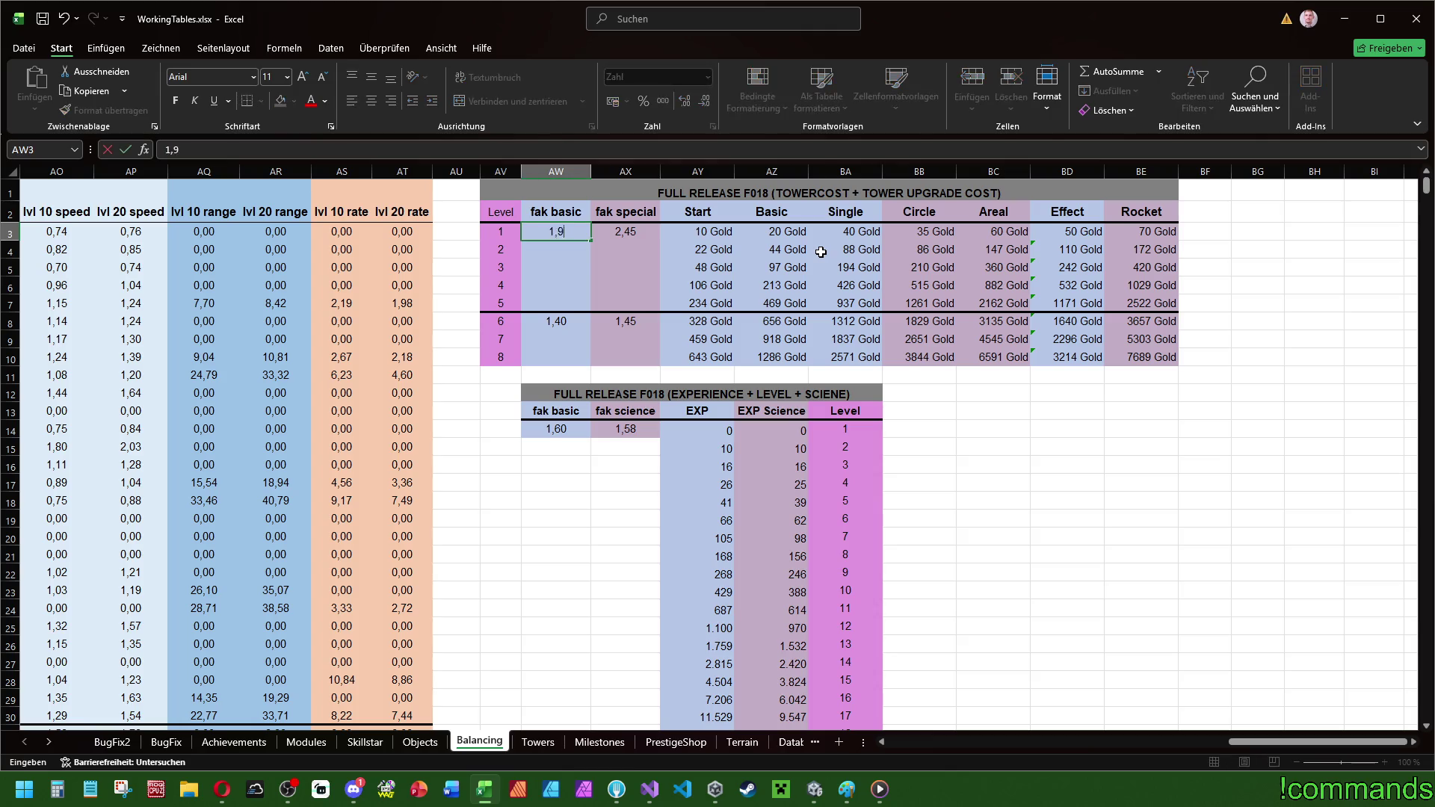
key(Return)
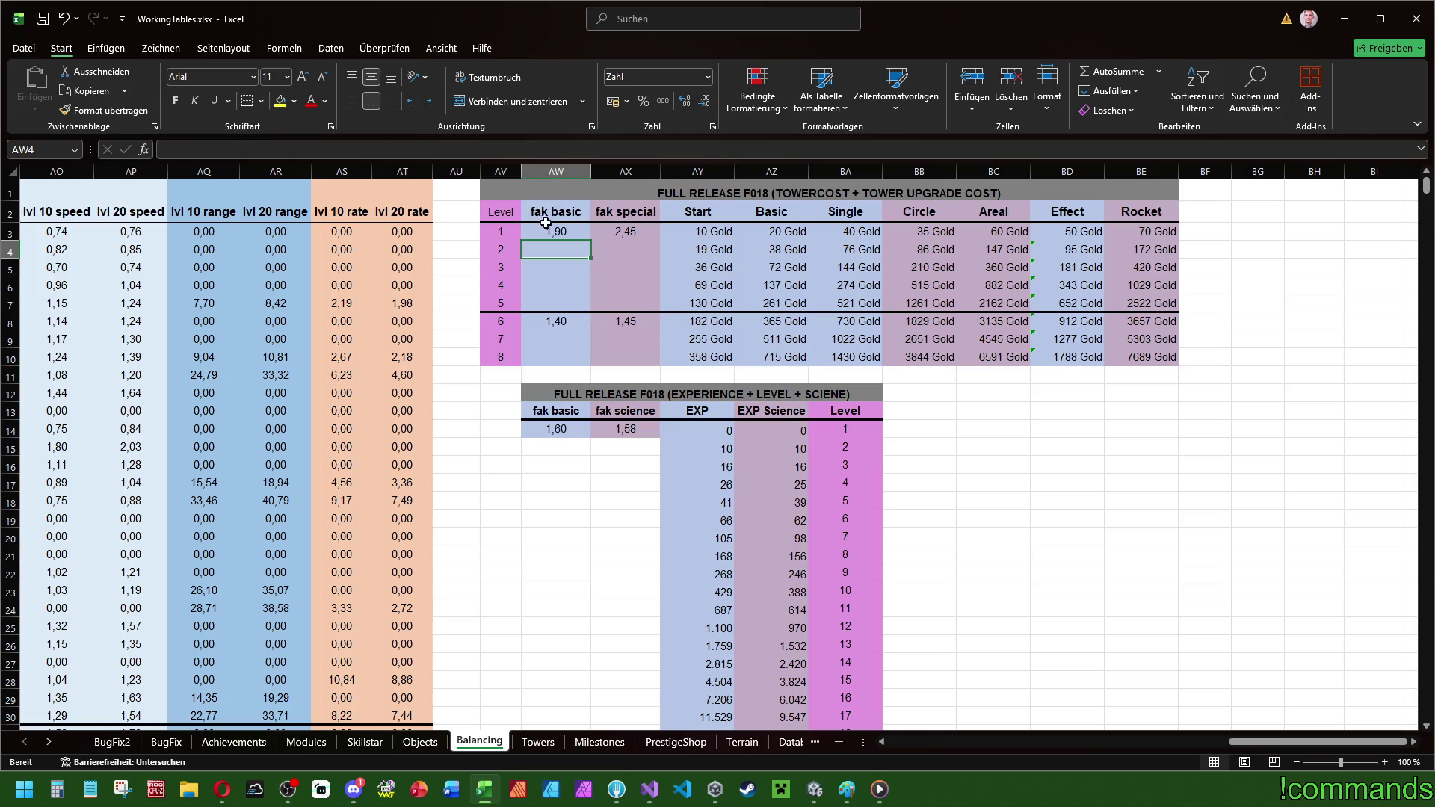
key(Up)
text(1,95)
key(Return)
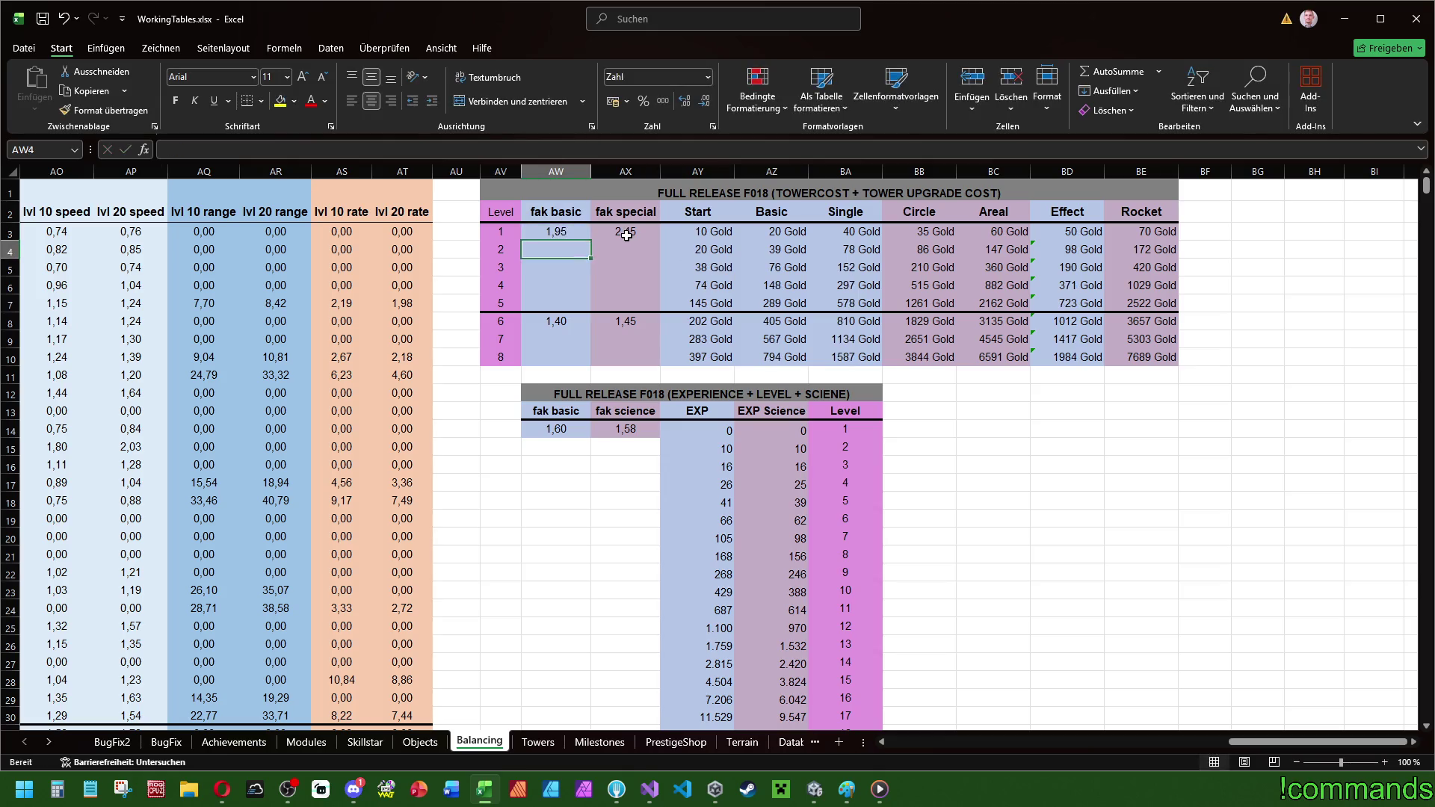
- Review the level 3–5 Start costs and restore the AW3 factor to 2,05
click(717, 268)
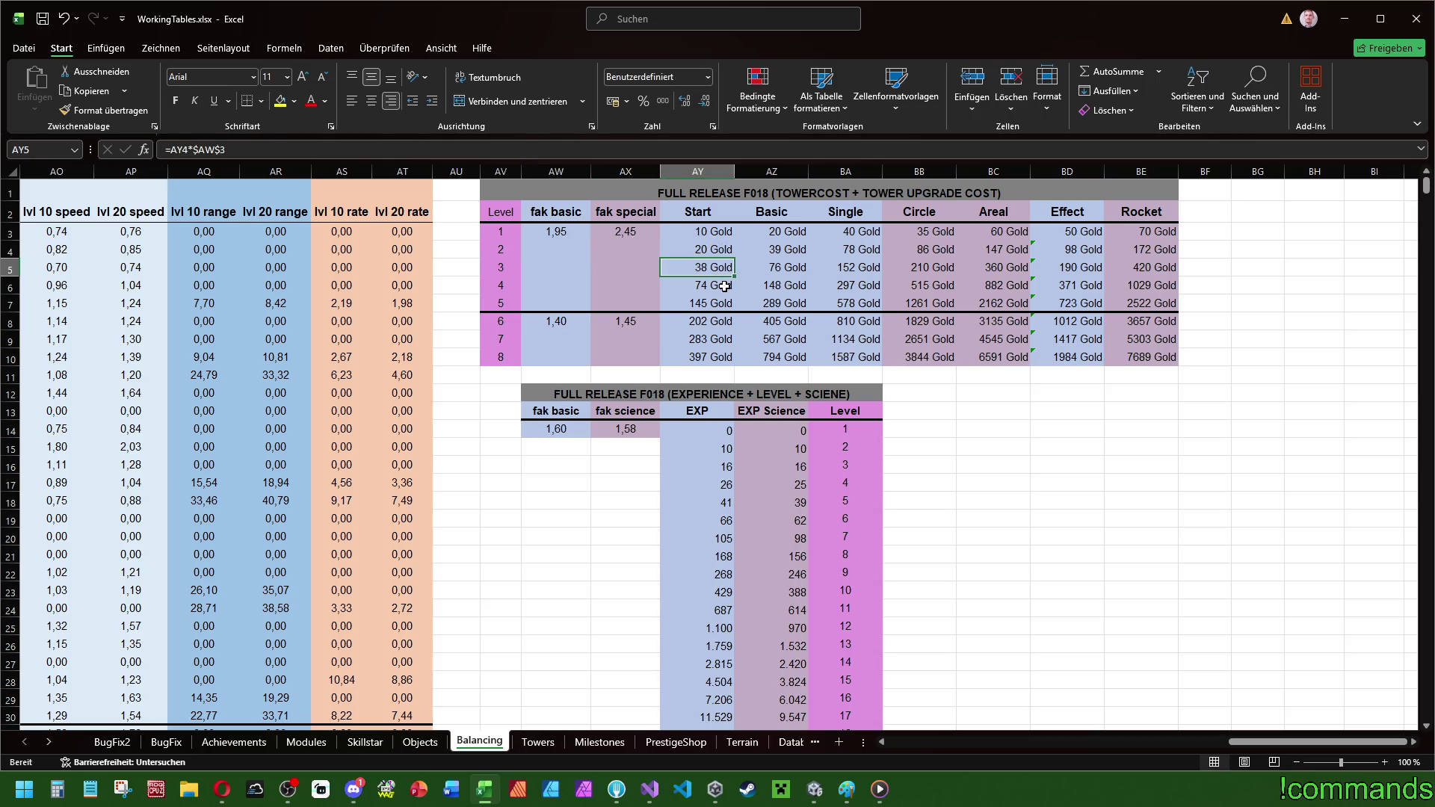
click(725, 286)
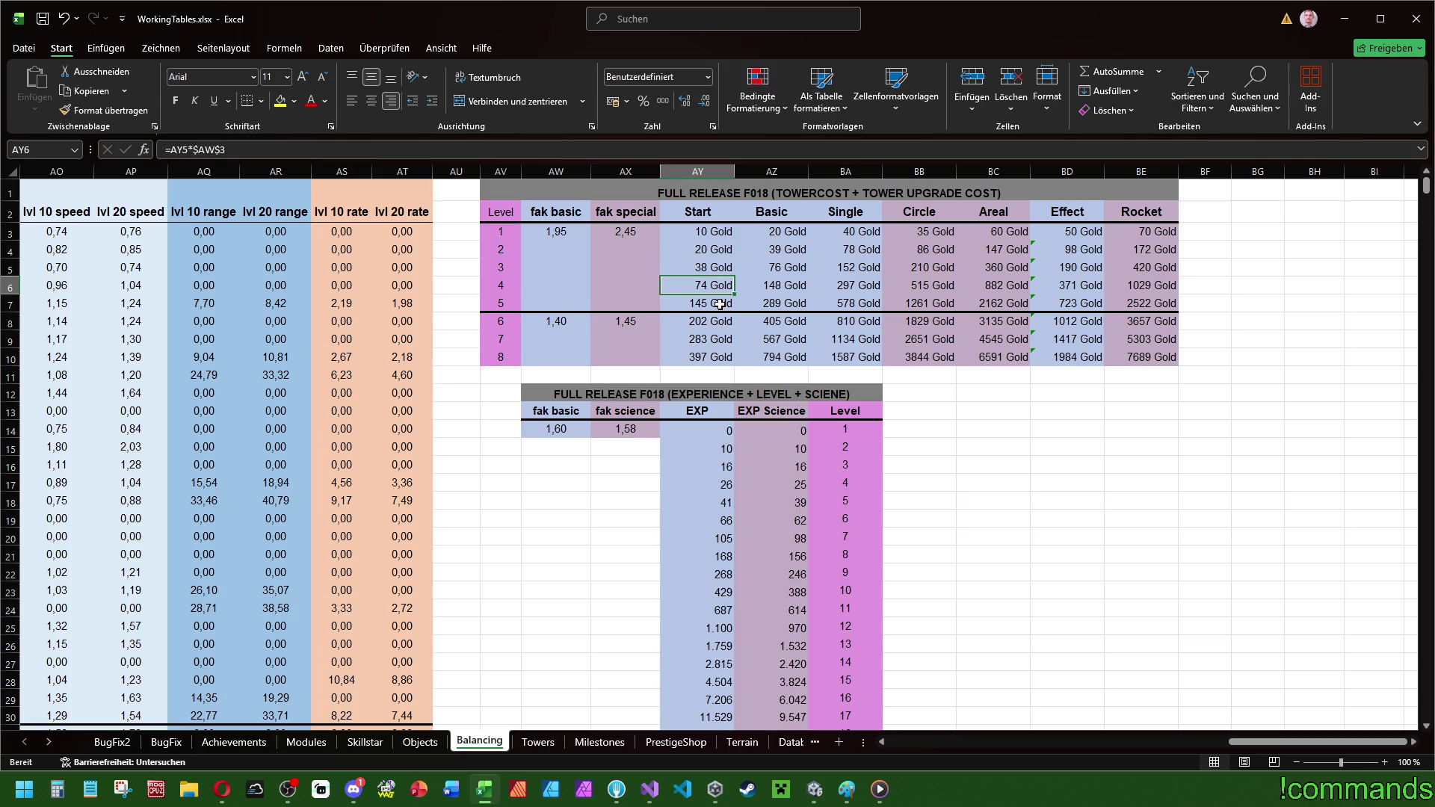
click(720, 305)
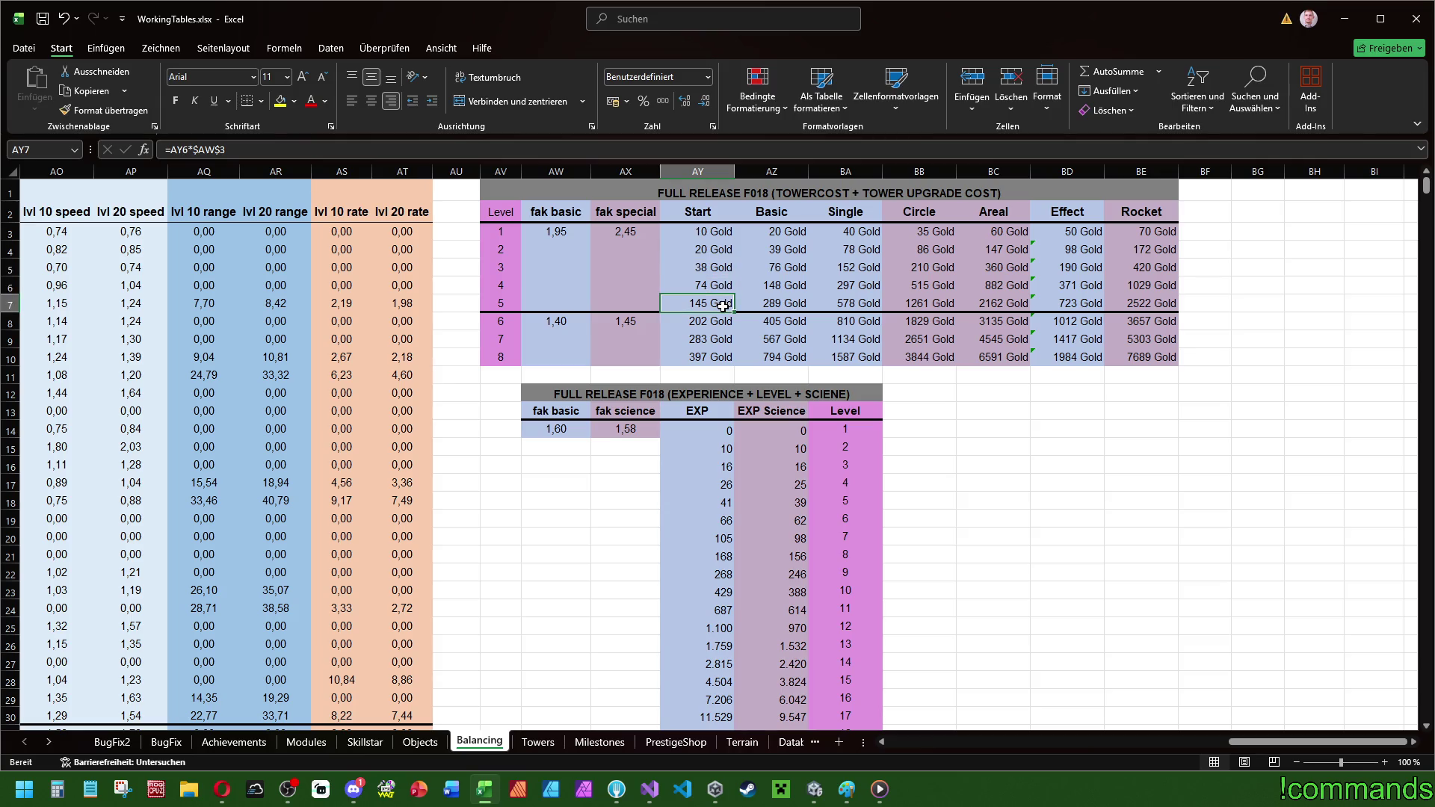
click(568, 240)
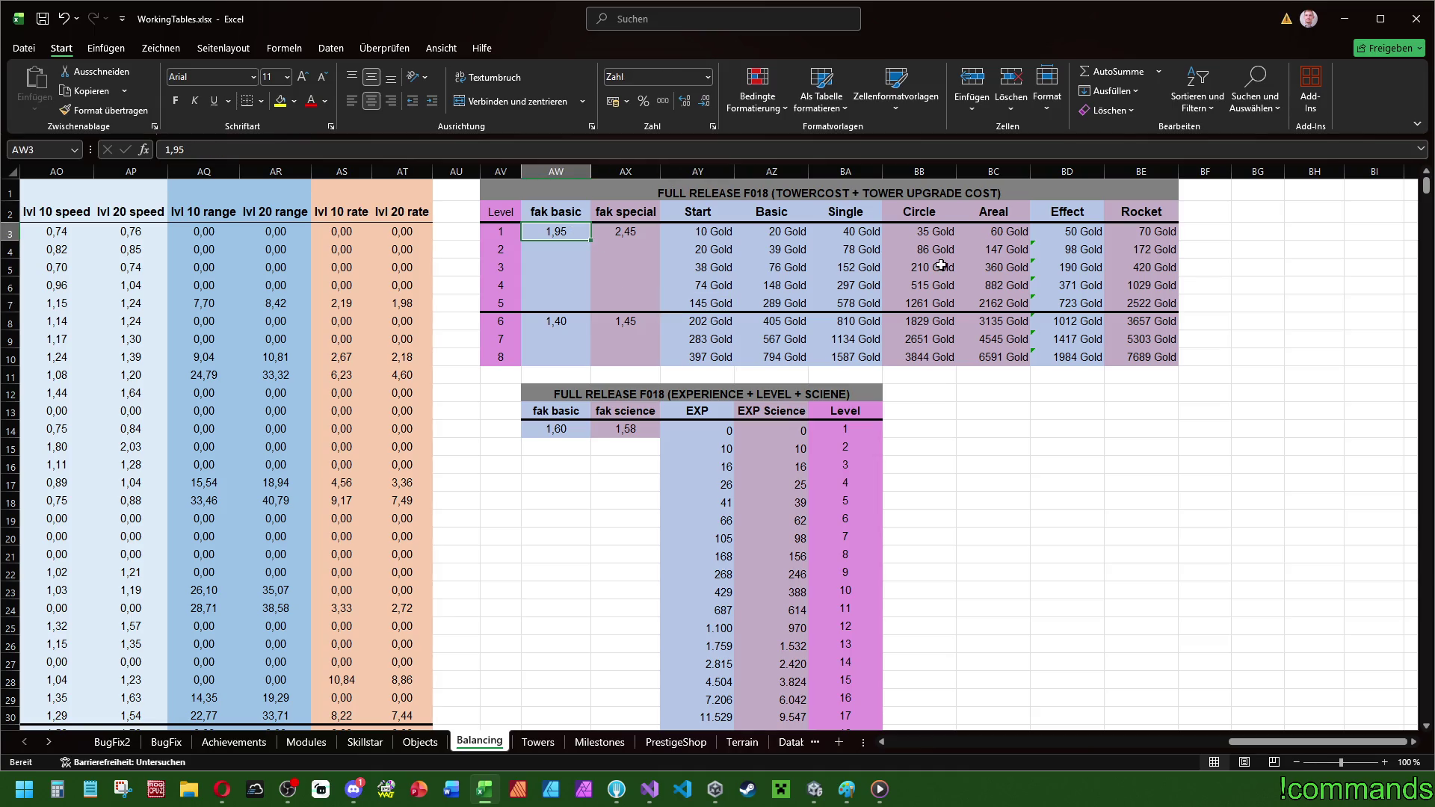
text(2,05)
key(Return)
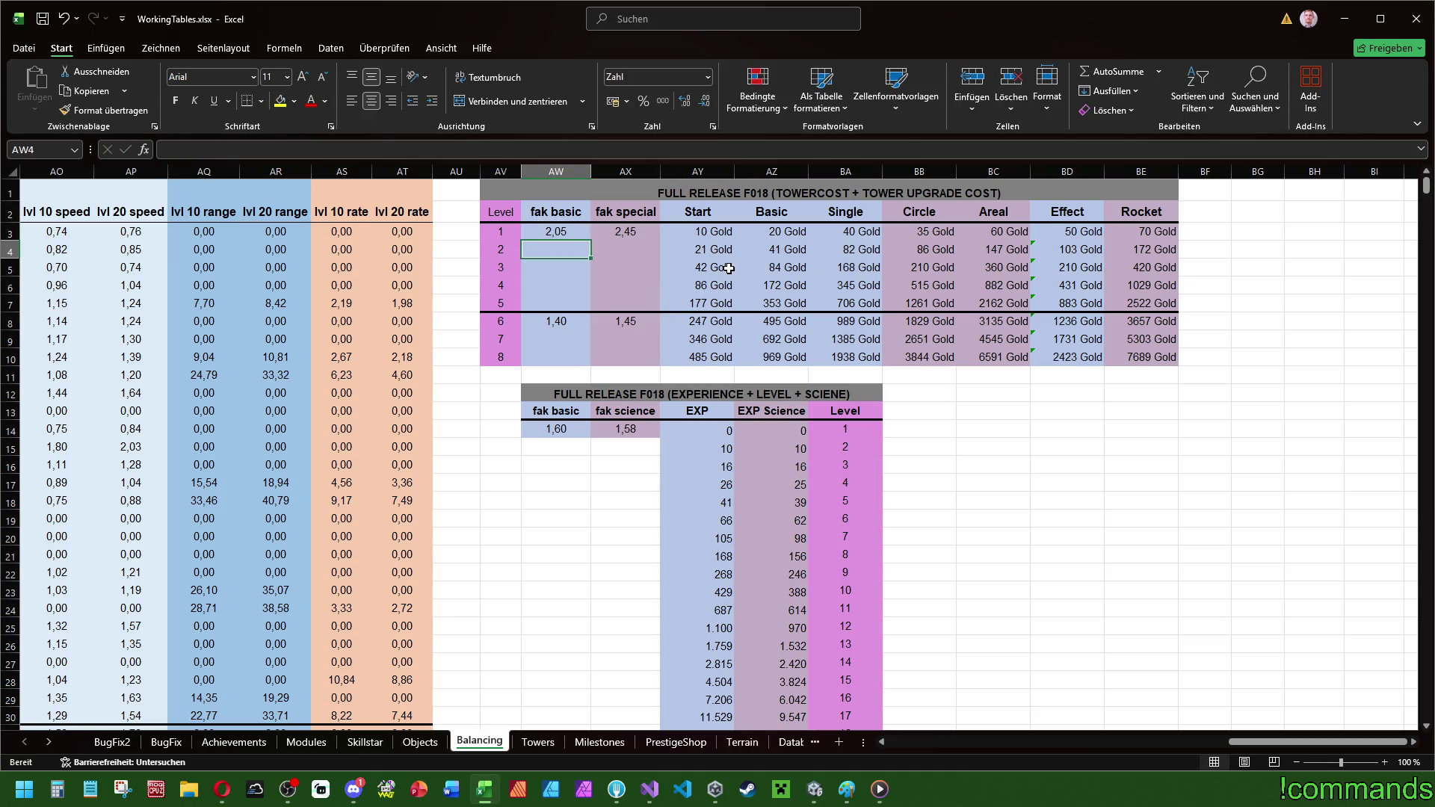
click(715, 266)
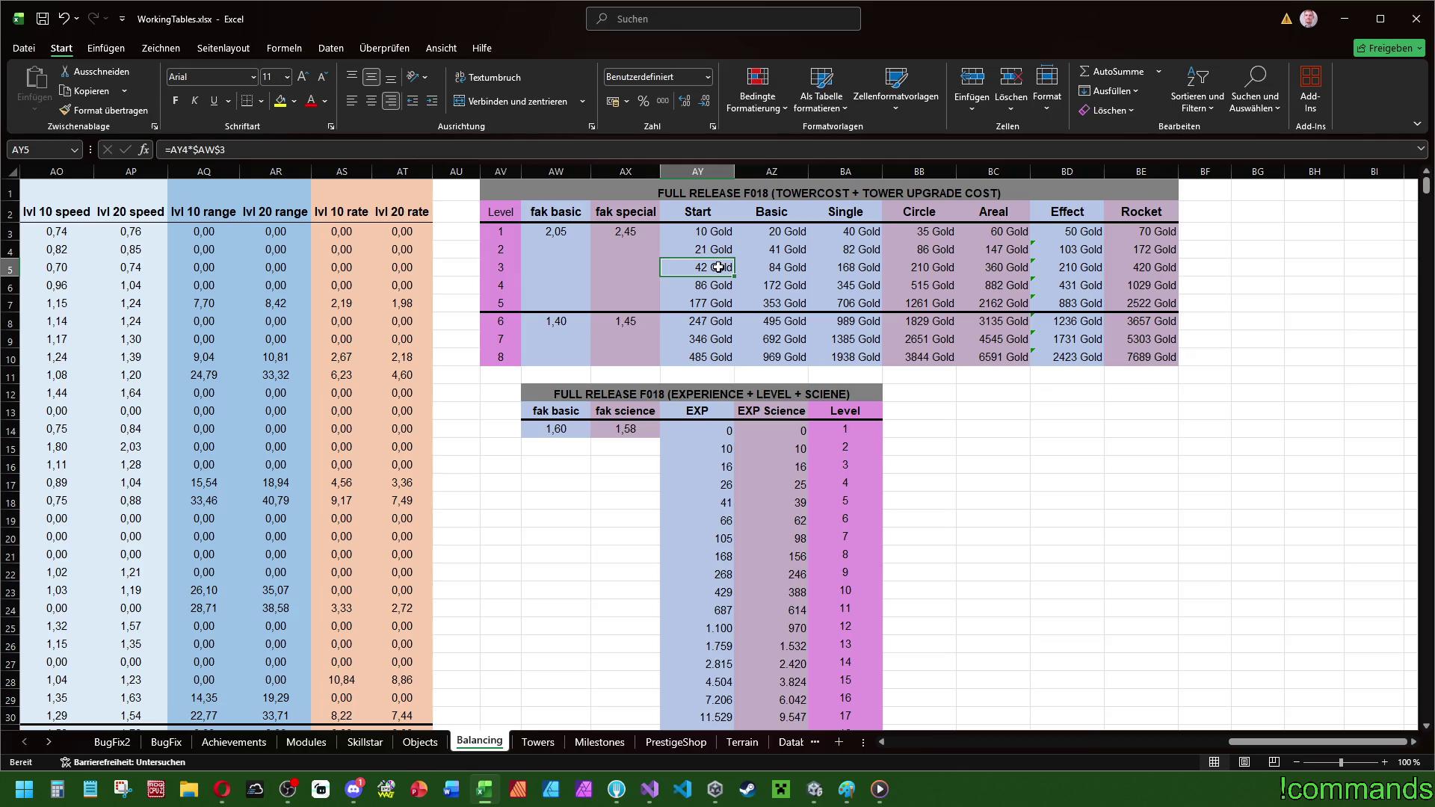
click(726, 287)
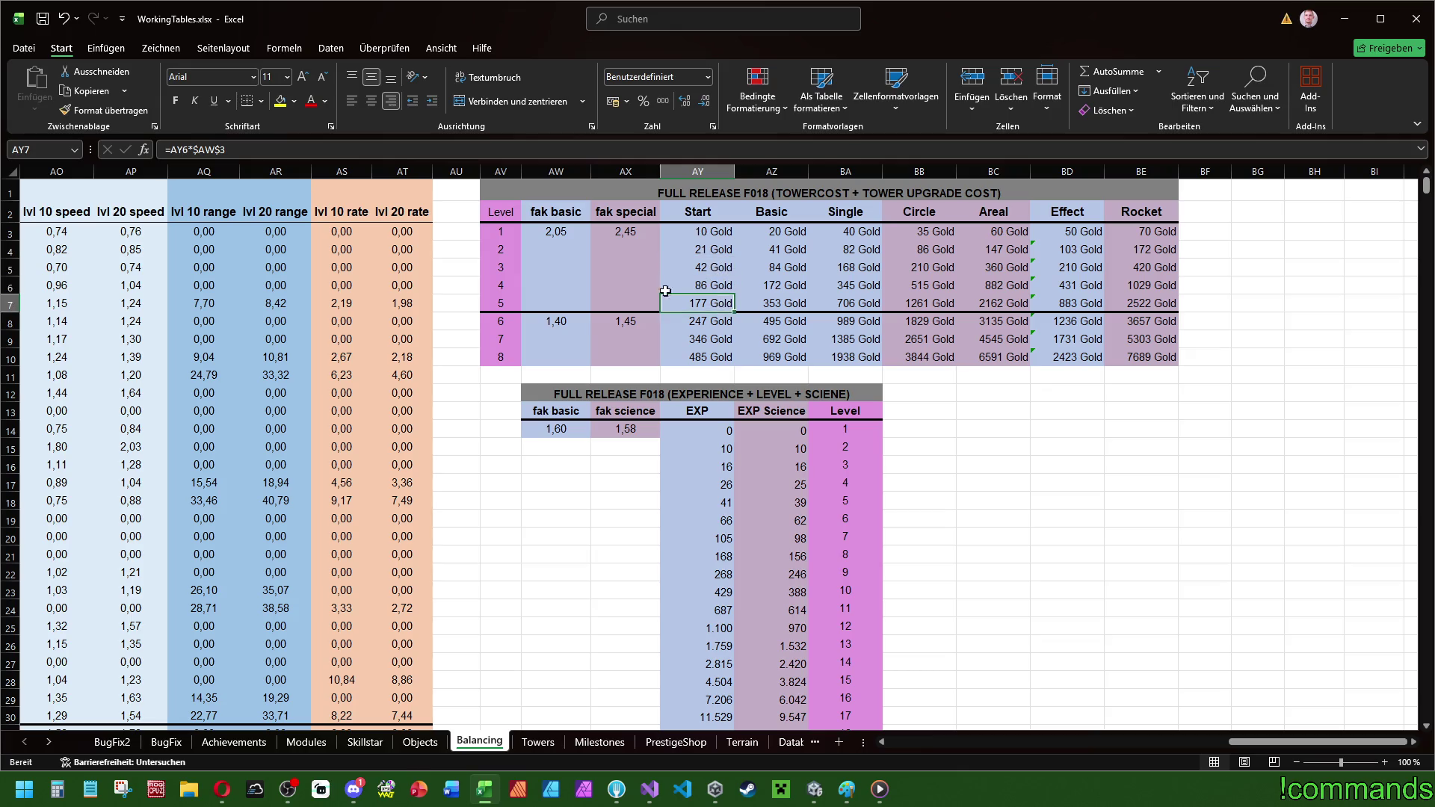
- Enter 2,15 in AW3 and verify the recalculated level 3–4 Start costs
click(559, 232)
text(2,15)
key(Return)
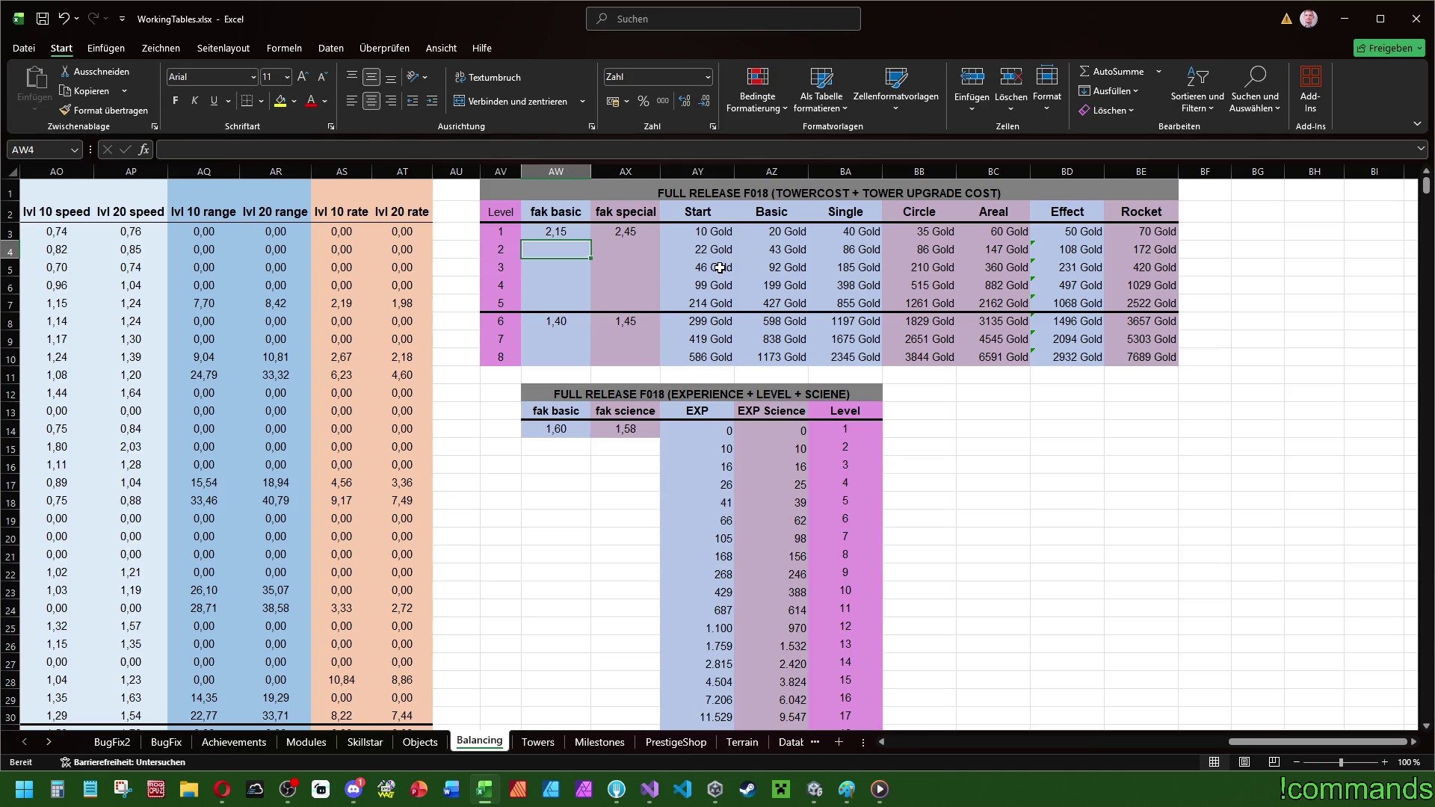
click(719, 268)
click(717, 286)
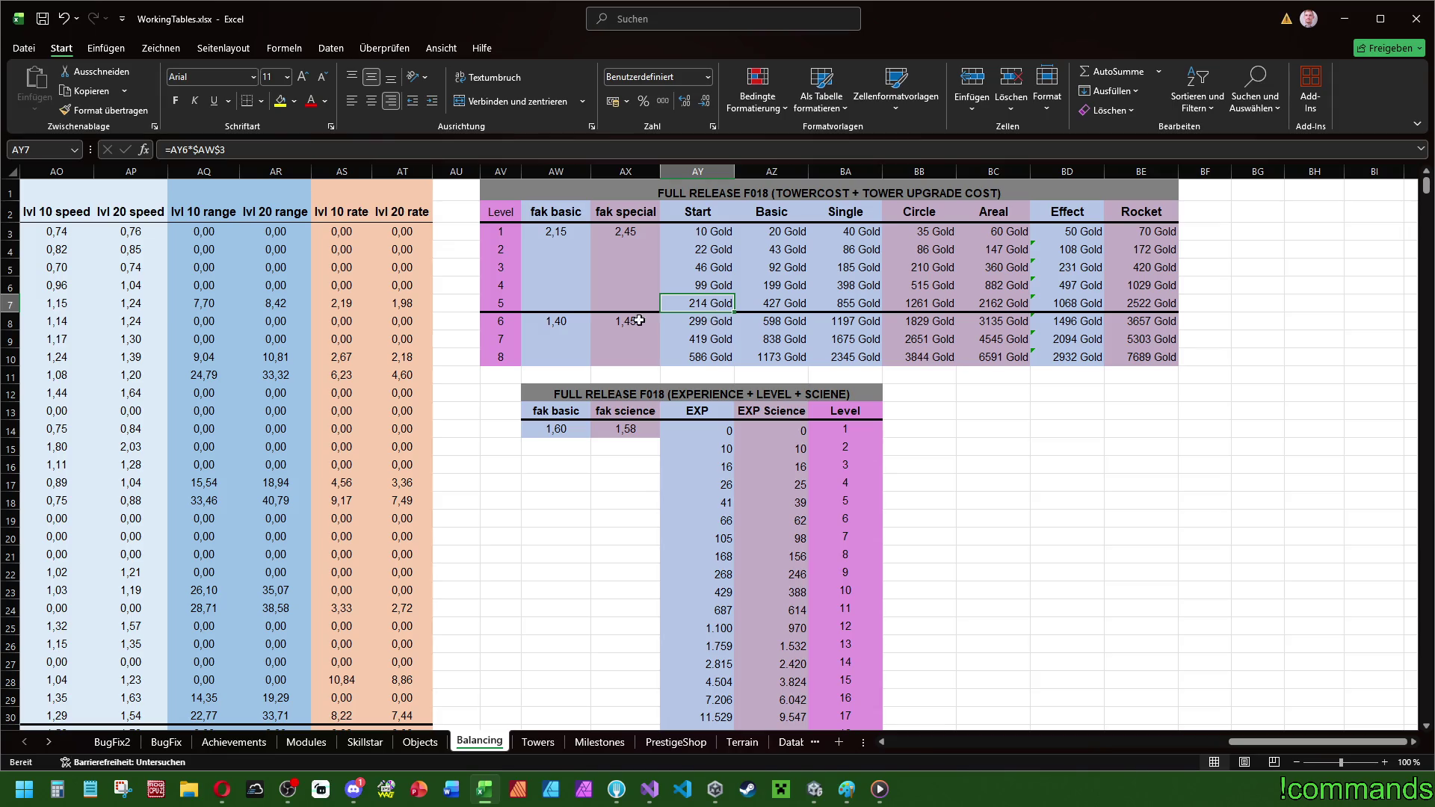
- Try AW8 fak basic factors 1,6, 1,9, 2,4, 2,8 and 3,1 in turn
click(580, 321)
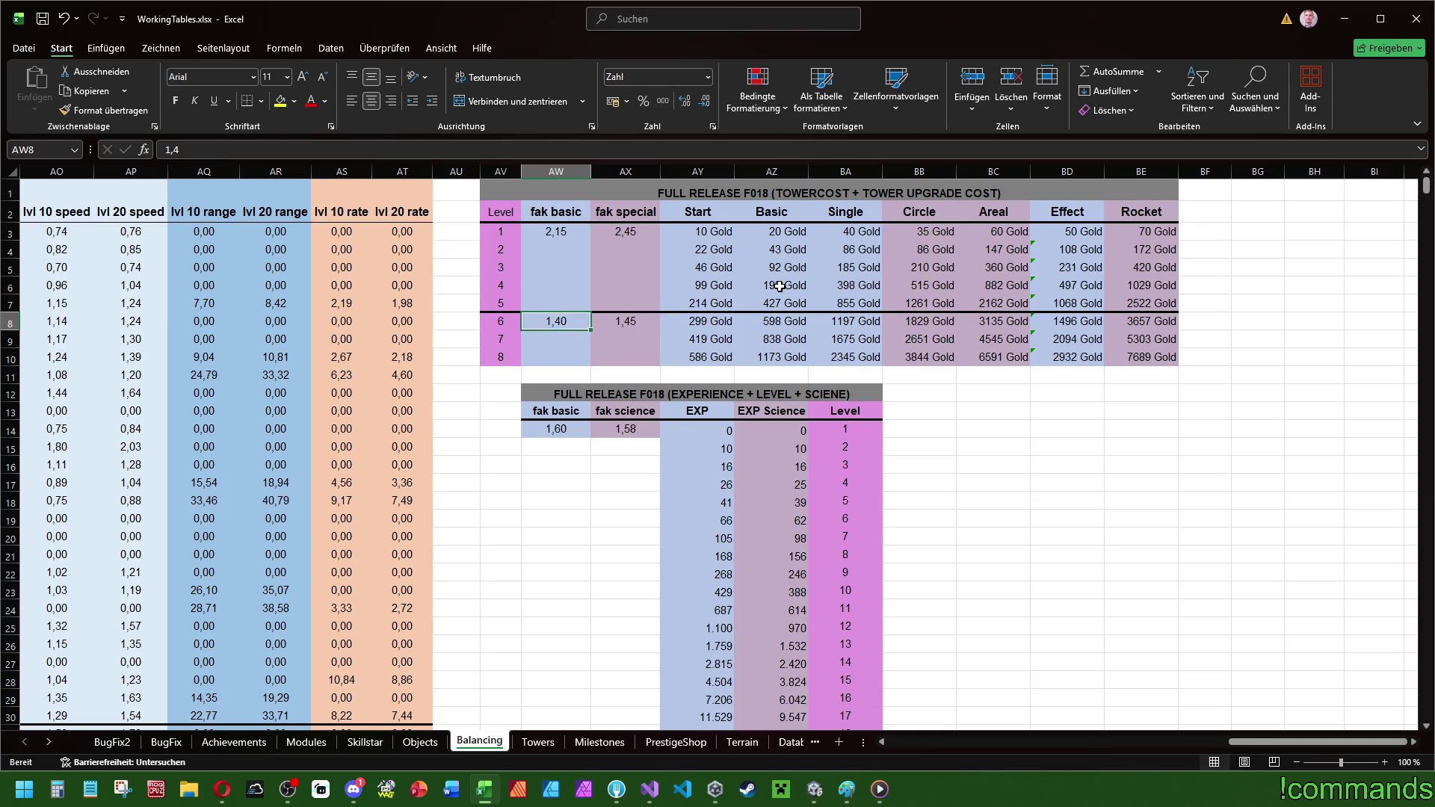
text(1,6)
key(Return)
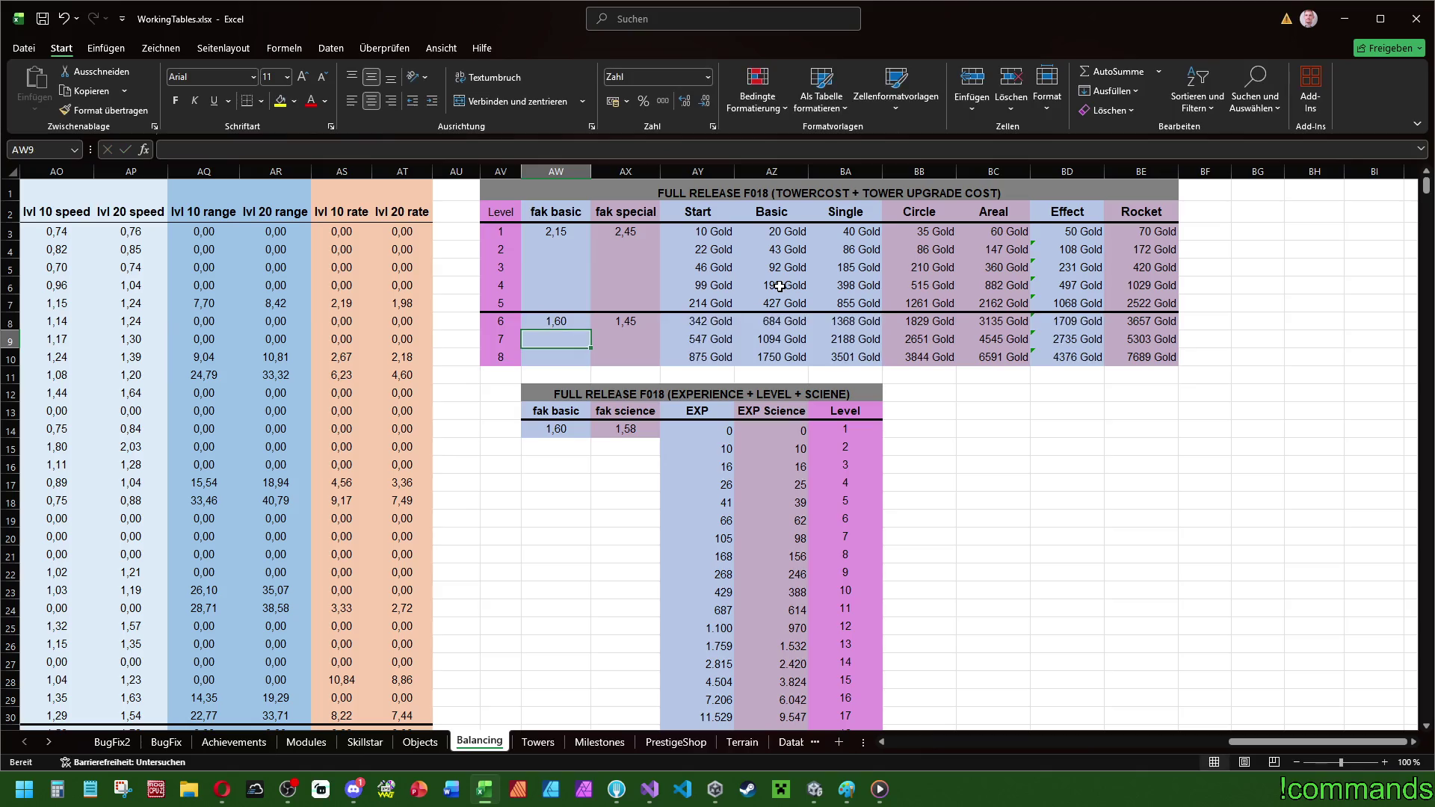
key(Up)
text(1,)
text(1,9)
key(Return)
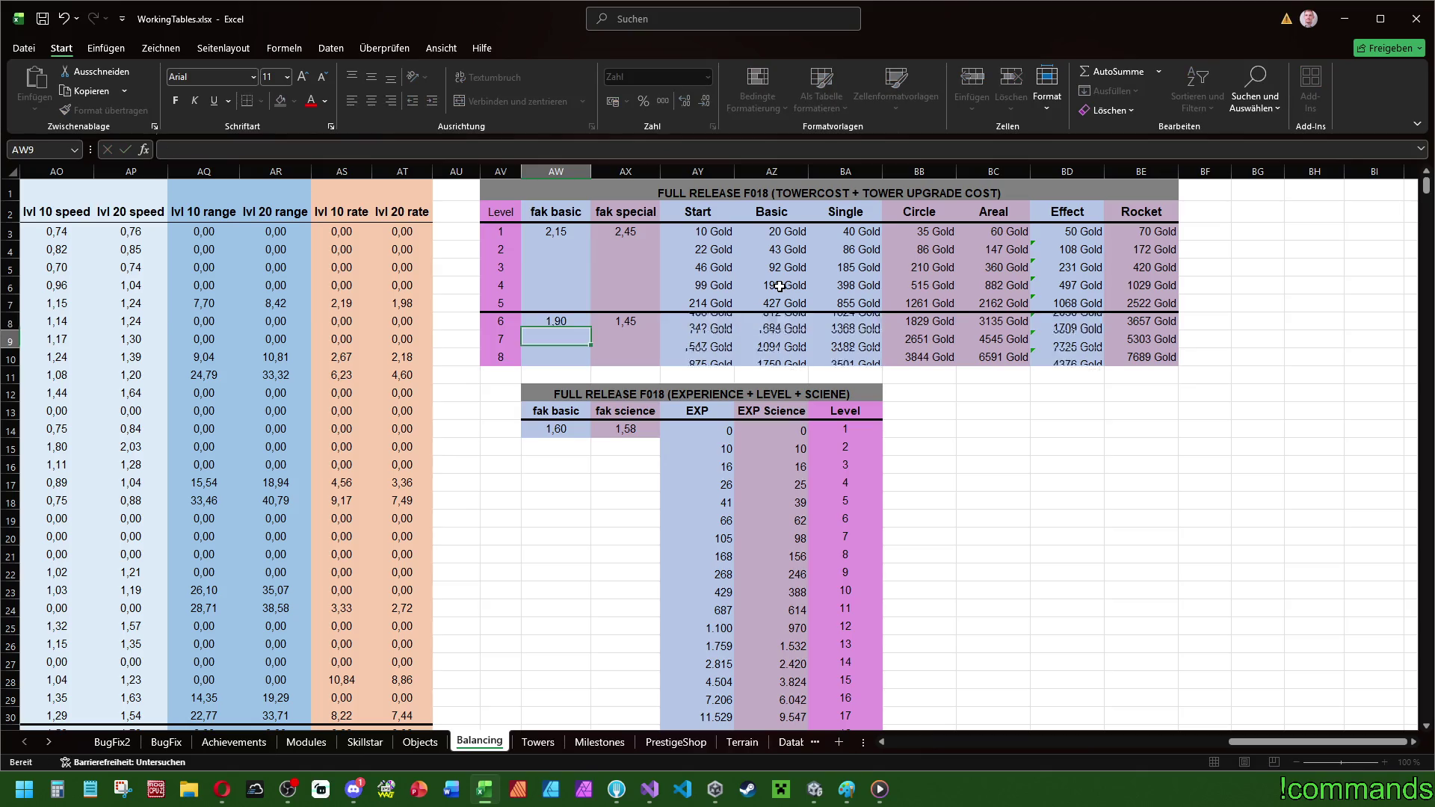
key(Up)
text(2,4)
key(Return)
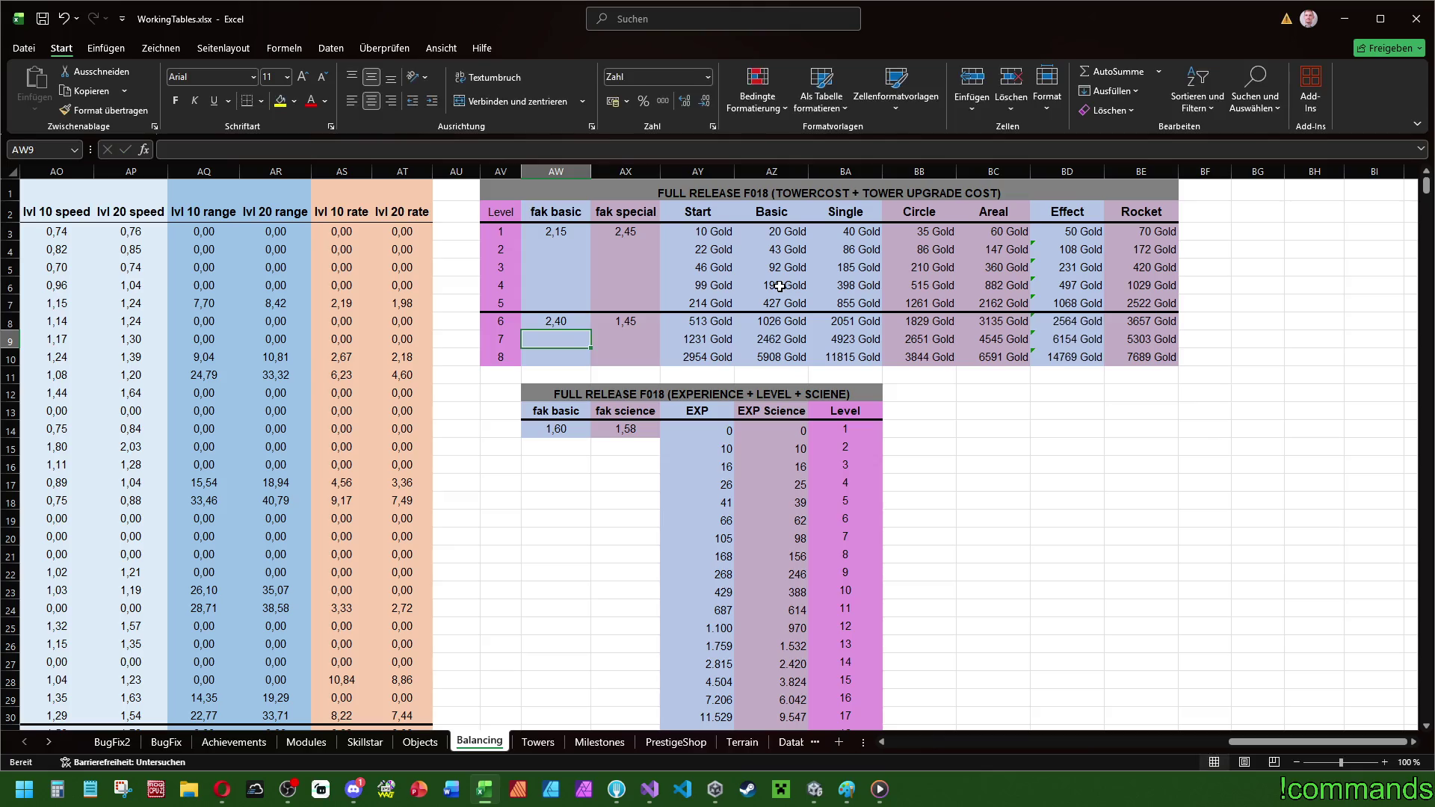
key(Up)
text(2,8)
key(Return)
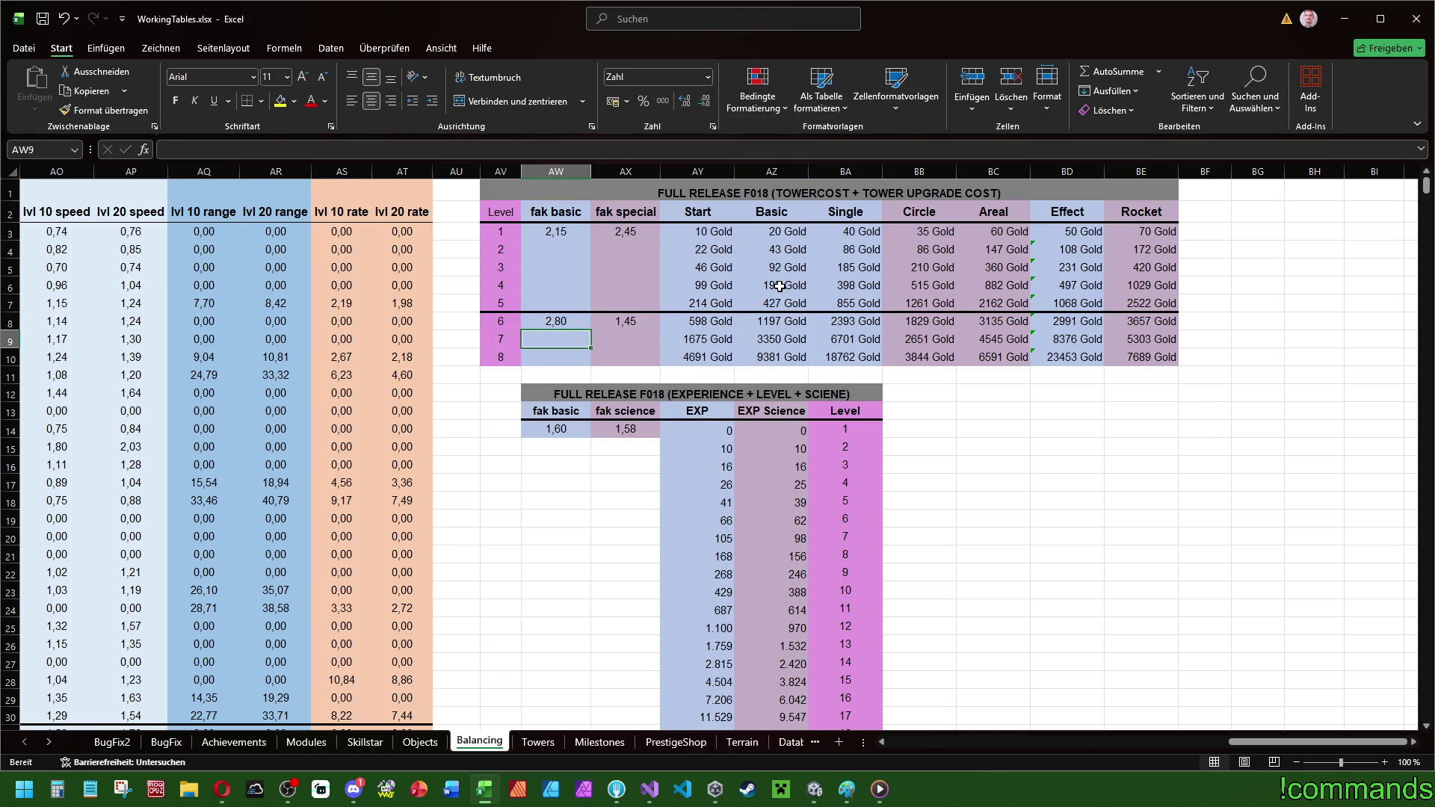
key(Up)
text(3,1)
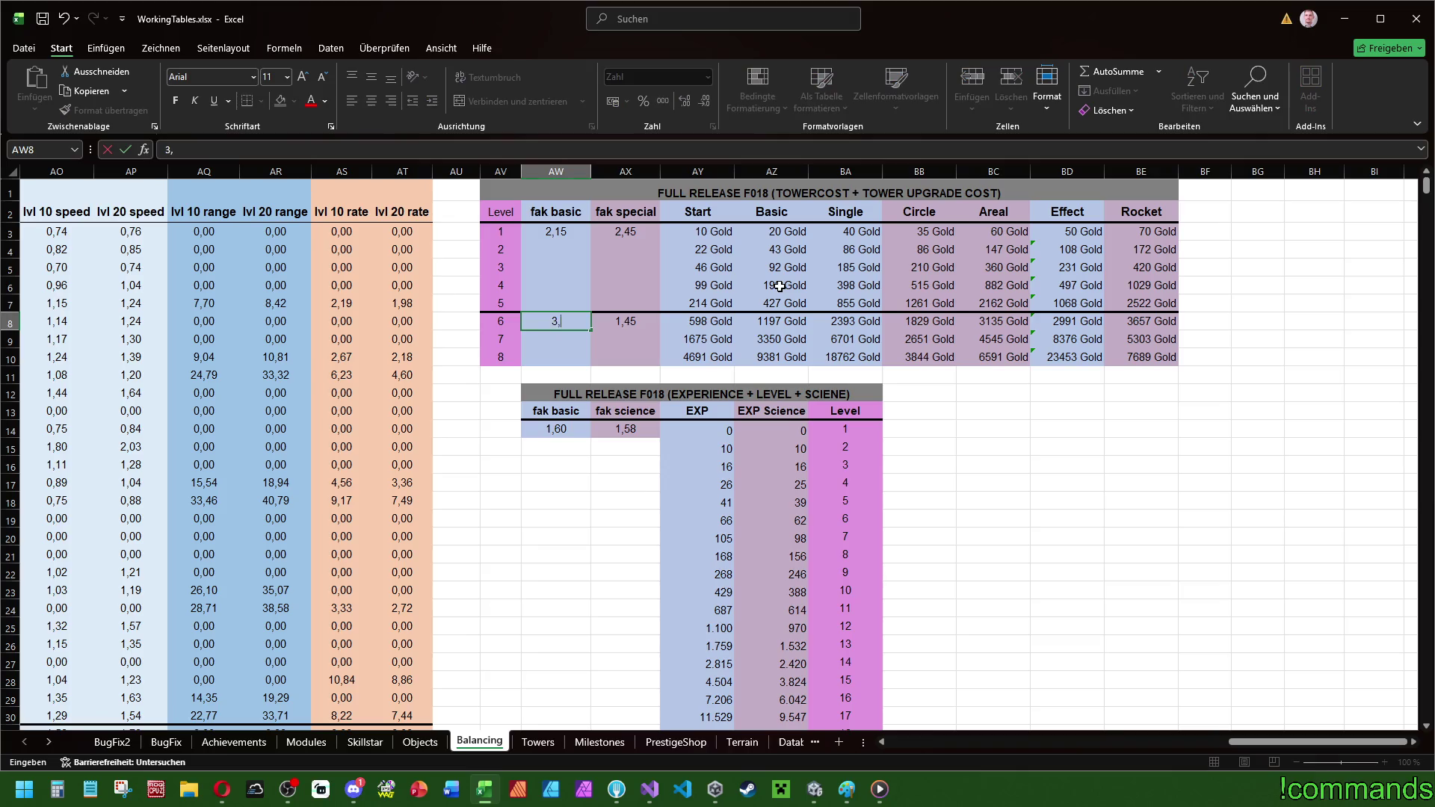
key(Return)
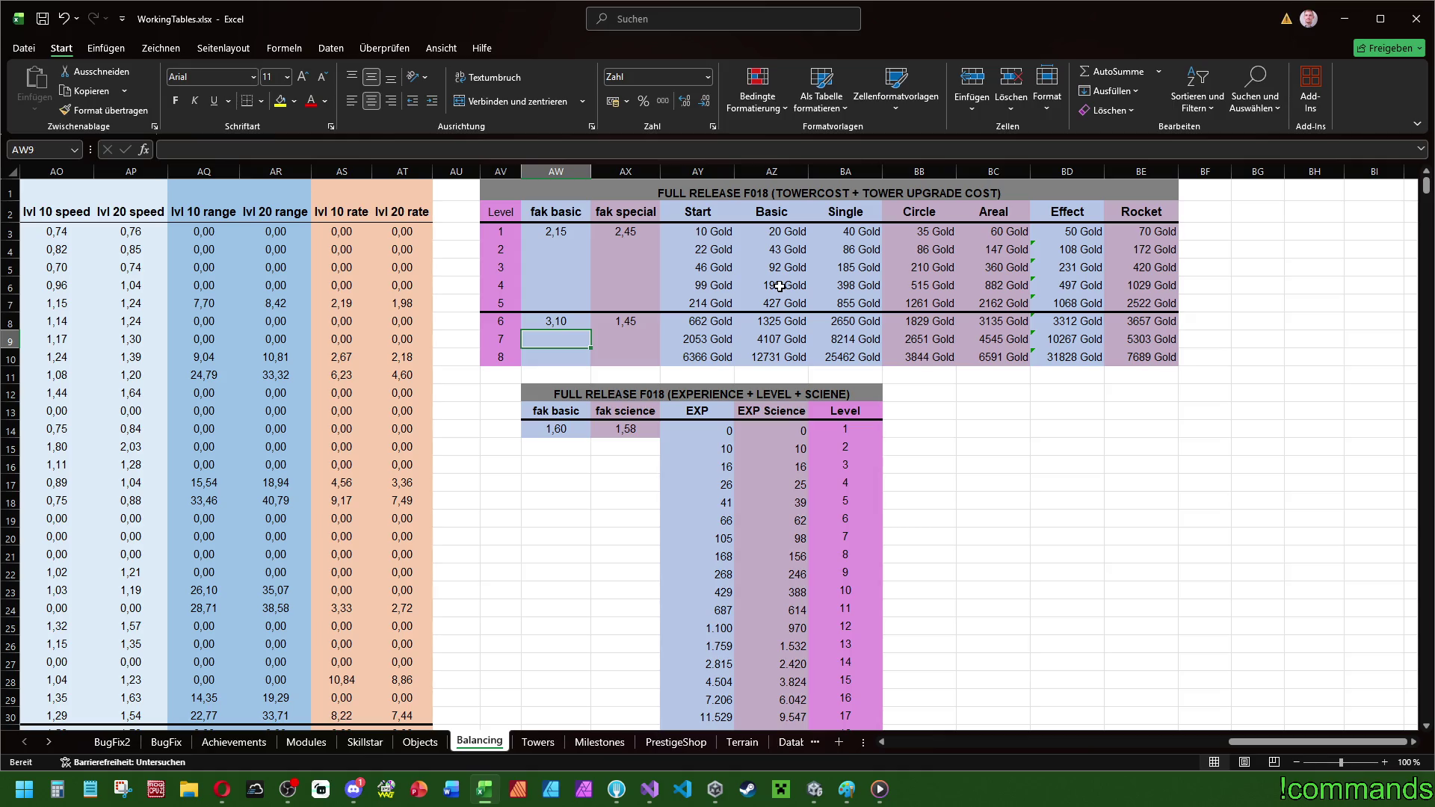
- Undo the trial values so AW8 returns to 1,6, then move up to AW3
key(Up)
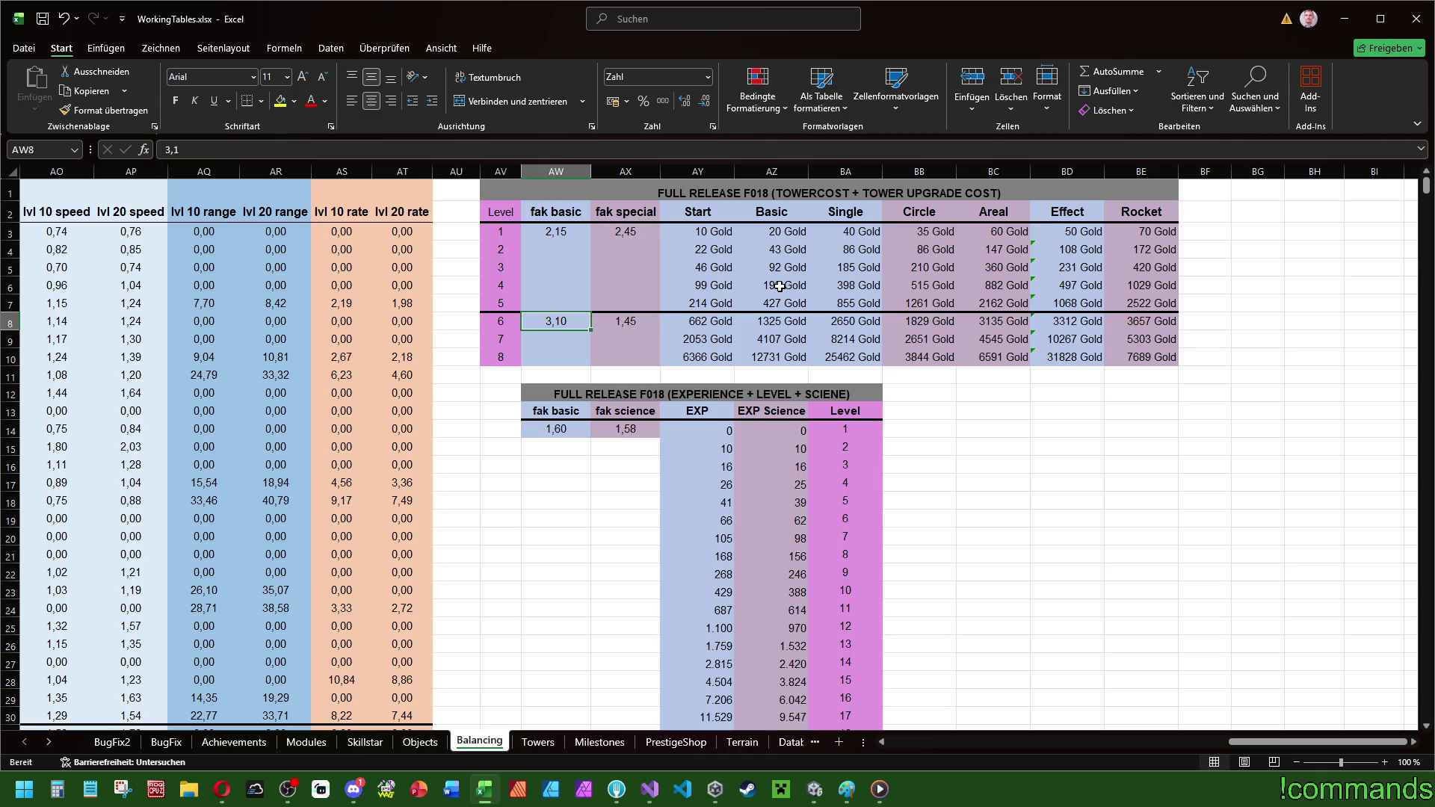
key(ctrl+z)
key(ctrl+z)
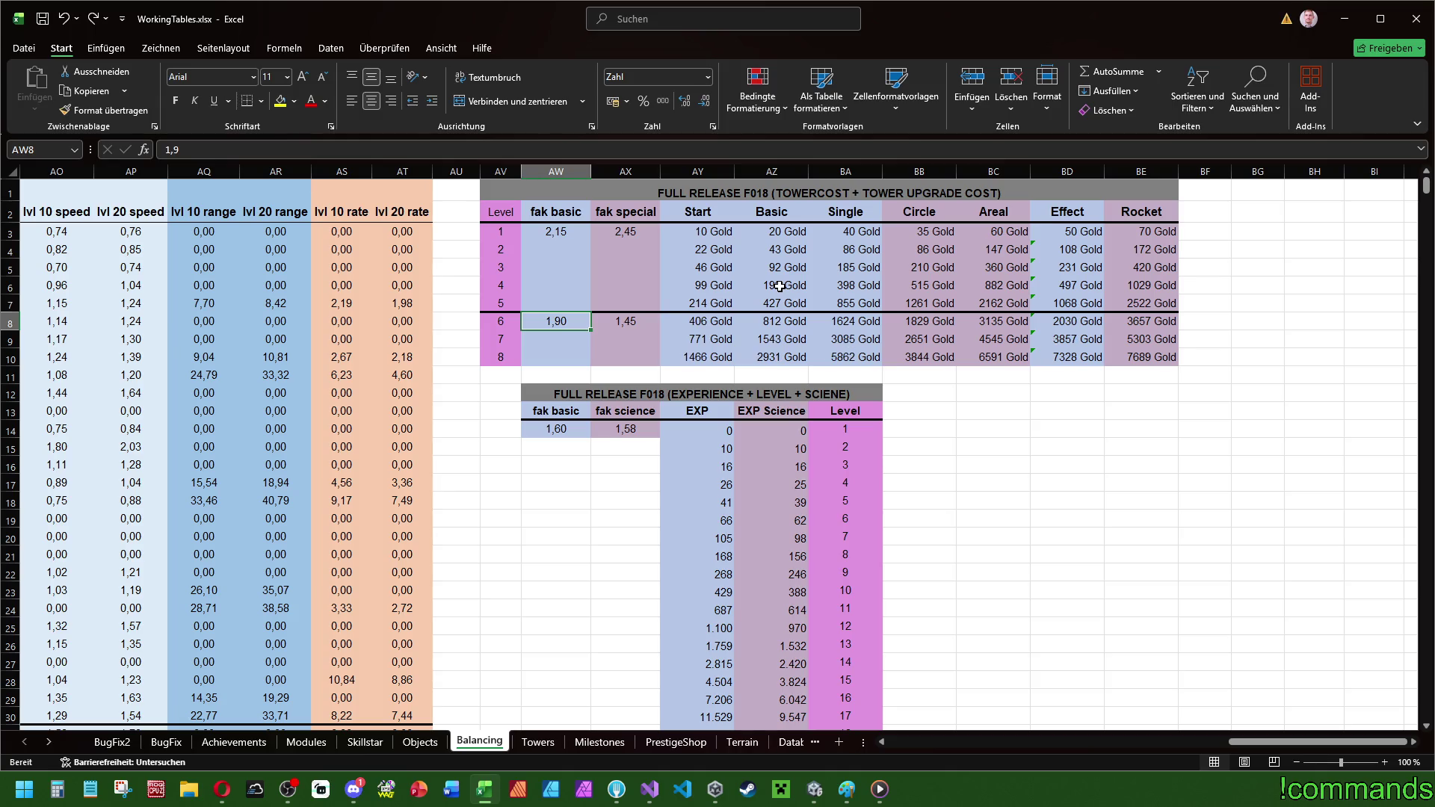
key(ctrl+z)
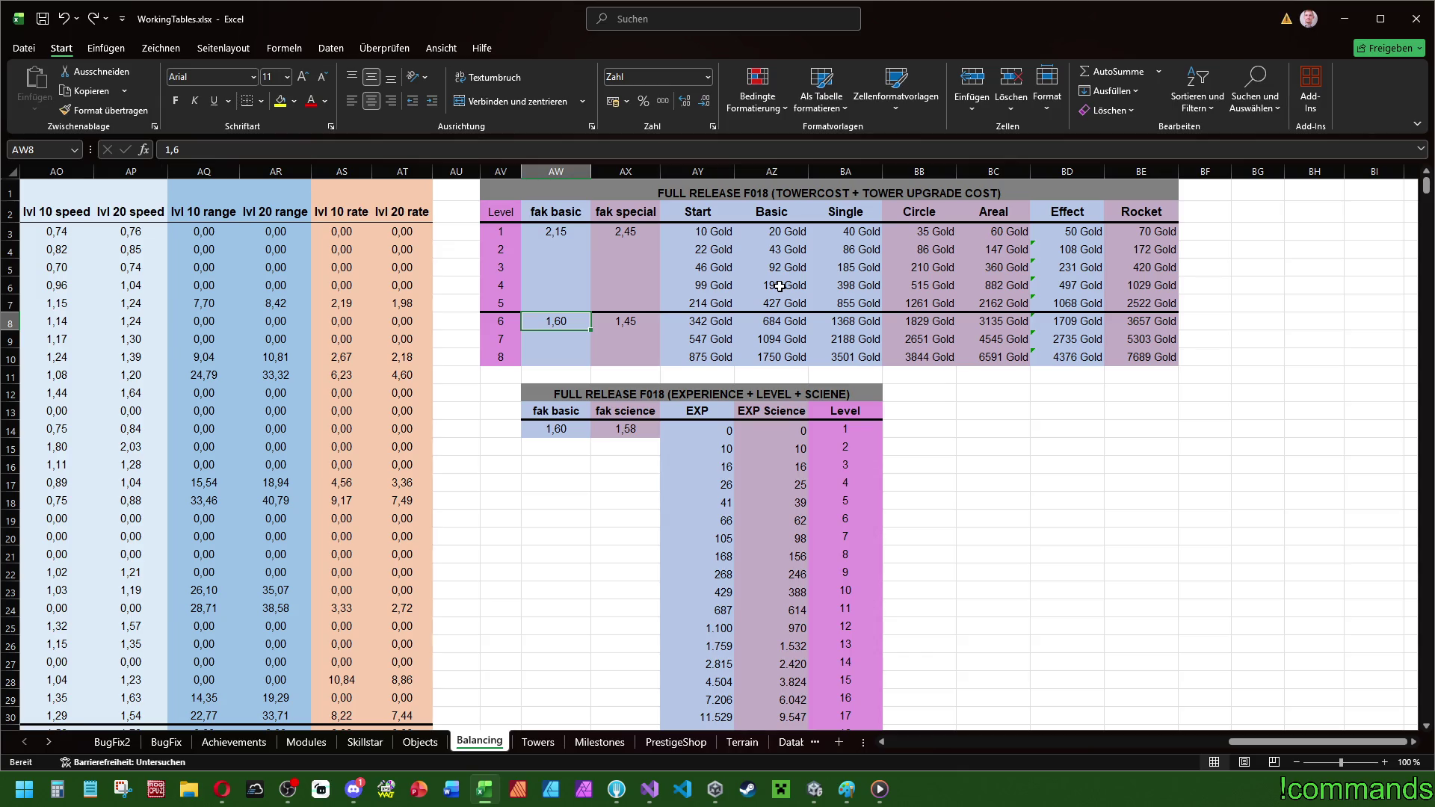
key(Up)
key(Up)
key(Up)
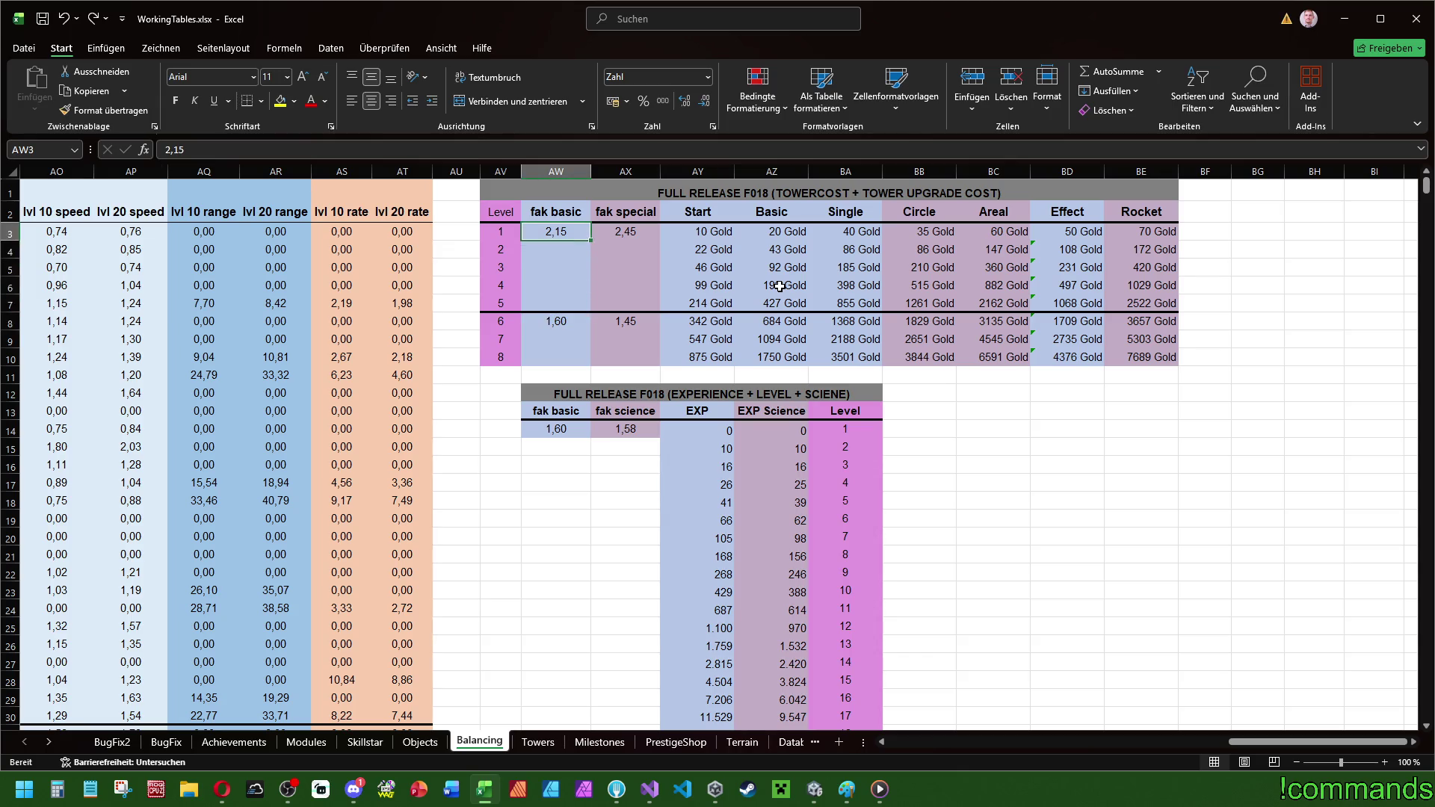
- Set the AW3 fak basic factor to 2,30
text(2,3)
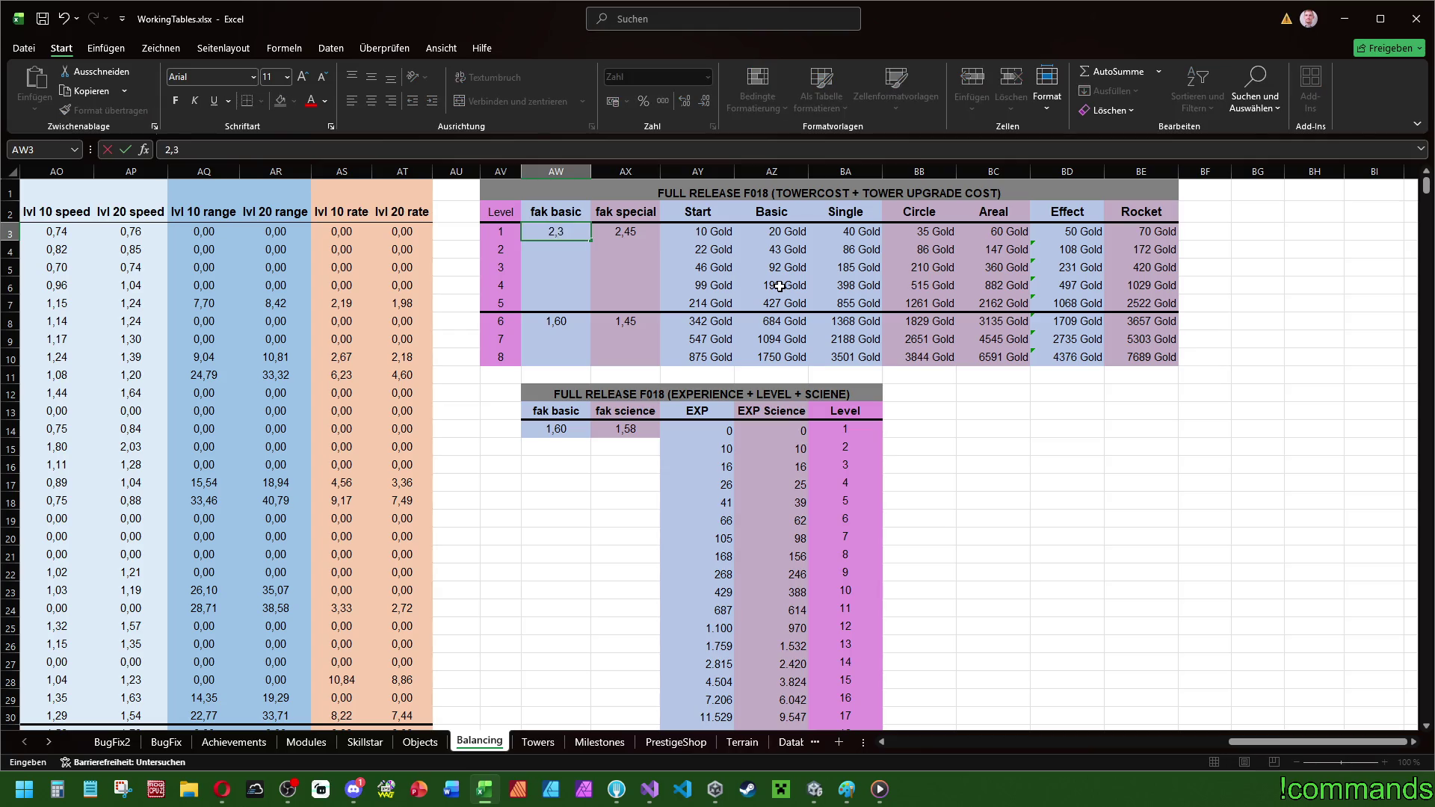
key(Return)
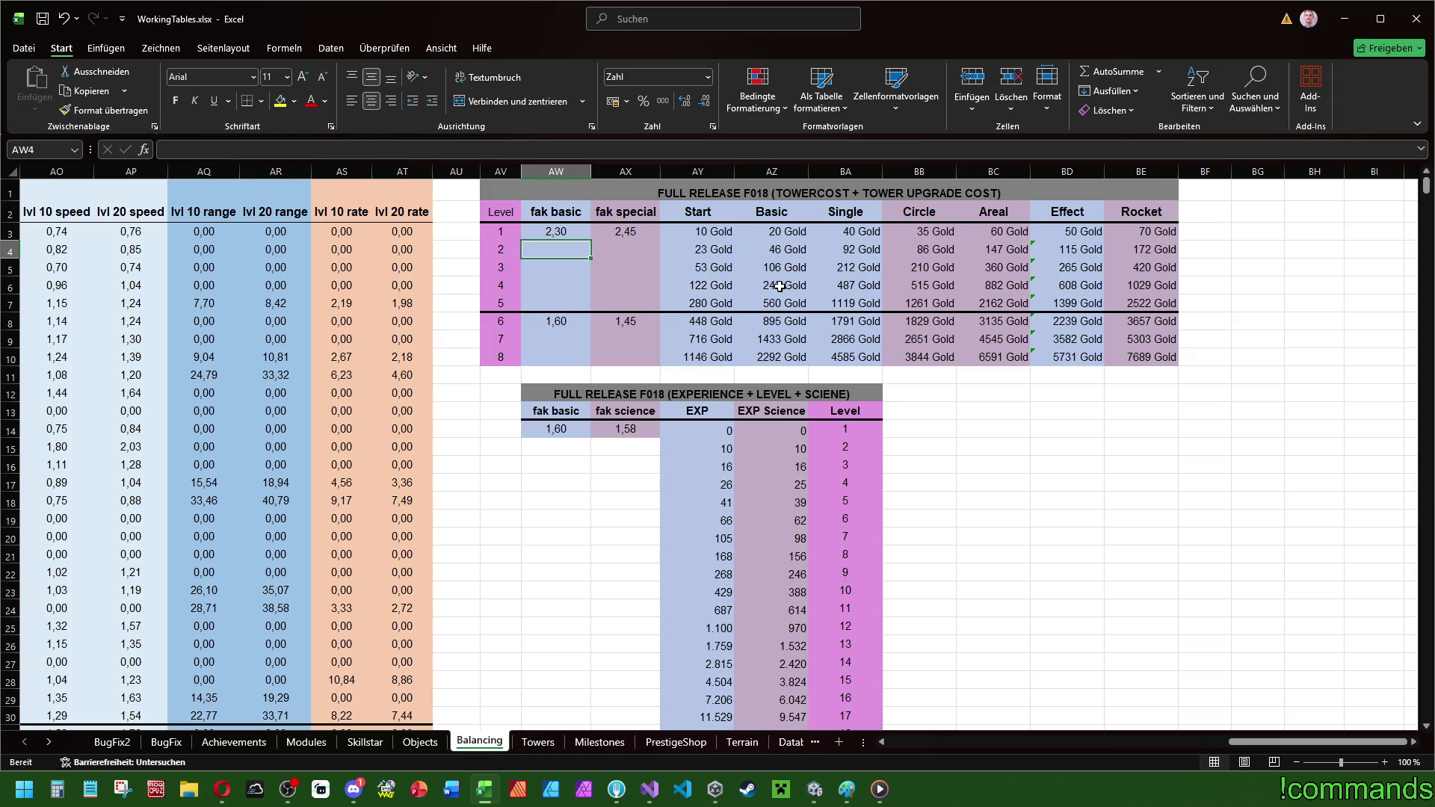
key(Right)
key(Right)
key(Right)
key(Left)
key(Down)
key(Down)
key(Down)
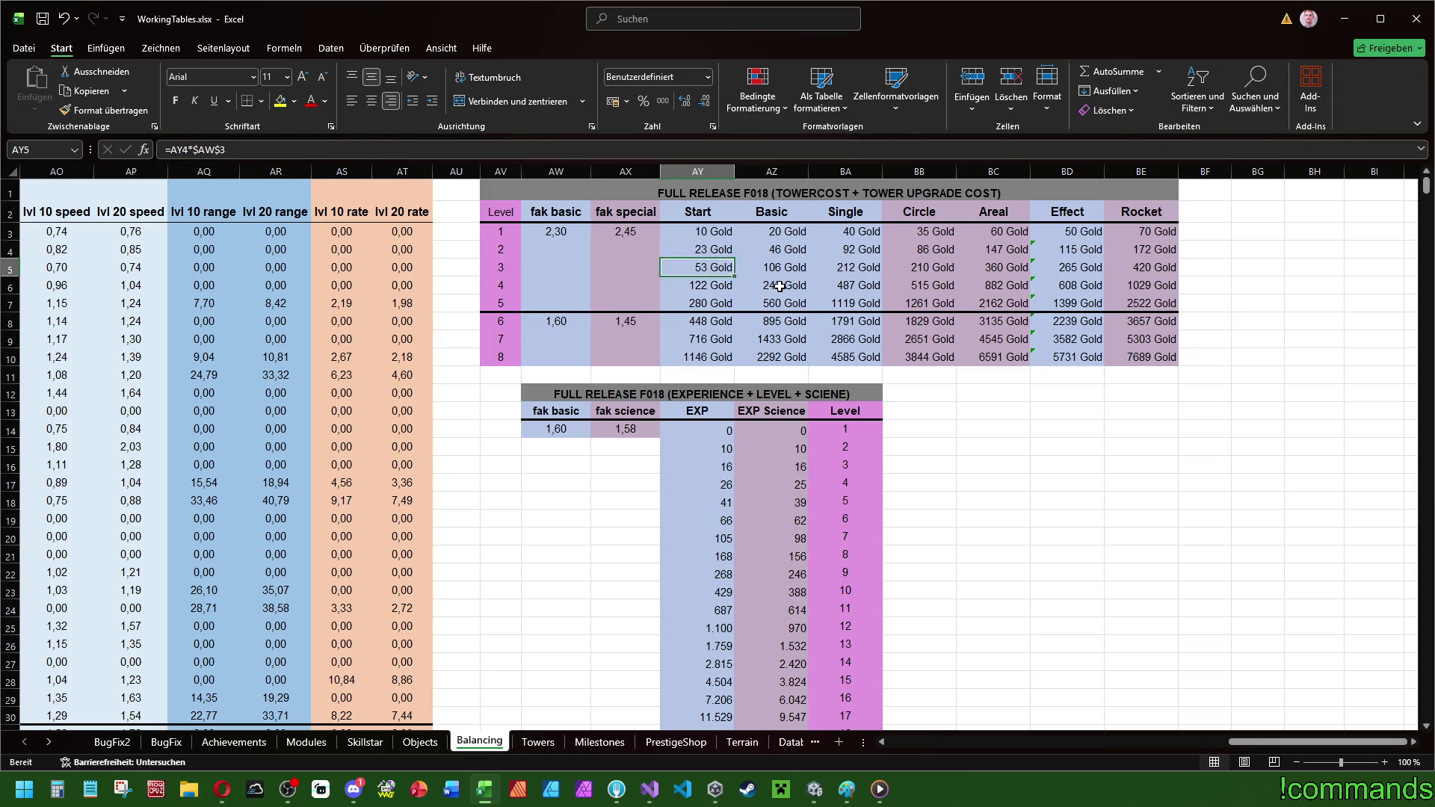
key(Left)
key(Left)
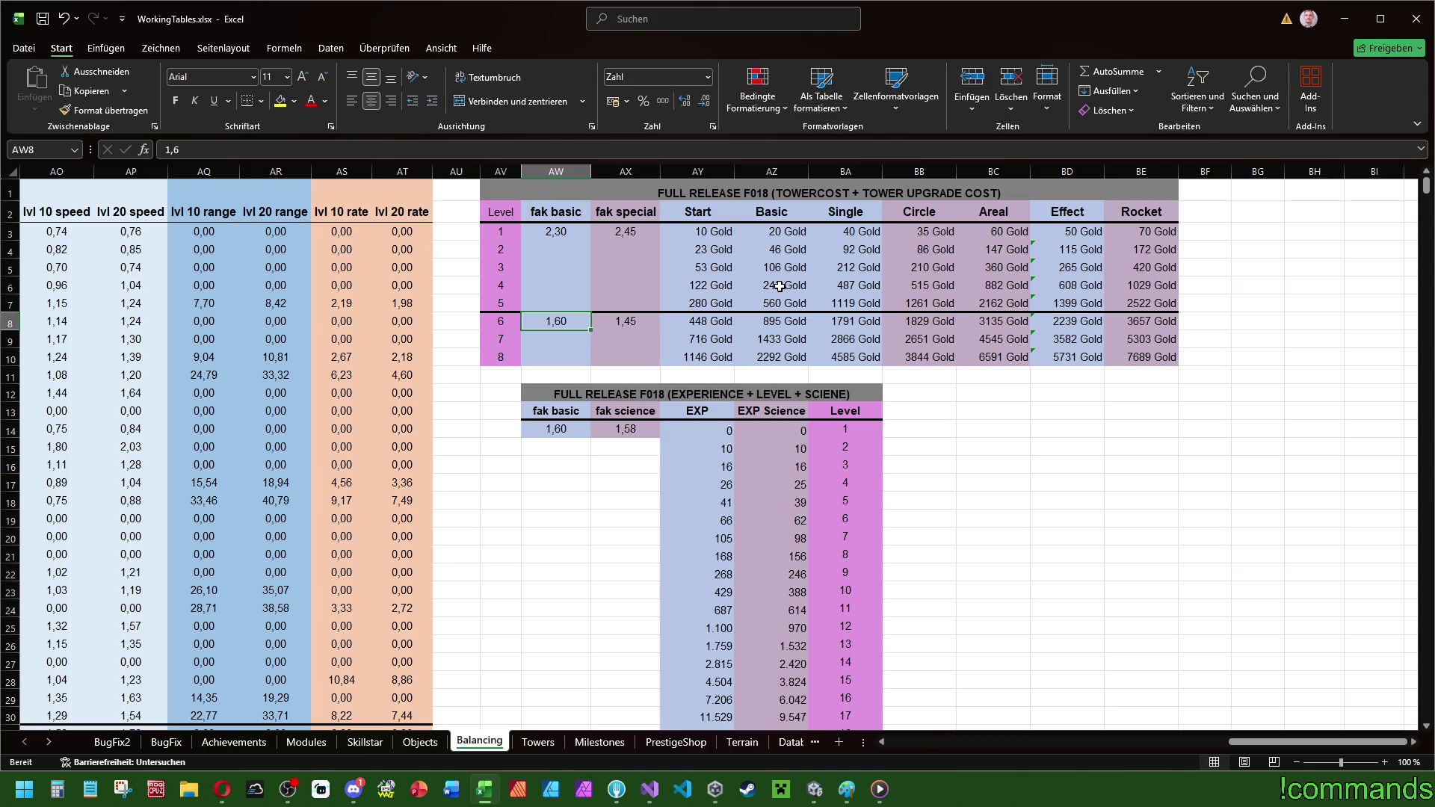
- Try 1,8, 2,1 and 1,95 in AW8, then settle on 2,05
text(1,8)
key(Return)
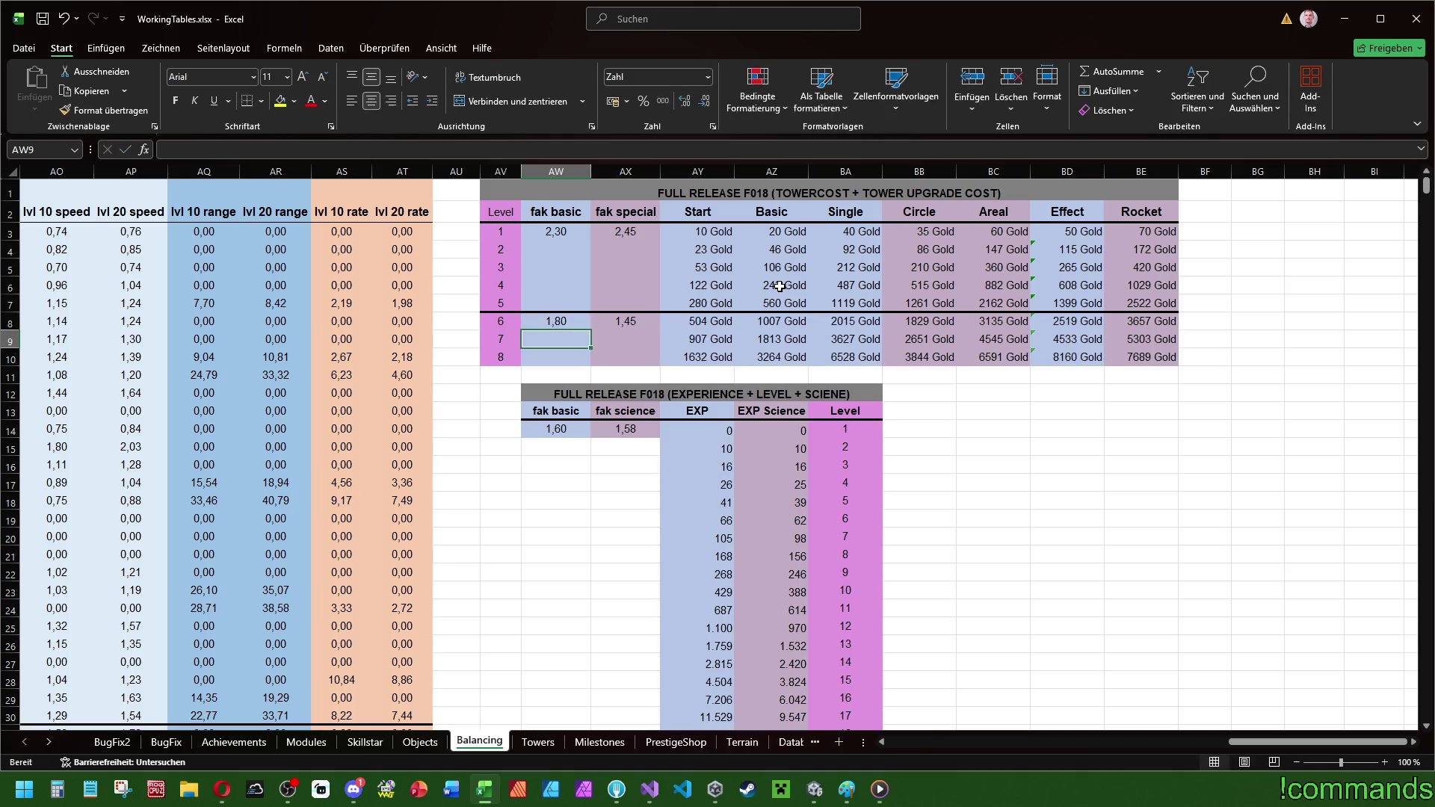
key(Up)
text(2,1)
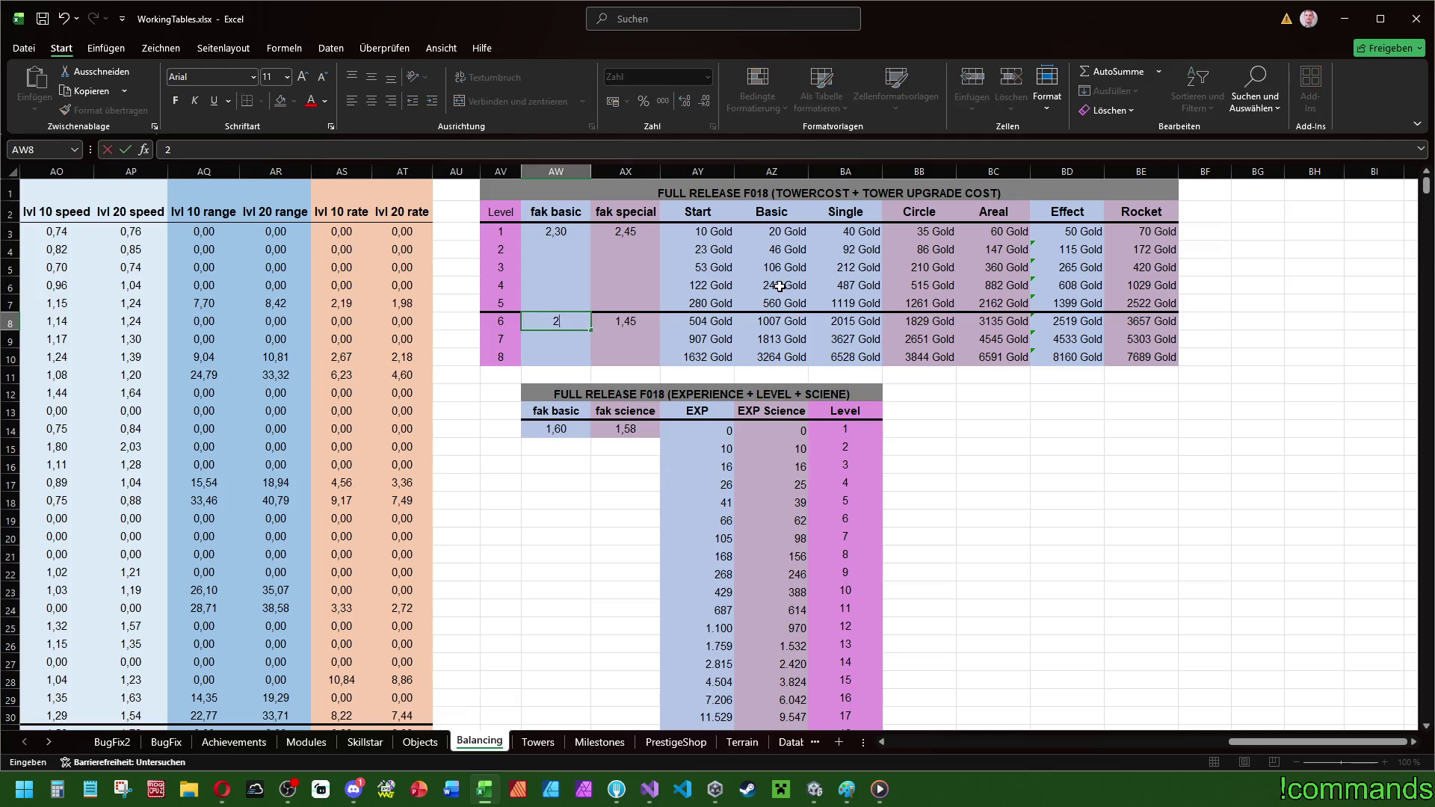
key(Return)
key(Up)
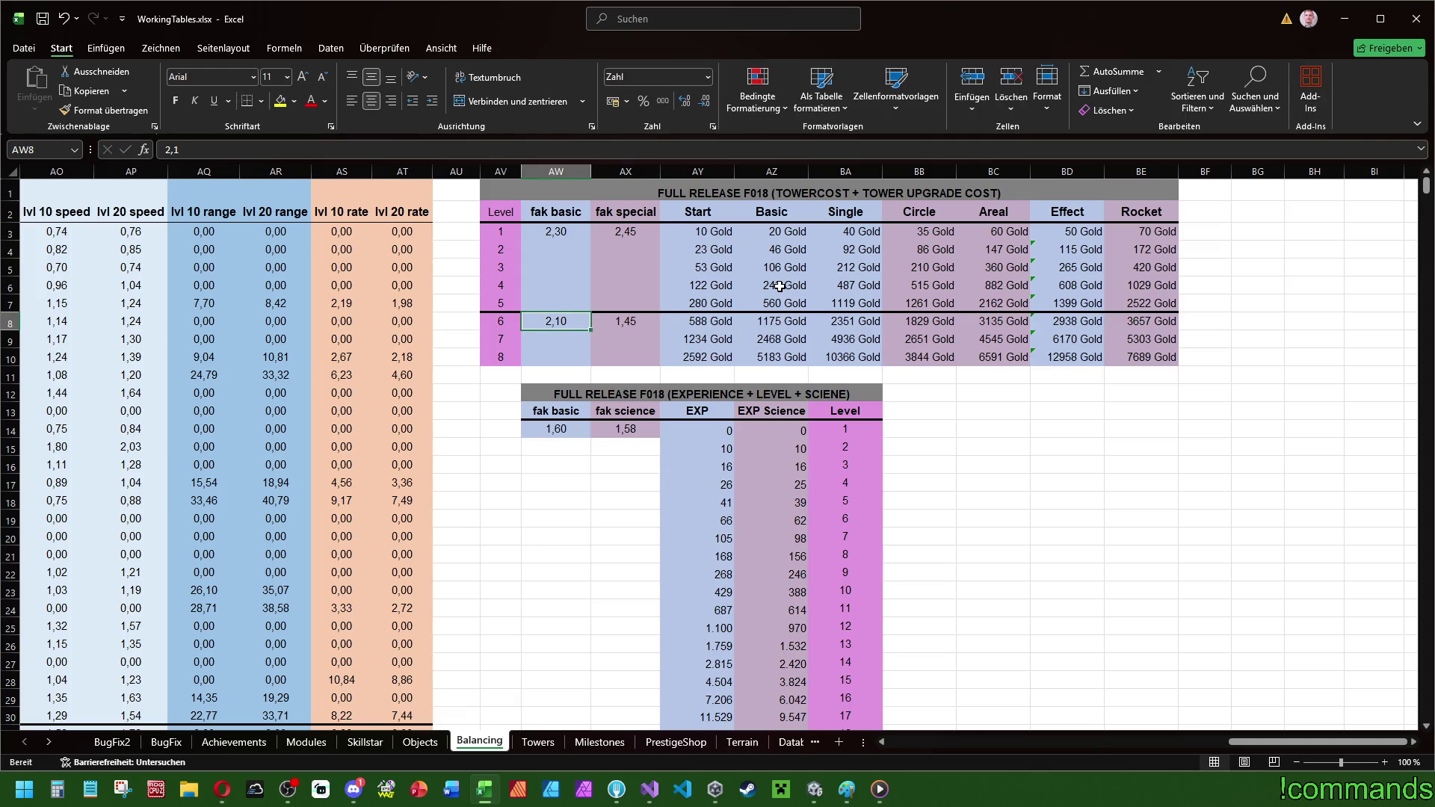
text(1,95)
key(Return)
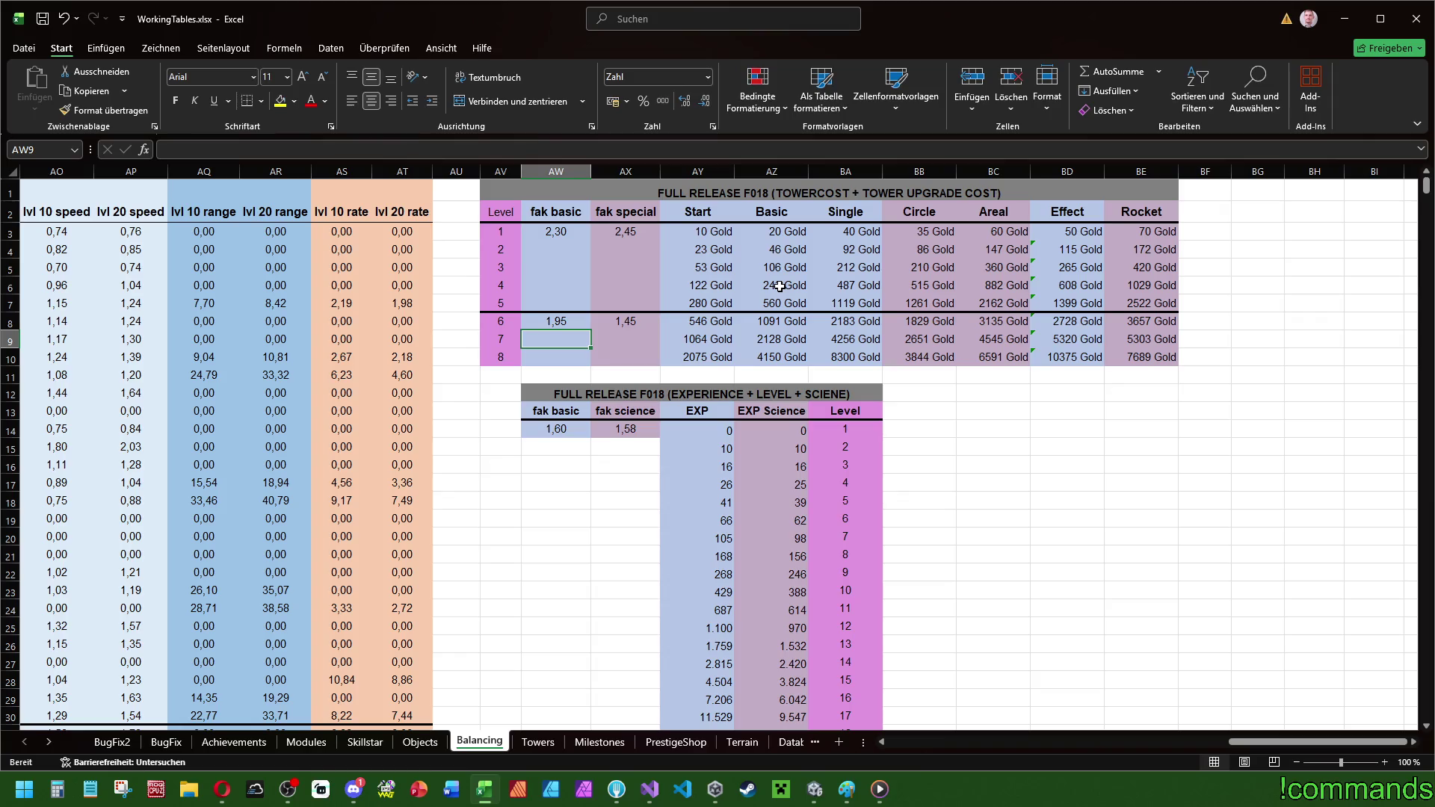
key(Up)
text(2,05)
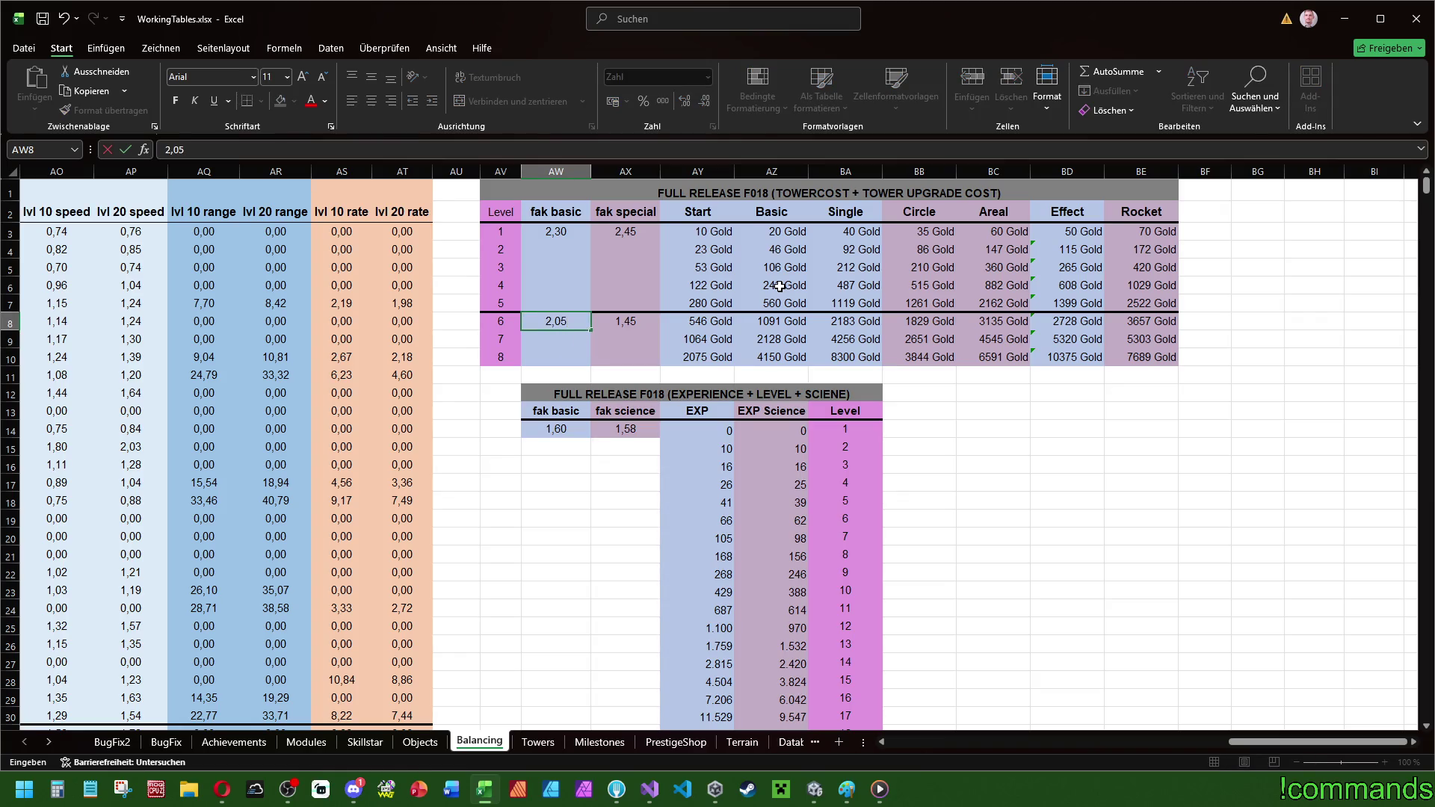
key(Return)
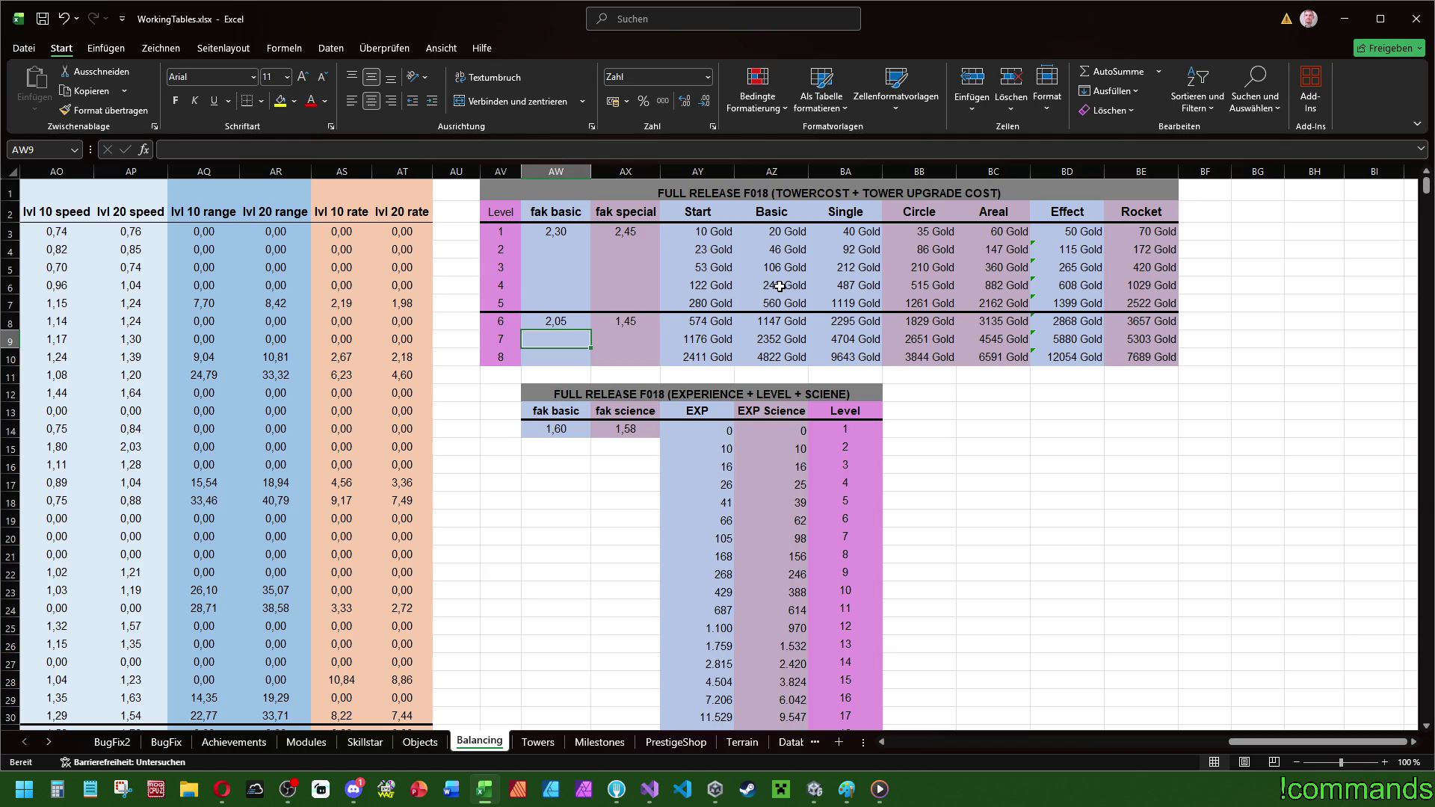
key(Right)
key(Right)
key(Up)
key(Up)
key(Up)
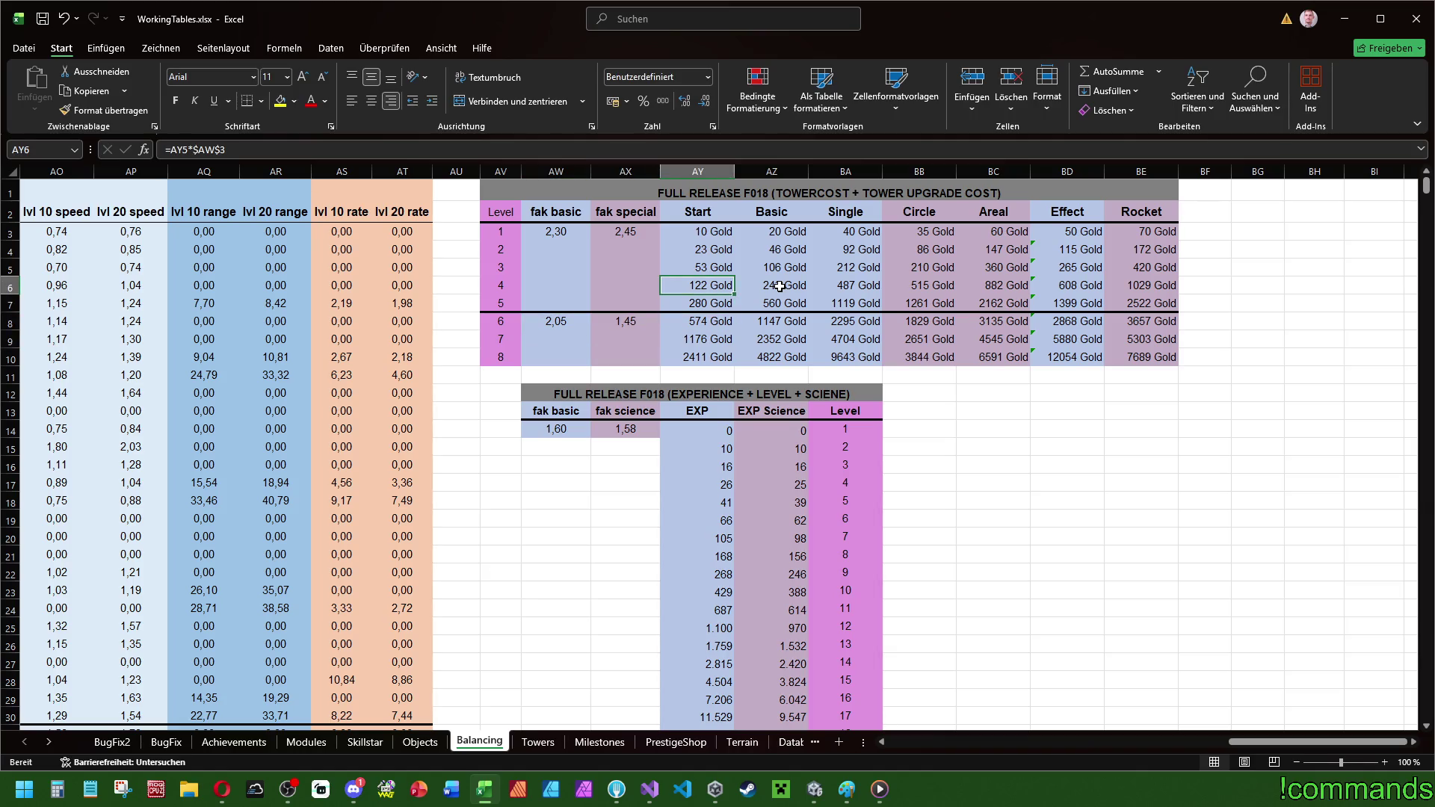
key(Up)
key(Up)
key(Down)
key(Down)
key(Up)
key(Up)
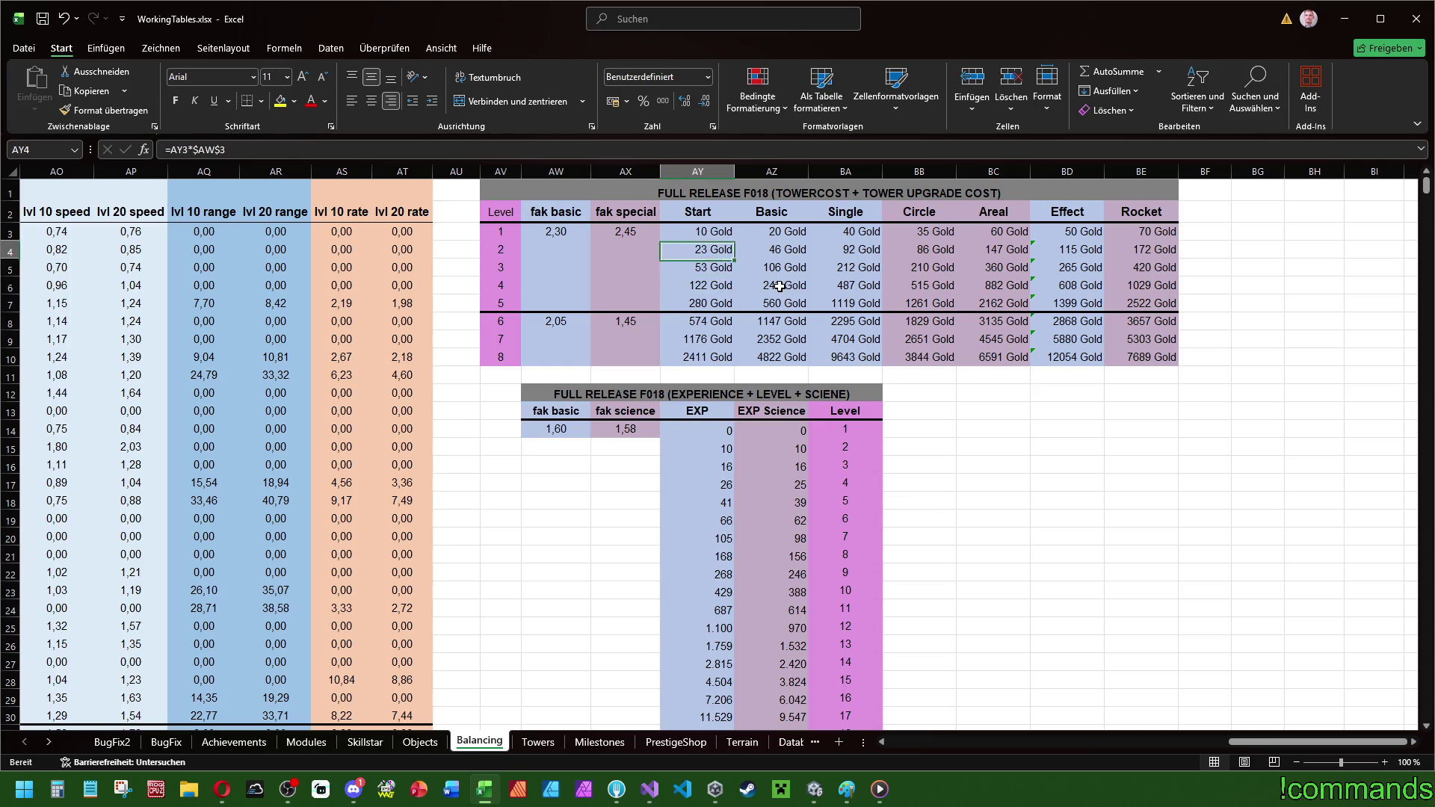
key(Down)
key(Down)
key(Down)
key(Up)
key(Up)
key(Up)
key(Left)
key(Left)
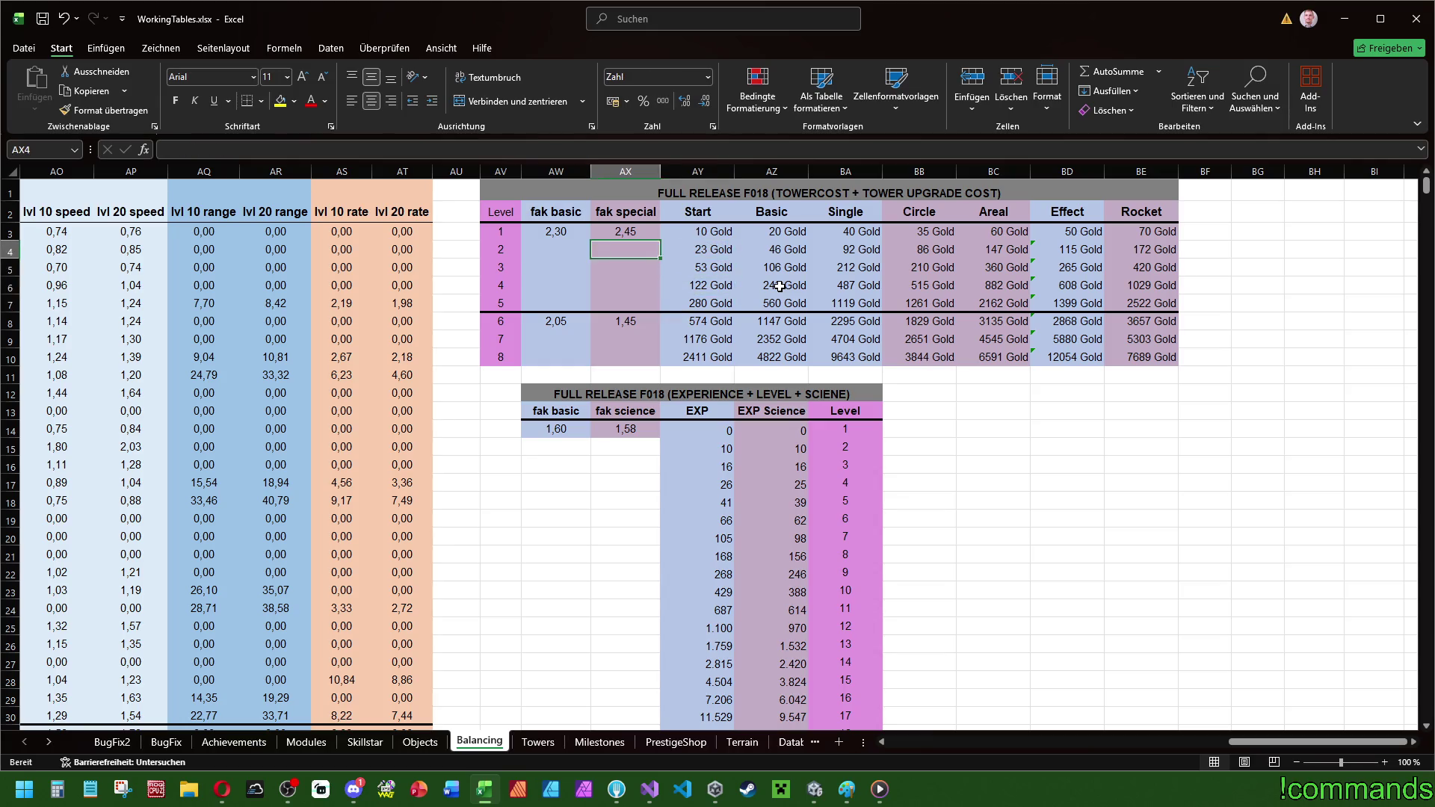
text(2,35)
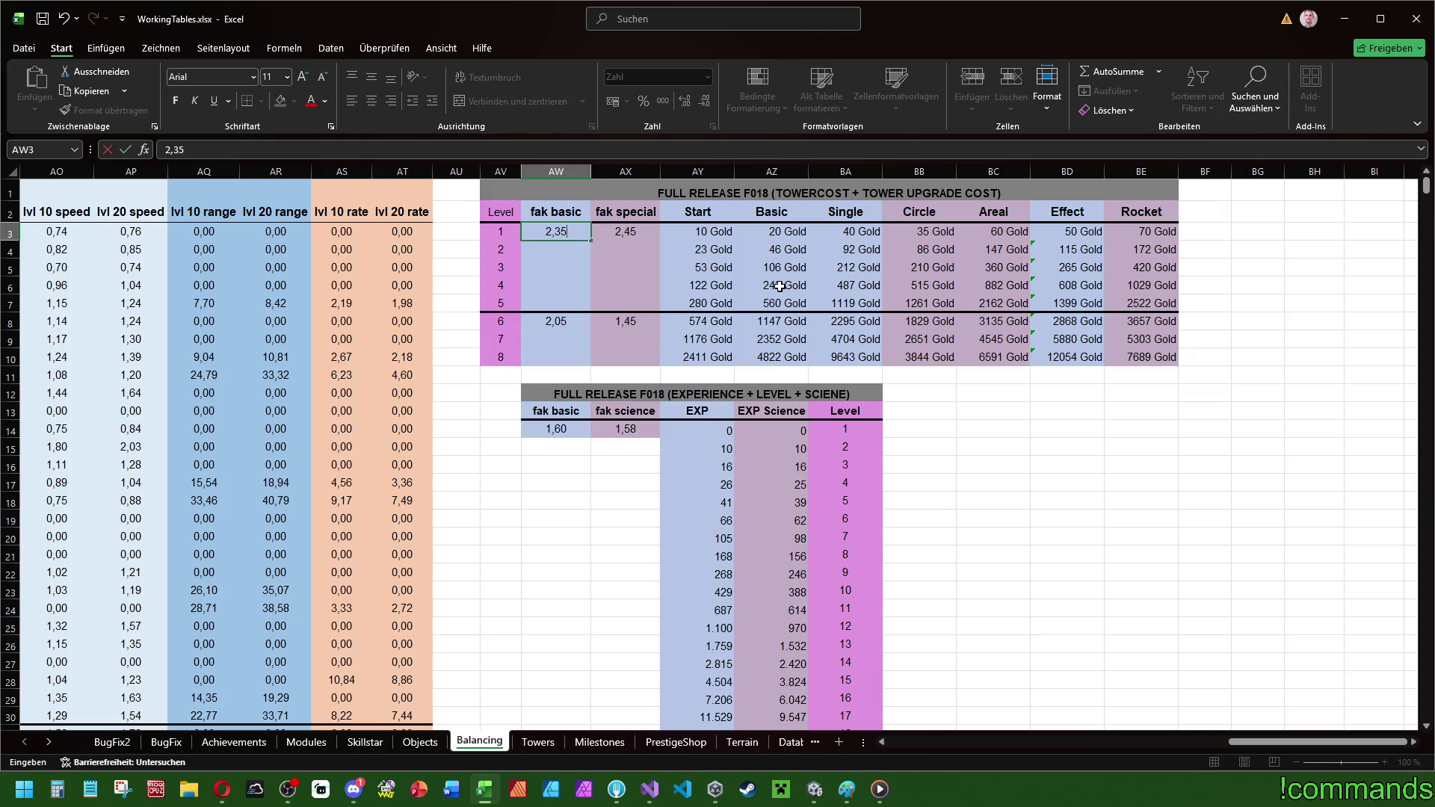
key(Return)
key(Right)
key(Right)
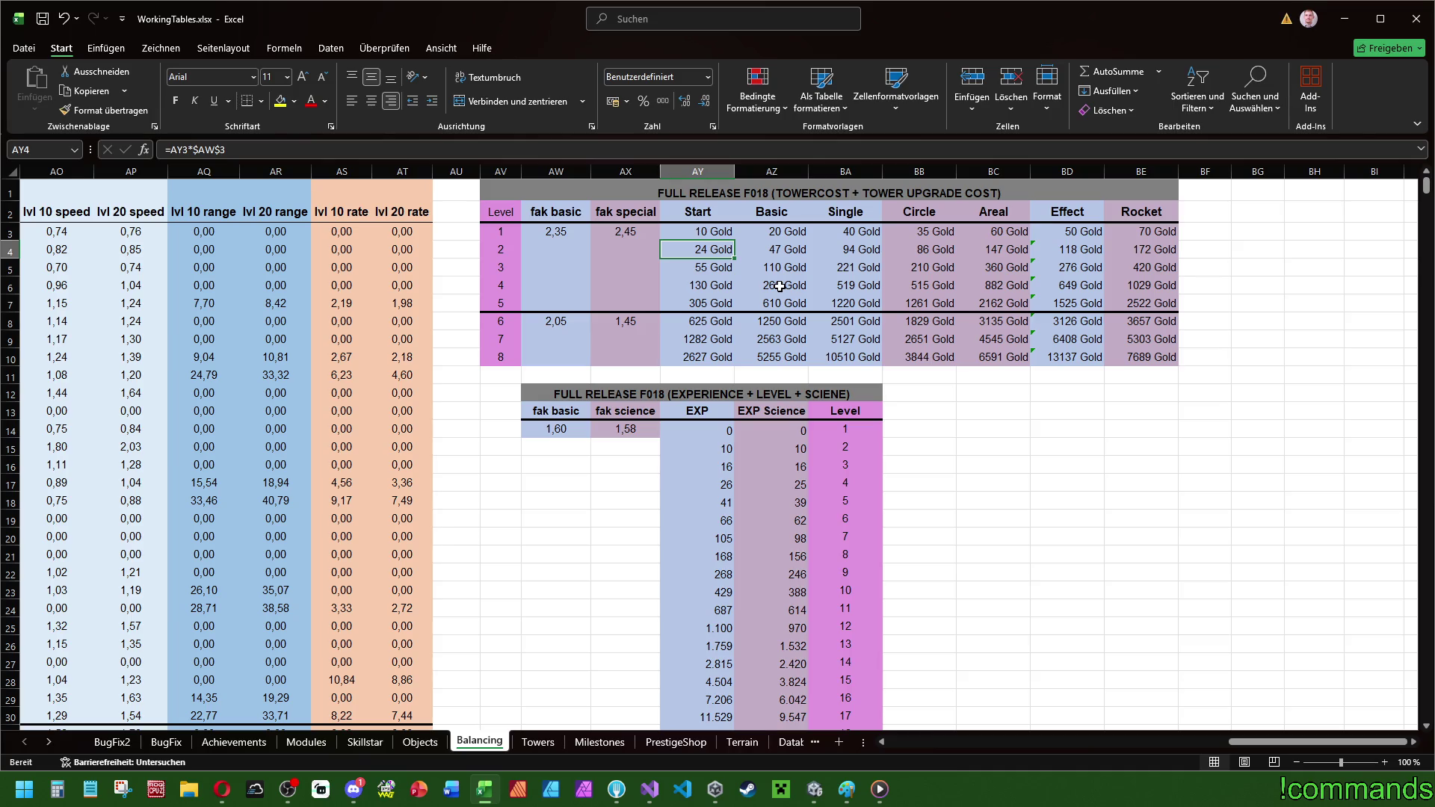
key(Down)
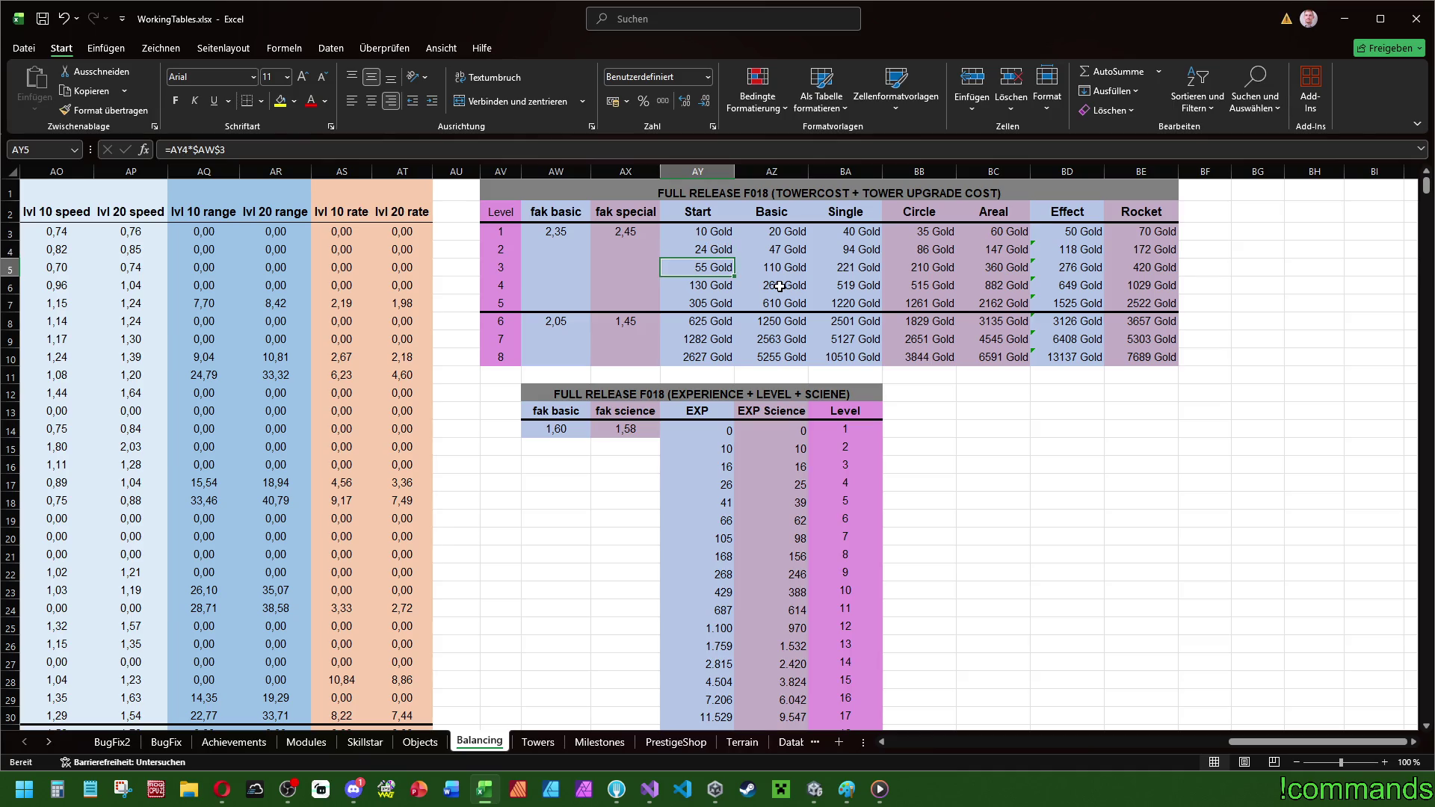
key(Down)
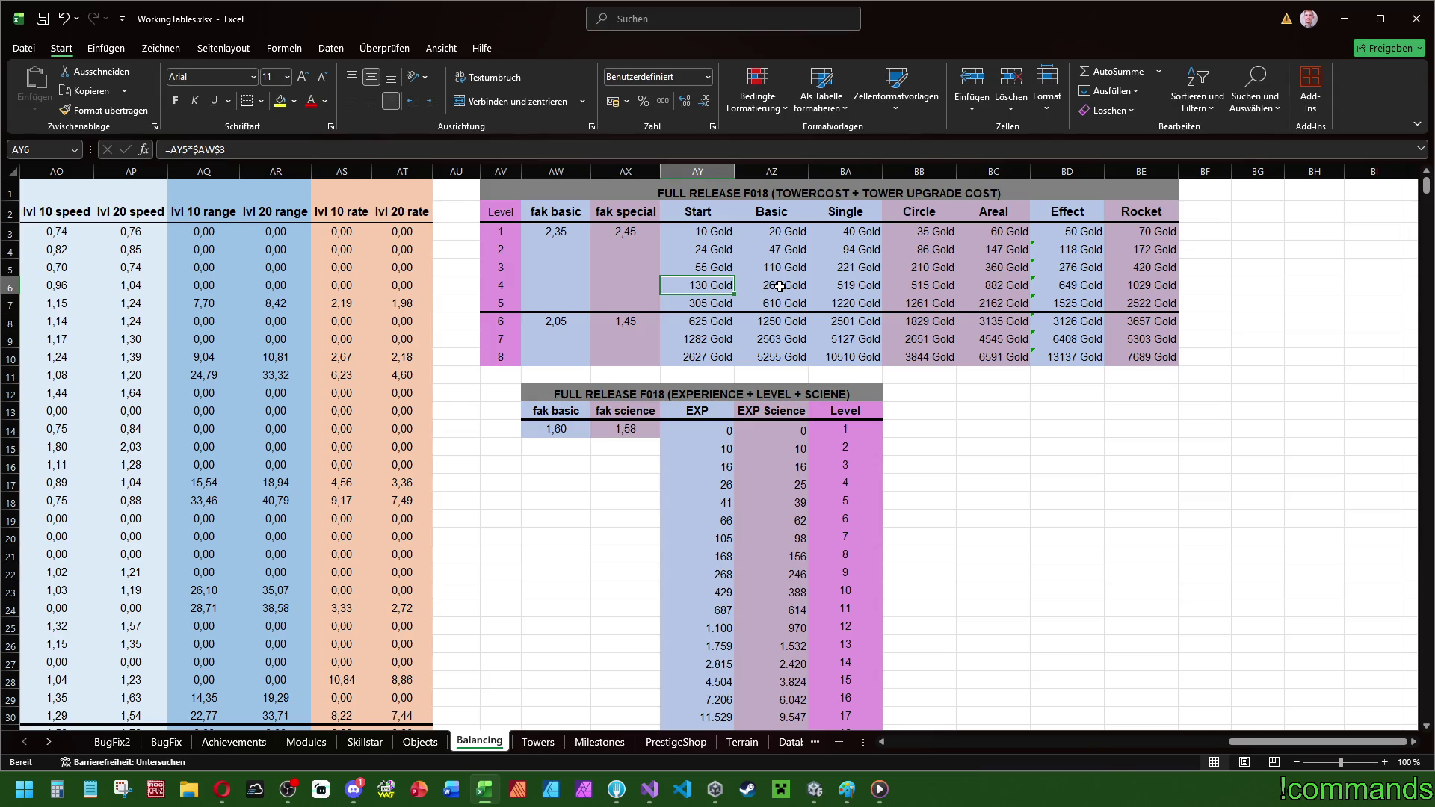
key(Down)
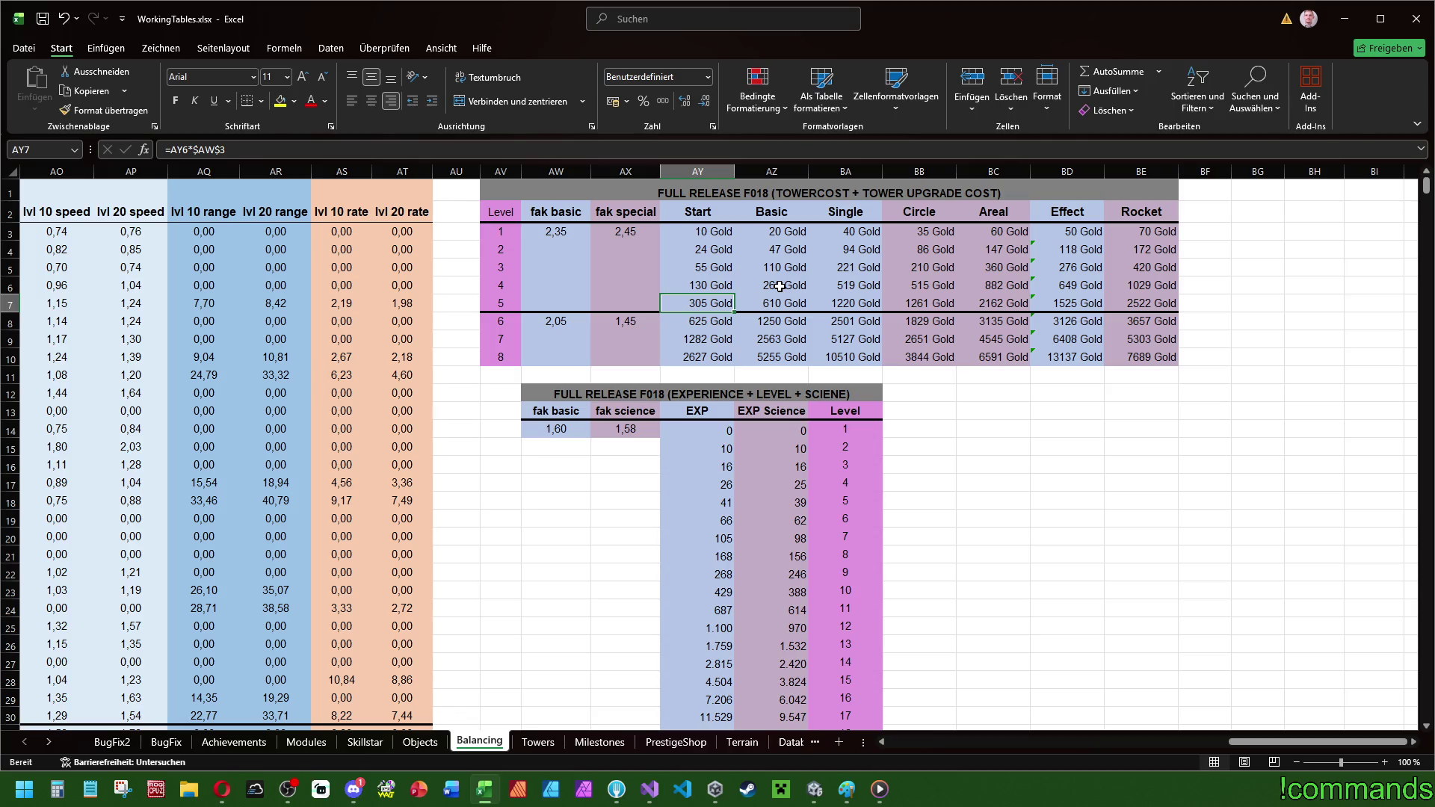
key(Up)
key(Left)
key(Left)
key(Up)
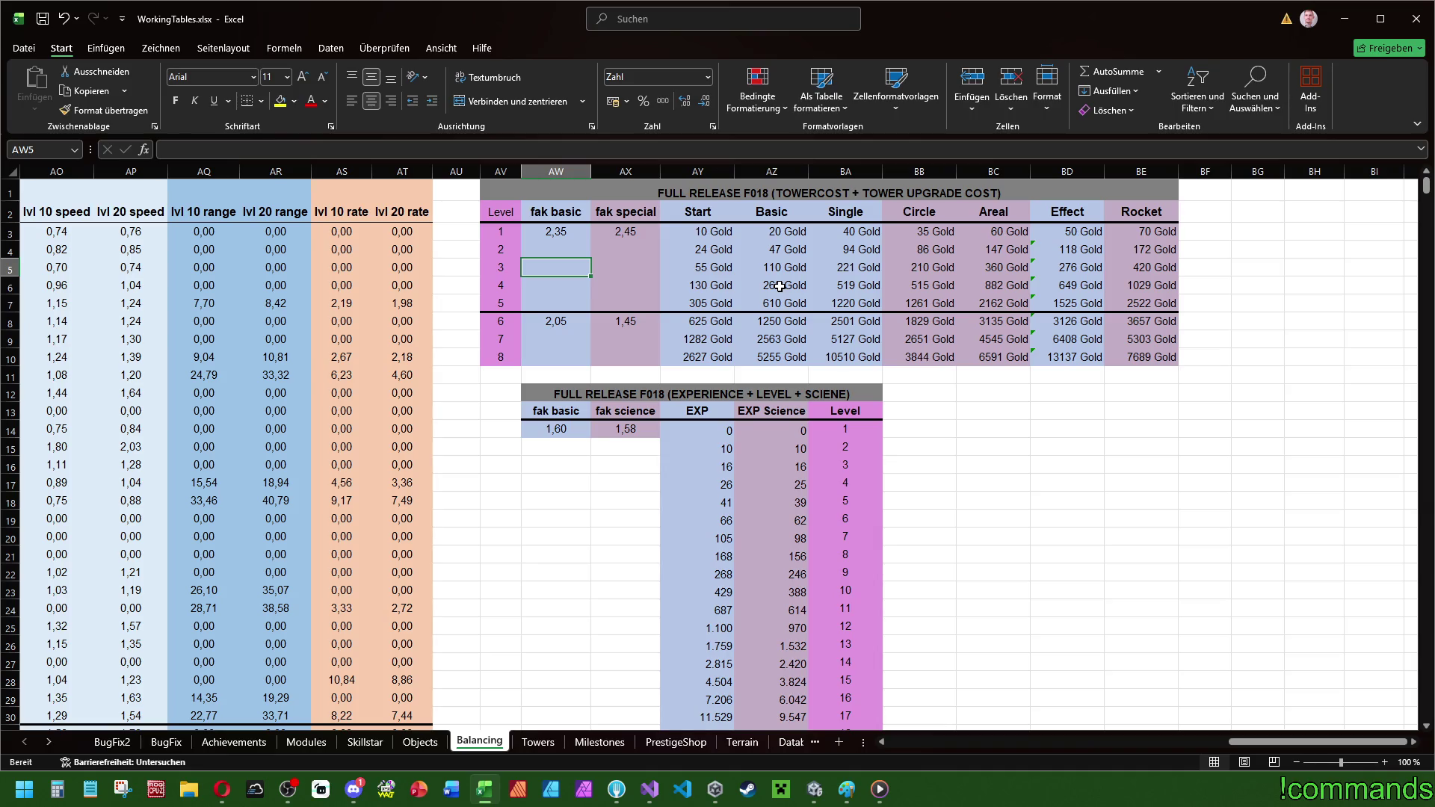
key(Right)
key(Down)
key(Left)
key(Down)
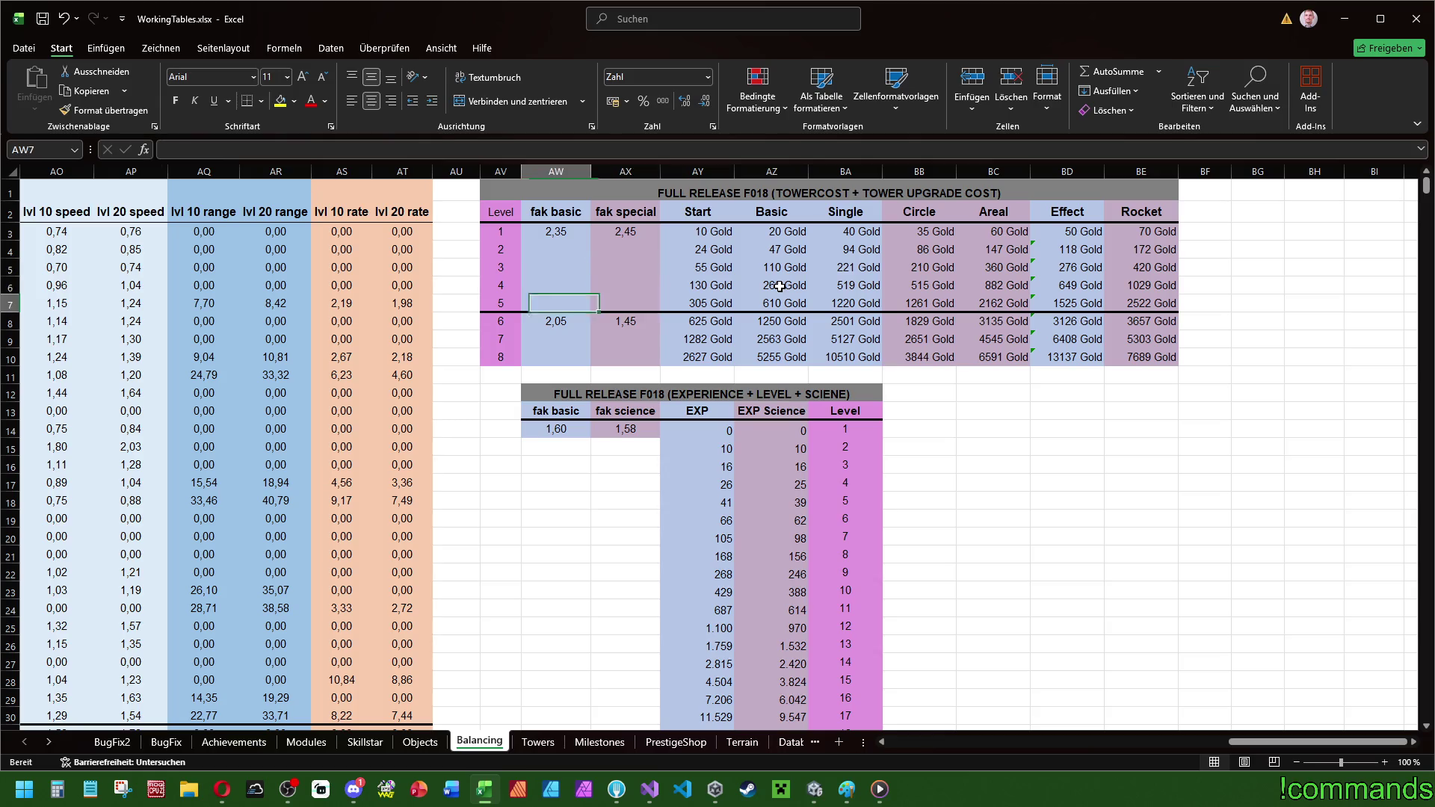
key(Down)
key(Left)
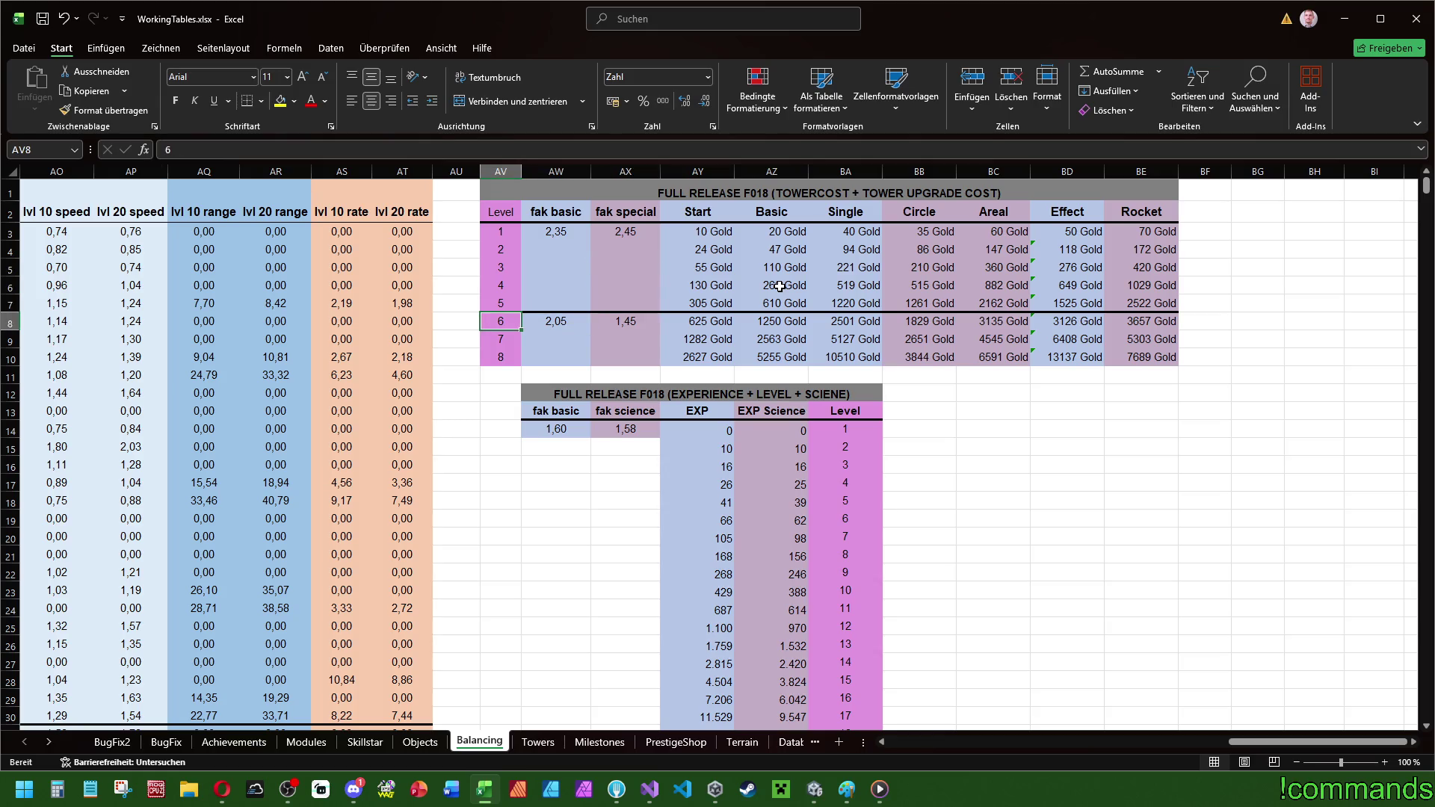
drag(493, 321, 1154, 351)
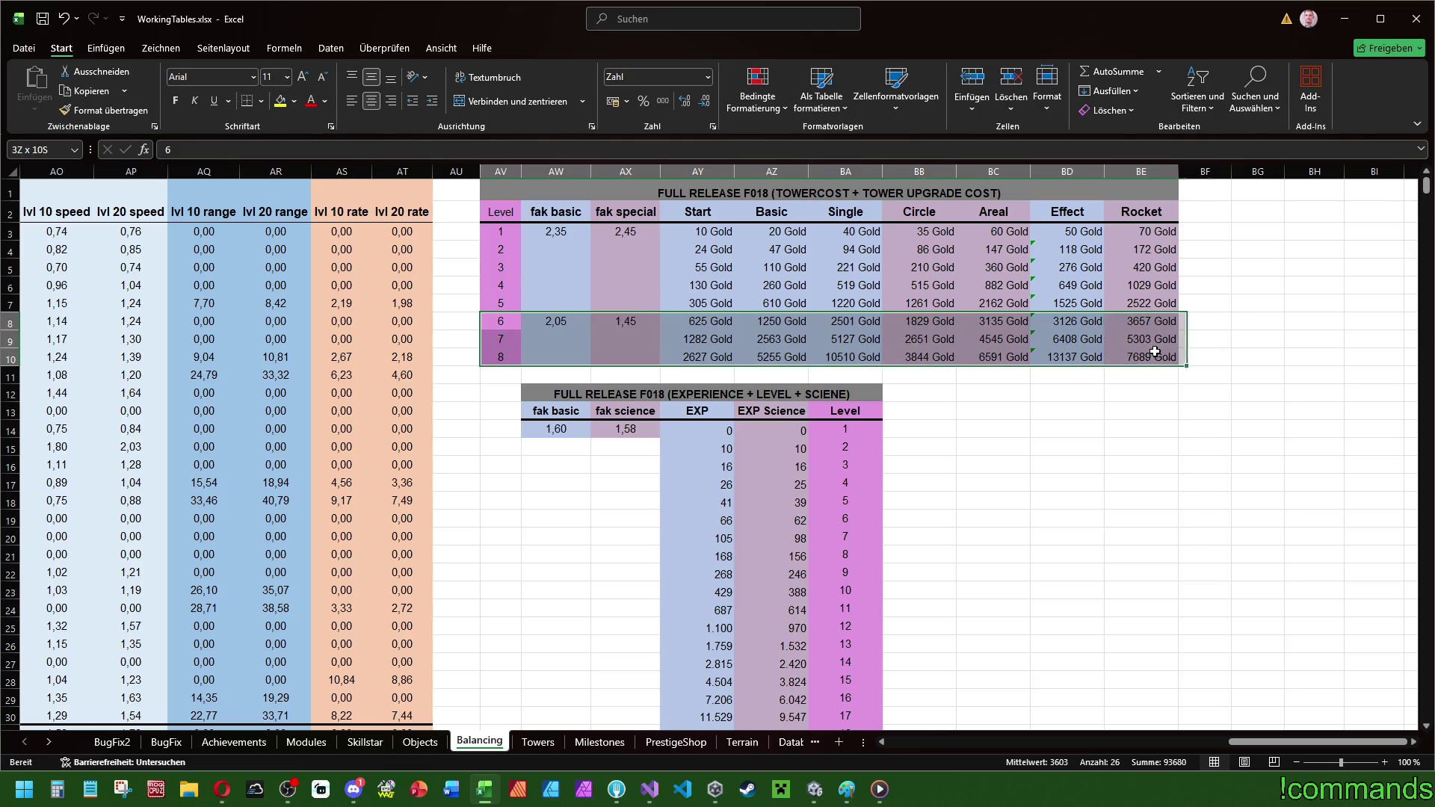
mouse_move(499, 232)
mouse_down()
mouse_move(797, 305)
mouse_move(1189, 323)
mouse_up()
drag(511, 323, 1123, 363)
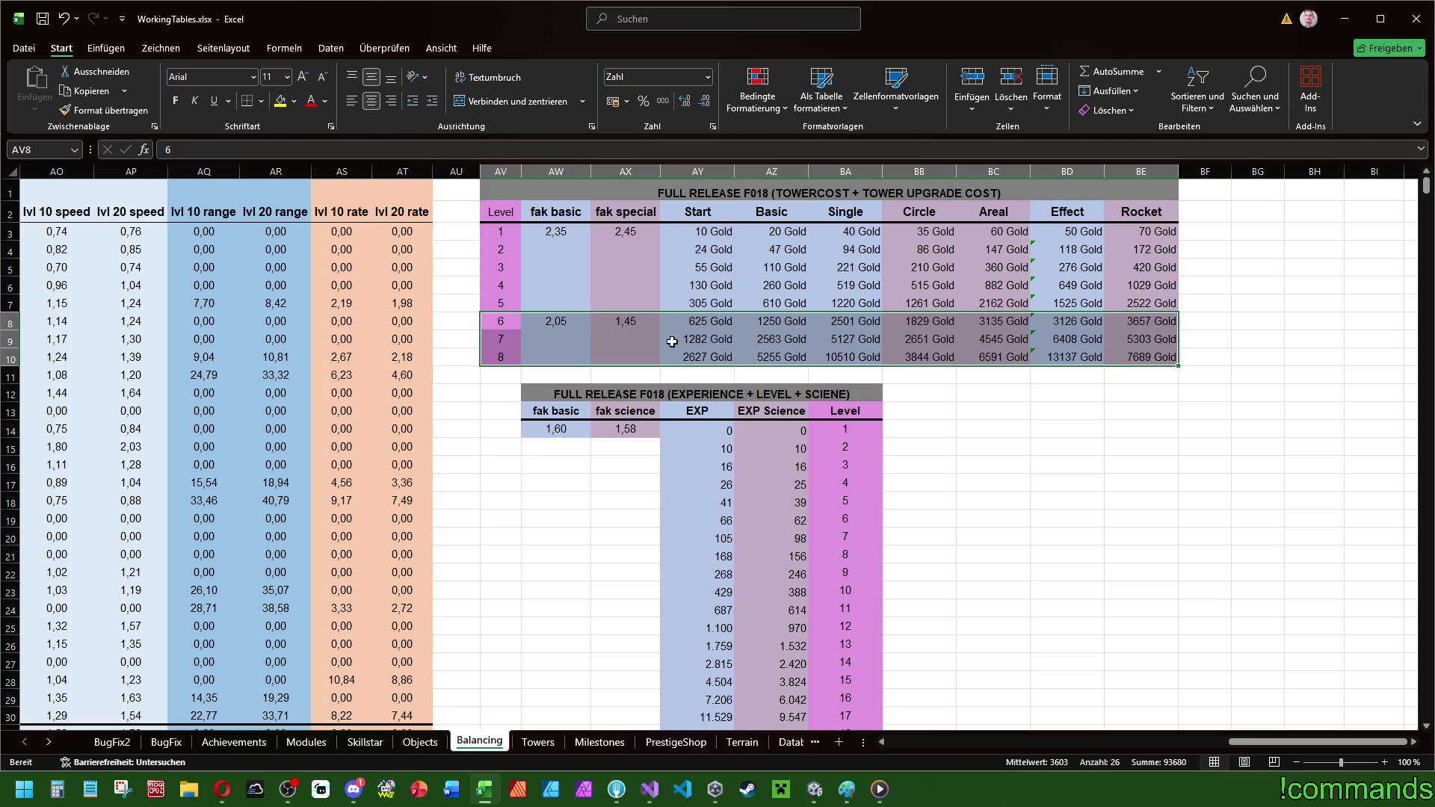
double_click(716, 328)
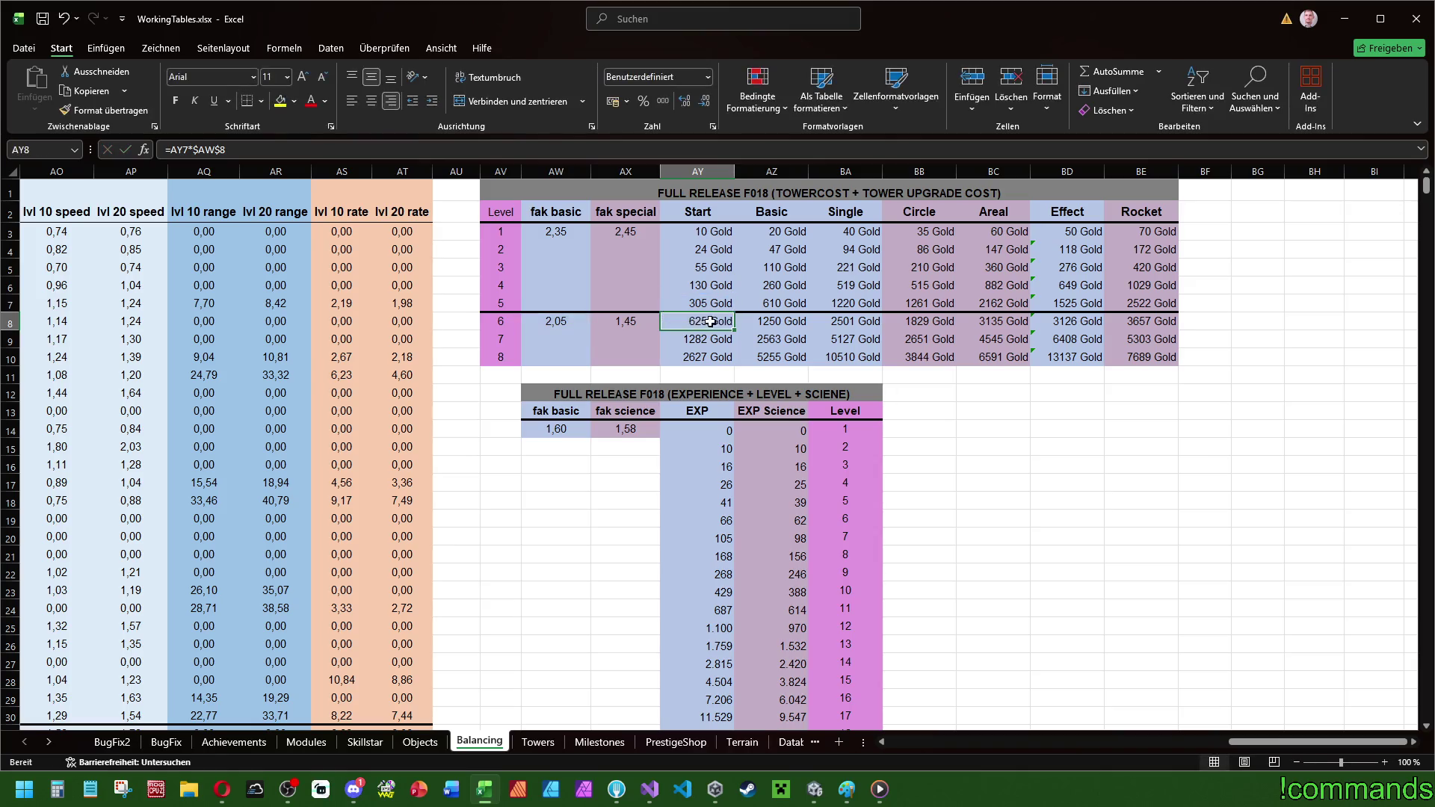
- Fill the level 1 and level 6 cost rows (AY3:BE3, AY8:BE8) light orange
key(Escape)
click(709, 232)
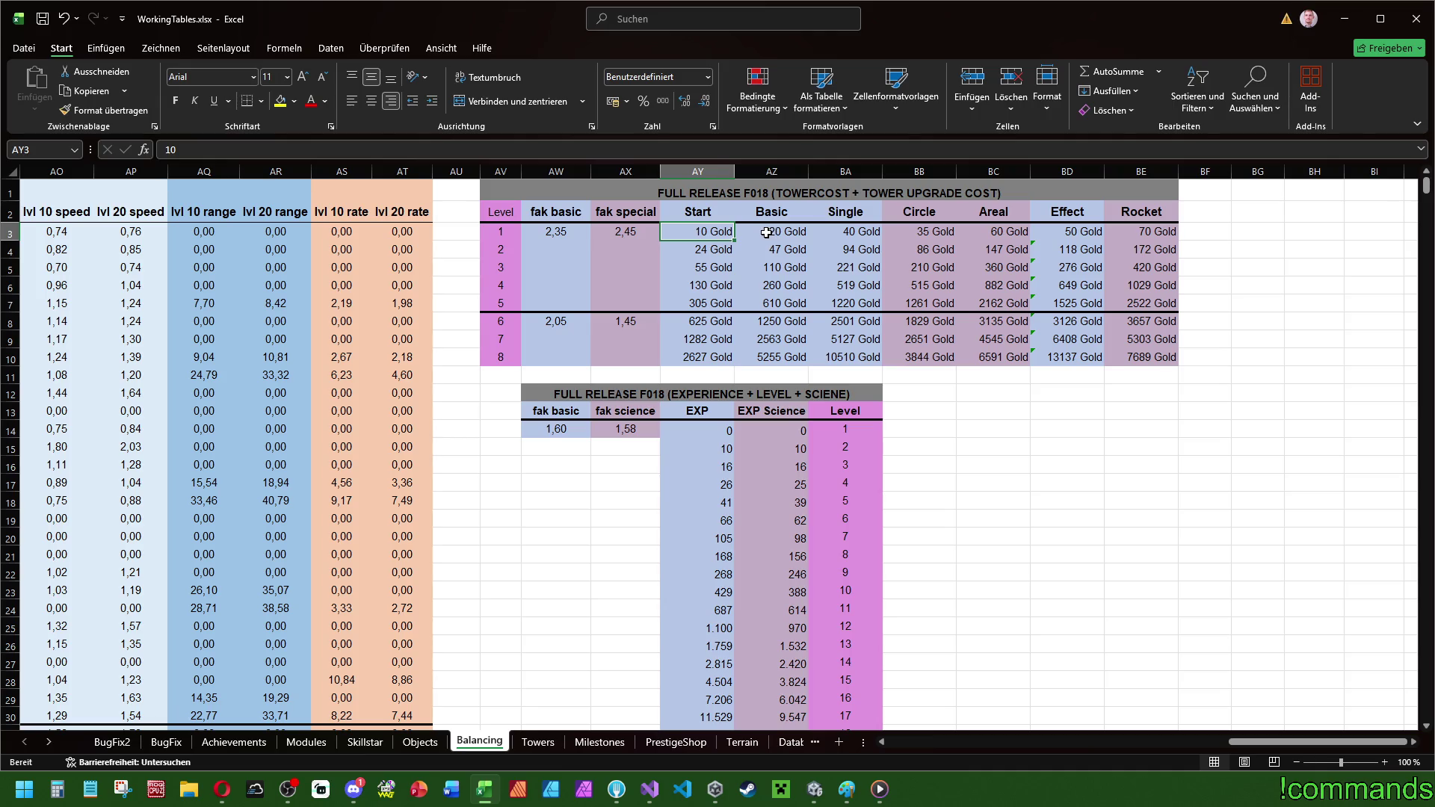
drag(714, 232, 821, 235)
key(Tab)
key(Tab)
drag(910, 237, 1136, 235)
ctrl+click(734, 323)
ctrl+click(780, 323)
drag(780, 323, 1140, 323)
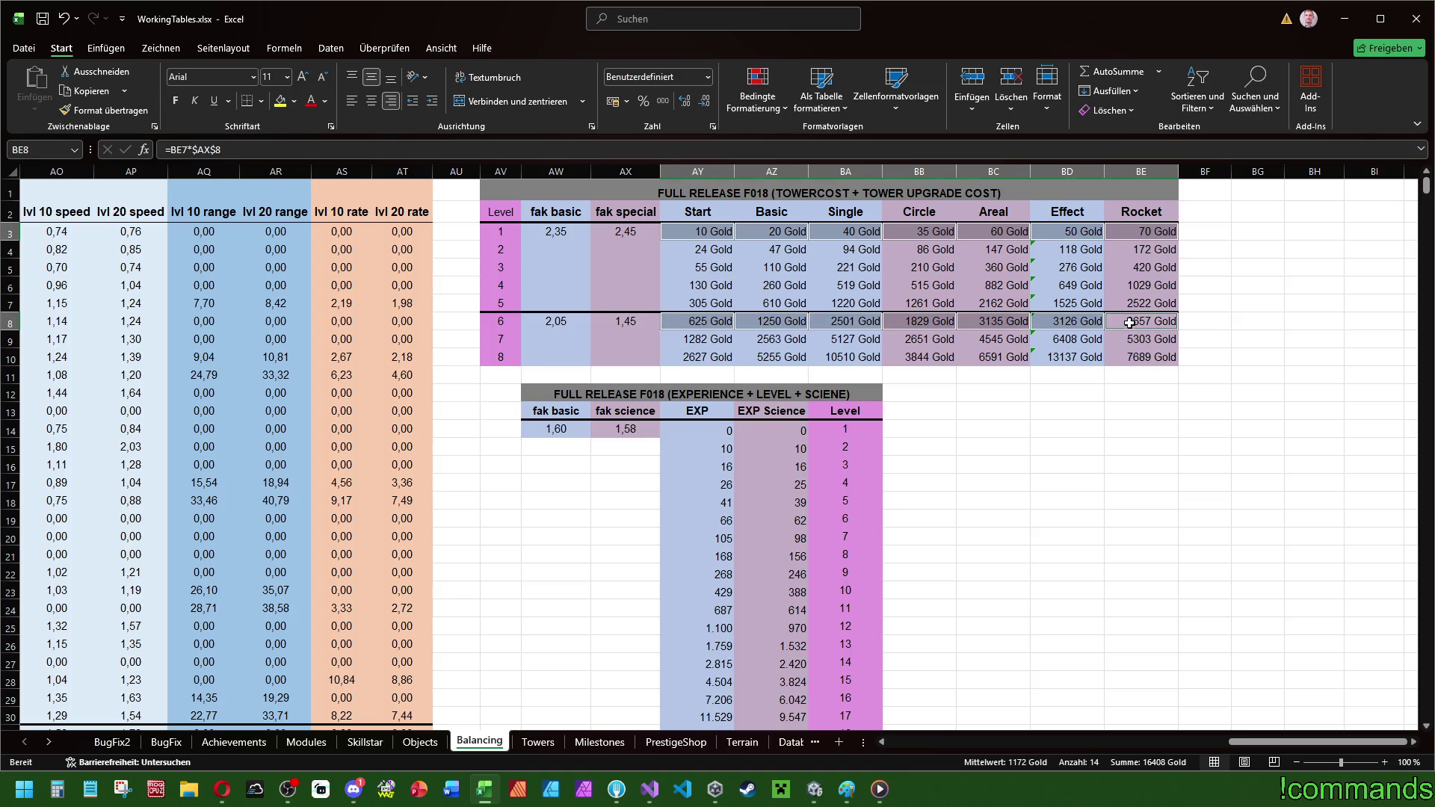
click(295, 101)
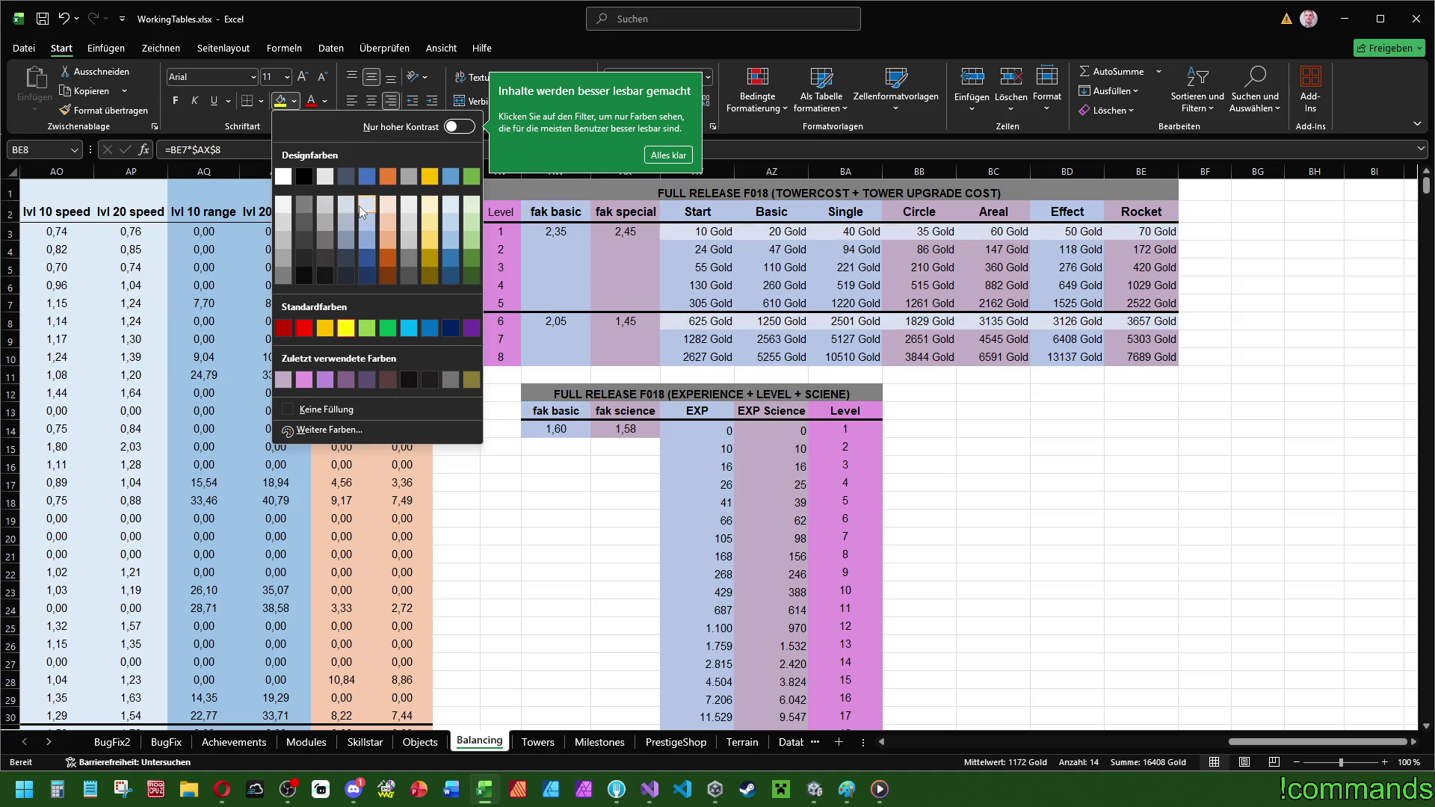
click(396, 225)
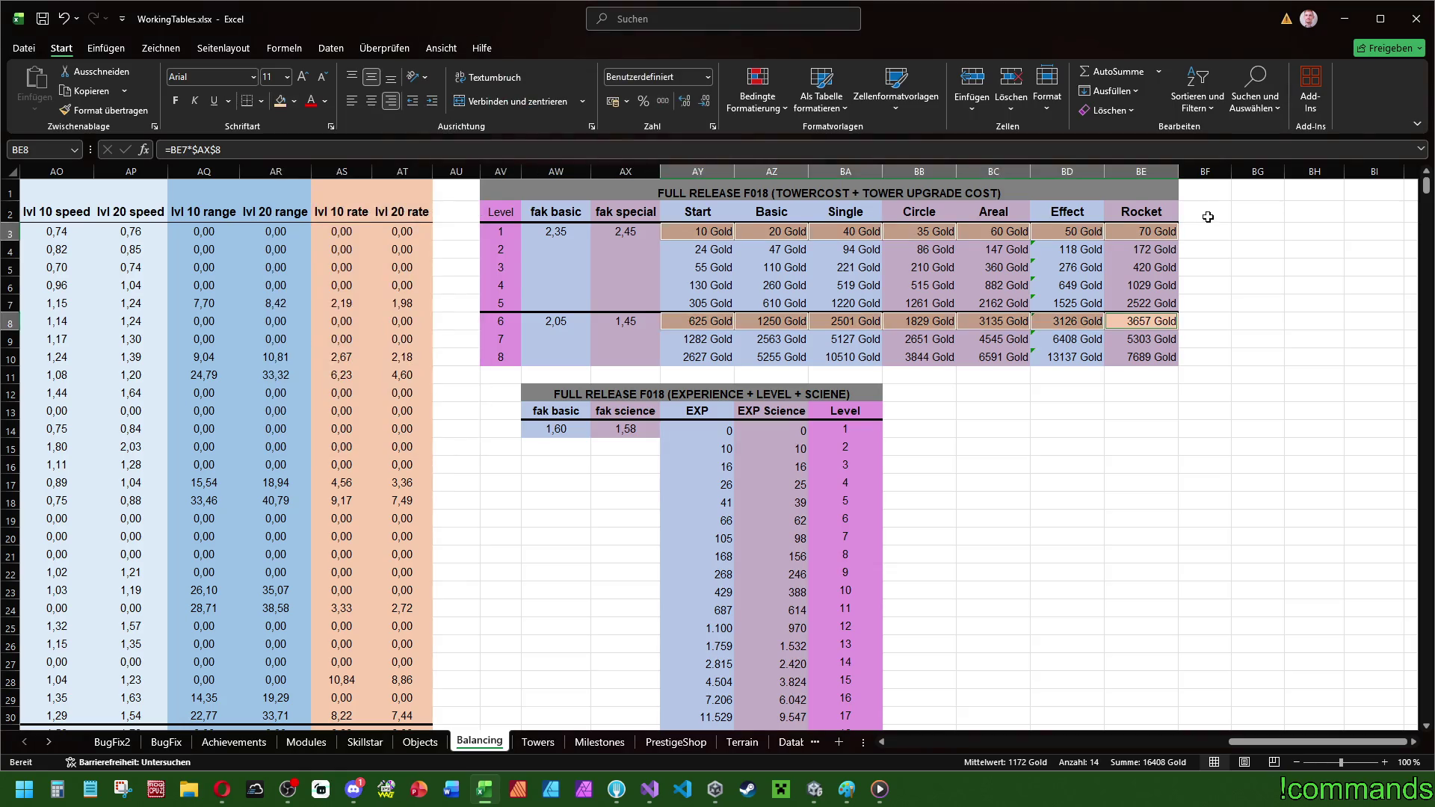
- Add 'Input' labels in BF3 and BF8 beside the two cost rows
click(1204, 225)
text(Input)
key(Return)
key(Down)
key(Down)
key(Down)
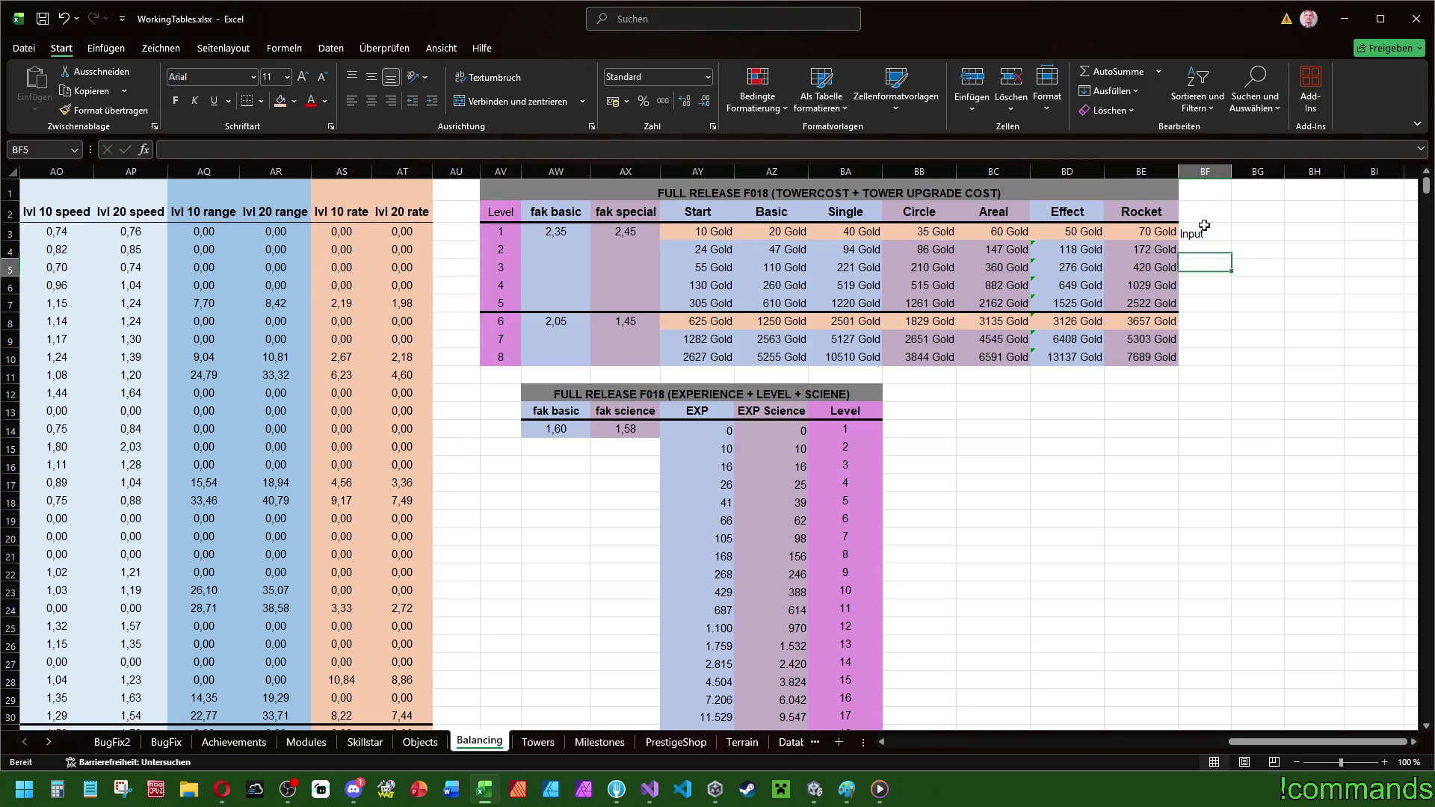
text(I)
key(BackSpace)
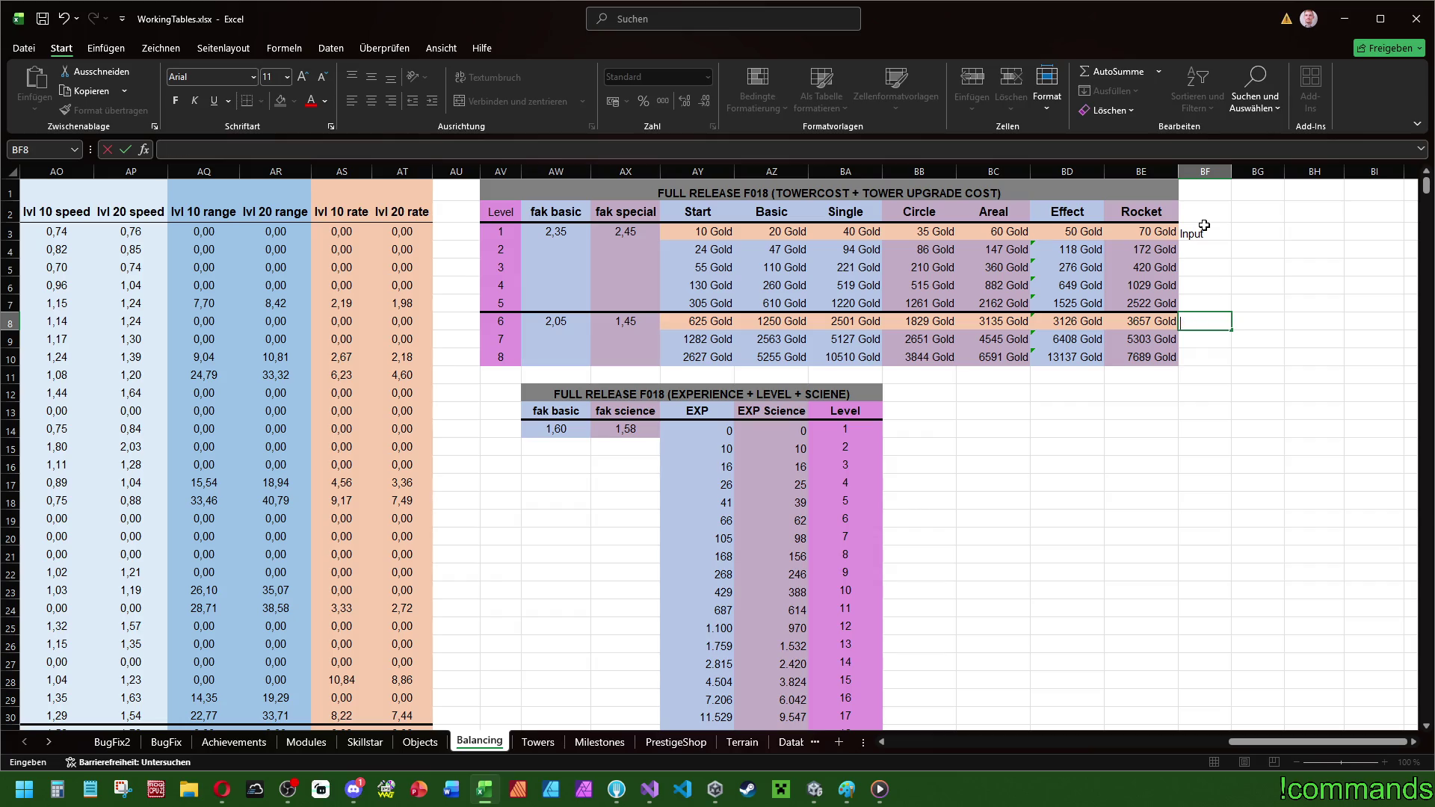
text(Inp)
key(Return)
- Give both Input labels orange fill with middle and centre alignment
click(1204, 230)
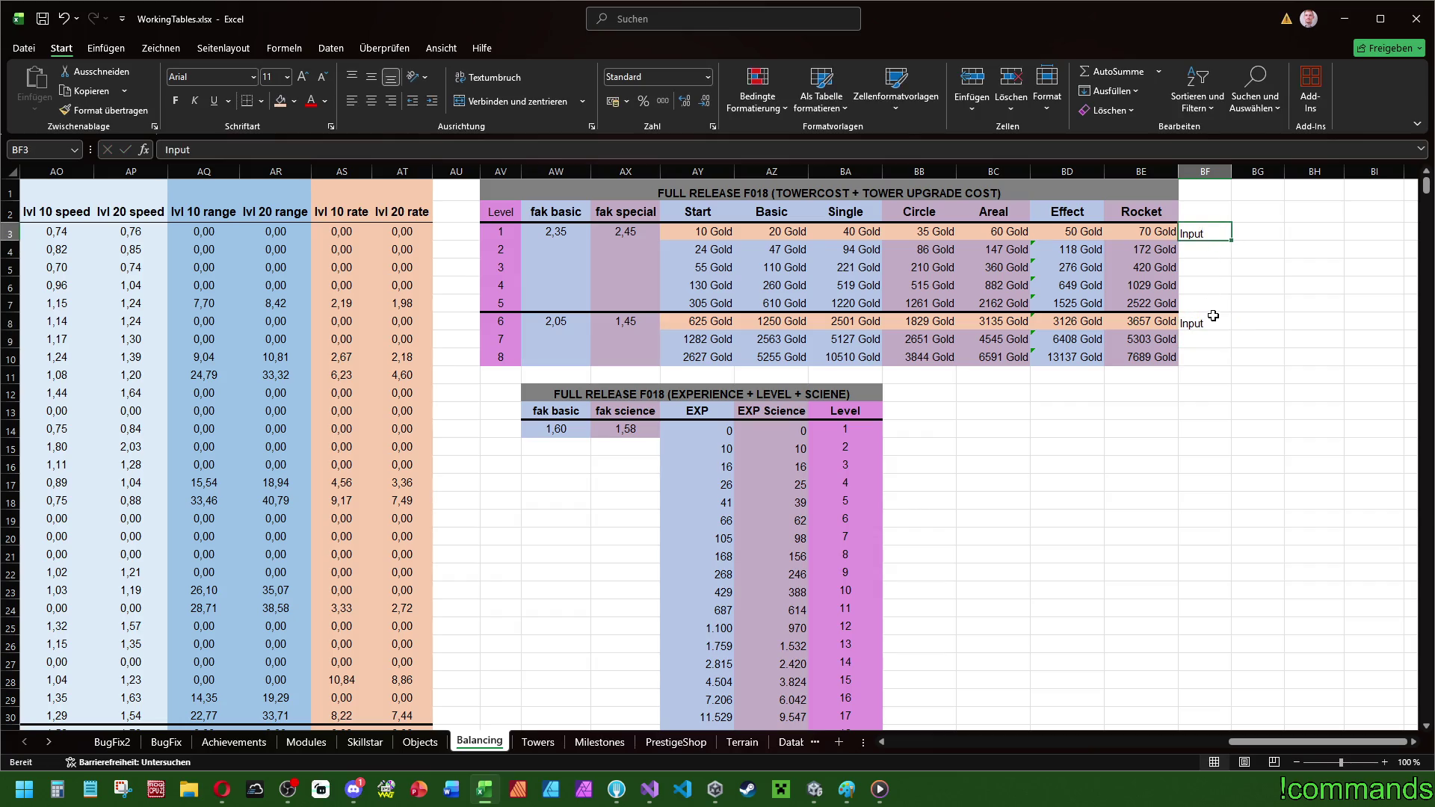
ctrl+click(1213, 315)
click(280, 101)
click(858, 439)
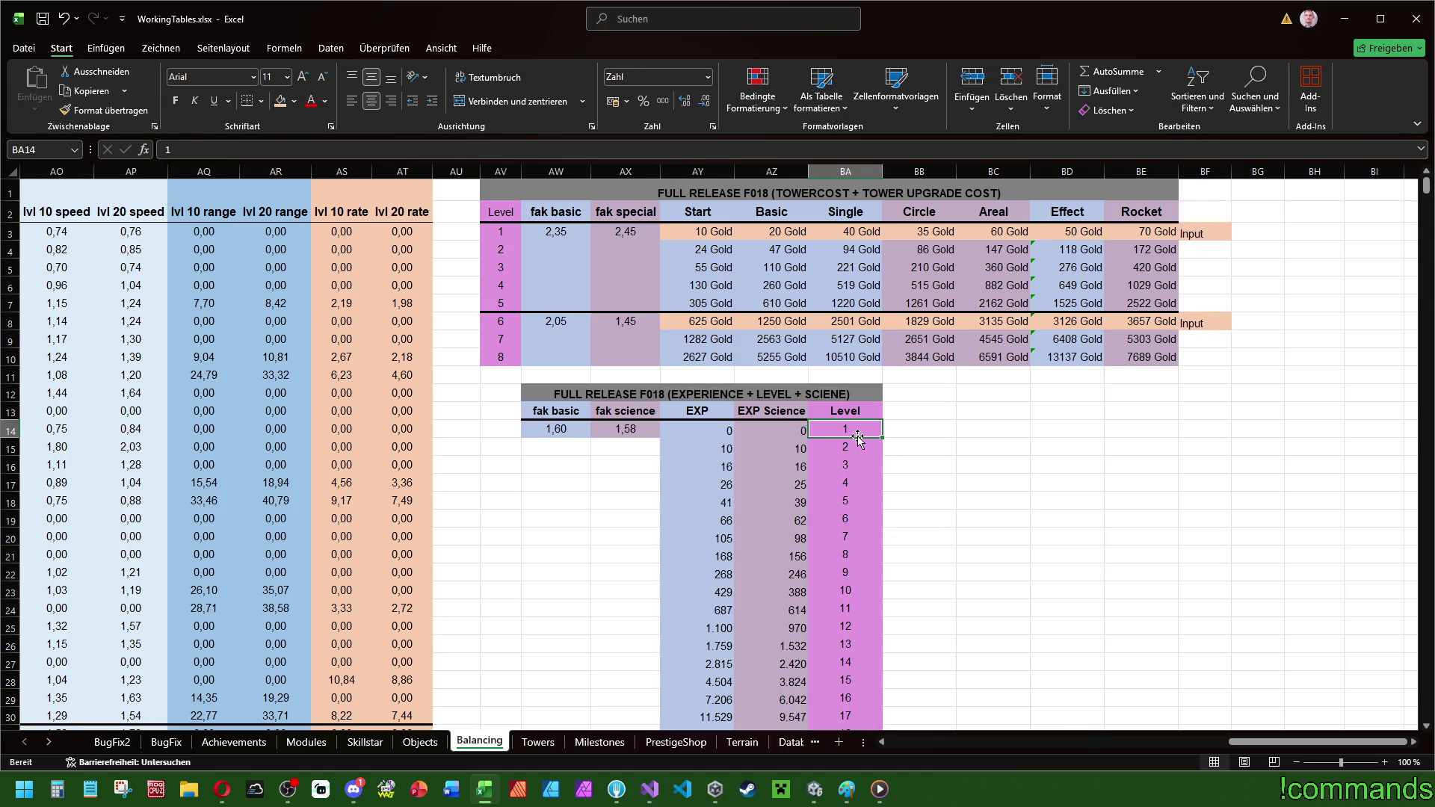
click(1204, 229)
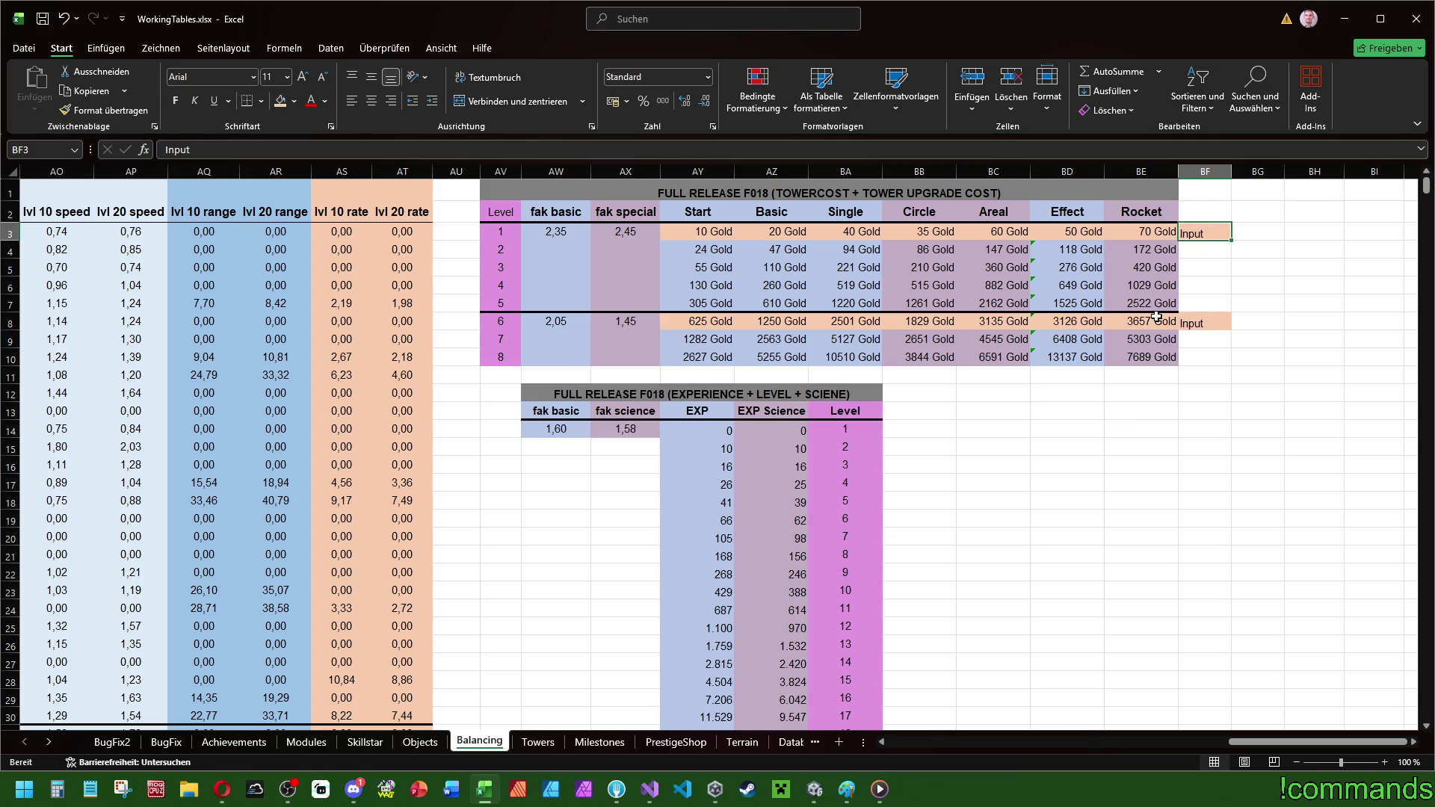
ctrl+click(1201, 323)
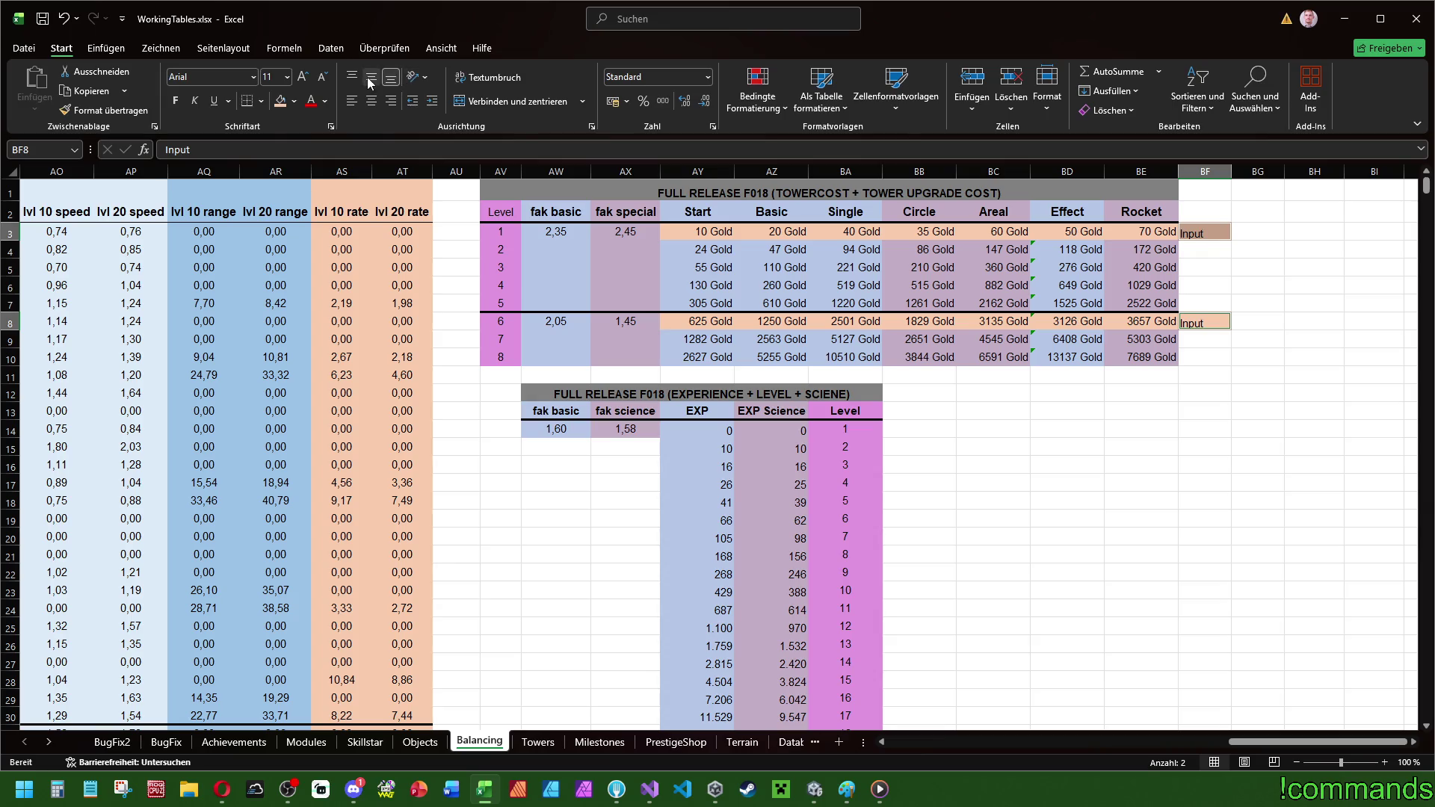
click(369, 79)
click(356, 102)
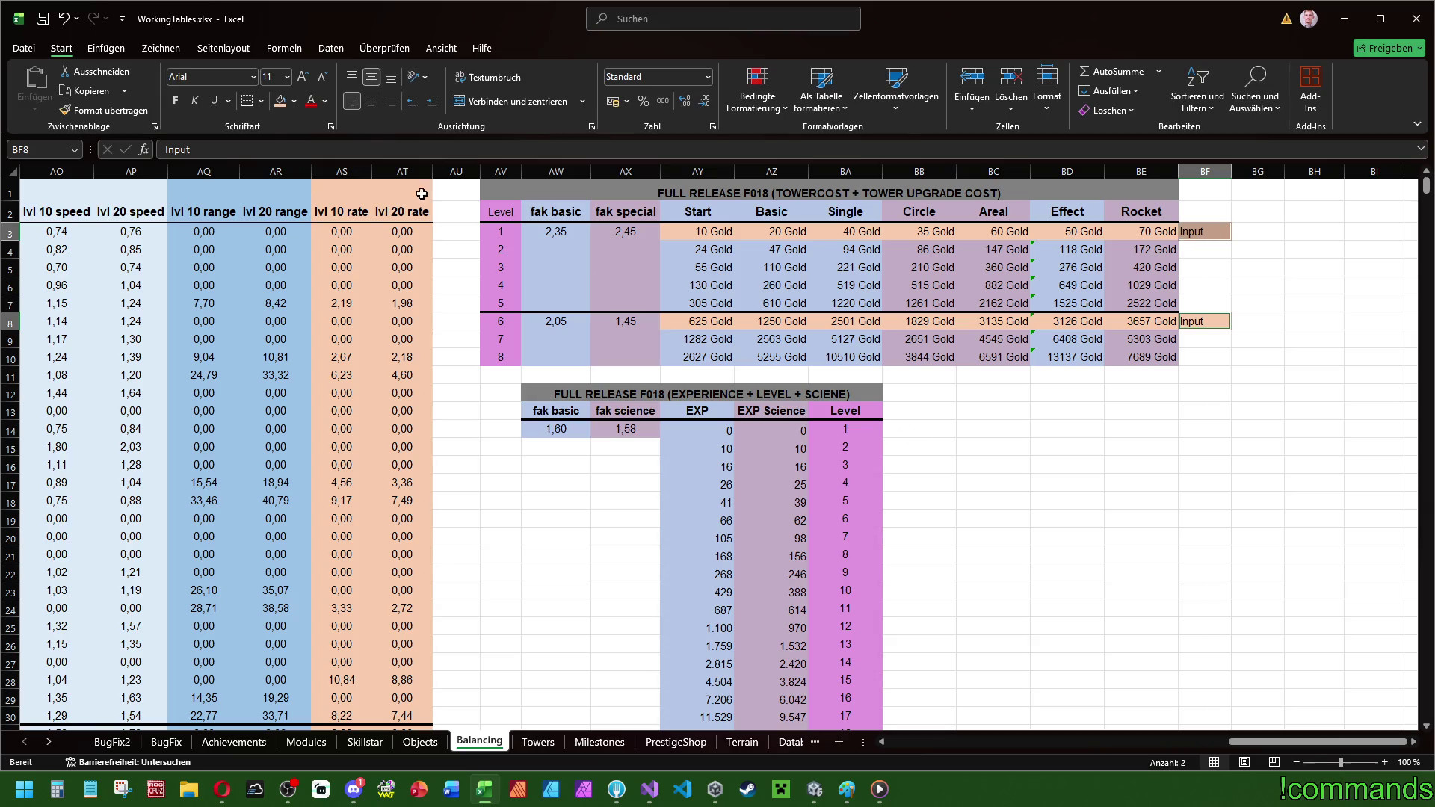
click(371, 101)
click(1076, 533)
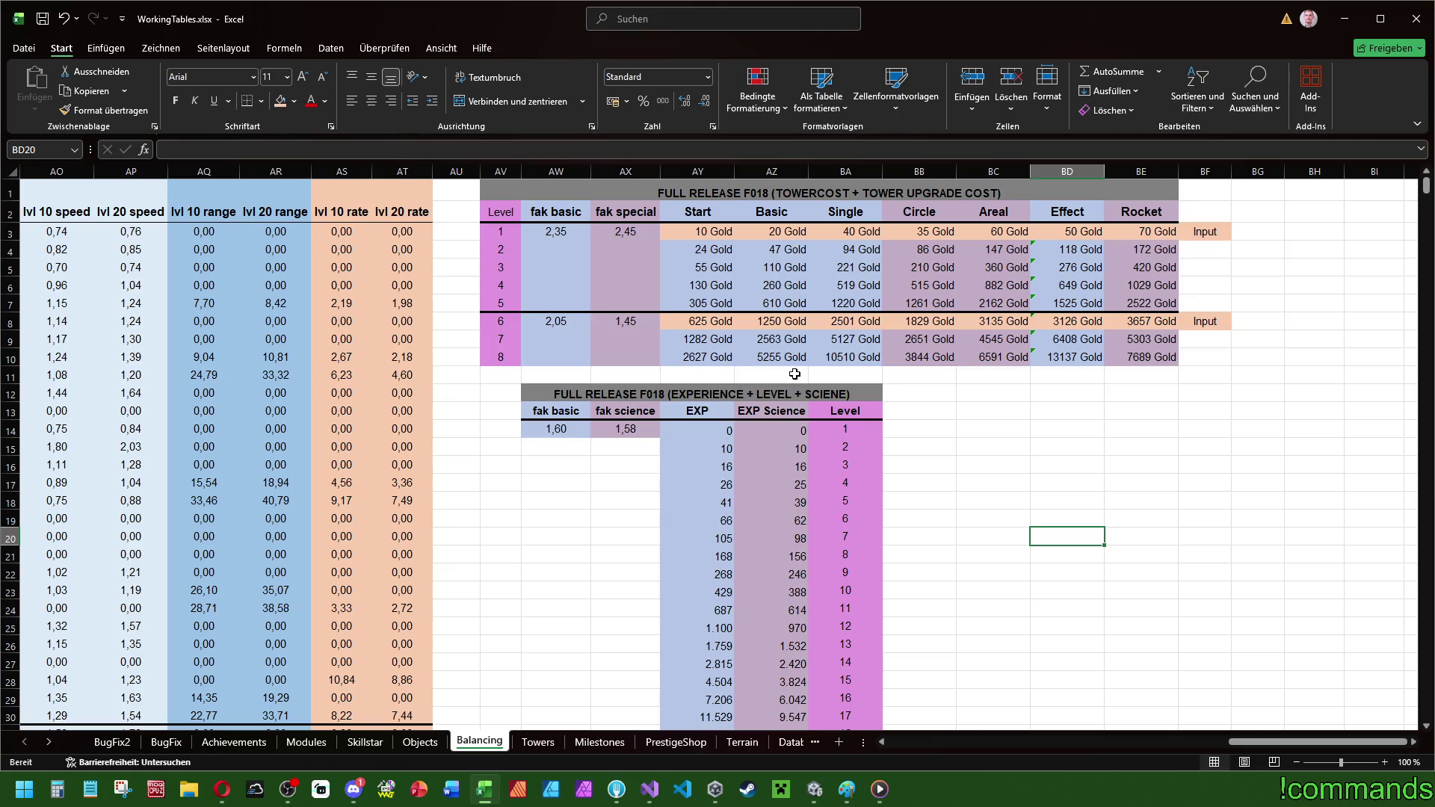
- Replace the level 6 Start cost formula with a fixed 780 Gold
double_click(693, 318)
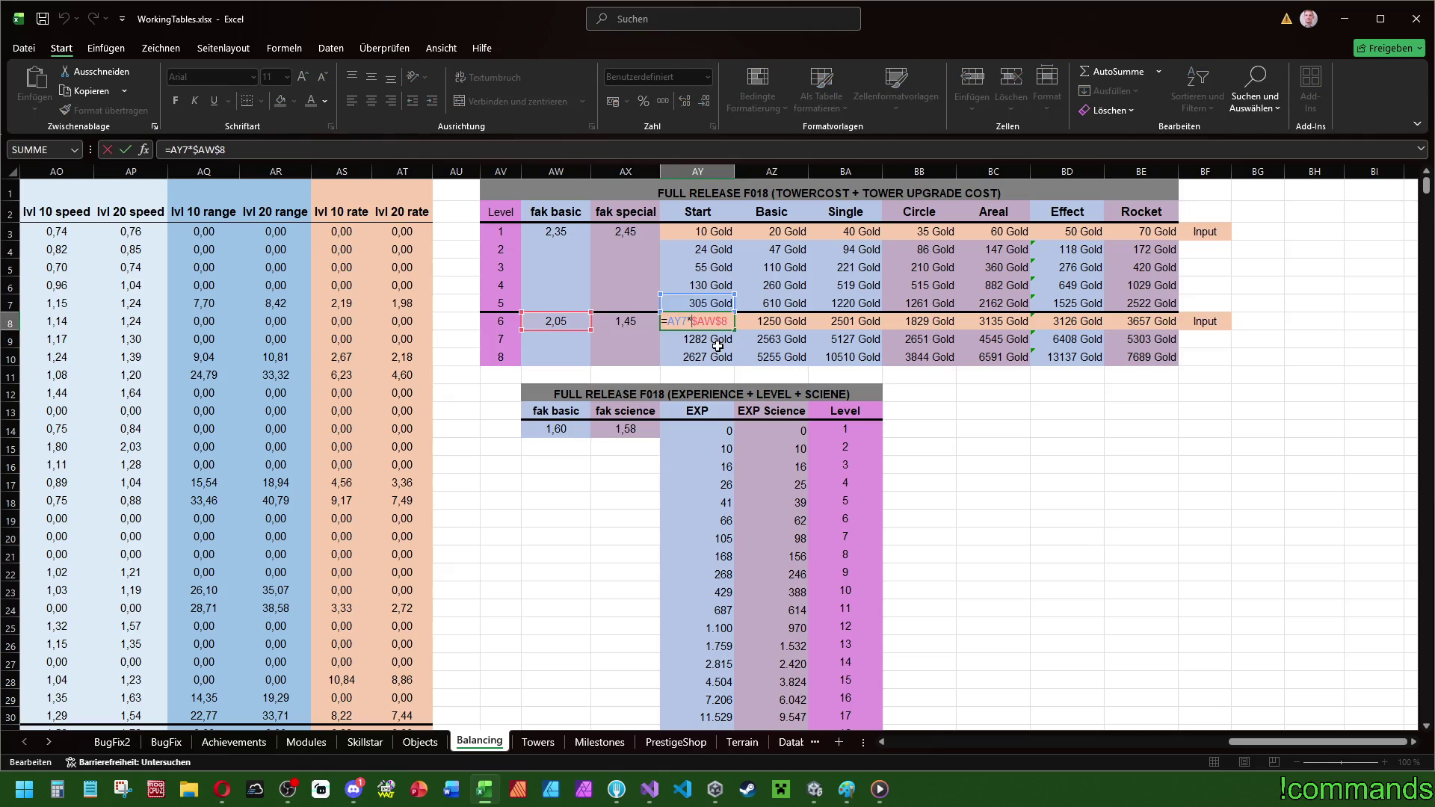
key(Escape)
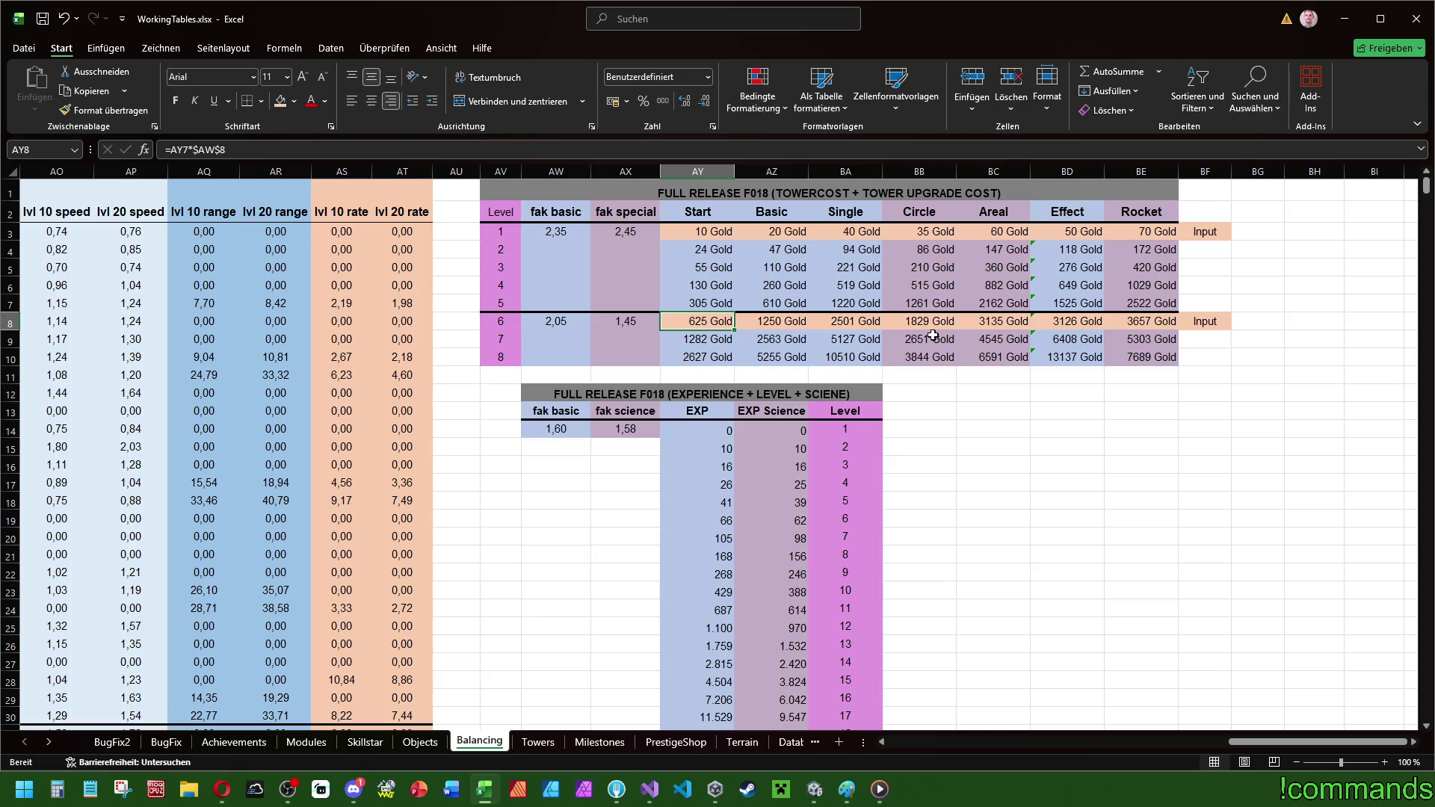
text(780)
key(Tab)
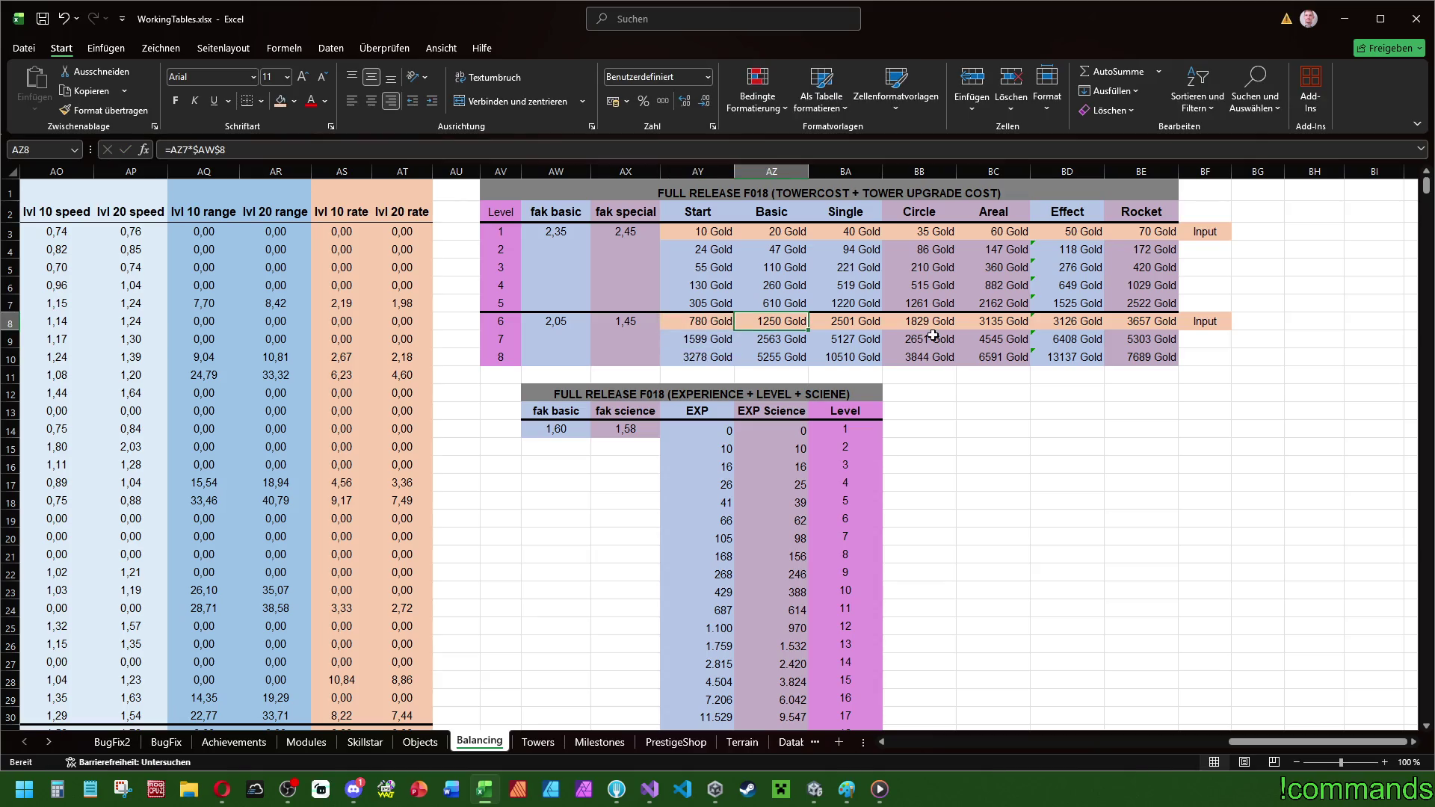
double_click(698, 323)
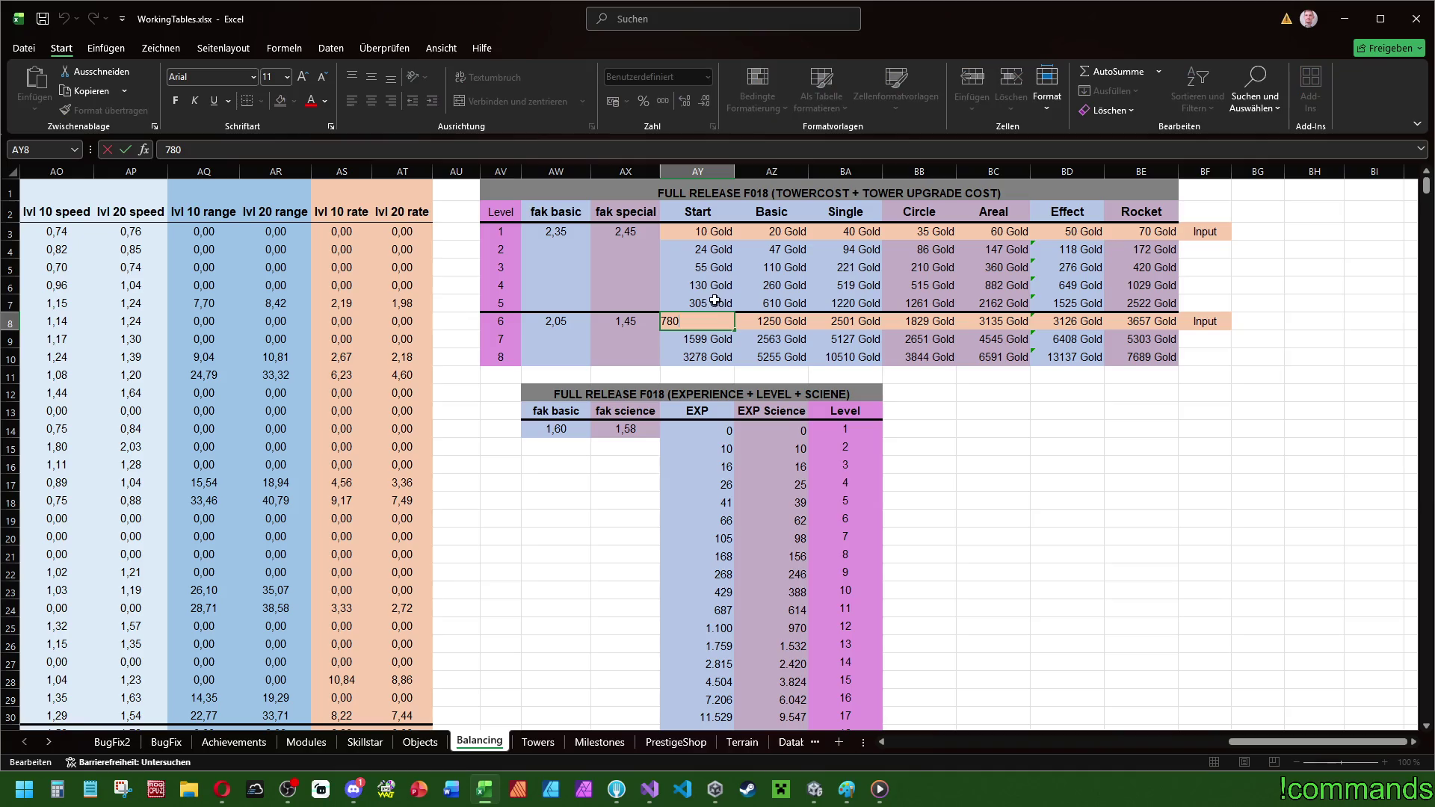
key(Escape)
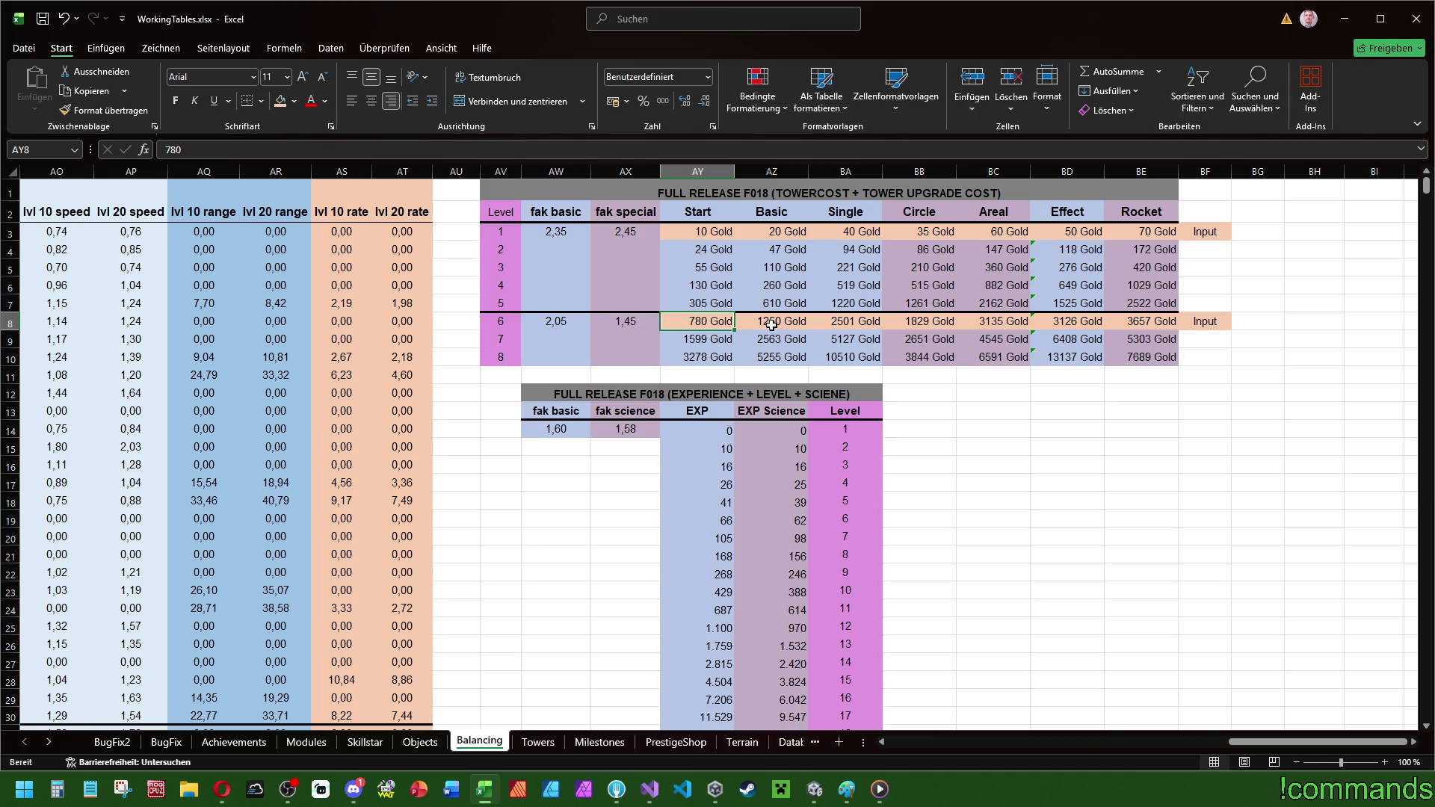
key(alt+Tab)
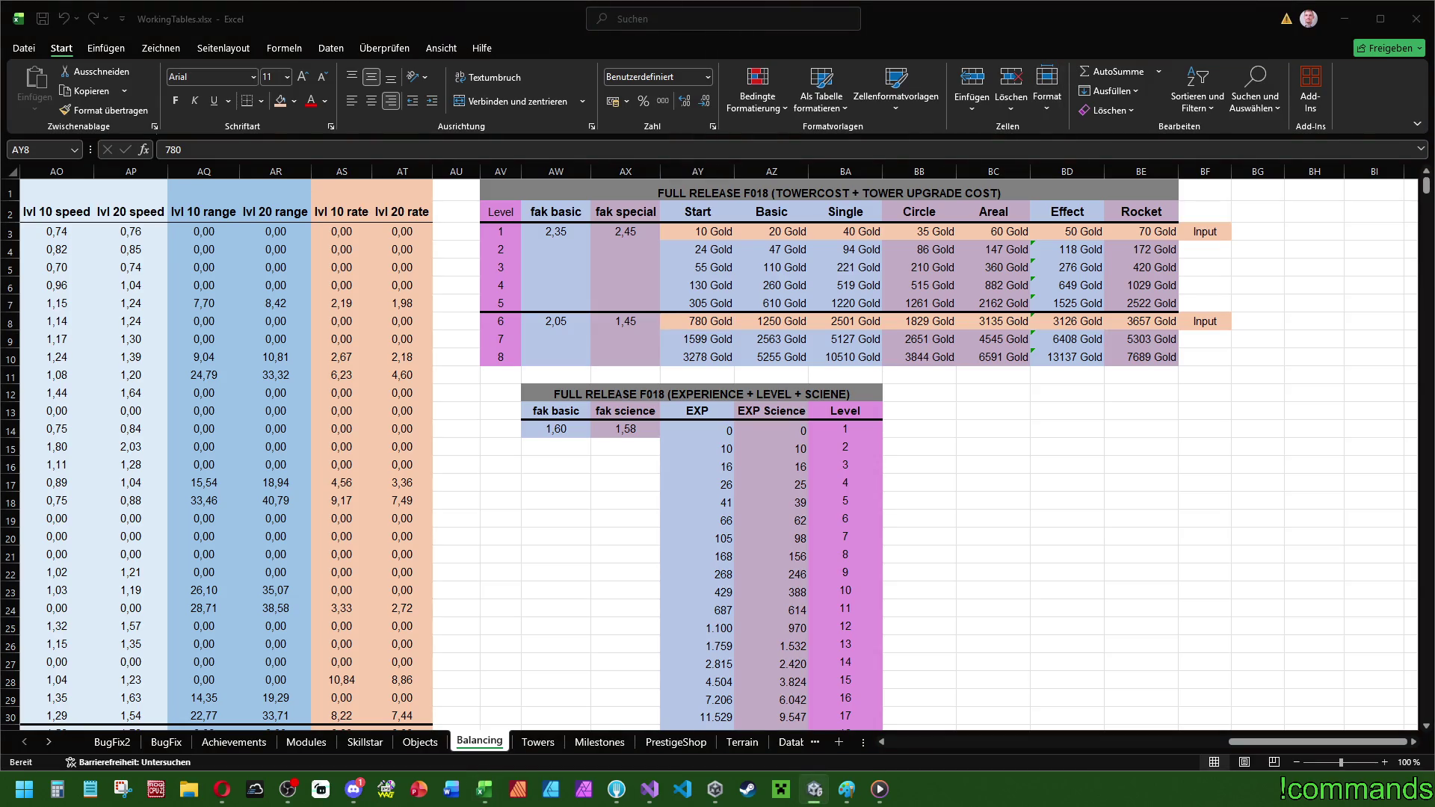
key(alt+Tab)
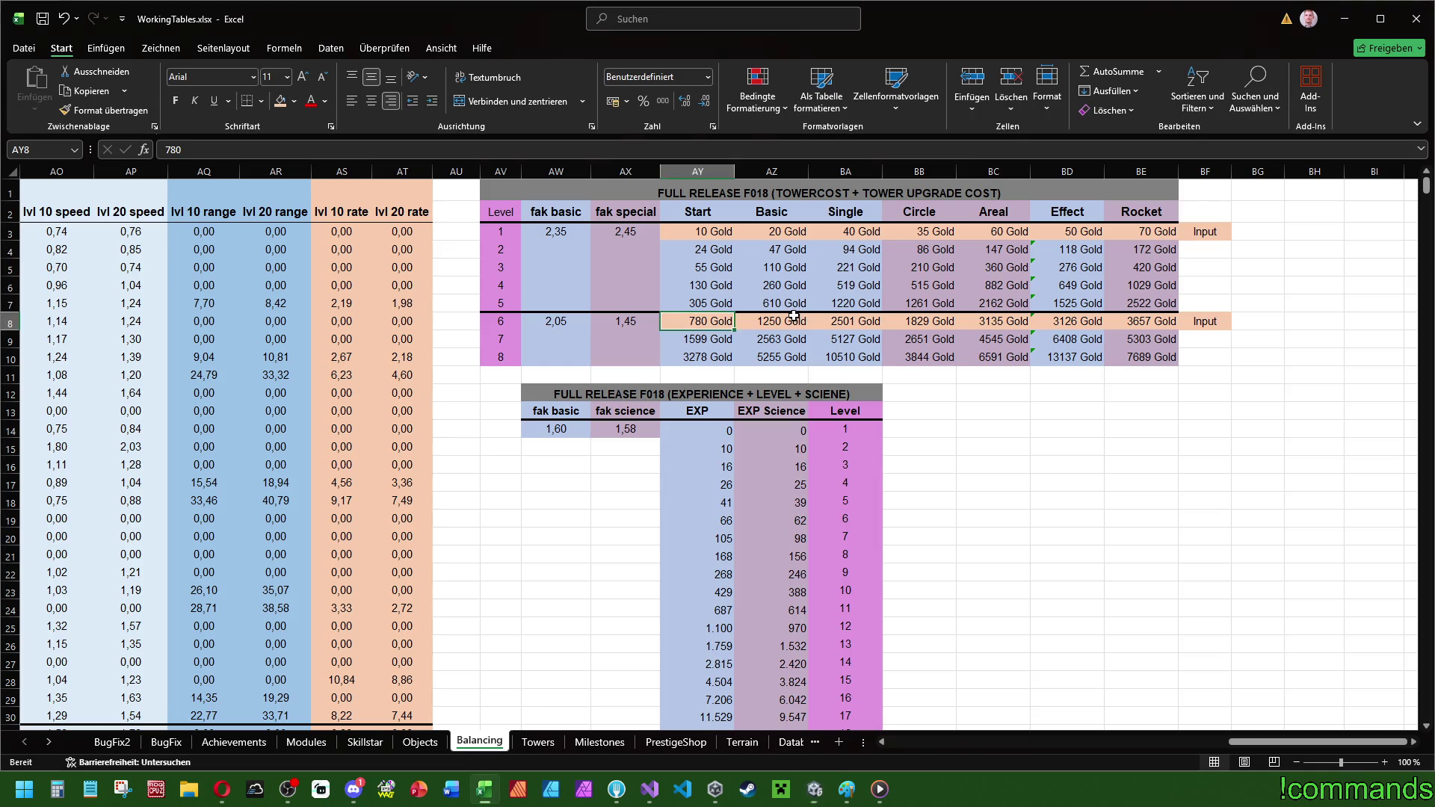
- Enter 1094 and 1328 Gold as the level 6 Basic and Single costs
key(Right)
text(1094)
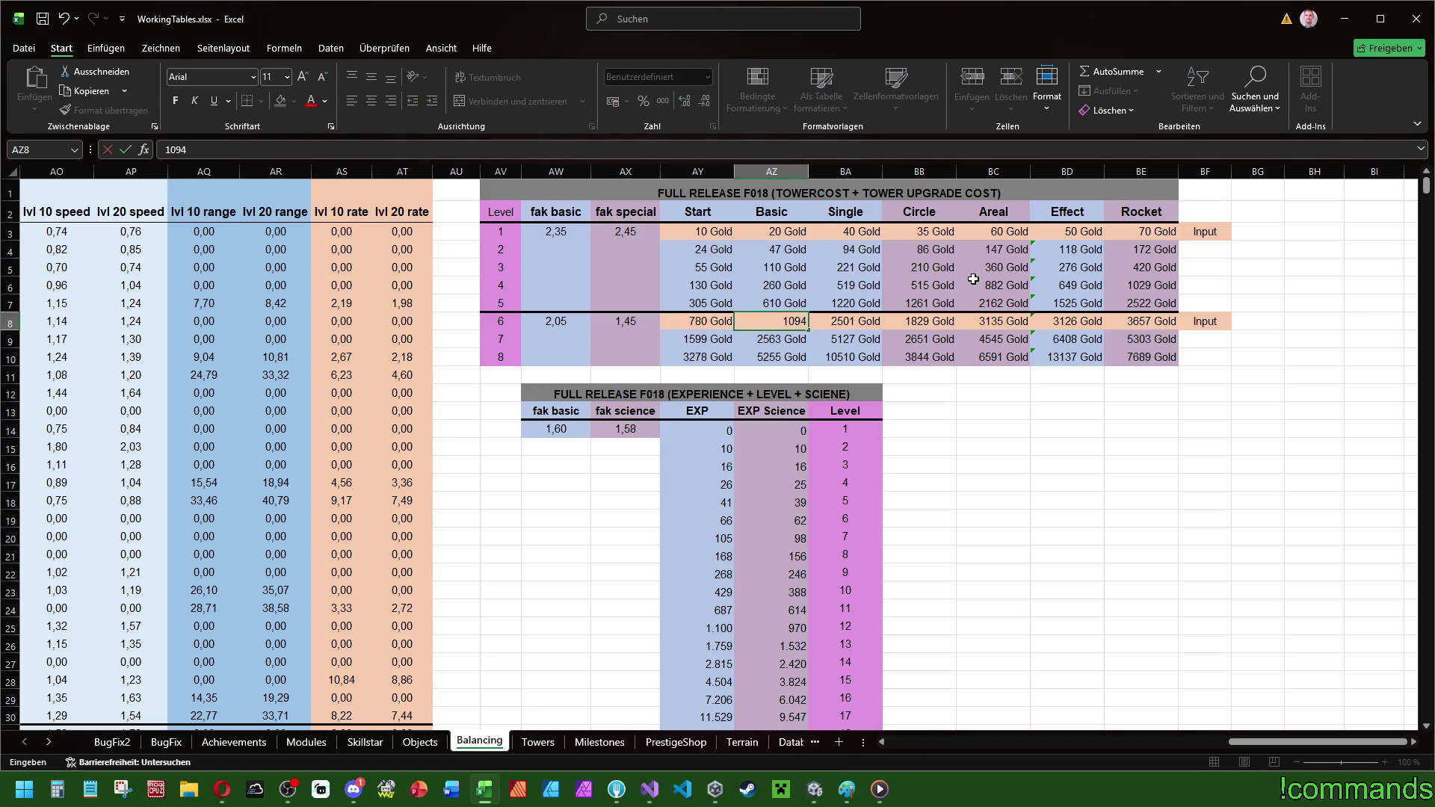
key(Tab)
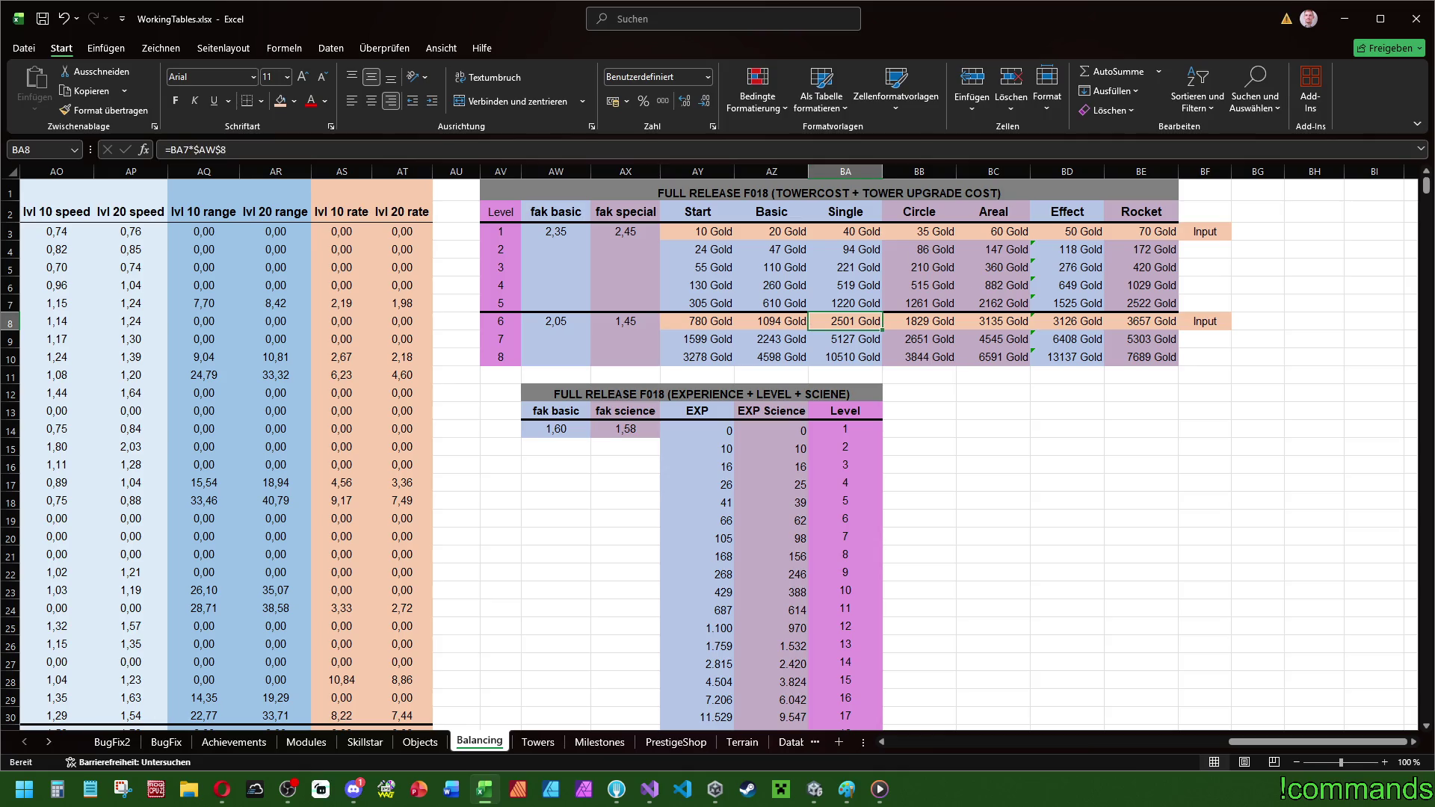
key(alt+Tab)
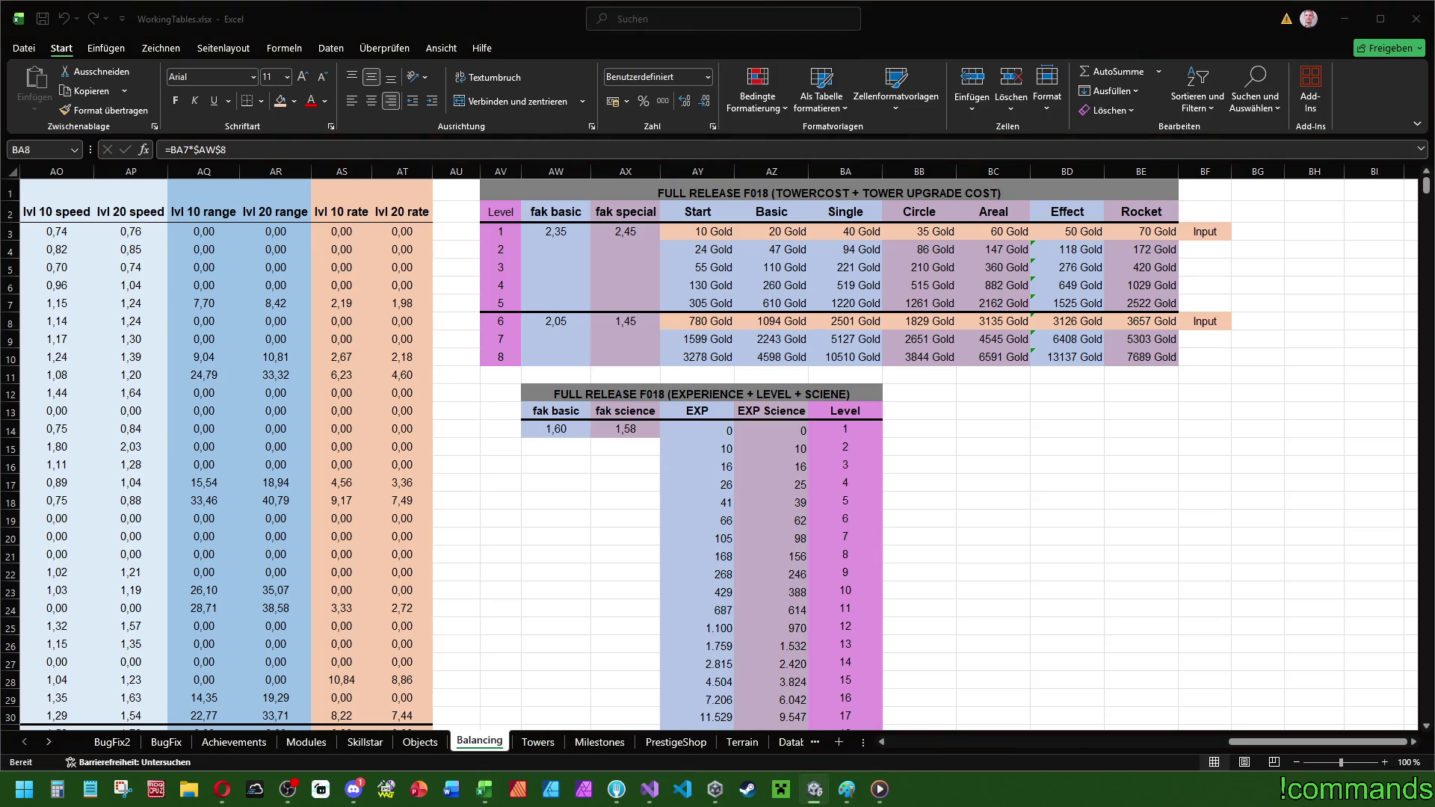
key(alt+Tab)
text(1)
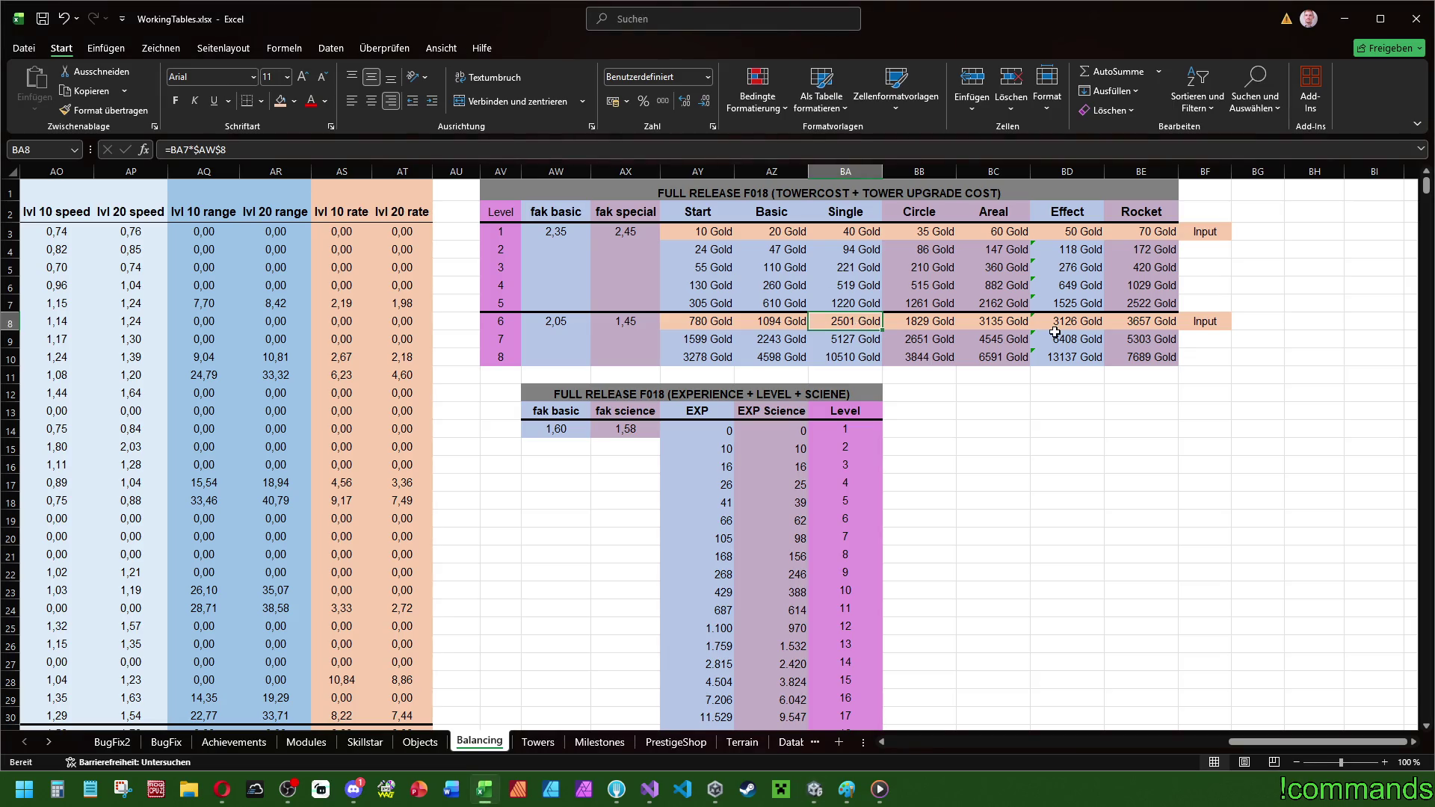
text(328)
key(Tab)
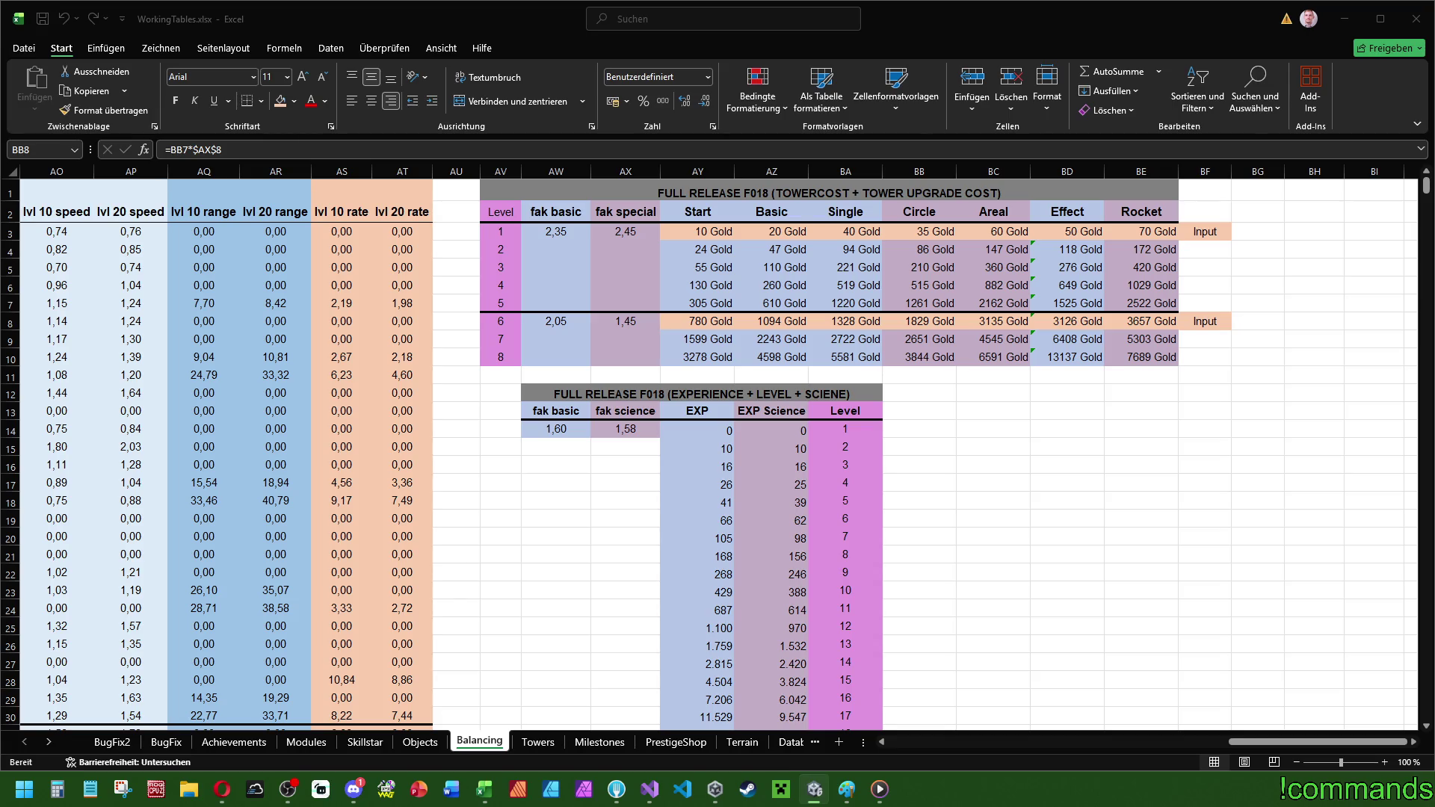
- Enter 1172 and 1250 Gold as the level 6 Circle and Areal costs
click(891, 345)
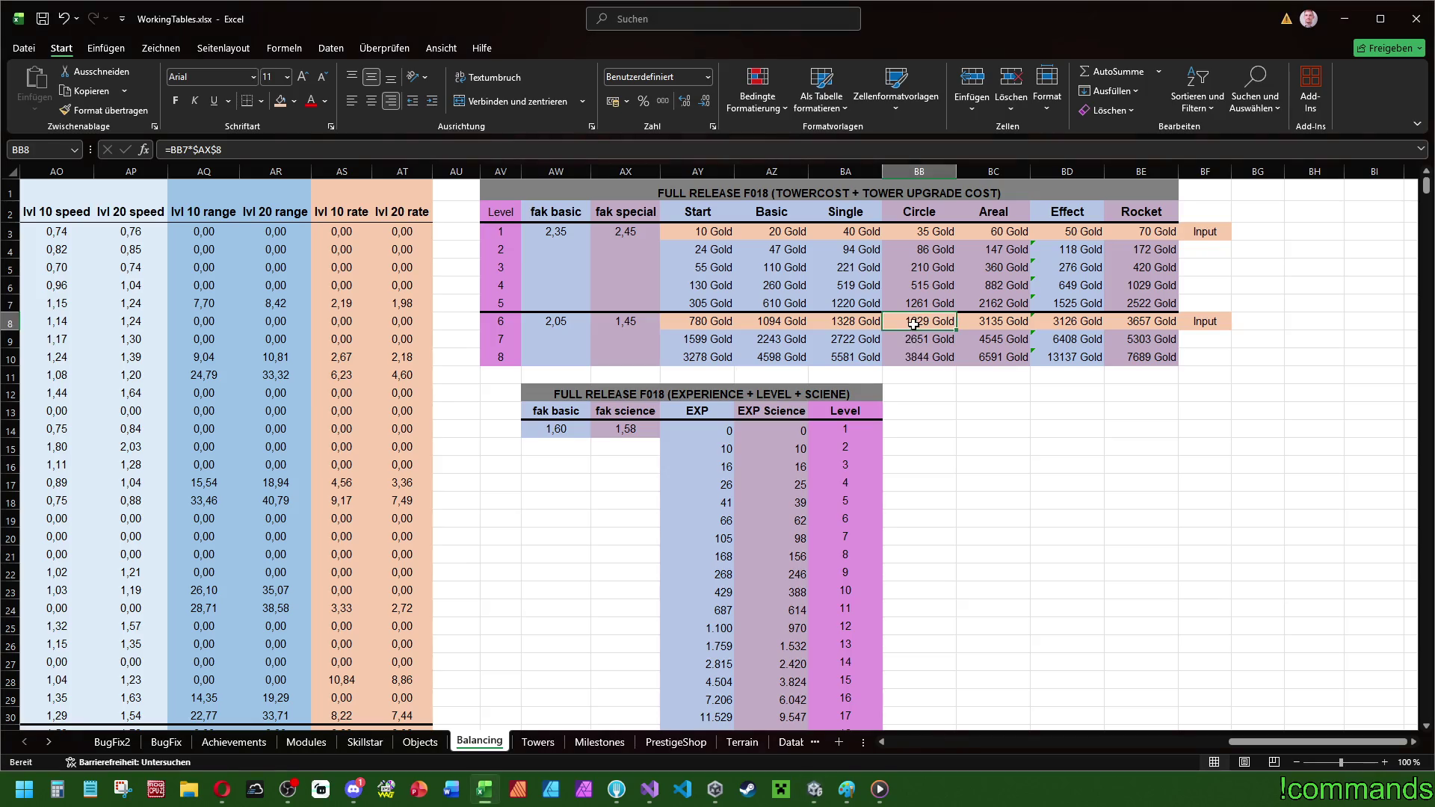
click(918, 322)
text(11)
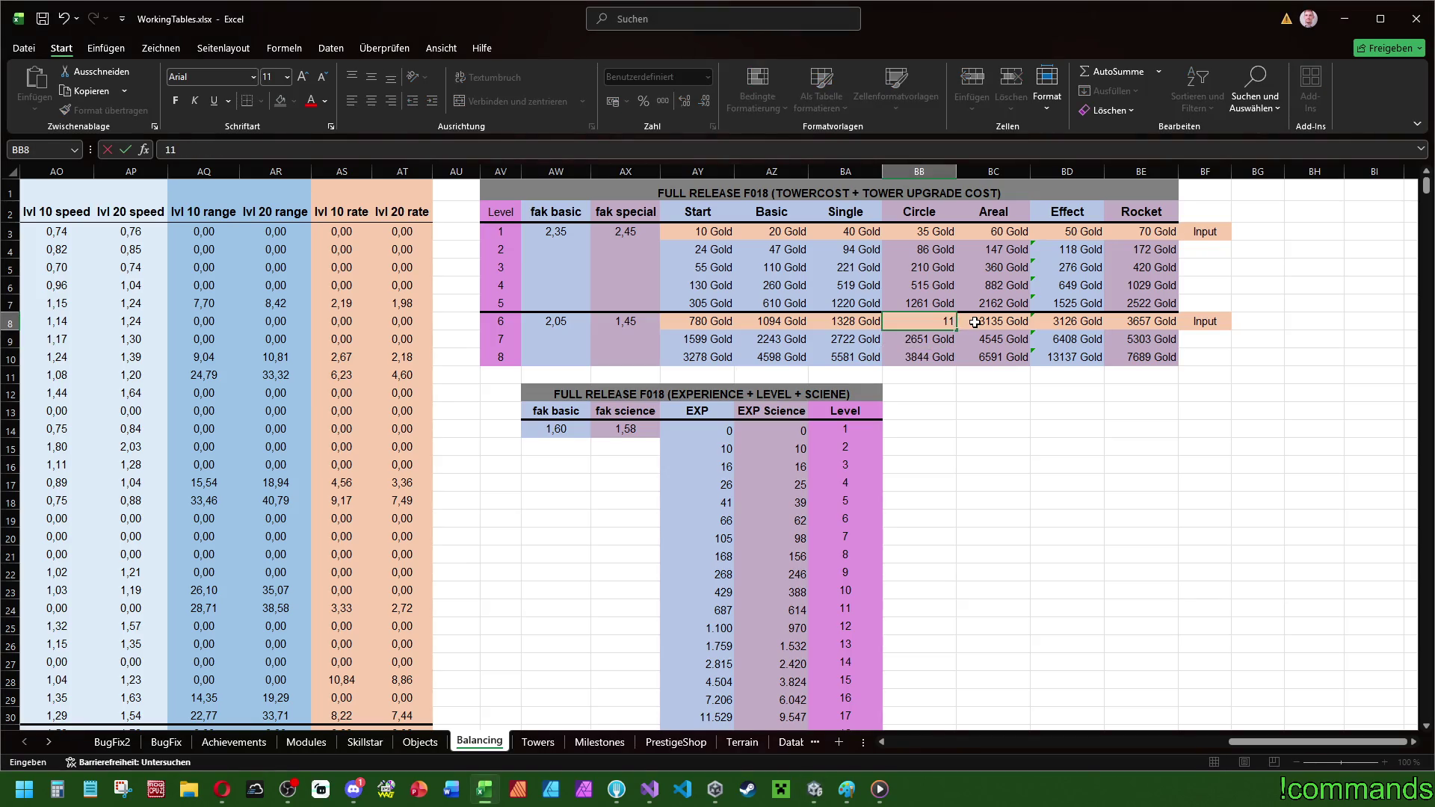
text(72)
key(Return)
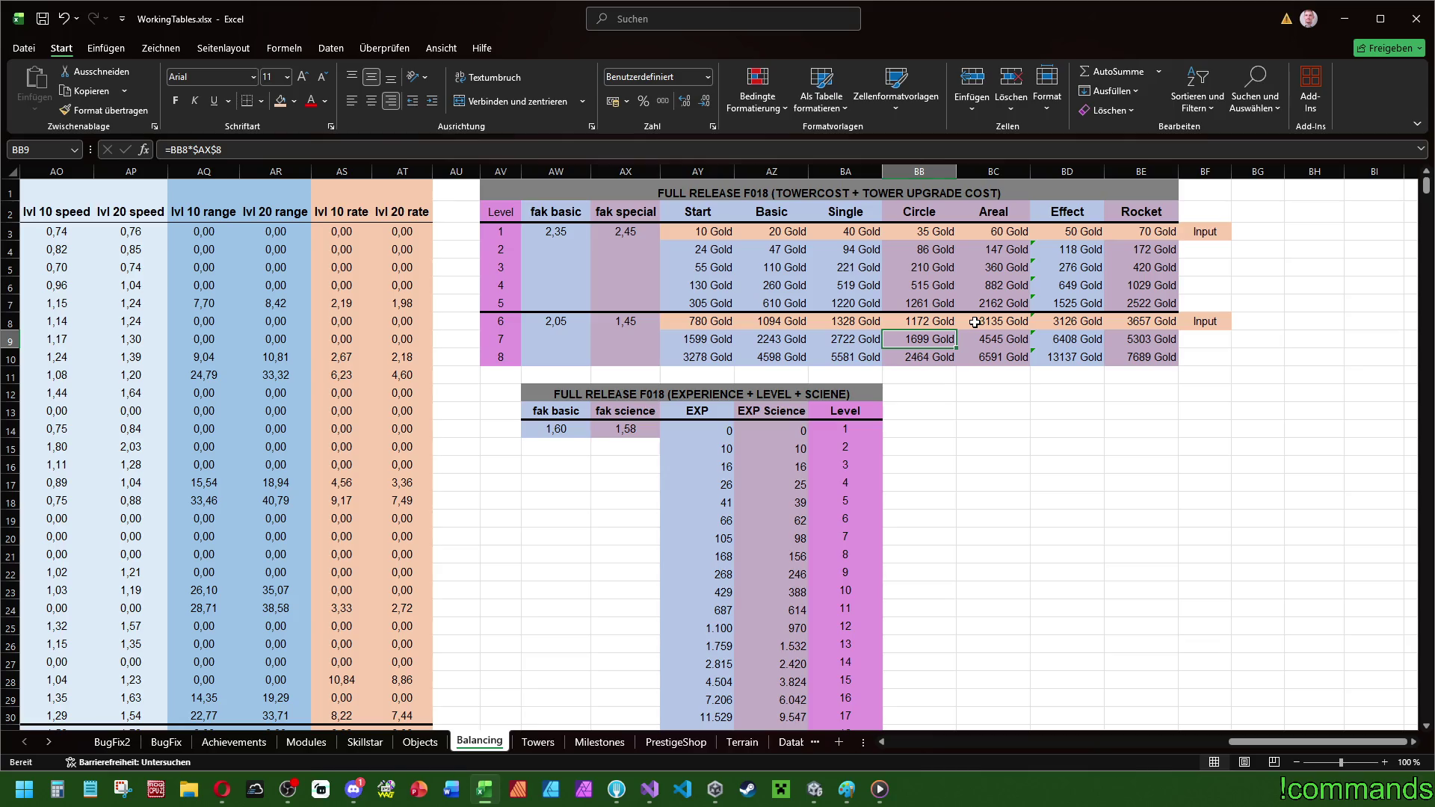
click(975, 322)
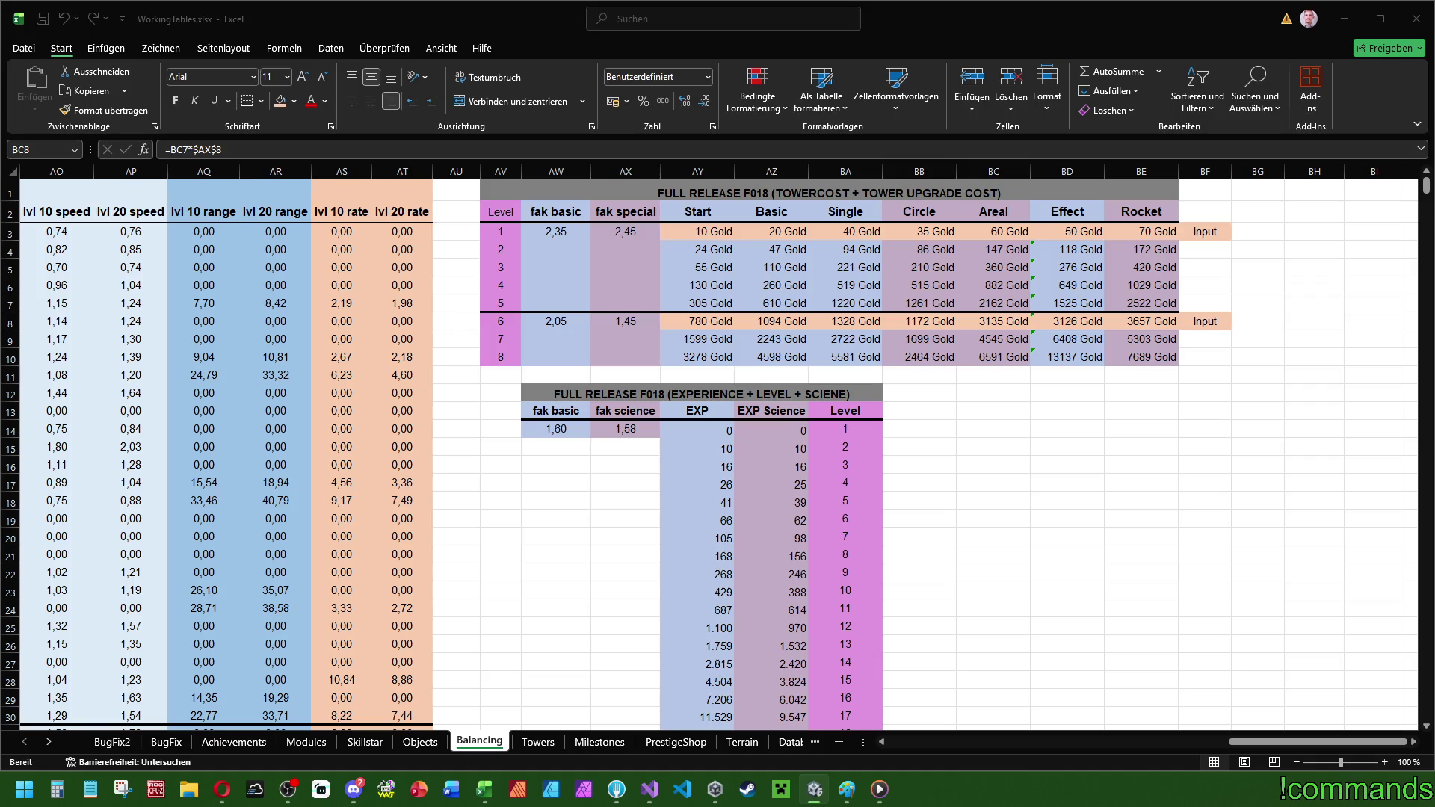
click(1000, 339)
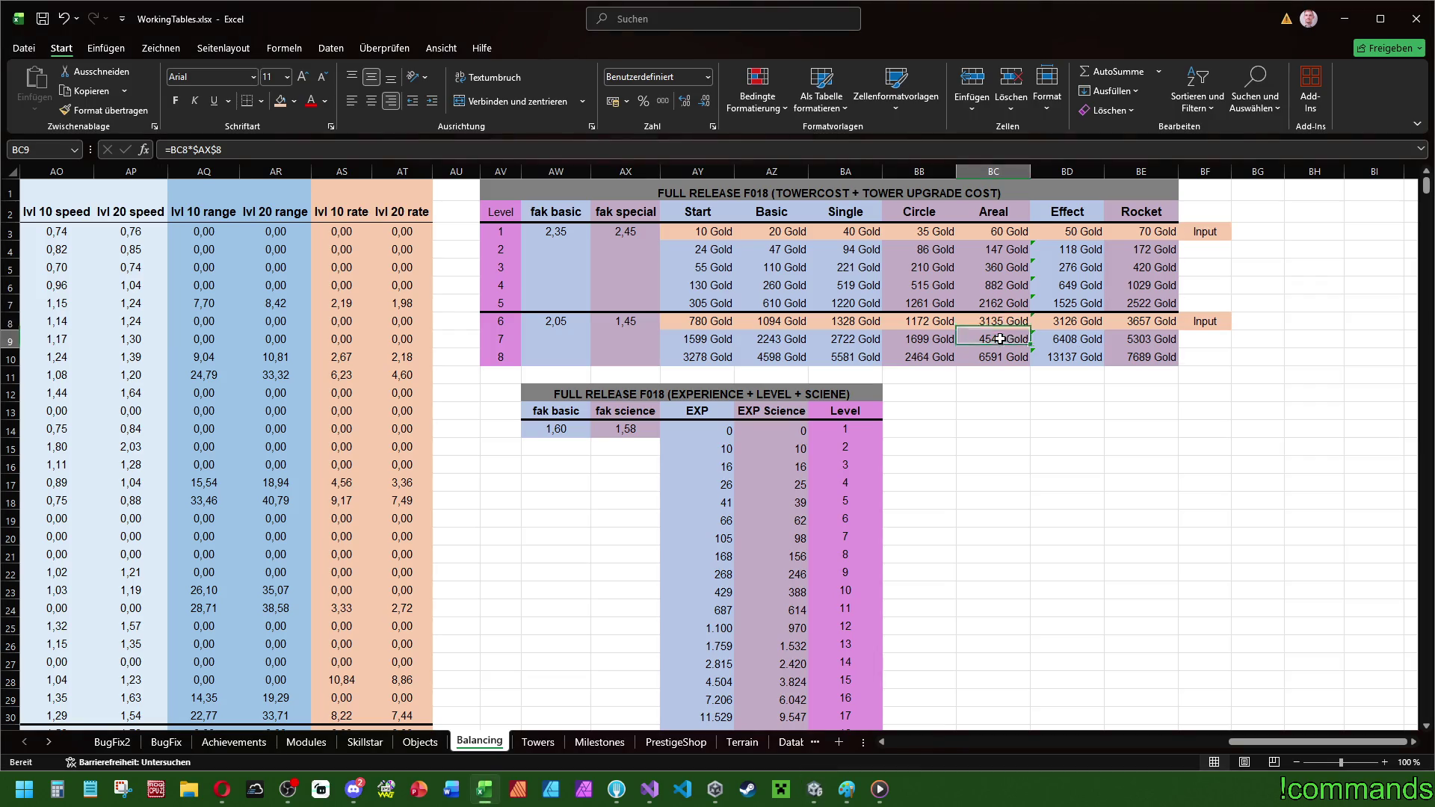
key(Up)
text(1250)
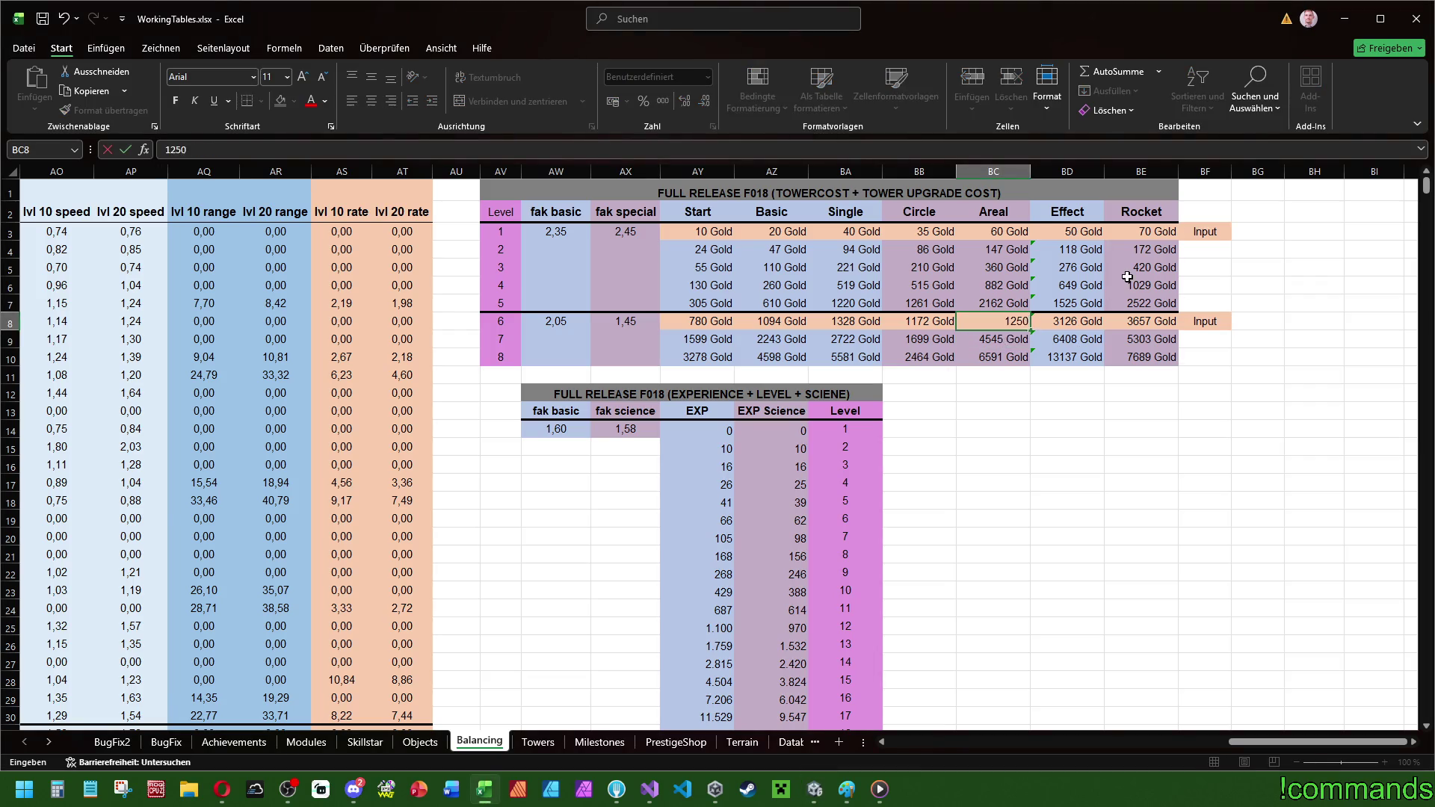
key(Return)
- Enter 1406 and 1125 Gold as the level 6 Effect and Rocket costs
key(Up)
key(Right)
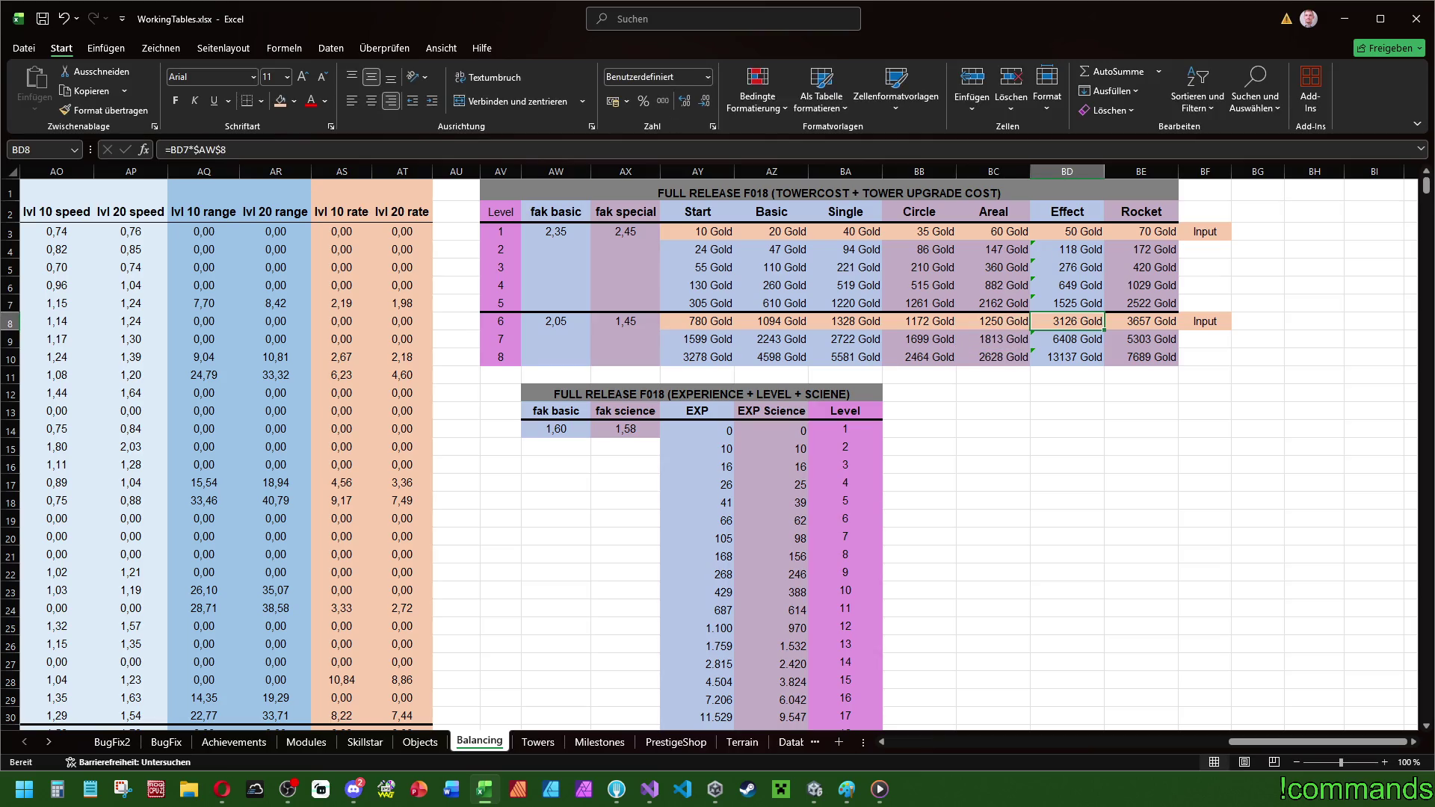
click(815, 790)
text(1406)
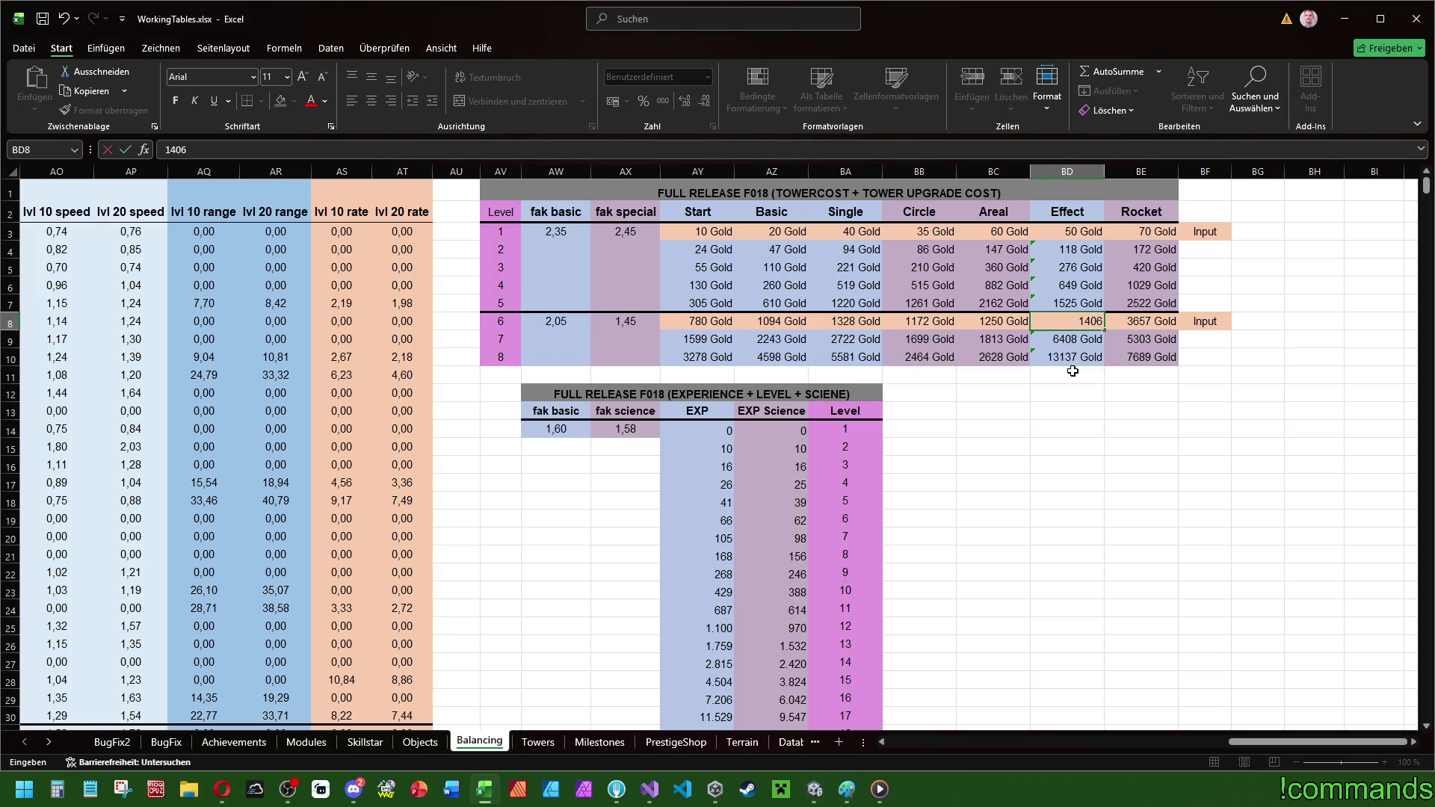
key(Tab)
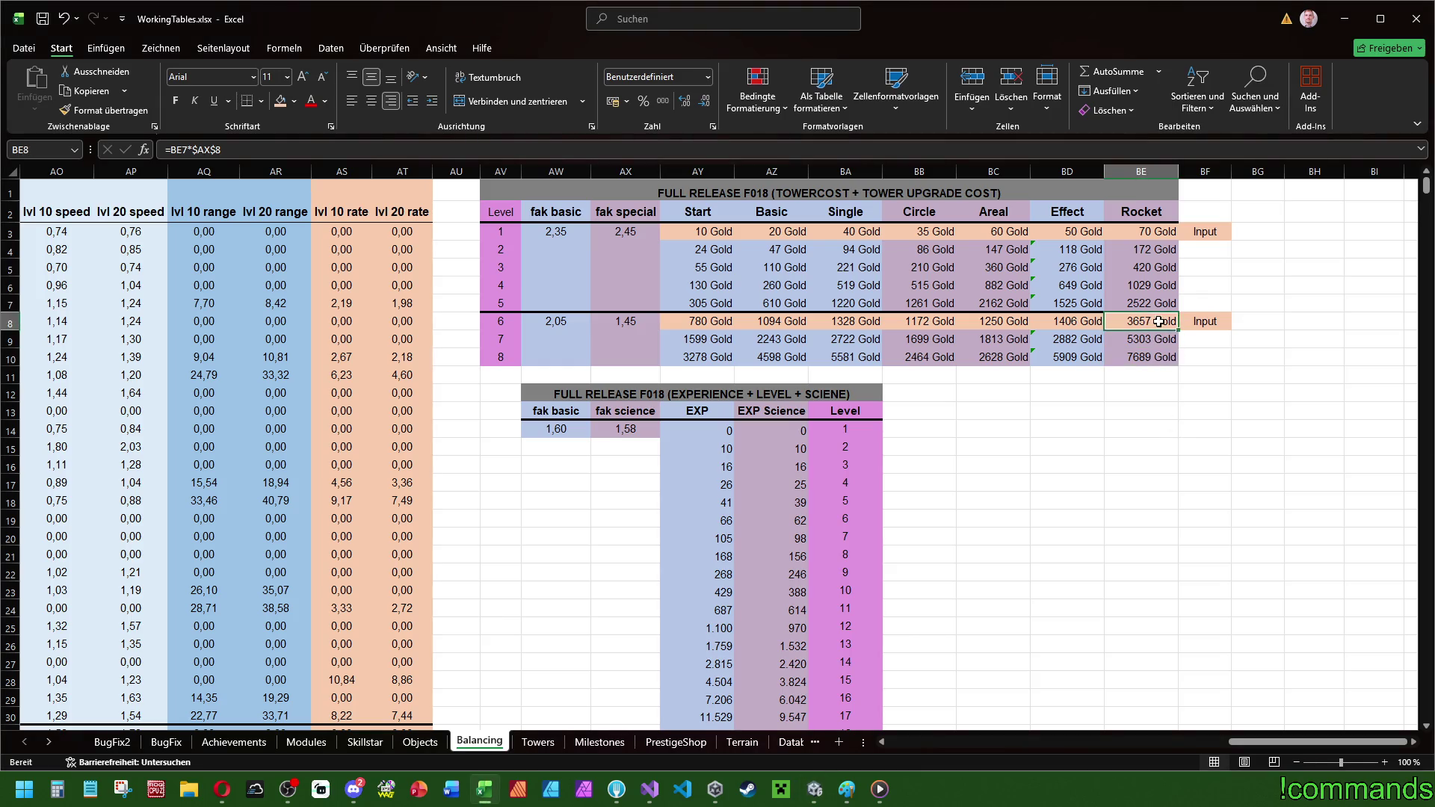
text(1125)
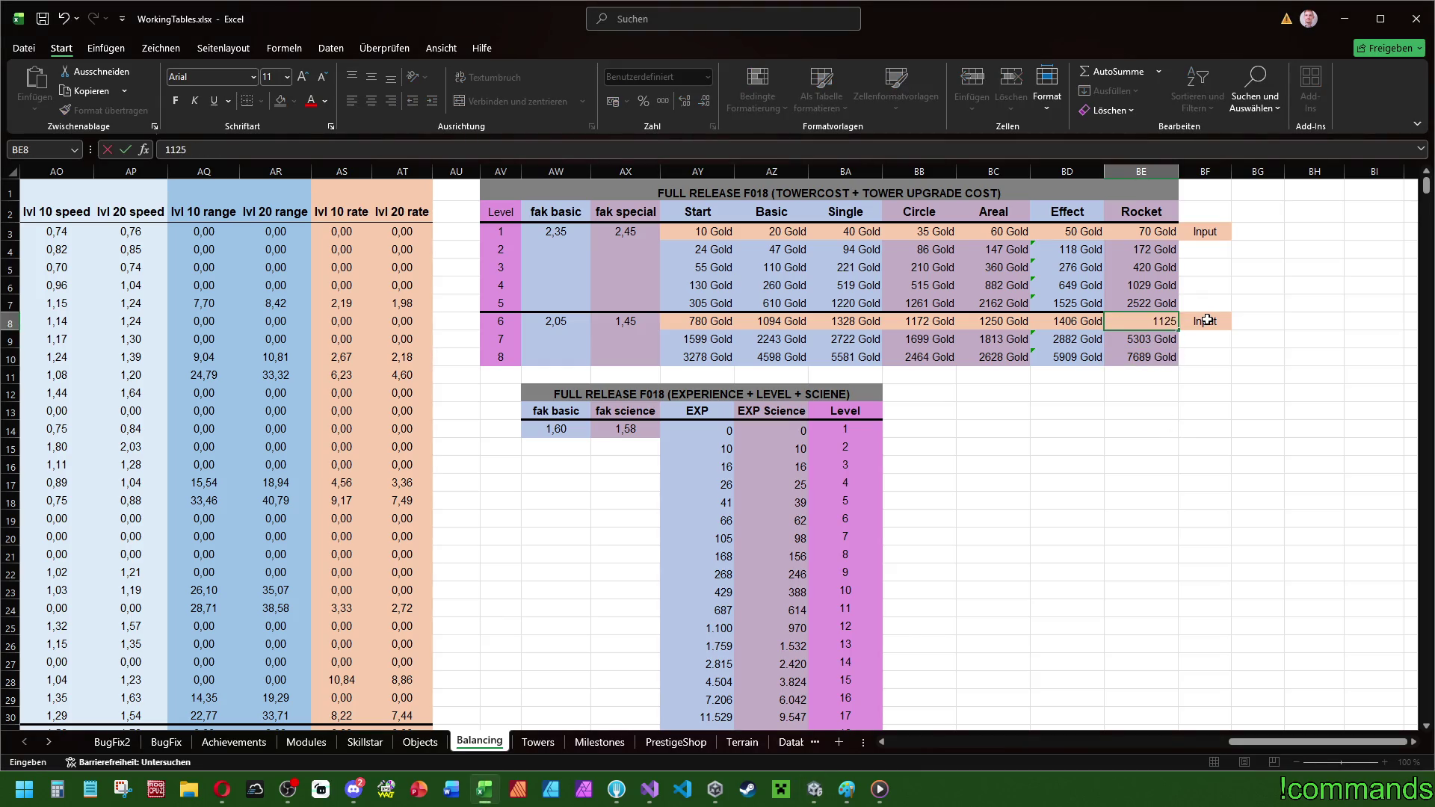
key(Return)
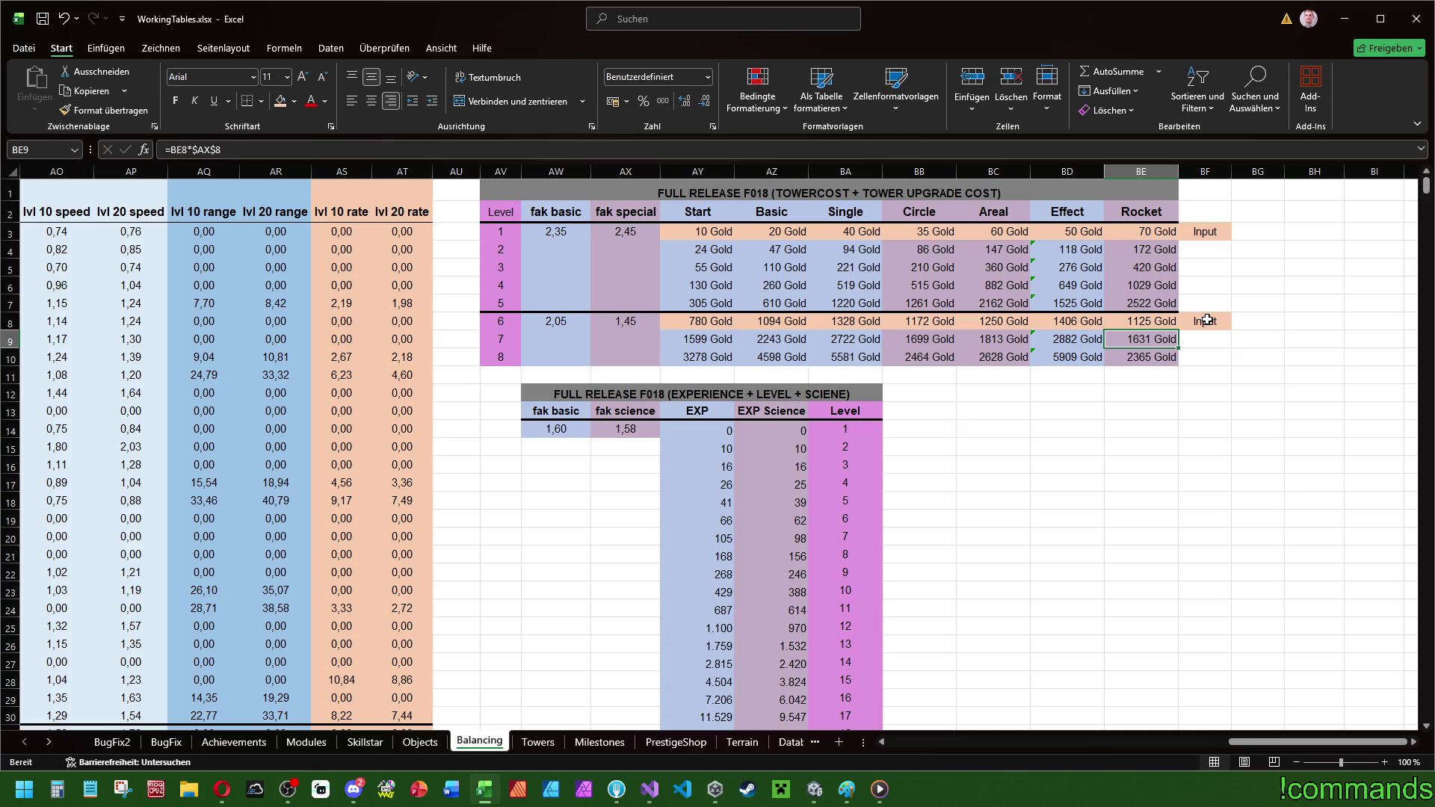
key(Up)
click(1207, 320)
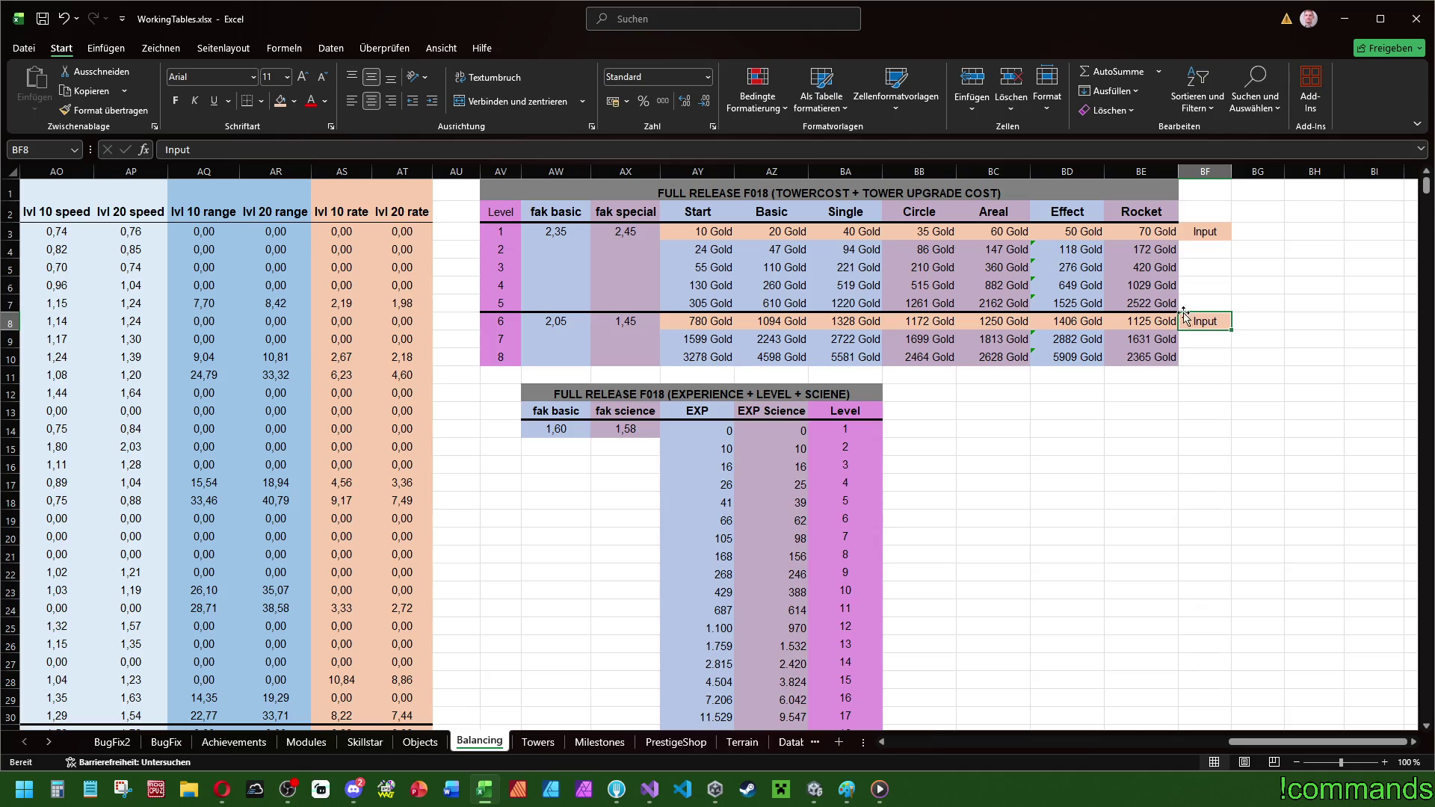
- Inspect the level 7 Start formula =AY8*$AW$8 in AY9 without changing it
click(1215, 234)
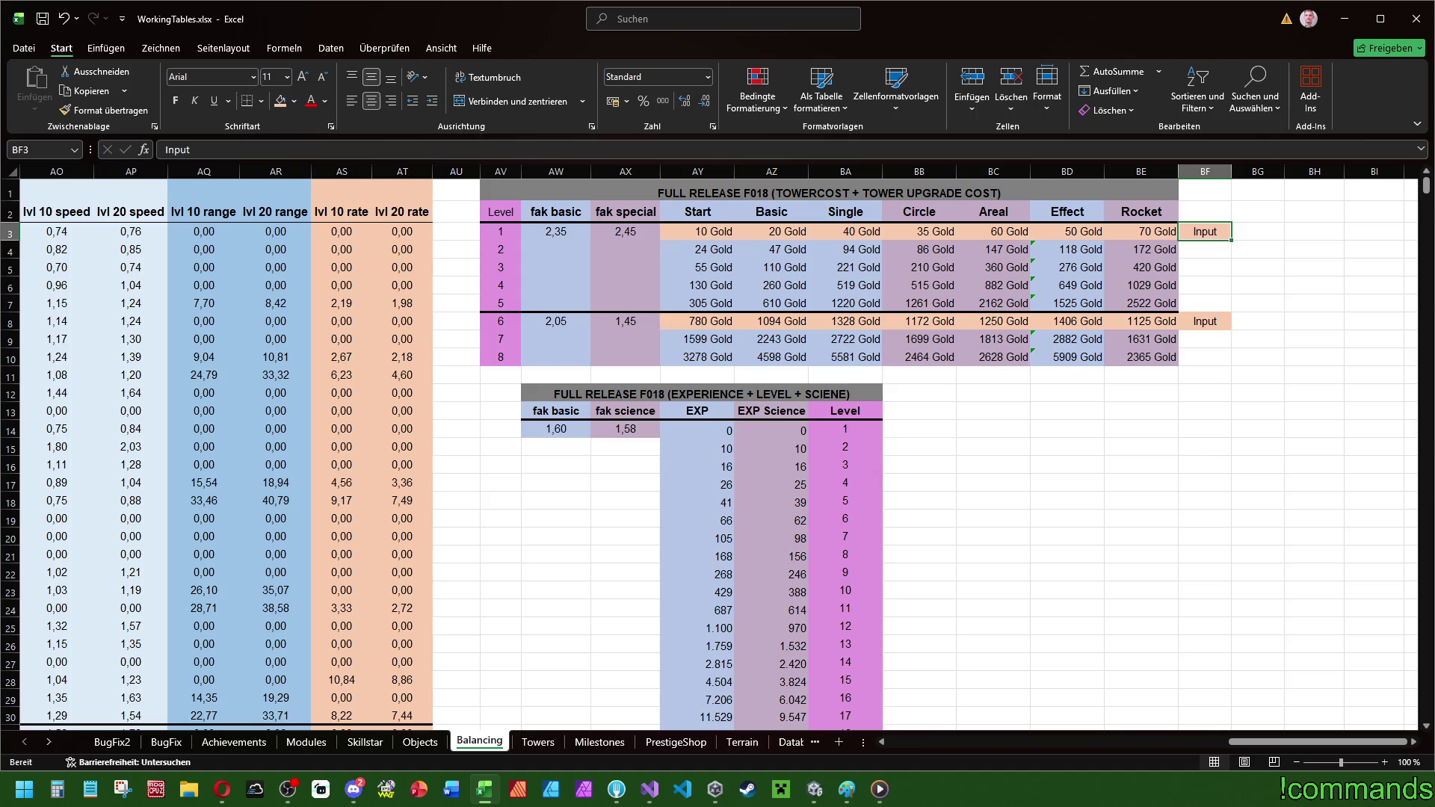
click(1068, 393)
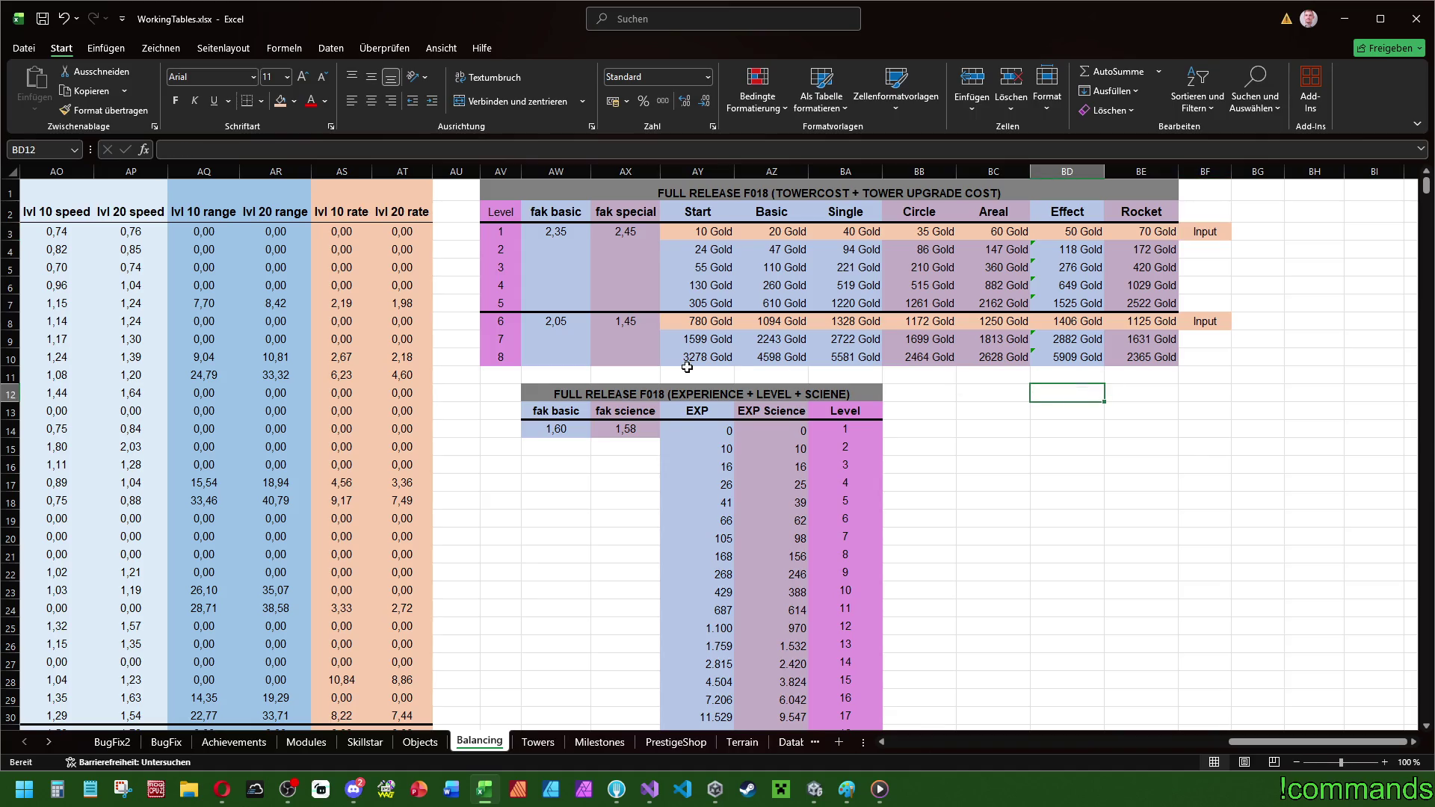
double_click(714, 340)
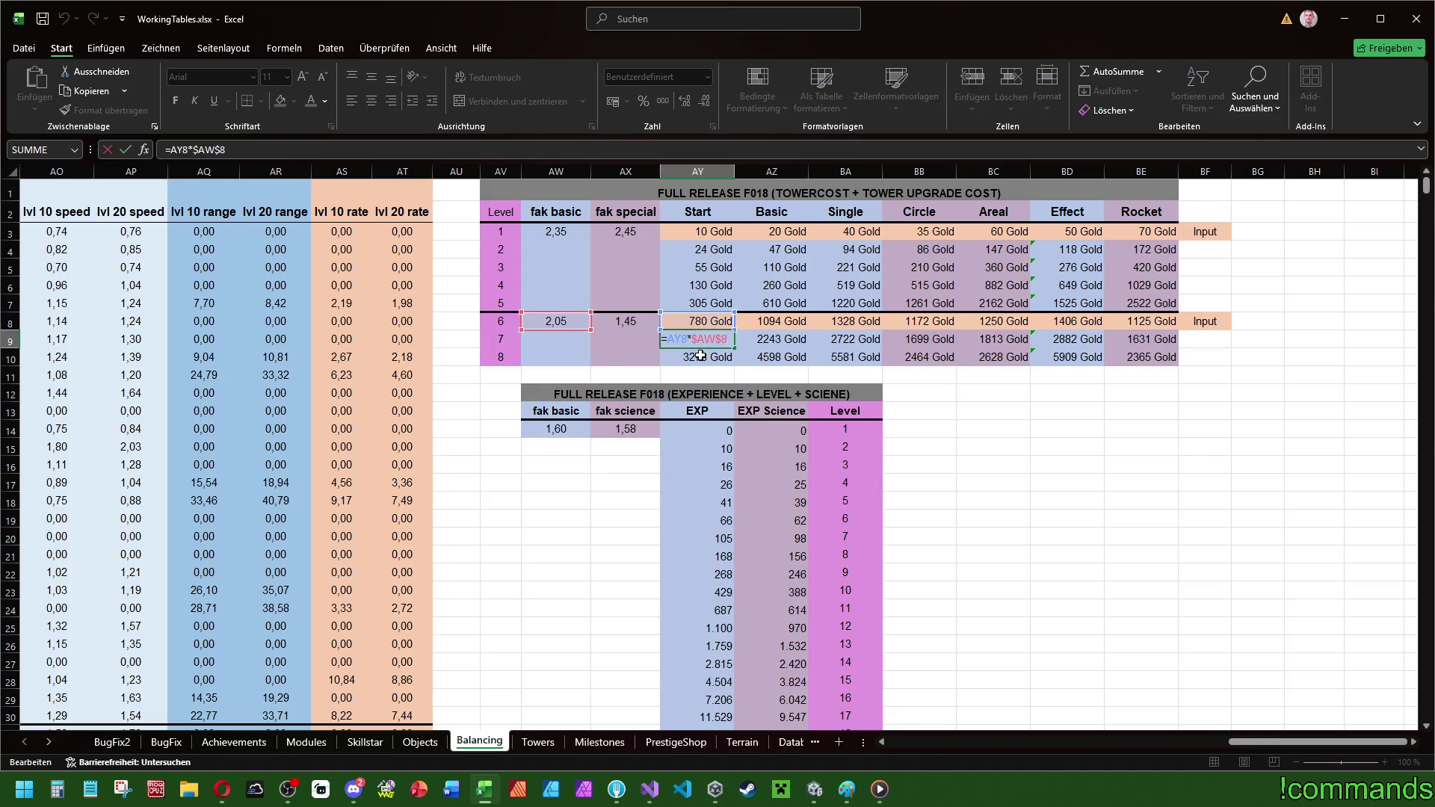
key(Escape)
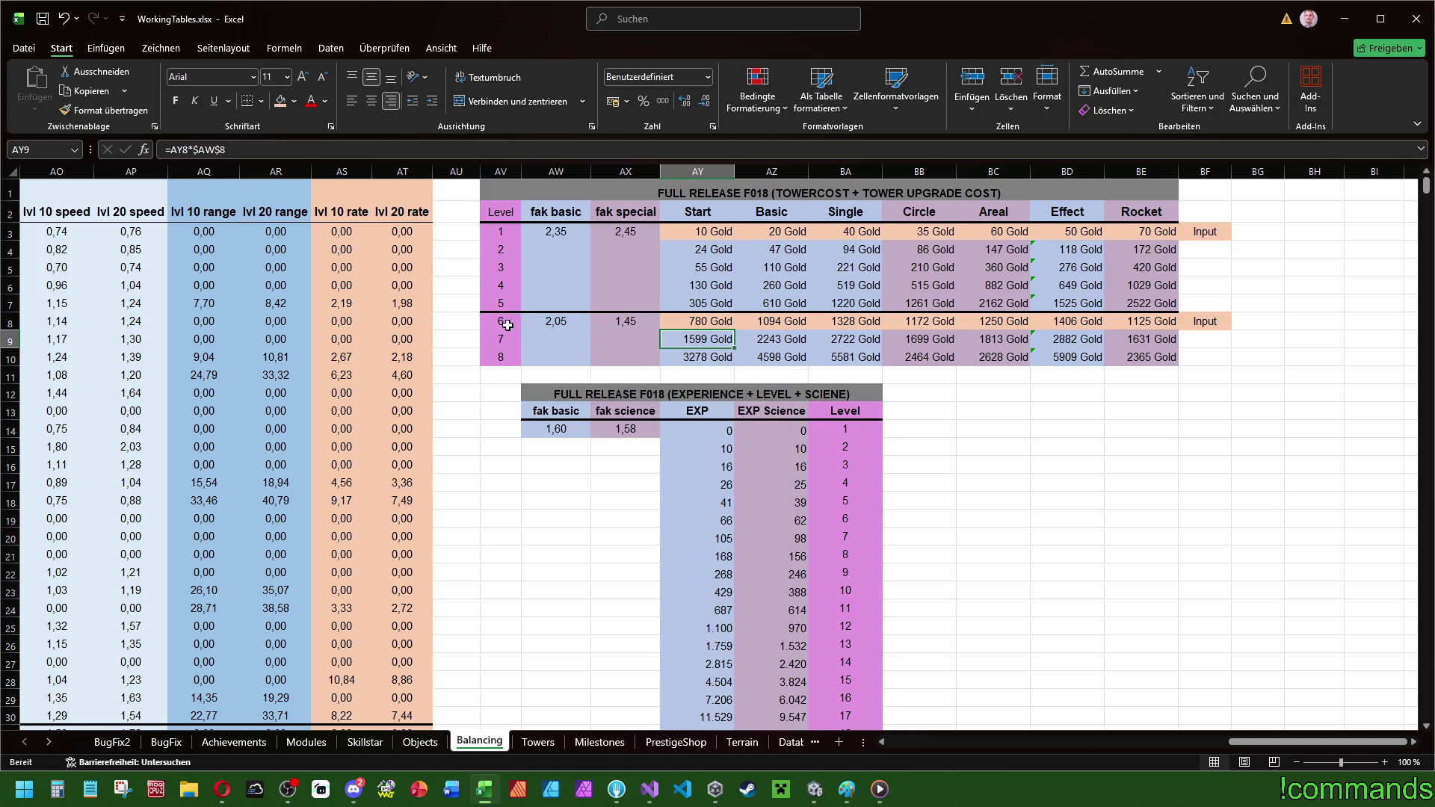
- Fill the level number cells 6, 7 and 8 purple
drag(509, 323, 501, 357)
click(295, 100)
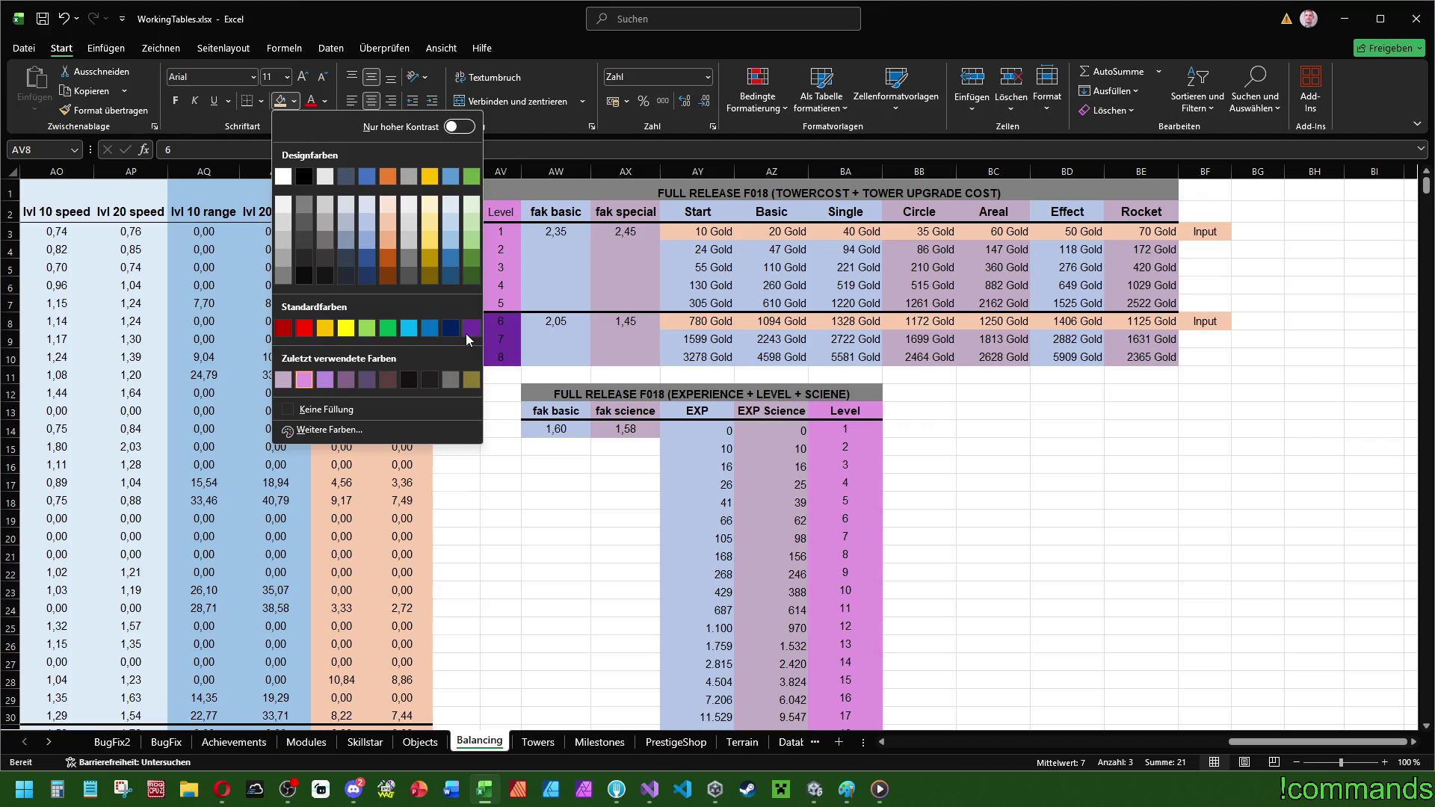
click(325, 379)
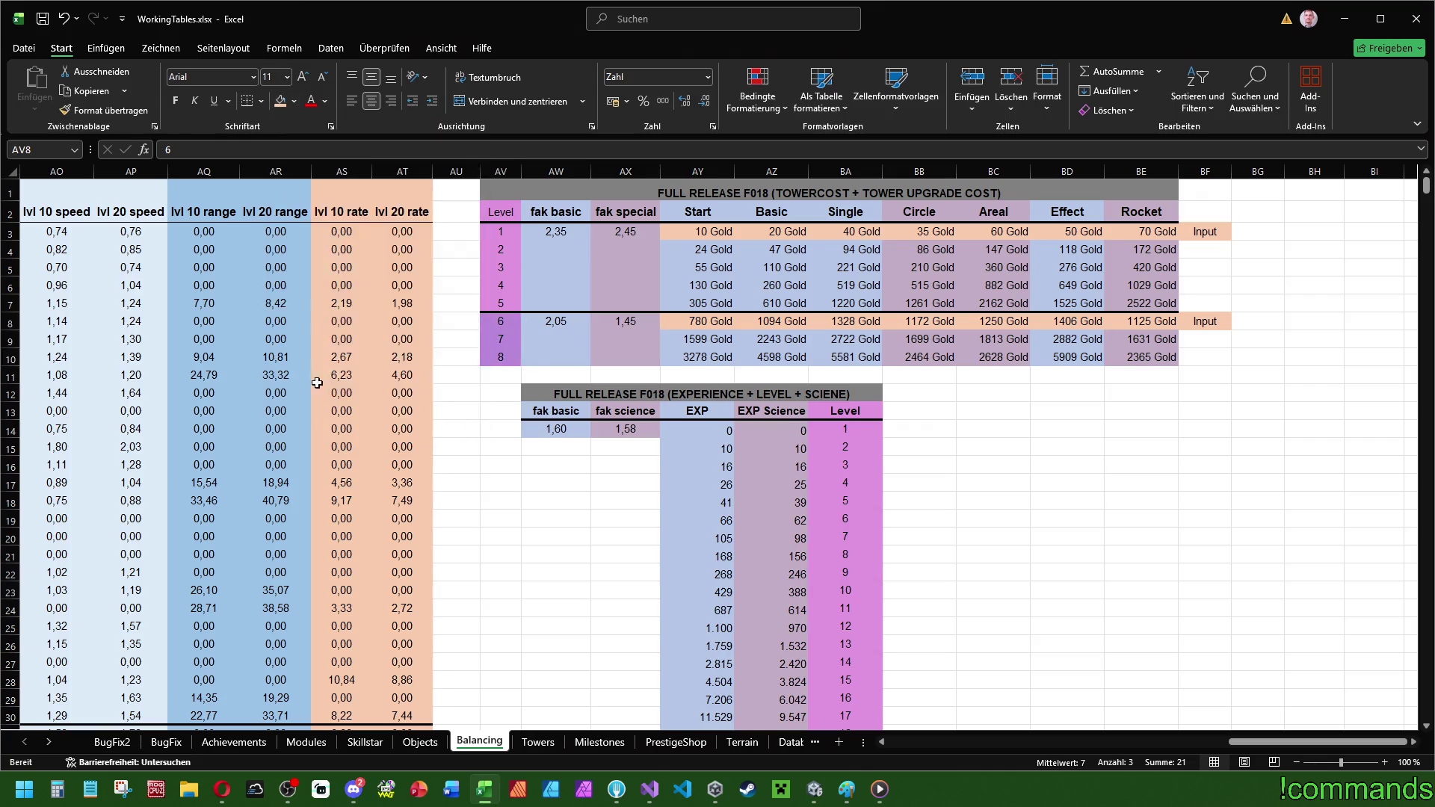
click(992, 464)
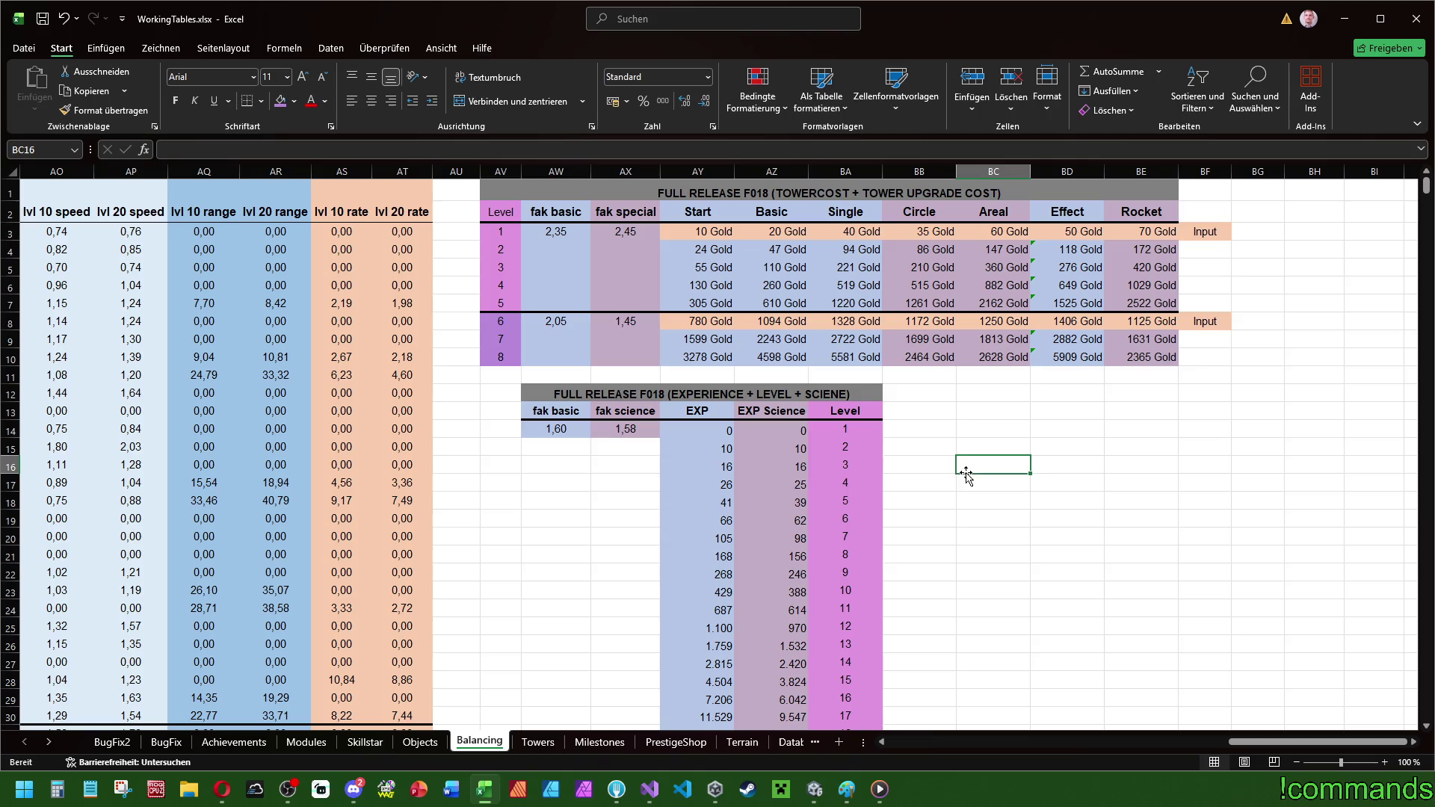
- Set the level 6 fak basic factor for levels 6–8 to 1,90, then 1,75
click(571, 322)
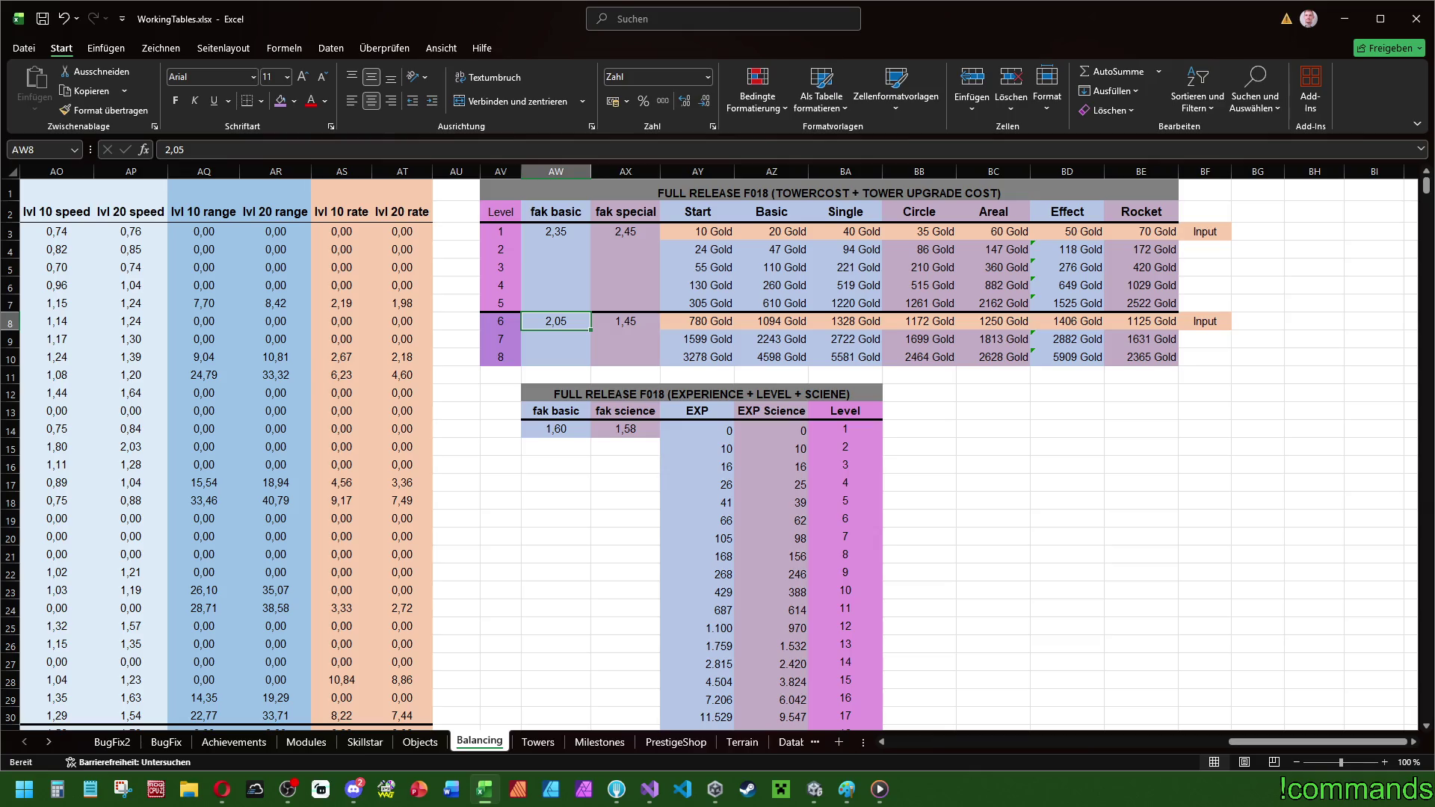
key(Return)
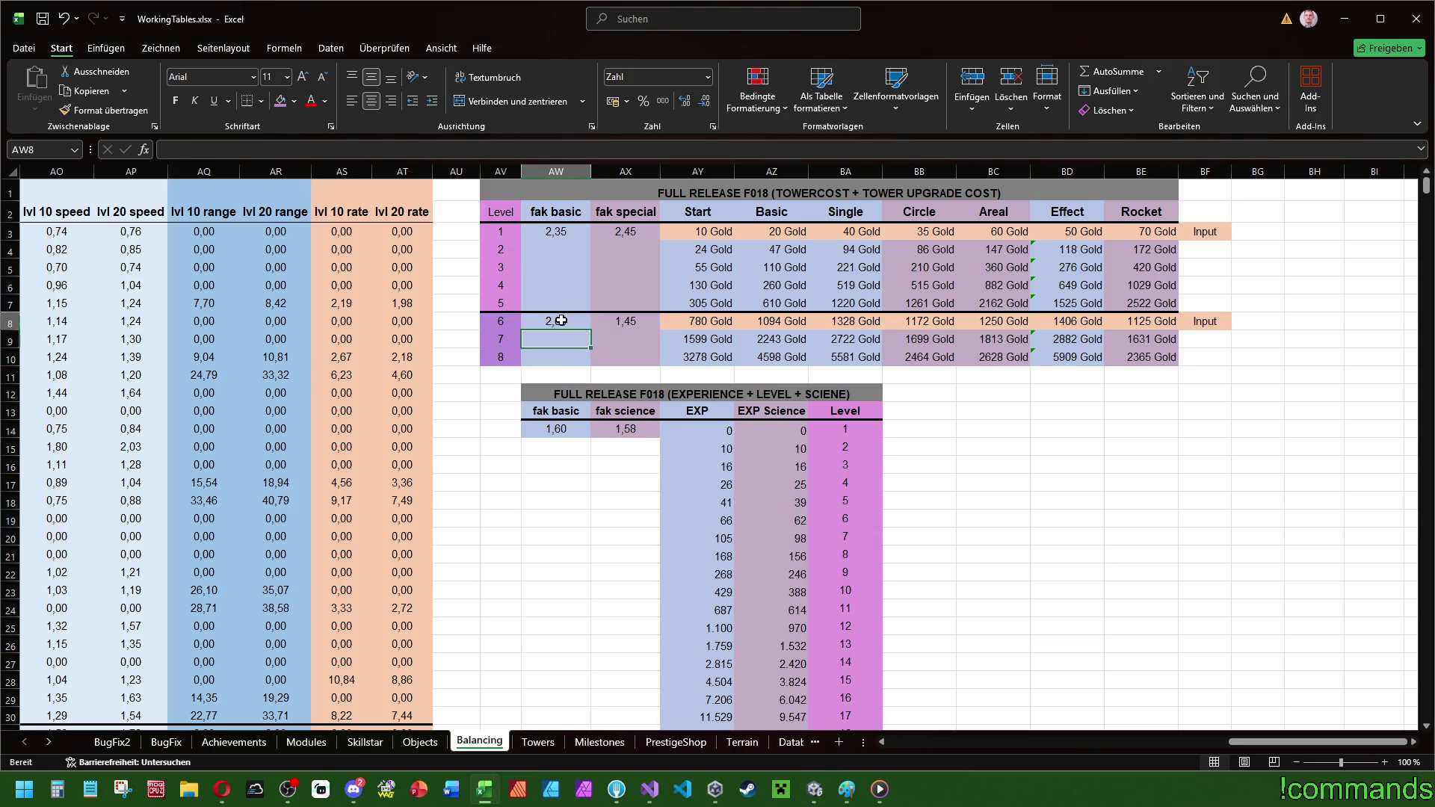
click(561, 321)
text(1,9)
key(ctrl+Return)
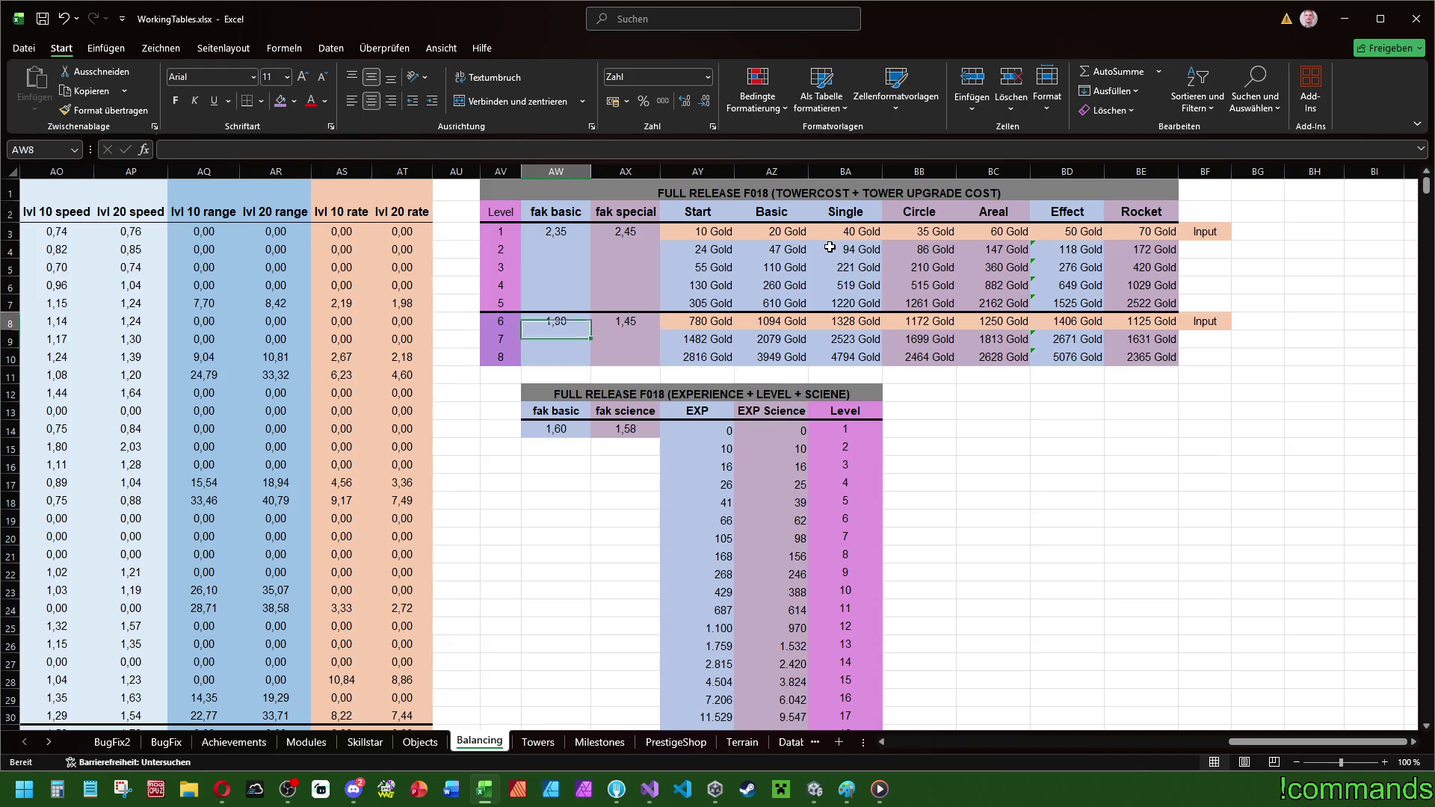
text(1,75)
key(Return)
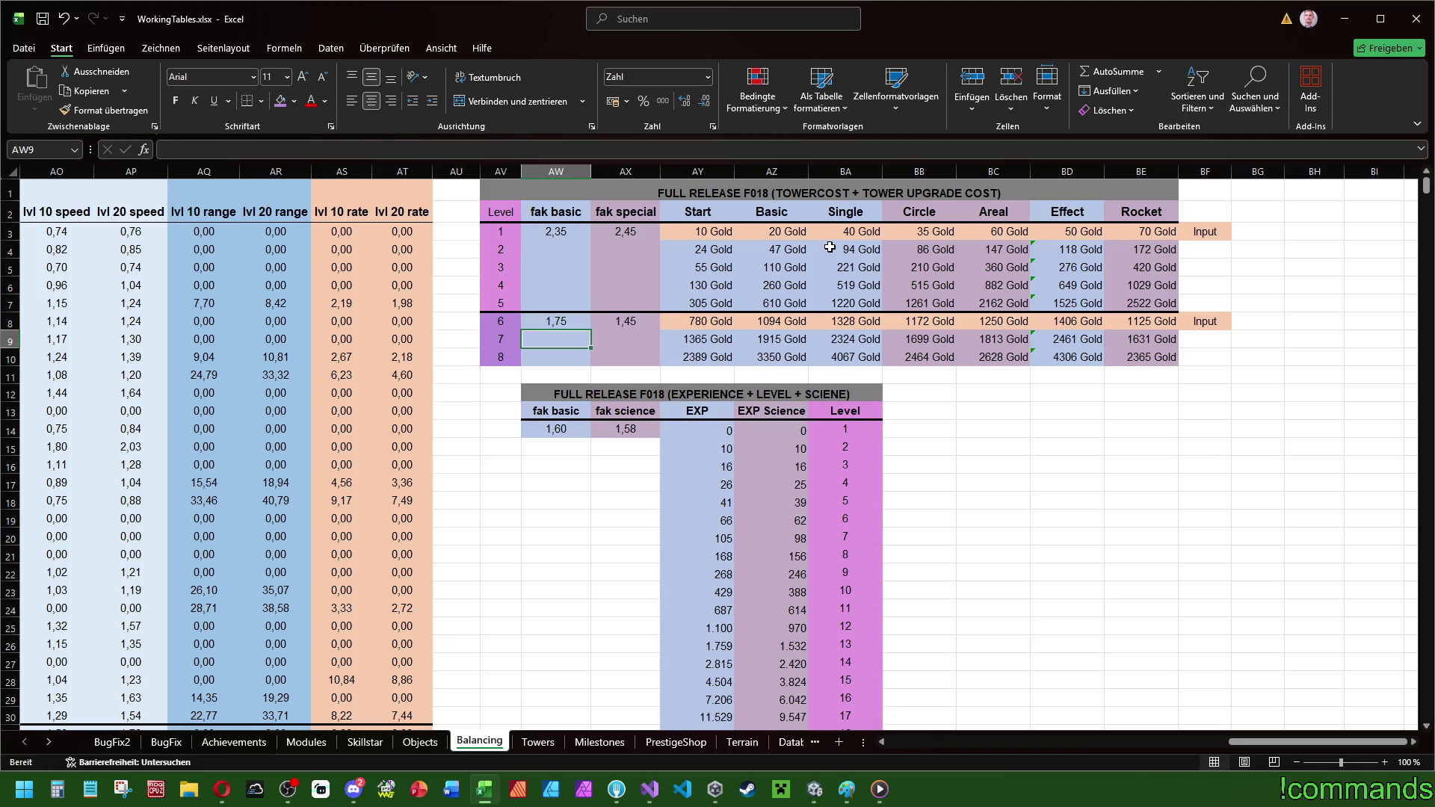
- Try level 6 fak basic values 1,80, 1,78 and 1,76, settling back on 1,75
key(Up)
text(1,8)
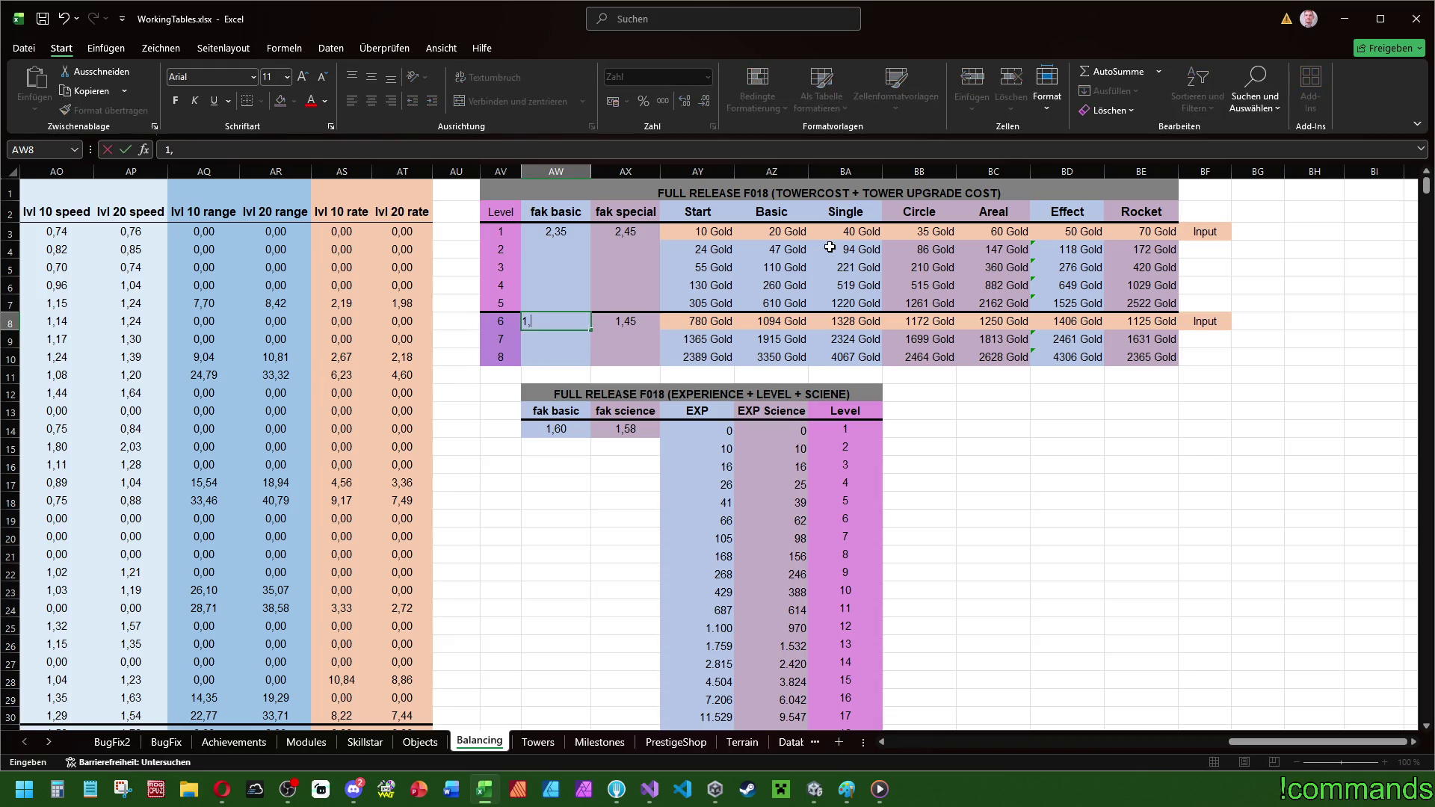
key(Return)
key(Up)
text(1,75)
key(Return)
key(Up)
text(1,7)
text(8)
key(Return)
key(Up)
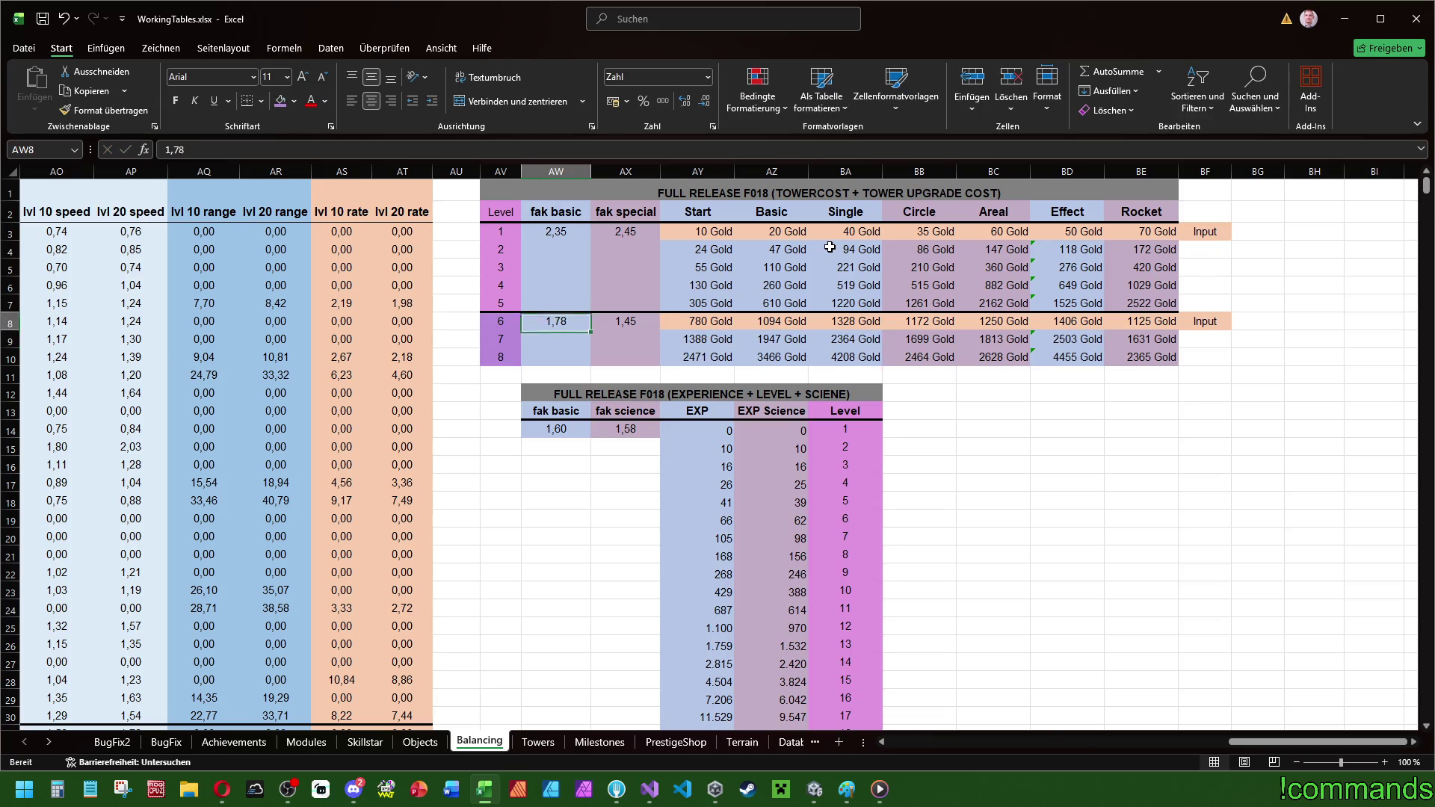
text(1,76)
key(Return)
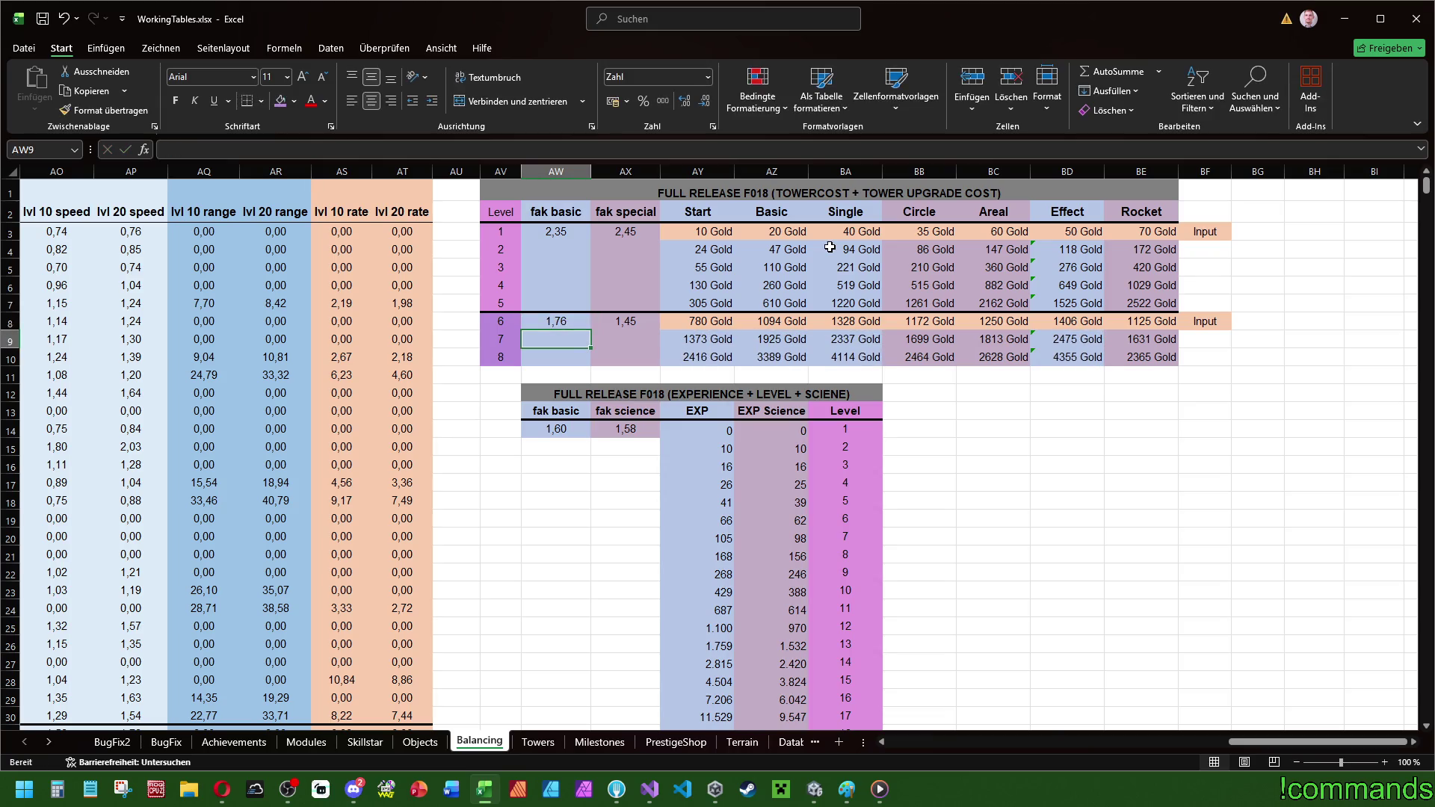
key(Up)
text(1,75)
key(Return)
- Change the level 1 fak basic factor for levels 1–5 to 2,36 after testing 2,38
click(558, 230)
text(2,3)
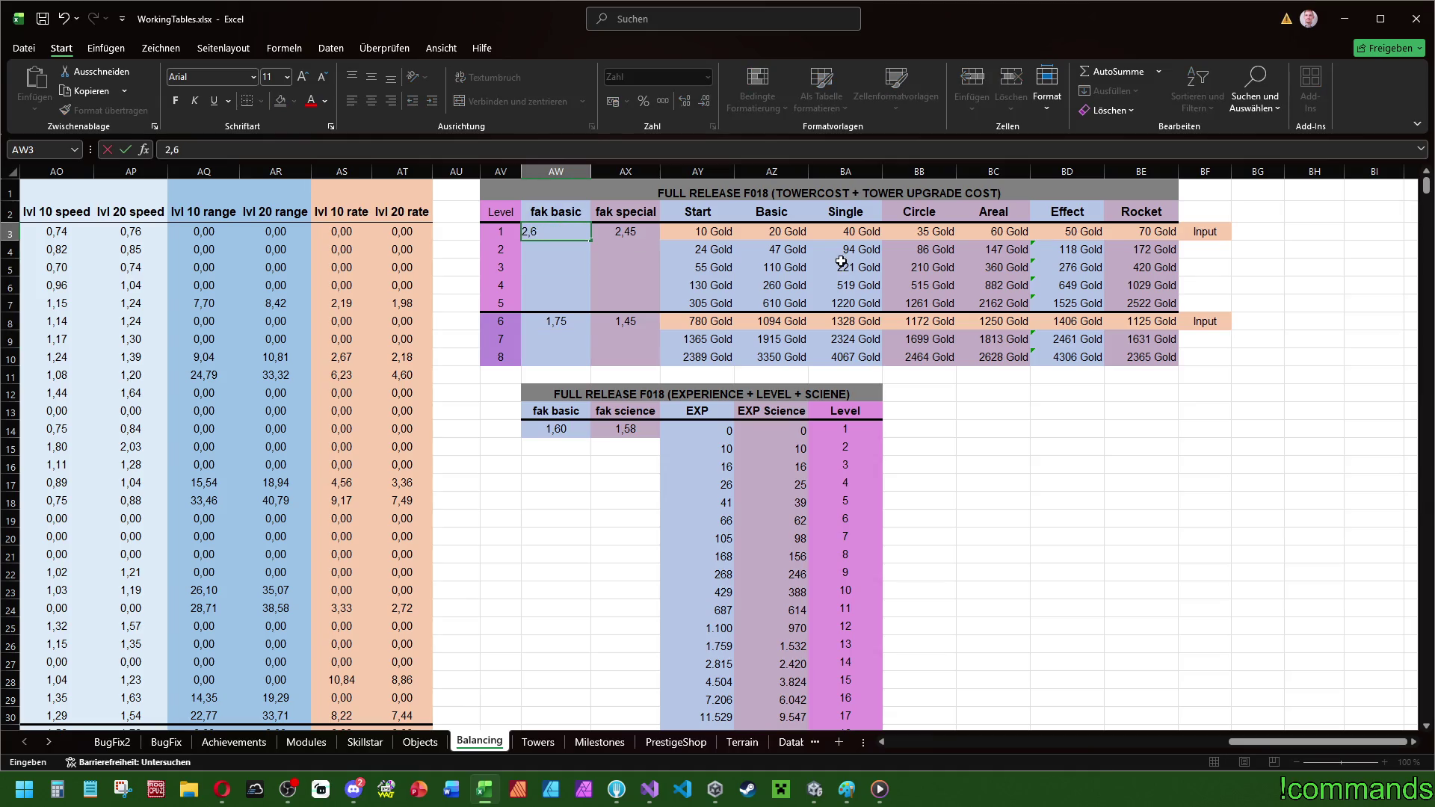
text(8)
key(Return)
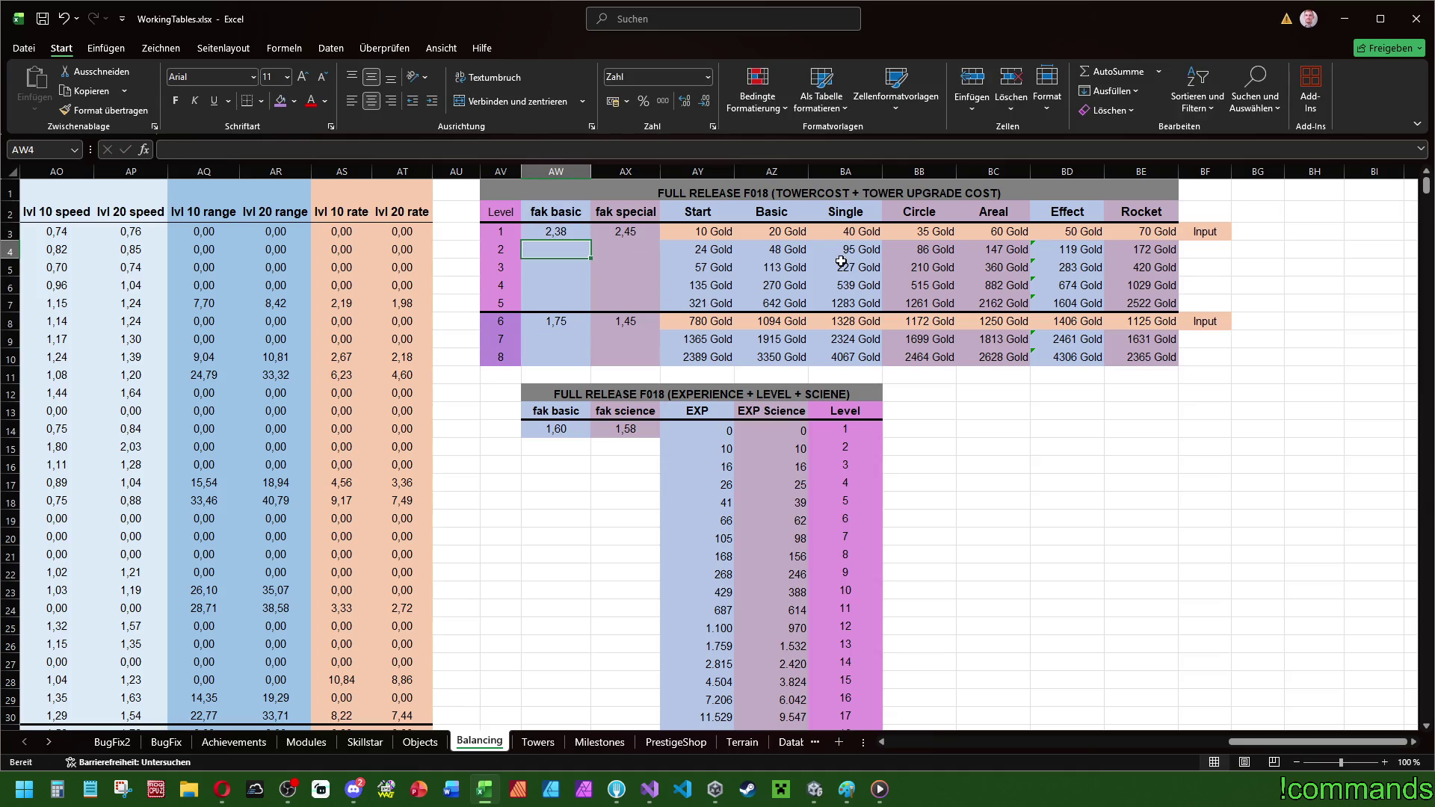
key(Up)
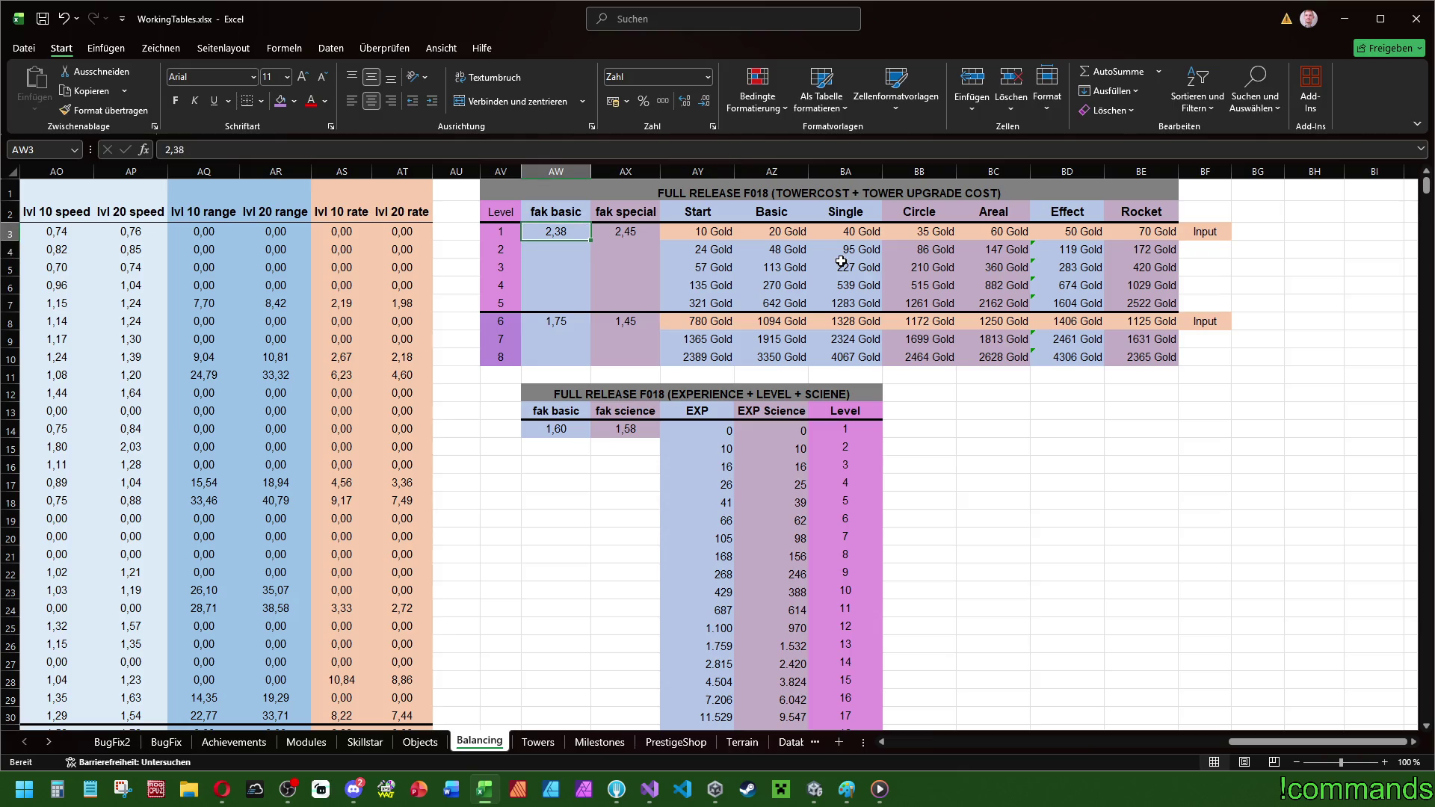
text(2,35)
key(Return)
key(Up)
text(2)
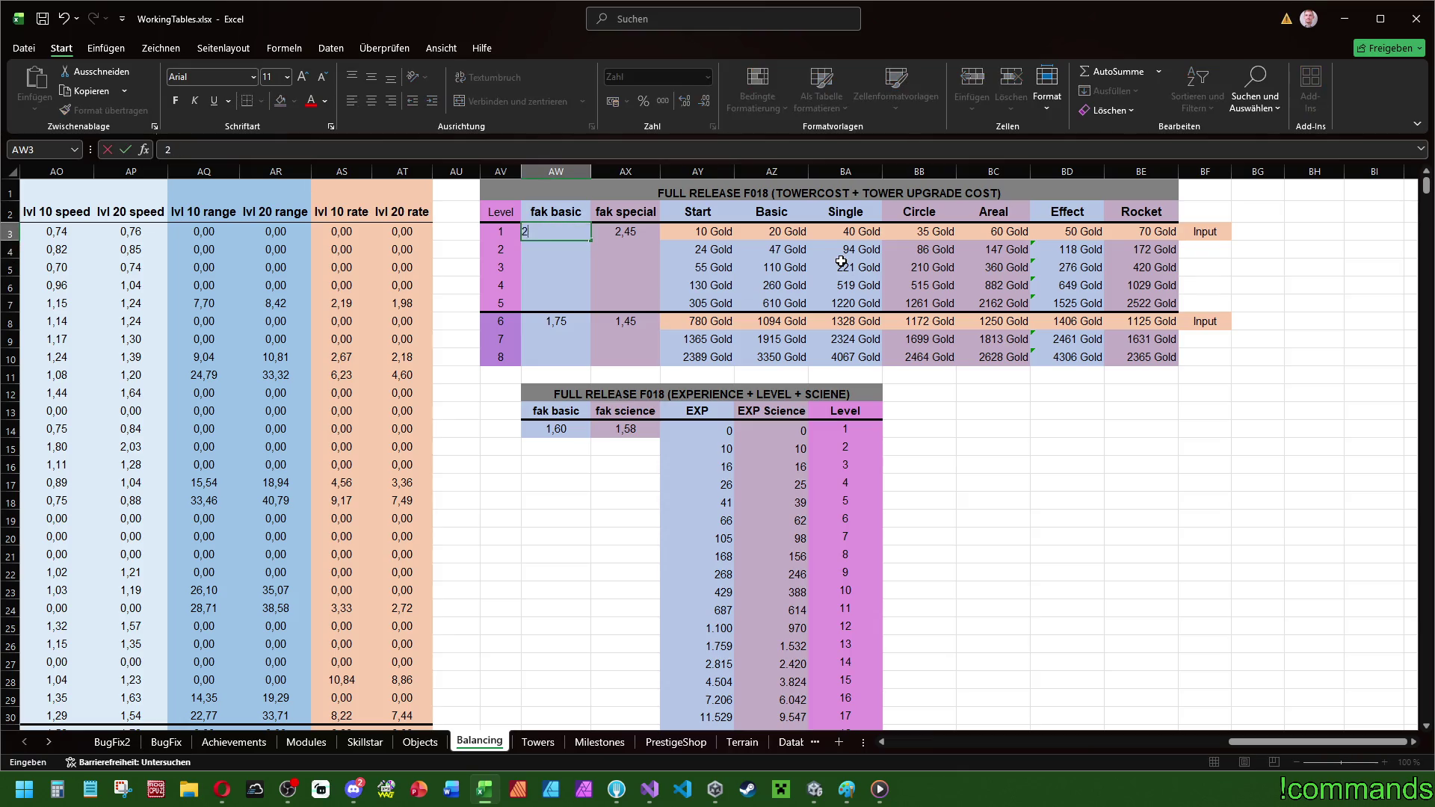
text(,36)
key(Return)
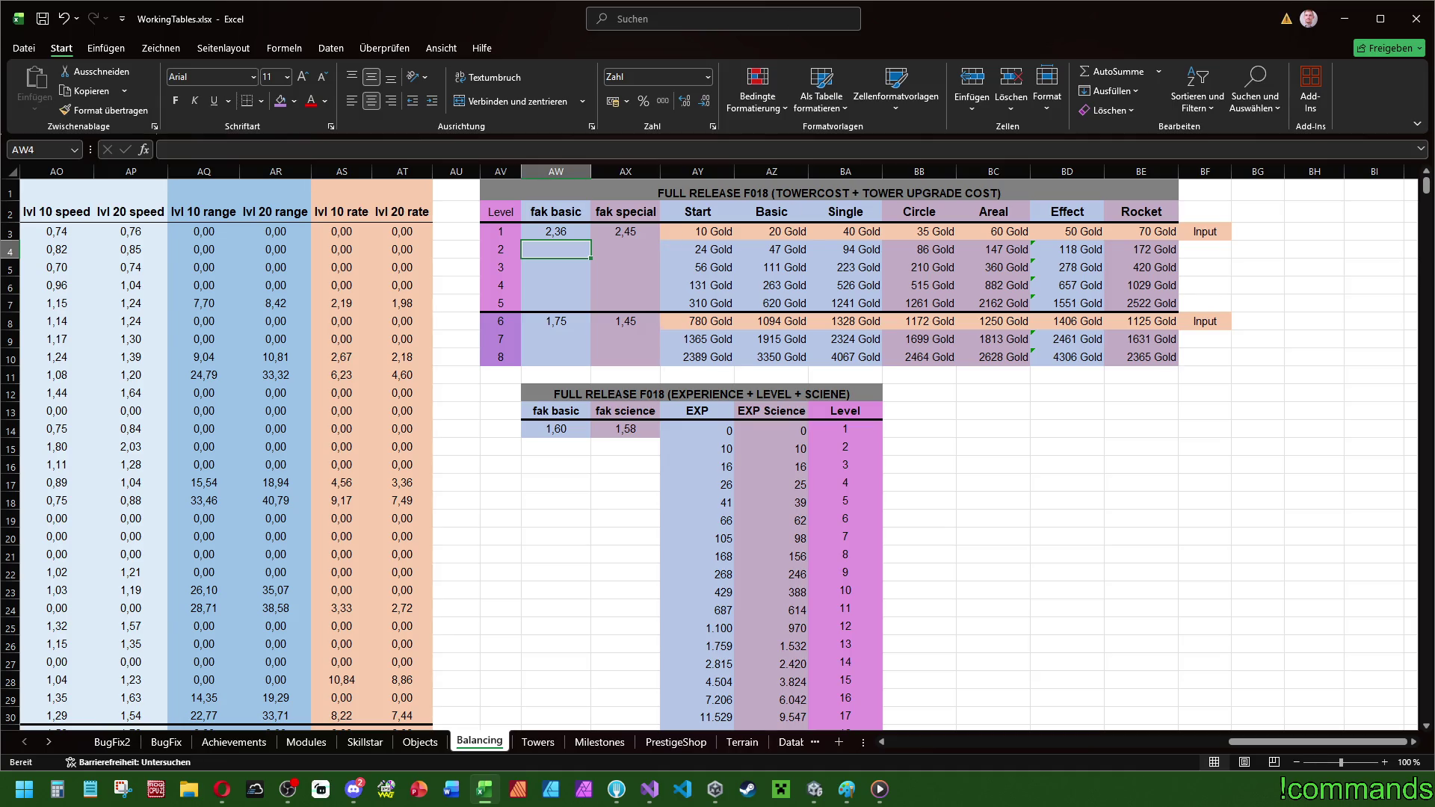
- Step the level 6 fak special factor from 1,45 through 1,55, 1,65, 1,68, 1,70 to 1,75
key(alt+Tab)
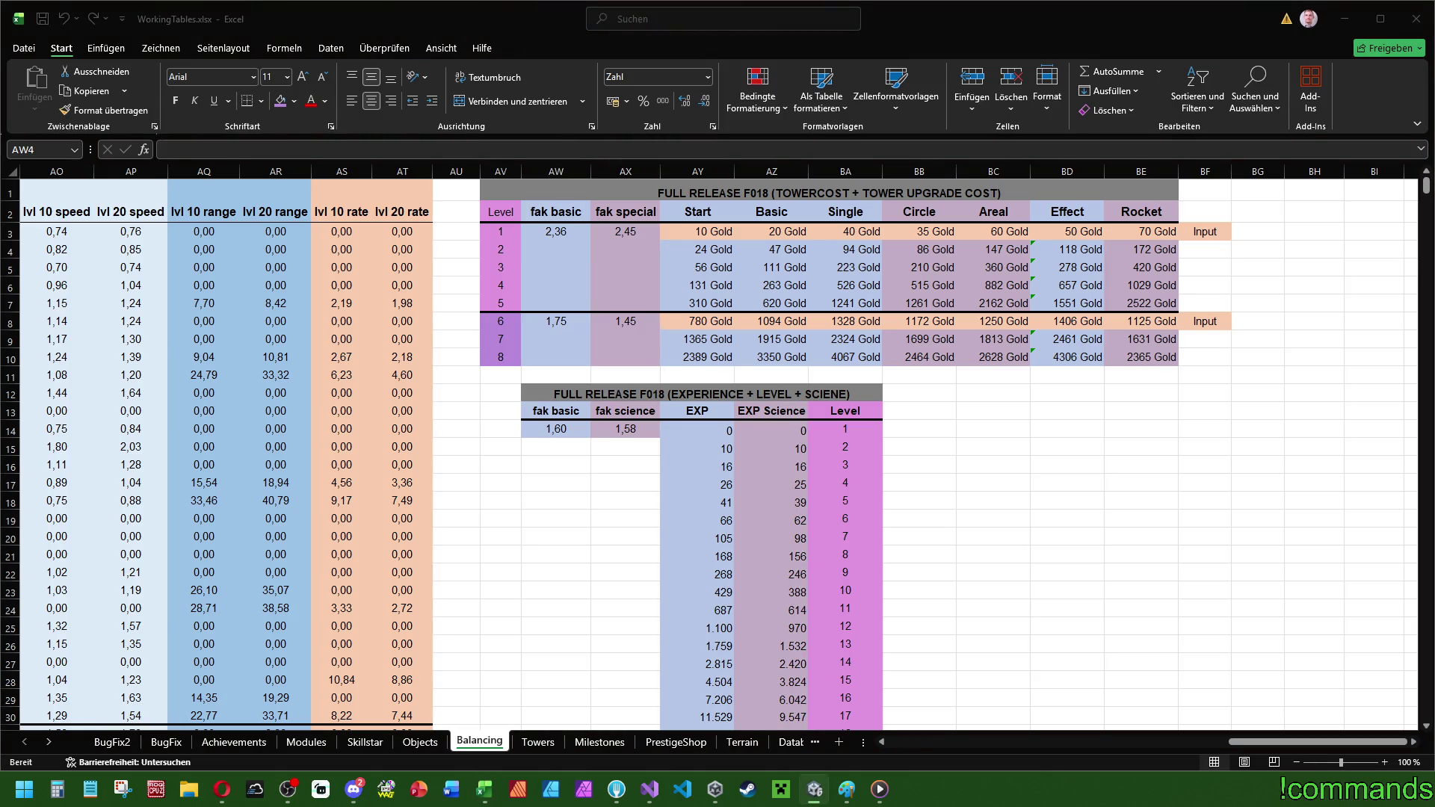
key(alt+Tab)
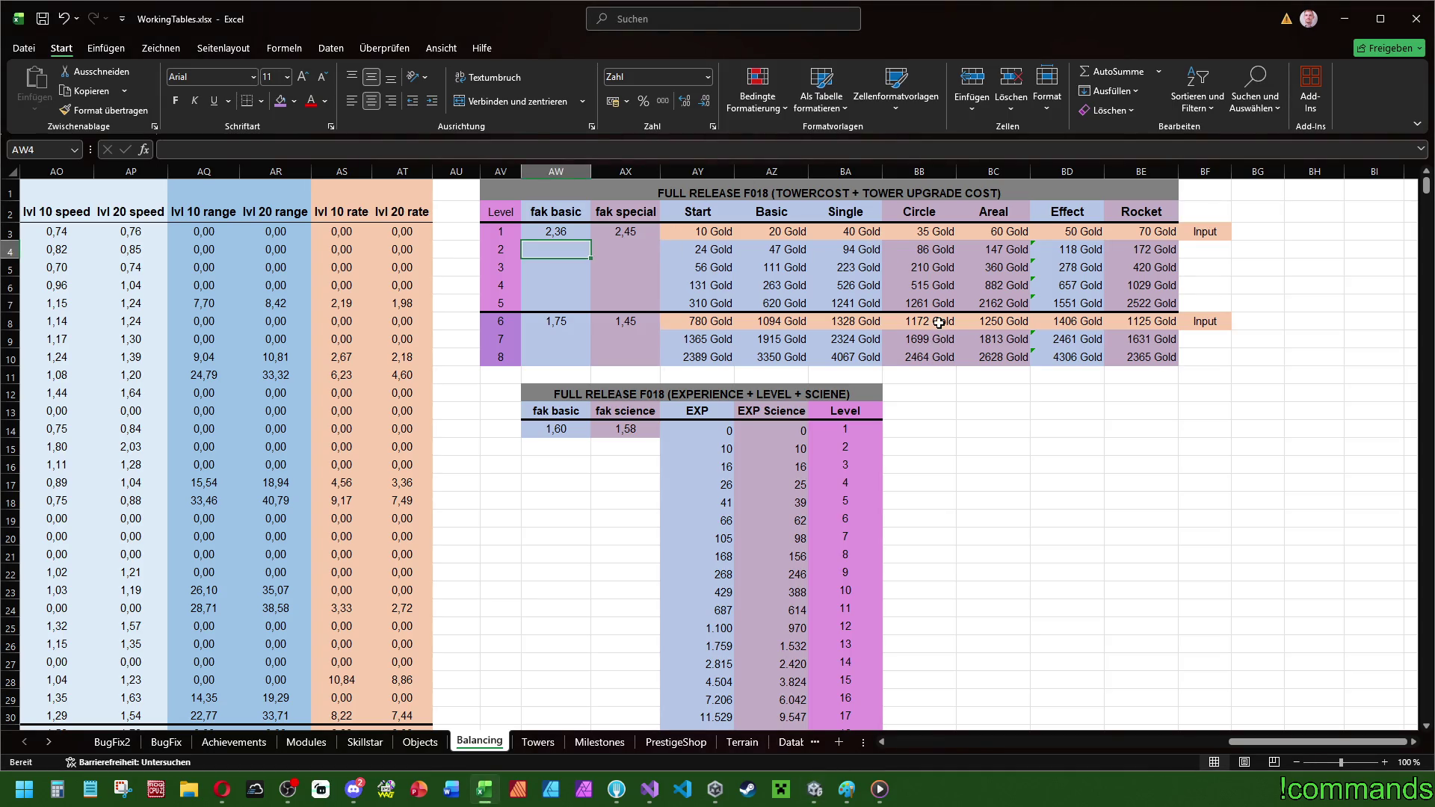
click(628, 322)
text(1,55)
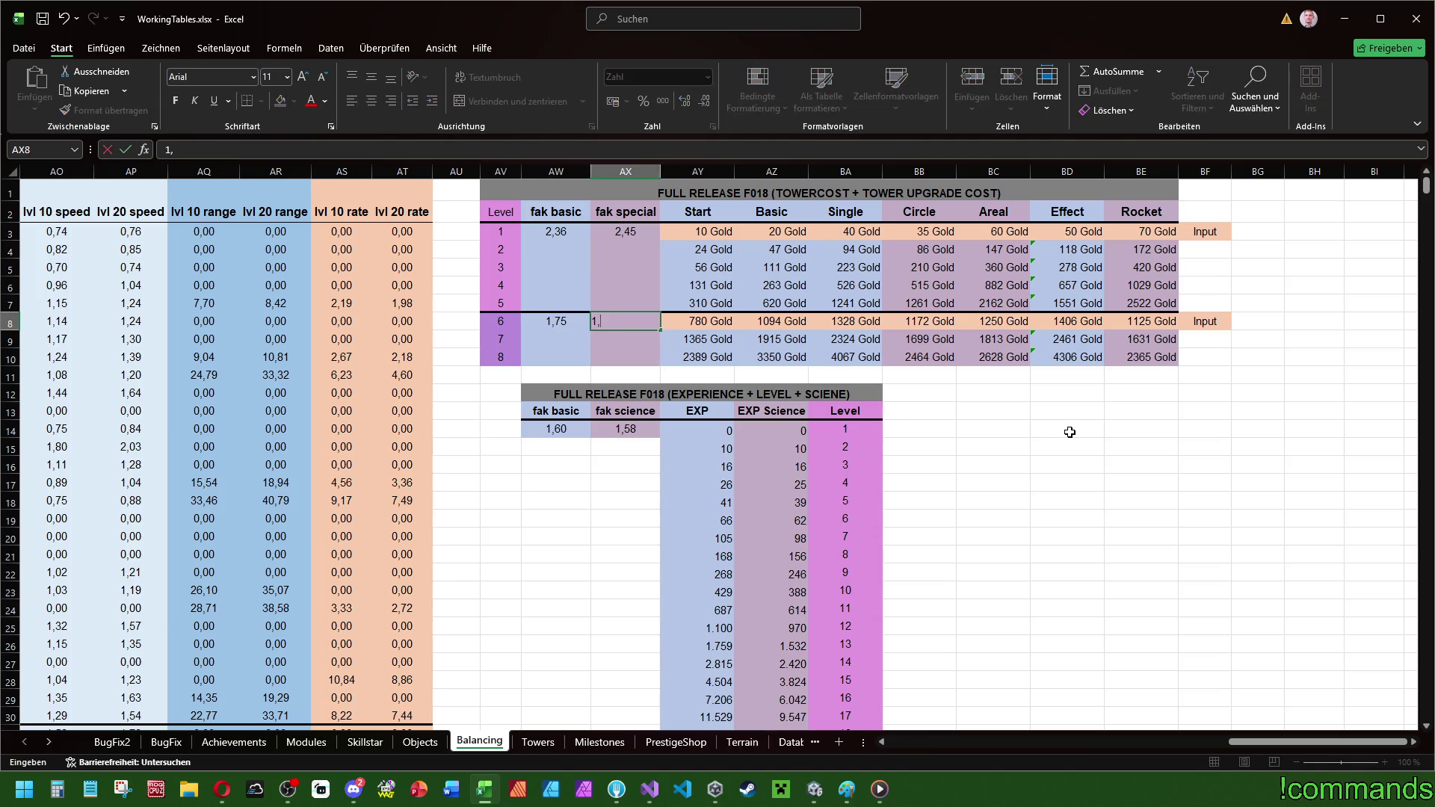
key(Return)
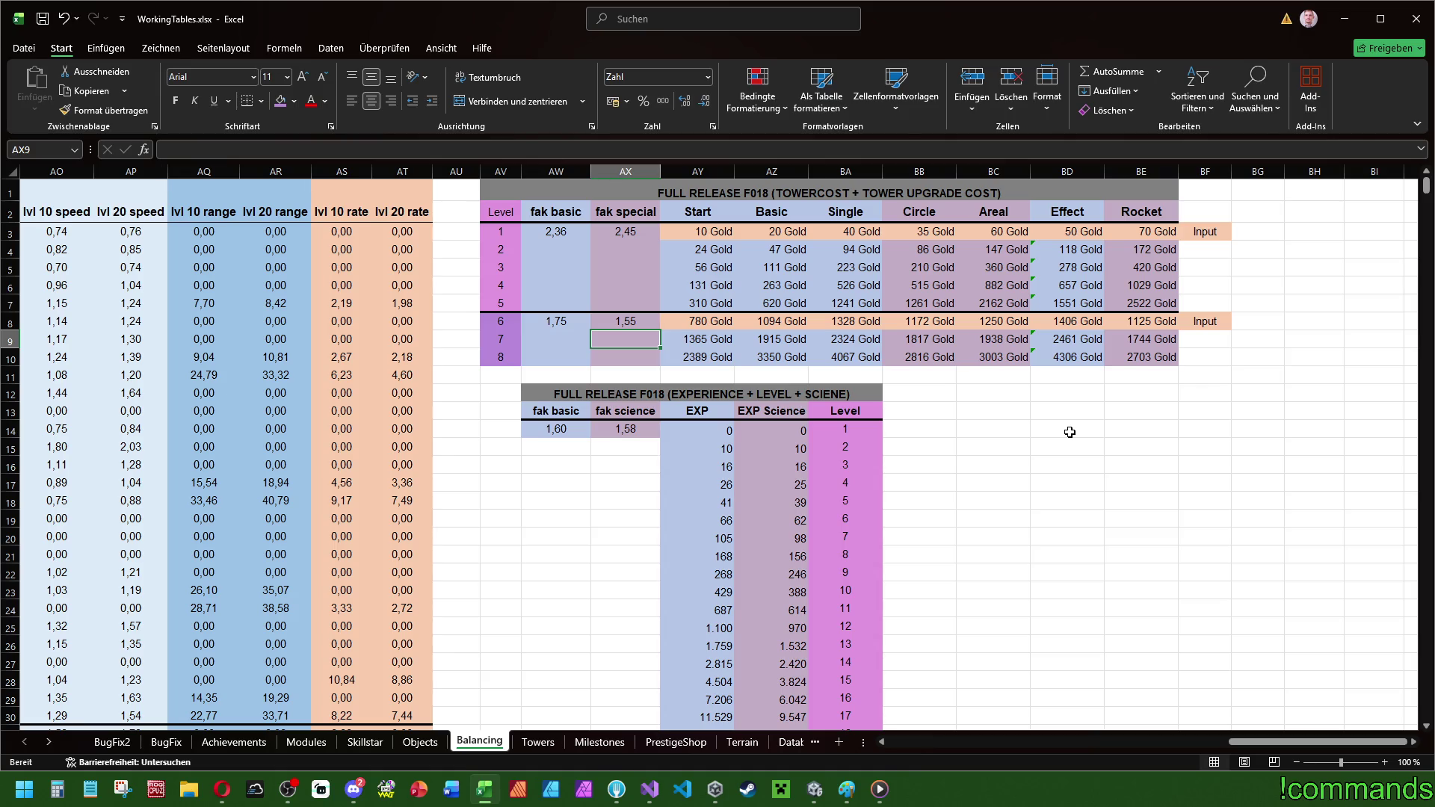
key(Up)
text(1,65)
key(Return)
key(Up)
text(1,68)
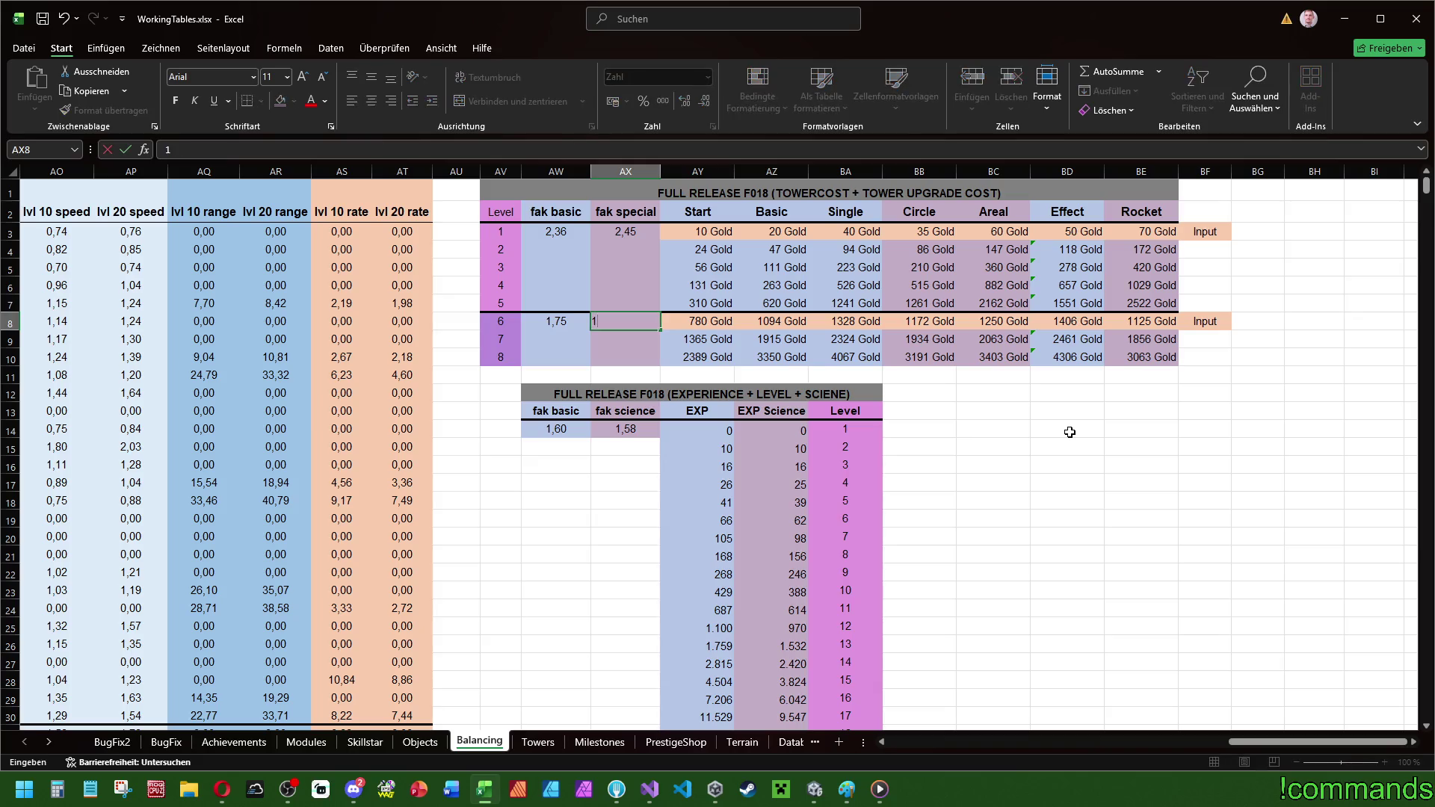
key(Return)
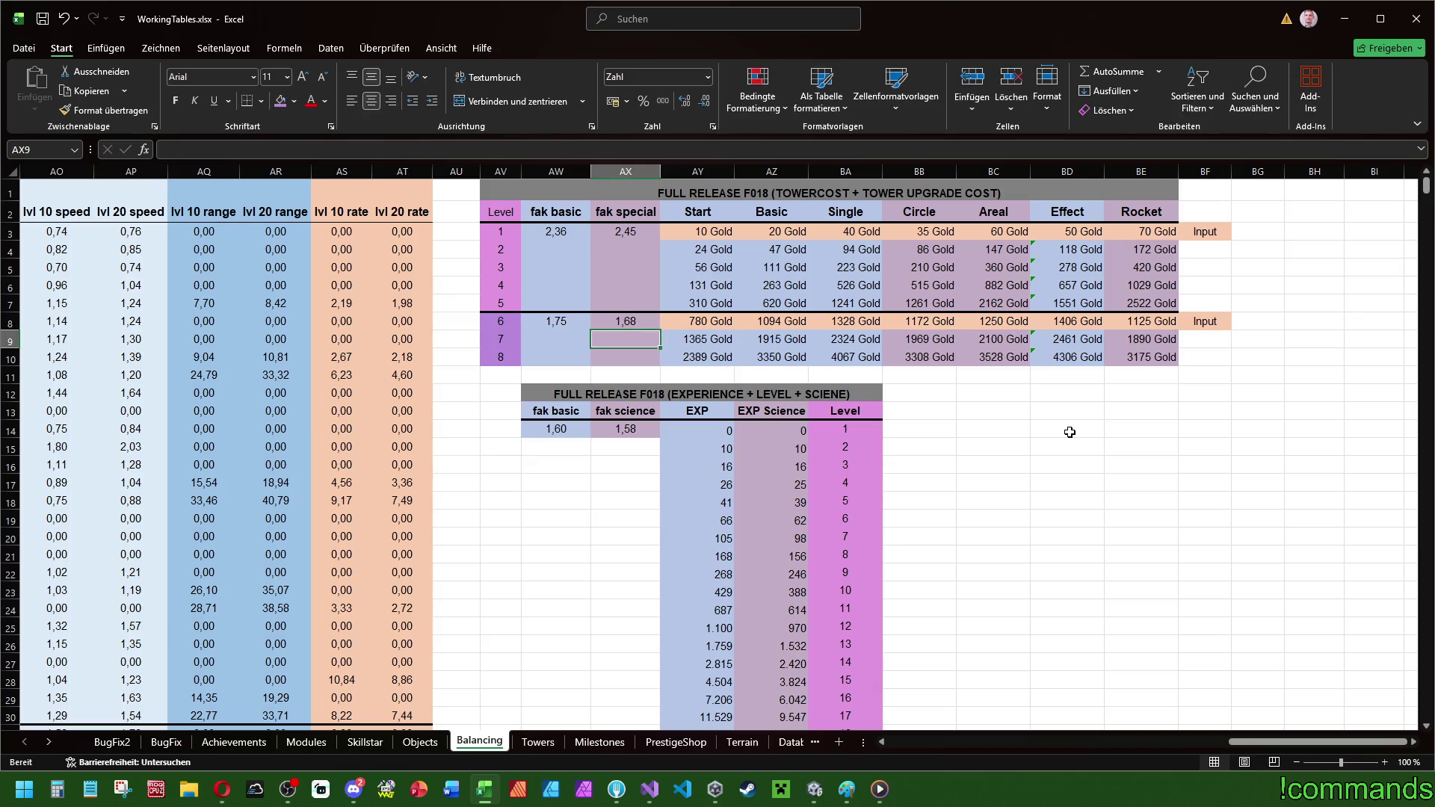
key(Up)
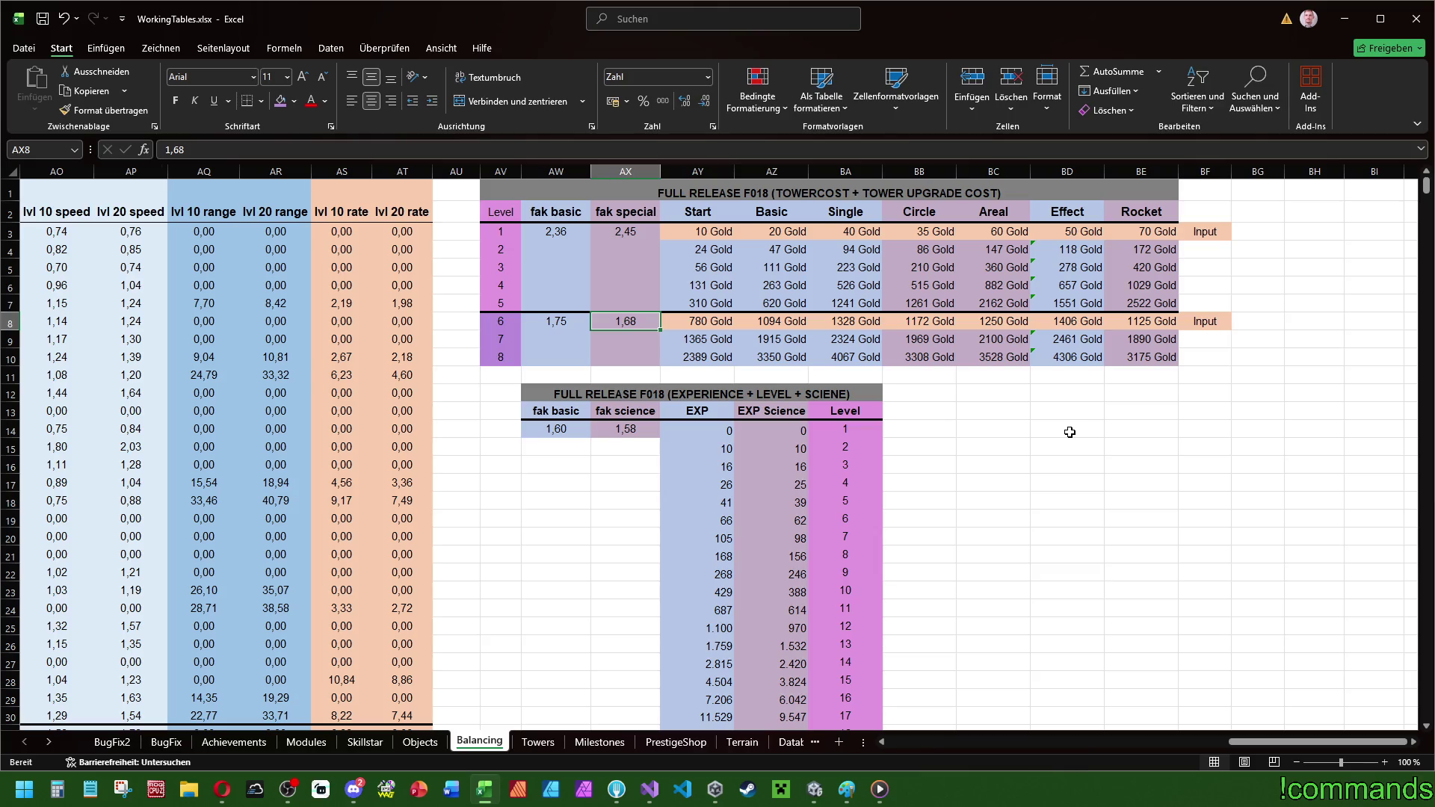
text(1,7)
key(Return)
key(Up)
text(1,75)
key(Return)
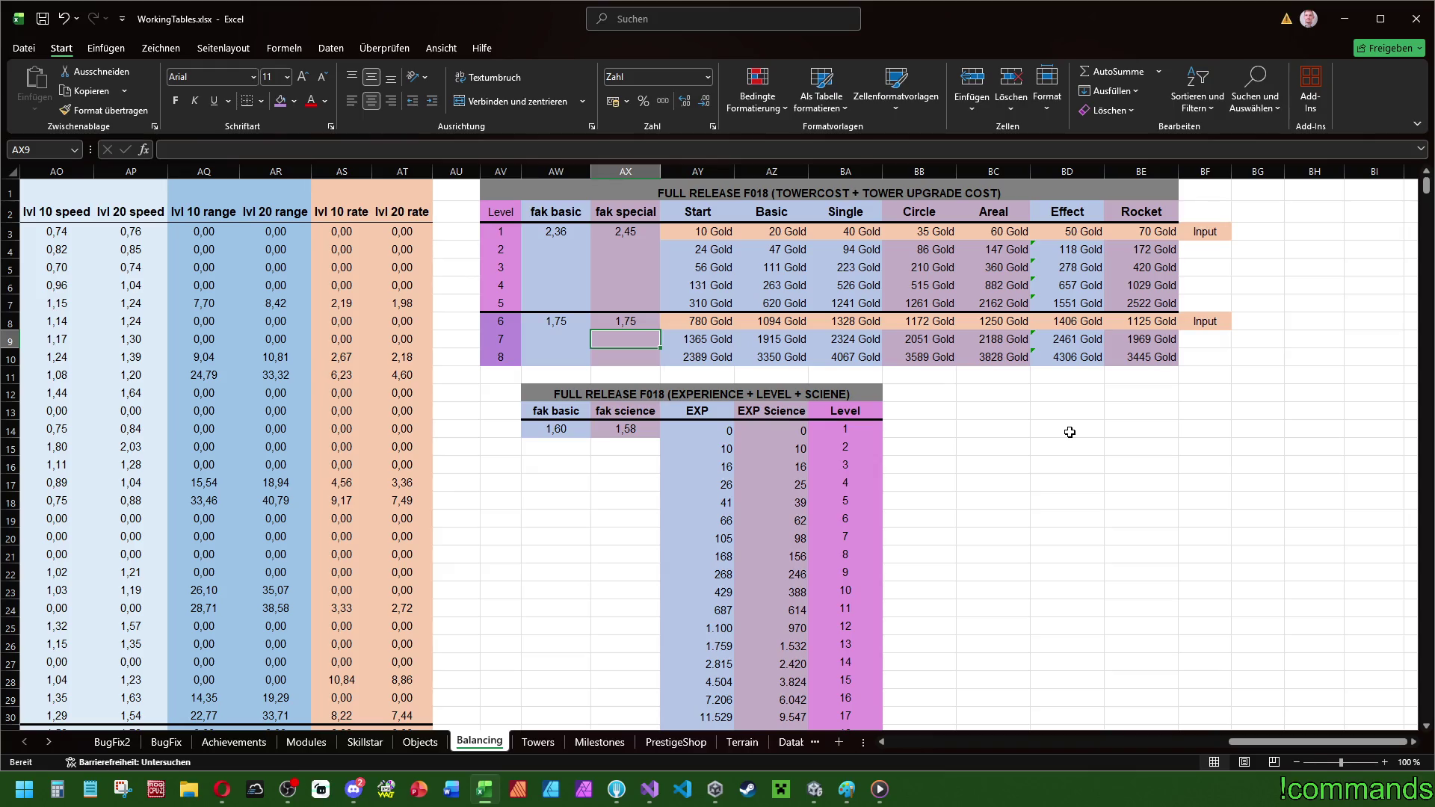
key(Up)
key(Up)
key(Up)
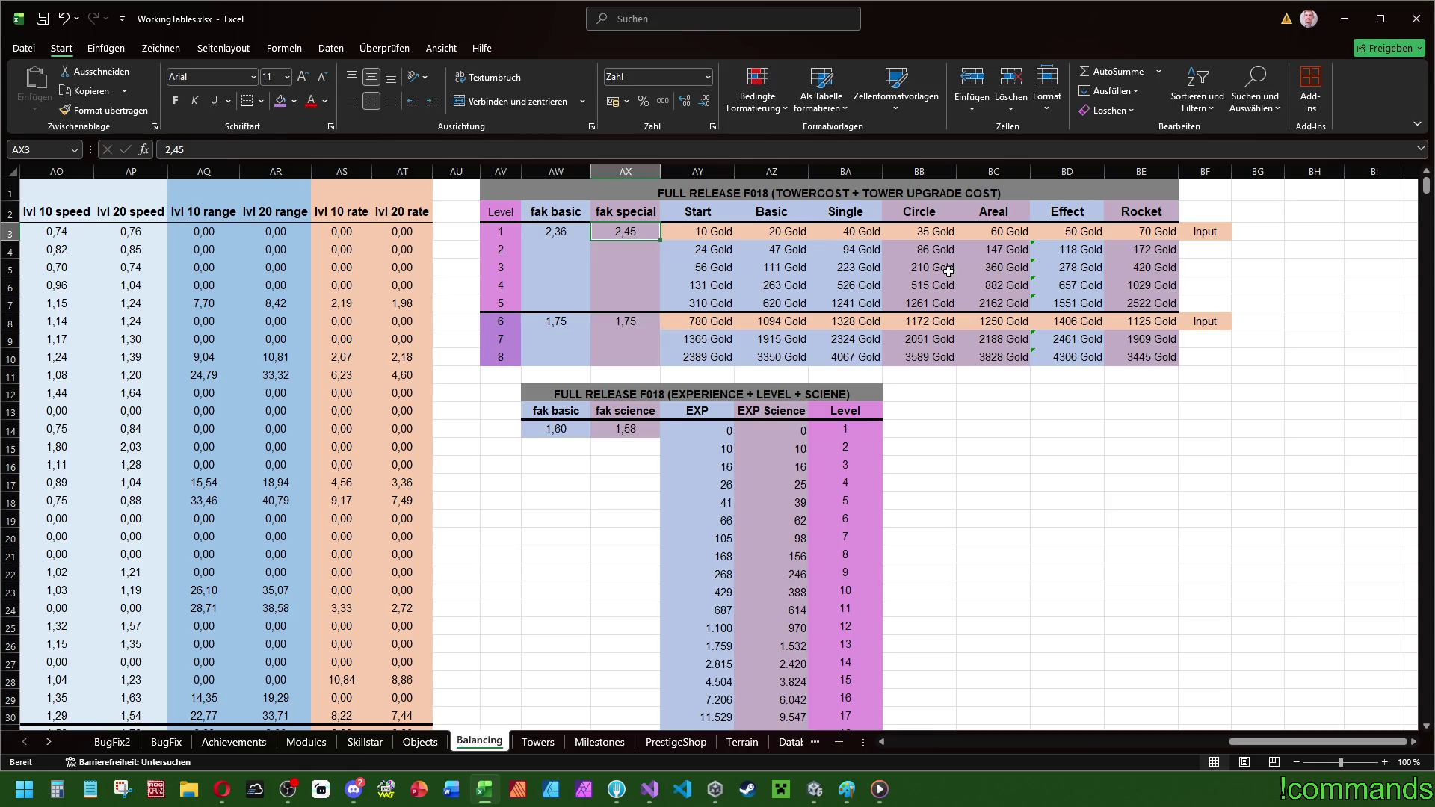
click(931, 250)
key(F2)
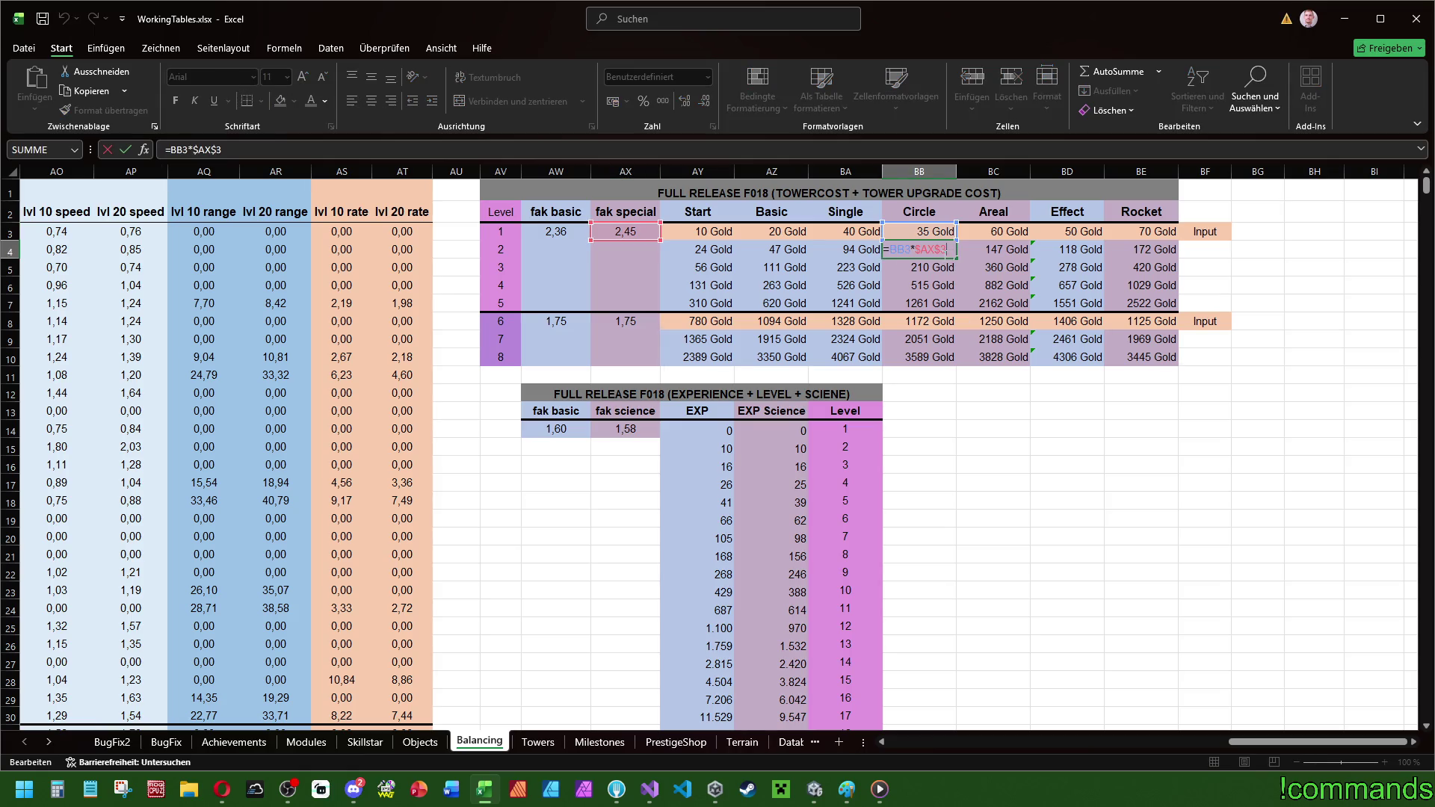
key(ctrl+Return)
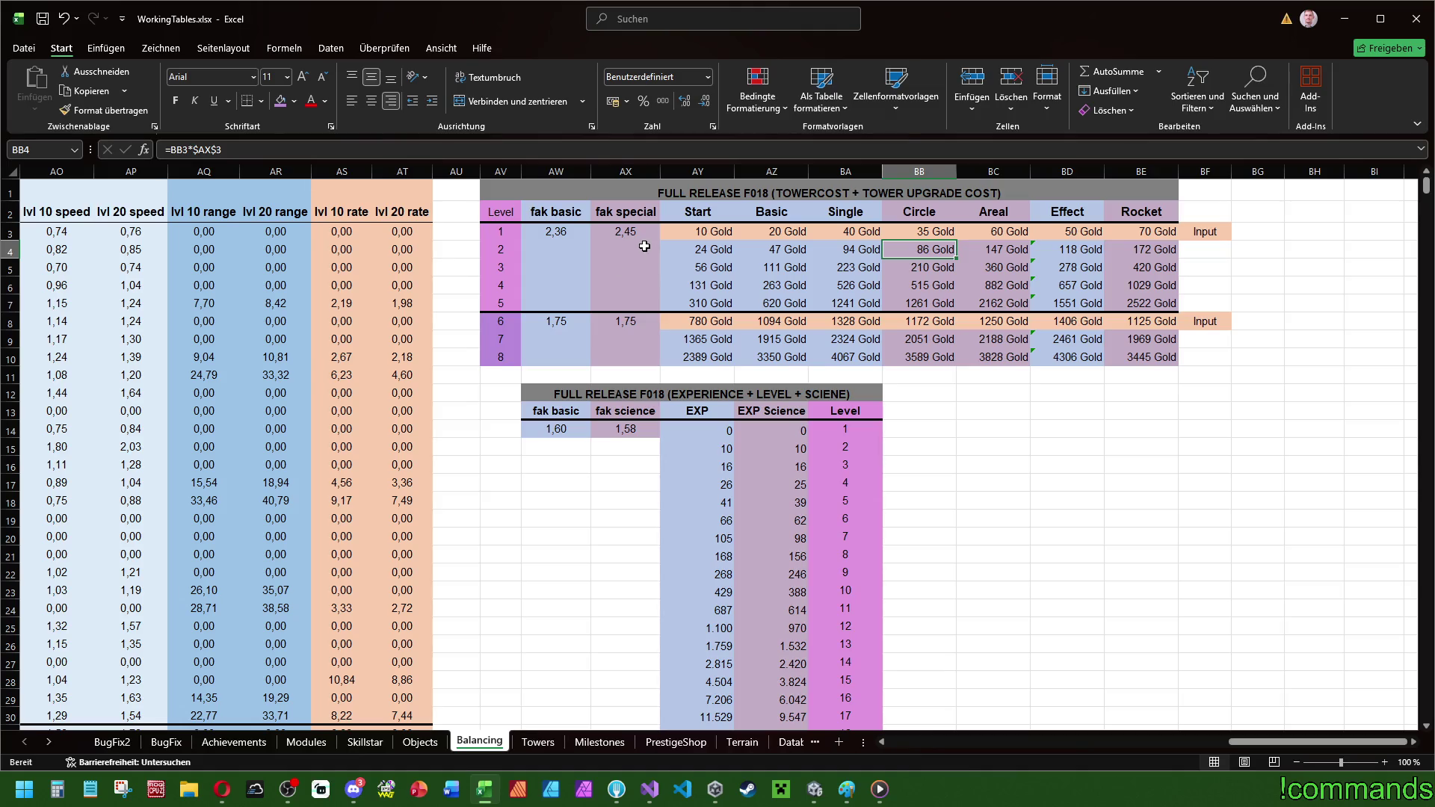
click(646, 236)
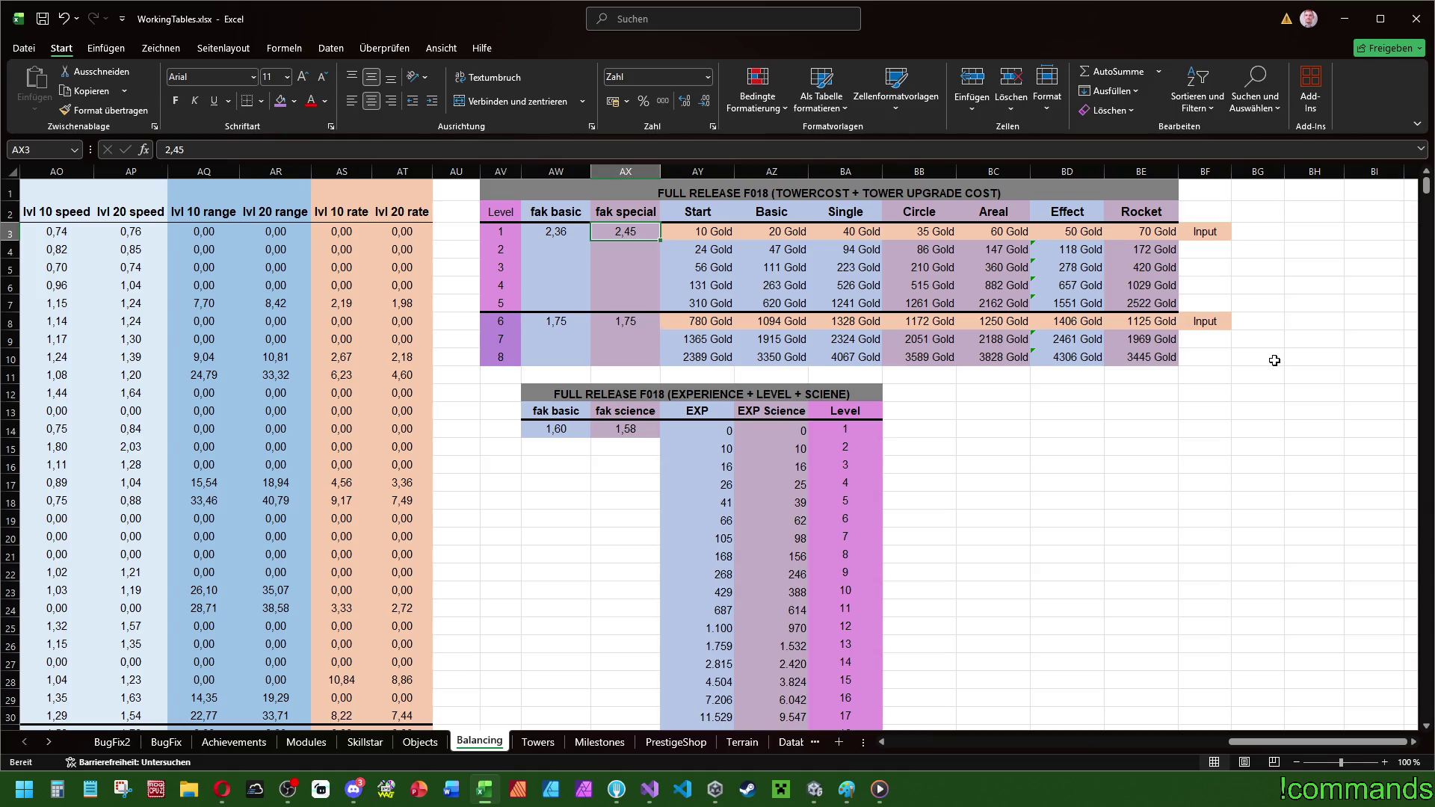
click(1254, 234)
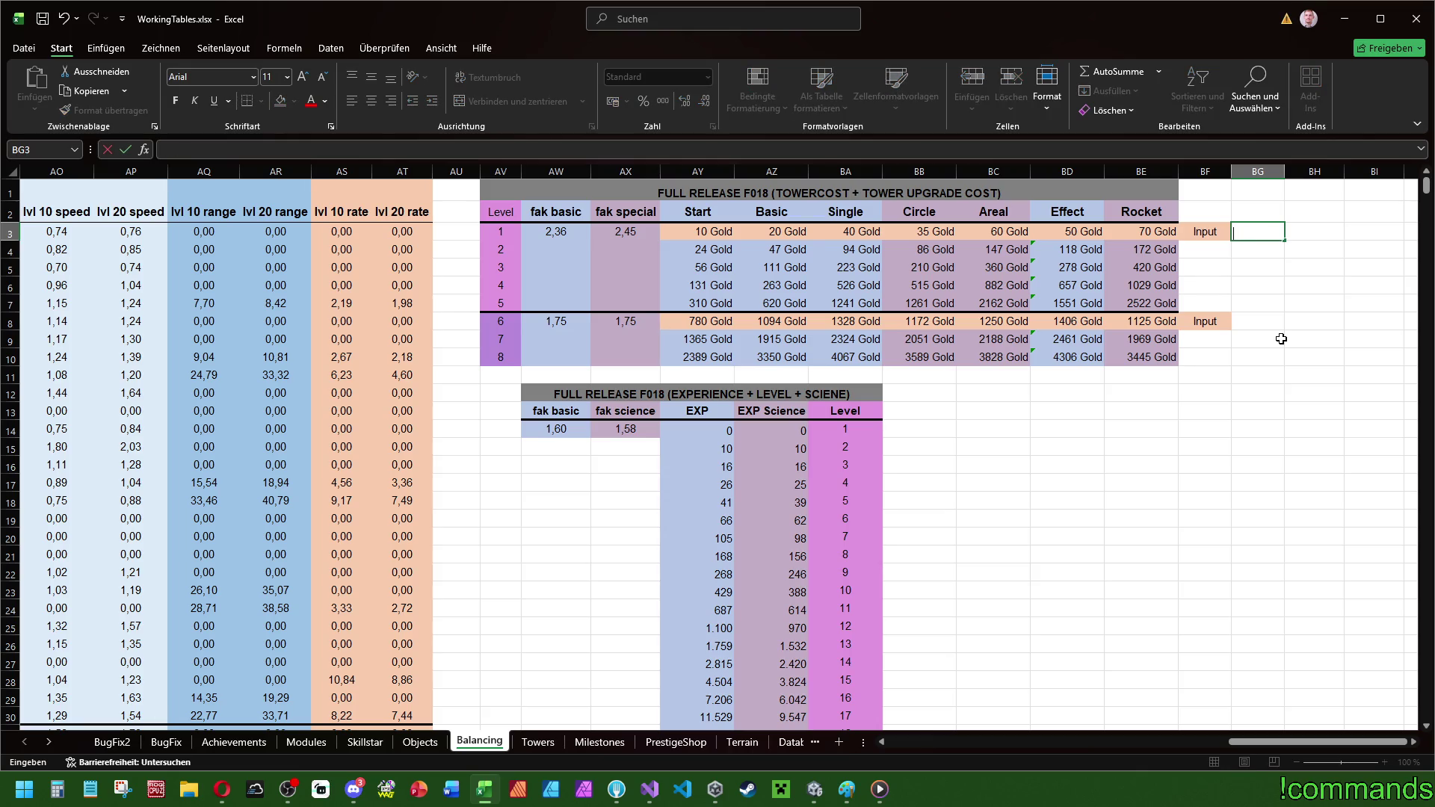
text(Bu)
- Enter the label OnBuild for level 1 and OnLvl for level 2
key(BackSpace)
key(BackSpace)
key(BackSpace)
text(On)
text(Build)
key(Return)
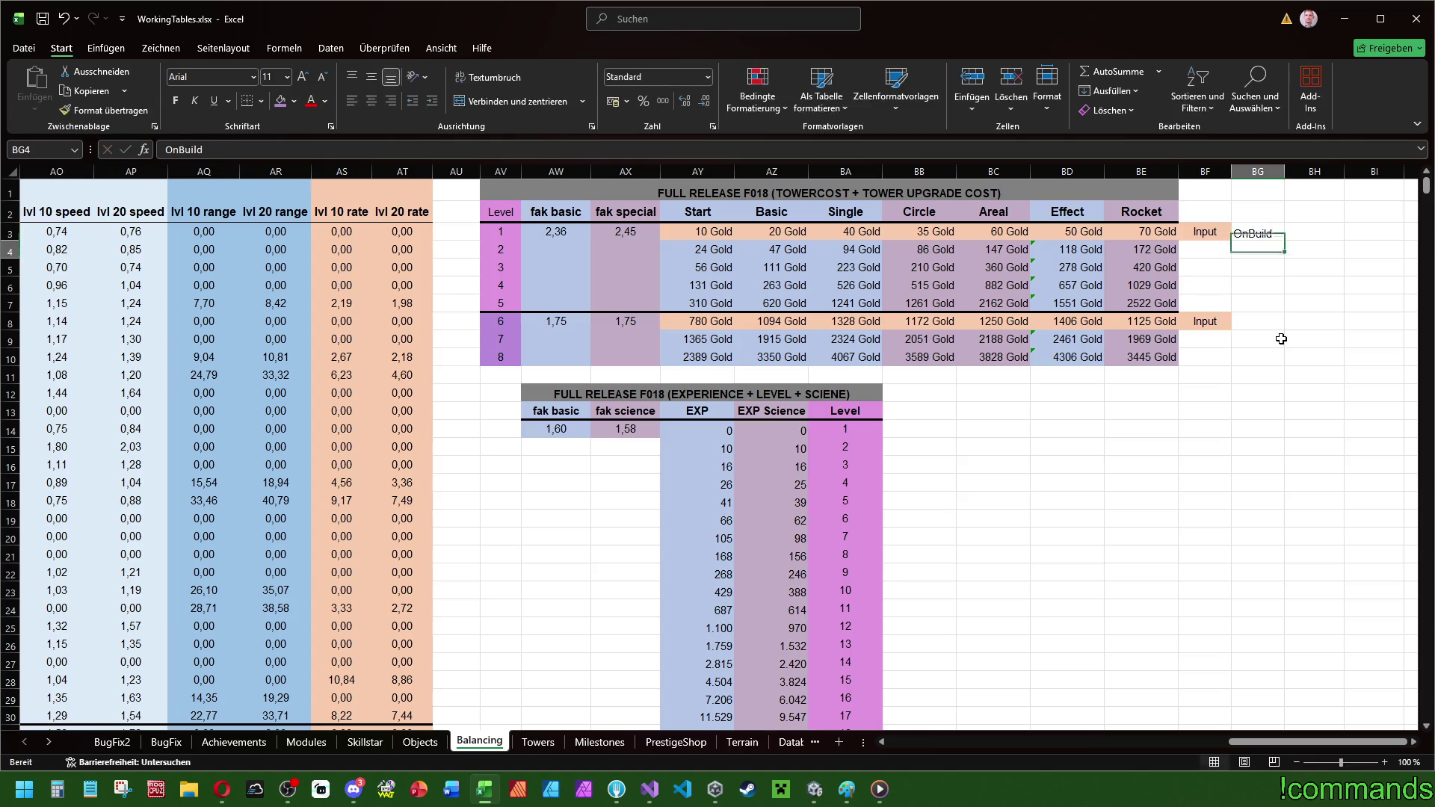
text(OnLvl)
key(Return)
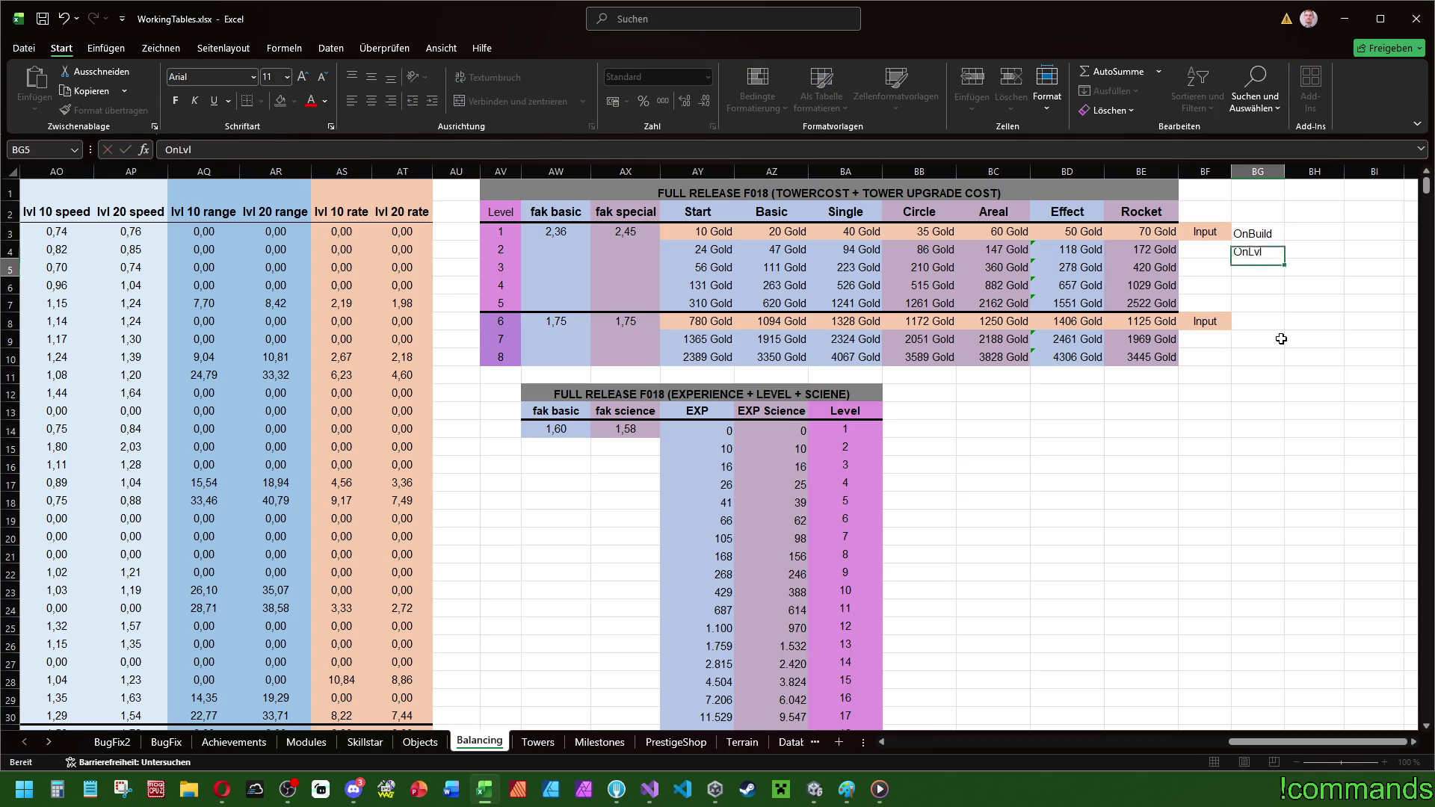
- Fill the OnLvl label down to levels 3 through 8
click(1275, 255)
mouse_move(1284, 260)
mouse_down()
mouse_move(1267, 274)
mouse_move(1291, 299)
mouse_move(1285, 366)
mouse_up()
click(1258, 447)
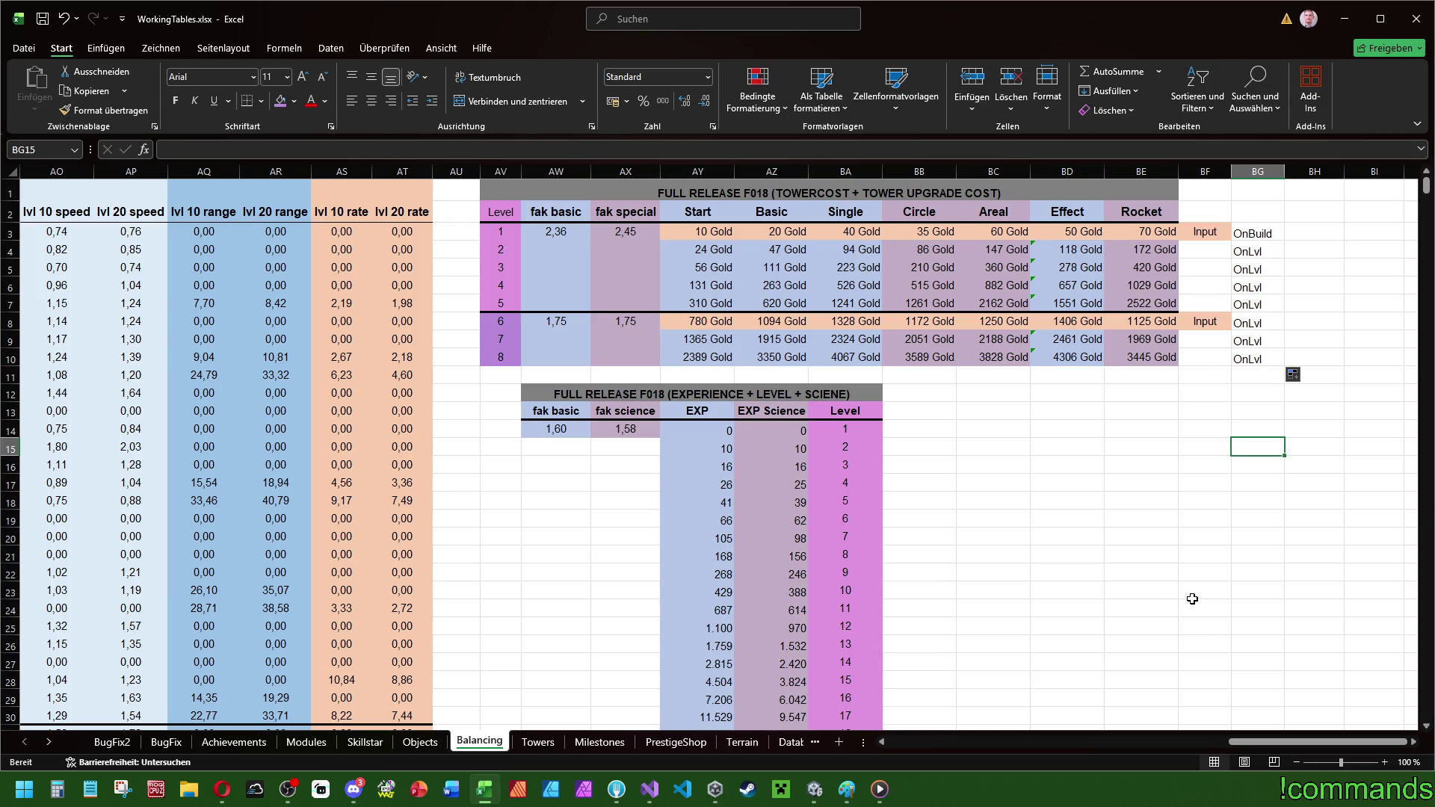
click(1248, 250)
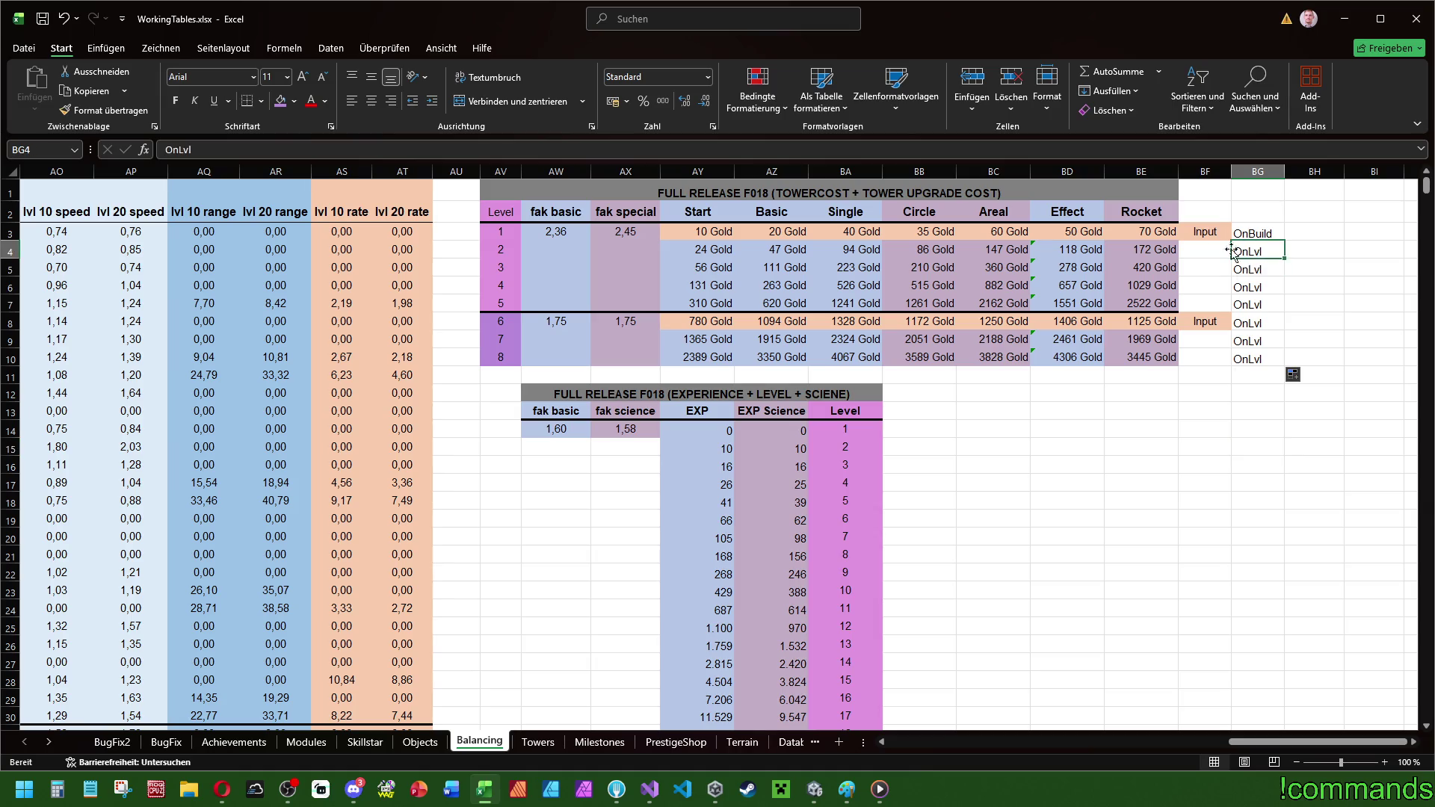
click(1206, 245)
click(1219, 229)
- Copy the level 1 fak factors into level 2's row, then undo the paste
click(637, 233)
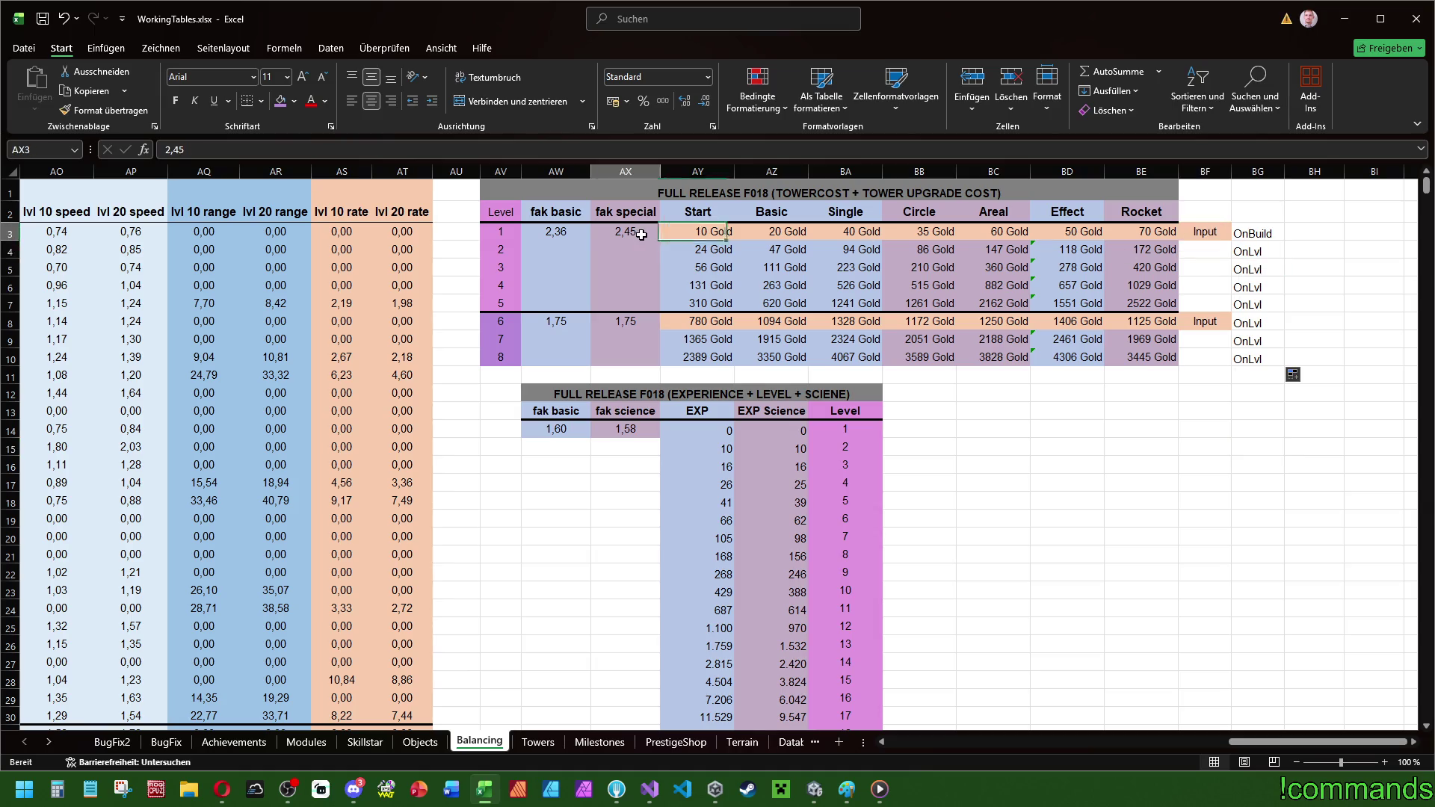
key(ctrl+c)
click(629, 248)
key(ctrl+v)
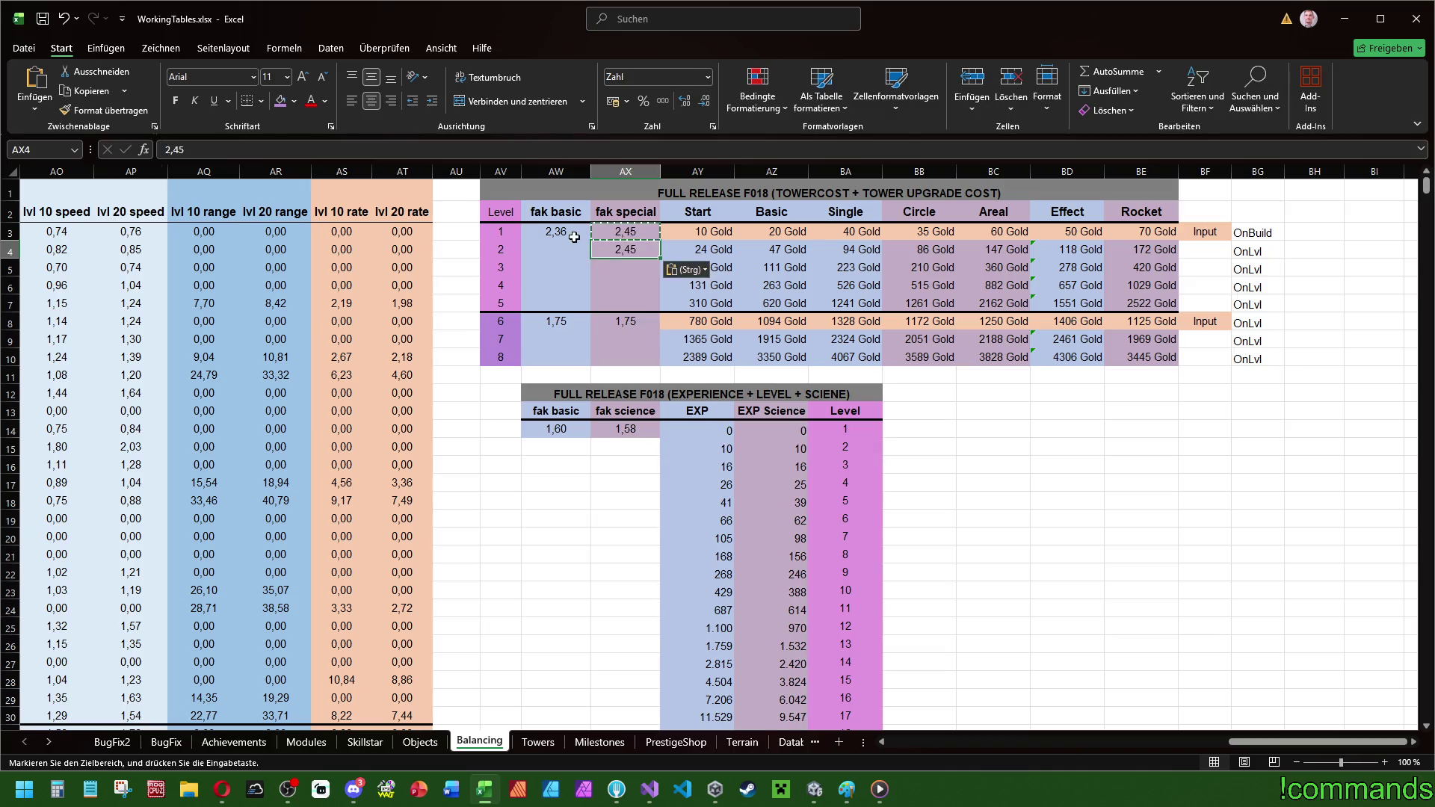
key(Left)
key(Up)
key(ctrl+c)
key(Down)
key(ctrl+v)
click(629, 288)
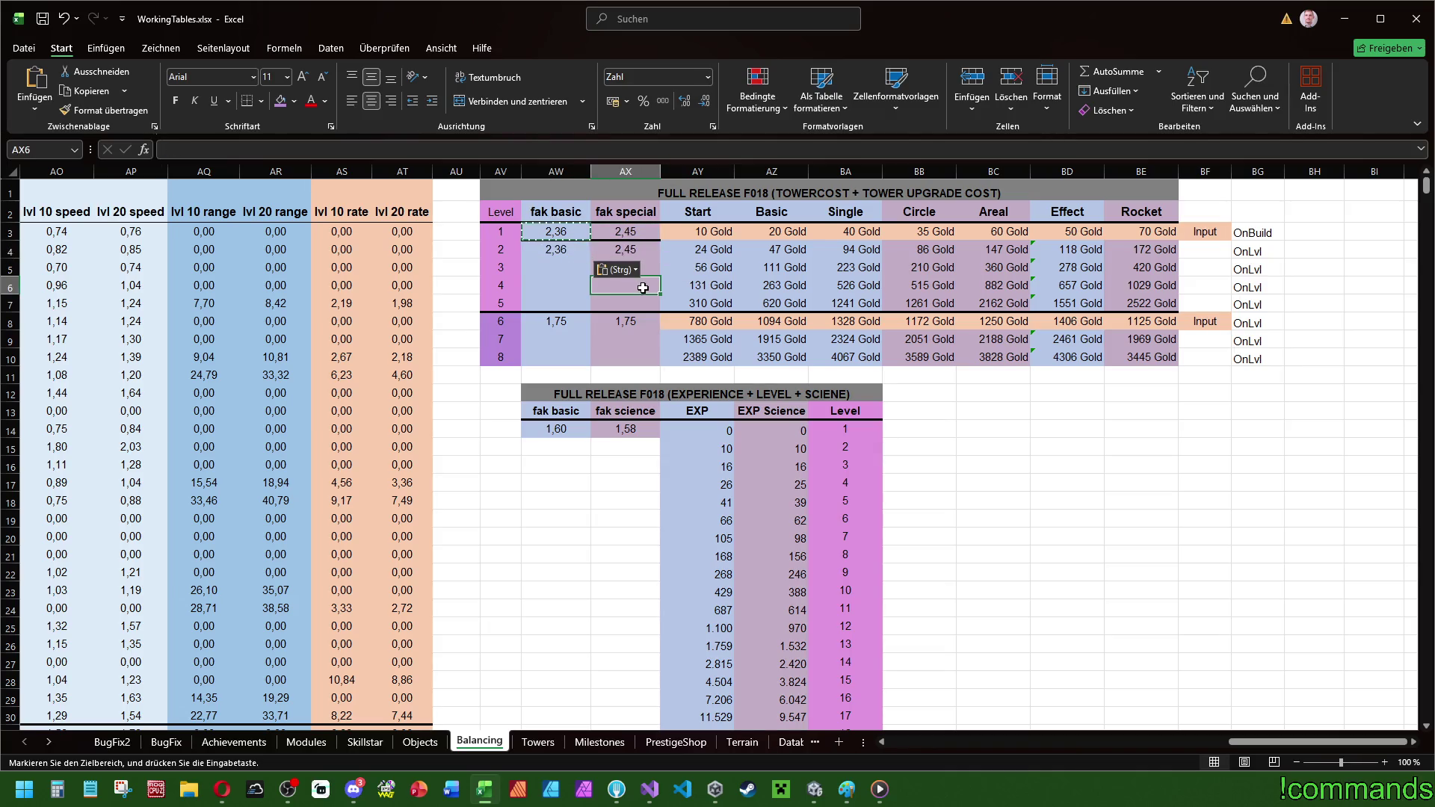
key(ctrl+z)
key(ctrl+z)
- Enter 2,45 as level 2's fak special and 2,36 as its fak basic factor
click(614, 261)
click(631, 252)
text(2,458)
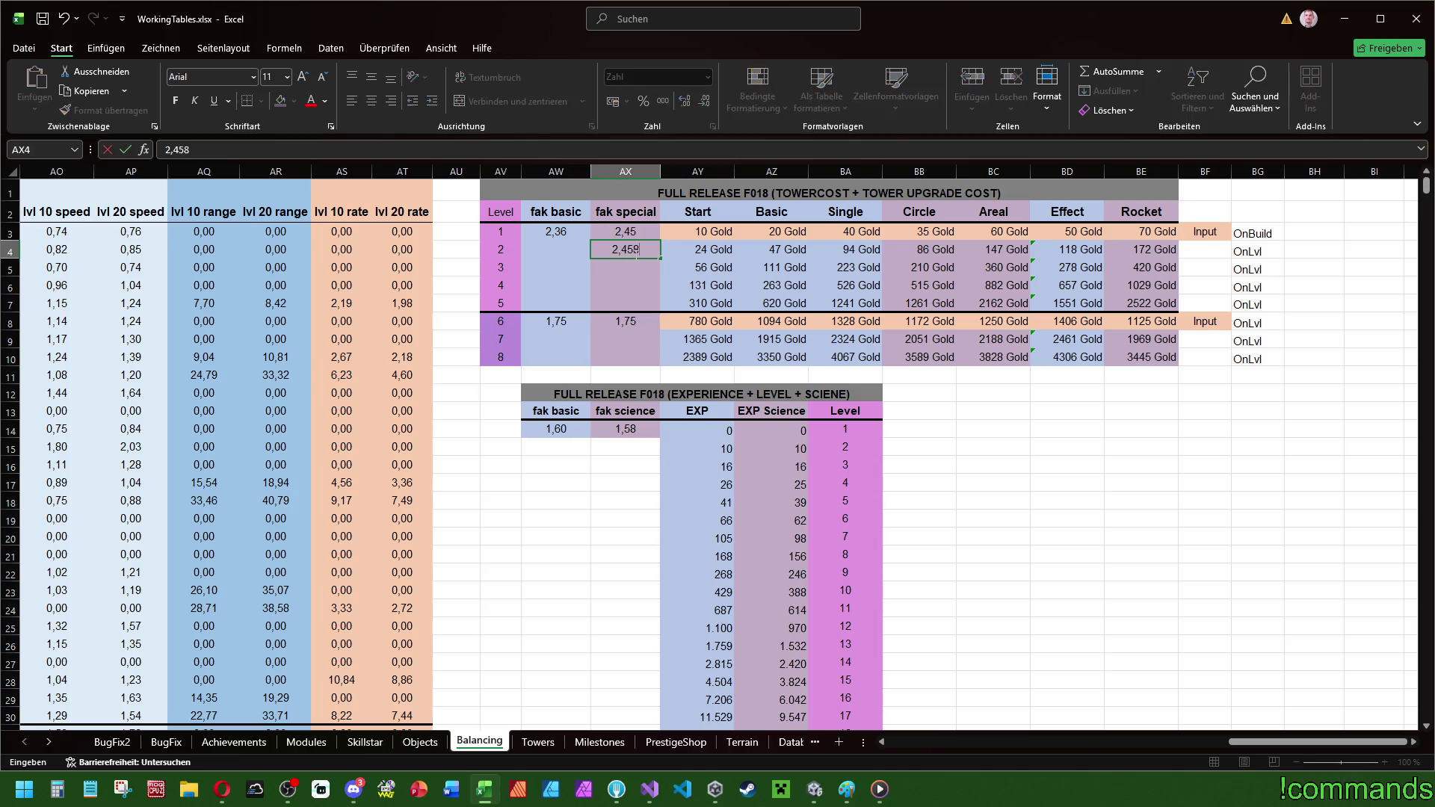
key(BackSpace)
key(shift+Tab)
text(2,36)
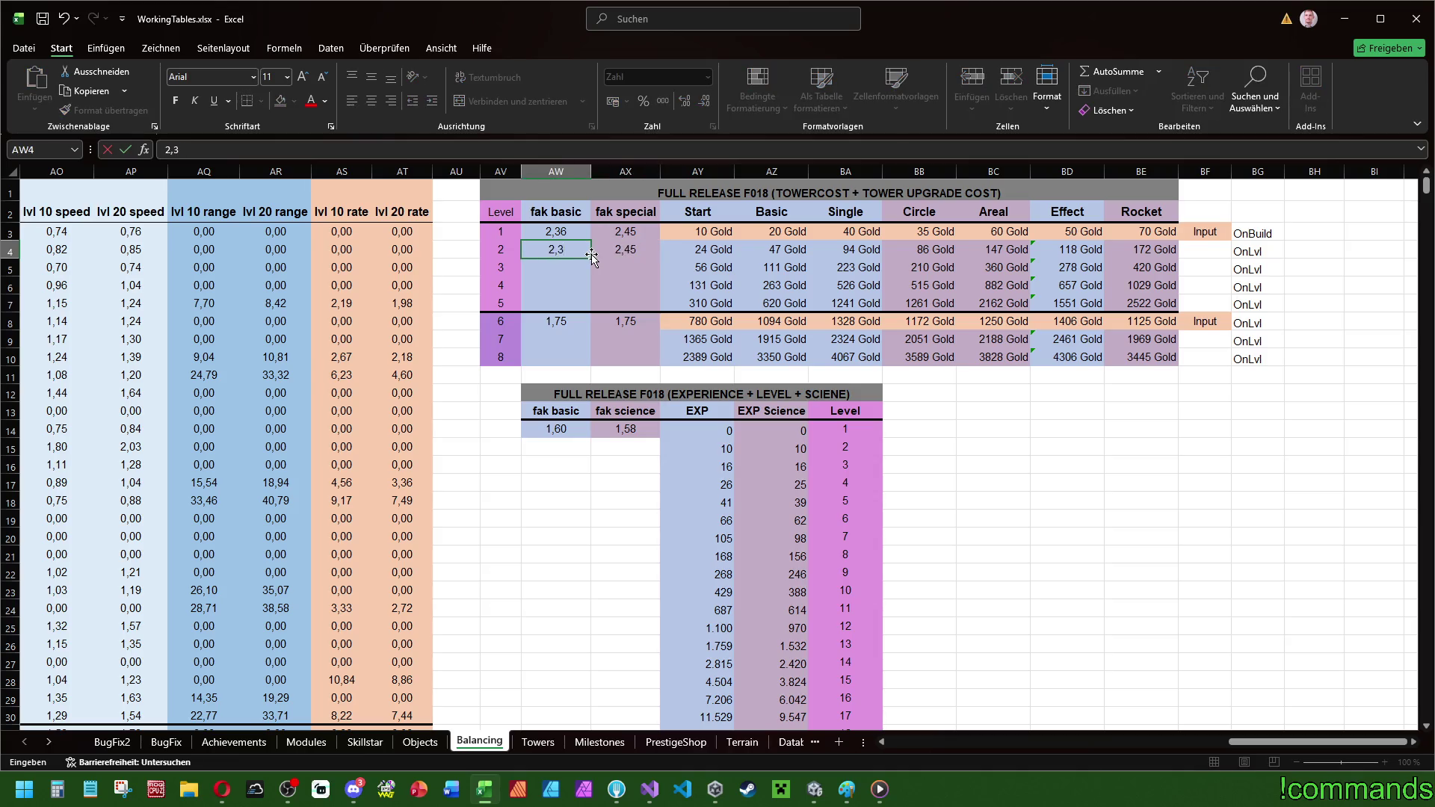
key(Return)
- Clear the level 1 fak basic and fak special factors
click(575, 238)
key(Delete)
key(Tab)
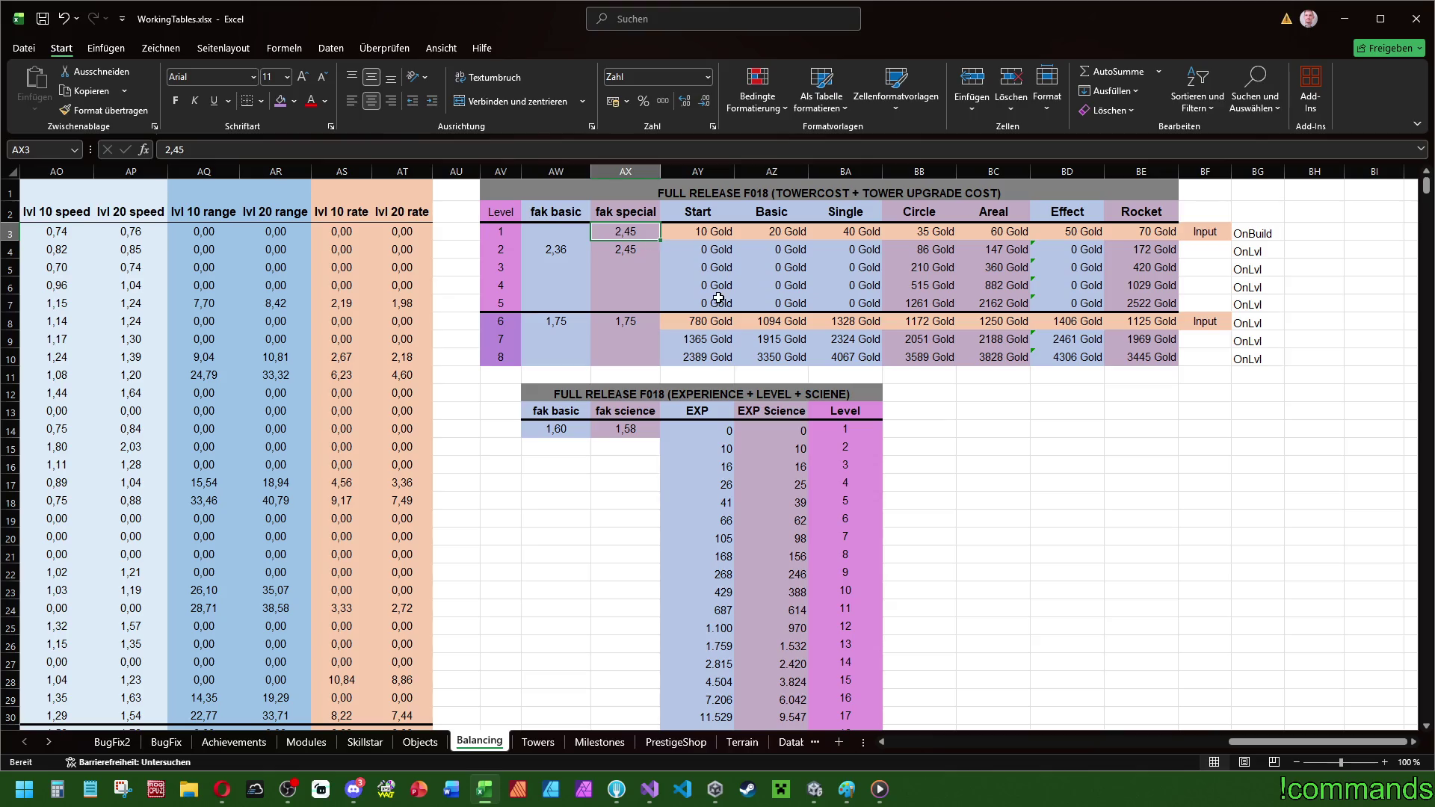
click(706, 253)
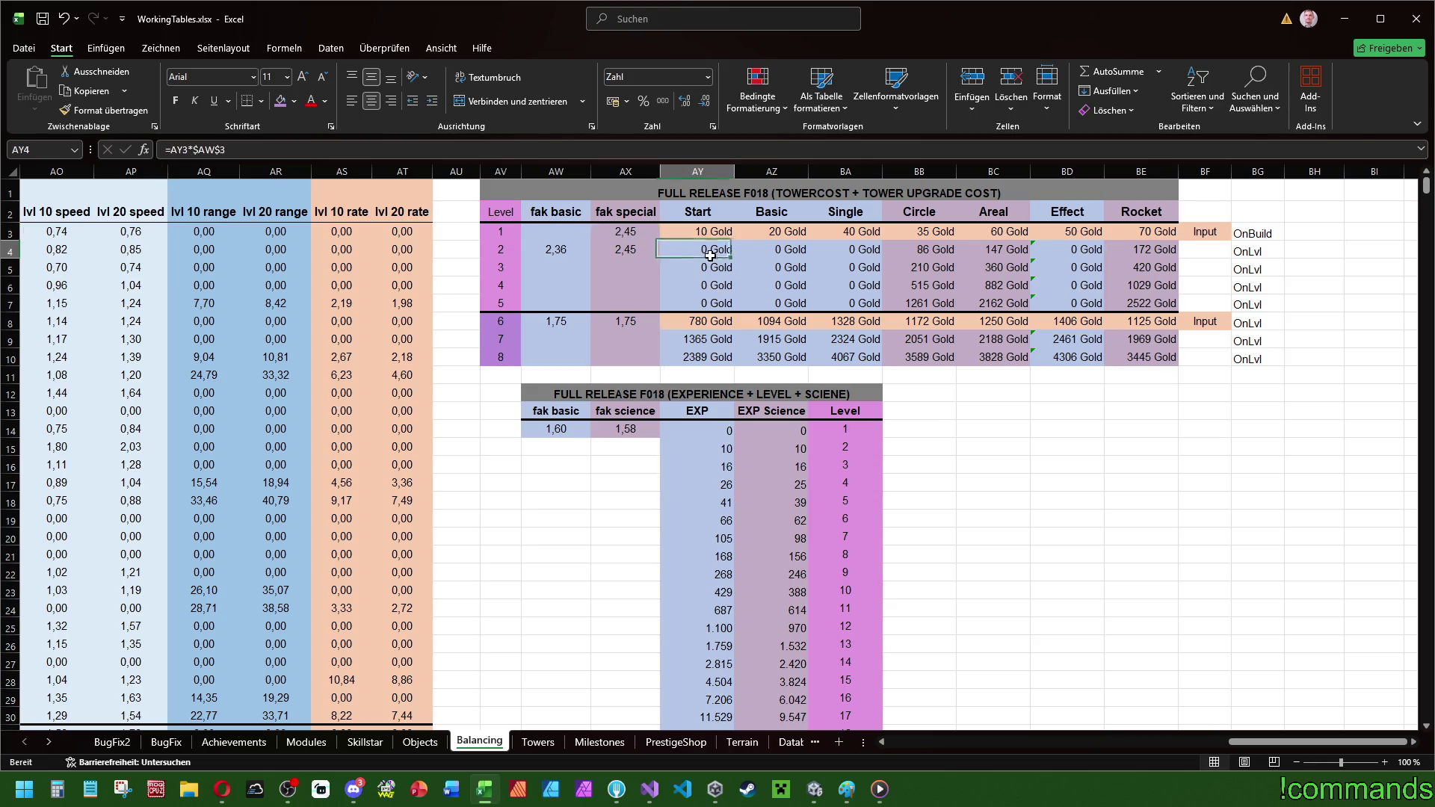
click(644, 232)
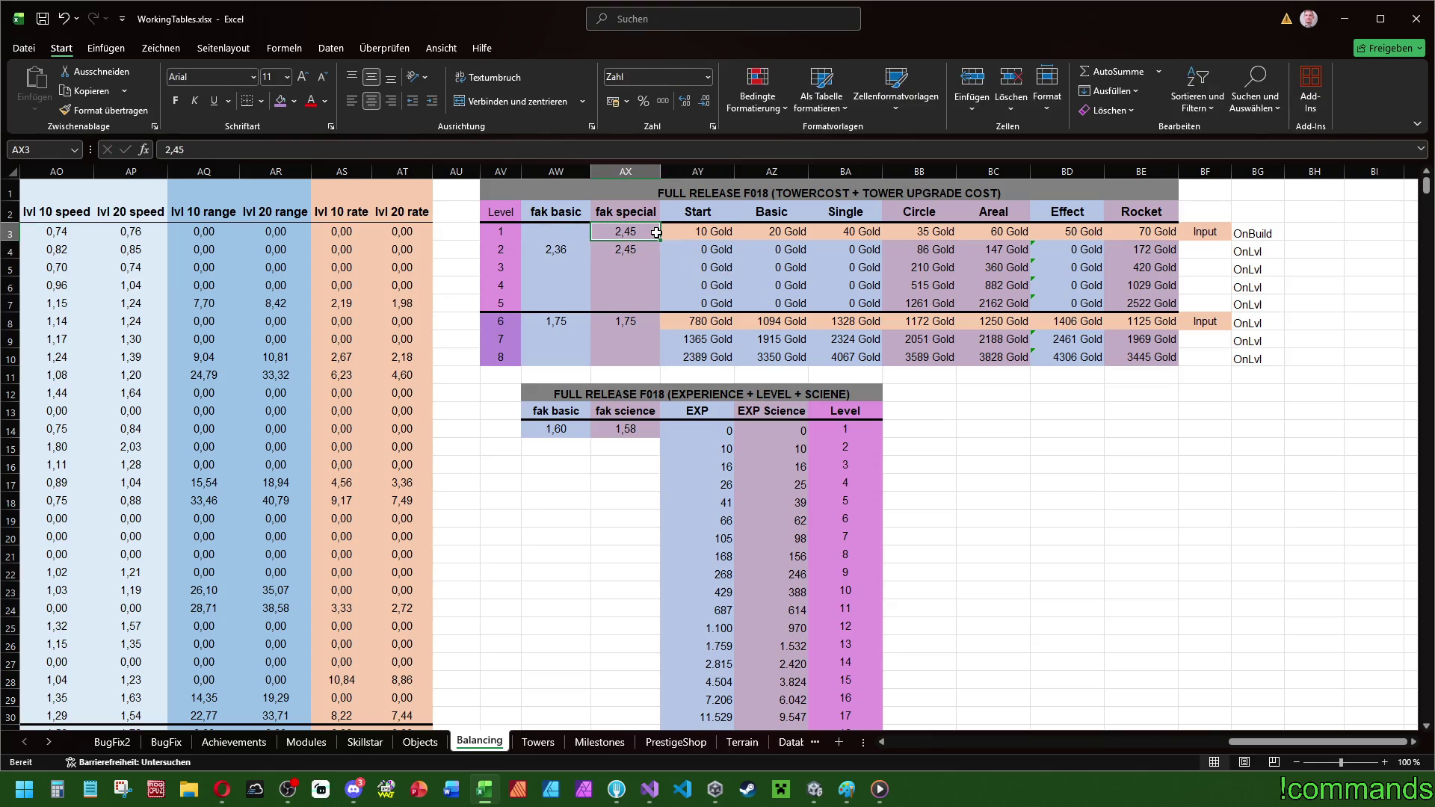
key(Delete)
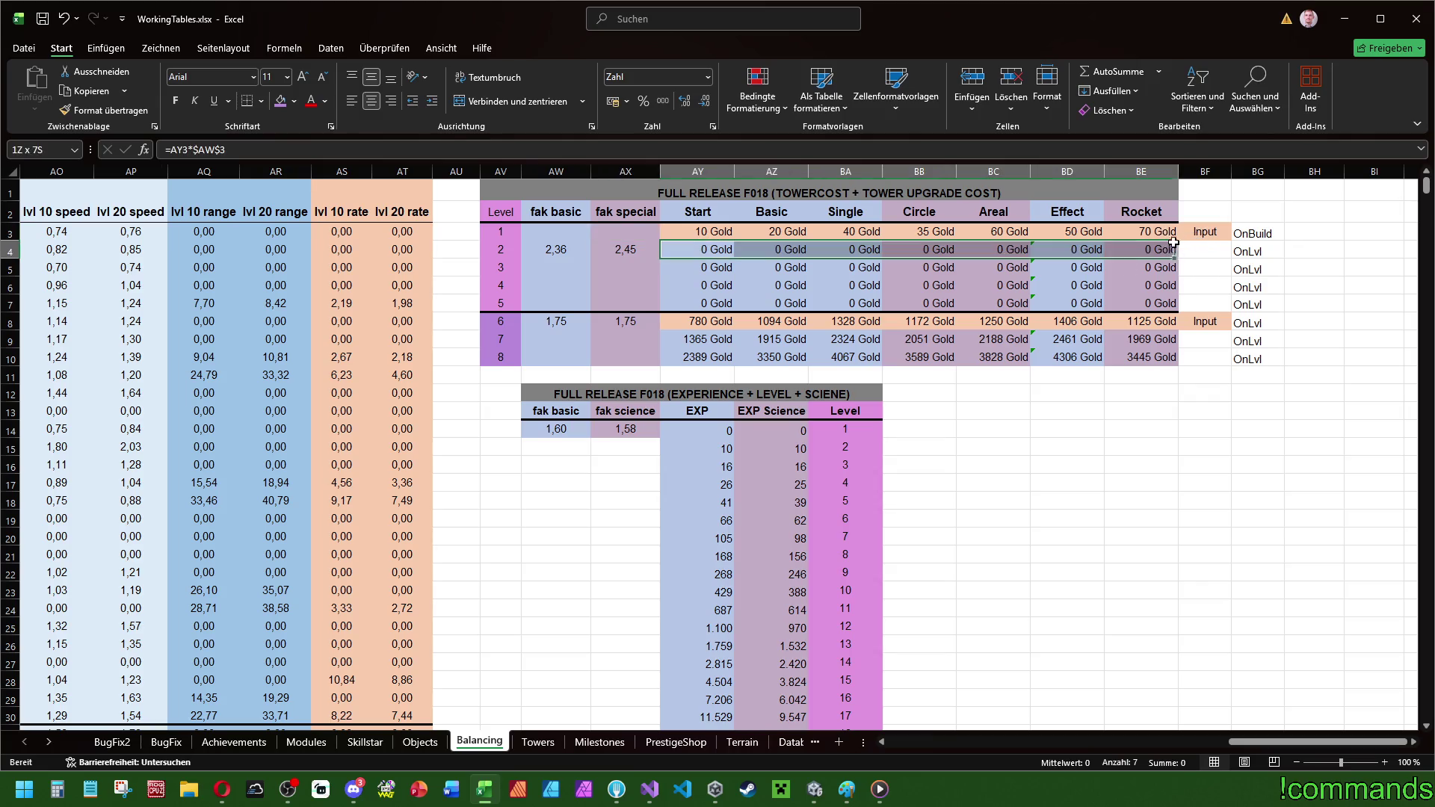
click(1204, 246)
- Label level 2 as Input, copying the level 1 Input label's formatting
text(Input)
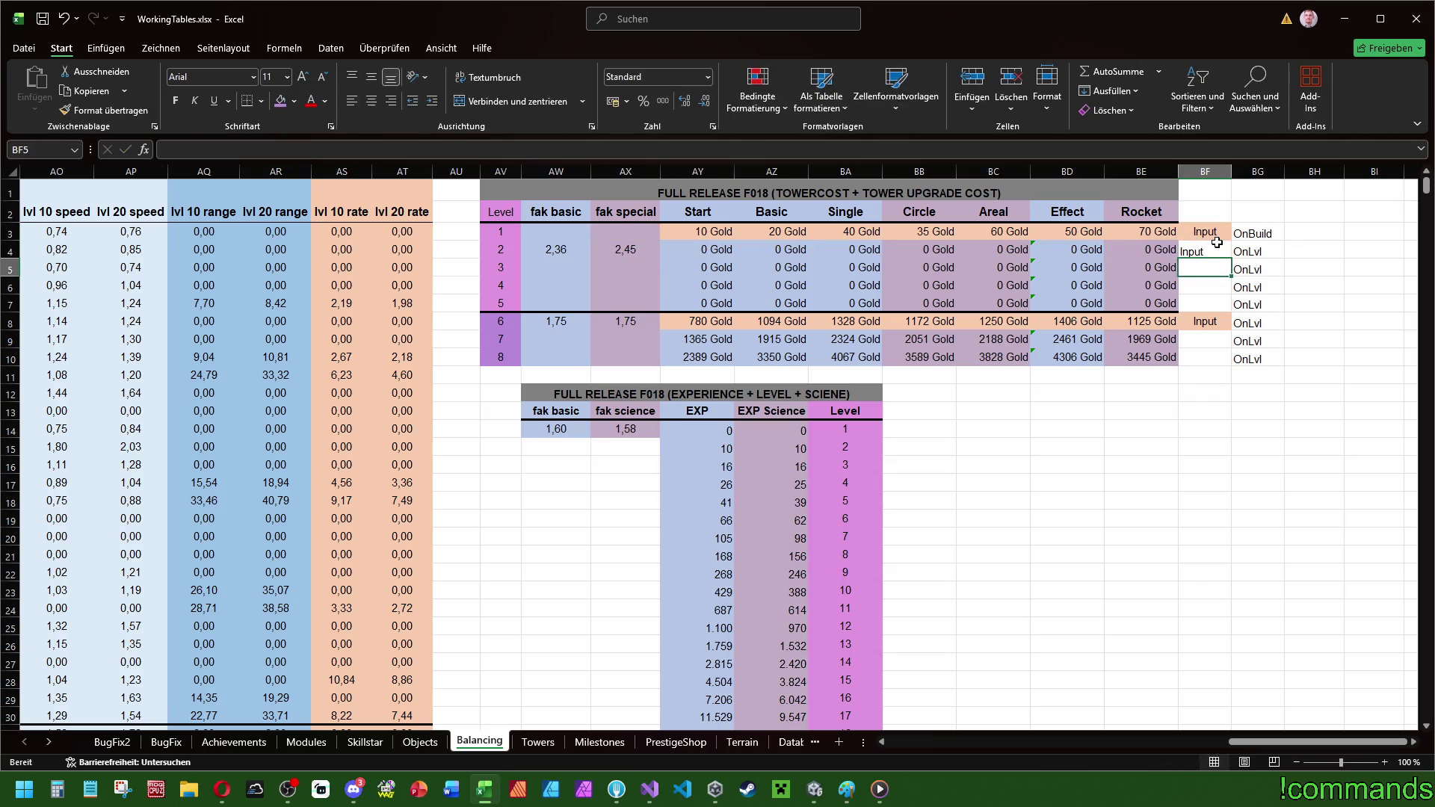
click(1203, 232)
click(105, 110)
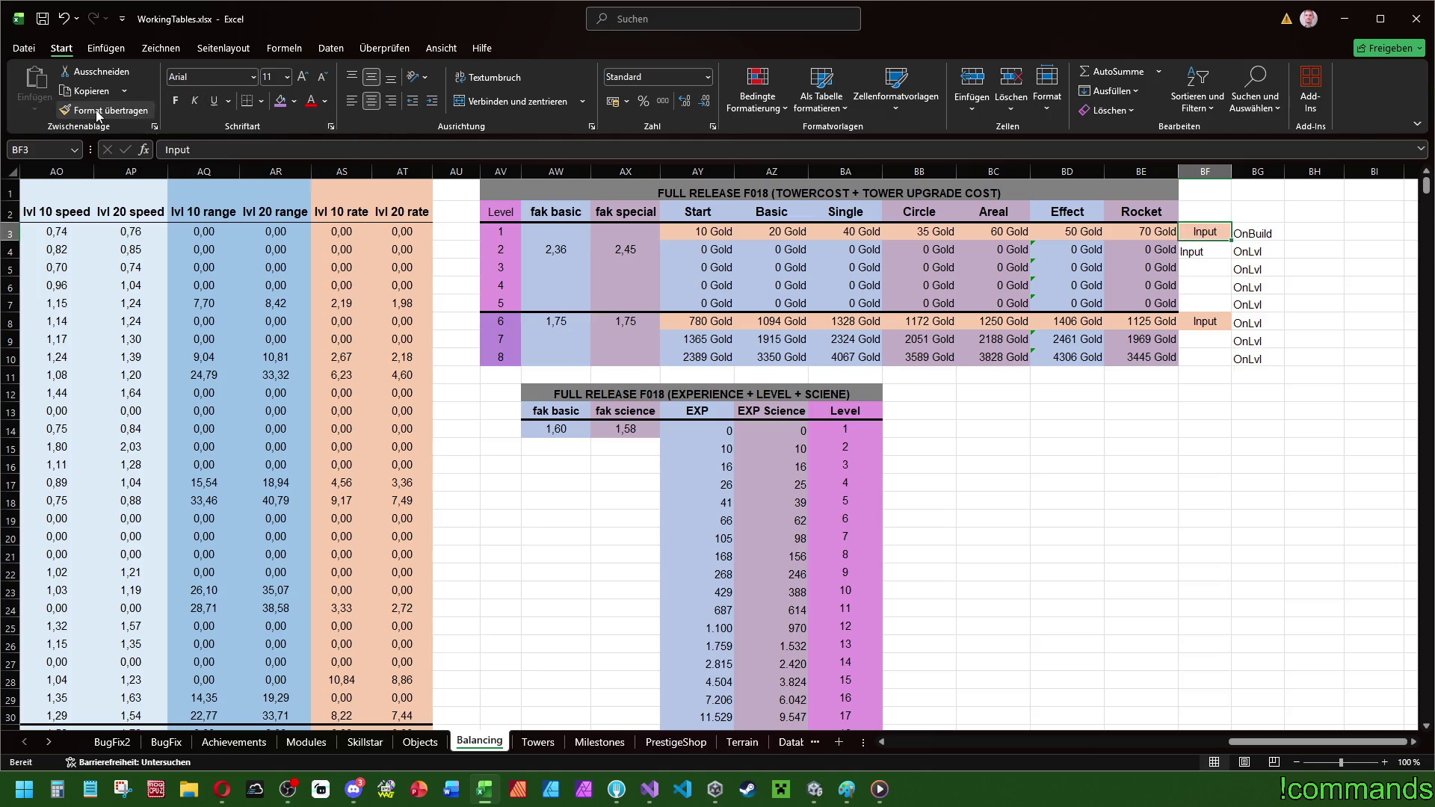
click(1203, 250)
- Fill level 2's cost cells peach to match level 1's input row
drag(1158, 258, 691, 252)
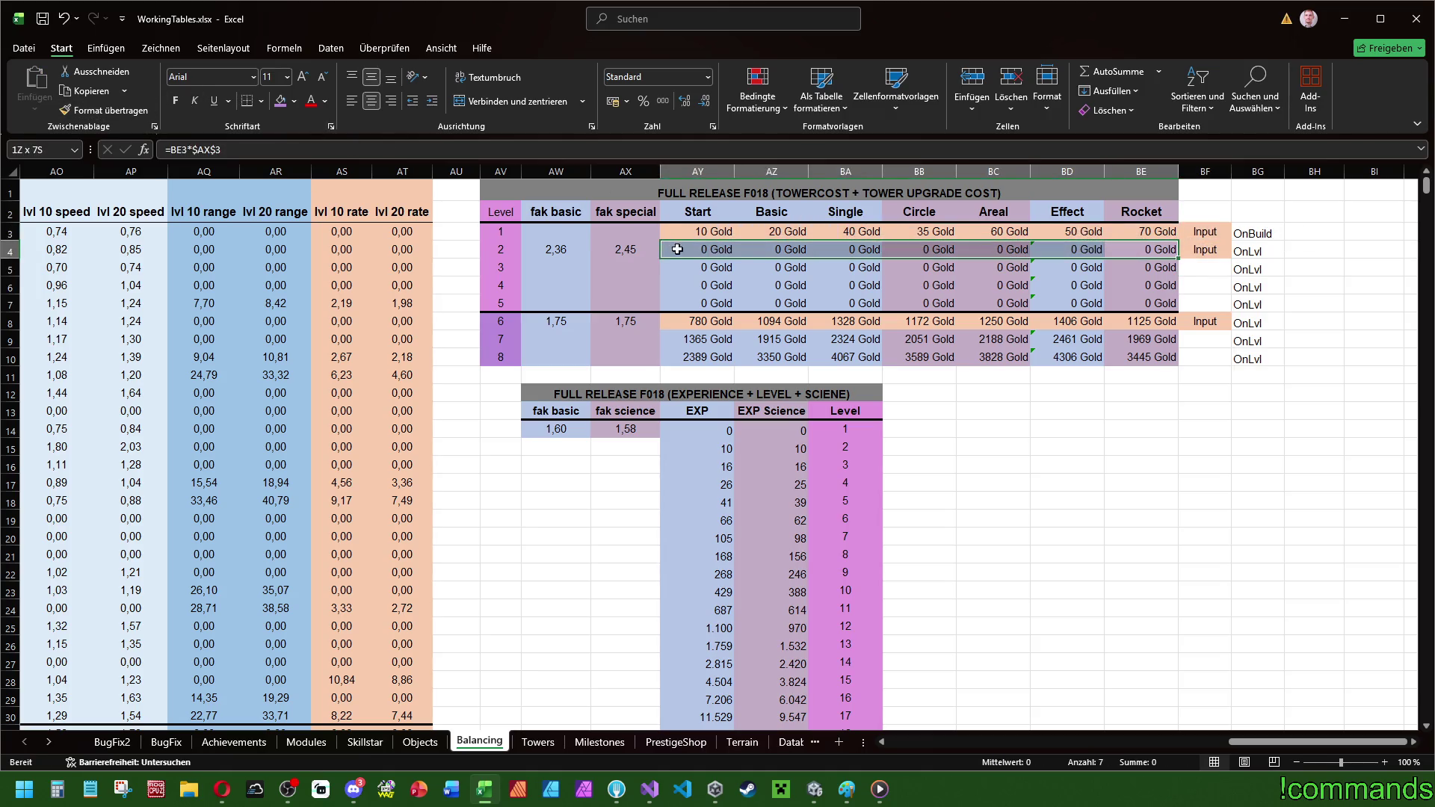
click(296, 102)
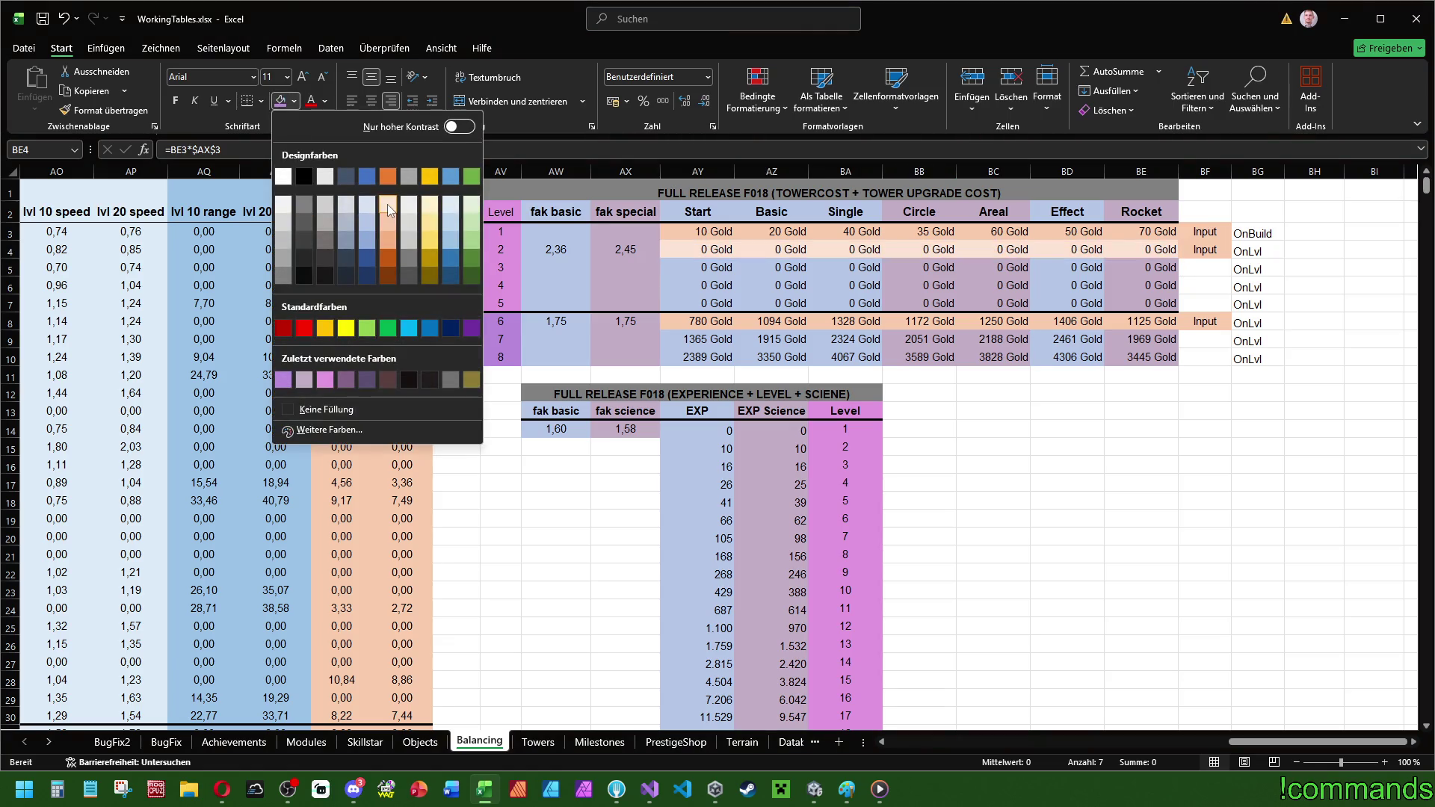
click(387, 213)
click(1199, 464)
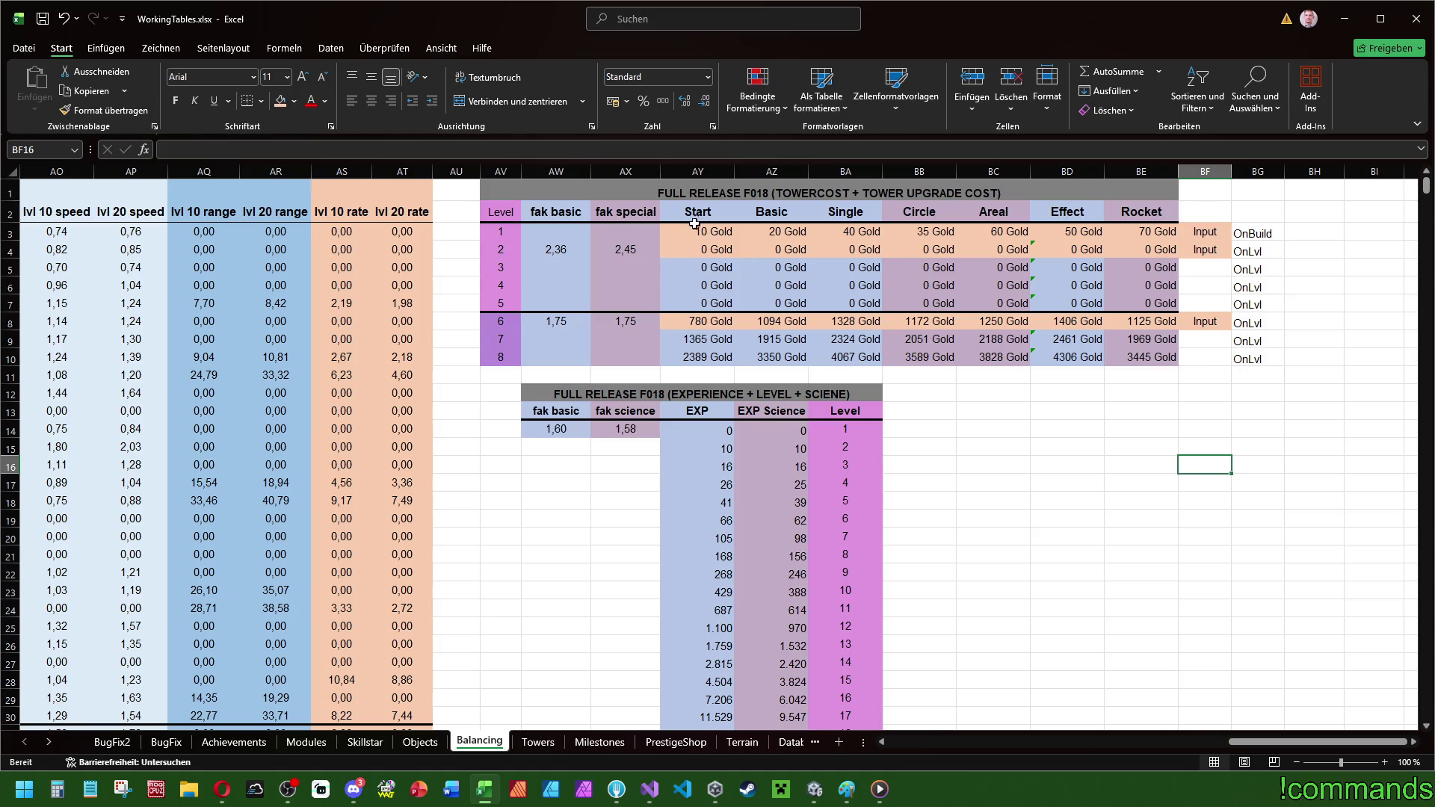
drag(691, 232, 1155, 232)
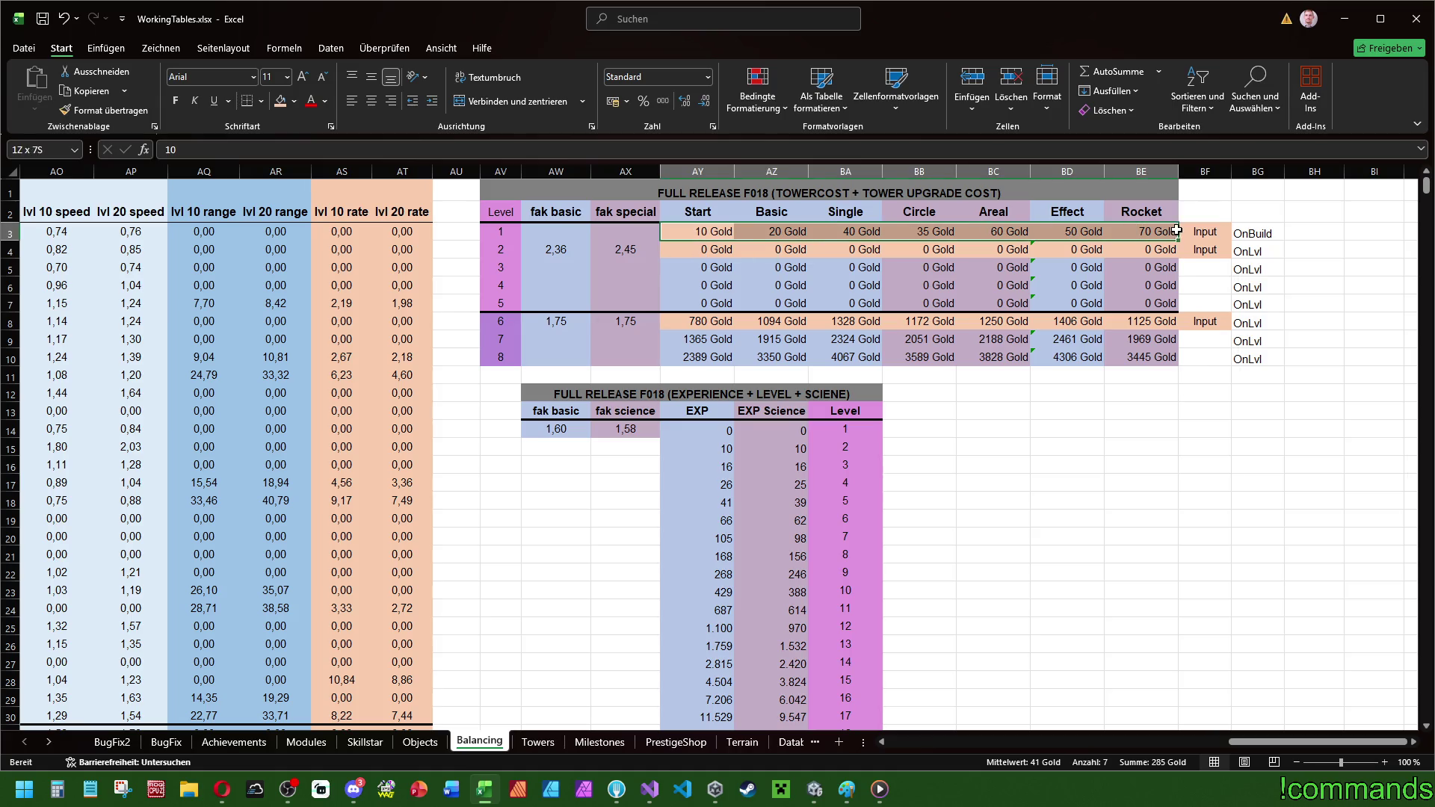
click(1240, 489)
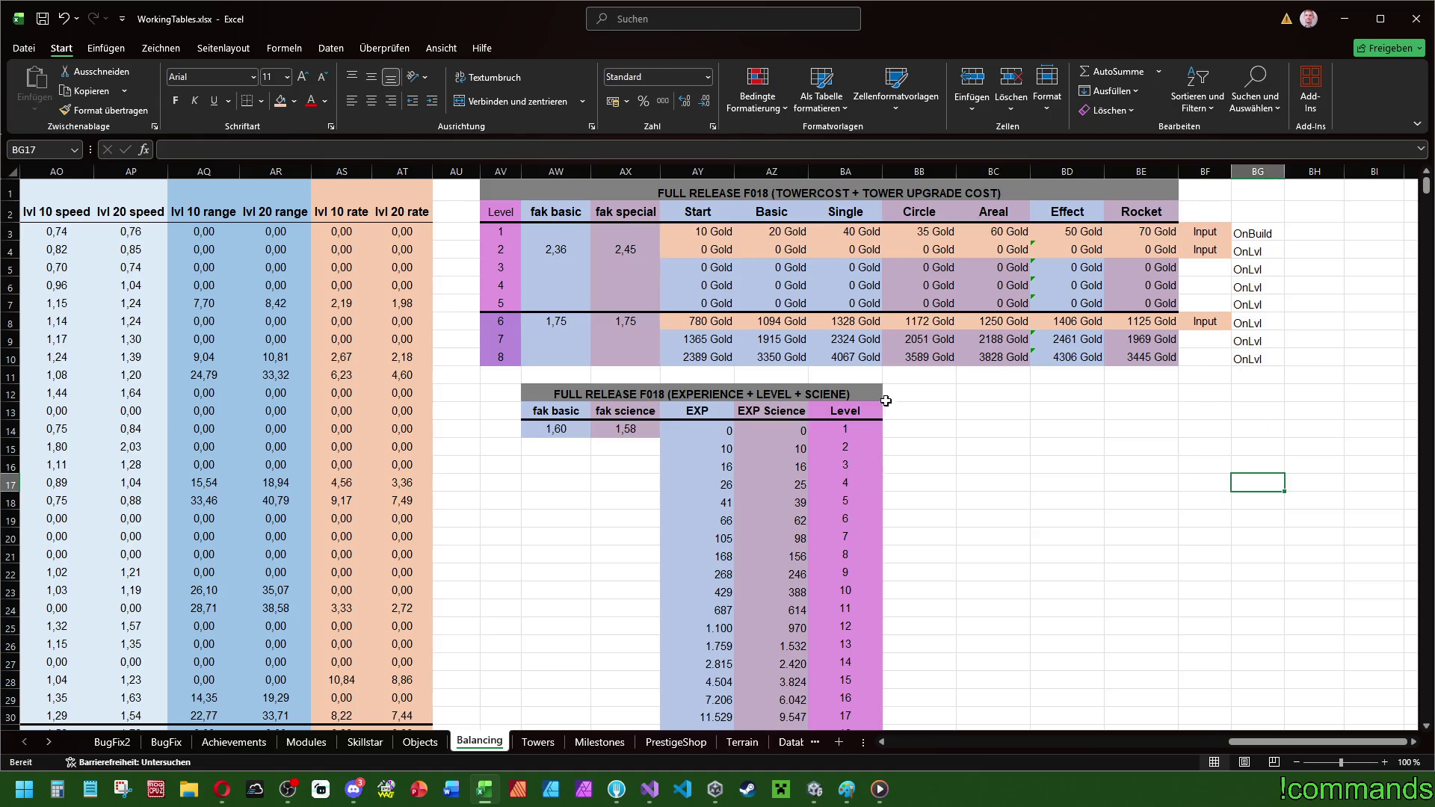
click(707, 252)
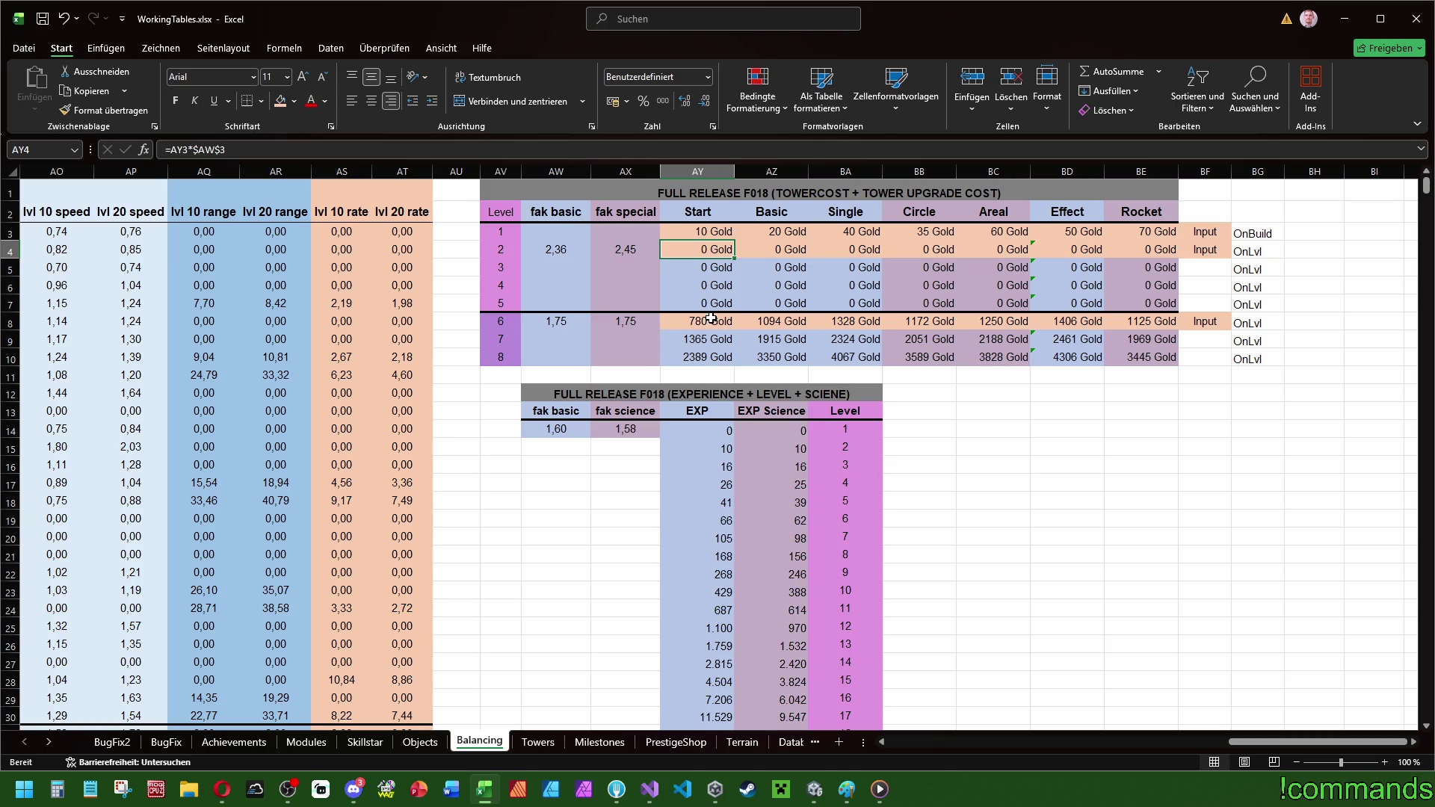
- Make the Start and Basic level 3 costs multiply by the level 2 fak basic factor, filled to level 5
double_click(708, 268)
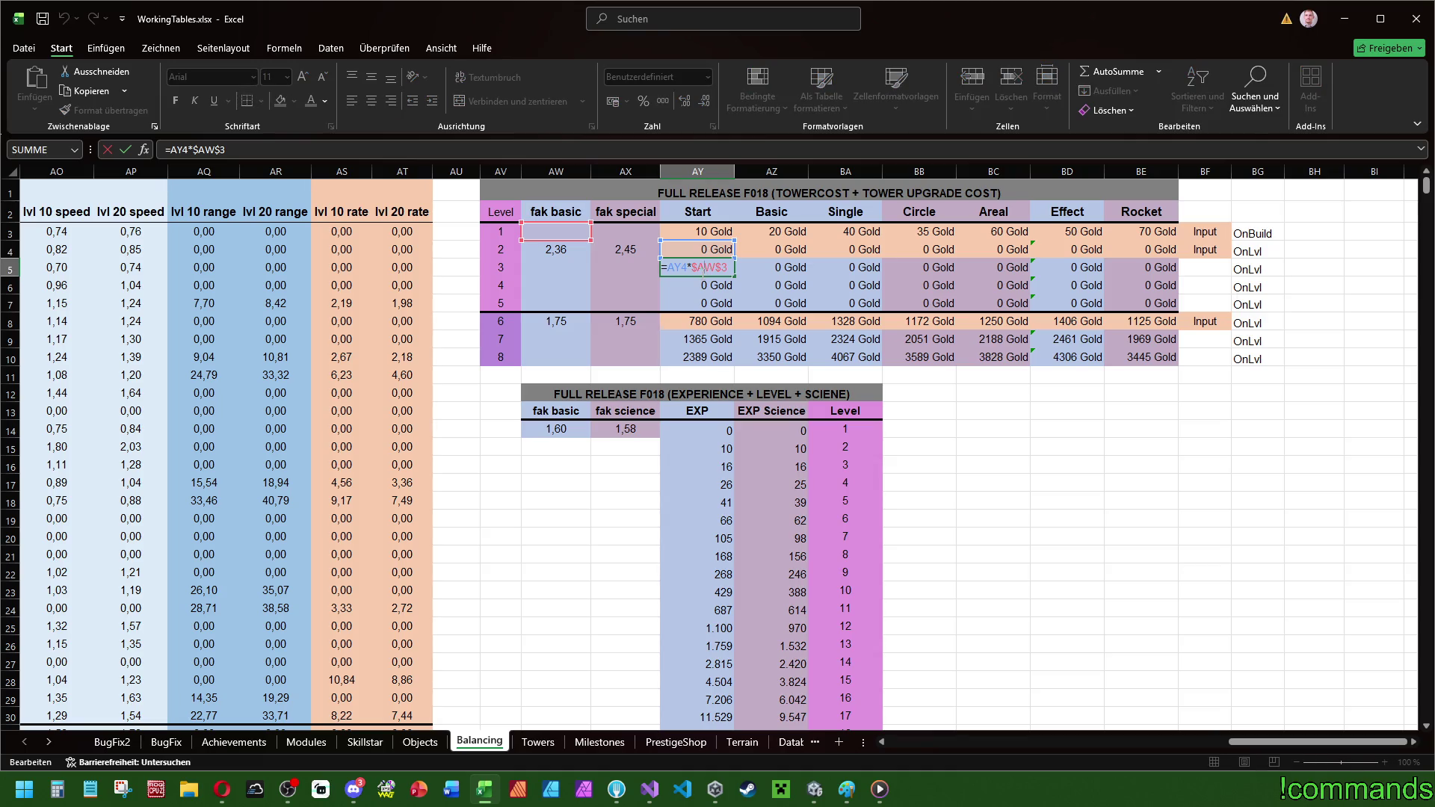
key(BackSpace)
key(BackSpace)
key(BackSpace)
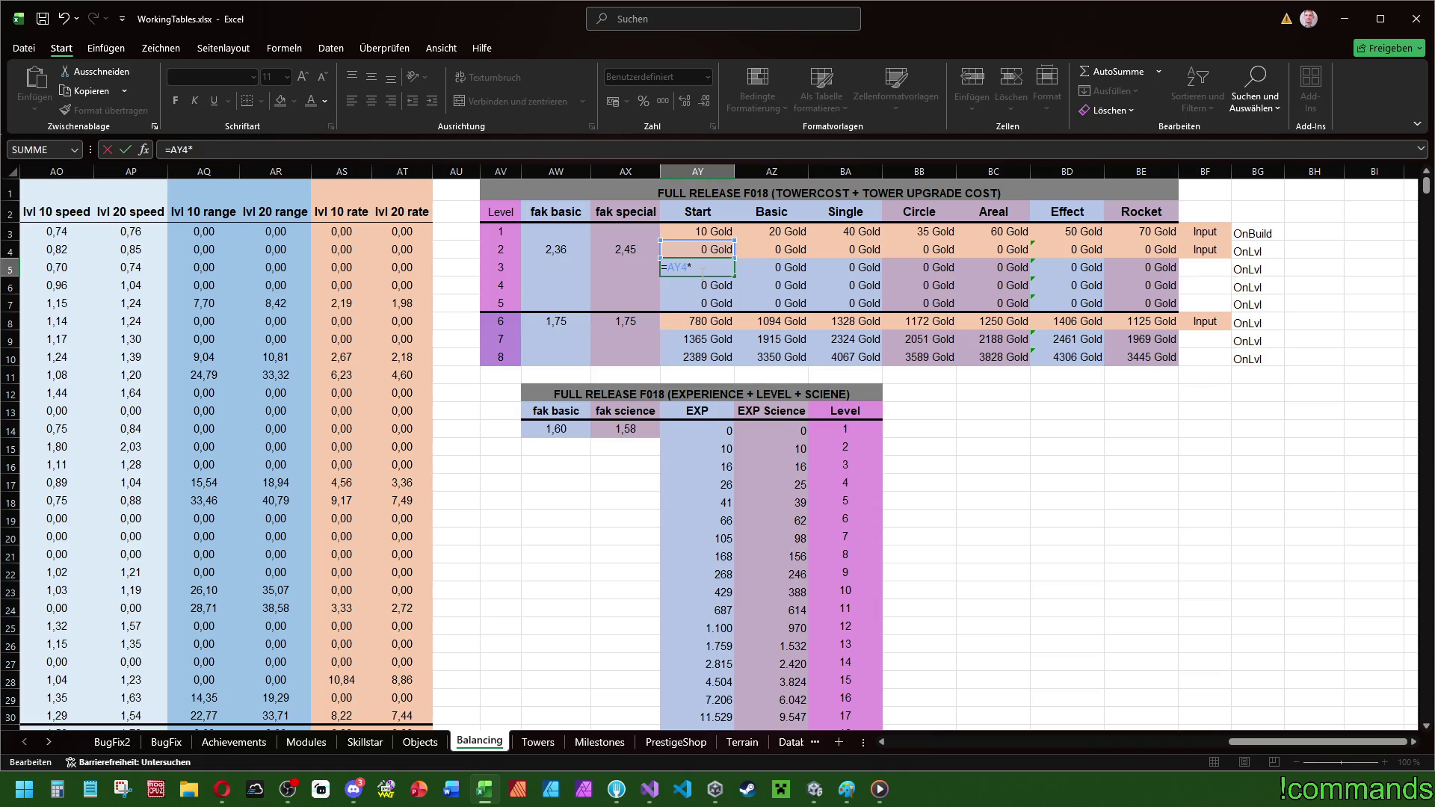
click(562, 254)
key(Return)
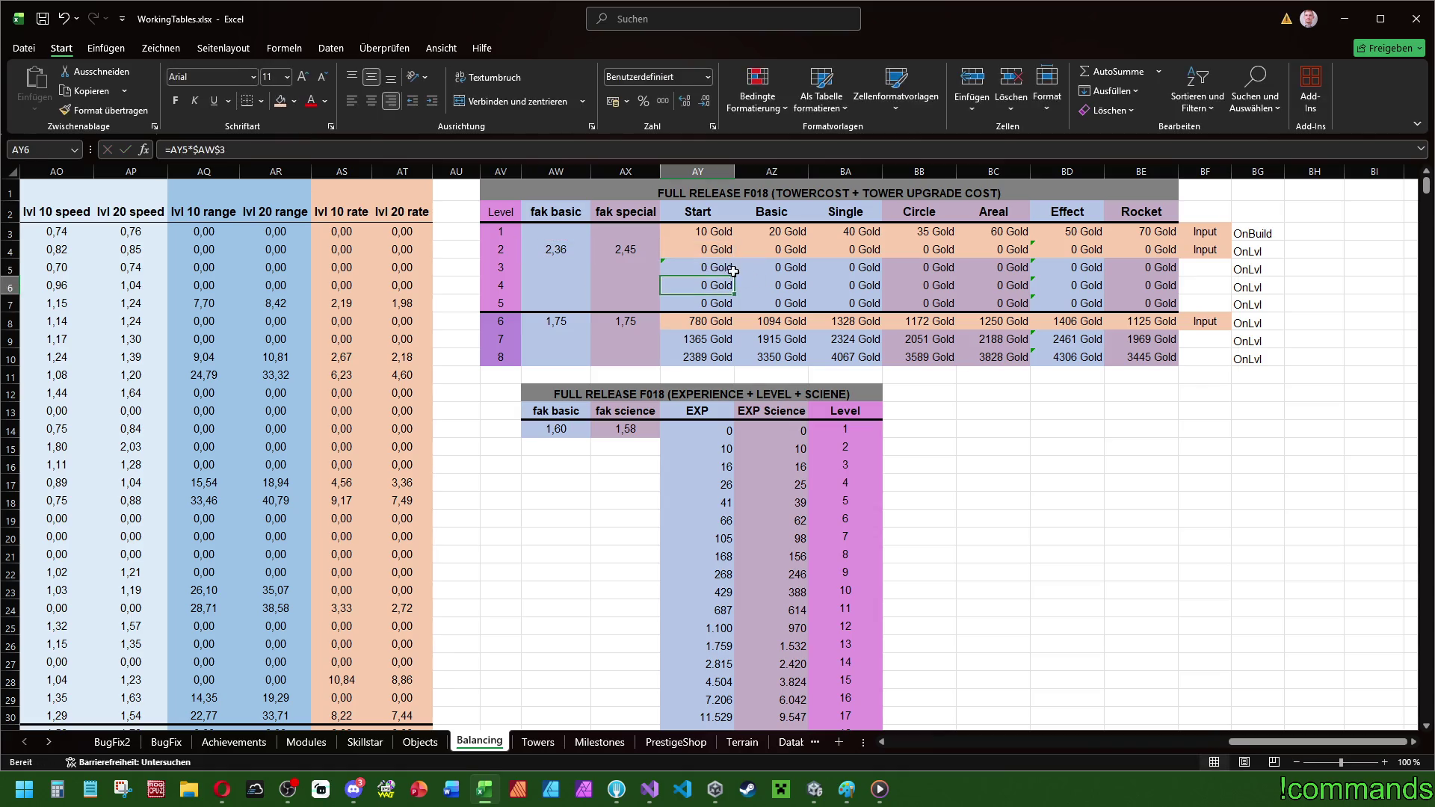
click(732, 270)
drag(734, 277, 735, 306)
click(802, 268)
key(F2)
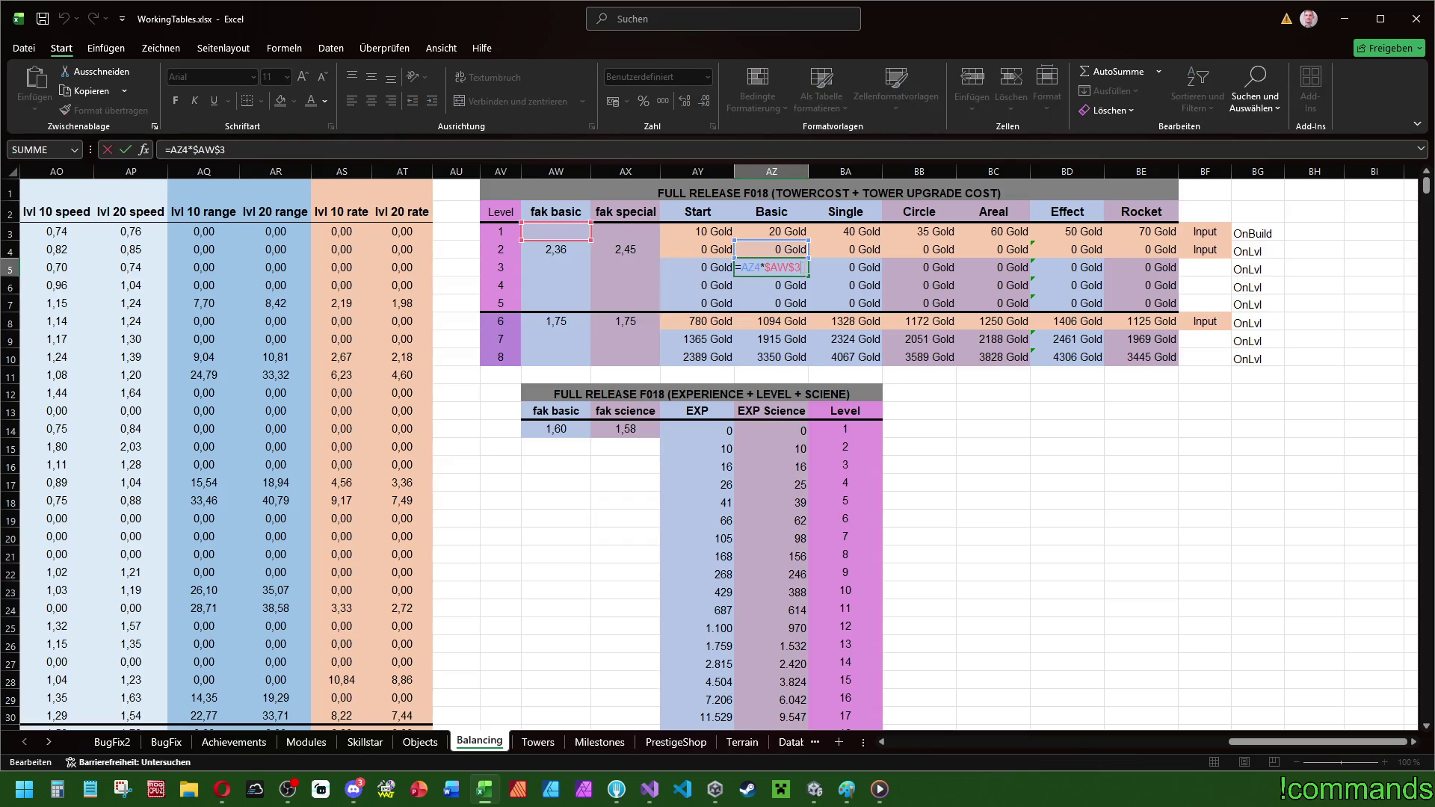
key(BackSpace)
key(BackSpace)
key(BackSpace)
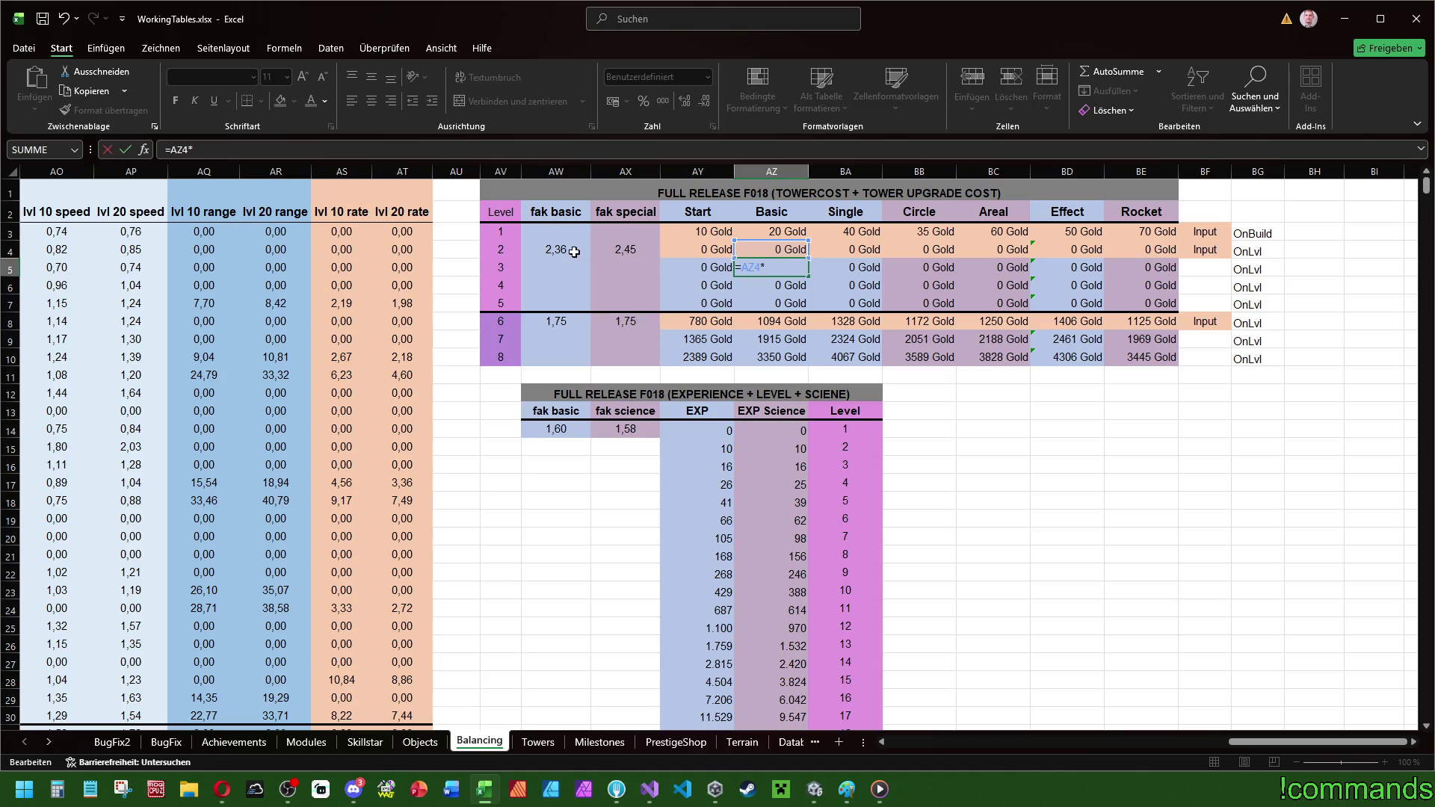
click(569, 250)
key(ctrl+Return)
drag(808, 276, 808, 307)
- Rewrite the Single level 3 formula as =BA4 times the level 2 fak basic factor, filled to level 5
click(867, 268)
text(=BA4*$AW$3)
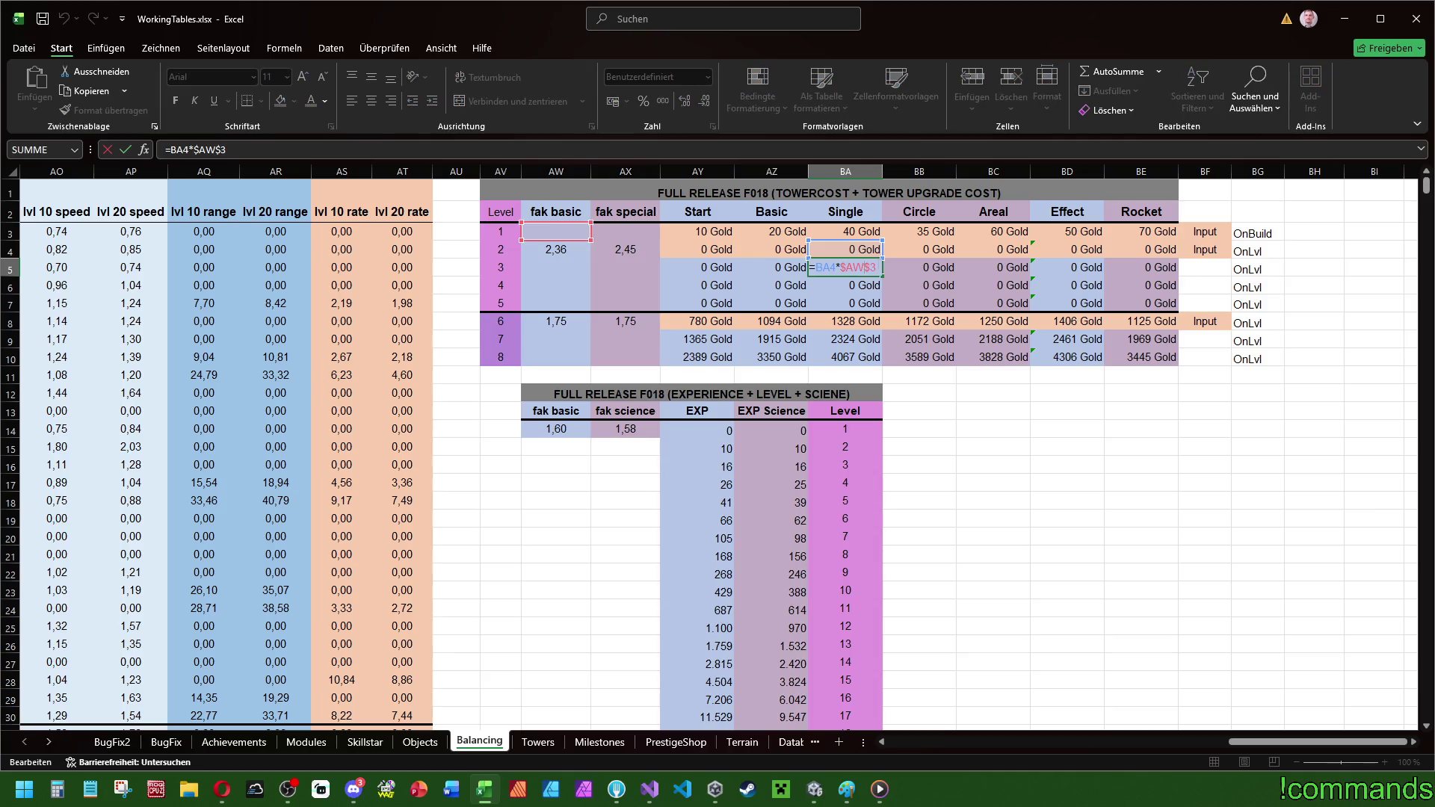
key(BackSpace)
key(BackSpace)
click(570, 252)
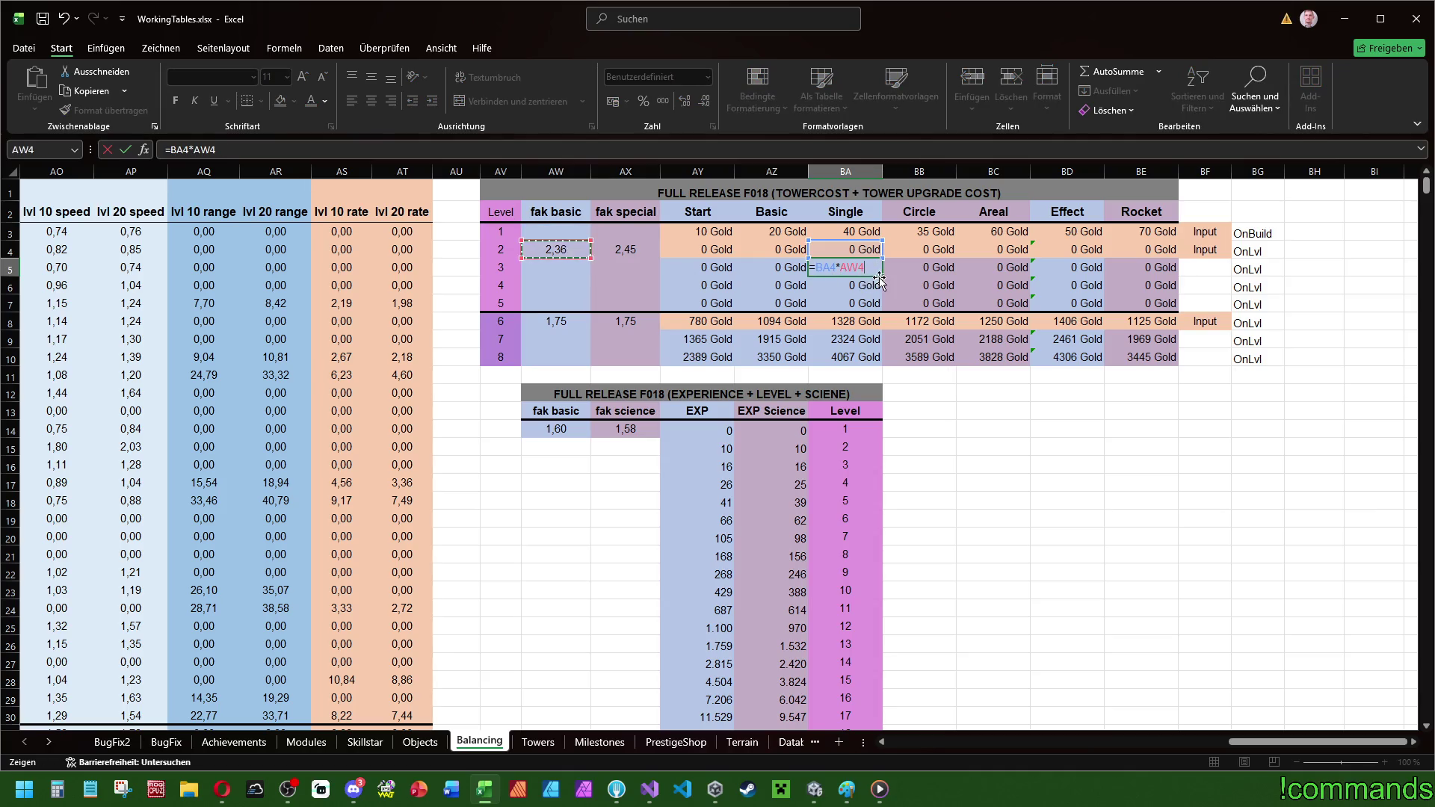
key(ctrl+Return)
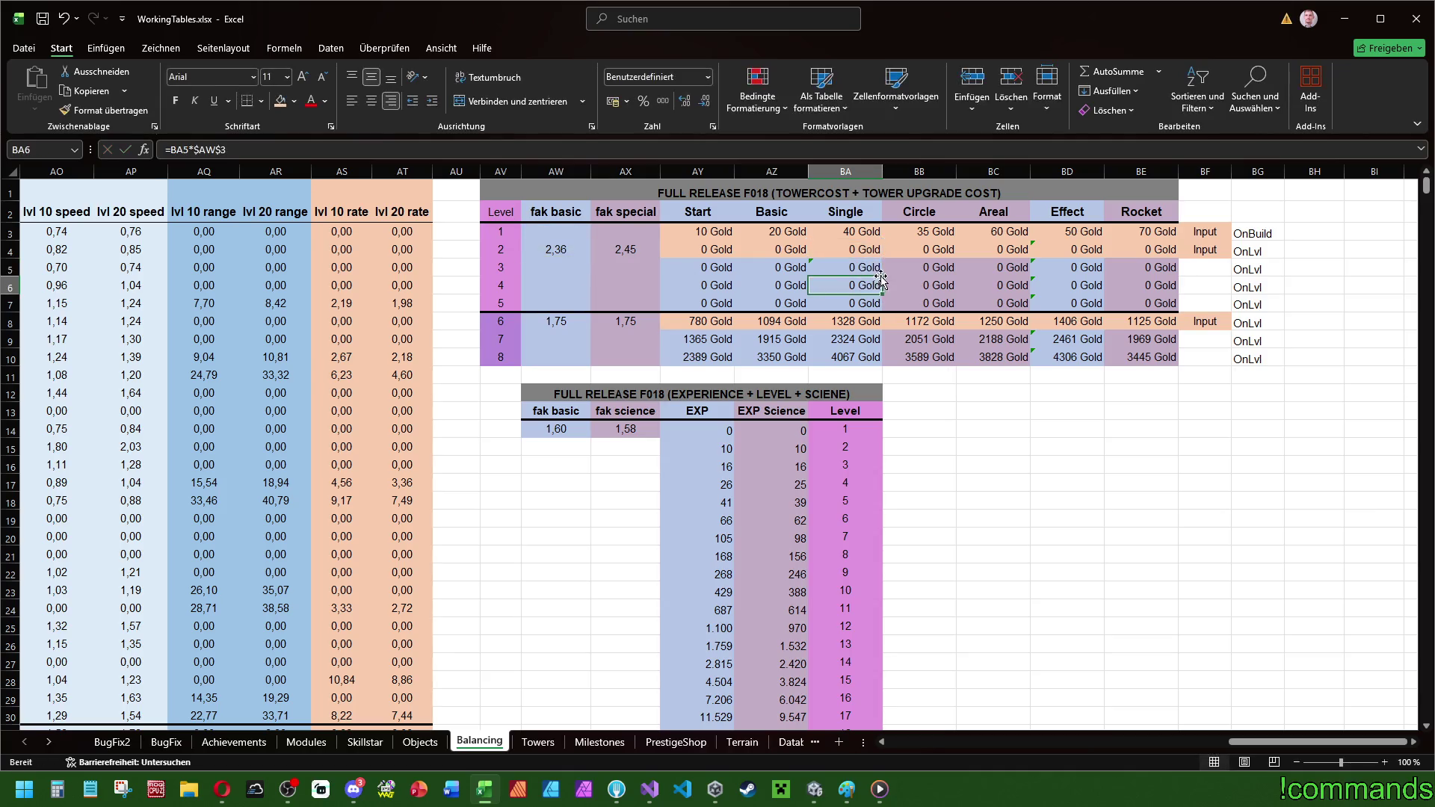
drag(882, 275, 882, 308)
- Point the Circle and Areal level 3 formulas at the row 4 fak special factor, filled to level 5
double_click(929, 267)
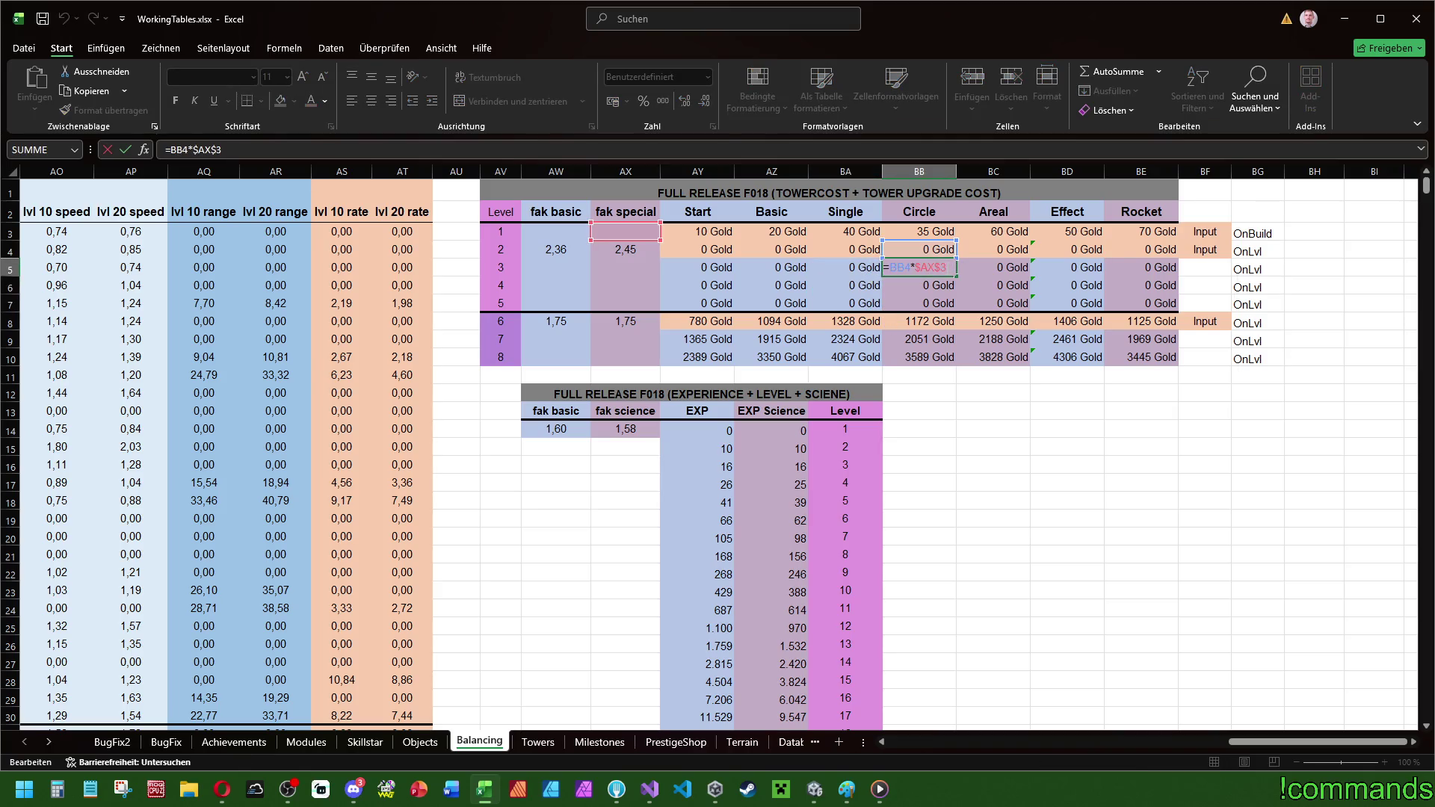
key(BackSpace)
text(4)
key(ctrl+Return)
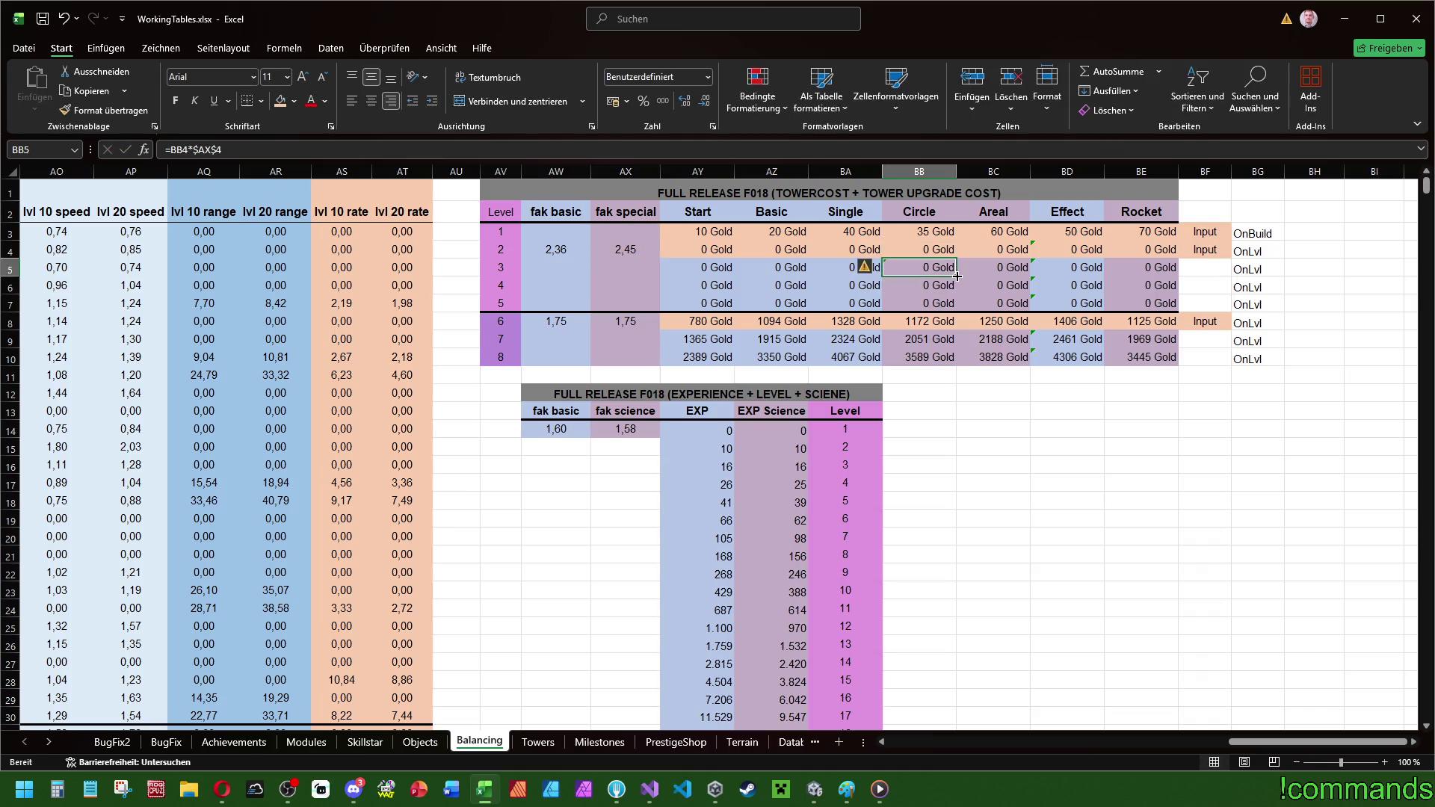
drag(958, 276, 958, 308)
double_click(993, 268)
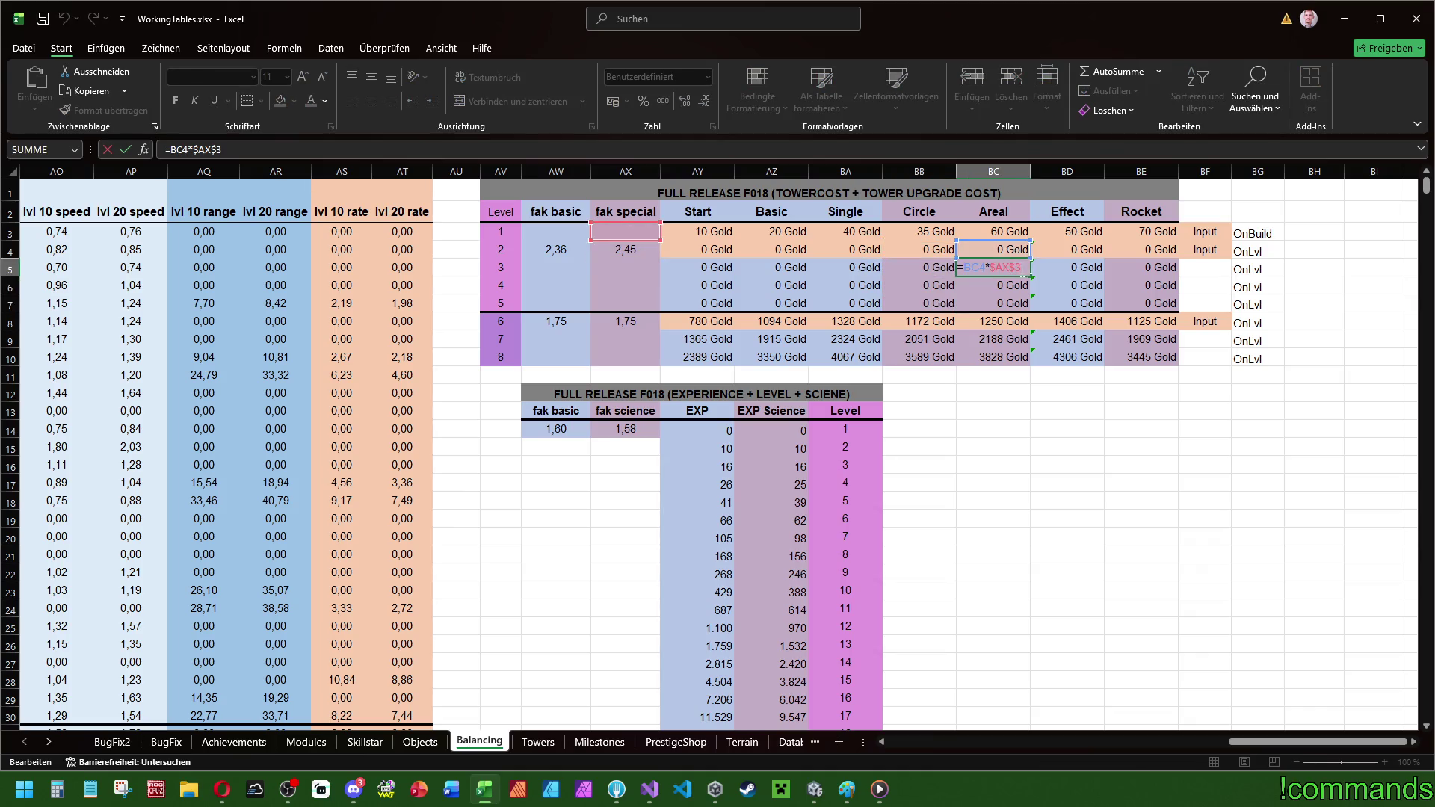
key(BackSpace)
text(4)
key(Return)
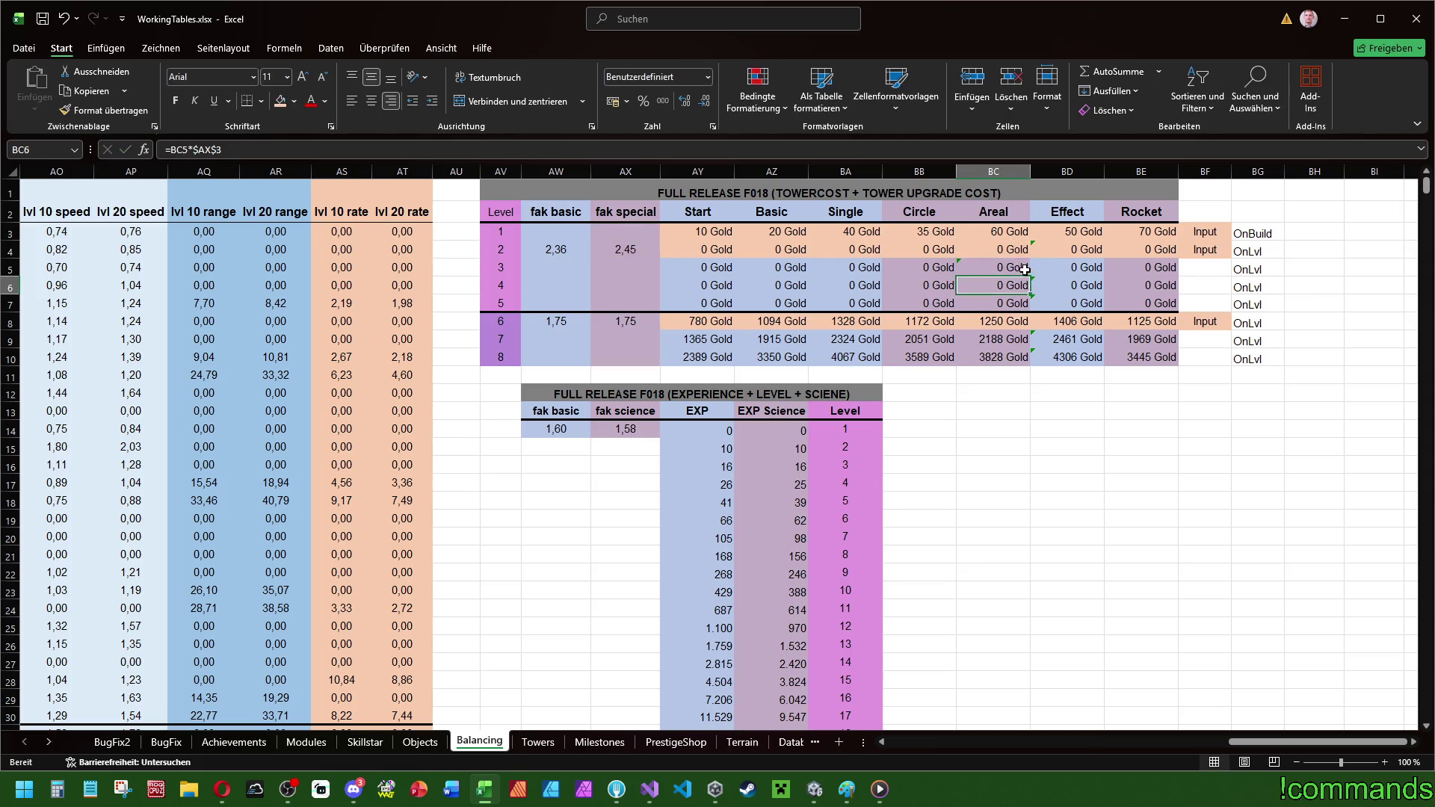
click(1024, 270)
drag(1030, 276, 1031, 306)
- Point the Effect and Rocket level 3 formulas at the row 4 factors, filled down to level 5
click(1091, 270)
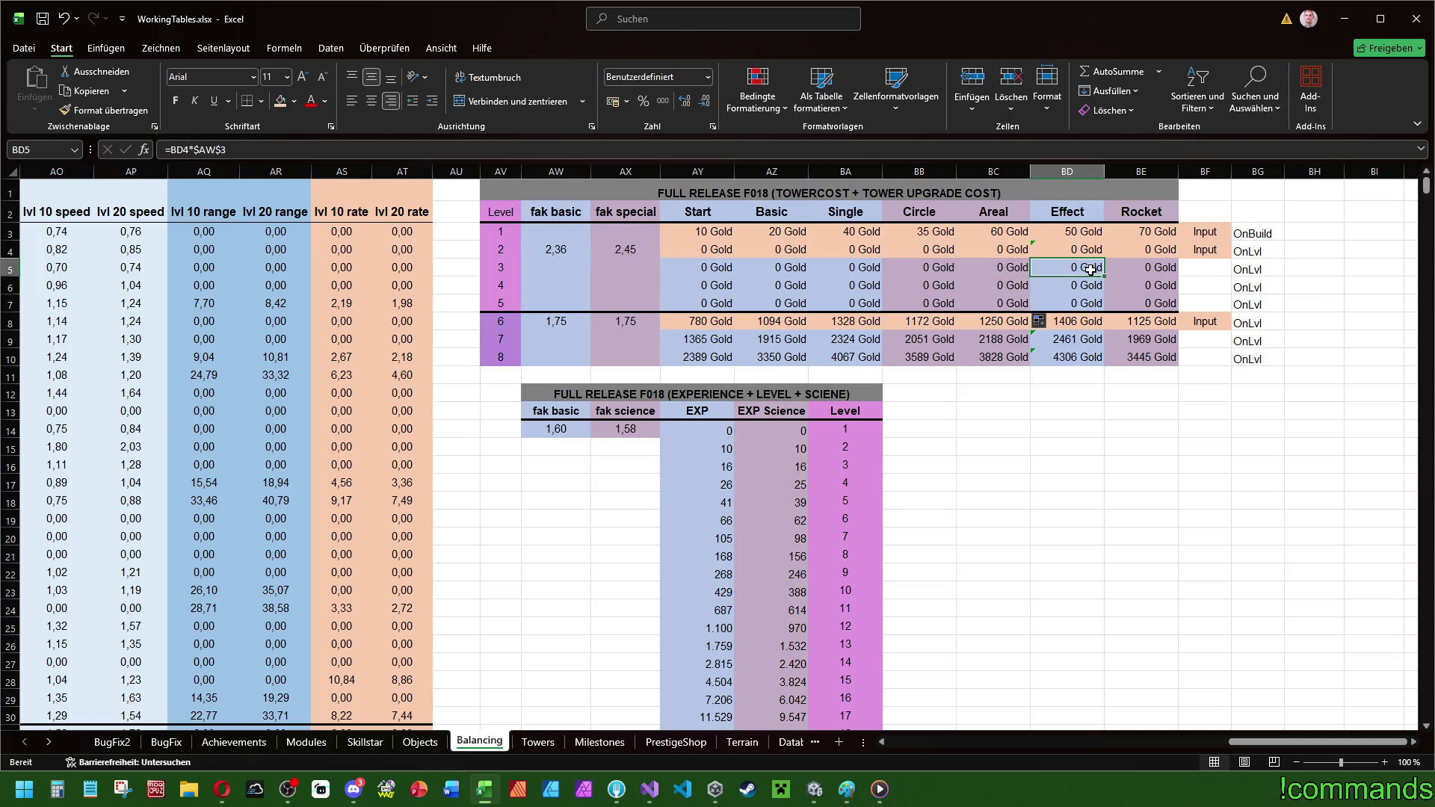
double_click(1091, 270)
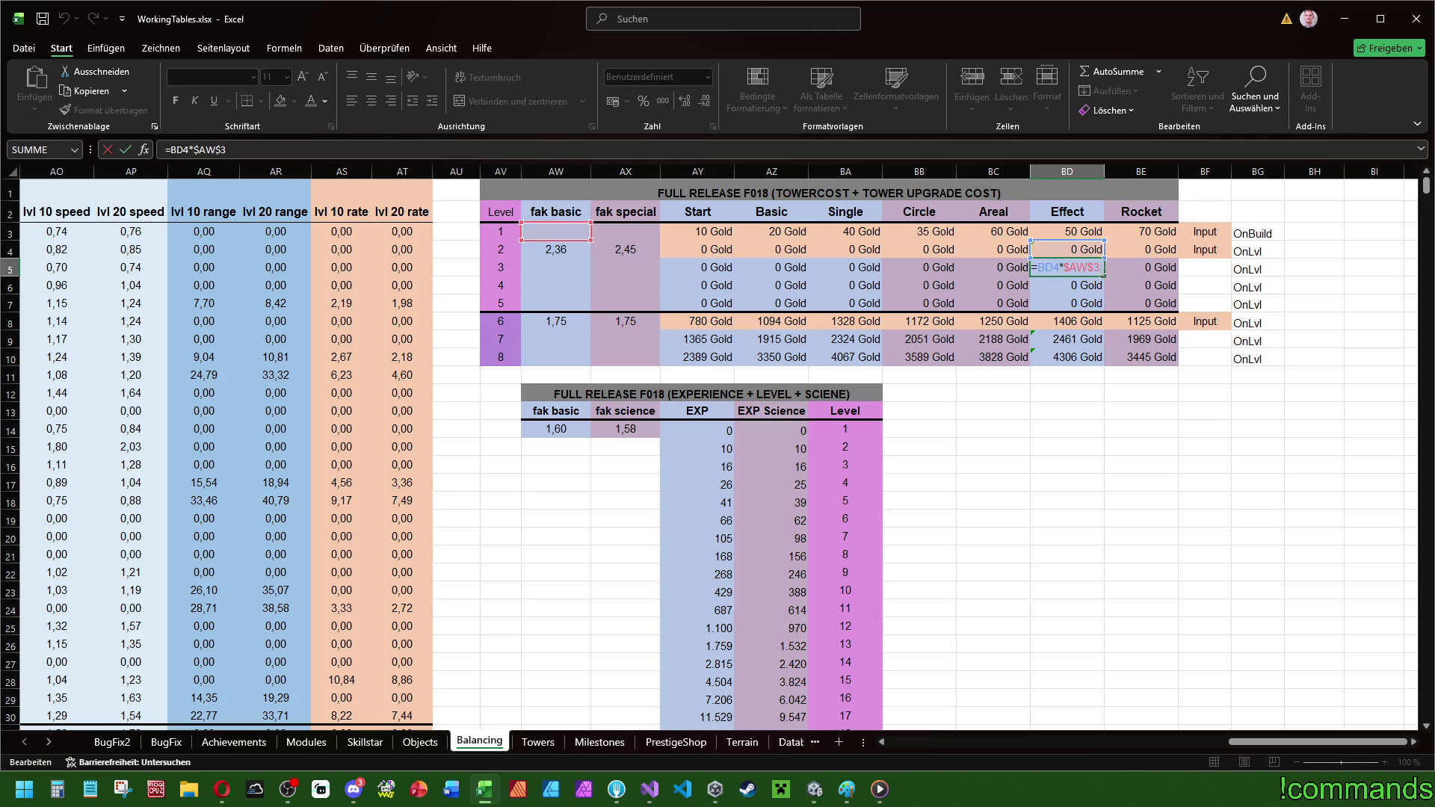
key(BackSpace)
text(4)
key(ctrl+Return)
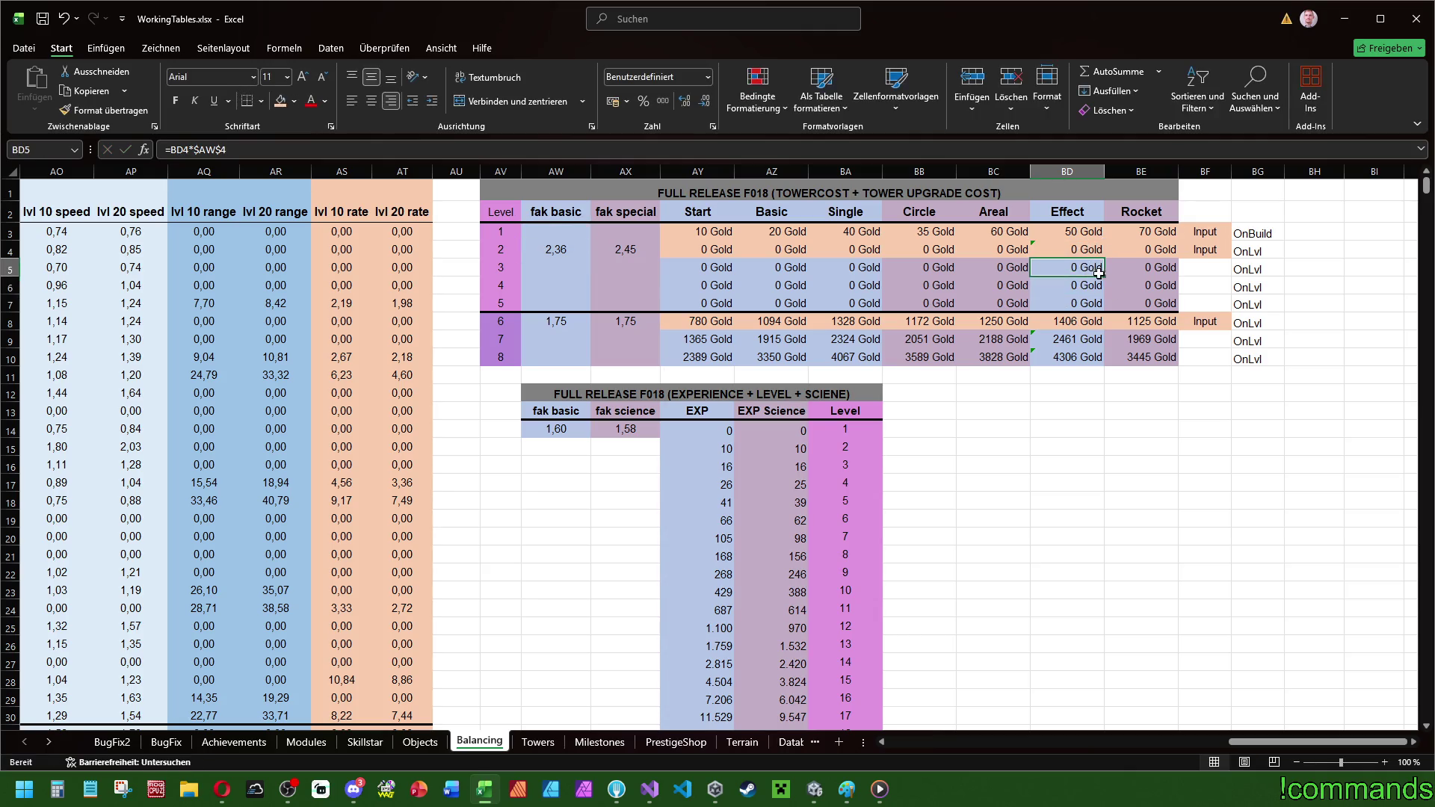
double_click(1138, 268)
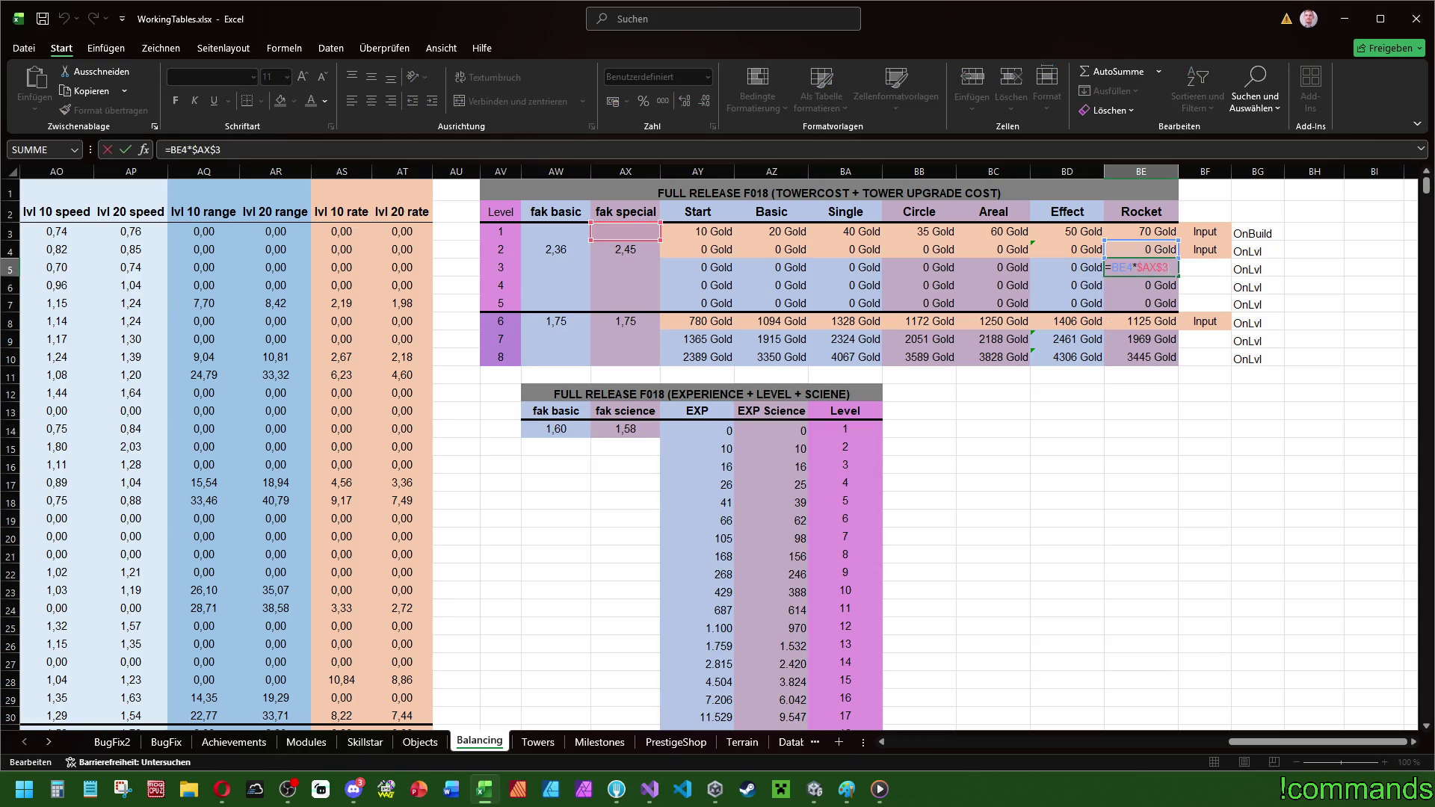
key(BackSpace)
text(4)
key(ctrl+Return)
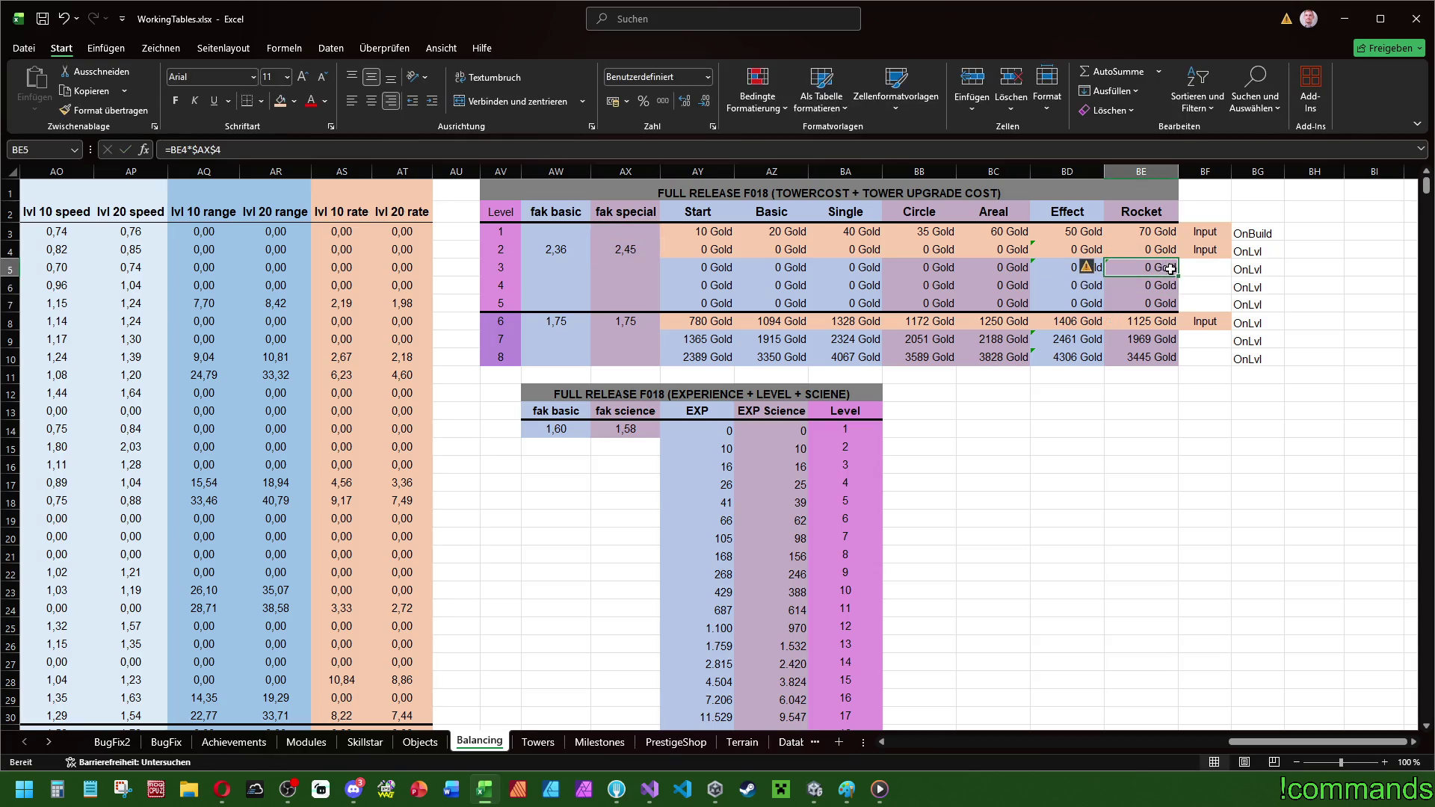
drag(1177, 278, 1177, 308)
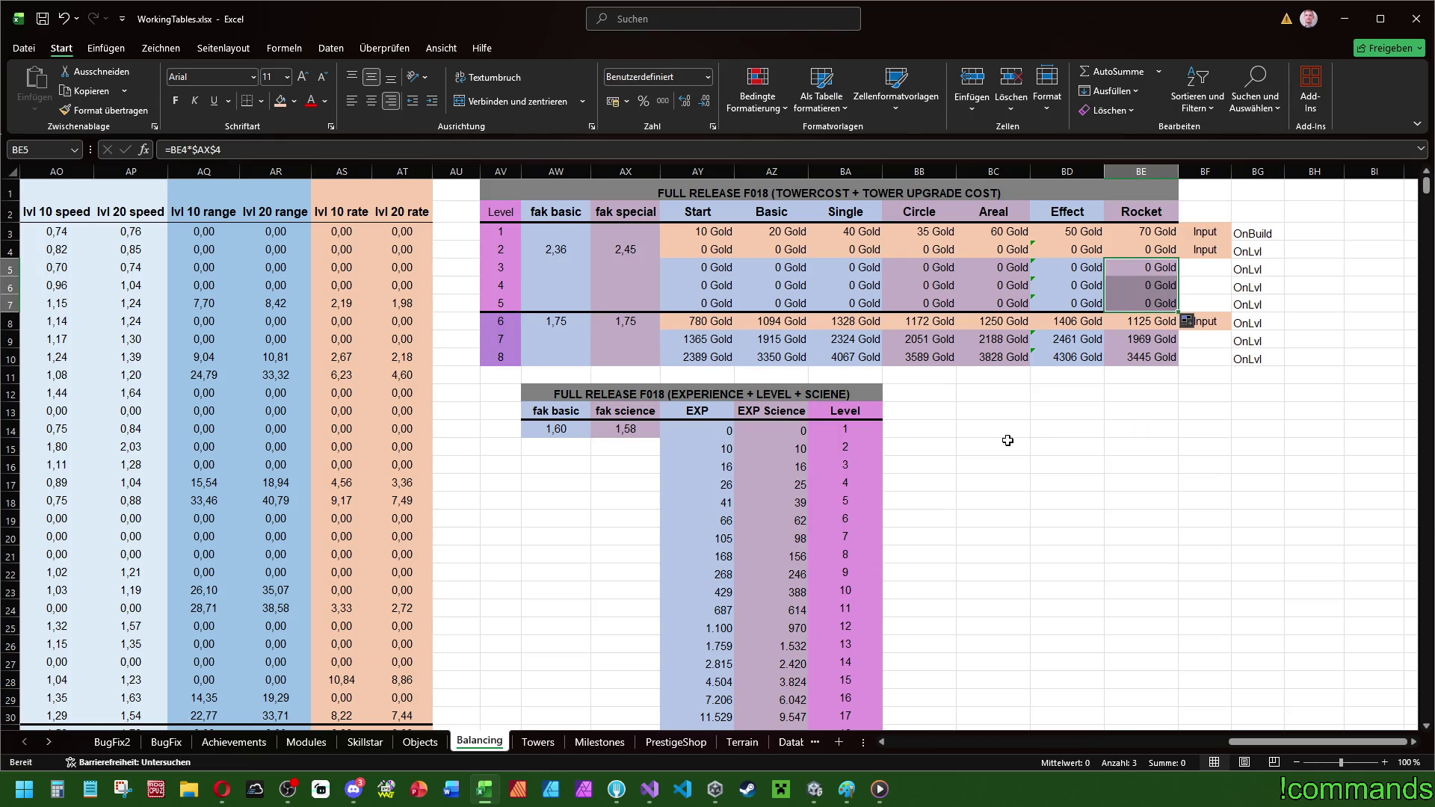
- Review the level 3 formulas across all towers without changing them
click(1093, 450)
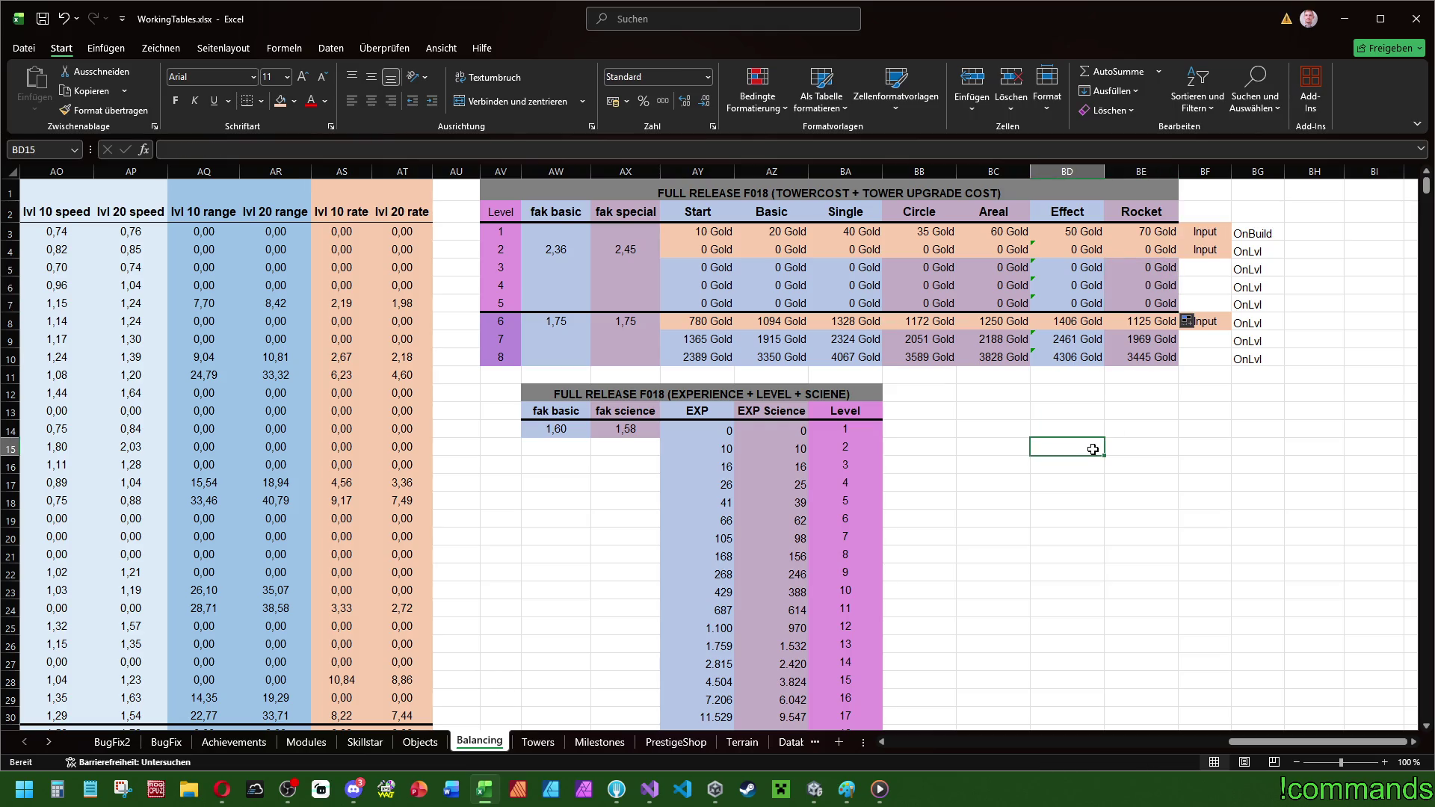
click(718, 275)
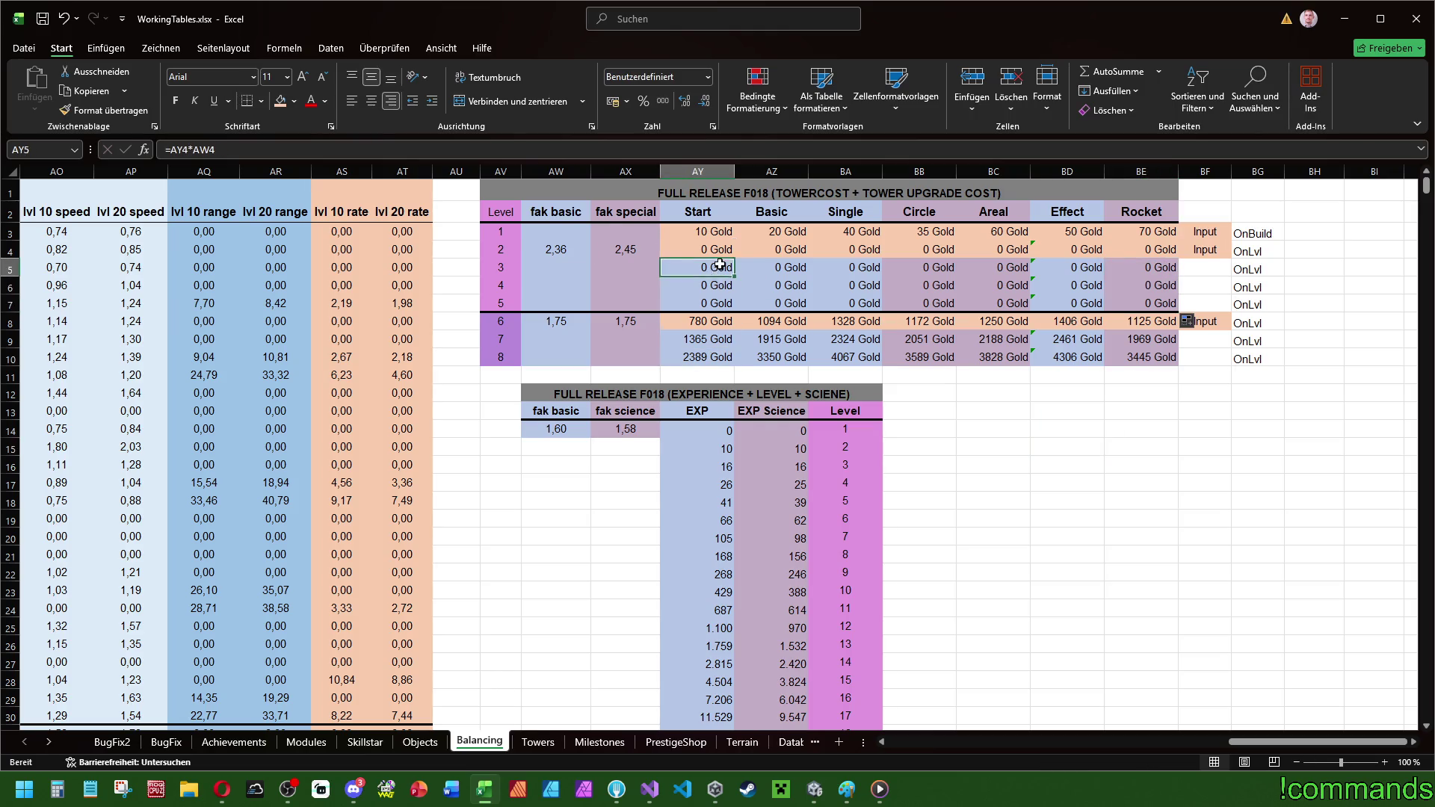
click(803, 270)
click(844, 270)
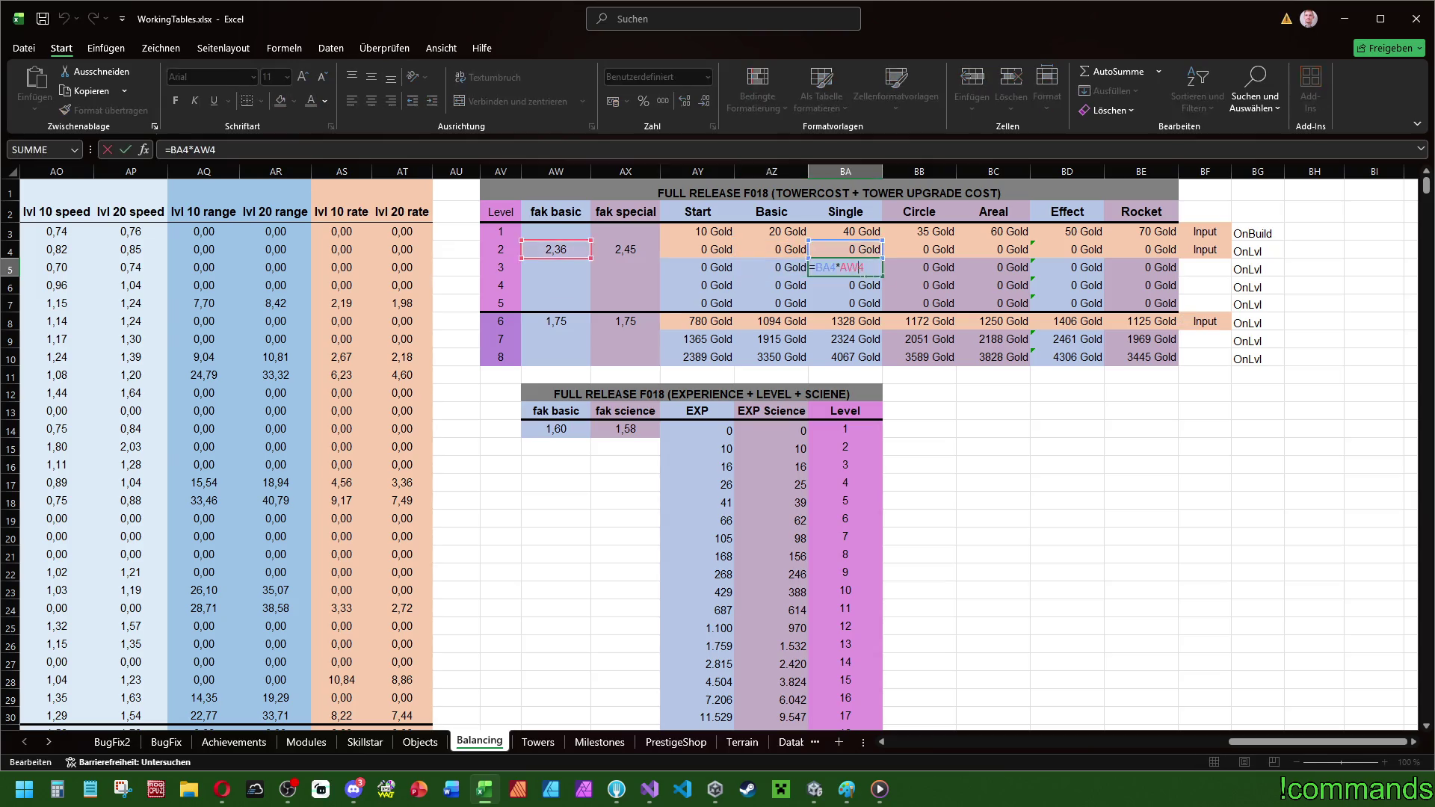
click(919, 270)
double_click(1011, 269)
double_click(1069, 269)
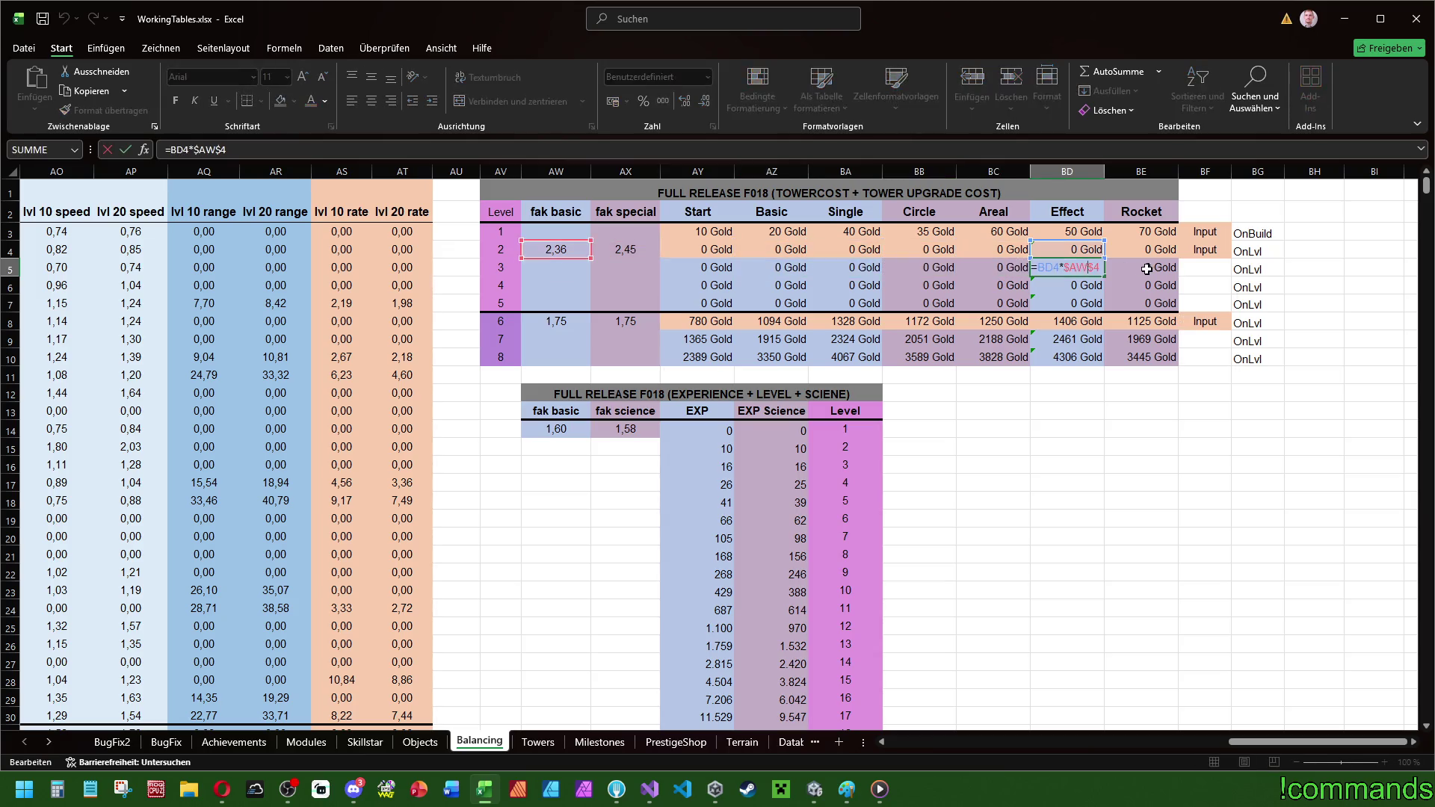
double_click(1121, 269)
double_click(710, 269)
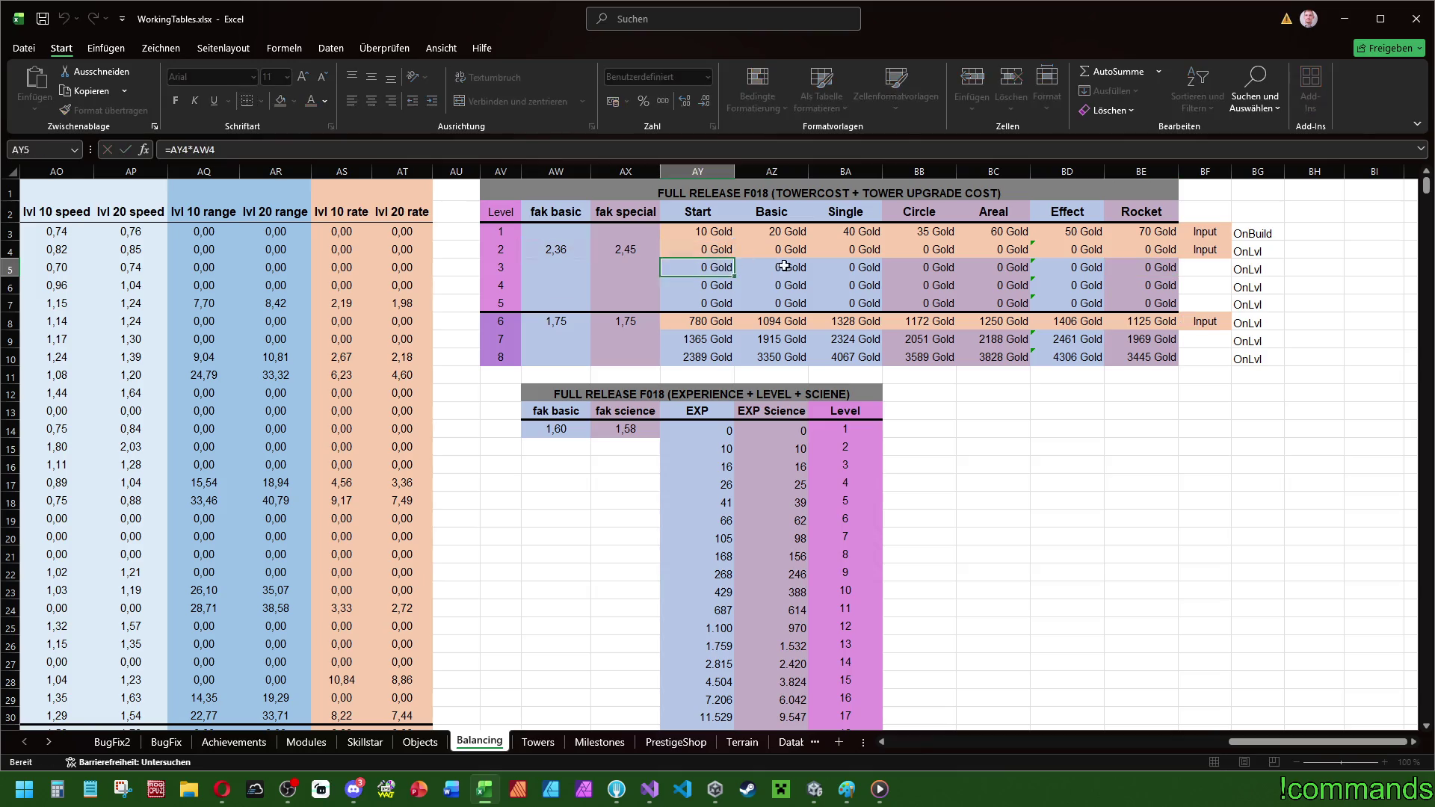
double_click(777, 269)
double_click(867, 268)
double_click(1069, 269)
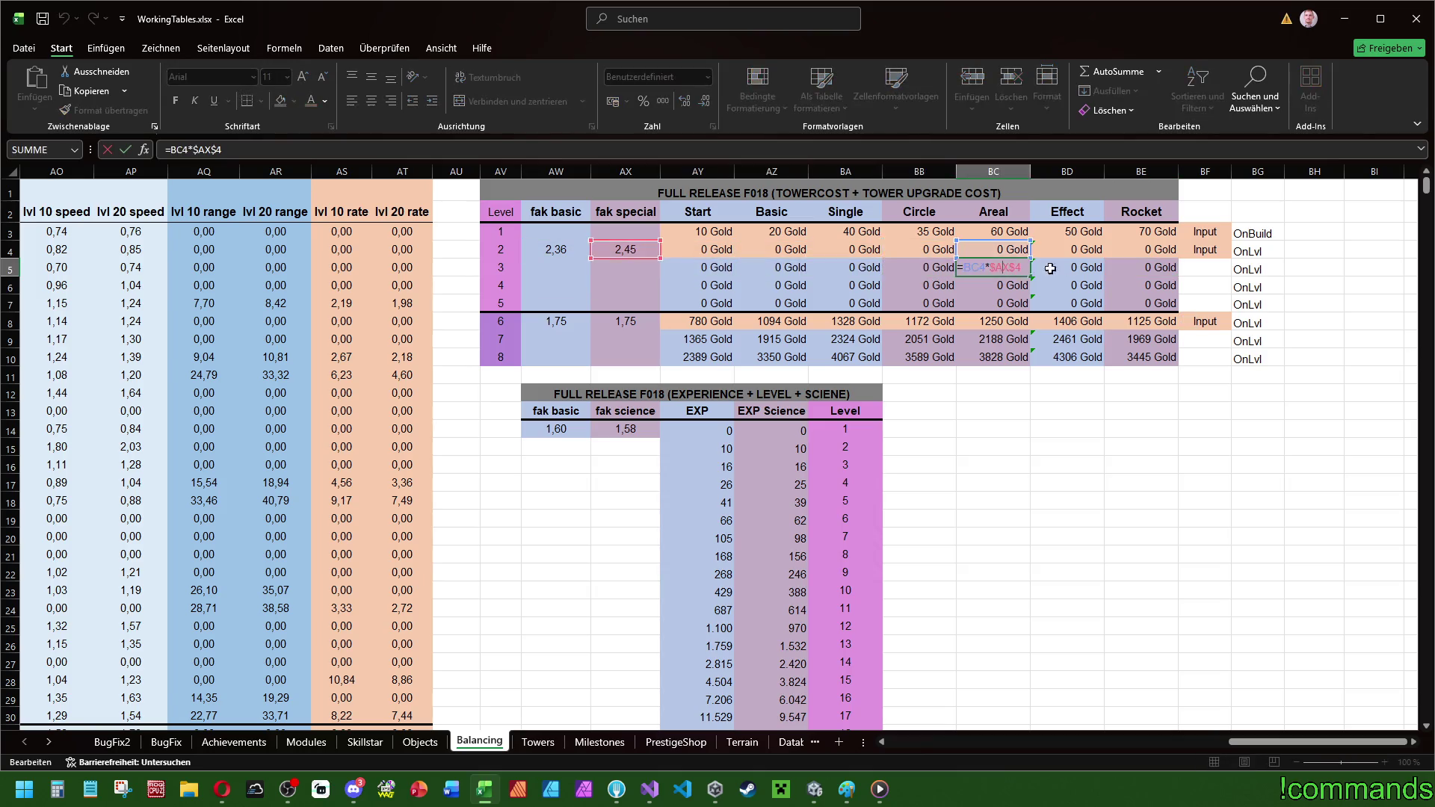
double_click(1157, 269)
key(Escape)
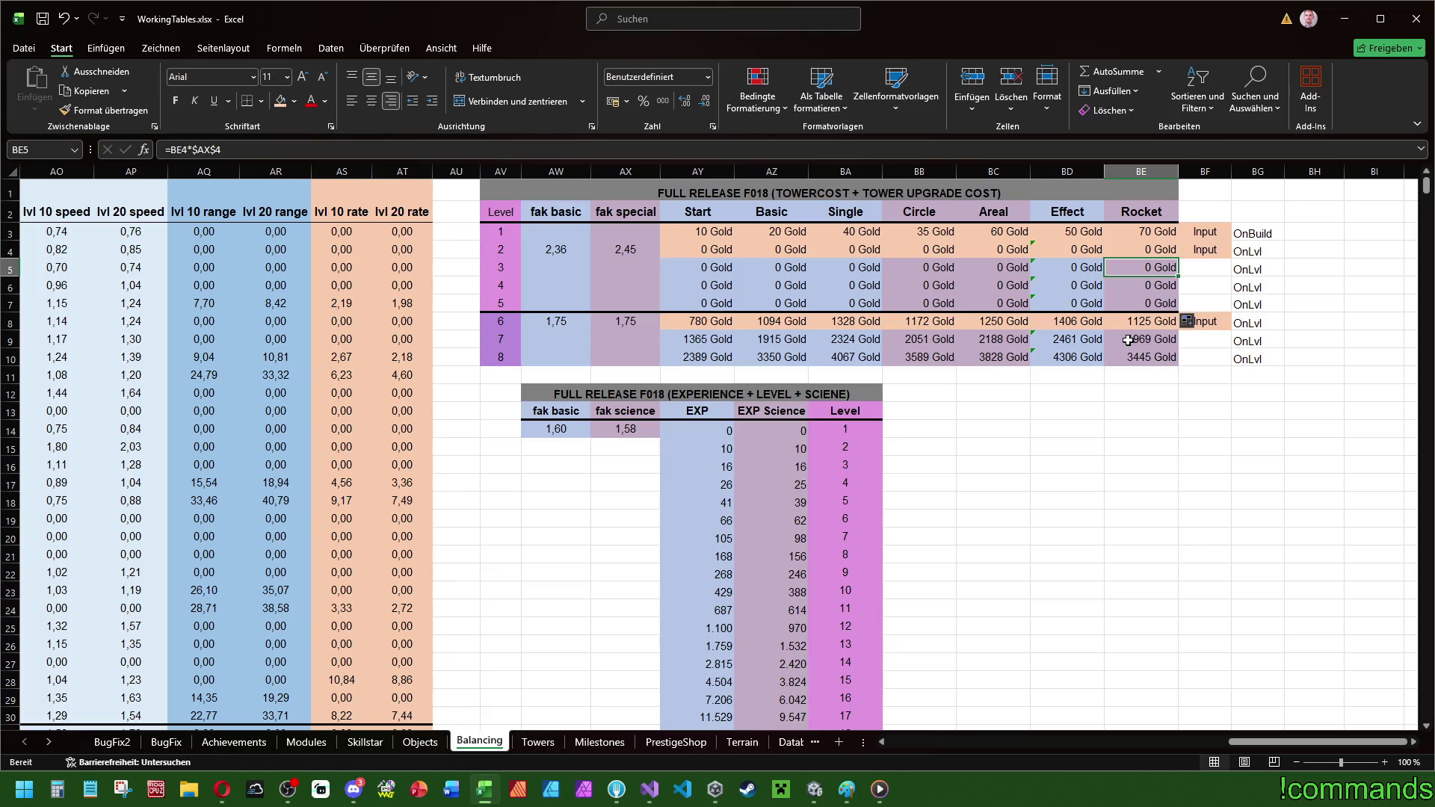
click(716, 255)
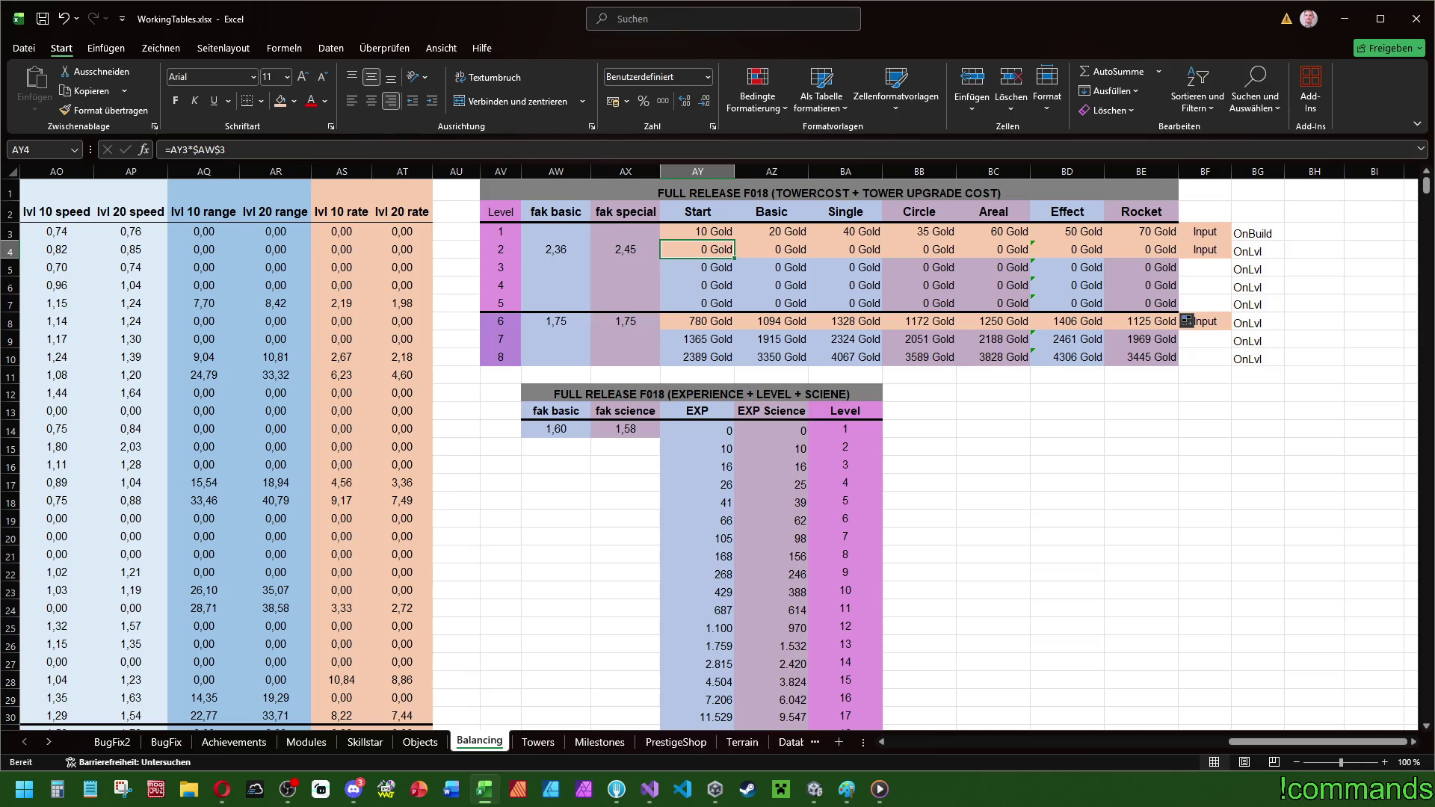
- Enter 20 Gold as the Start tower's level 2 cost
key(alt+Tab)
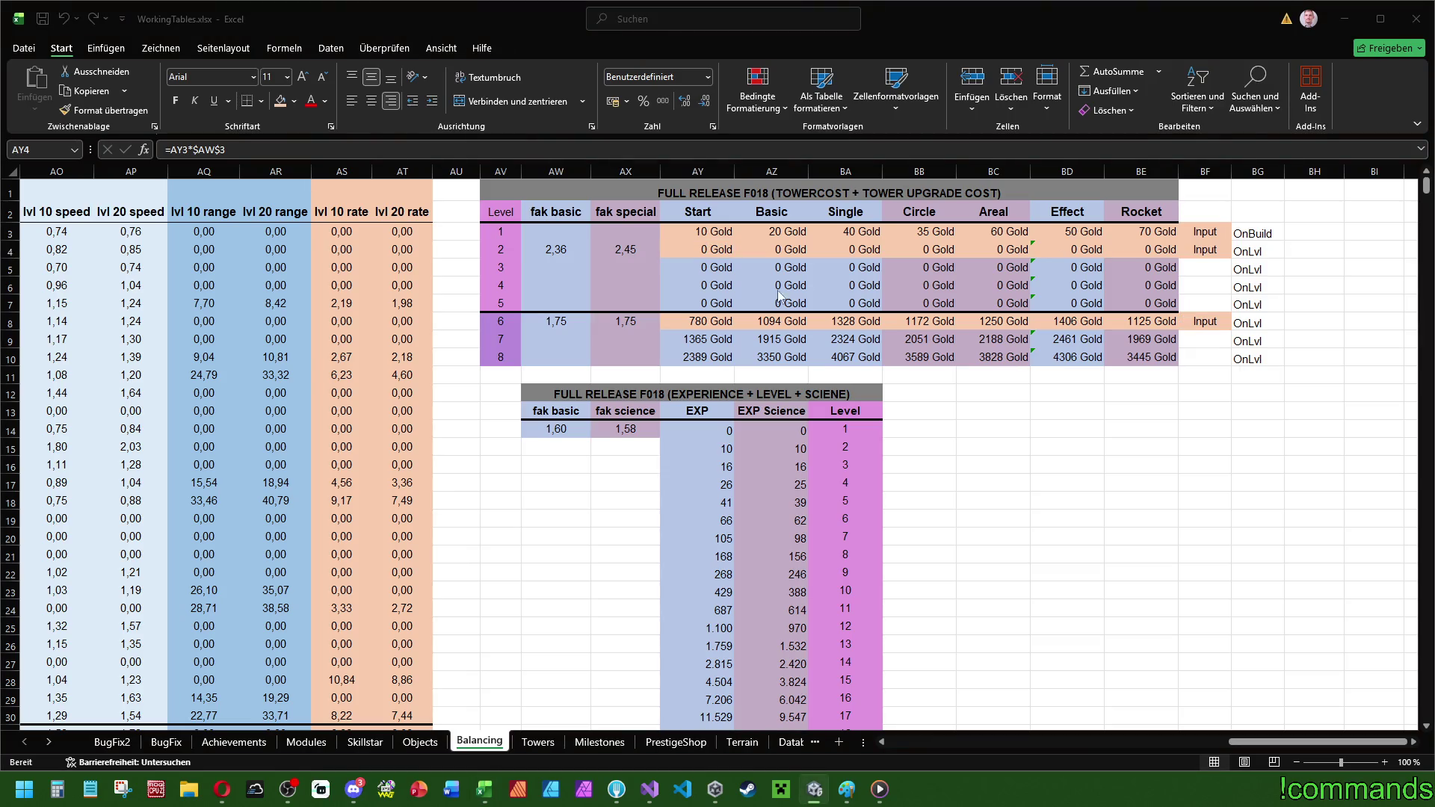
key(alt+Tab)
text(20)
key(Return)
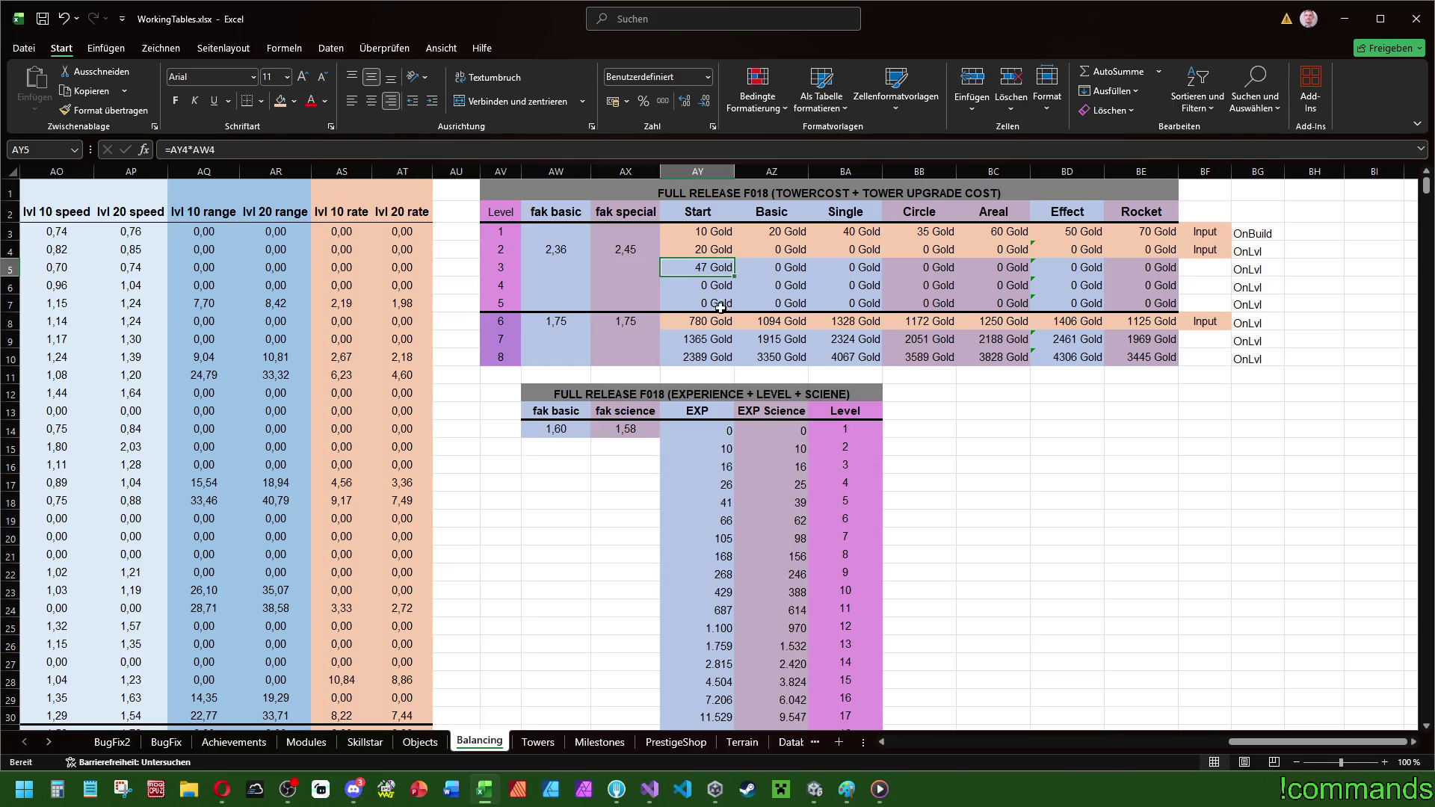
- Inspect the level 4 Start, Single and Circle formulas and the level 2 Start cost
double_click(718, 287)
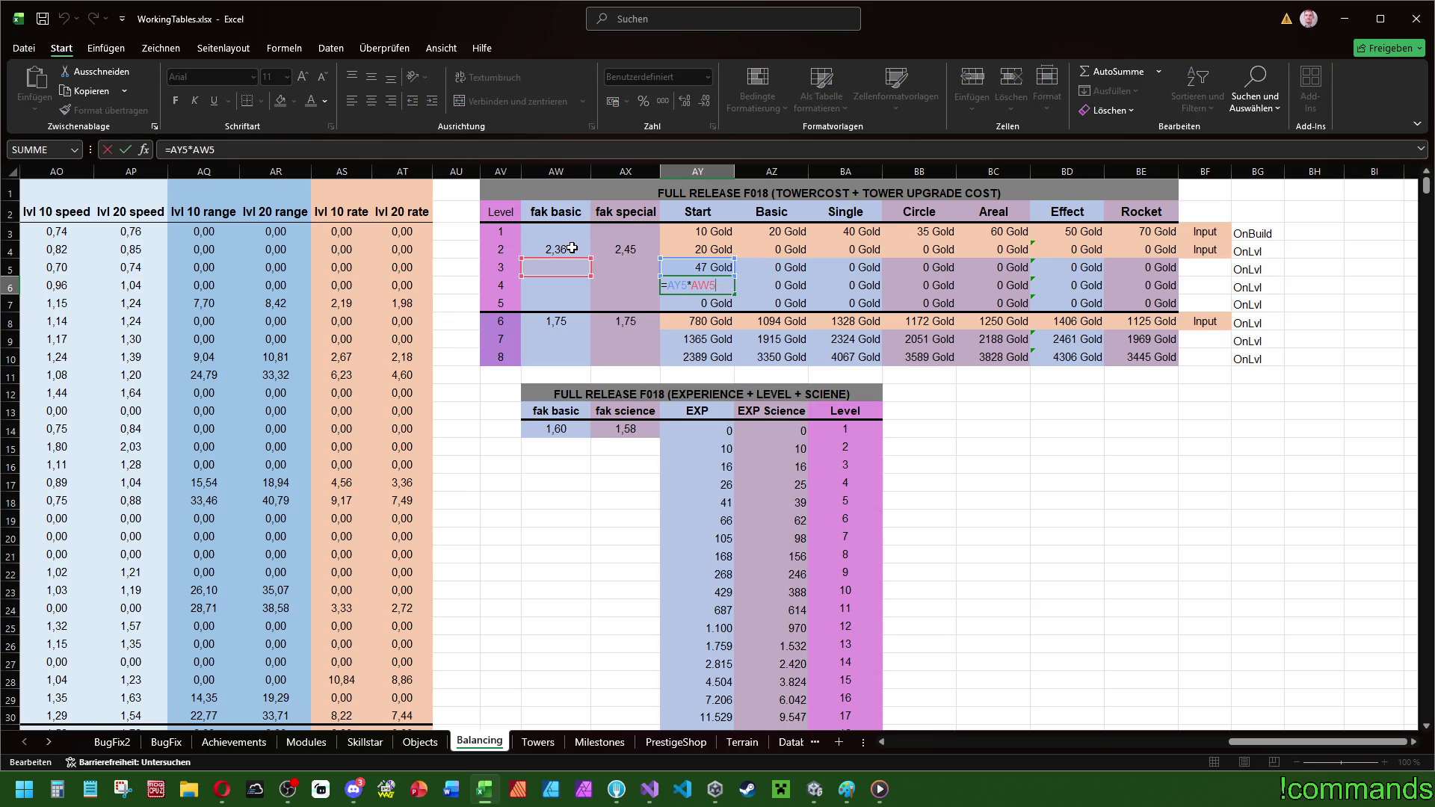
key(Tab)
double_click(847, 284)
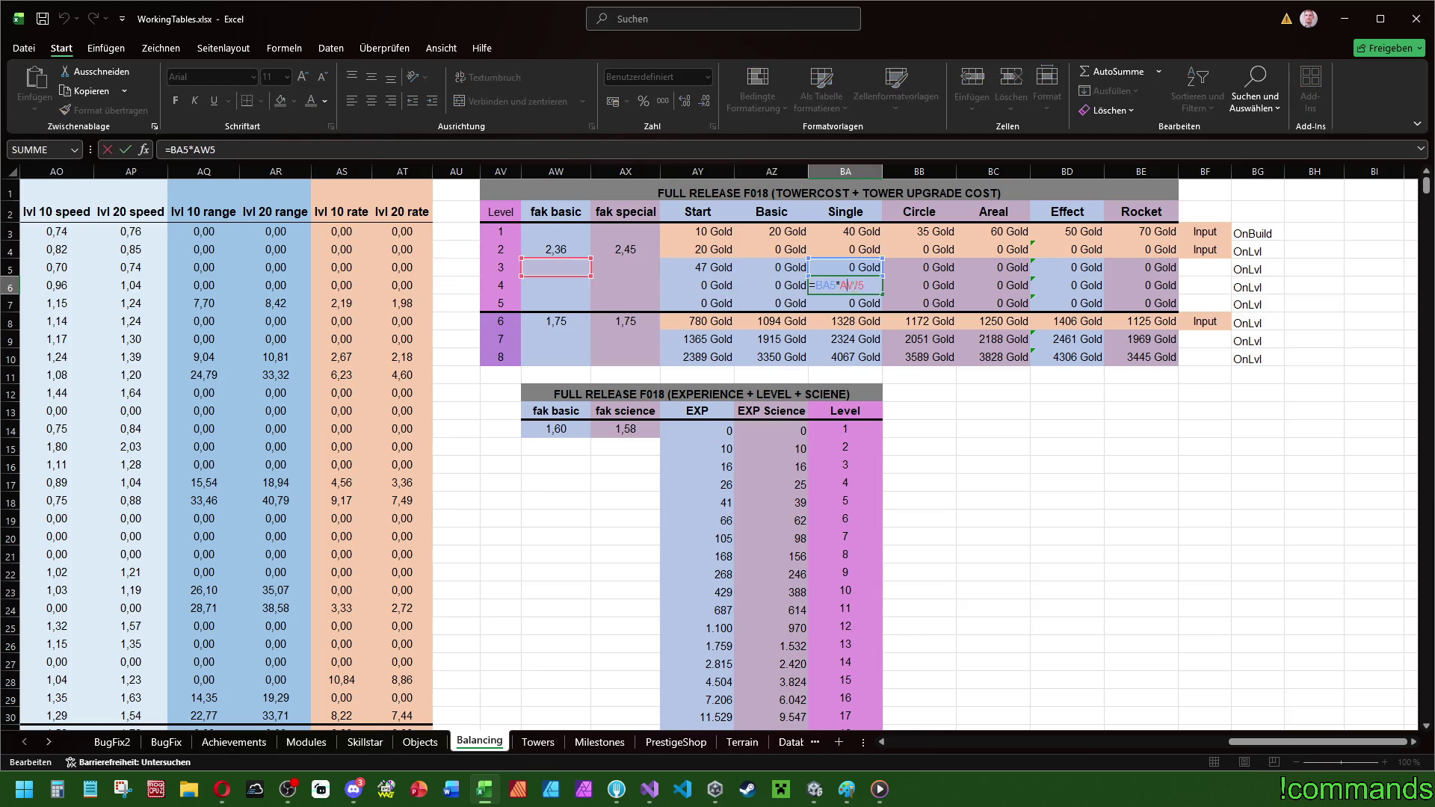
key(Tab)
key(F2)
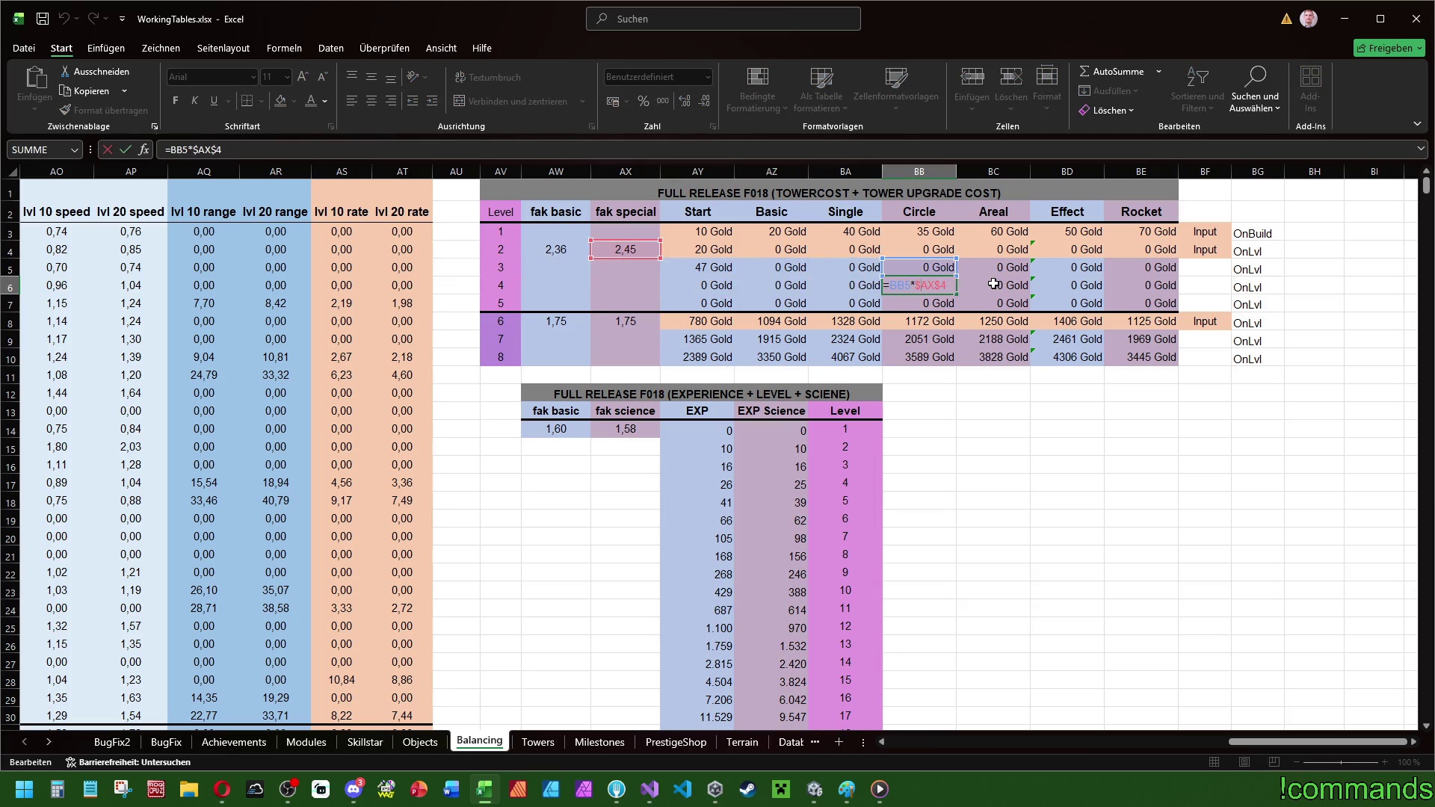
key(Return)
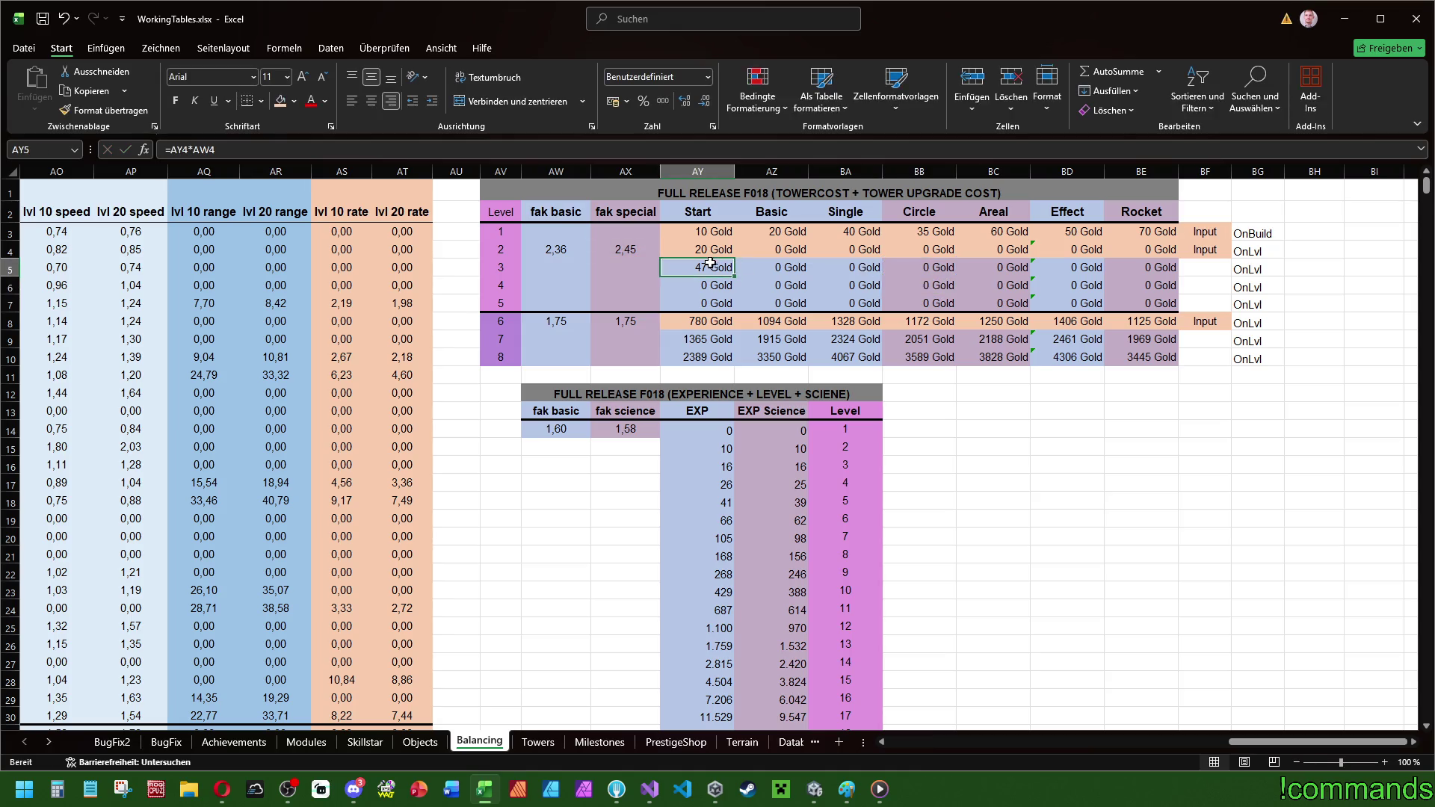
double_click(718, 249)
key(Return)
- Set the Start level 3 formula to =AY4*$AW$4 and fill it down to level 5
text(=AY4*AW4)
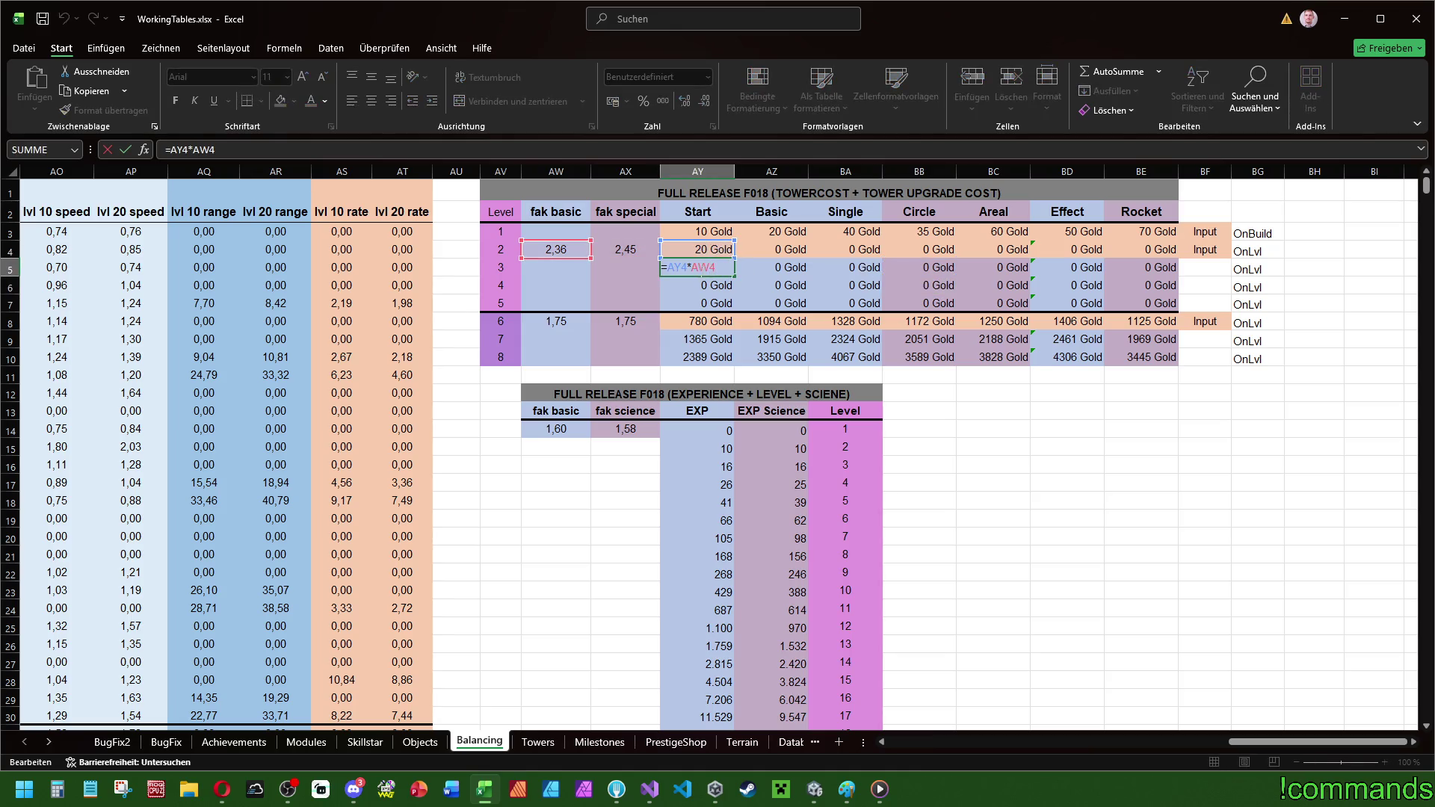
key(F4)
key(F4)
key(F4)
key(Return)
click(729, 269)
click(730, 279)
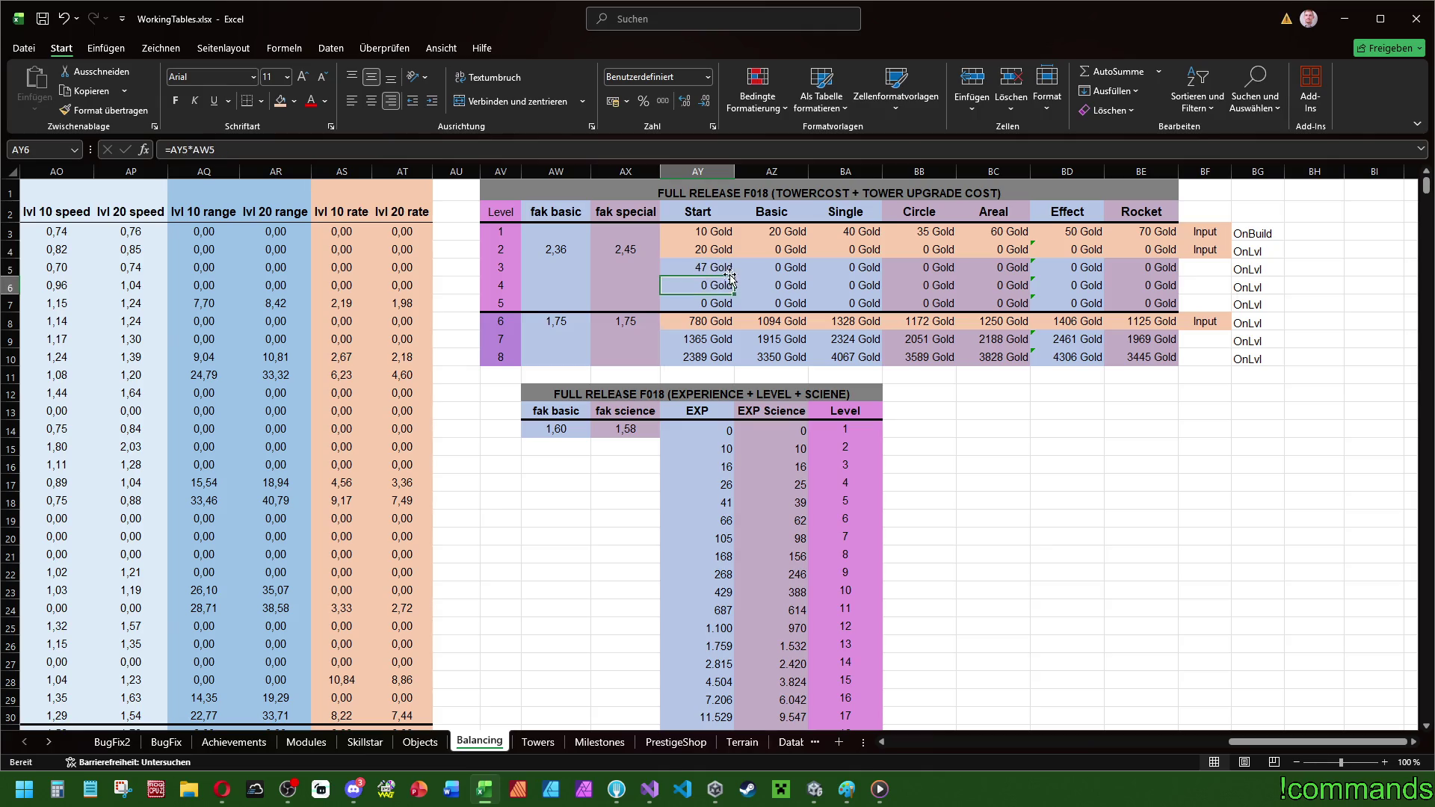
click(717, 268)
drag(734, 276, 734, 308)
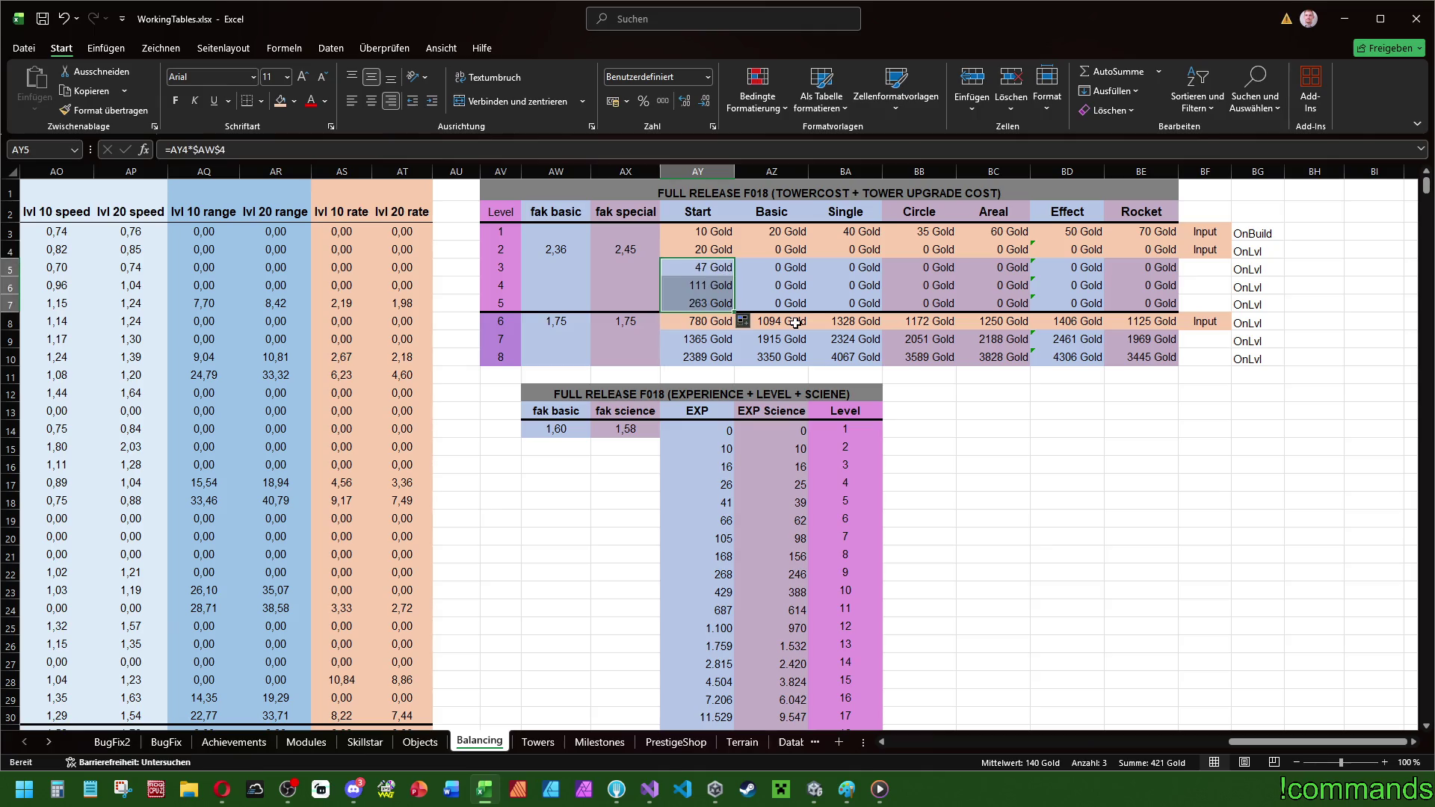
- Anchor the Basic level 3 formula to $AW$4 and copy it over to Single
double_click(791, 265)
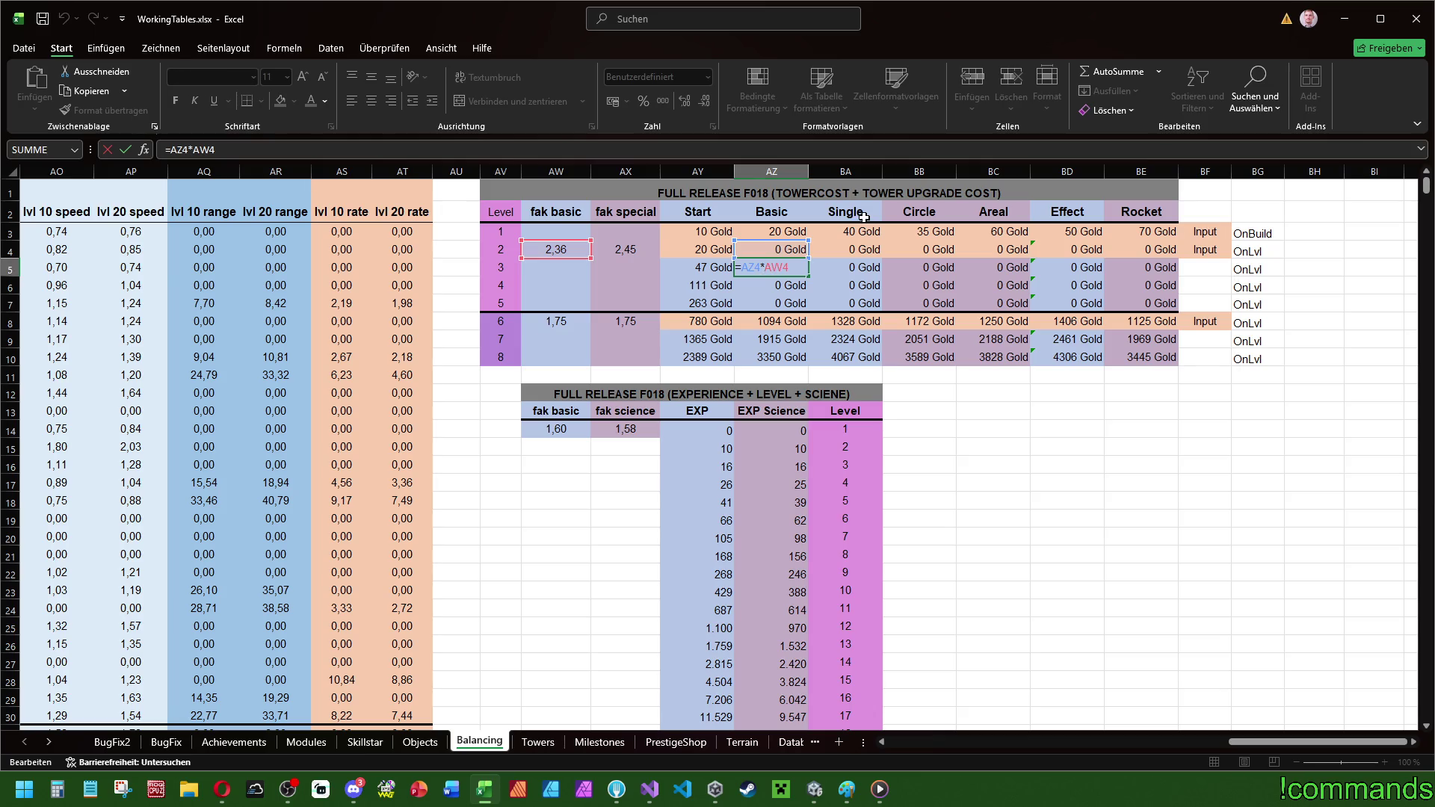
text($AW$)
key(Return)
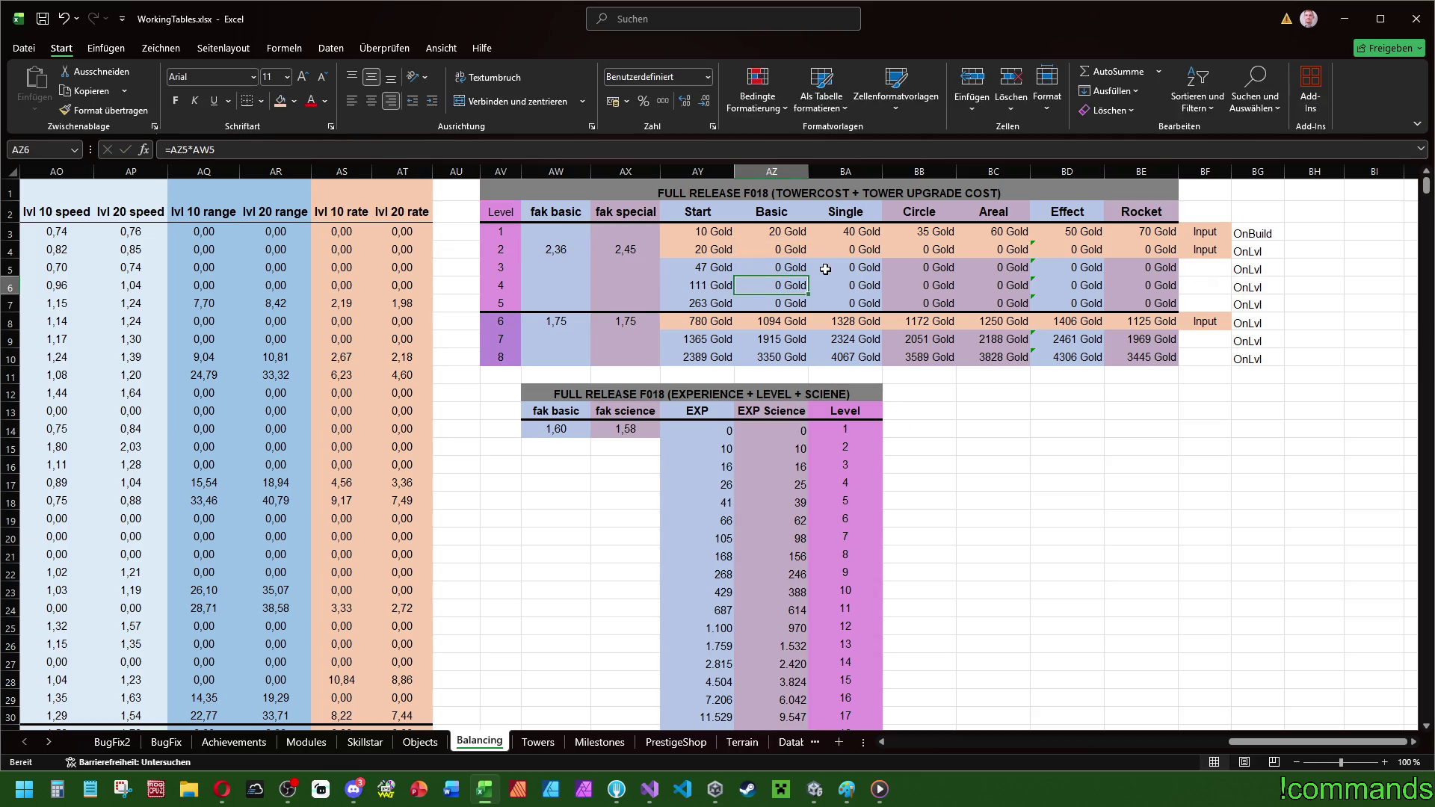
click(803, 270)
drag(808, 277, 800, 321)
- Anchor the Single level 3 formula to $AW$4 and copy it across the remaining towers
double_click(845, 267)
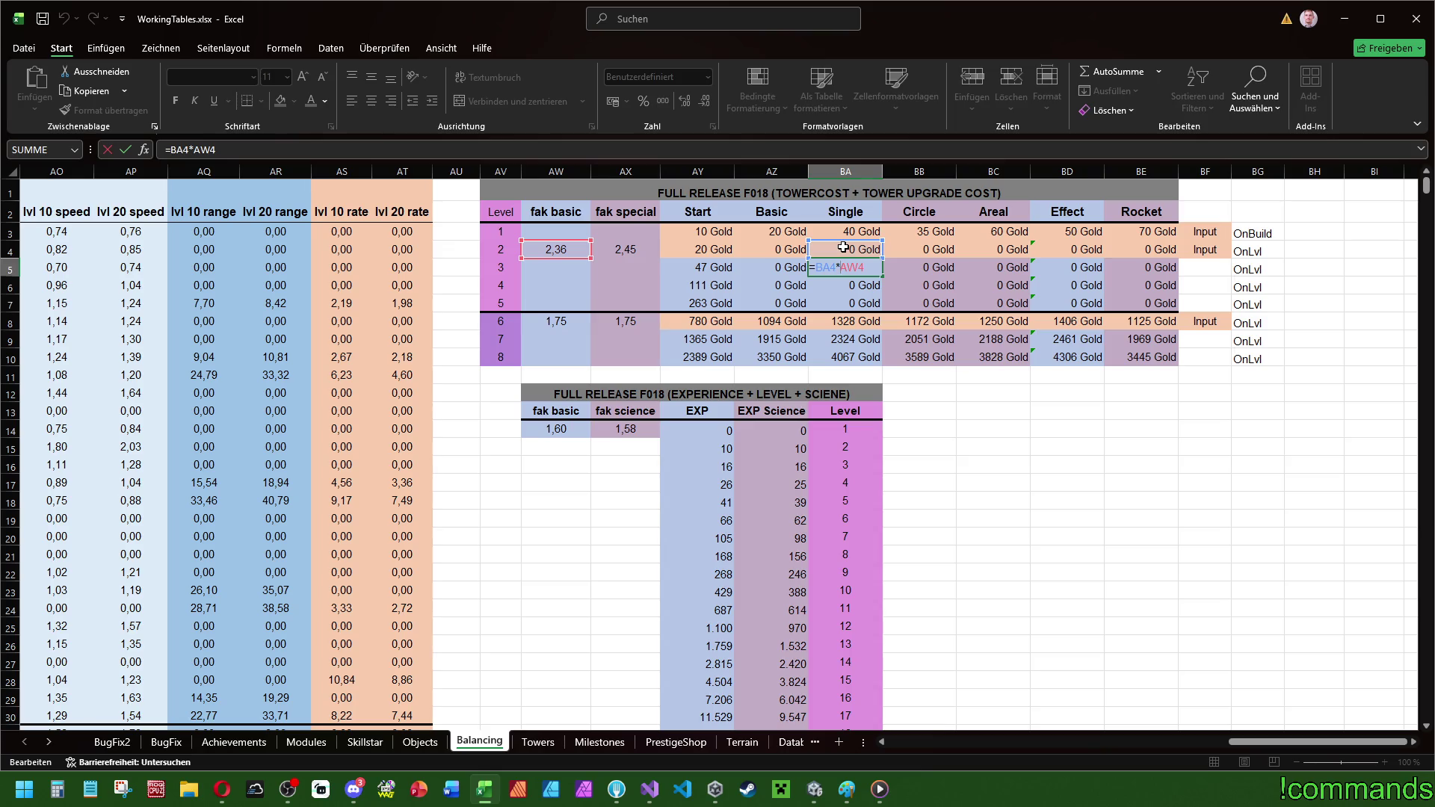
text($AW$)
key(Return)
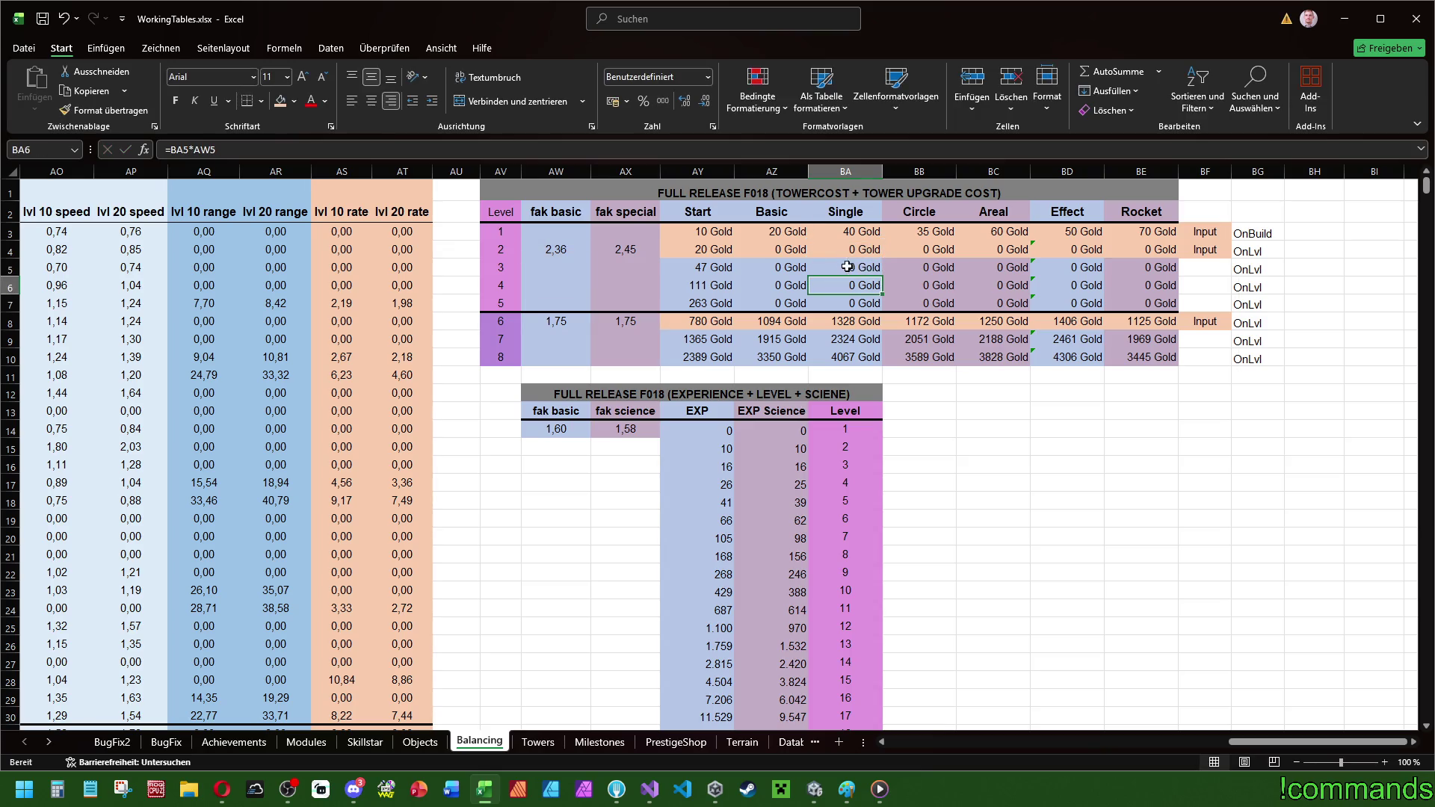
click(848, 267)
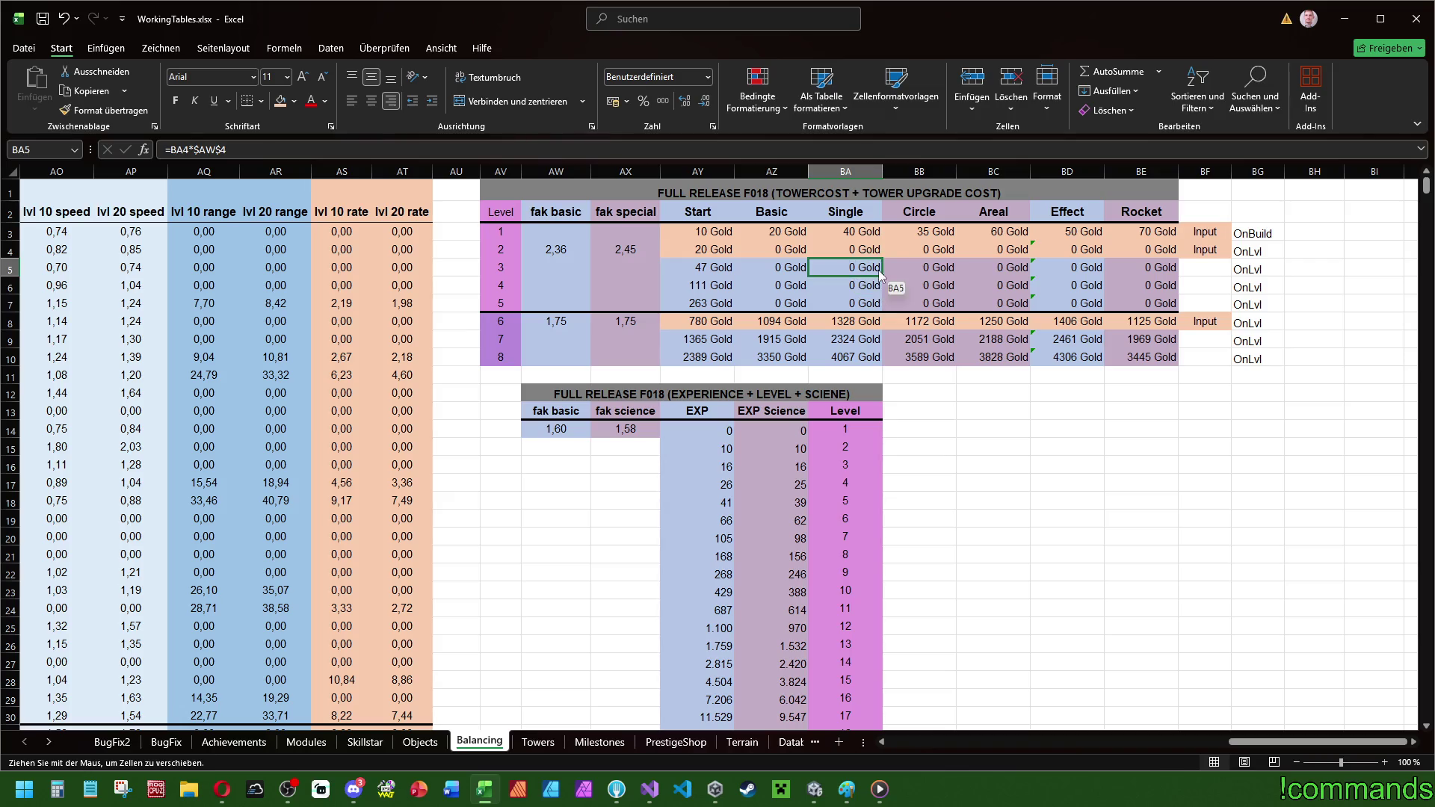
mouse_move(883, 277)
mouse_down()
mouse_move(903, 297)
mouse_move(1069, 261)
mouse_up()
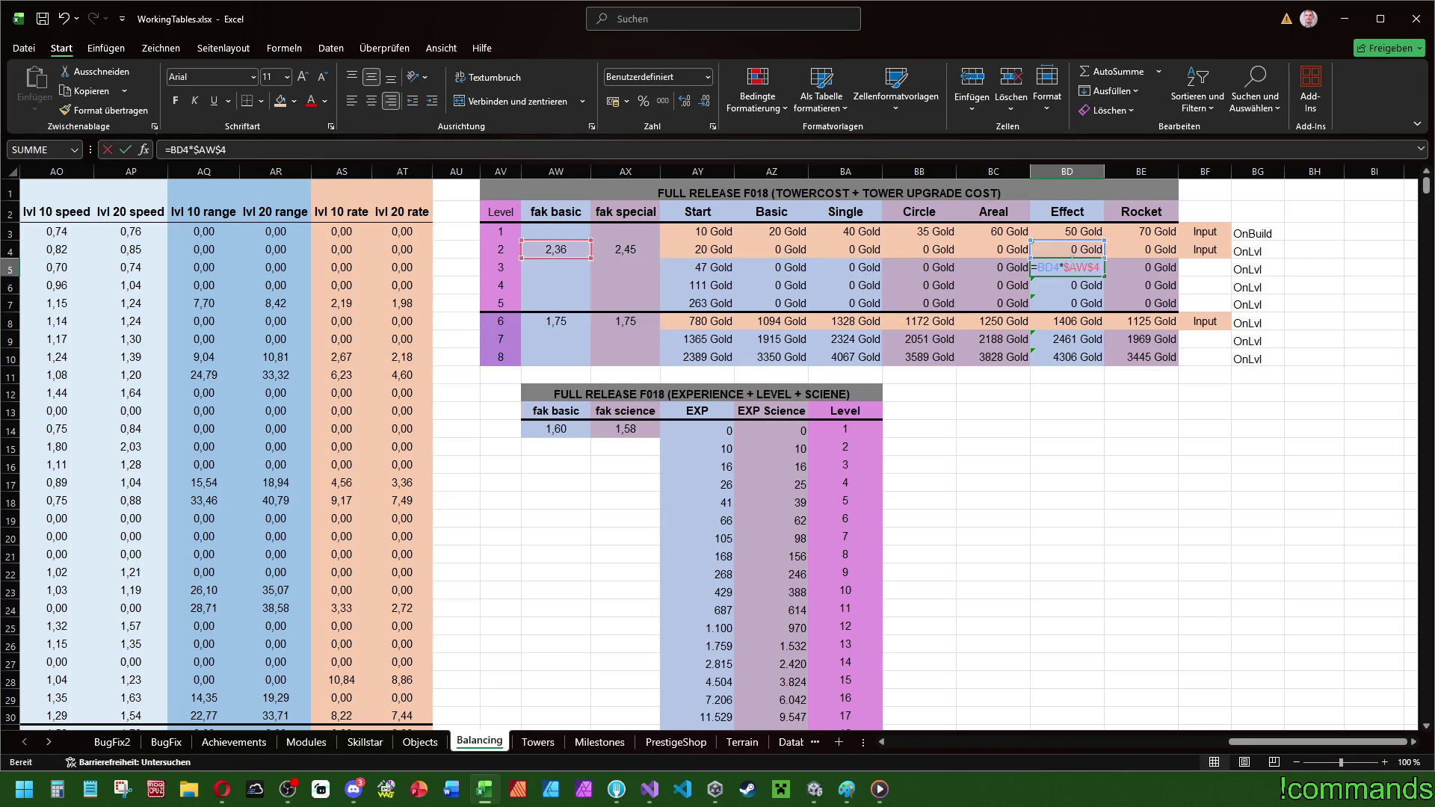
double_click(1140, 267)
key(Escape)
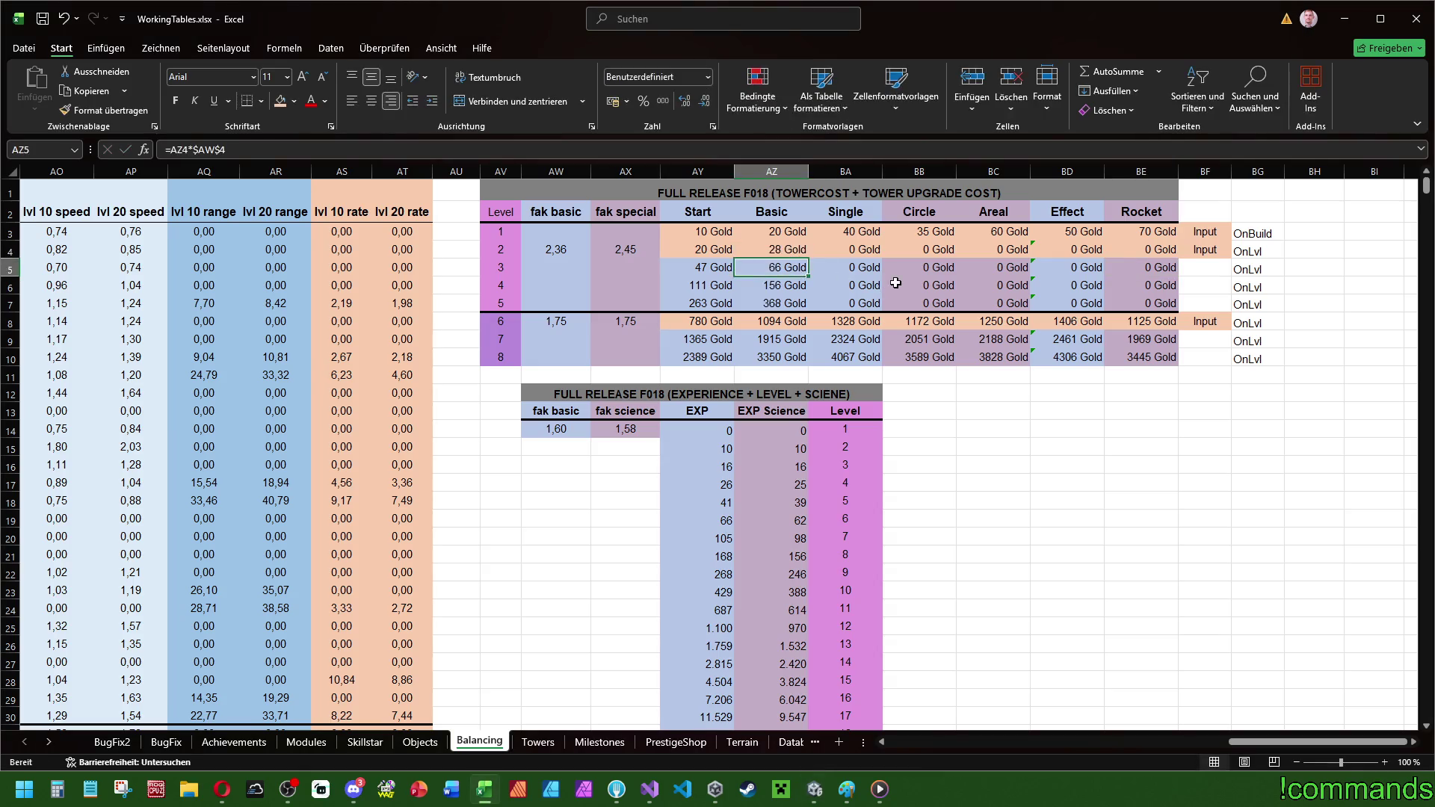
click(864, 256)
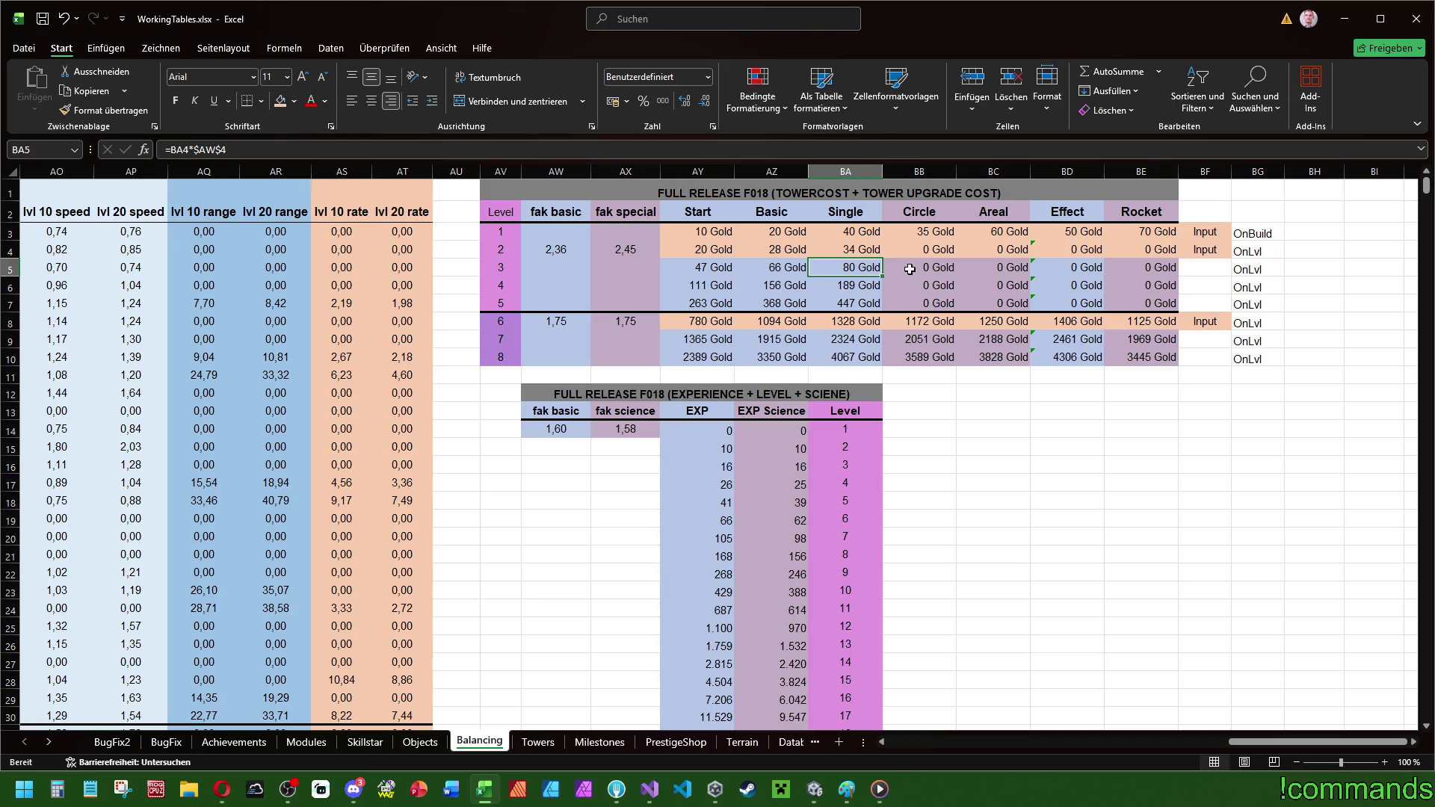
- Check the Circle level 3 formula =BB4*$AX$4, cancelling without changes
right_click(912, 271)
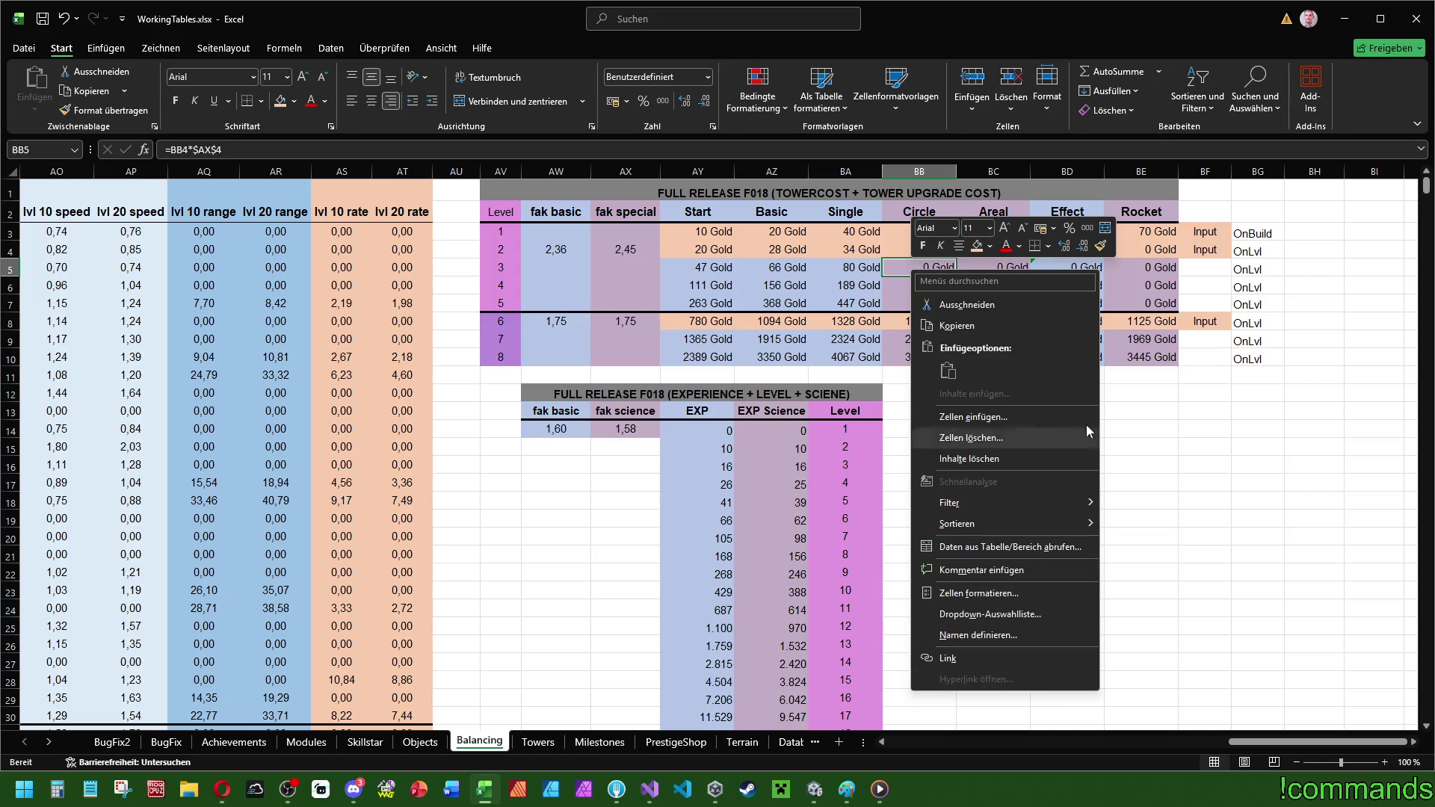
key(Escape)
key(F2)
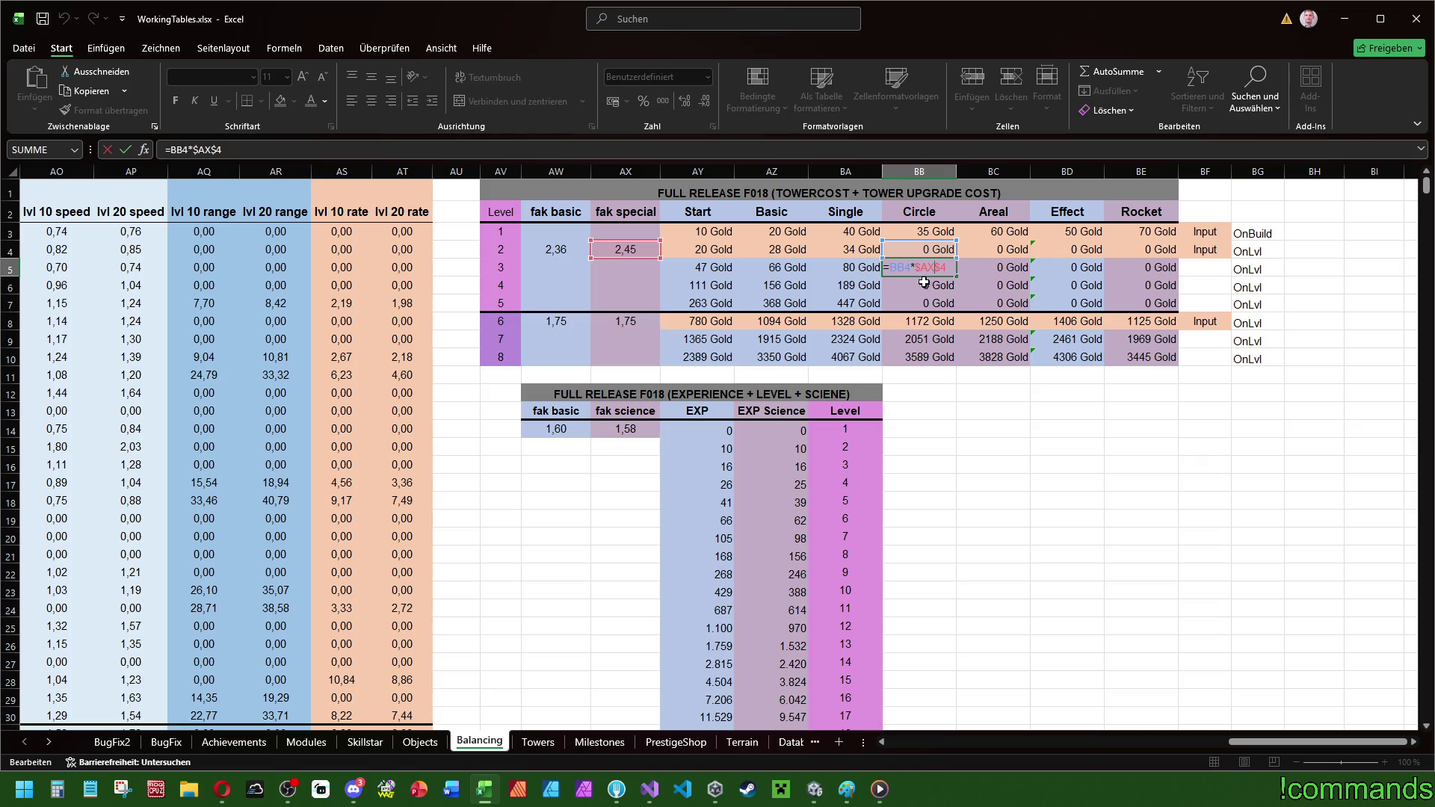
click(904, 266)
key(F4)
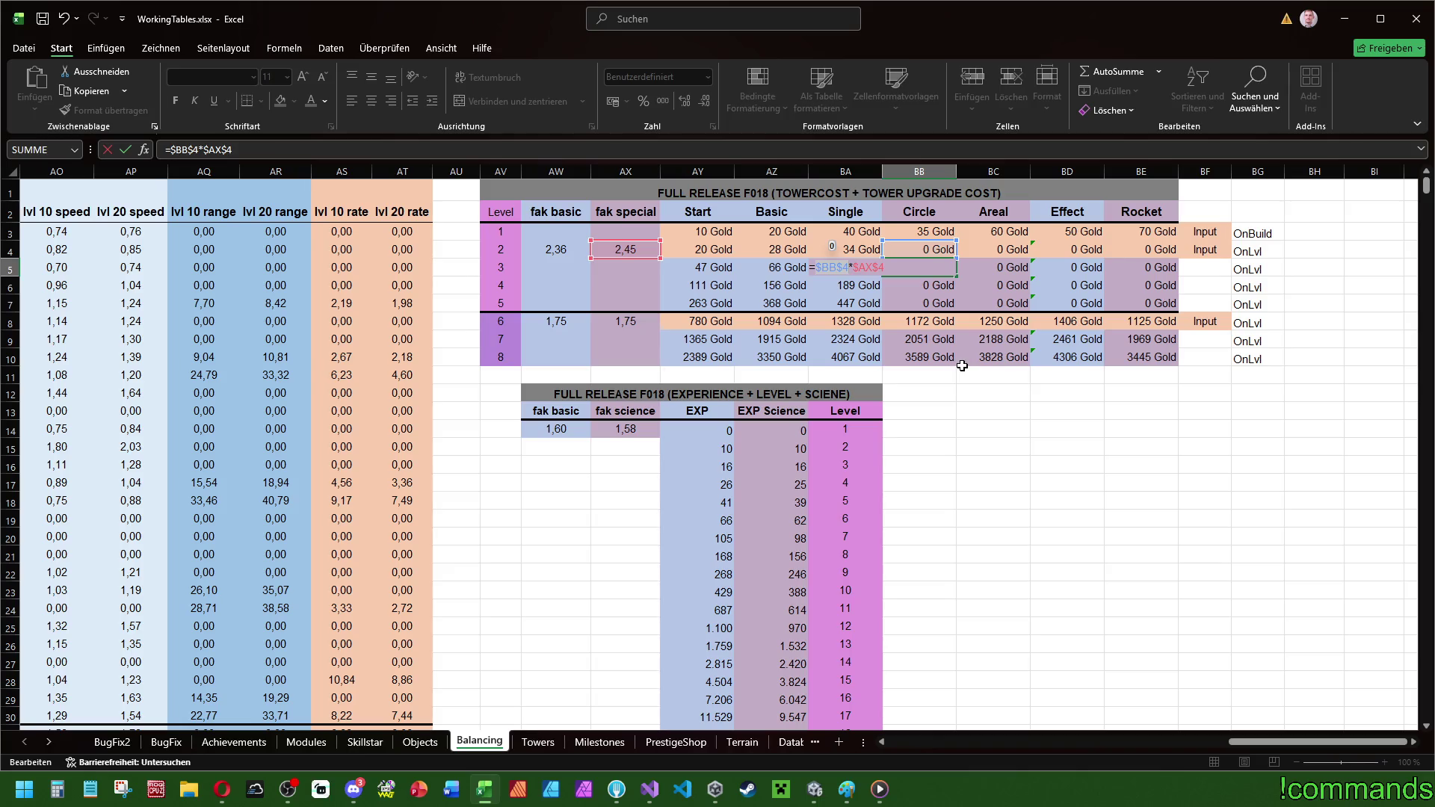
key(Escape)
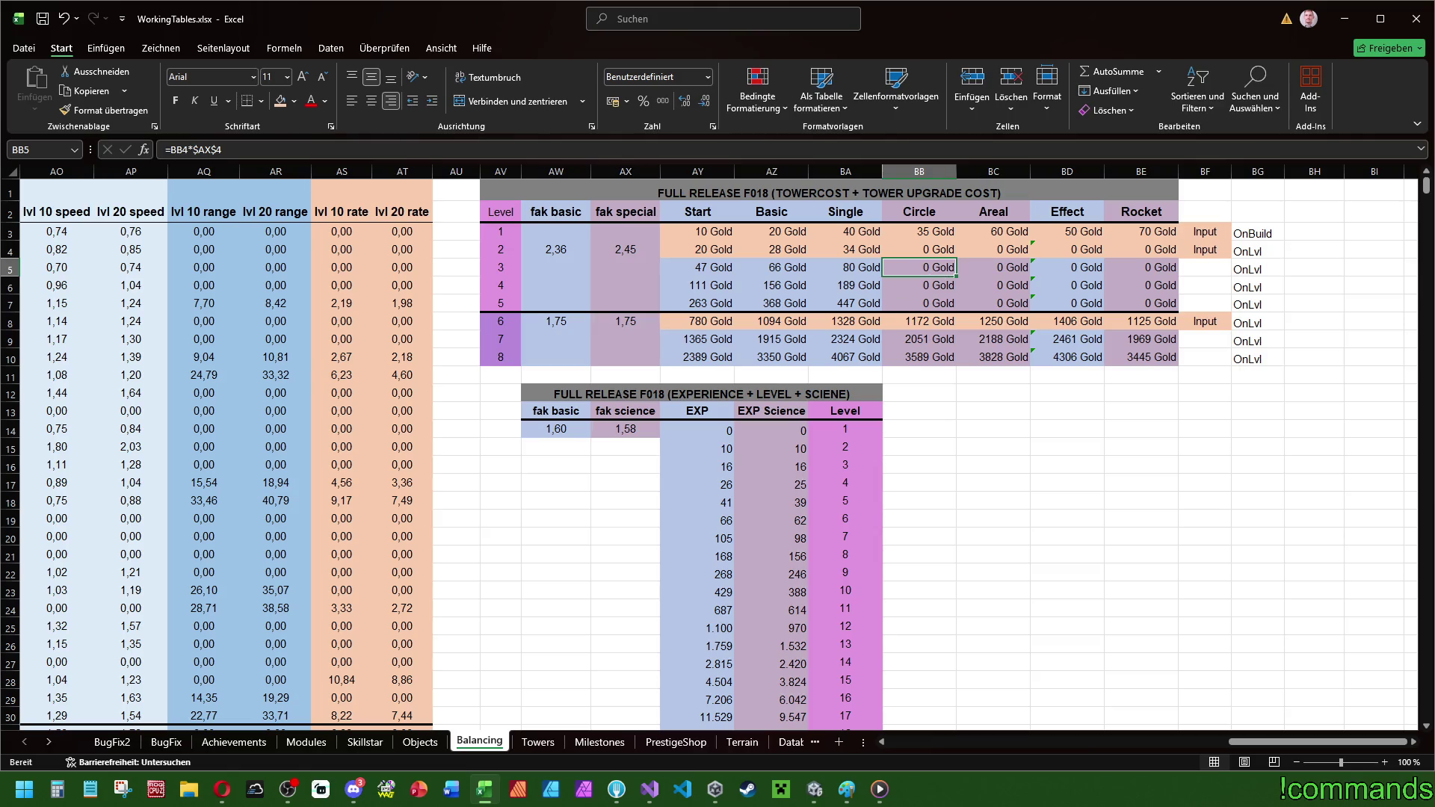
key(alt+Tab)
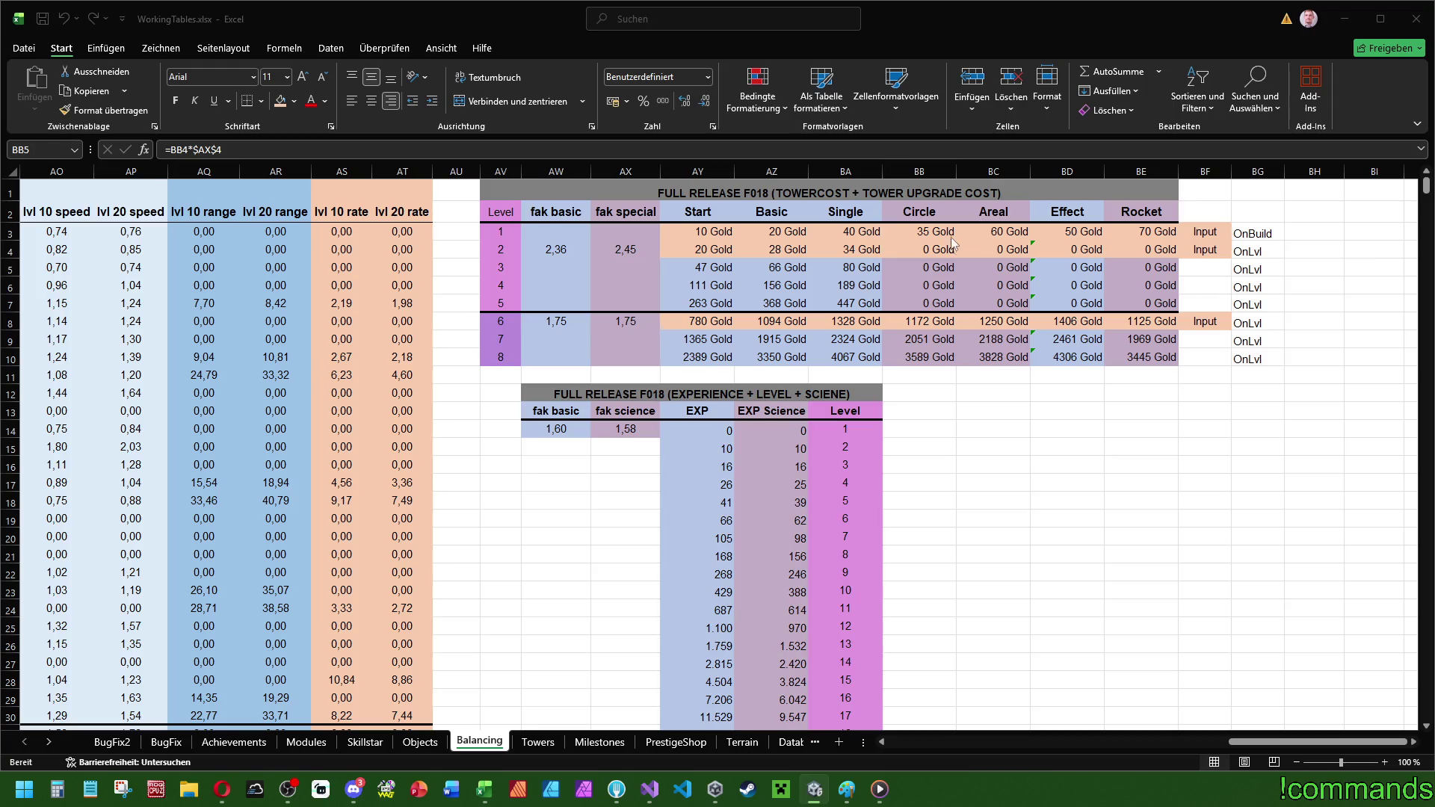
- Enter level 2 costs of 30 Gold for Circle and 32 Gold for Areal
click(945, 249)
text(30)
key(Return)
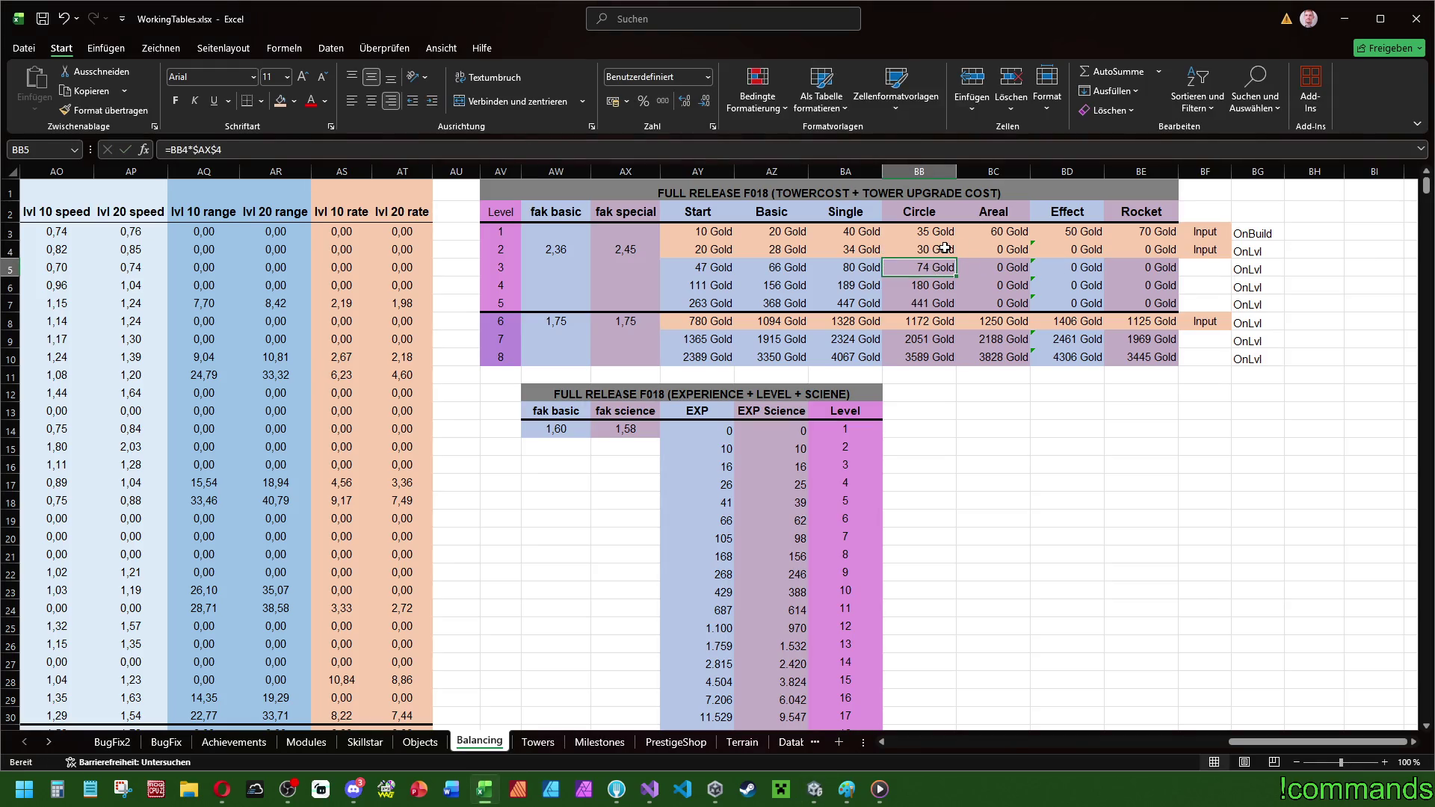
key(alt+Tab)
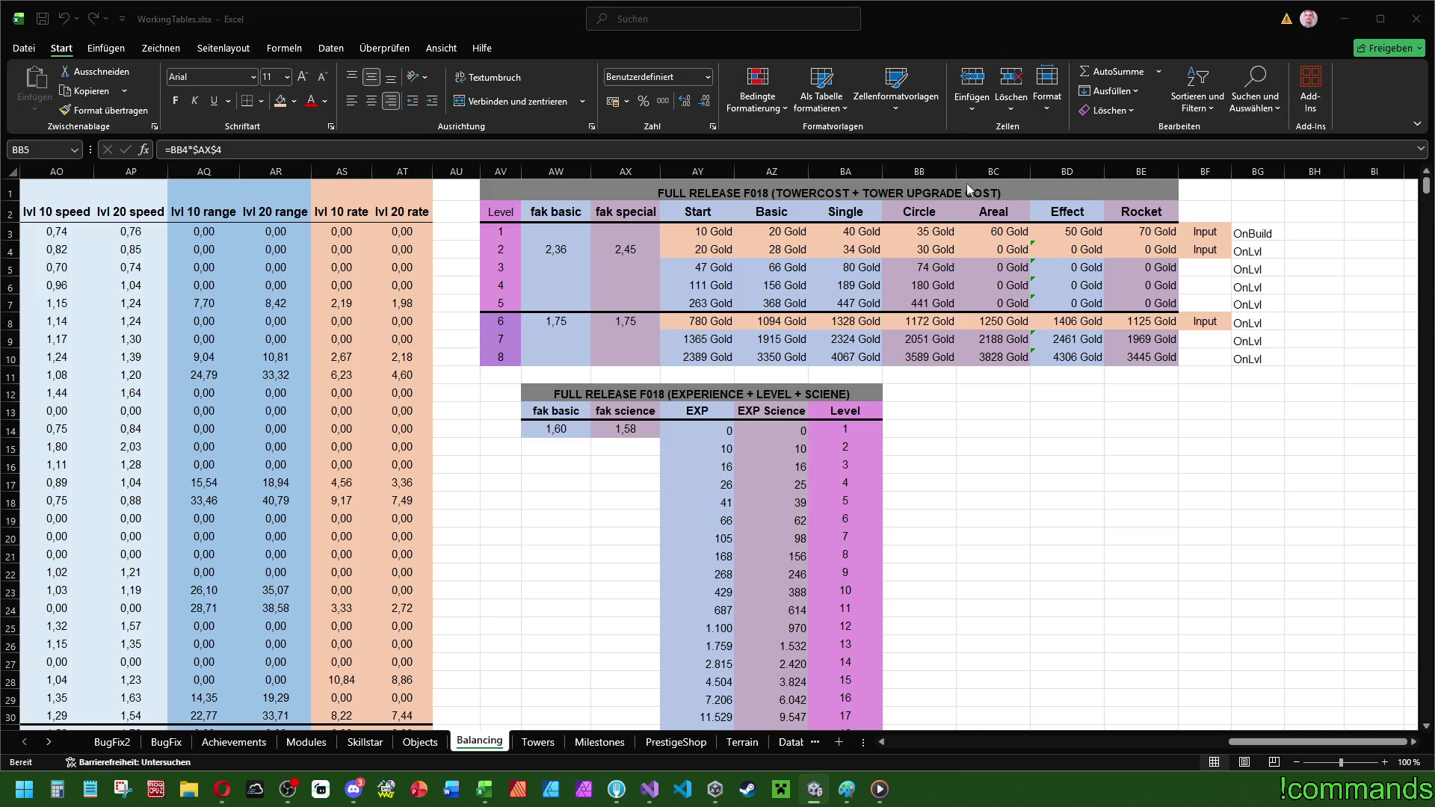
click(1007, 249)
text(32)
key(Return)
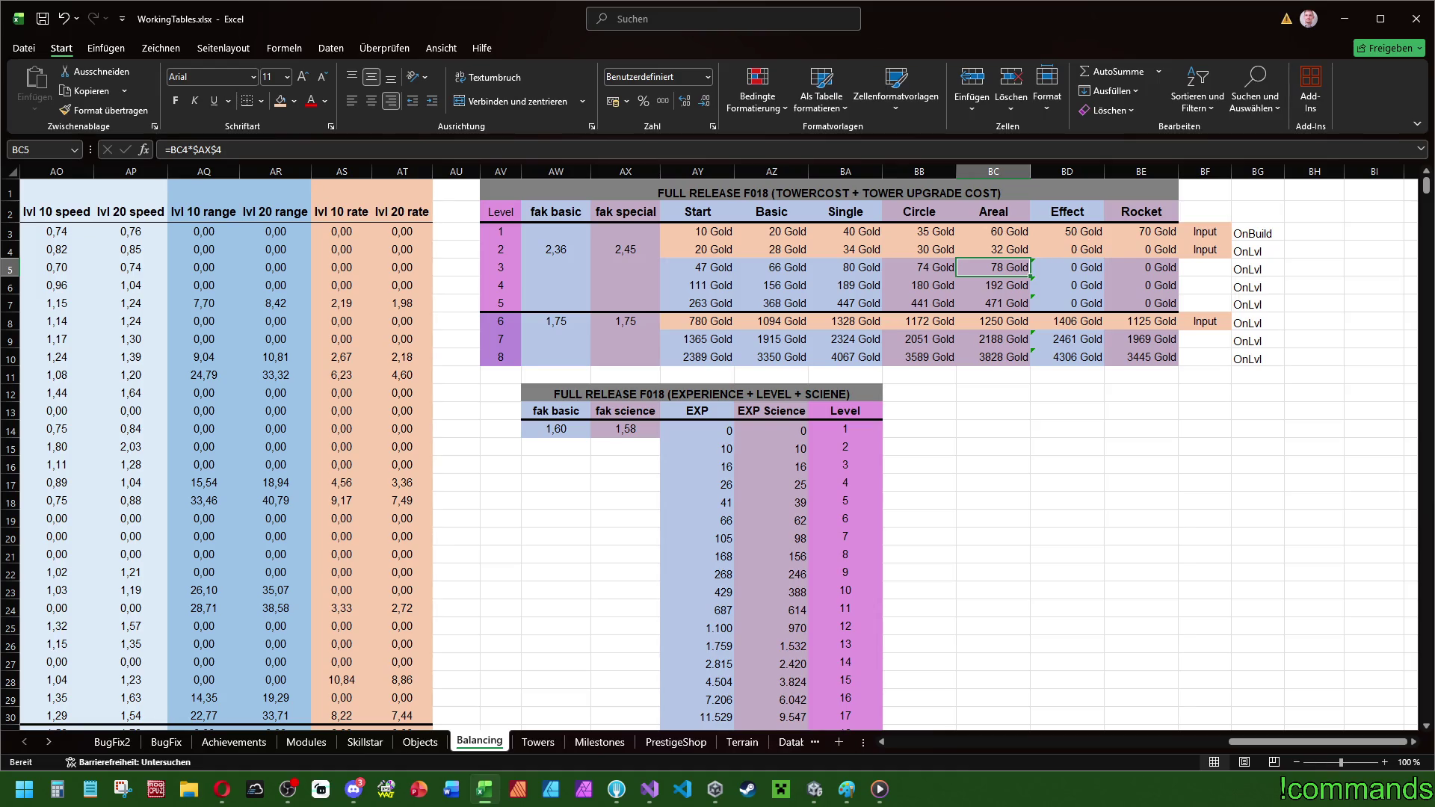
key(alt+Tab)
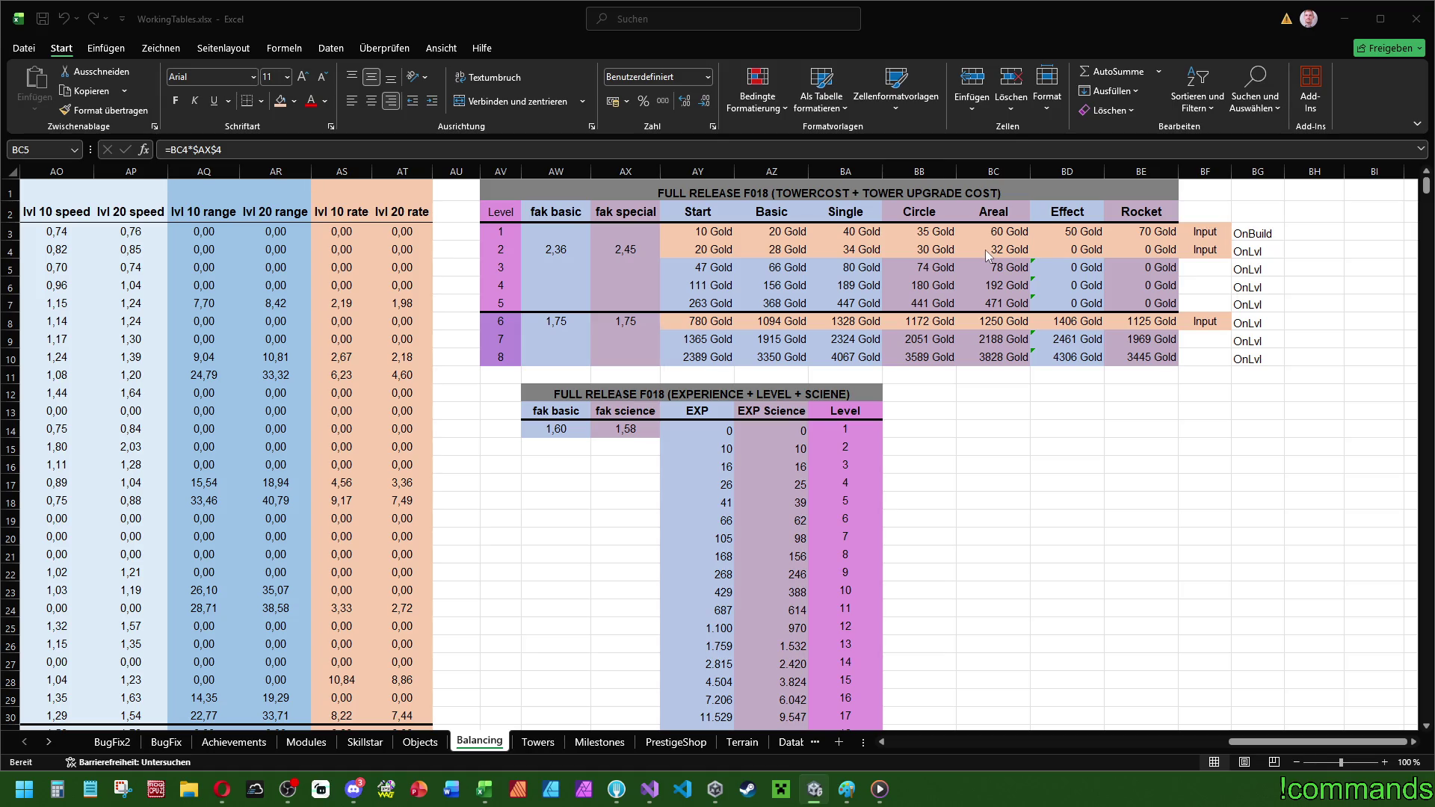
- Enter Effect and Rocket level 2 costs of 36 and 28 Gold, then select Basic's level 1–2 costs
click(1085, 248)
text(36)
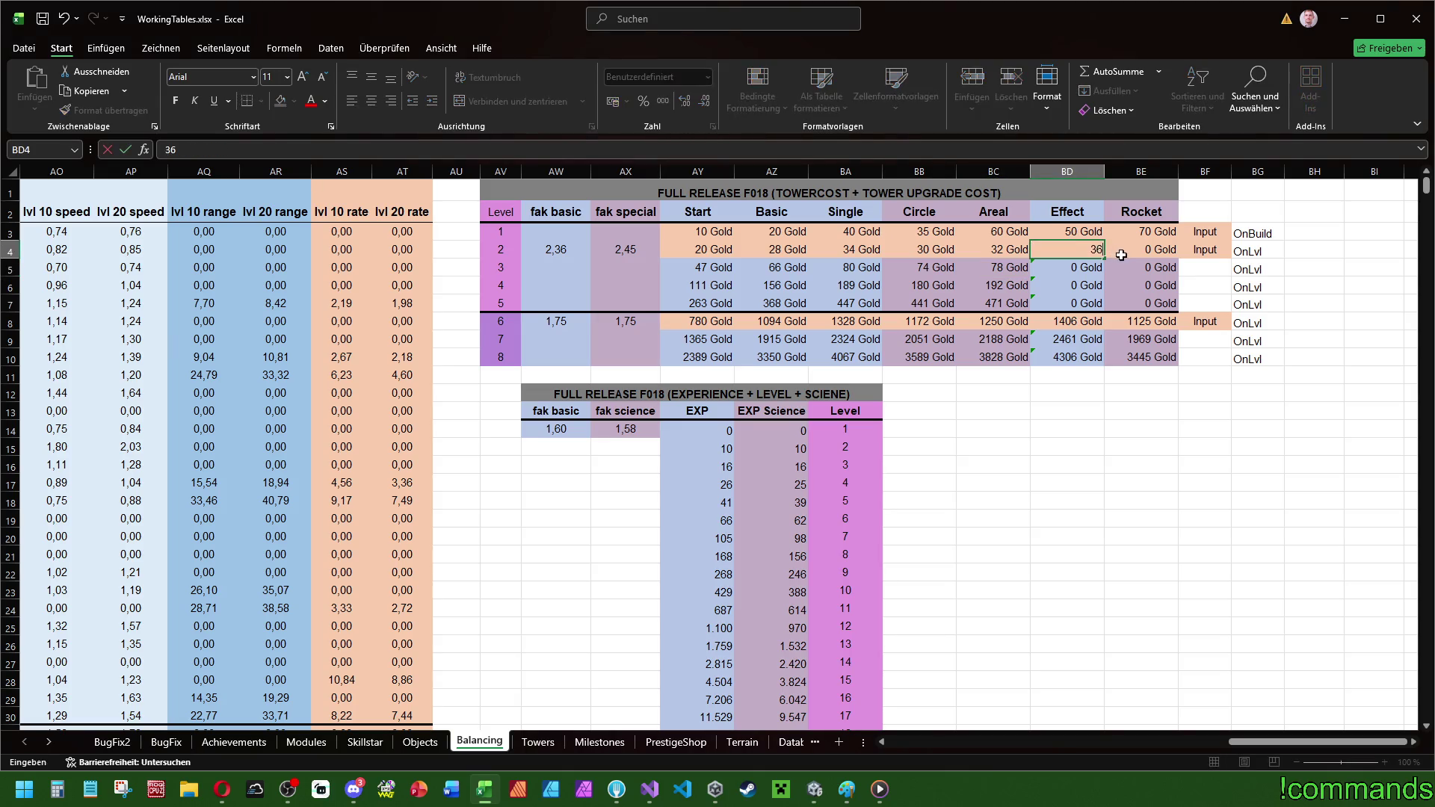
key(Return)
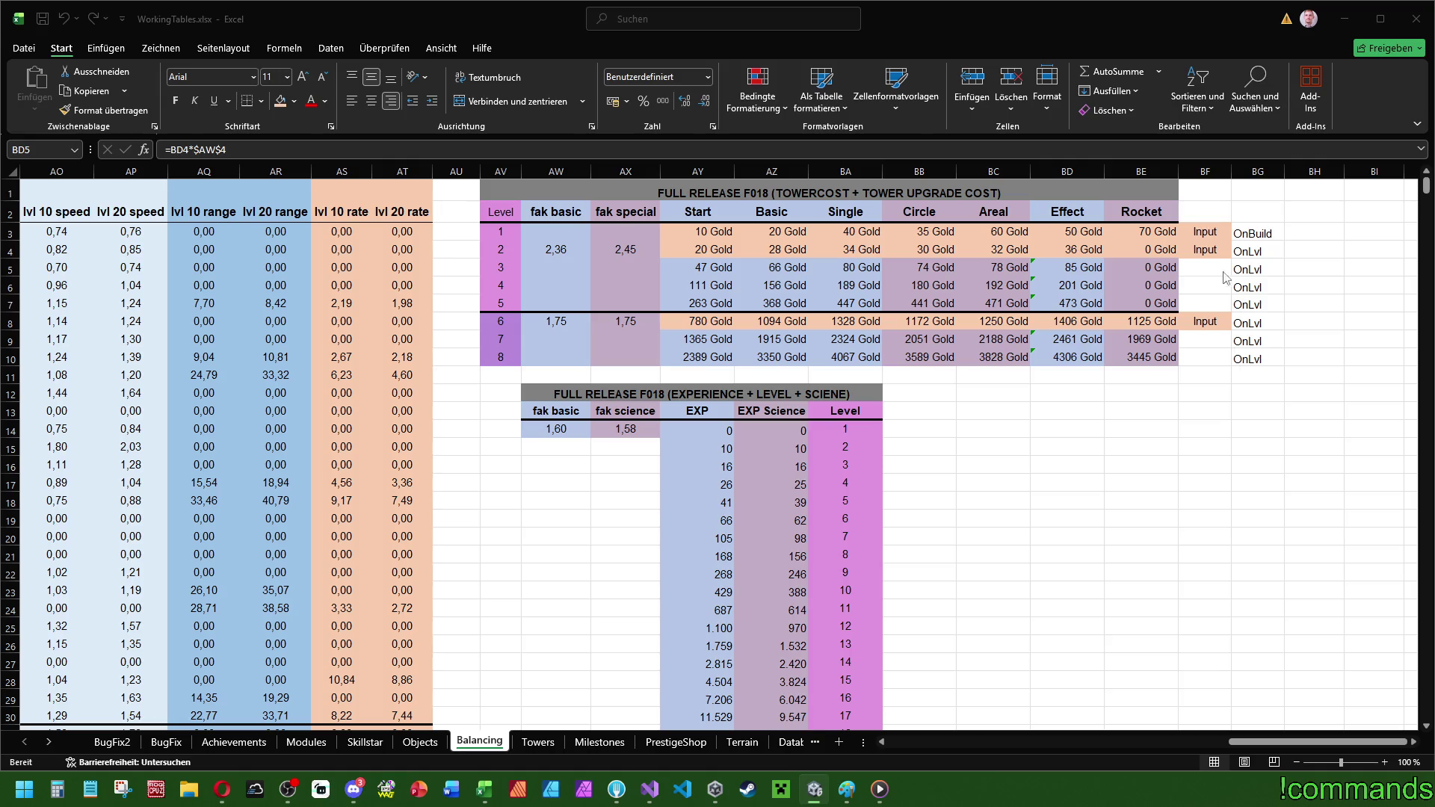
click(1171, 252)
text(28)
key(Return)
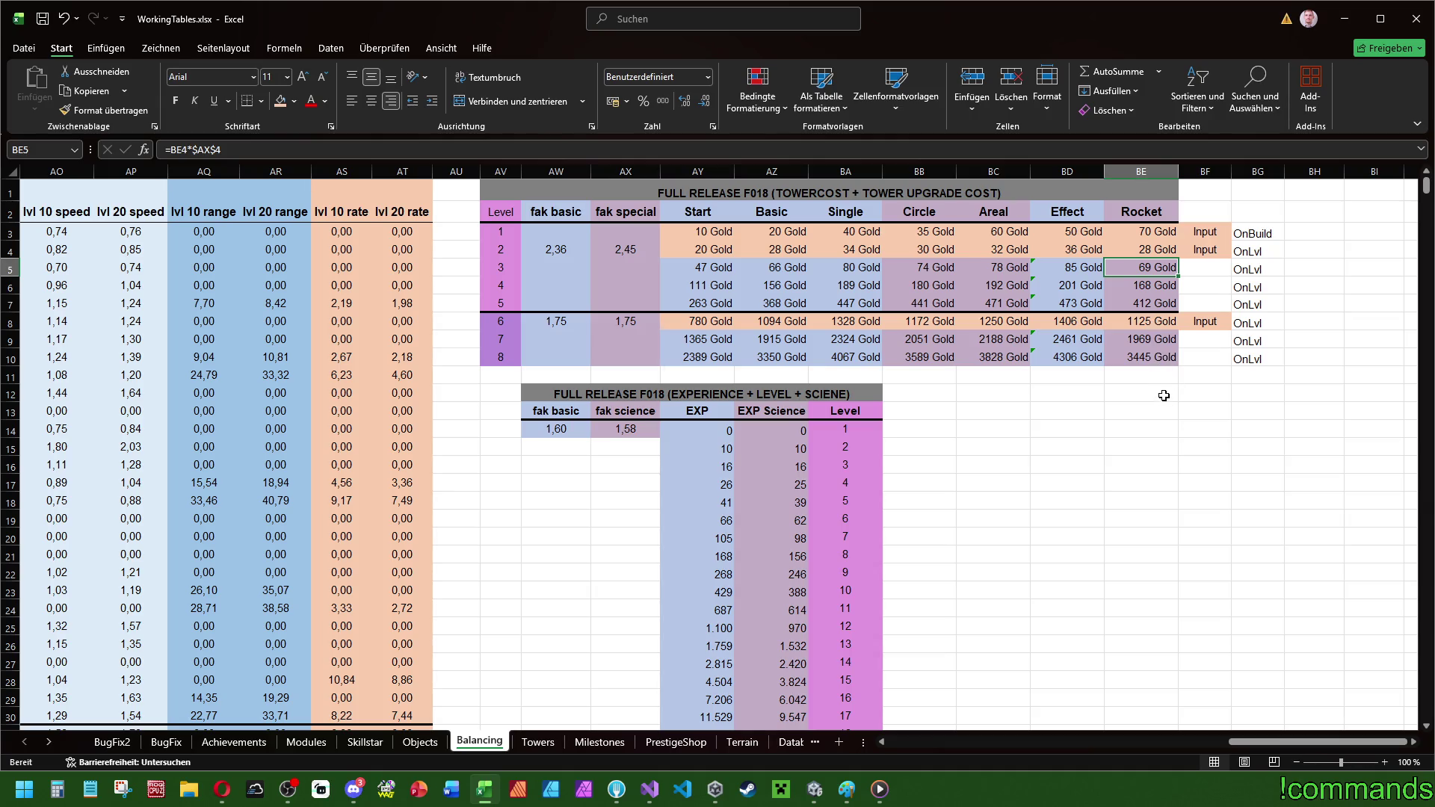
click(1101, 405)
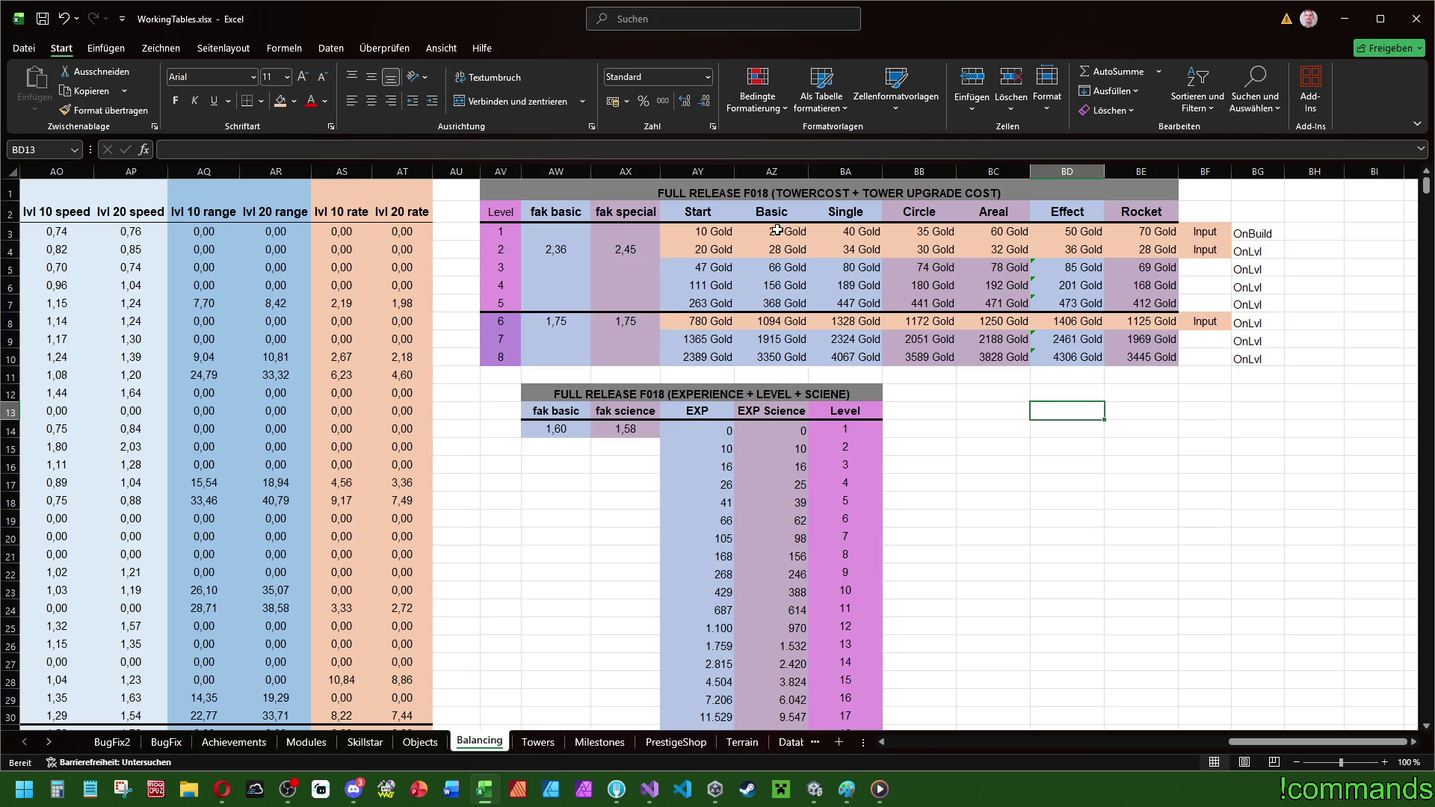
drag(789, 232, 790, 250)
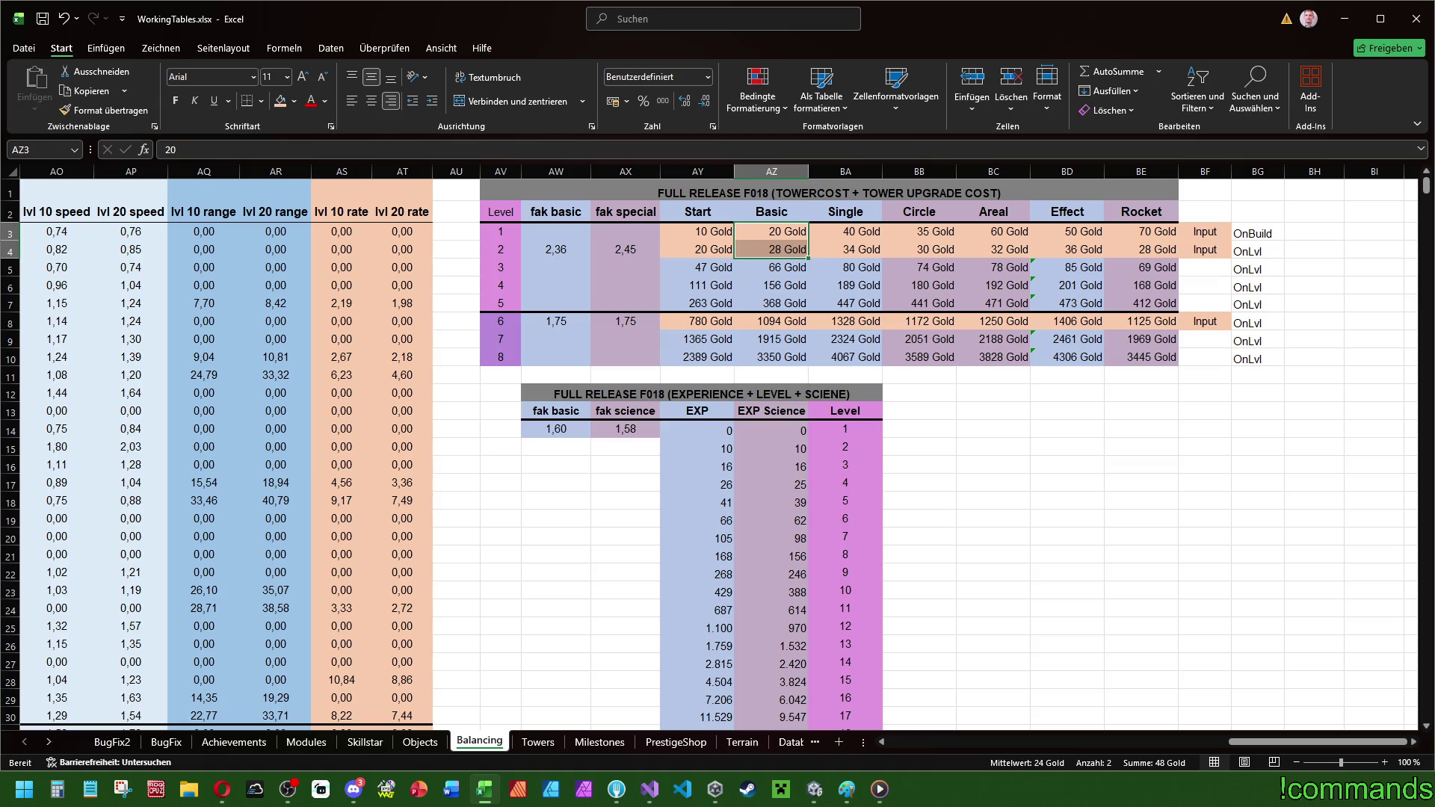
- Set the Single tower's level 2 upgrade cost to 34 Gold and check the level 1 cost total
click(842, 249)
text(34)
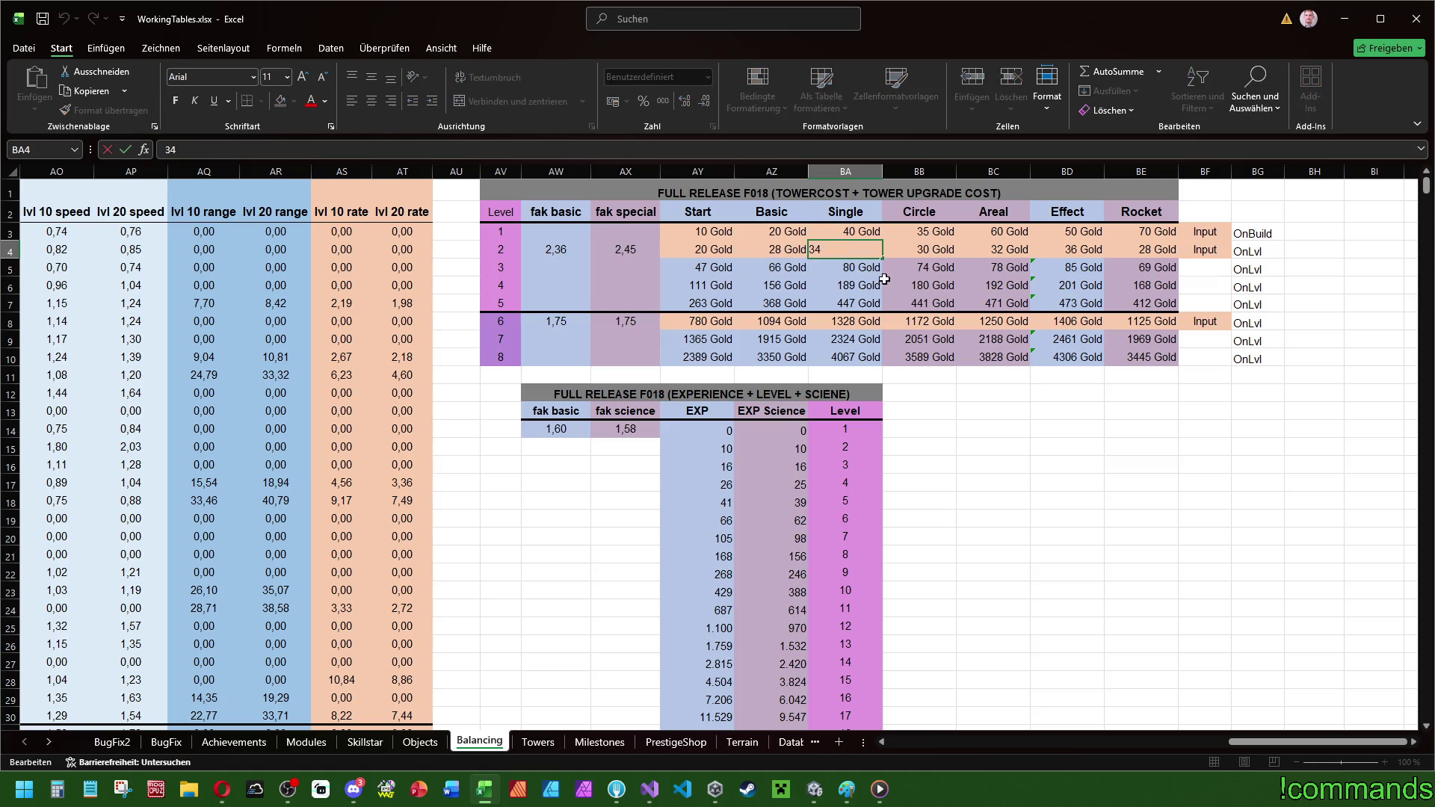
key(ctrl+Return)
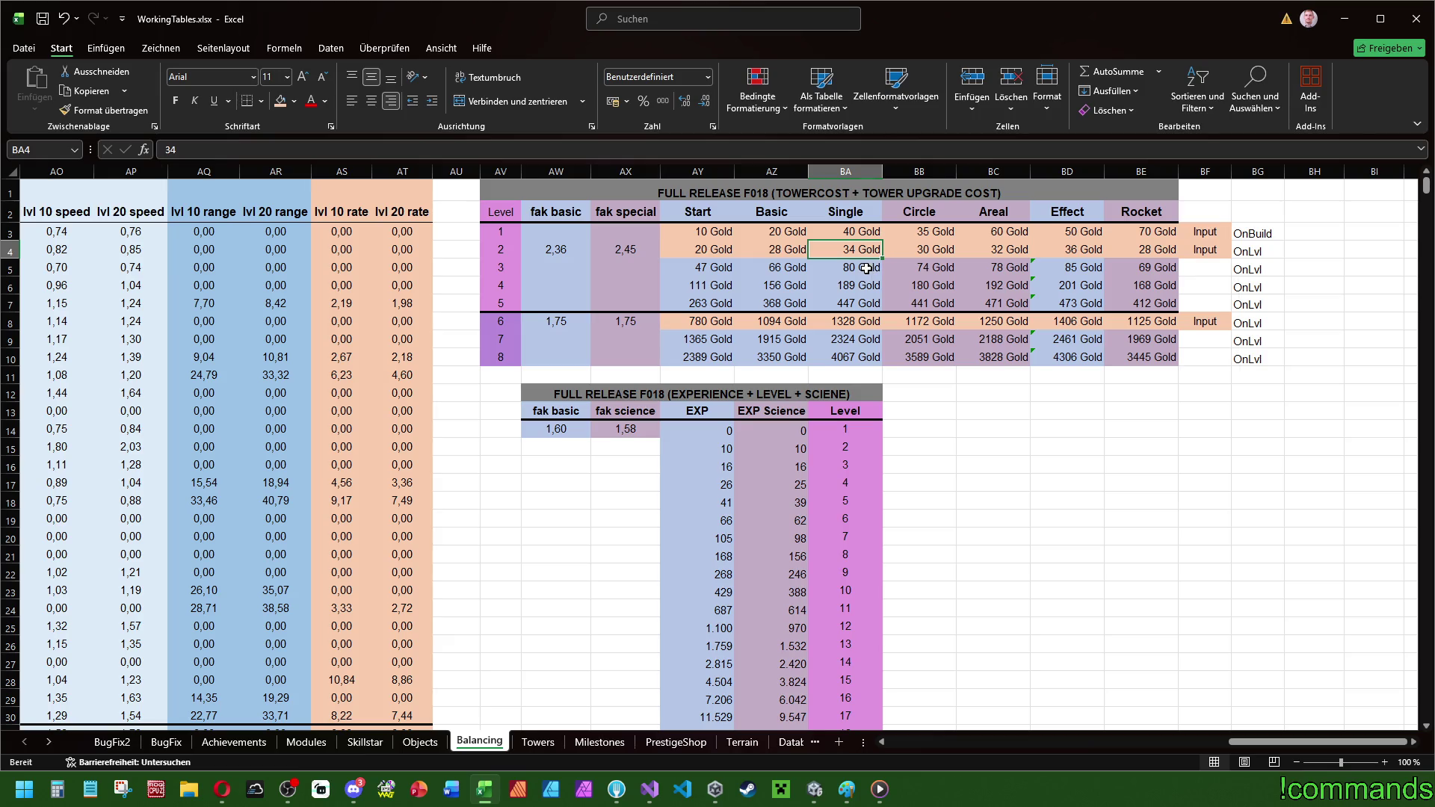
drag(729, 233, 1151, 231)
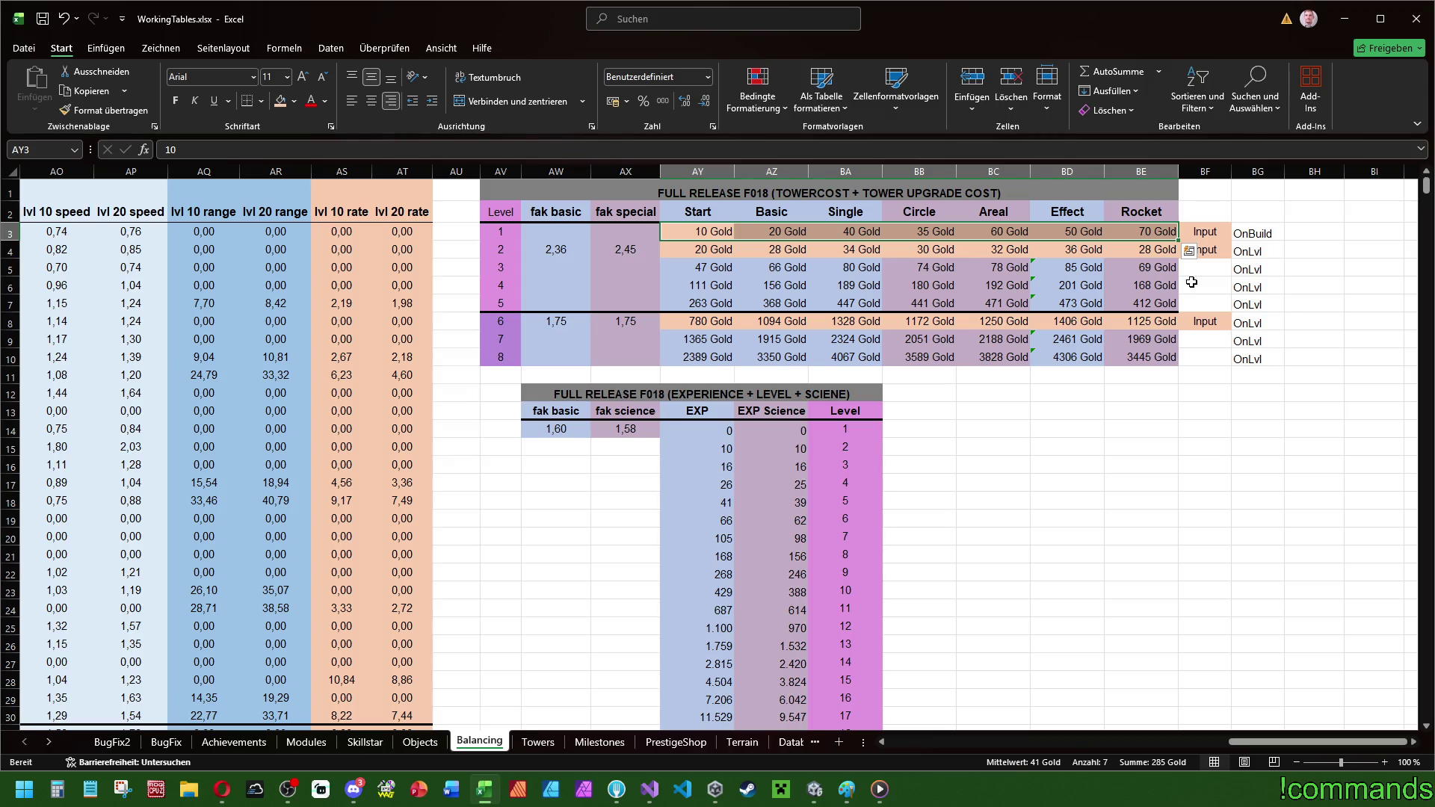
key(Left)
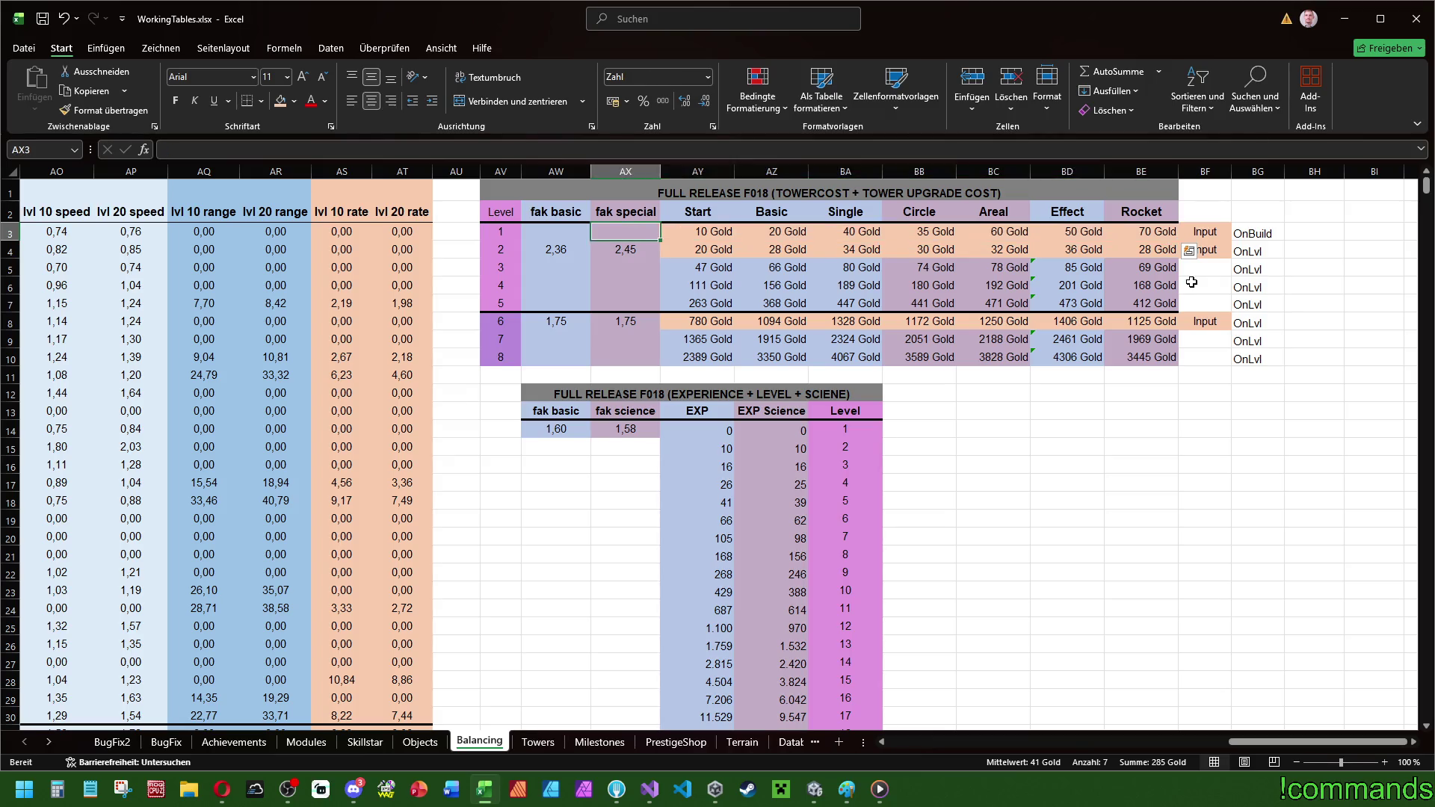
key(Right)
key(Right)
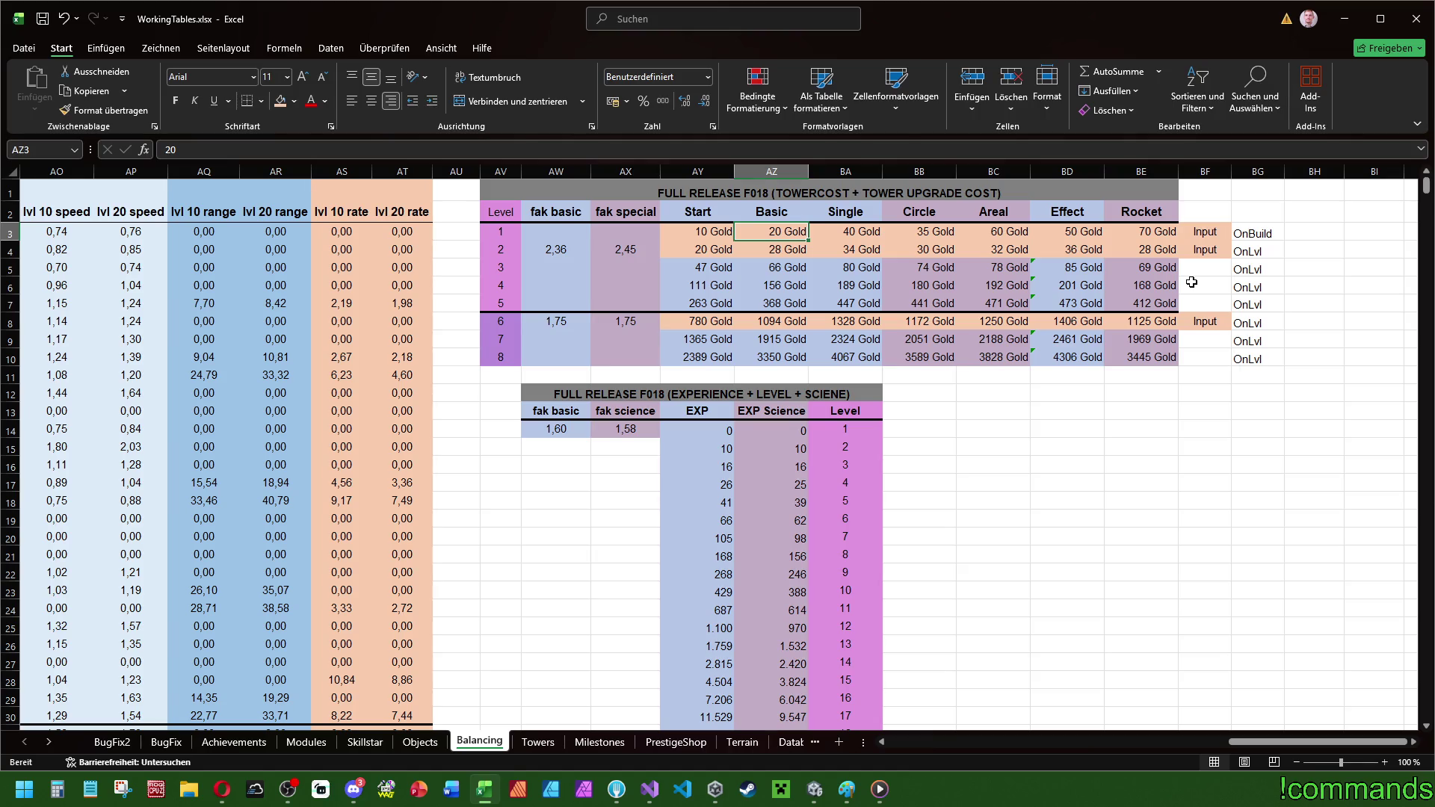
- Enter level 1 costs of 35 Gold for Single and 30 Gold for Circle
key(Right)
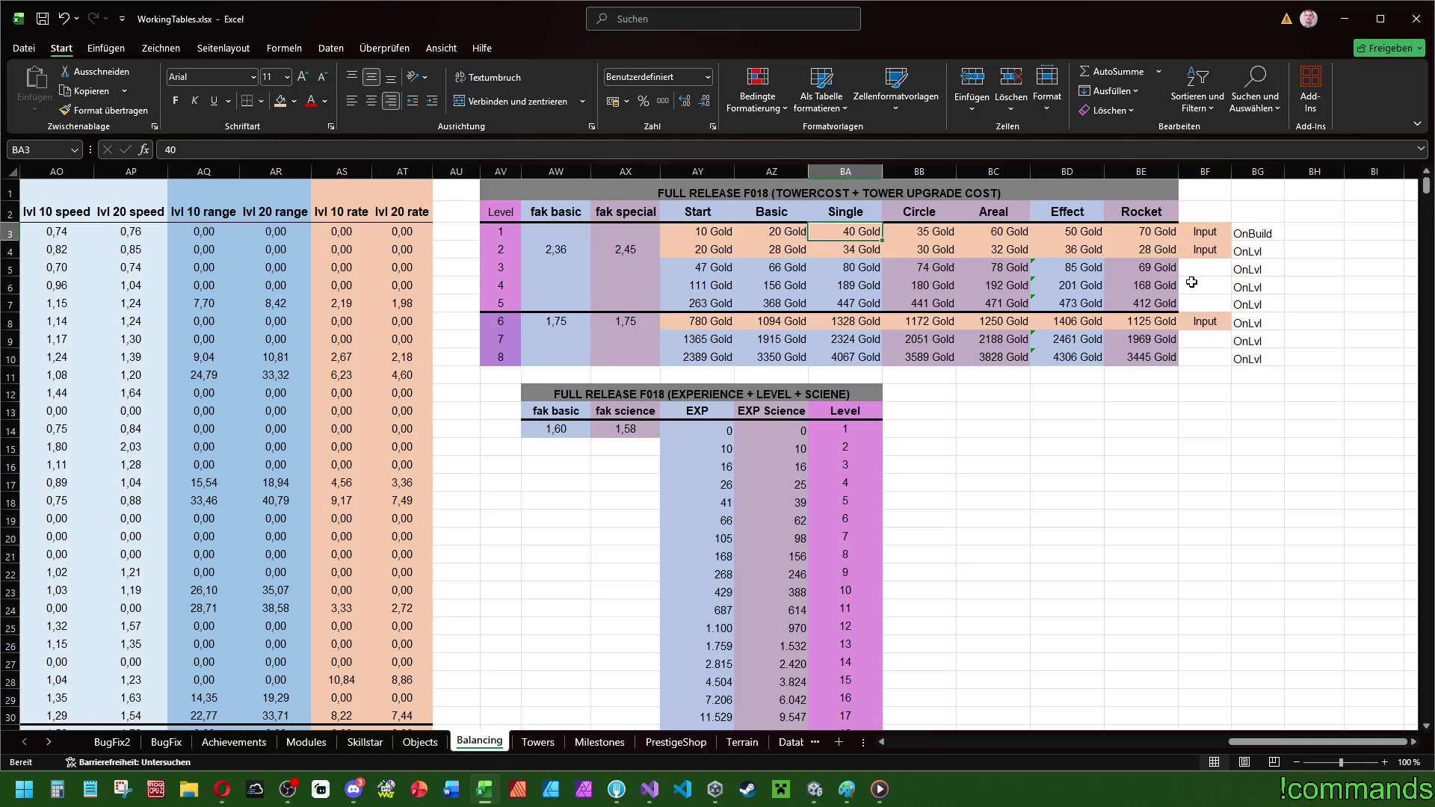
text(35)
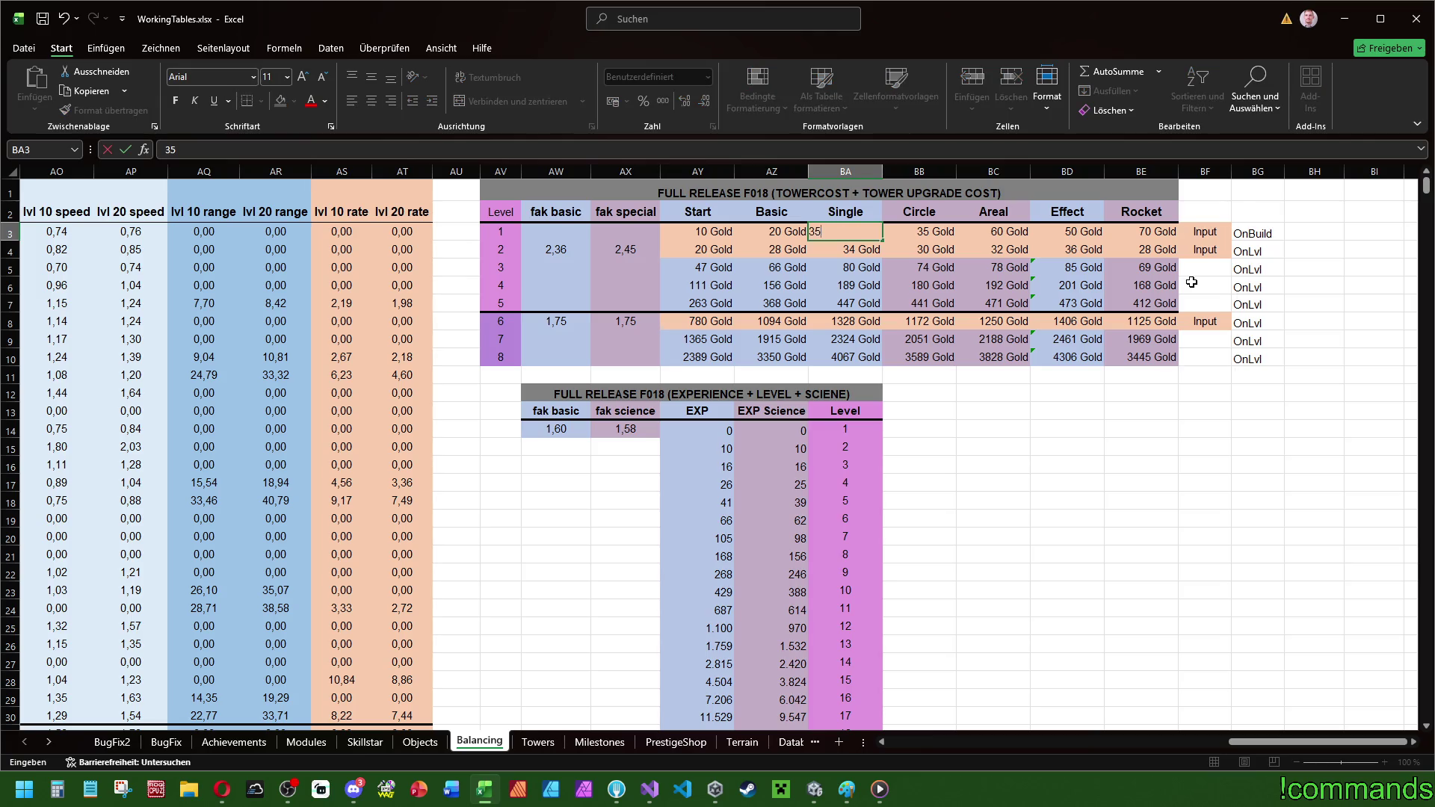
key(Return)
key(Up)
key(Right)
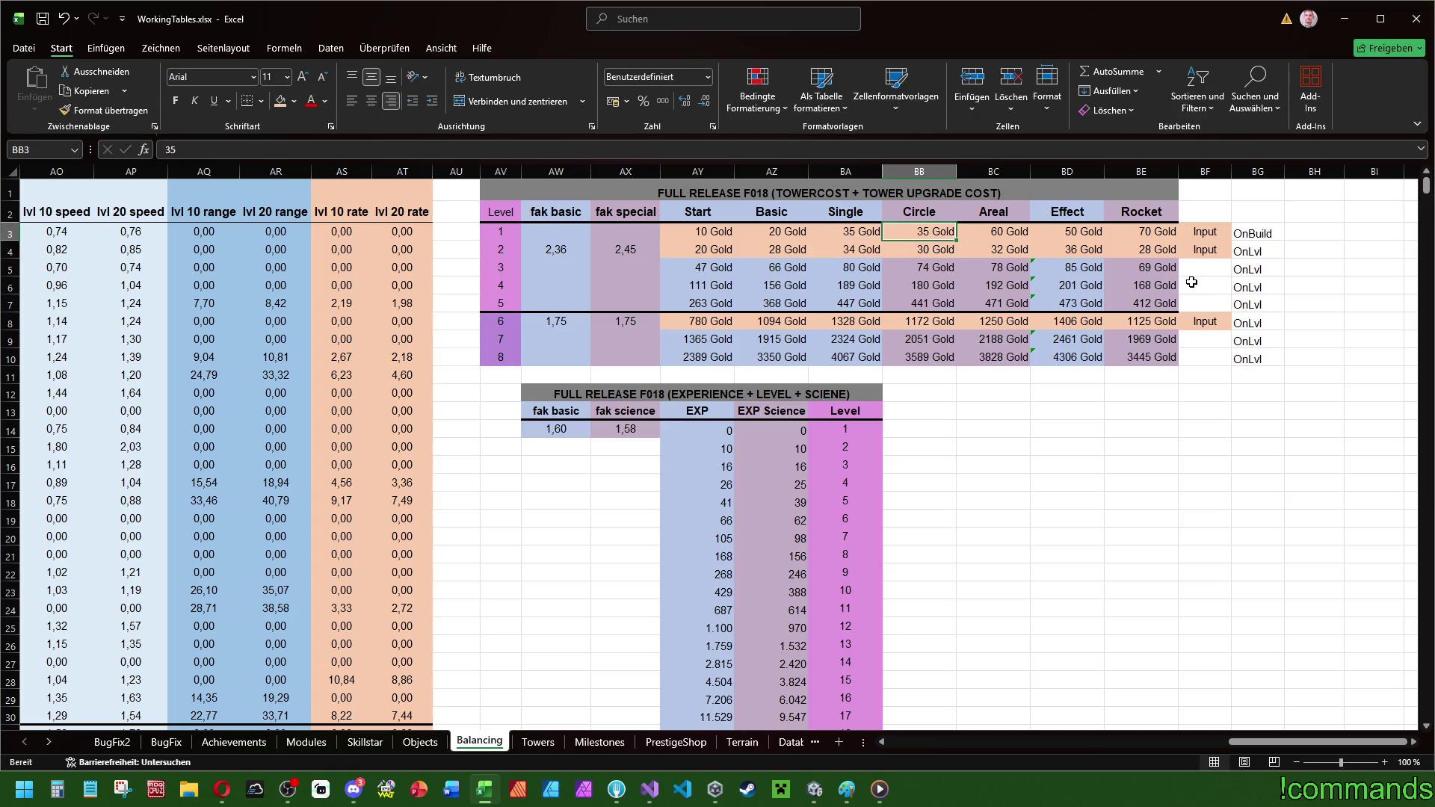
text(30)
key(Return)
key(Up)
- Enter level 1 costs of 50 for Areal, 40 for Effect and 60 for Rocket
key(Right)
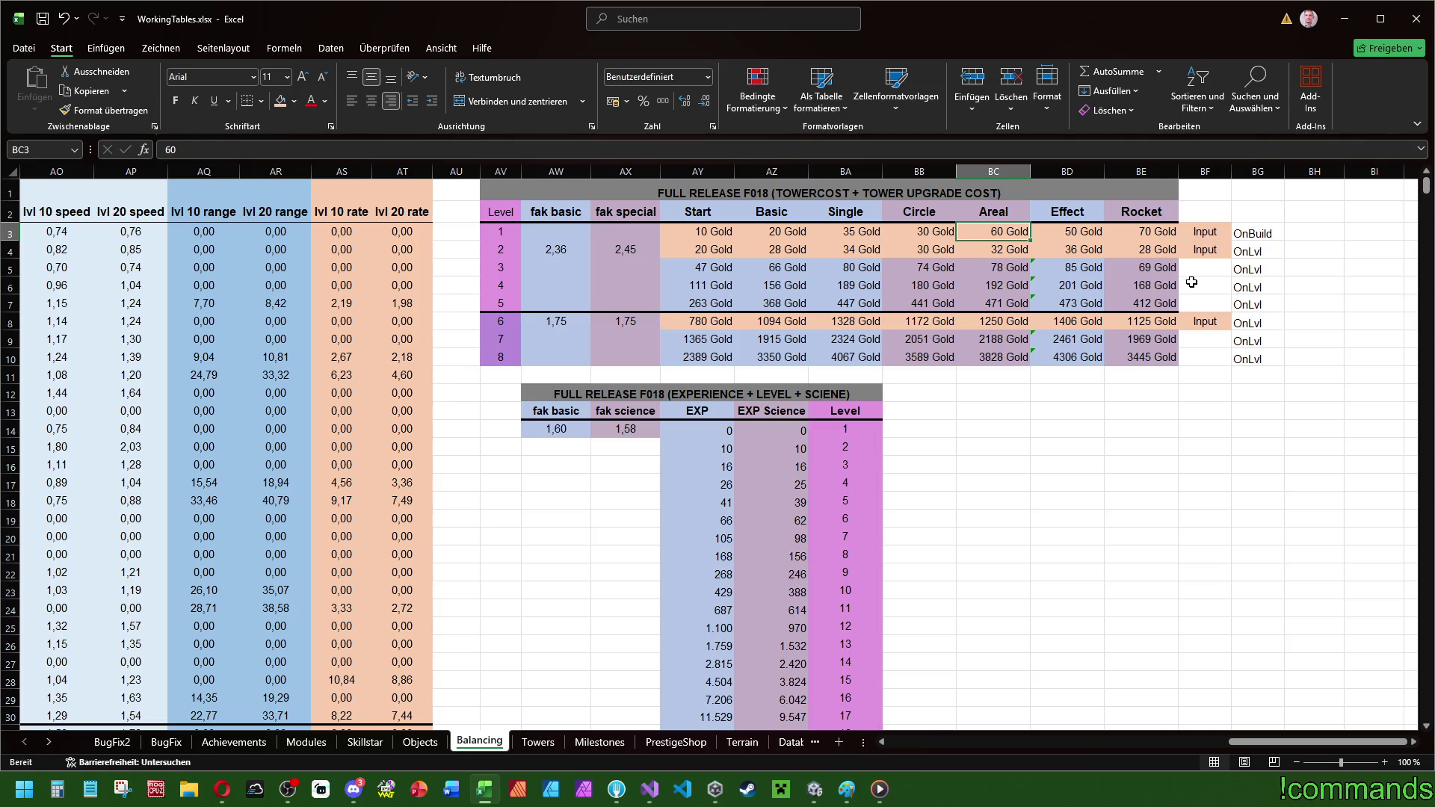
text(50)
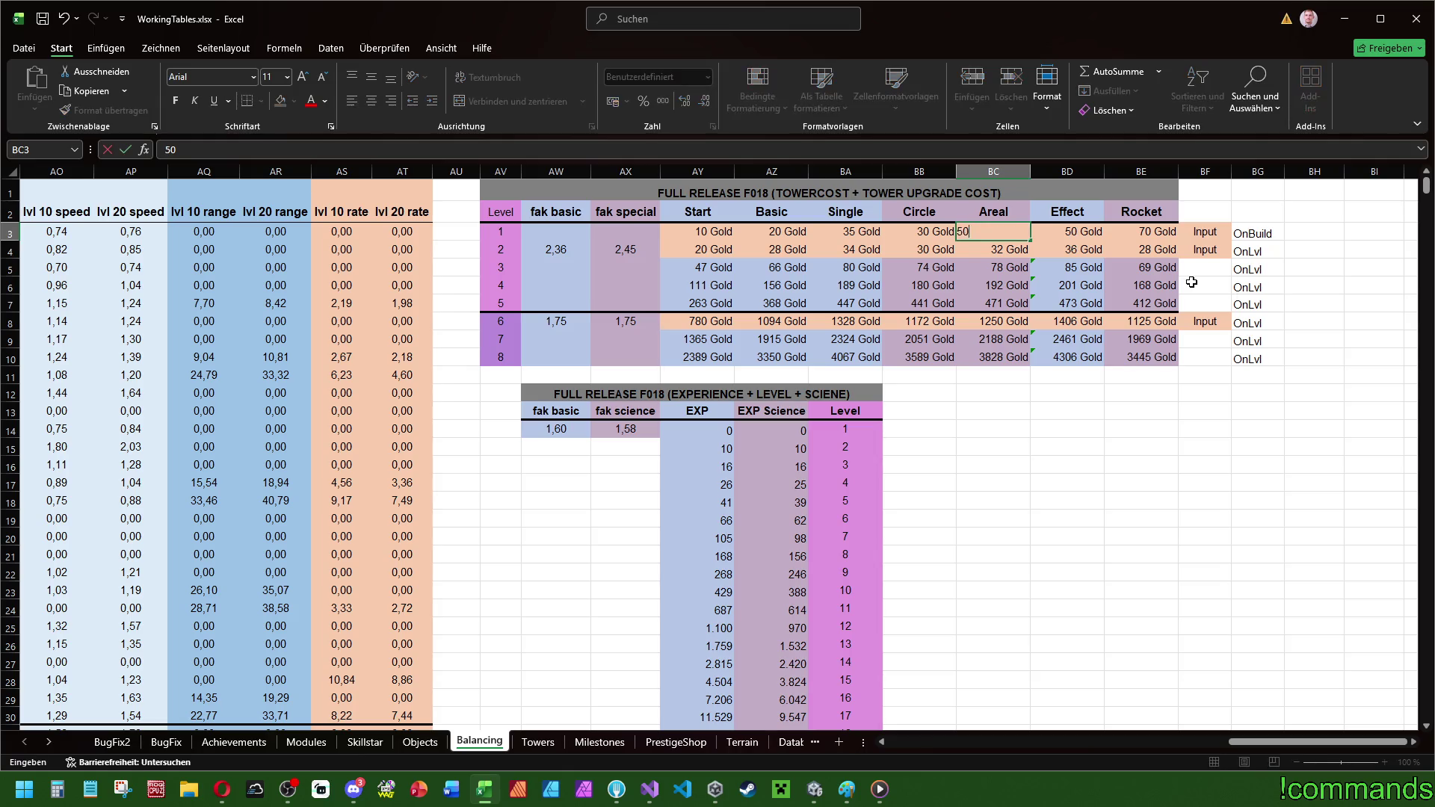
key(Return)
key(Right)
key(Up)
text(40)
key(Return)
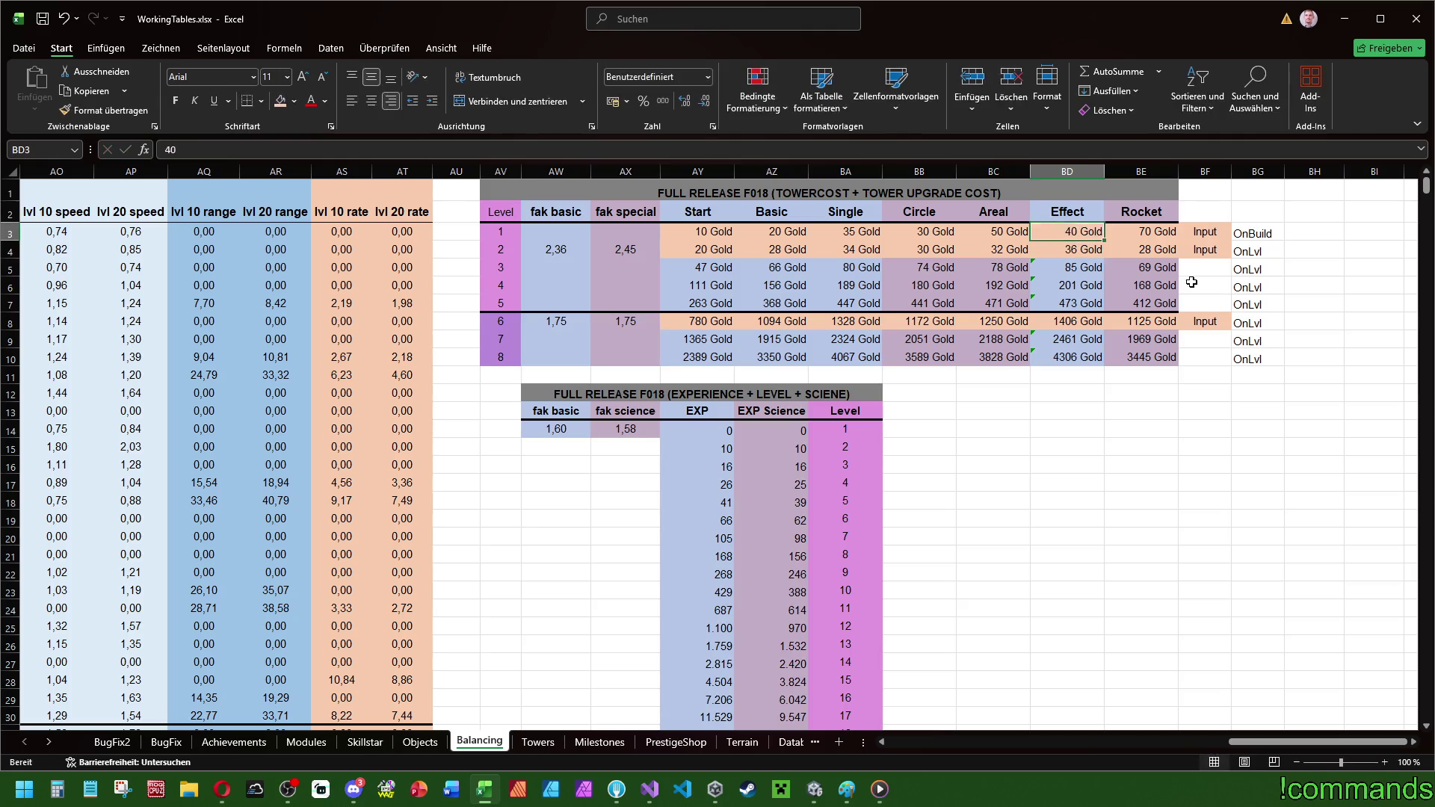
key(Right)
key(Up)
text(60)
key(Return)
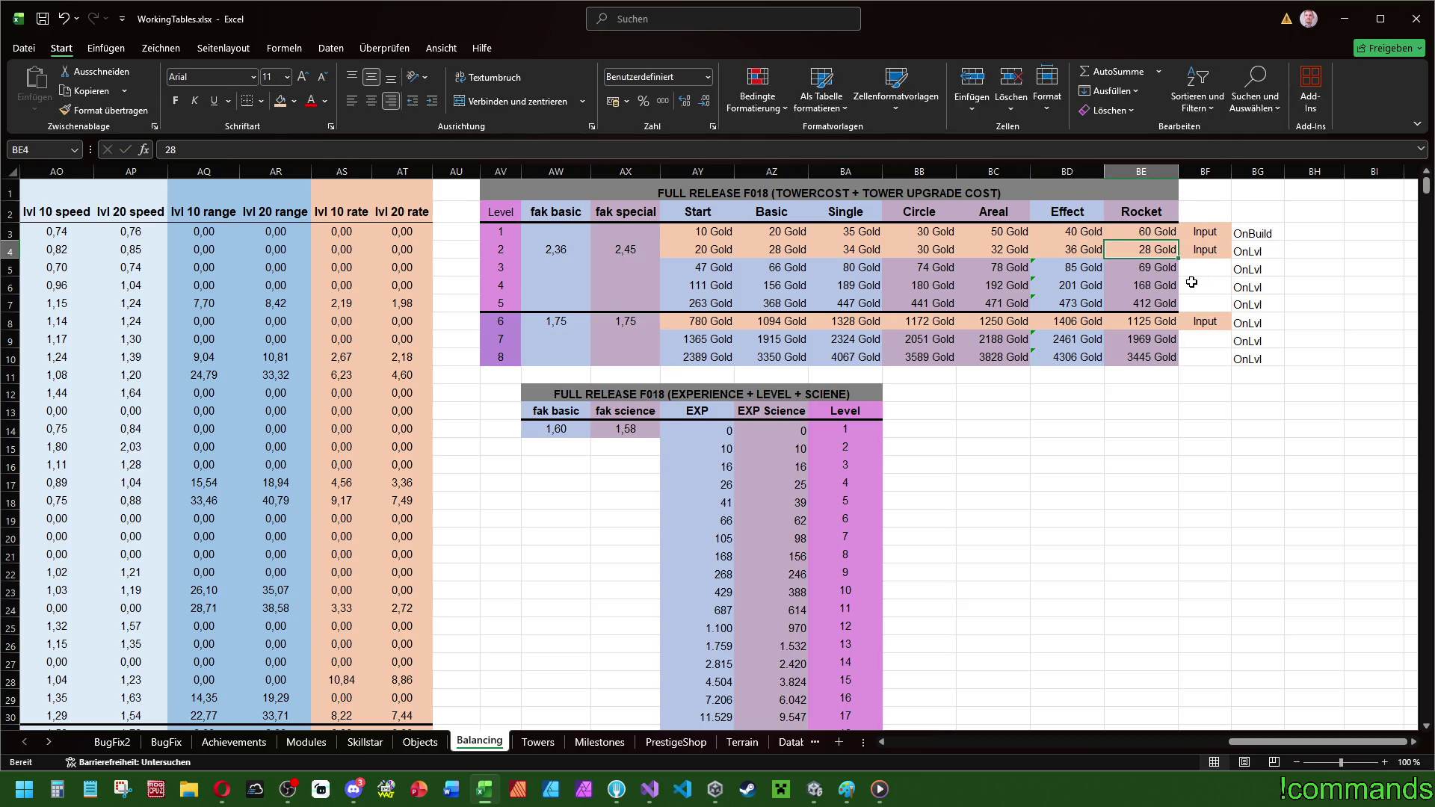
- Revise the level 1 costs to Areal 45, Effect 35 and Rocket 55 Gold
key(Up)
key(Left)
key(Left)
key(Left)
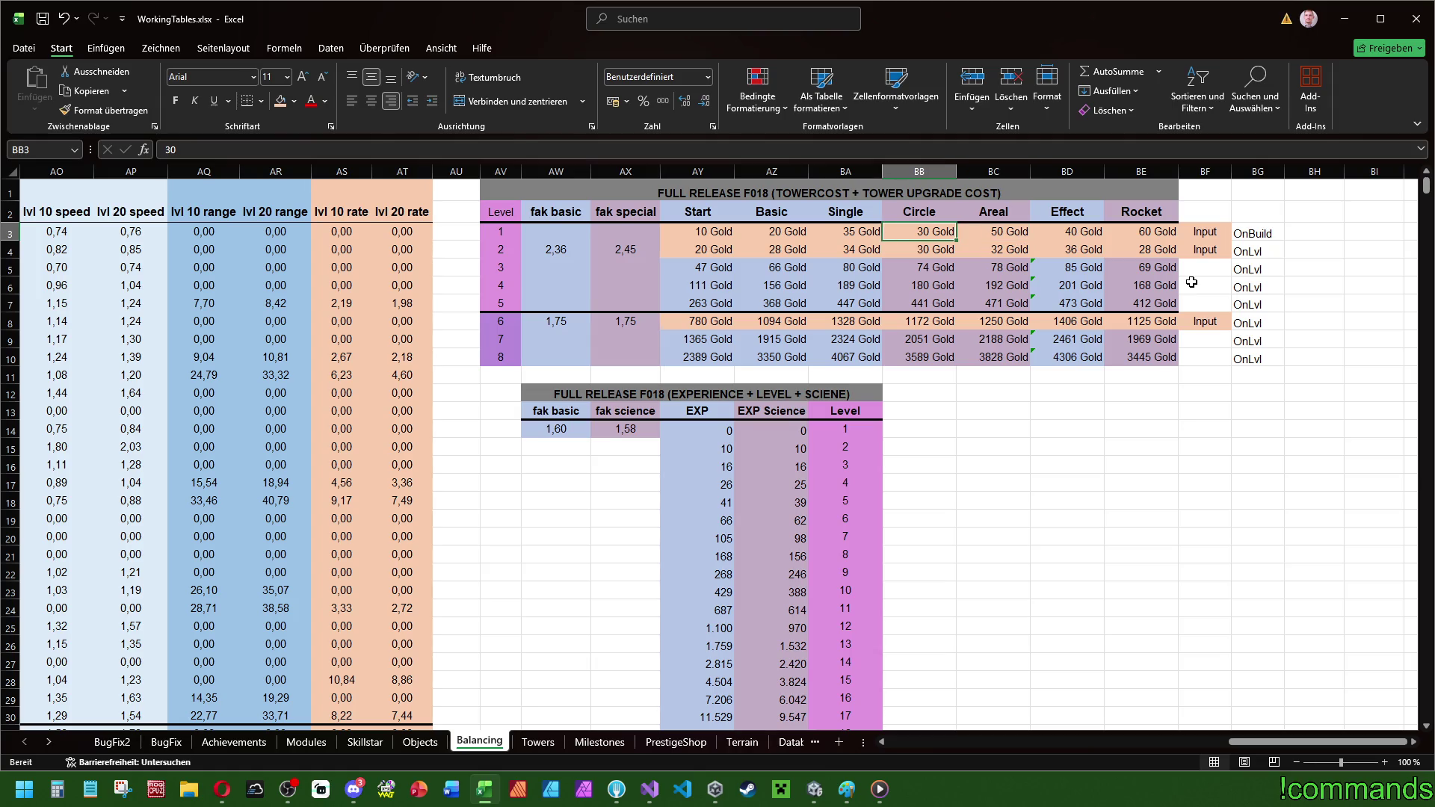
key(Right)
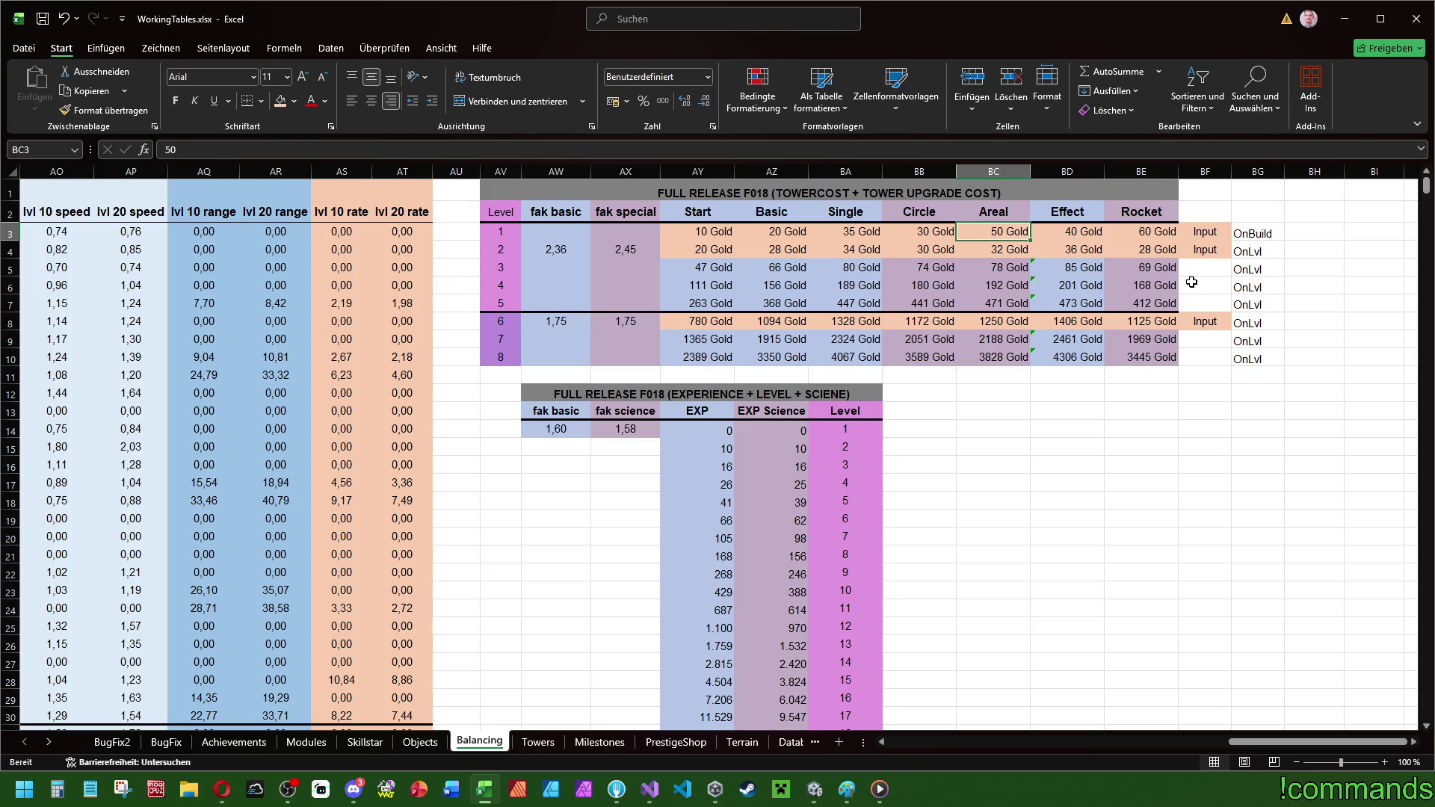
key(Left)
key(Left)
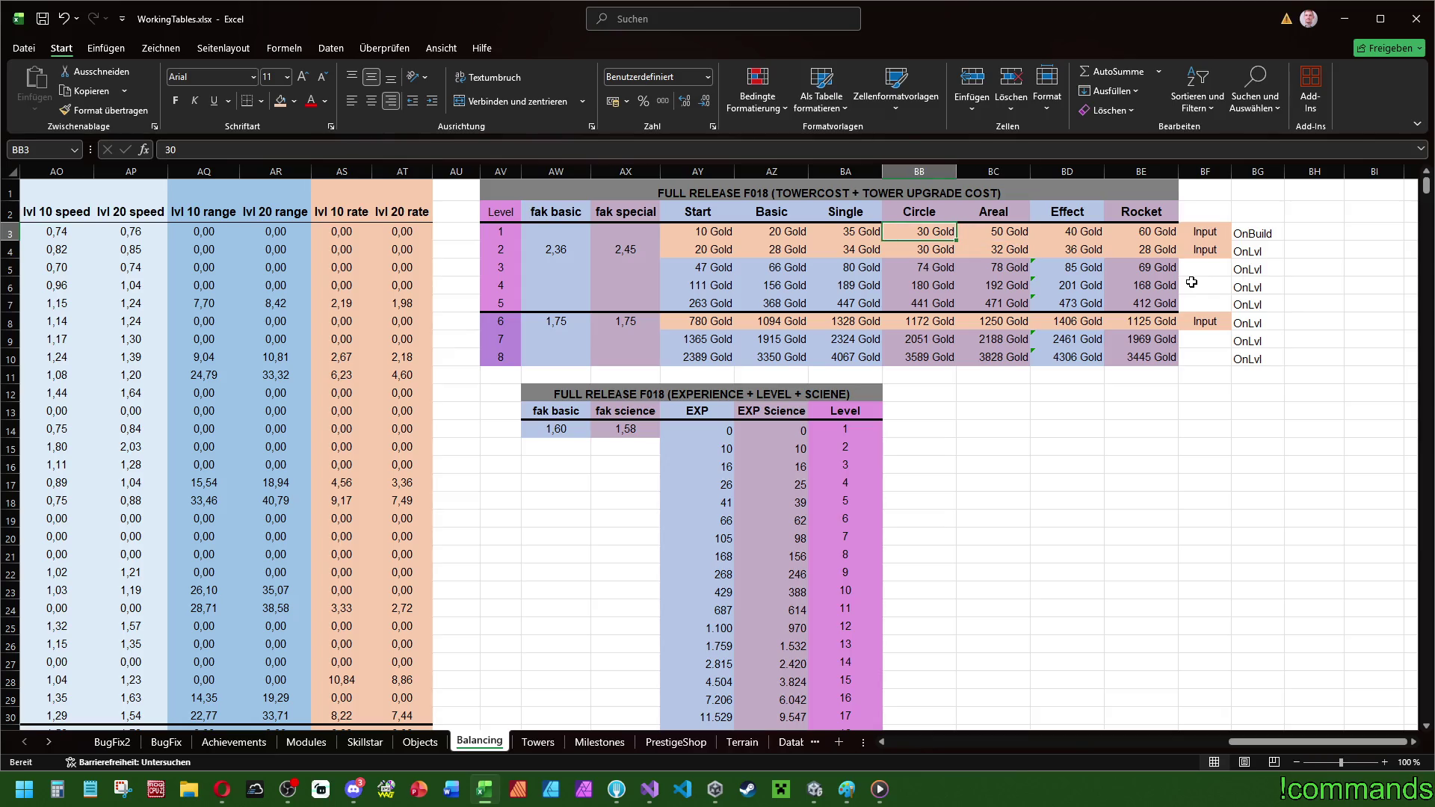
key(Right)
key(Right)
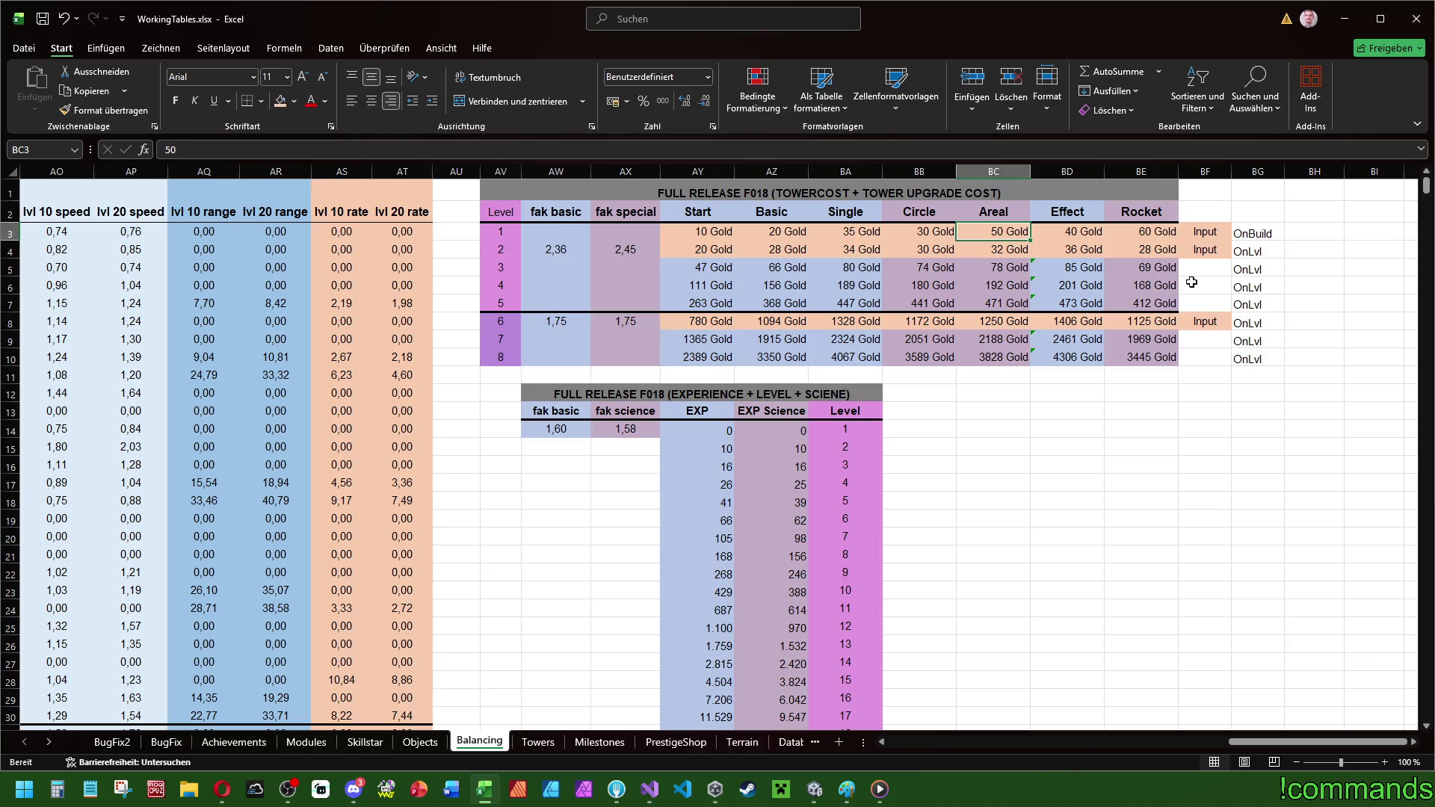
text(45)
key(Tab)
text(35)
key(Tab)
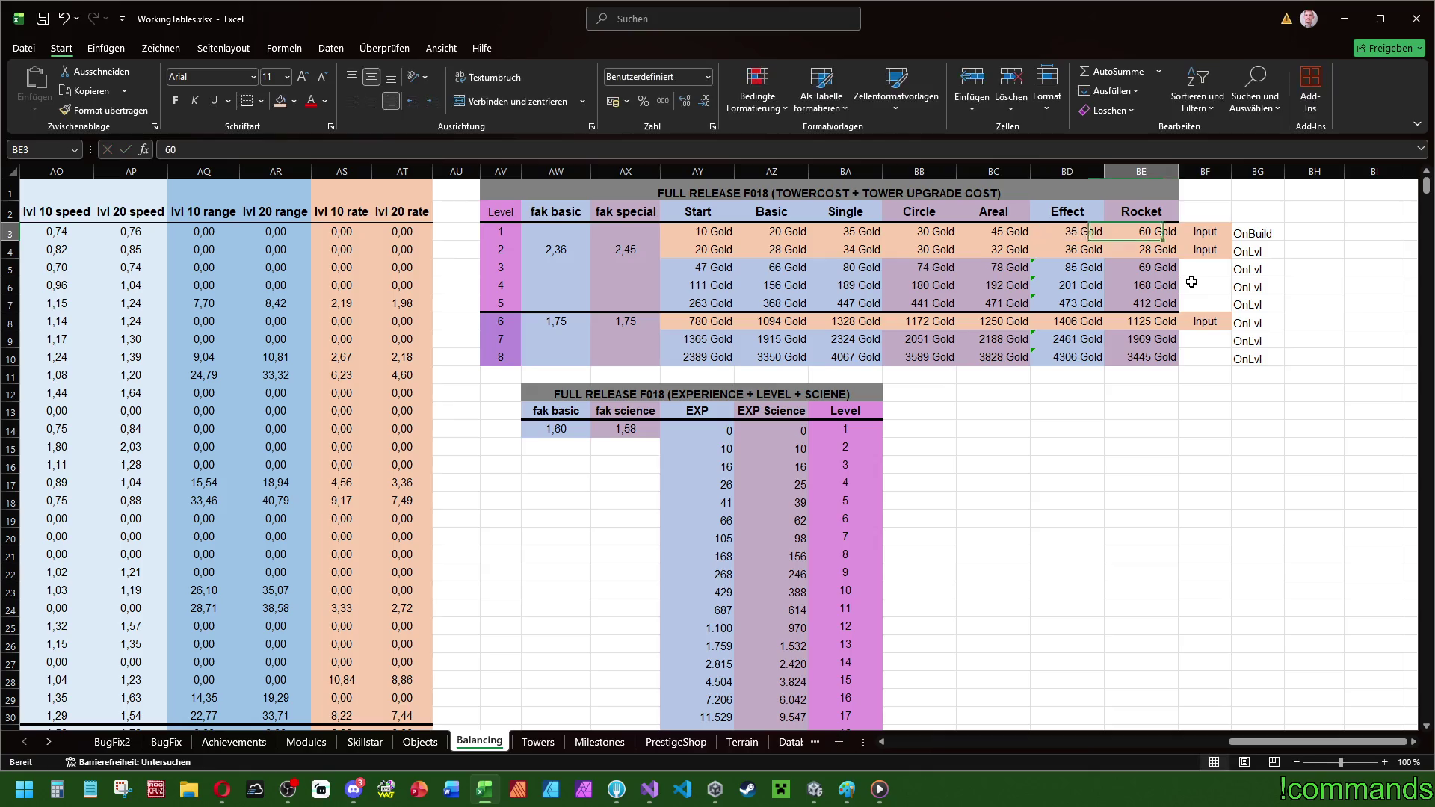
text(55)
key(Down)
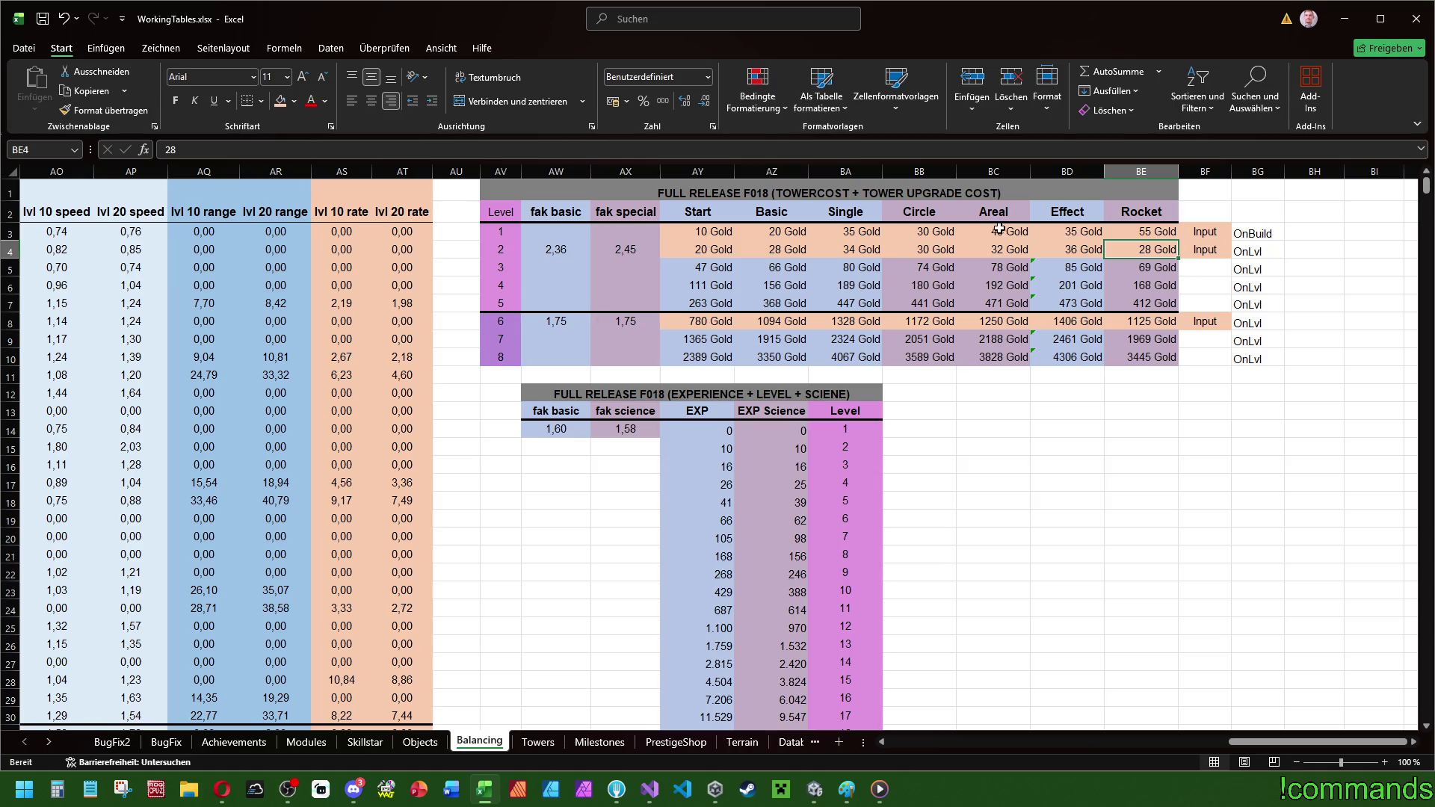
- Check the Areal–Rocket level 1 total, then set Effect's level 1 cost to 40 Gold
drag(1017, 232, 1144, 230)
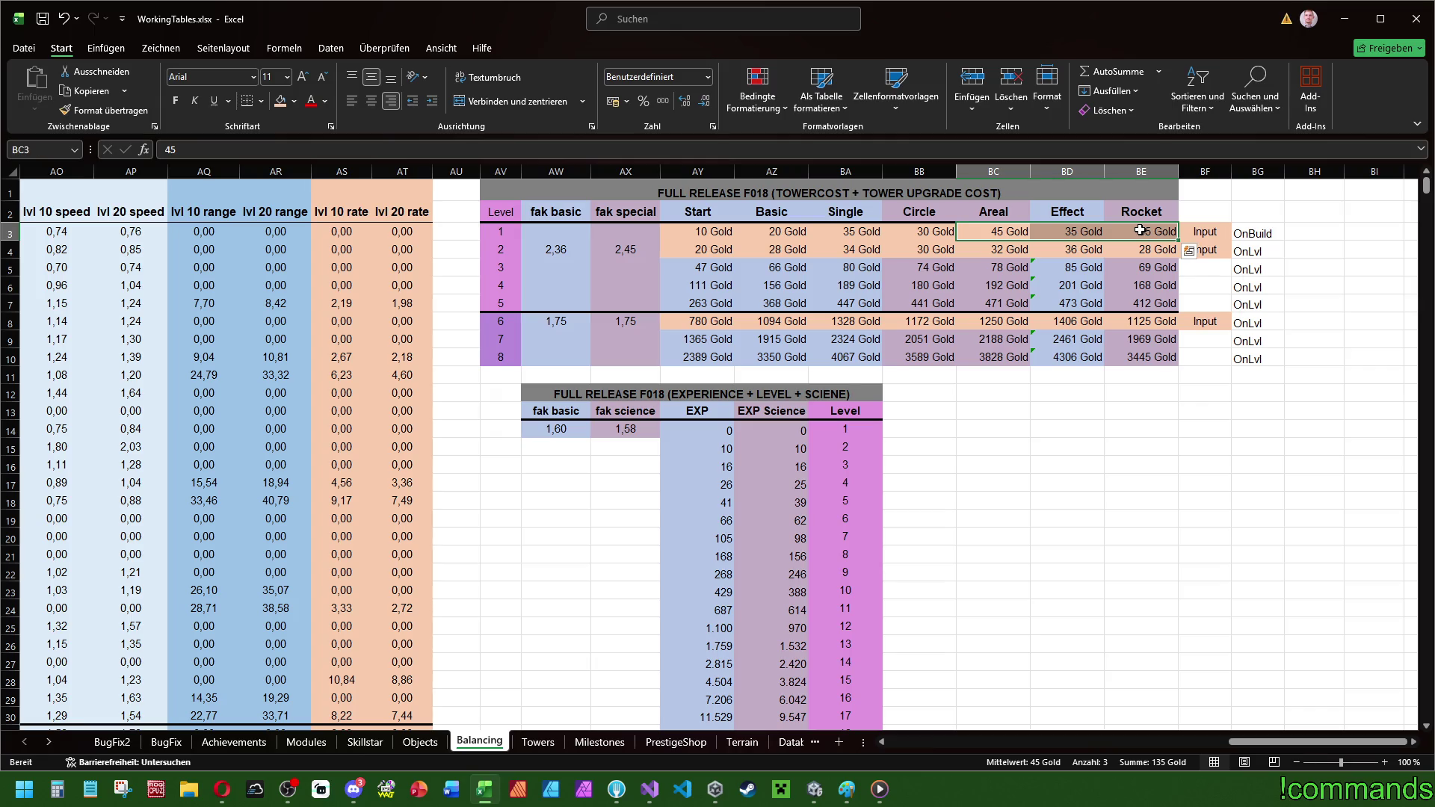
click(1073, 232)
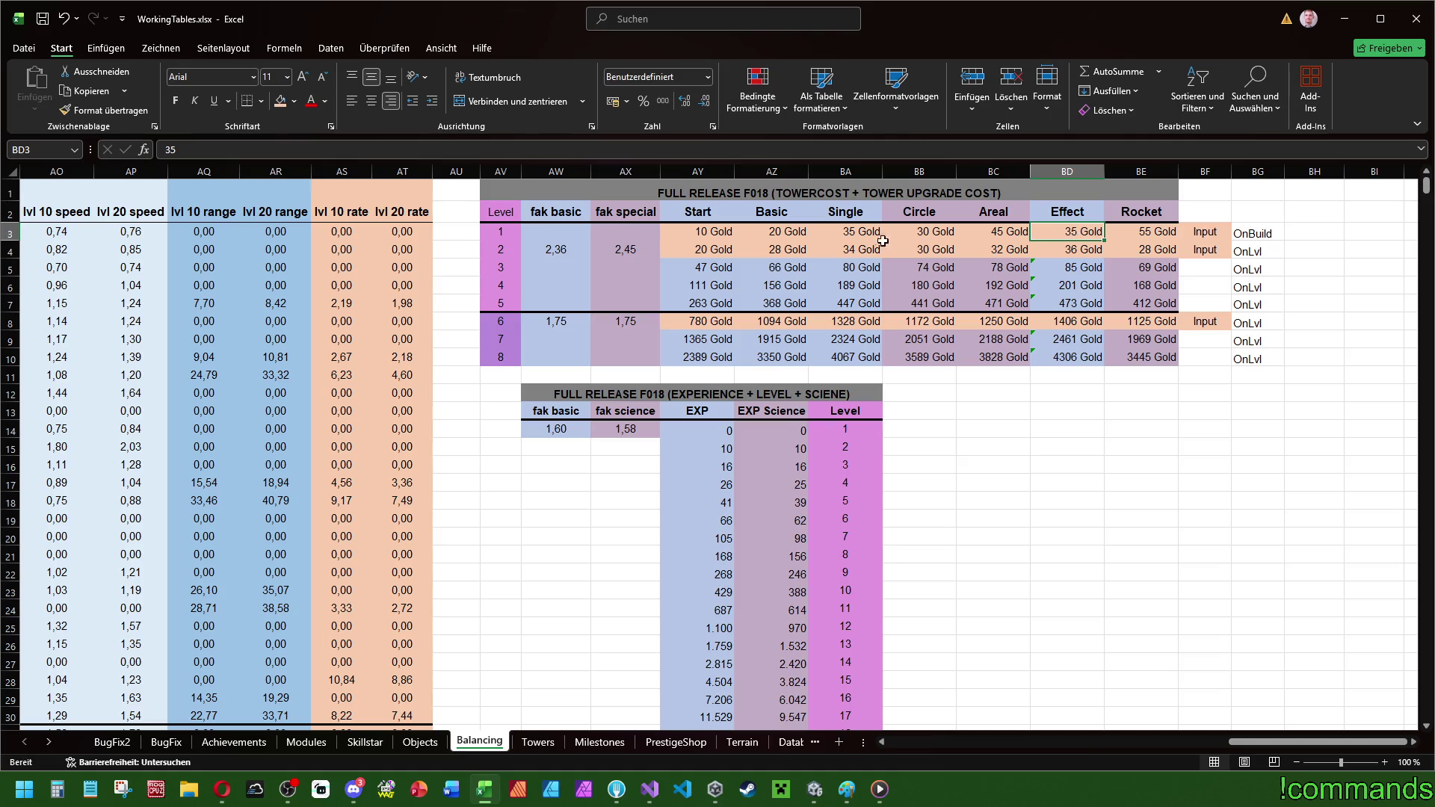
text(40)
key(Return)
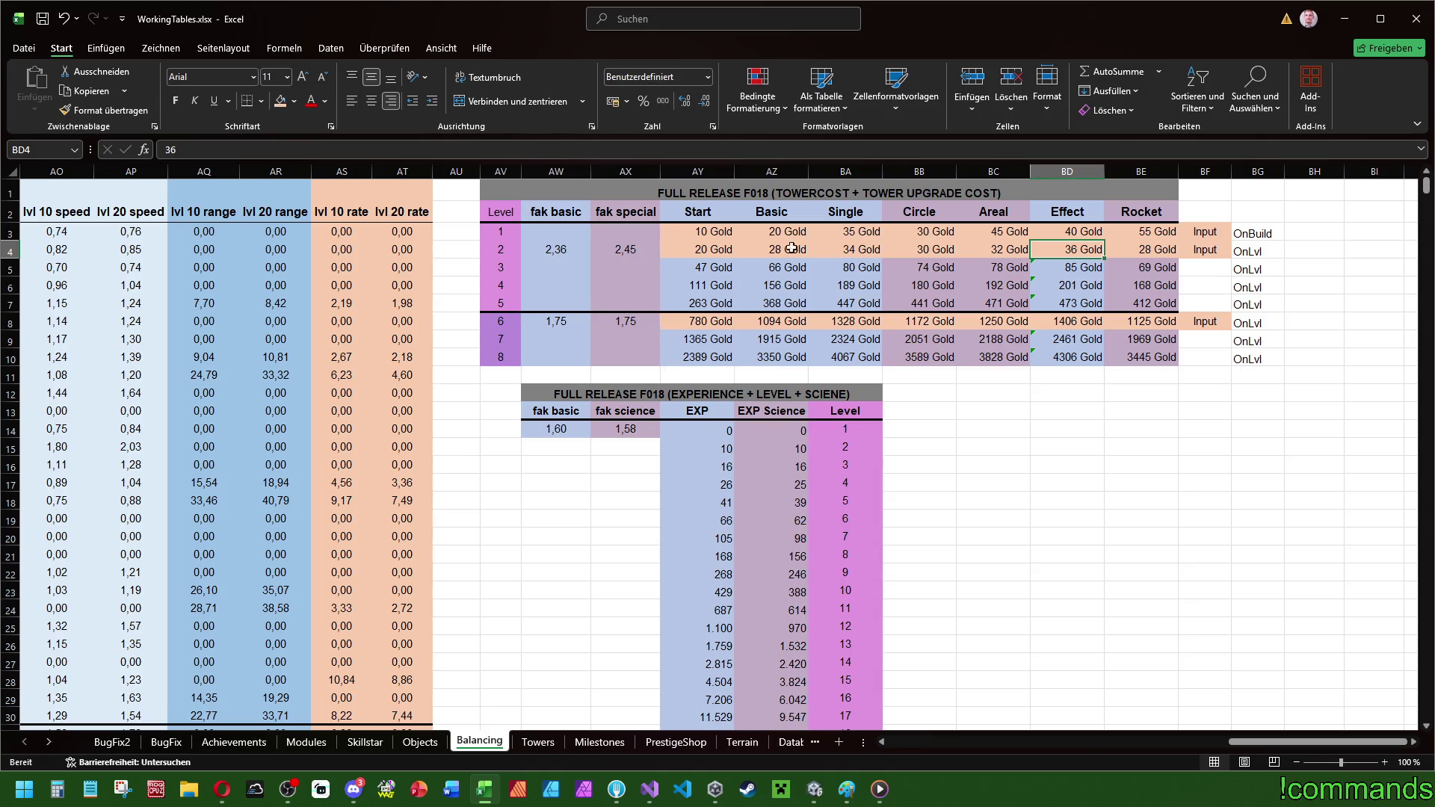
- Set level 2 costs to Start 15, Basic 25 and Single 40 Gold
click(719, 254)
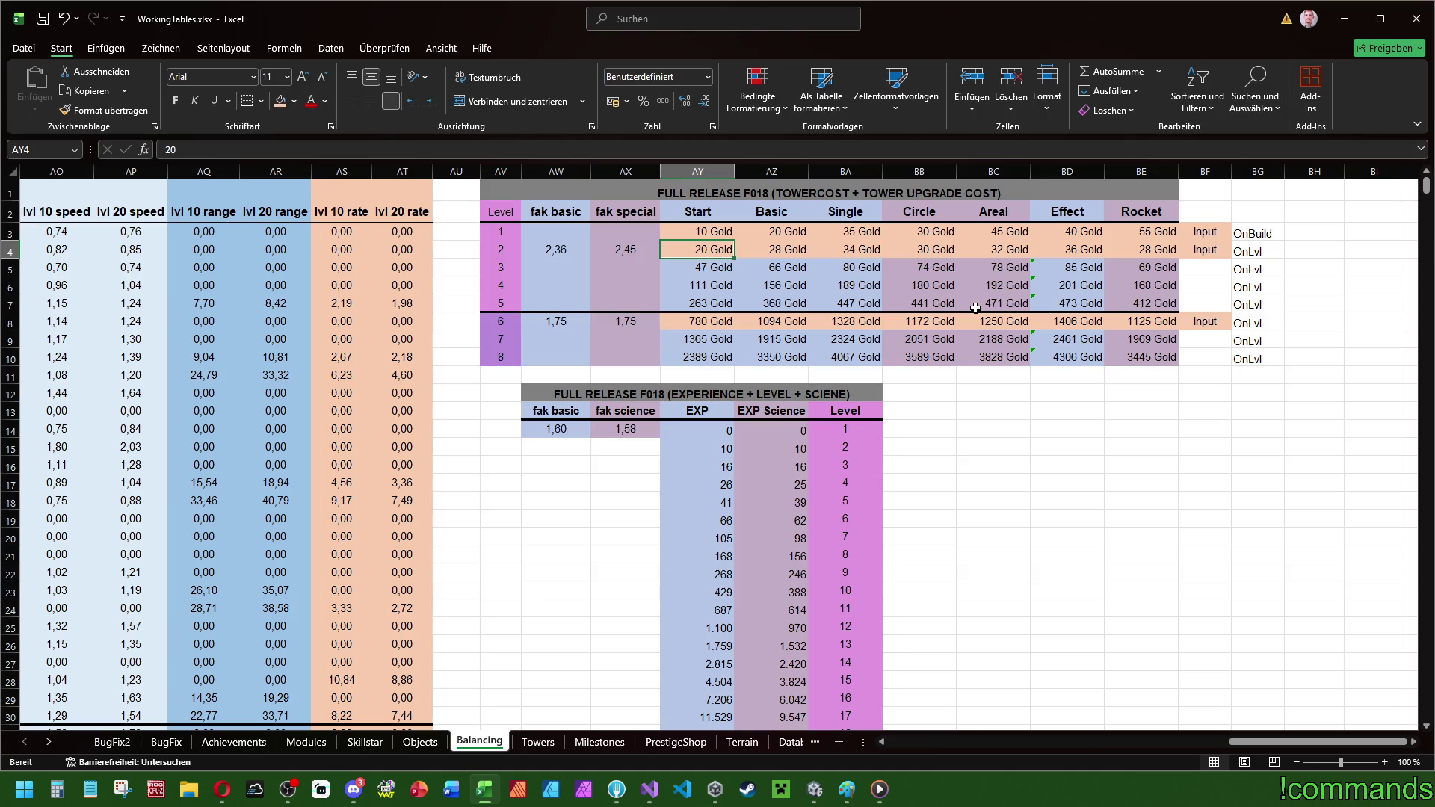
text(15)
key(Tab)
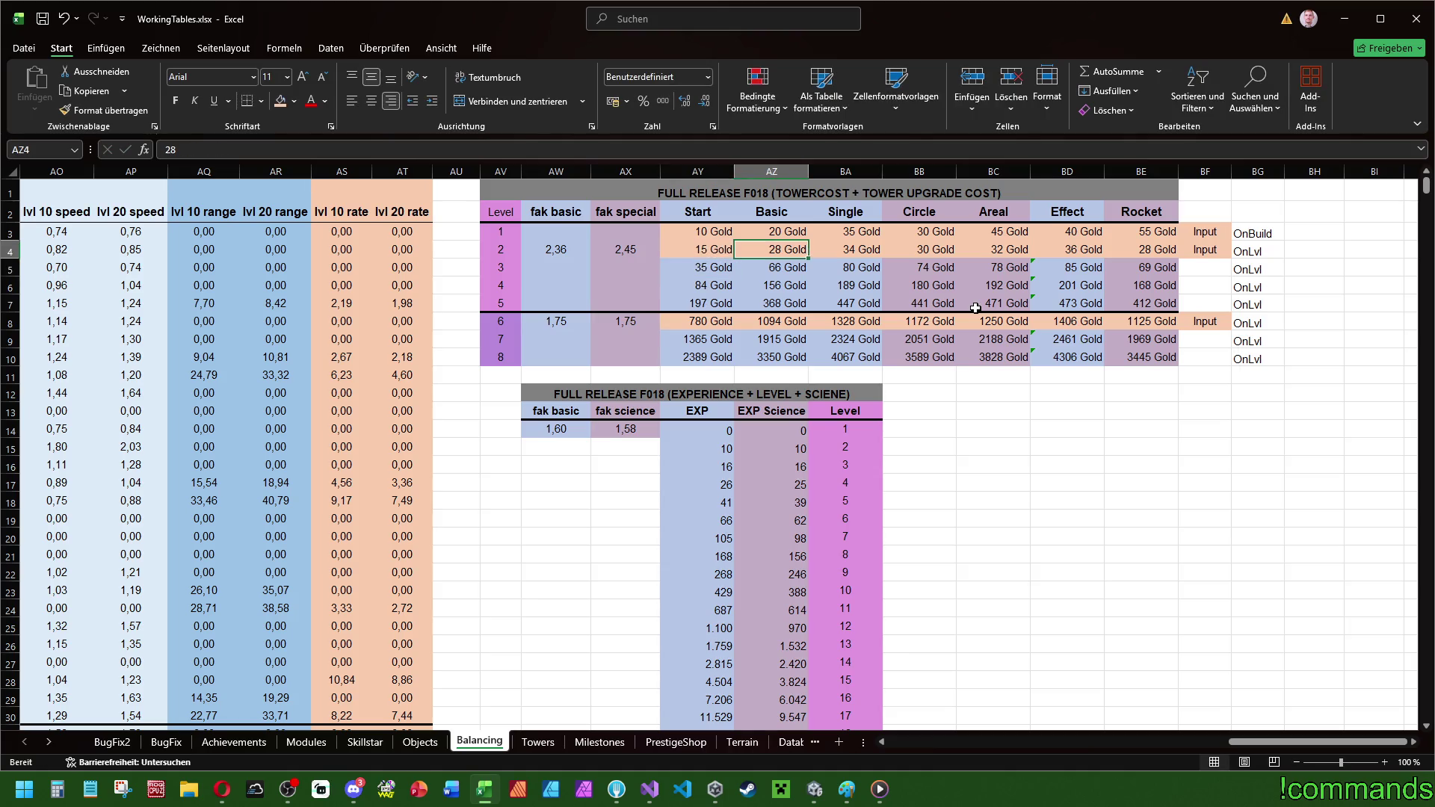
text(25)
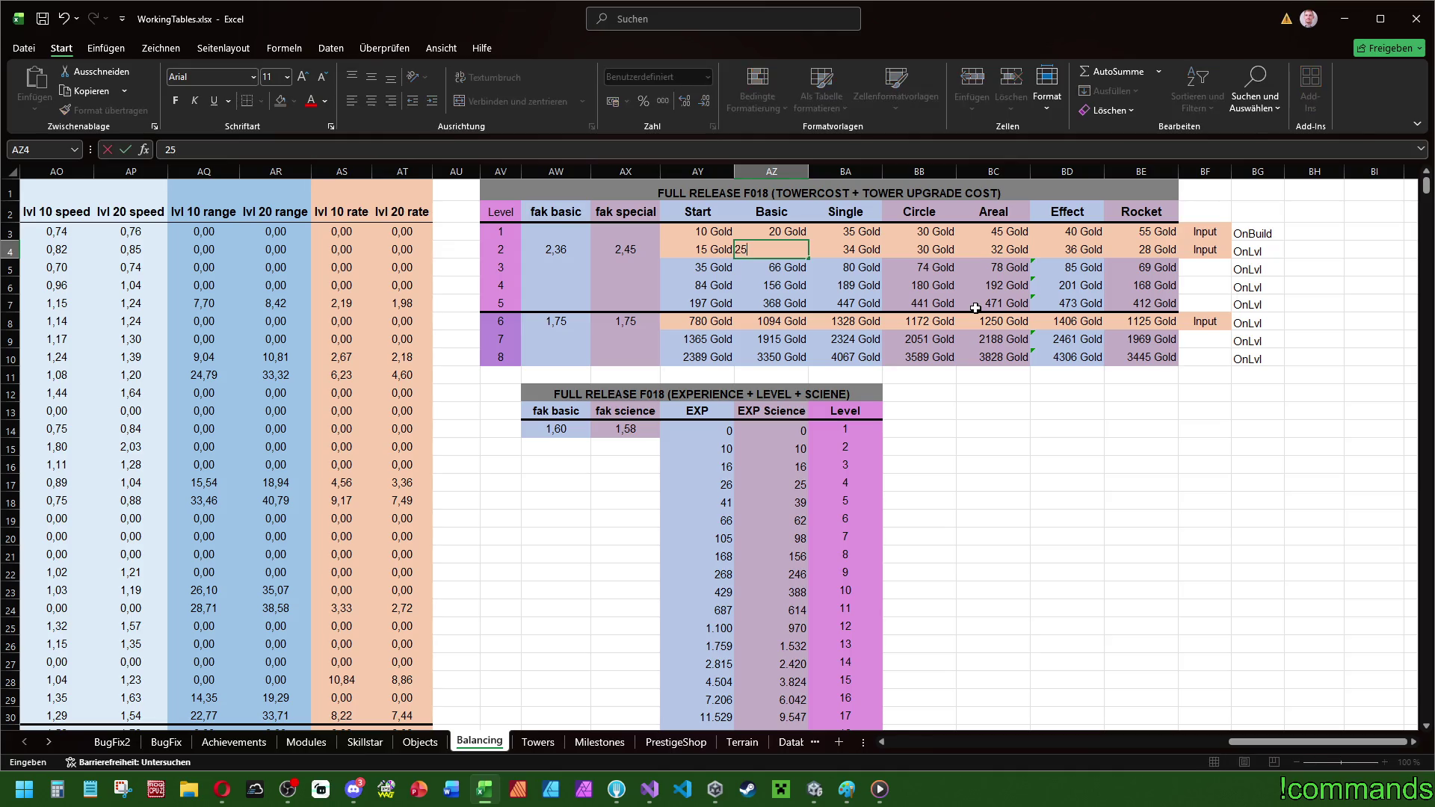
key(Tab)
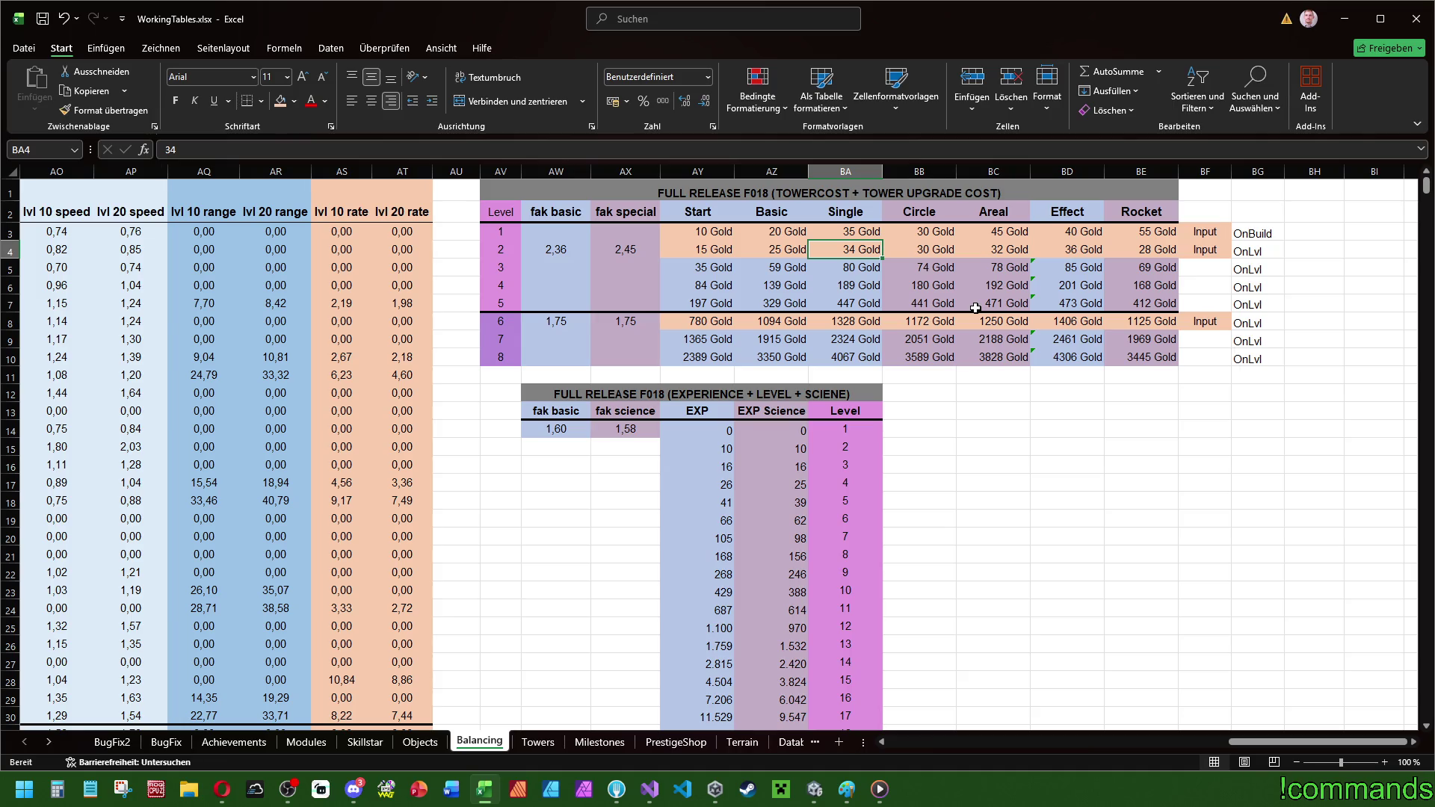
text(40)
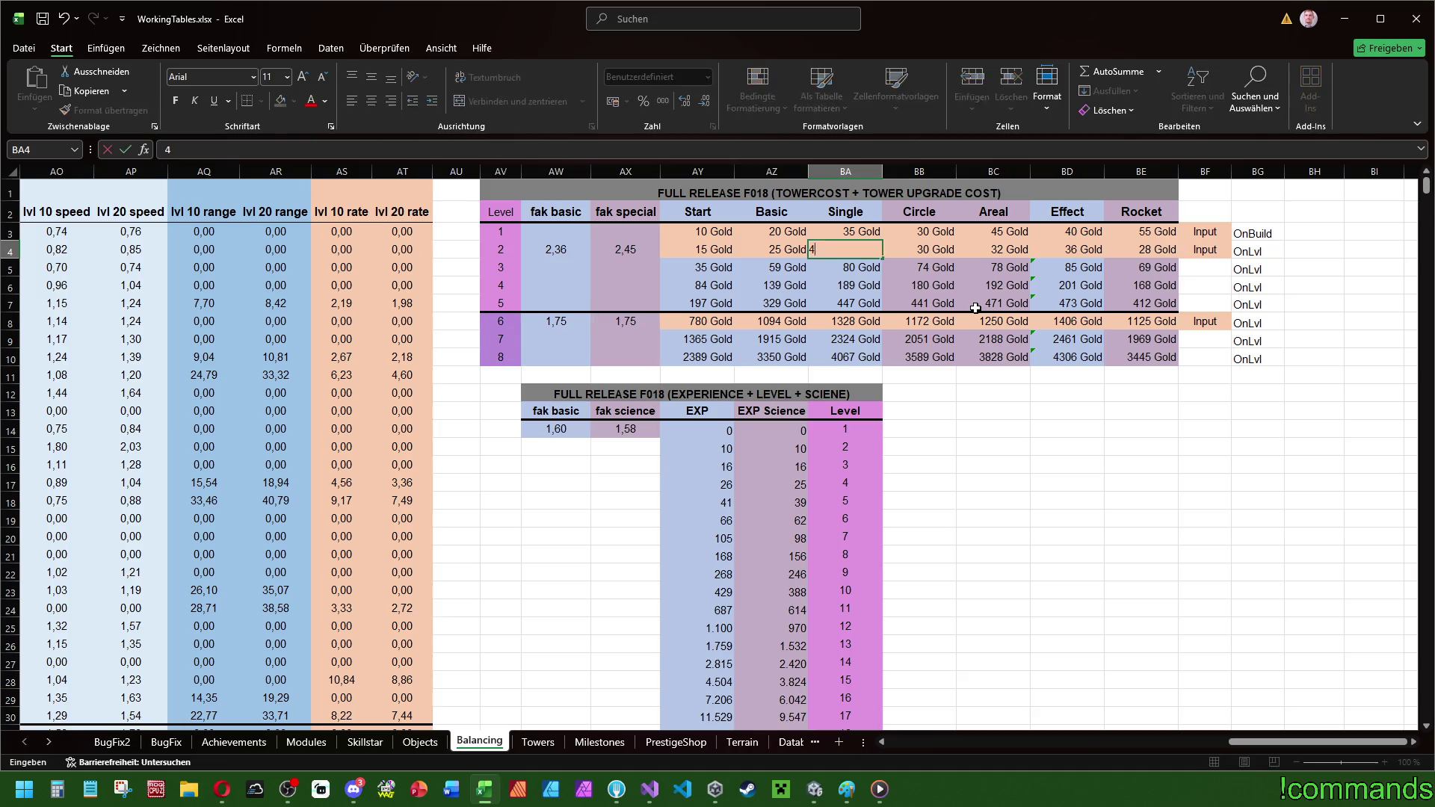
key(Return)
key(Up)
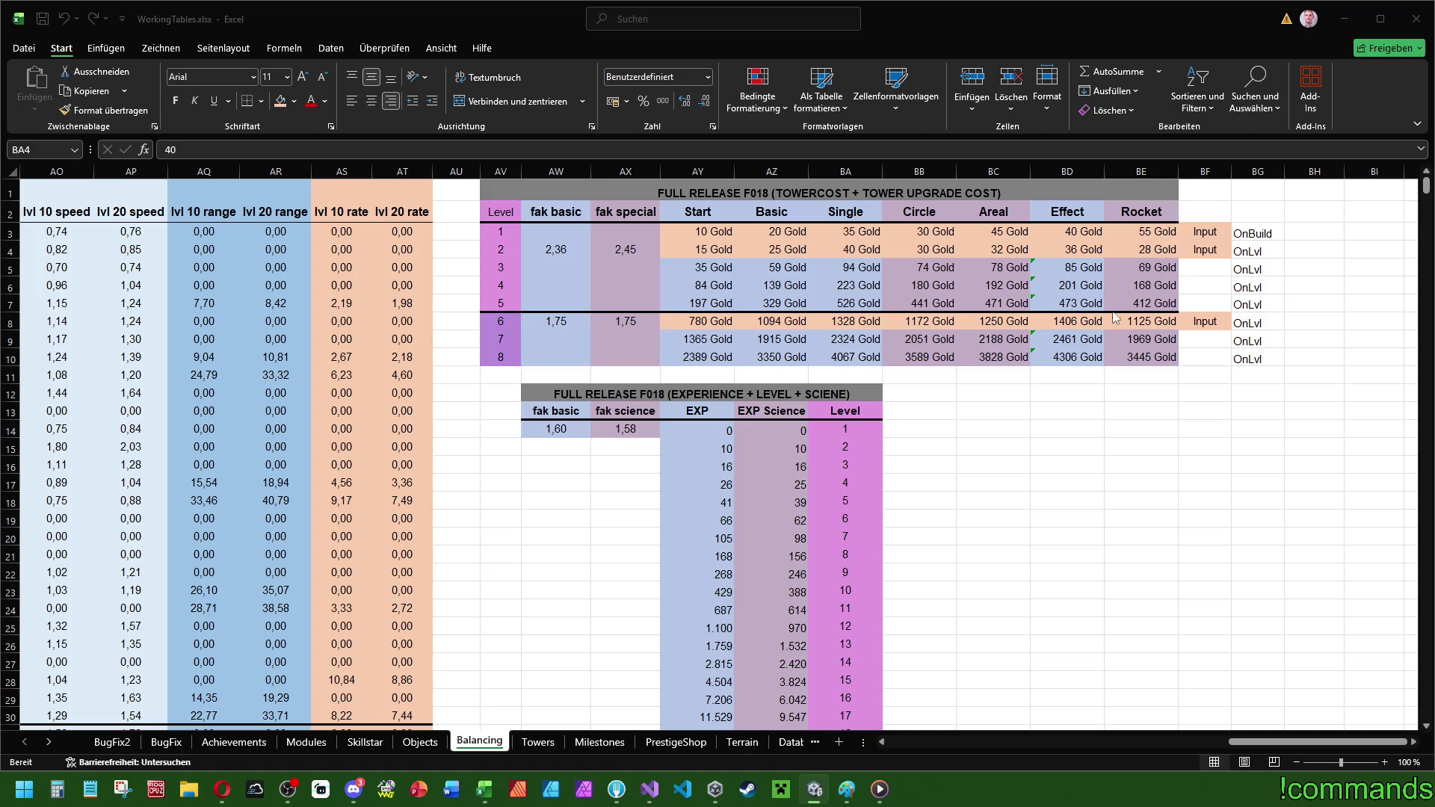
- Set level 2 costs to Circle 35, Areal 50, Effect 45 and Rocket 60 Gold
click(916, 249)
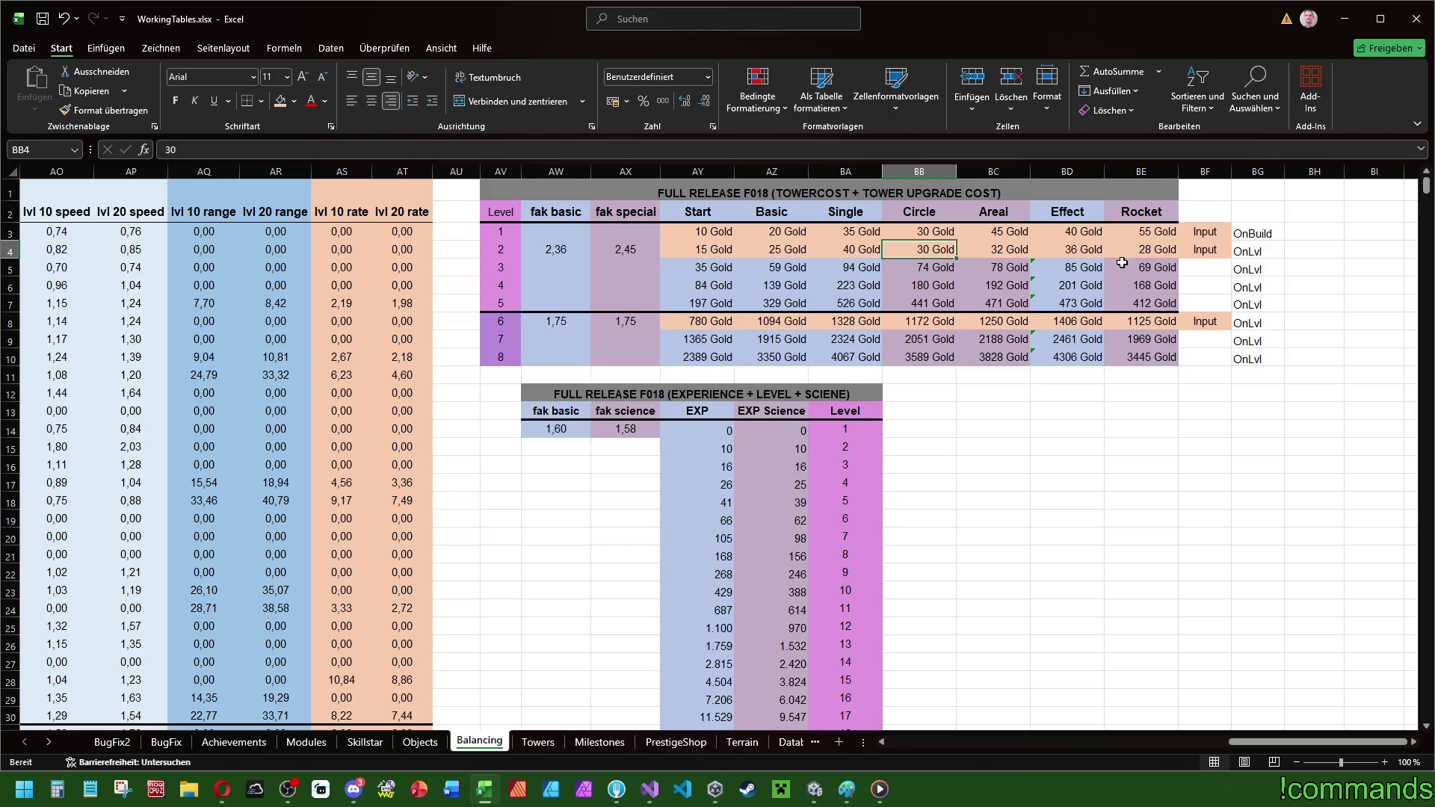
text(35)
key(Tab)
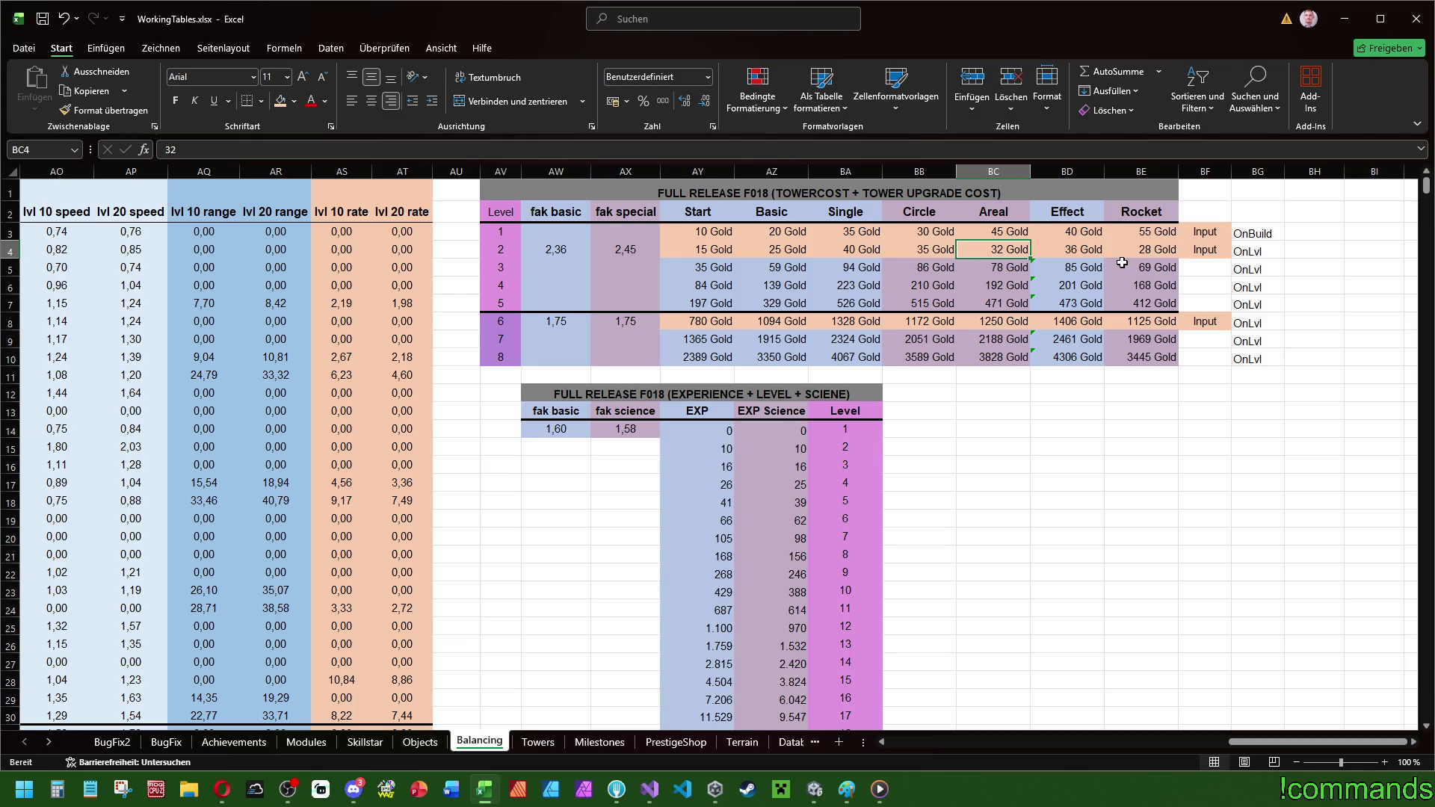
text(50)
key(Tab)
text(45)
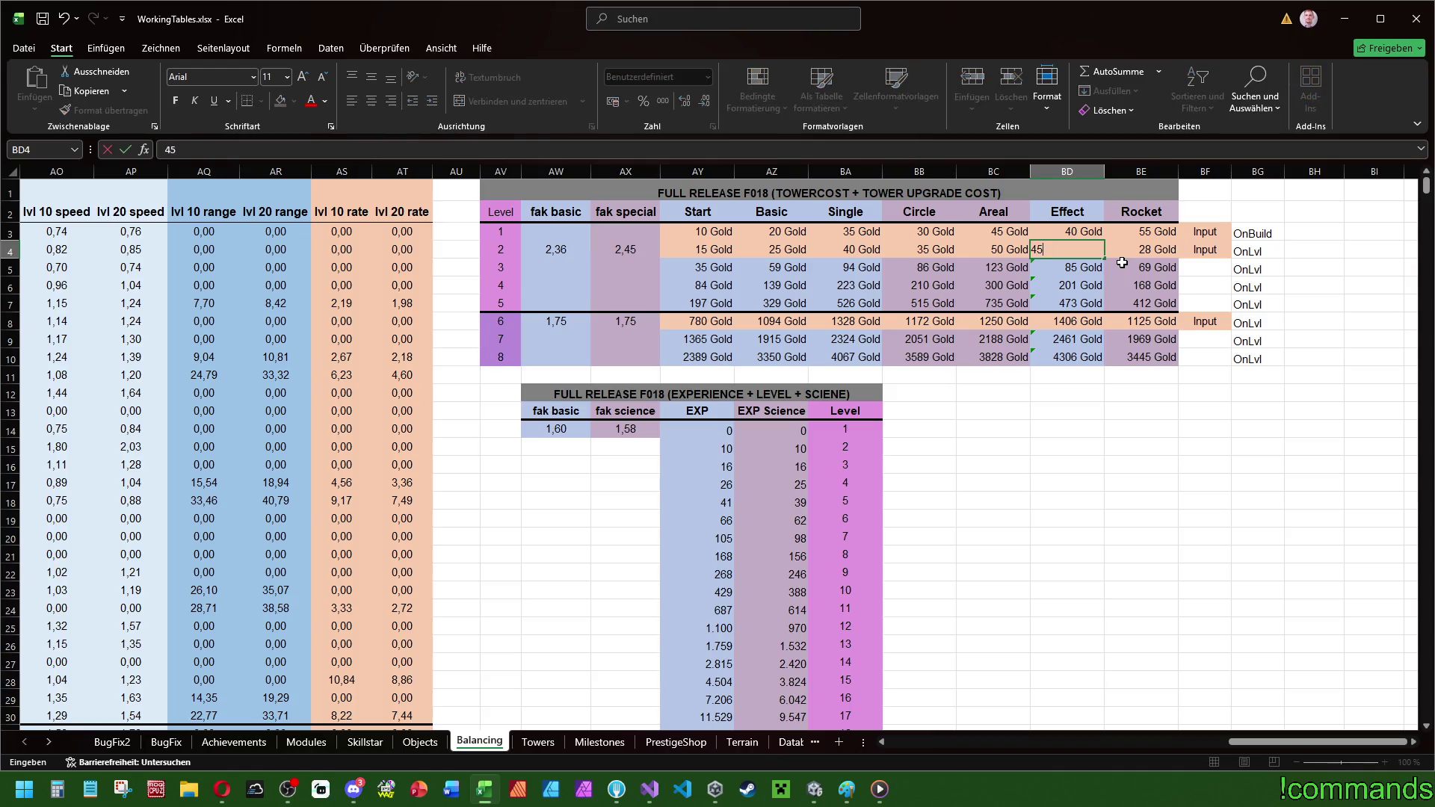
key(Tab)
text(60)
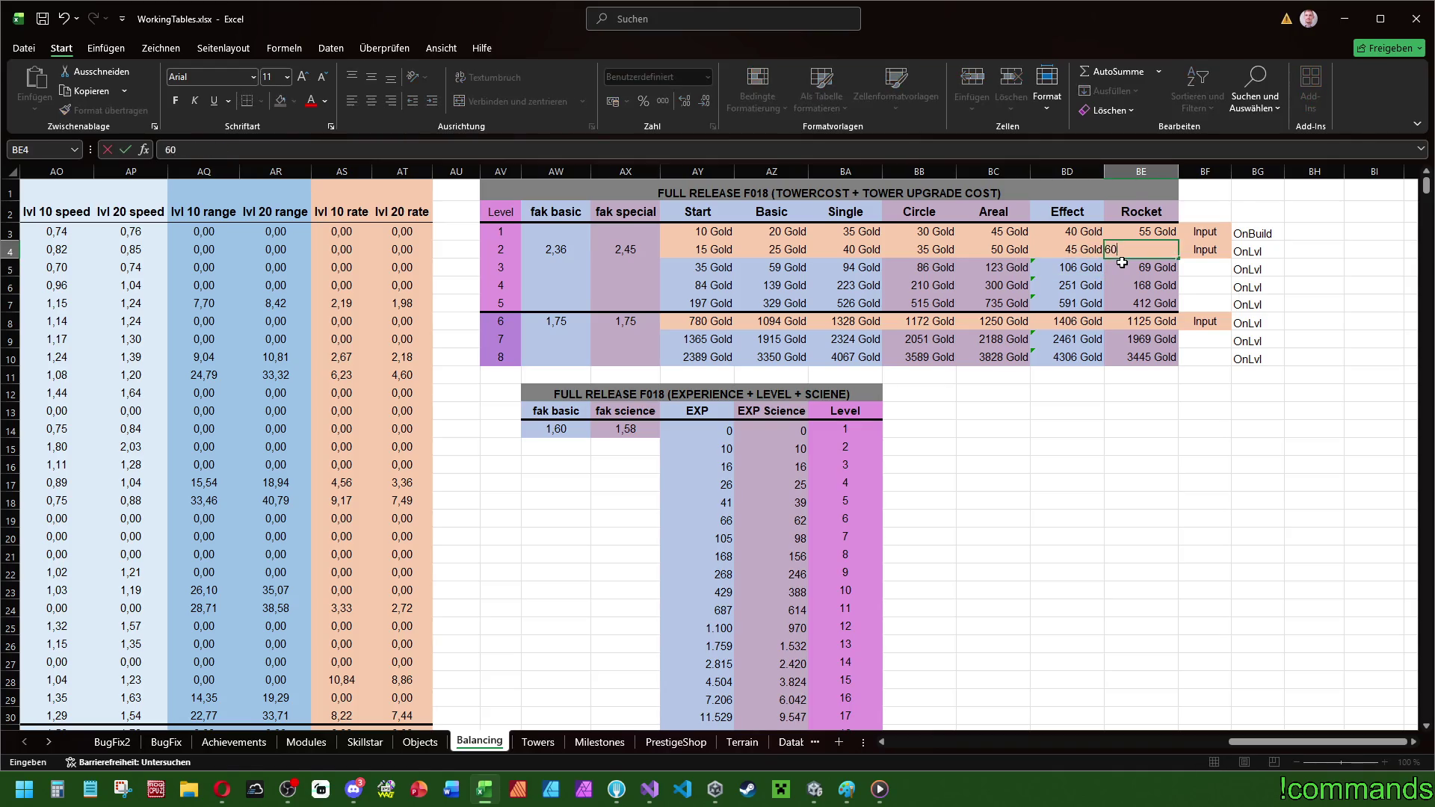
key(Return)
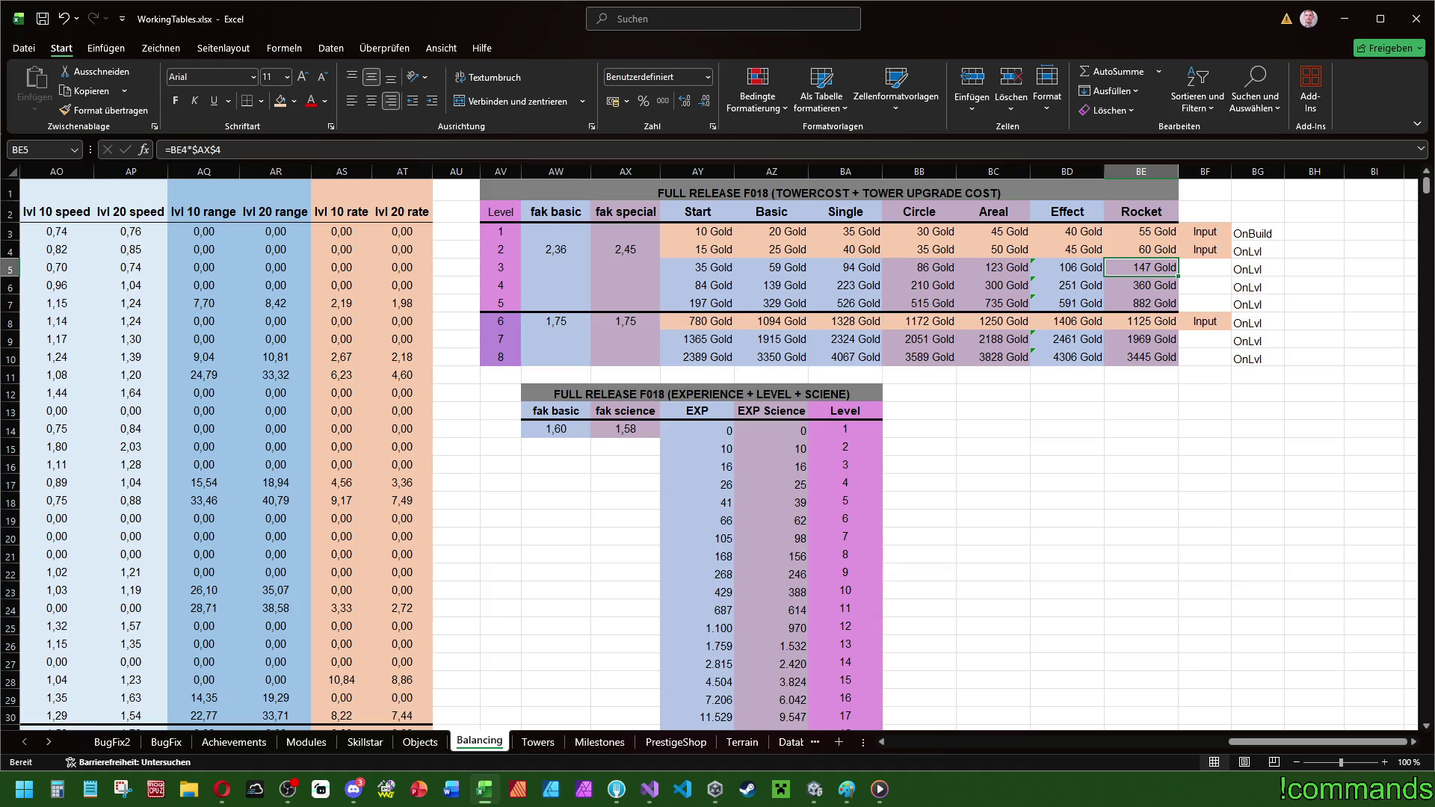
key(alt+Tab)
drag(627, 213, 628, 358)
mouse_move(919, 213)
mouse_down()
mouse_move(1002, 357)
mouse_move(1140, 195)
mouse_move(1136, 231)
mouse_move(971, 228)
mouse_move(1002, 357)
mouse_up()
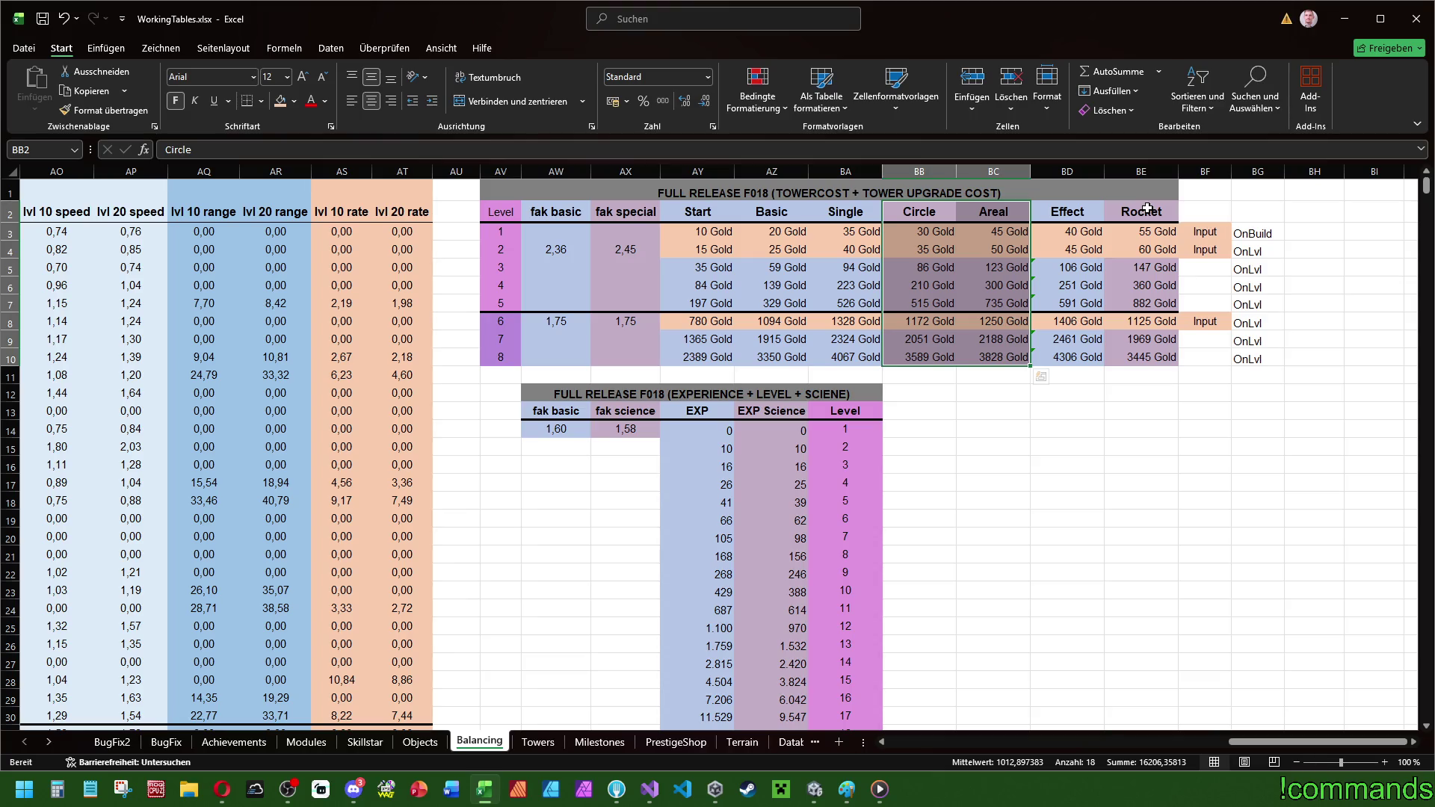
drag(1064, 213, 1079, 354)
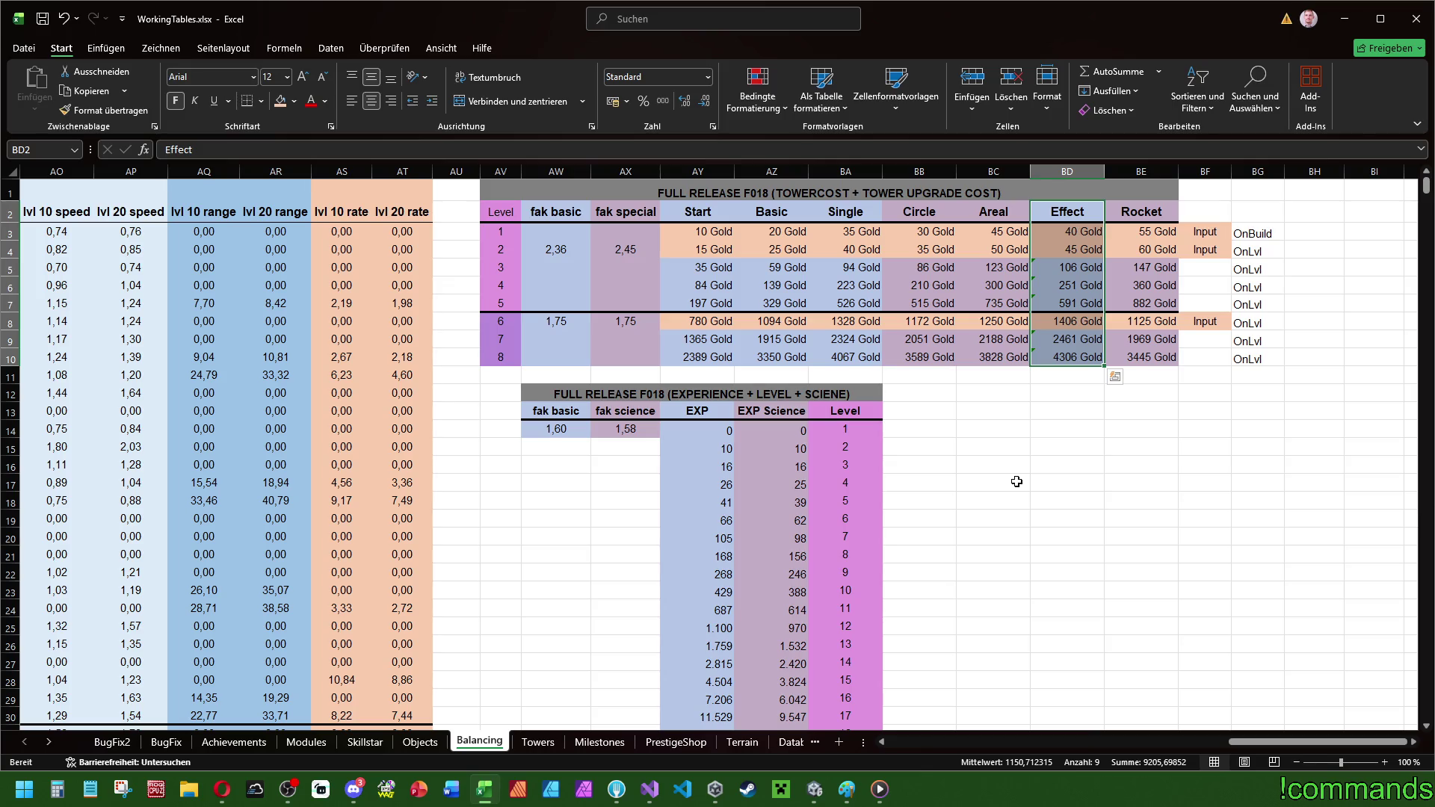
click(700, 246)
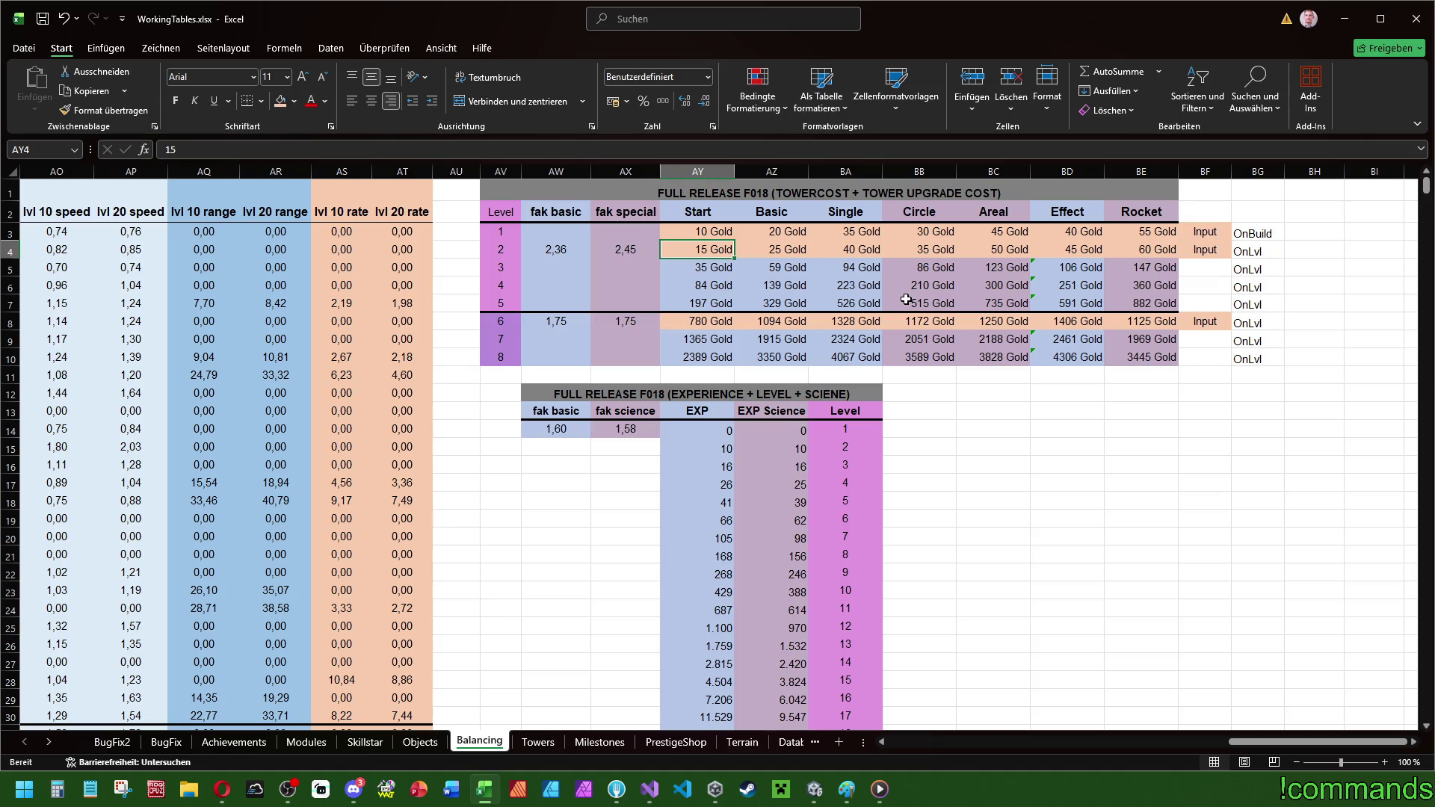
- Set level 2 costs to Start 14, Basic 24 and Single 36 Gold
text(14)
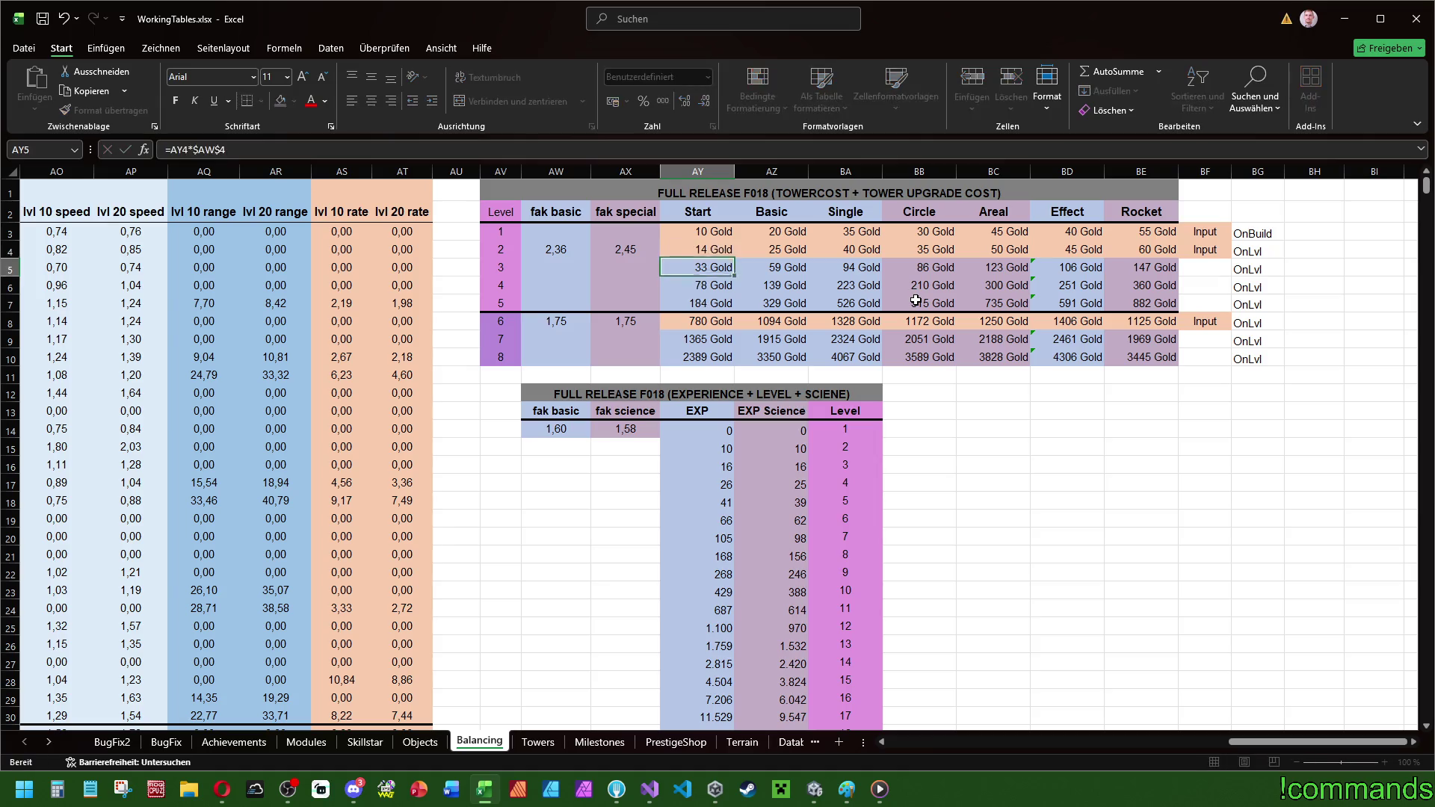
key(Tab)
text(24)
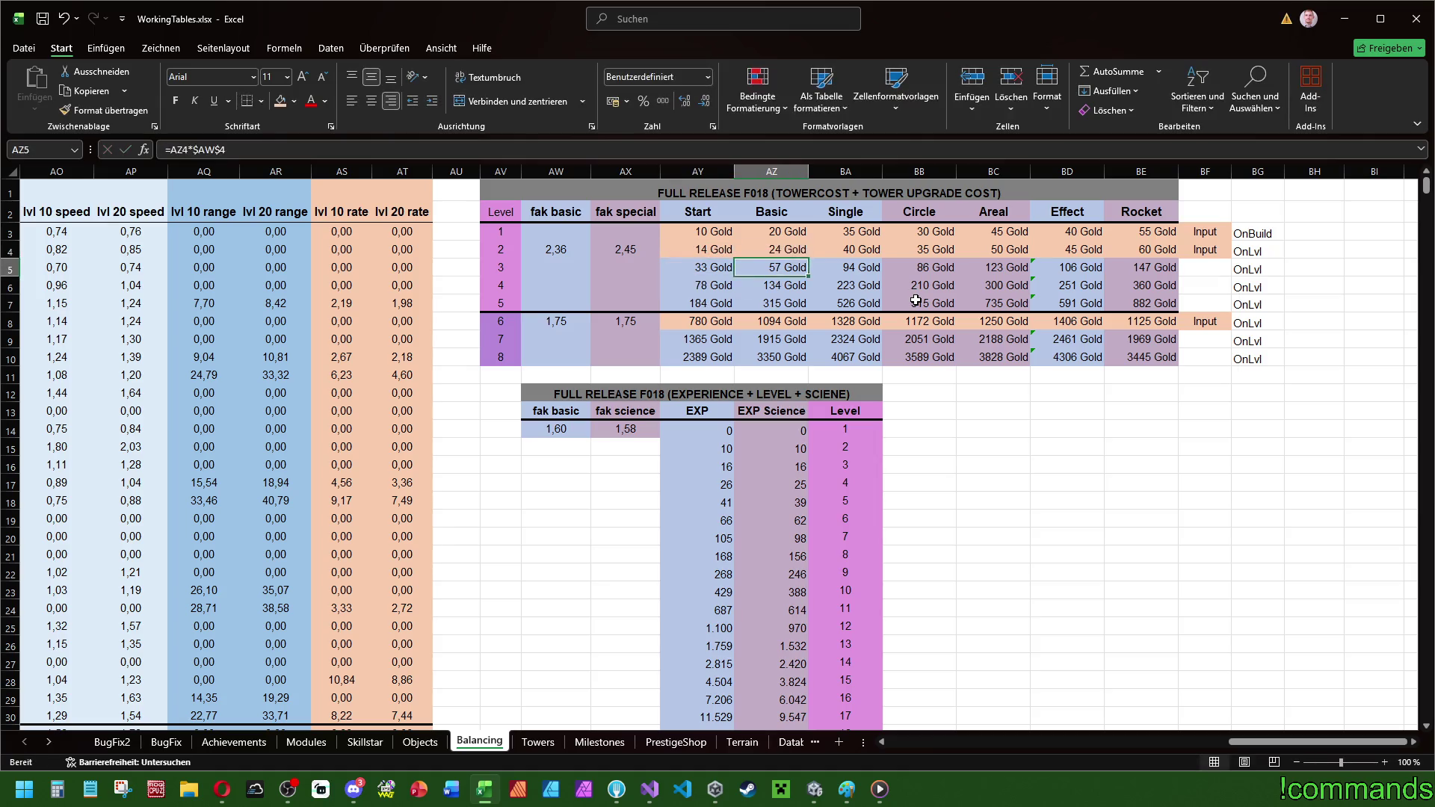
key(Tab)
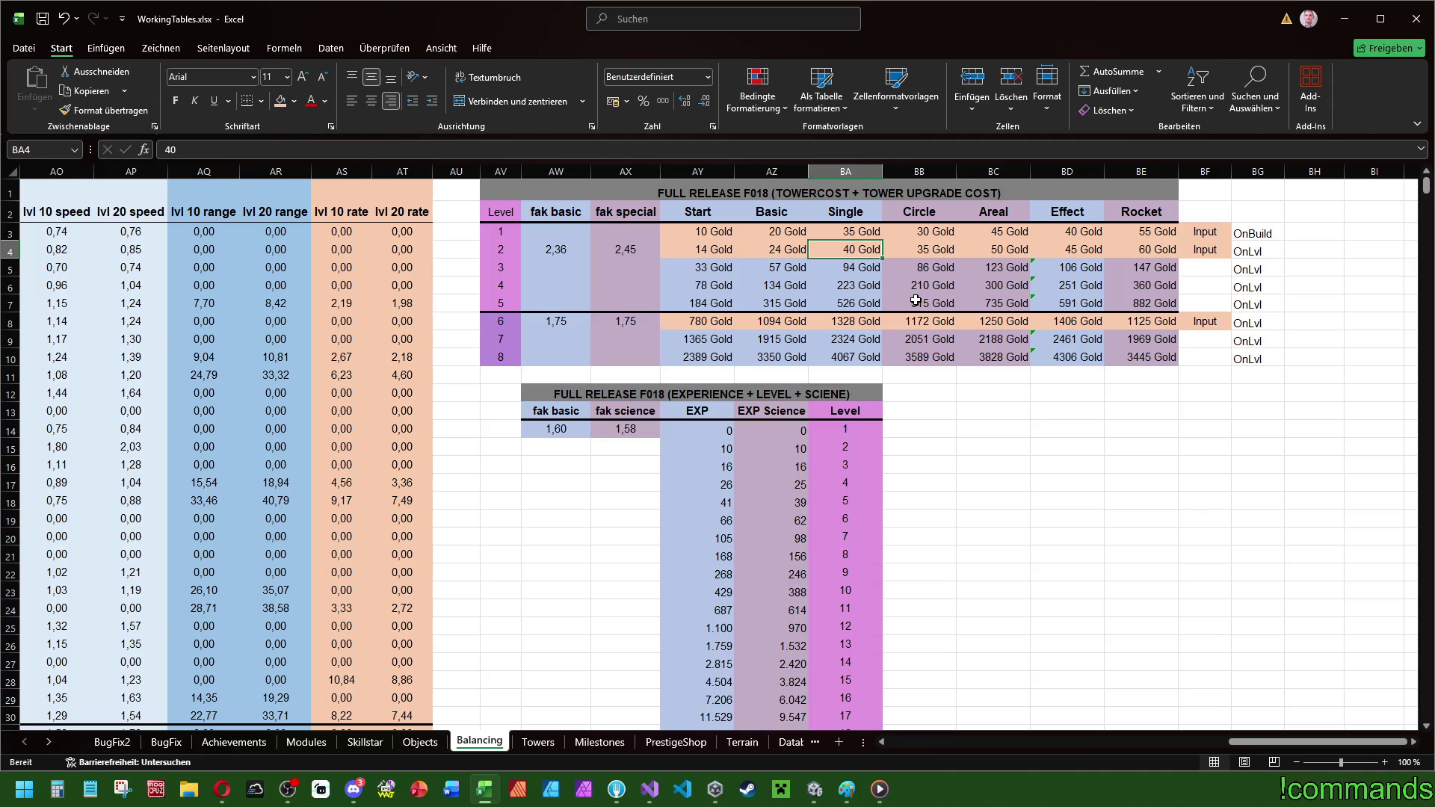
key(Up)
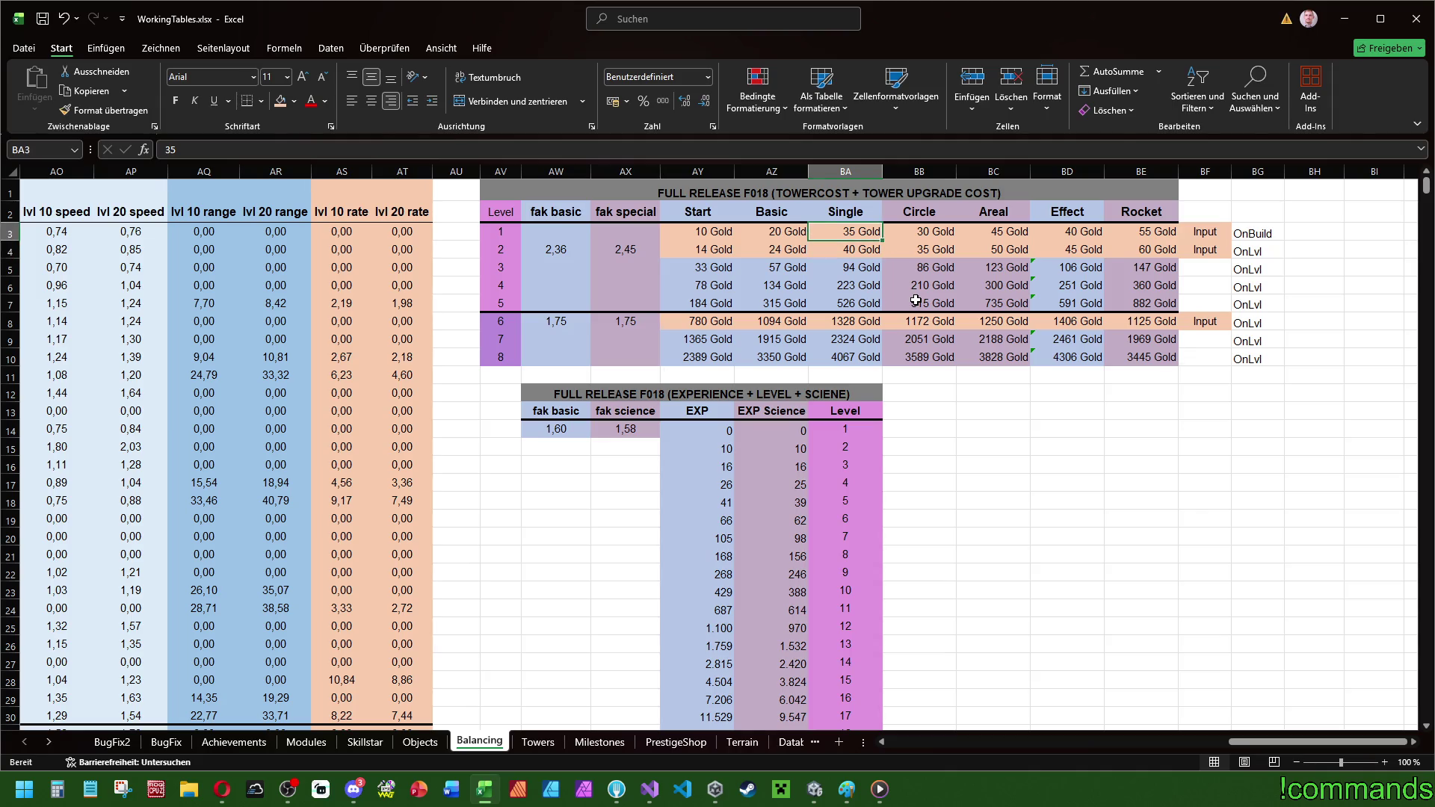
key(Down)
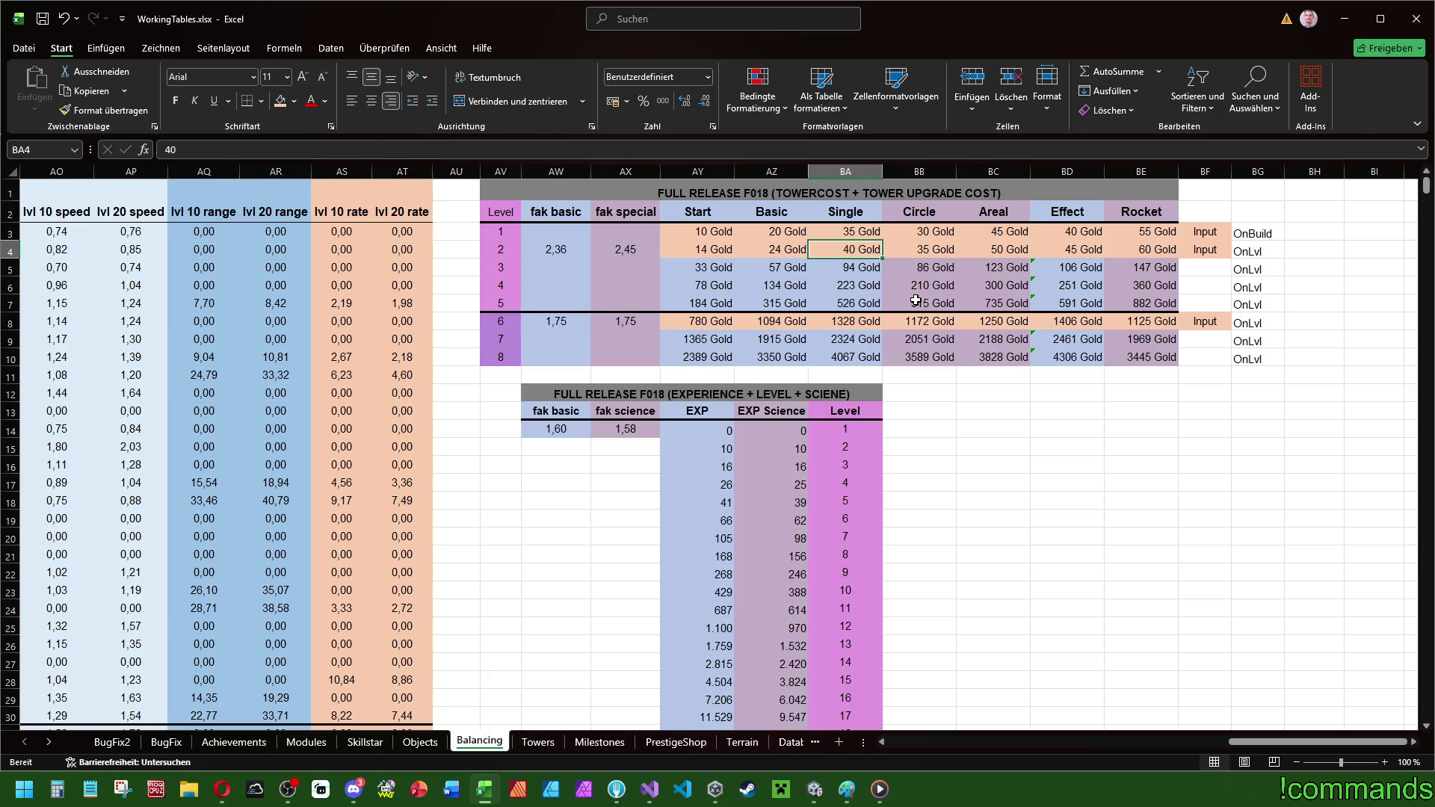
key(Left)
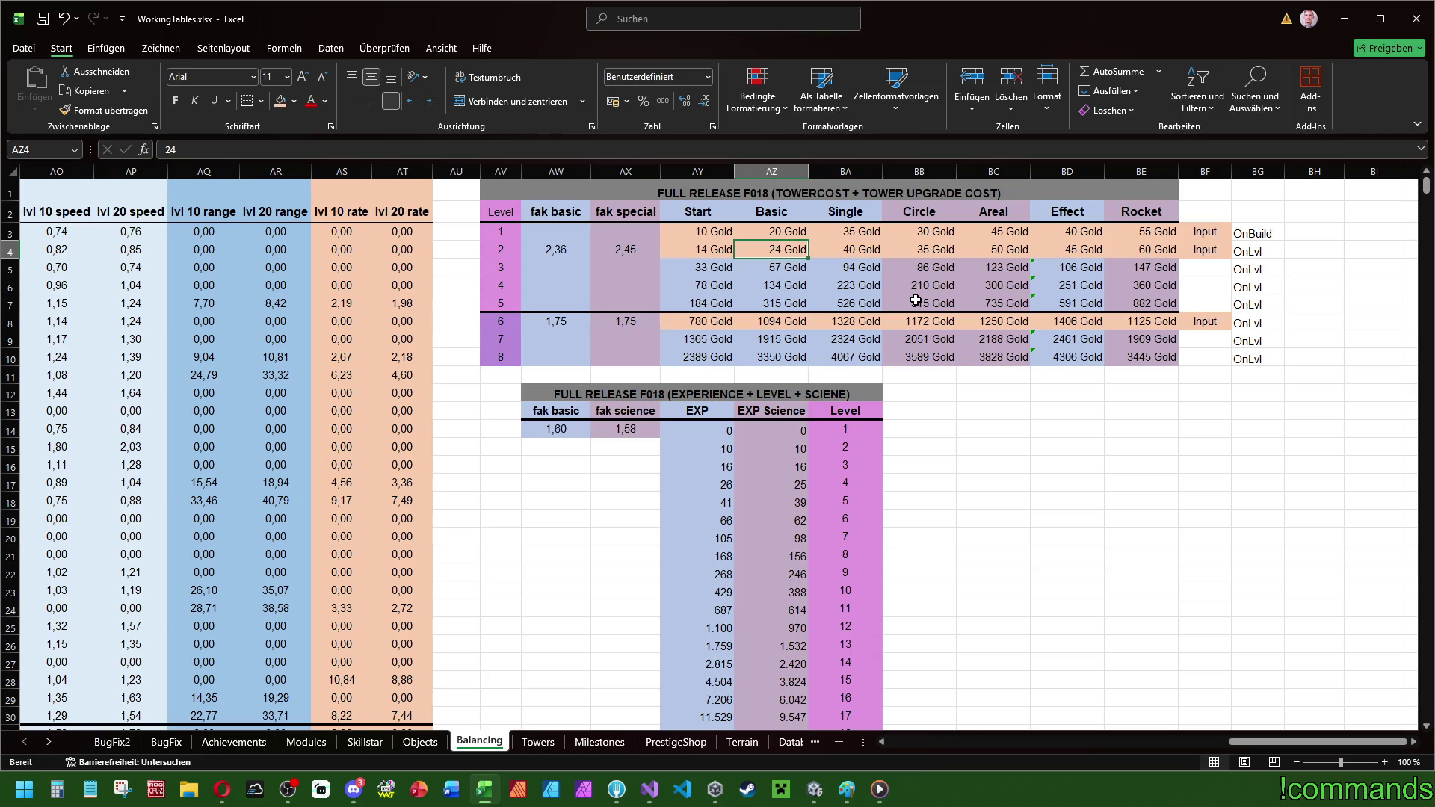
key(Right)
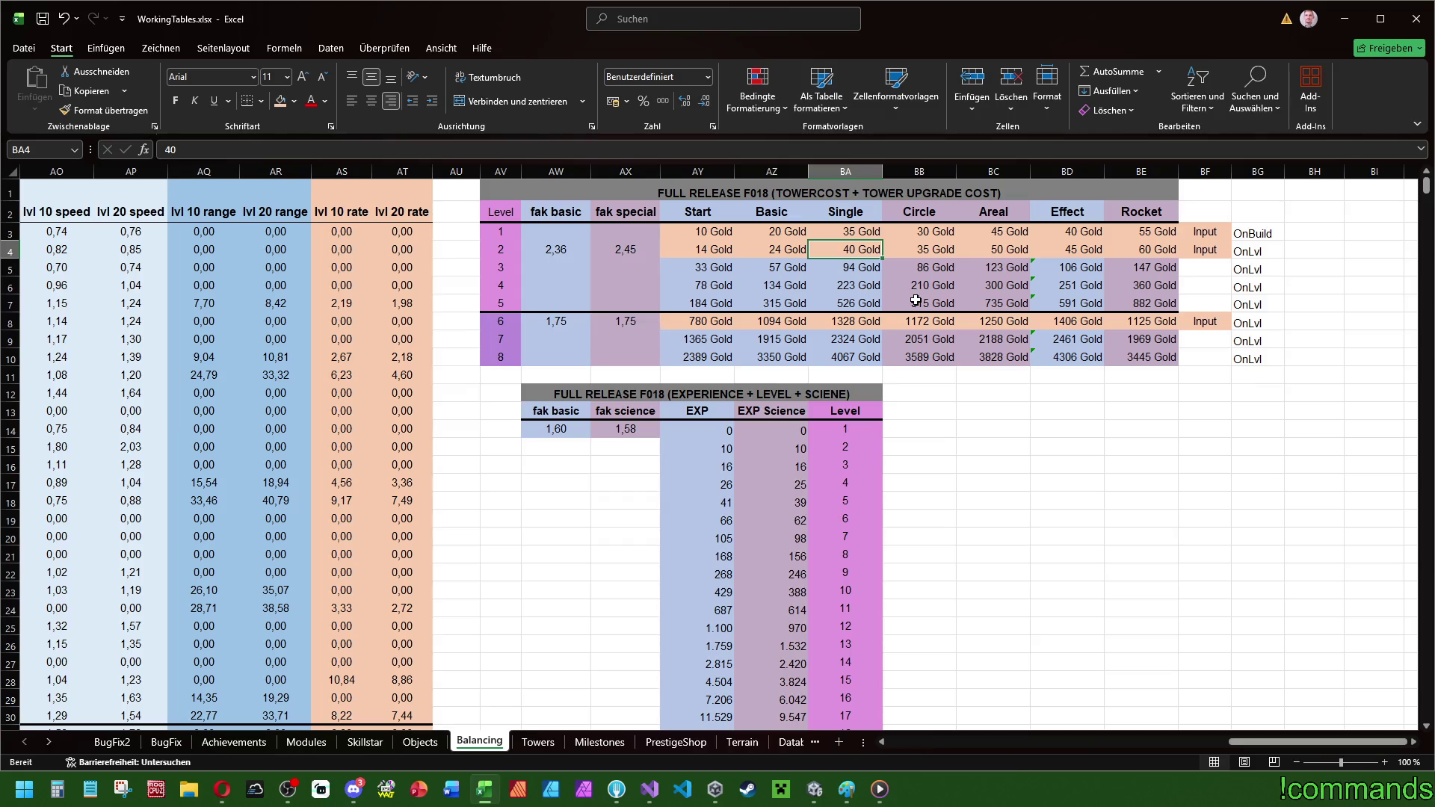
key(Left)
key(Right)
text(36)
key(Return)
- Set level 1 costs to Single 32 and Basic 18 Gold
key(Up)
key(Up)
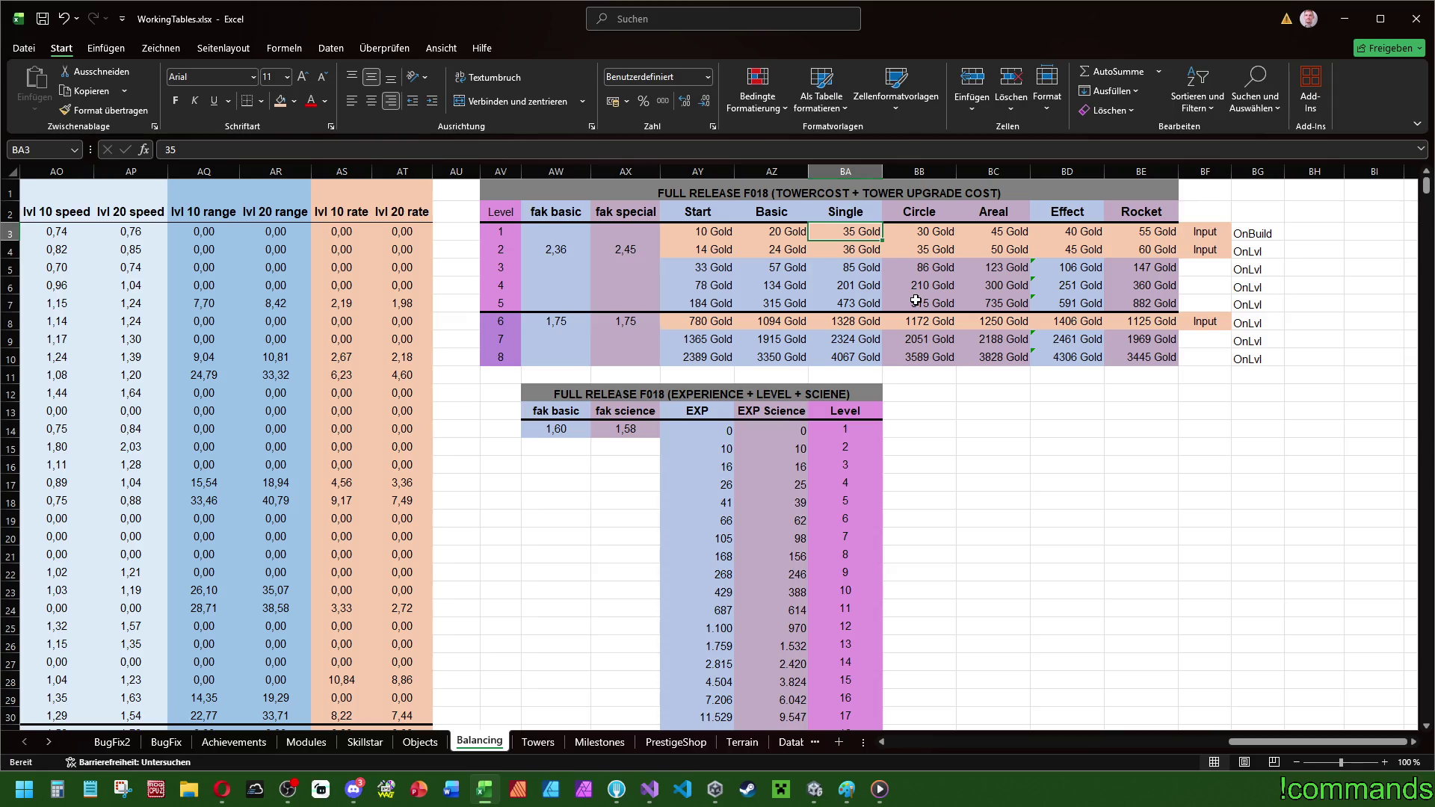
text(32)
key(Return)
key(Up)
key(Left)
key(Left)
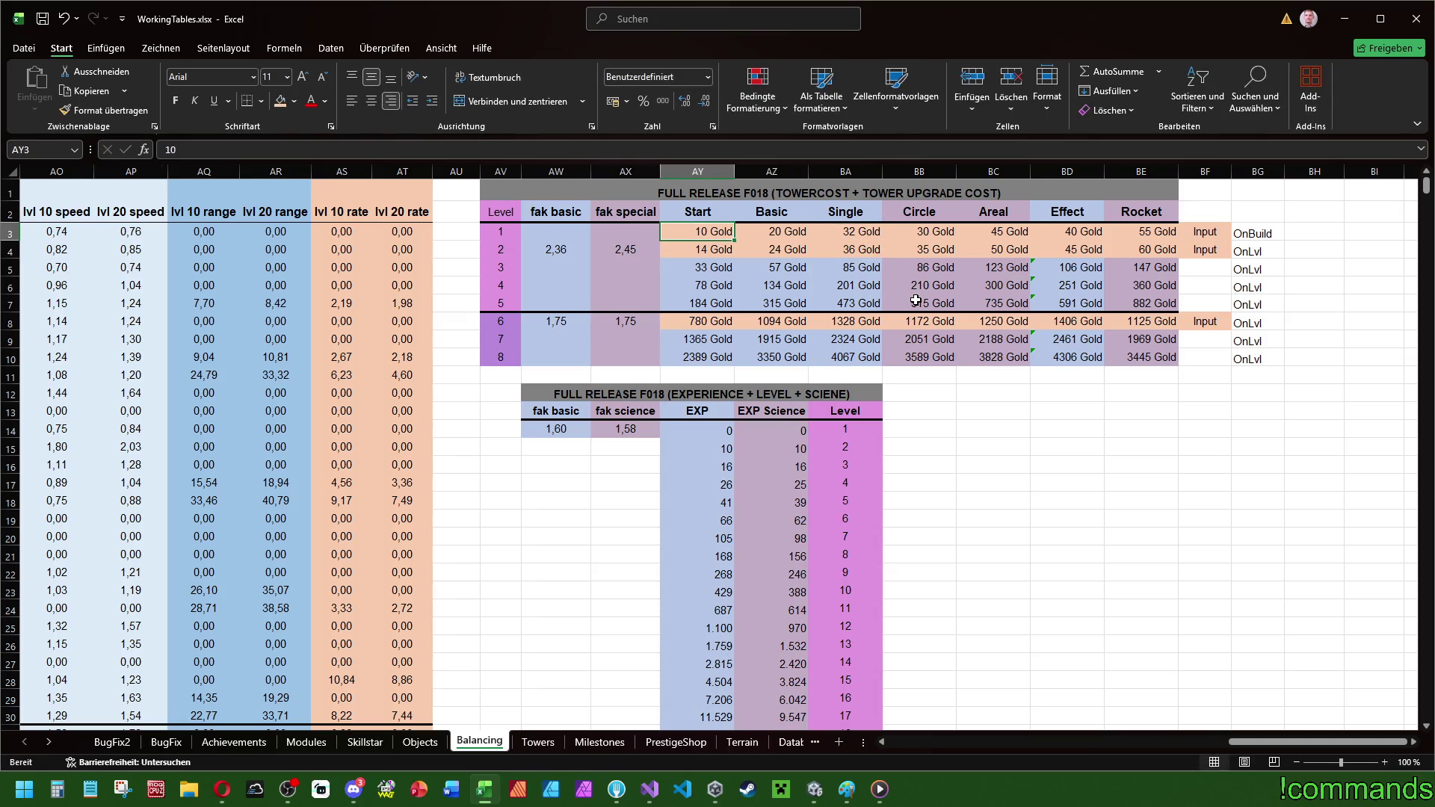
key(Right)
key(Right)
key(Left)
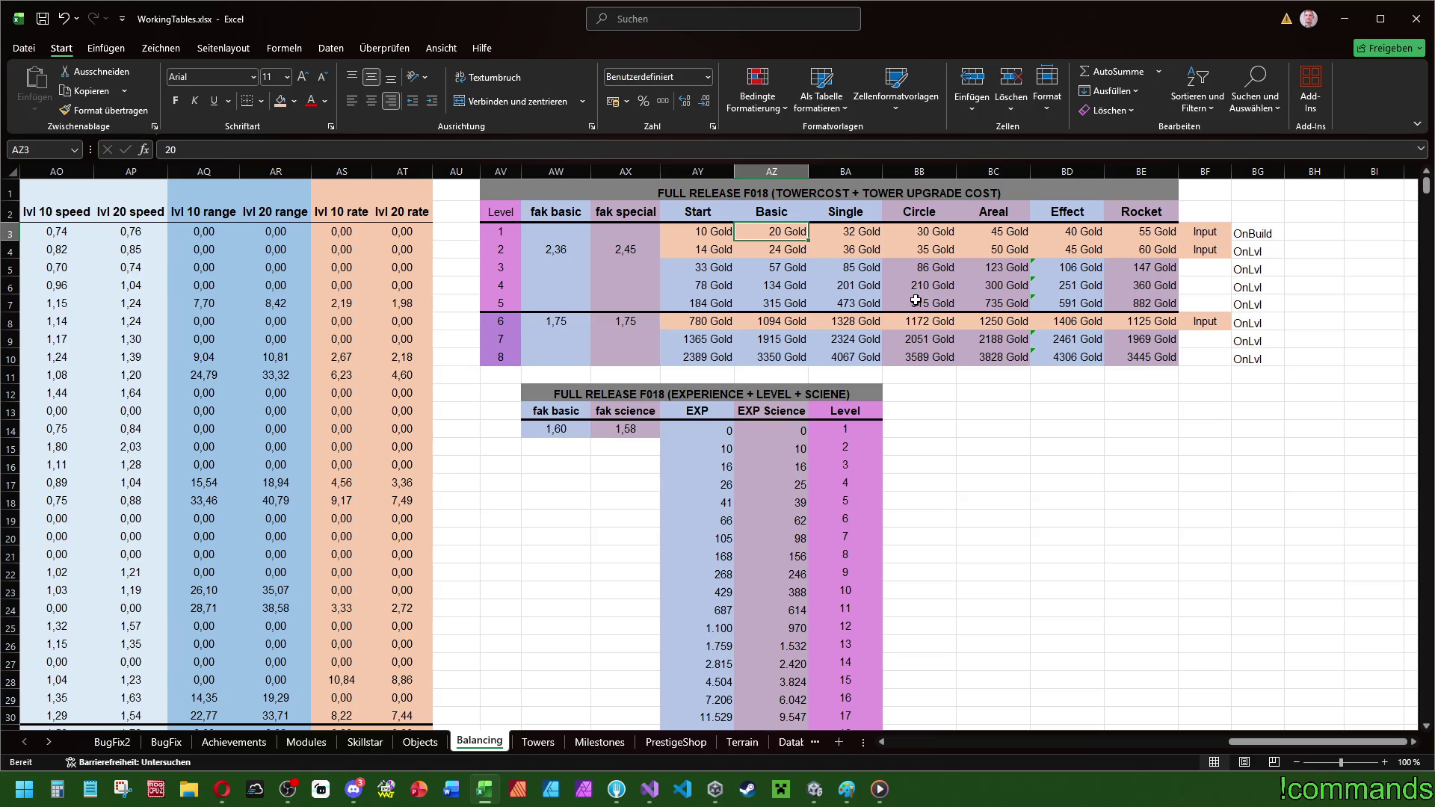
text(18)
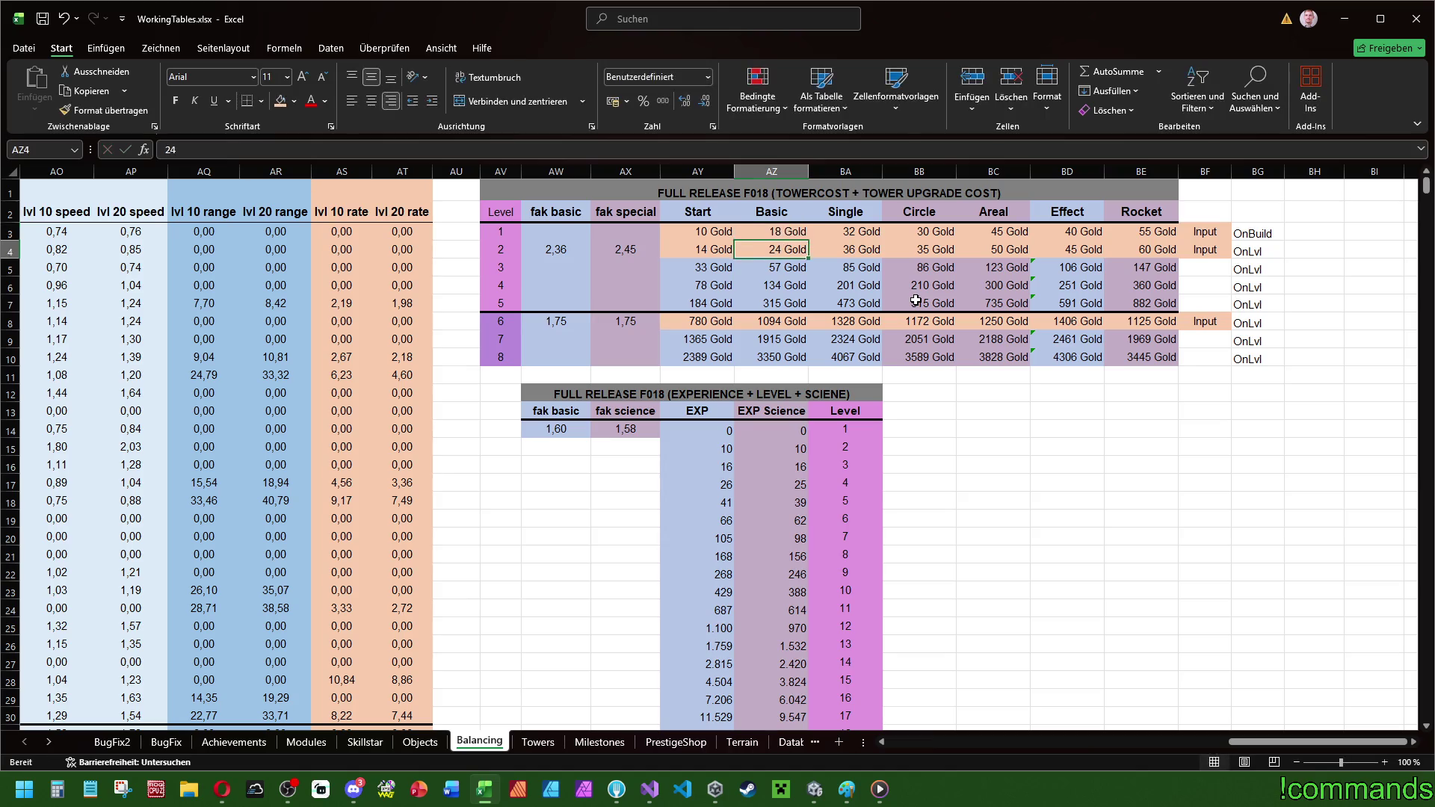
key(Tab)
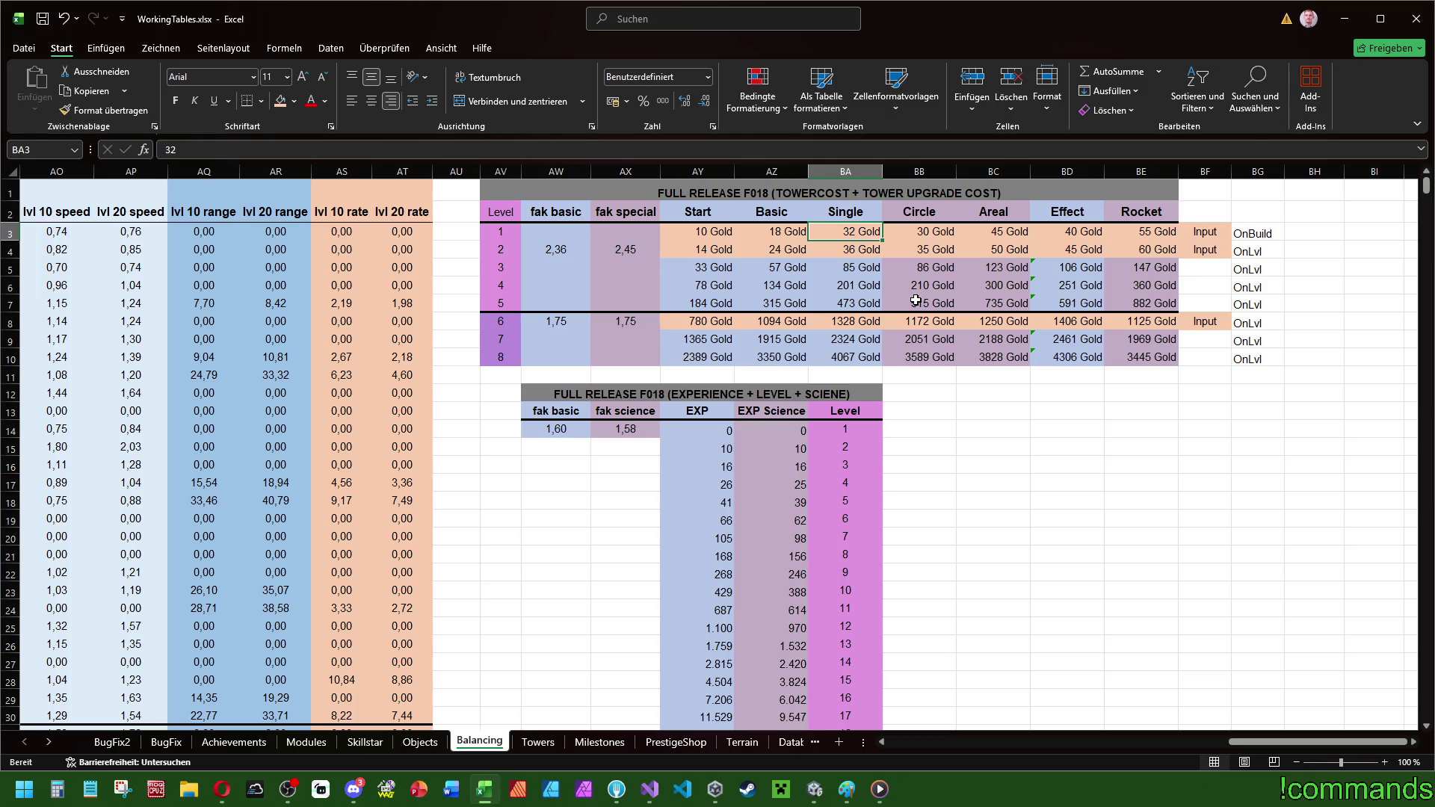
- Set the Circle tower's level 1 cost to 28 and its level 2 cost to 35 Gold
key(Tab)
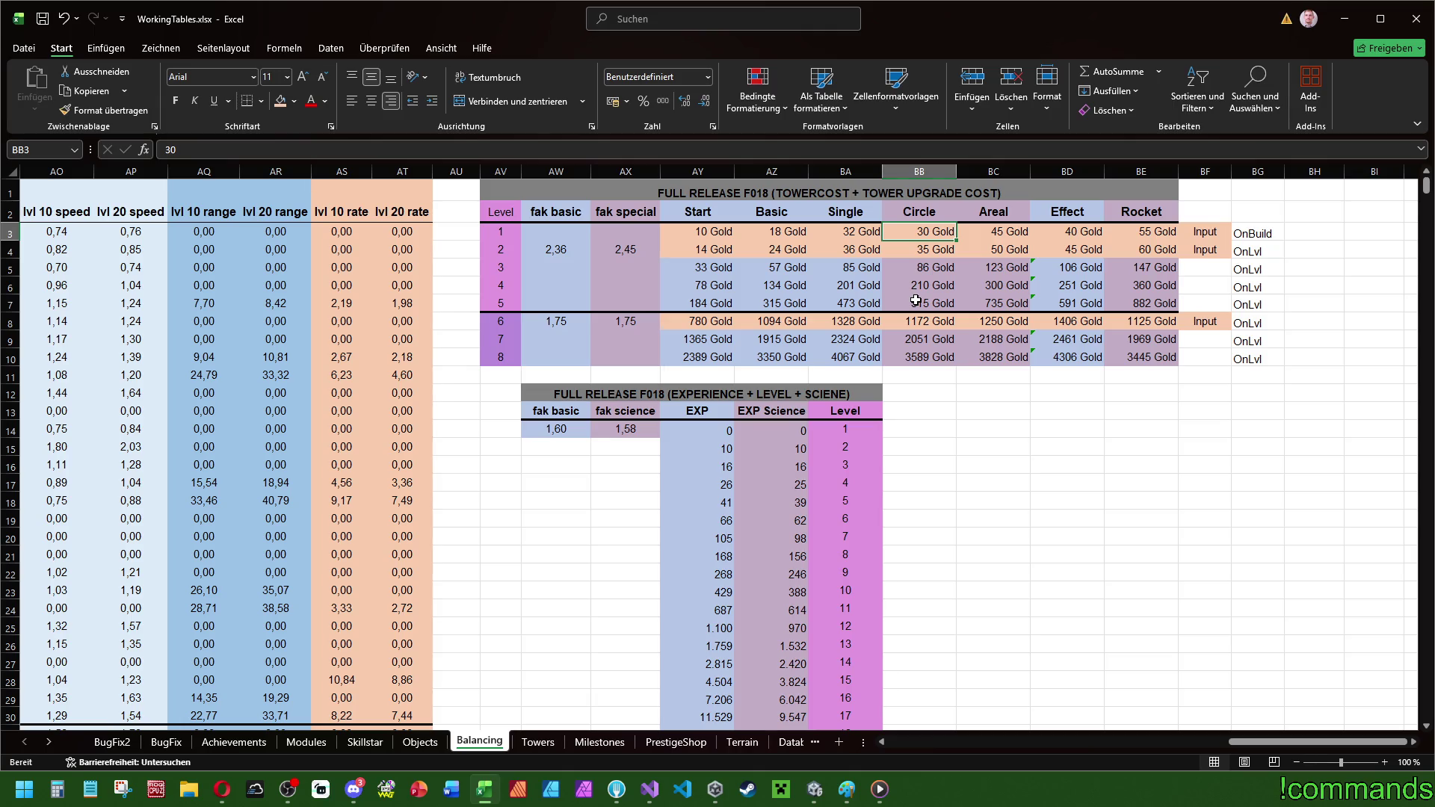
text(28)
key(Return)
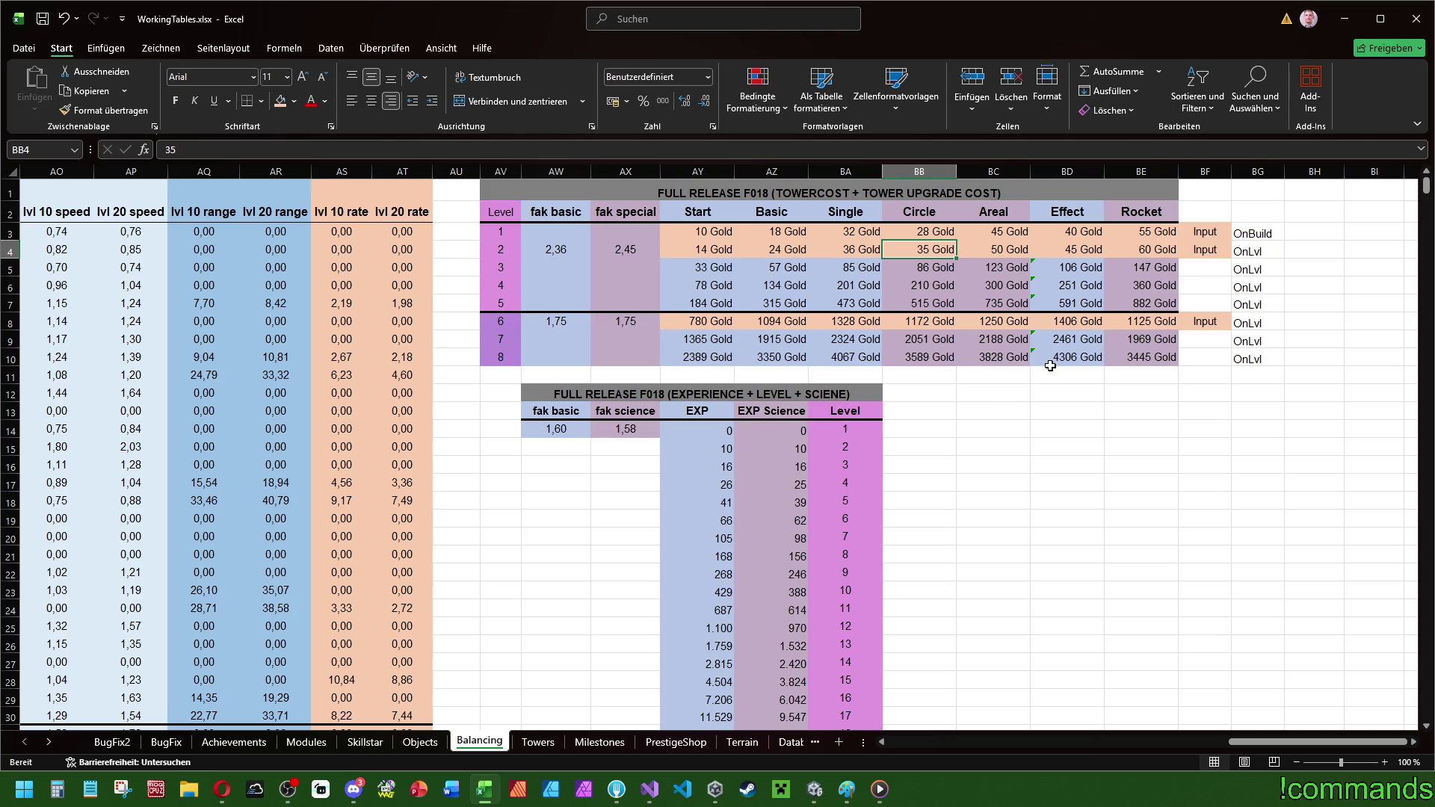
text(34)
key(ctrl+Return)
key(Down)
key(Down)
key(Down)
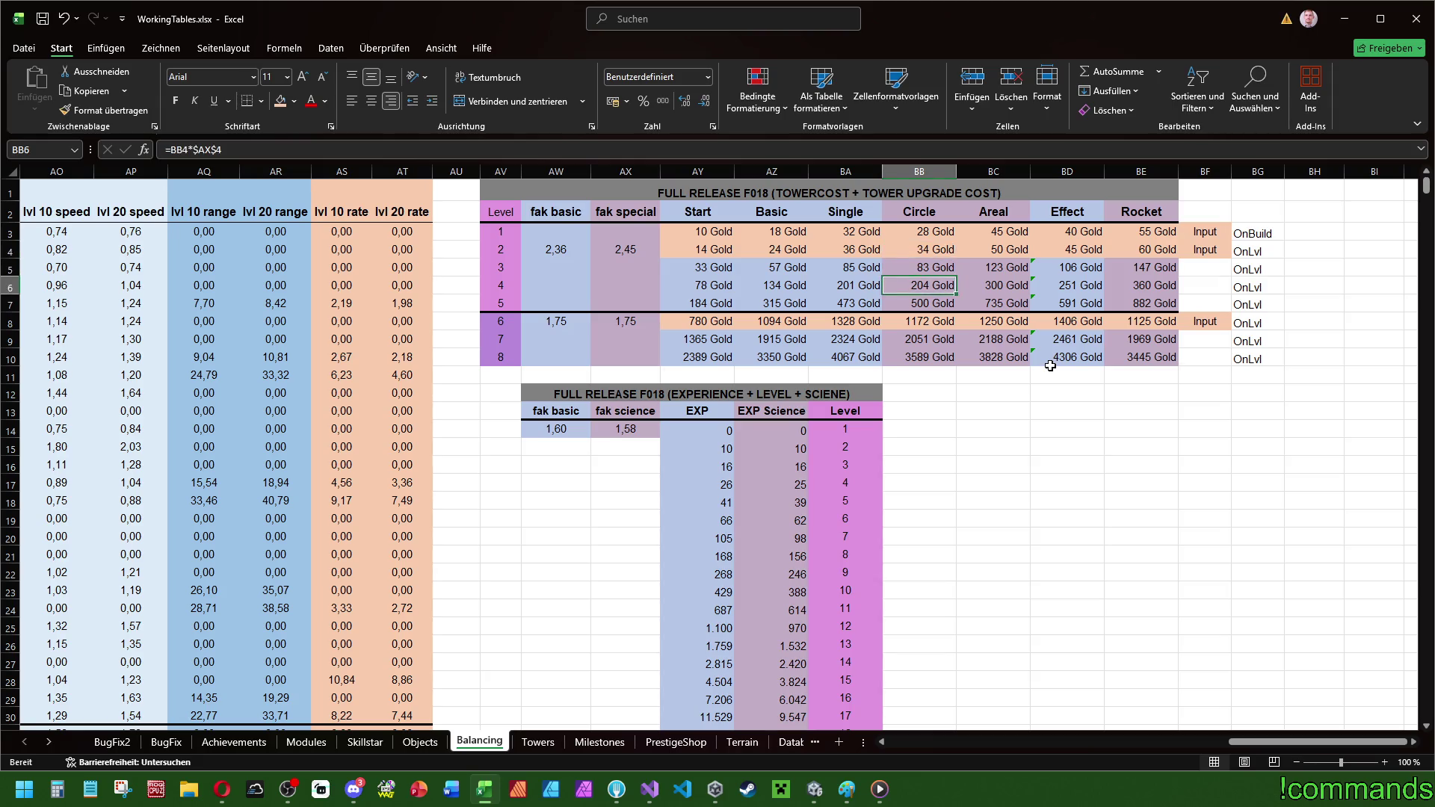
key(Up)
key(Up)
key(Up)
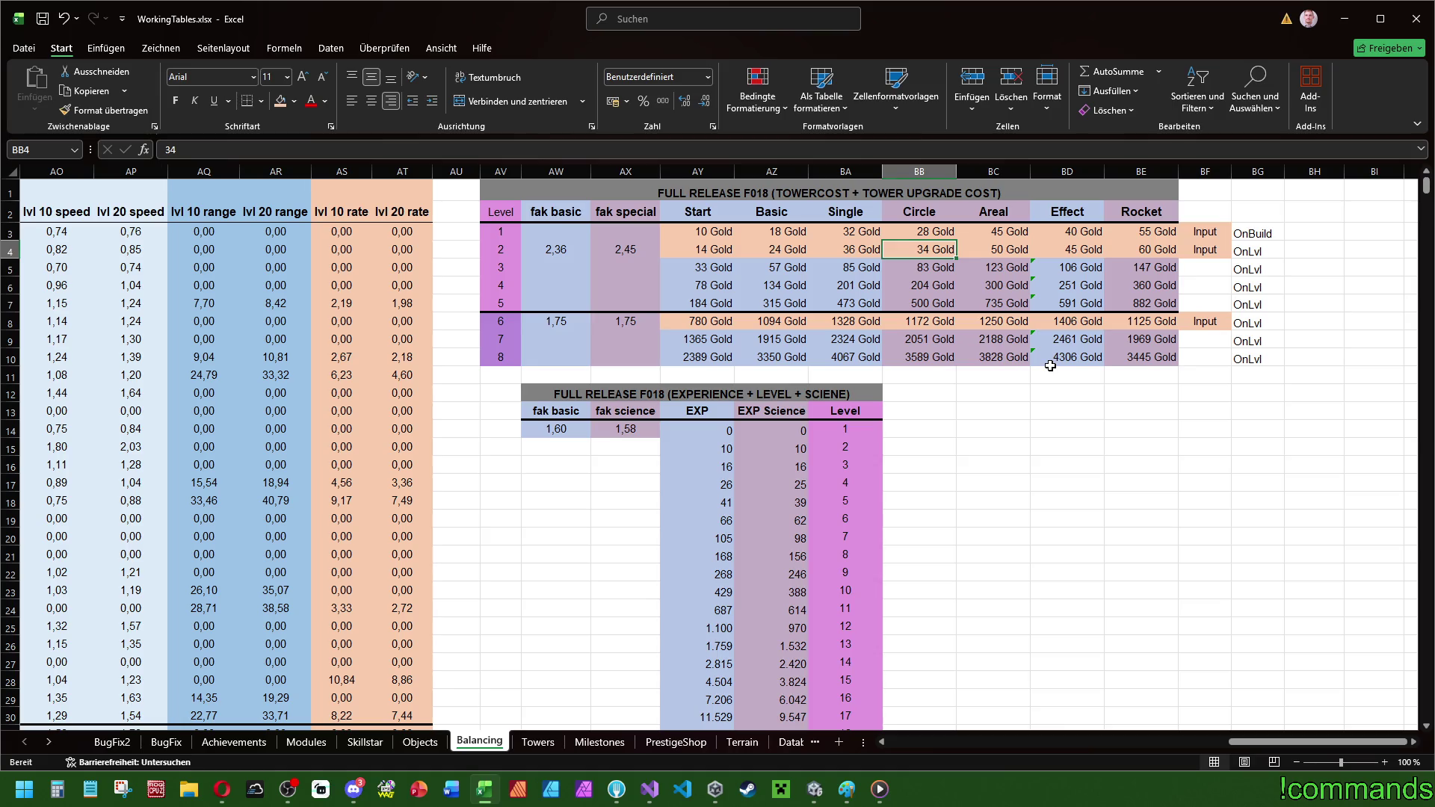
text(35)
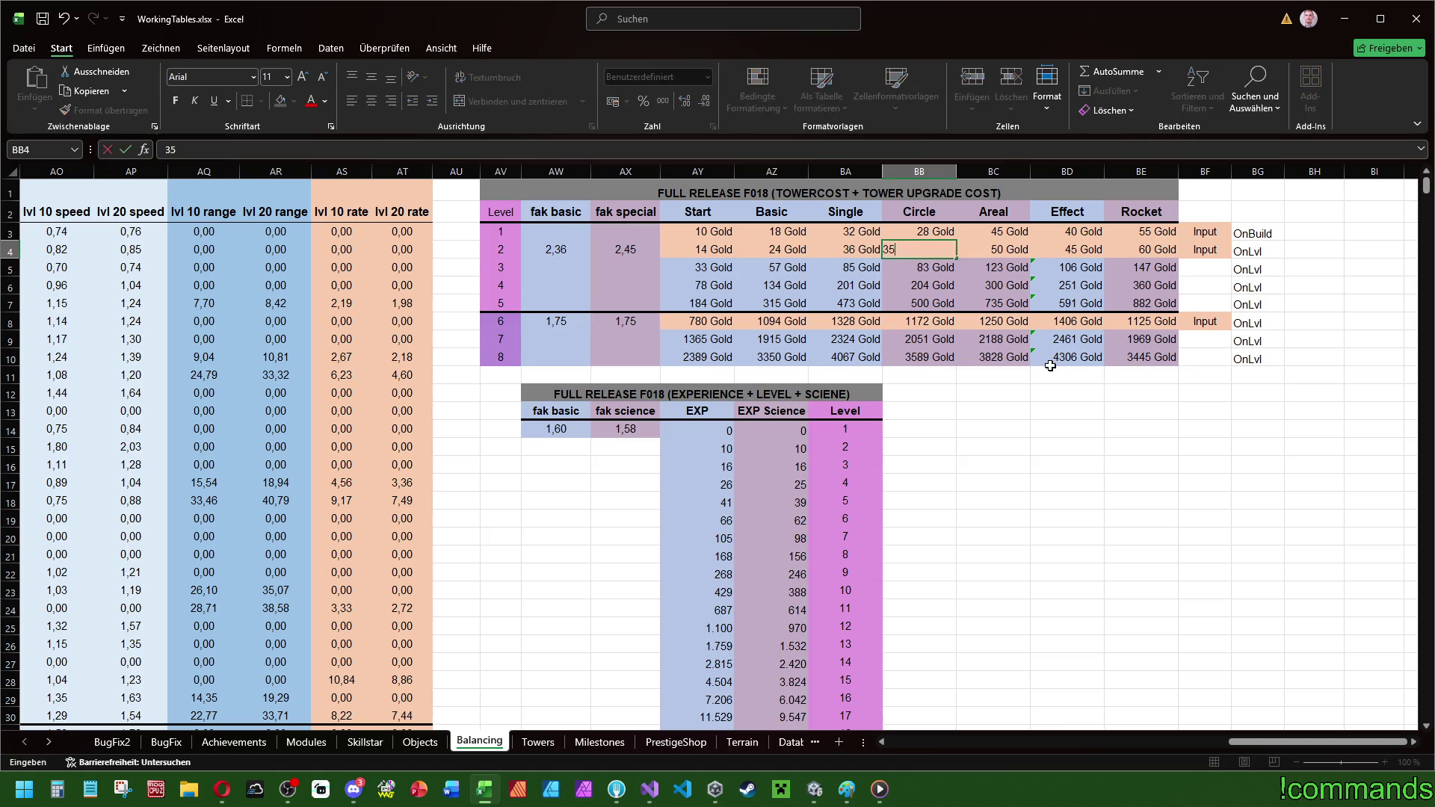
key(Return)
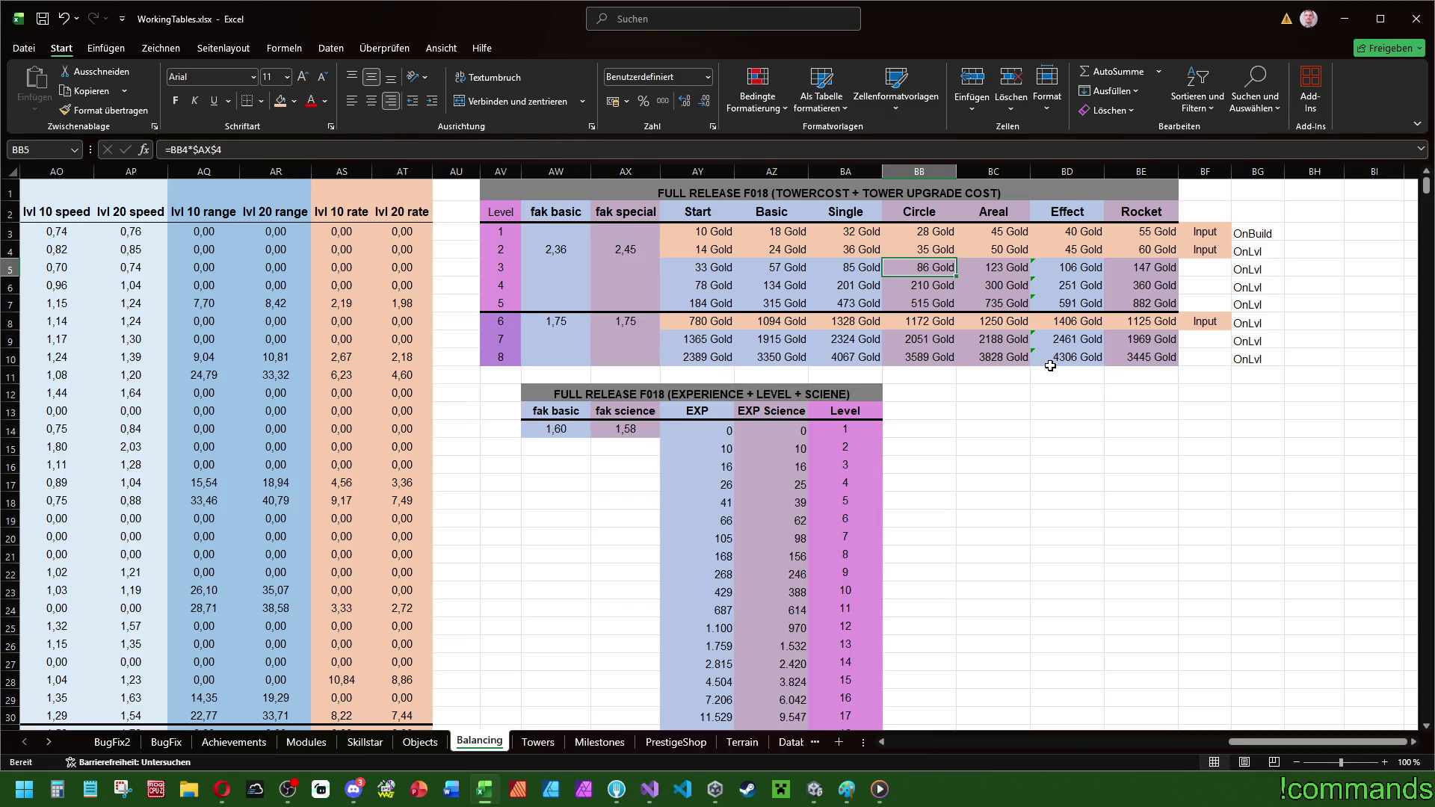
key(Down)
key(Down)
key(Down)
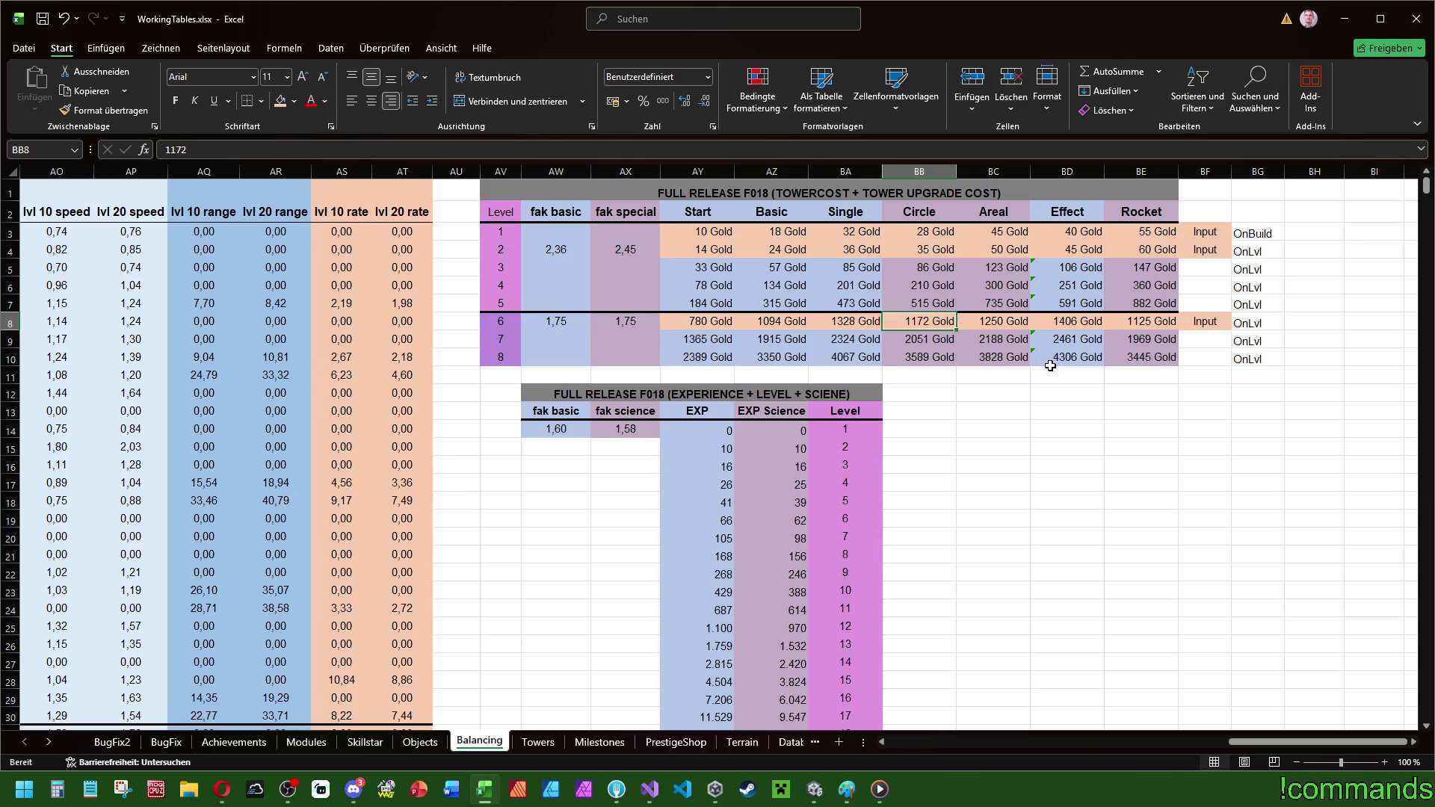
key(Up)
key(Up)
key(Up)
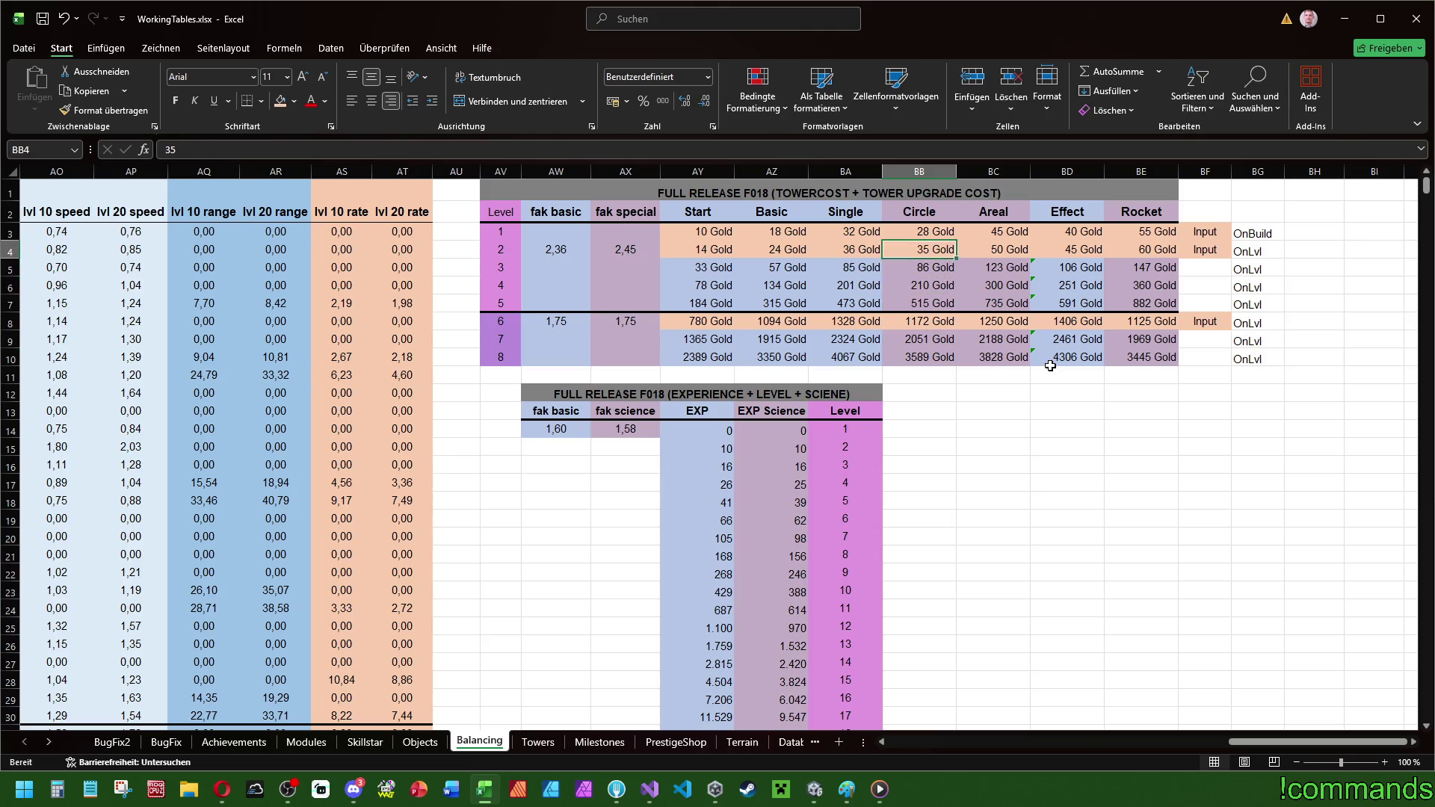
- Set the Effect tower's level 1 cost to 36 and level 2 cost to 42 Gold
key(Right)
key(Up)
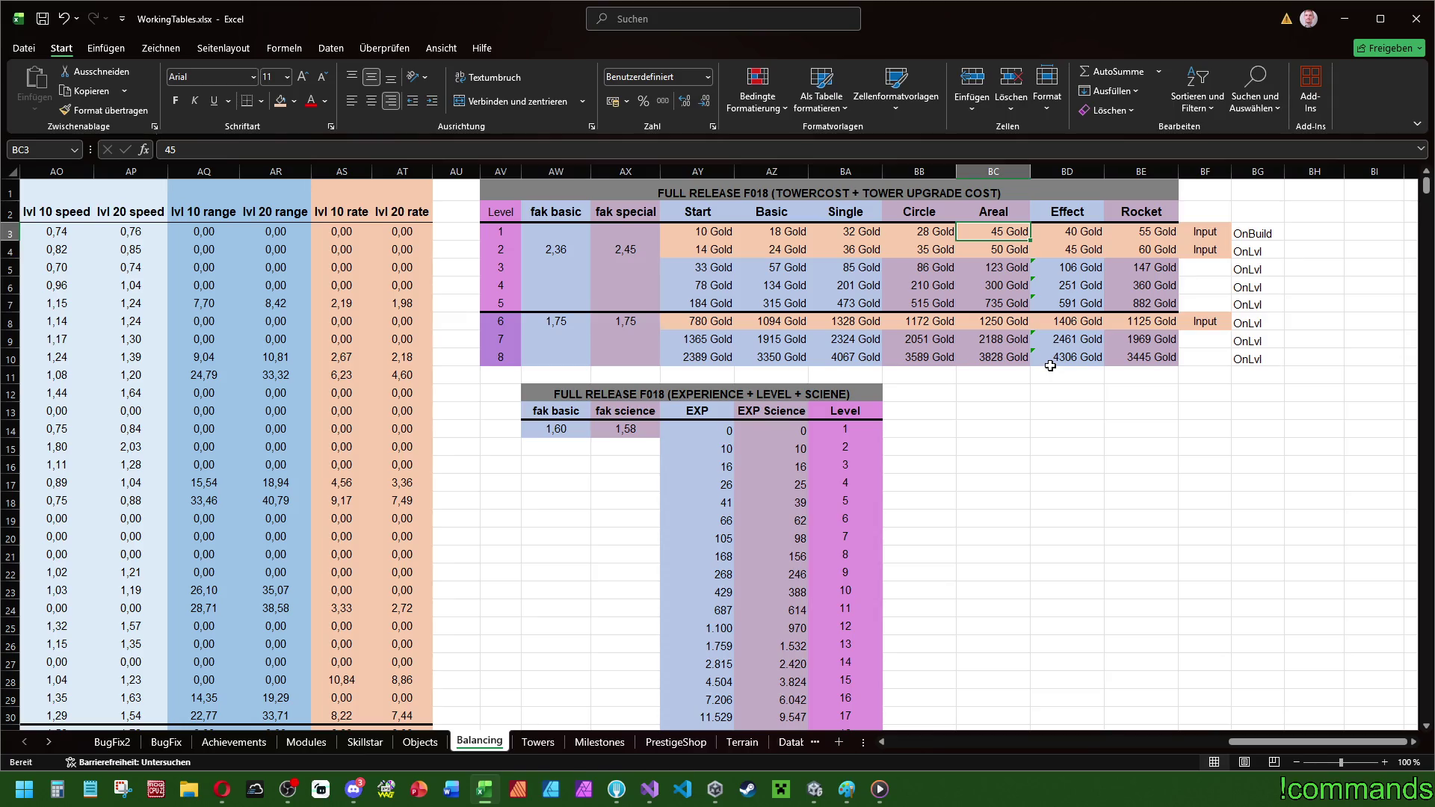
key(Right)
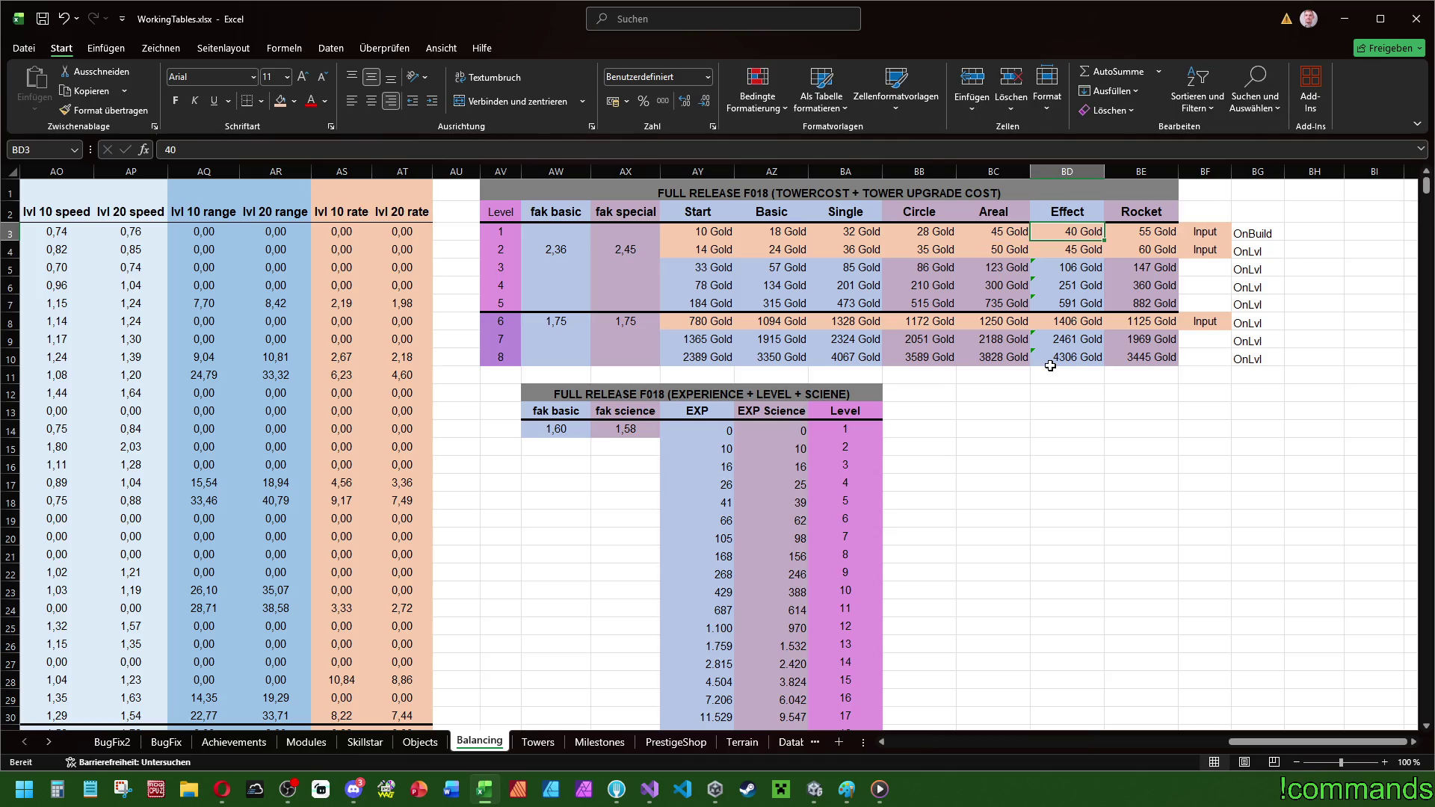
text(36)
key(Return)
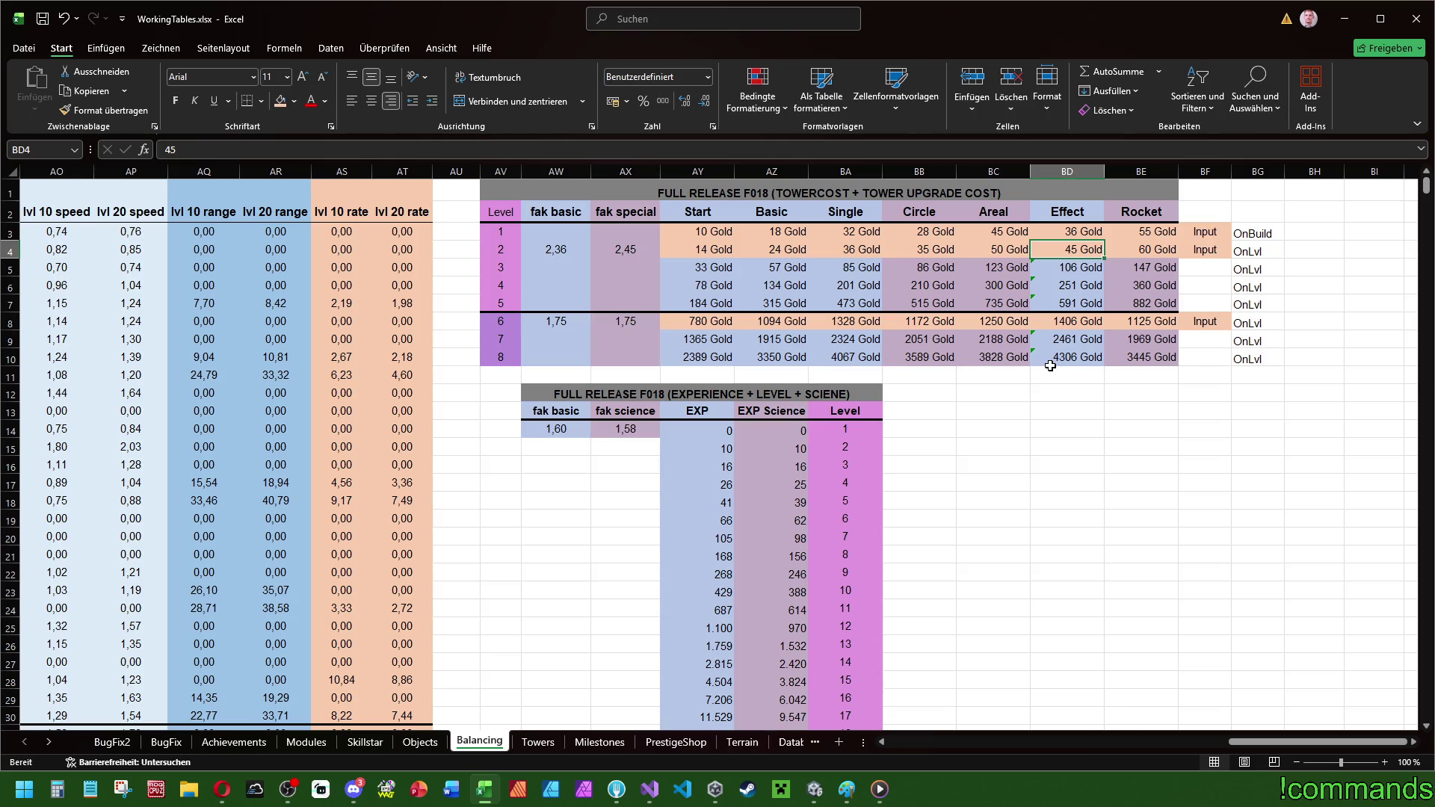
text(42)
key(Return)
key(Up)
key(Up)
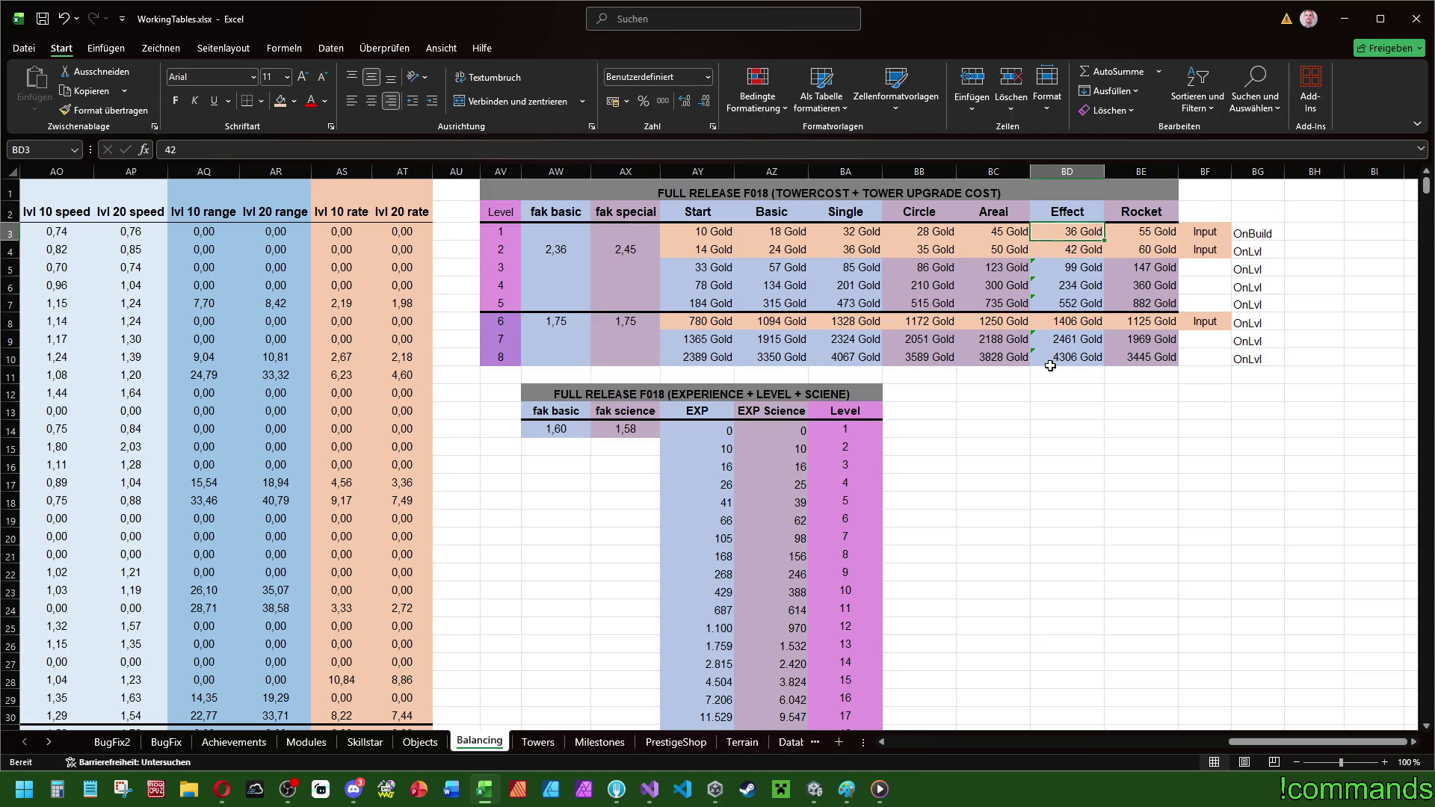
key(Left)
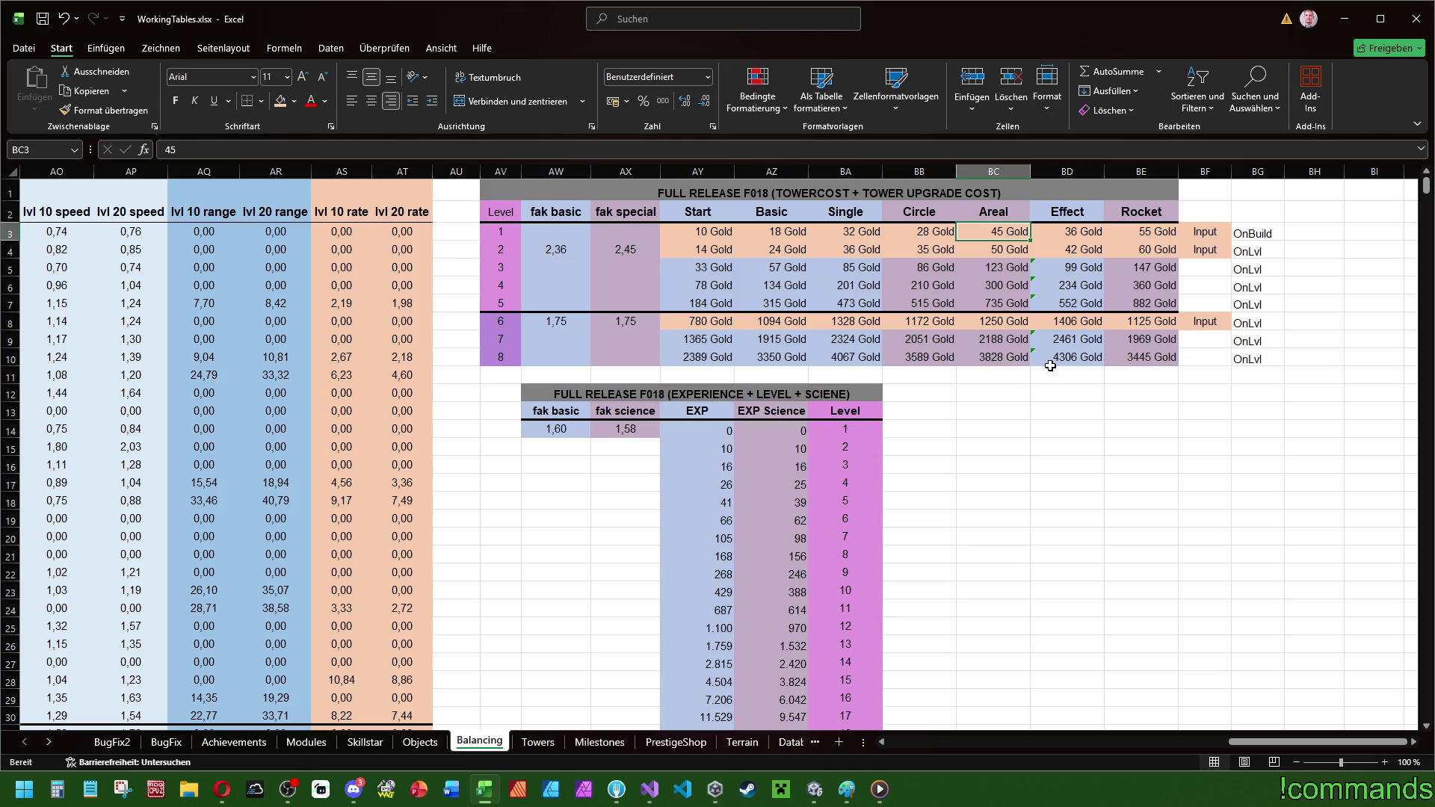
- Set the Areal tower's level 1 cost to 42 and level 2 cost to 46 Gold
key(Down)
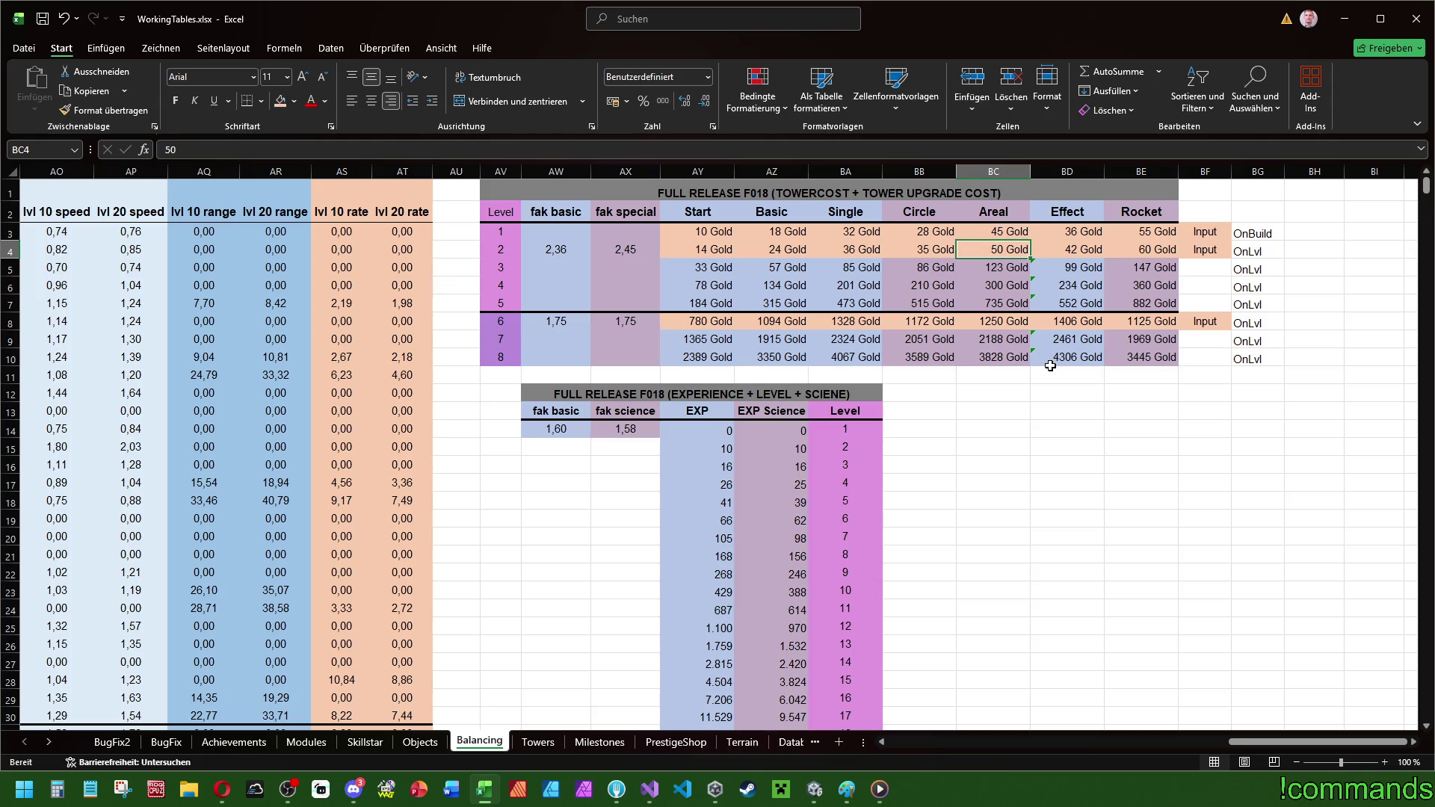
key(Up)
key(Left)
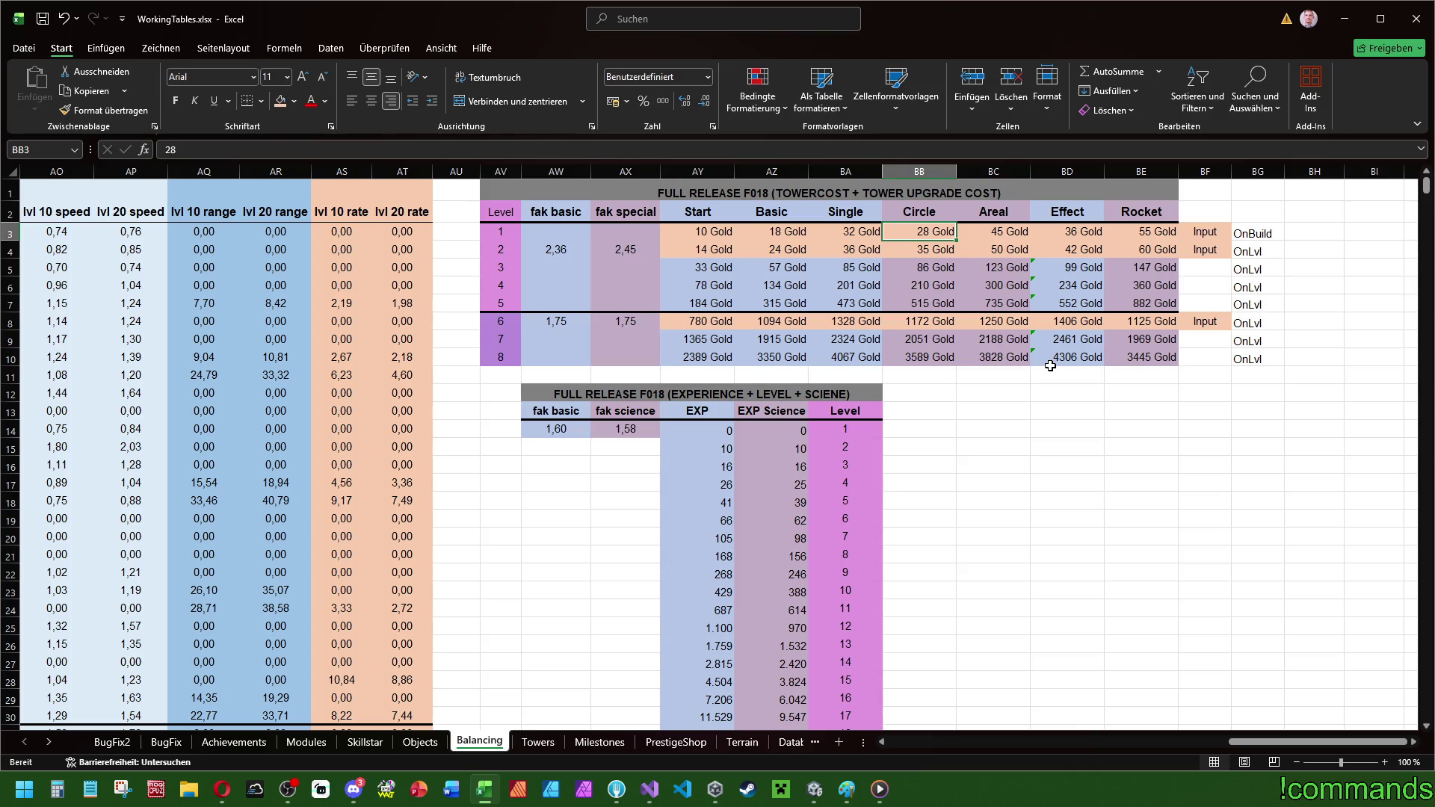
key(Right)
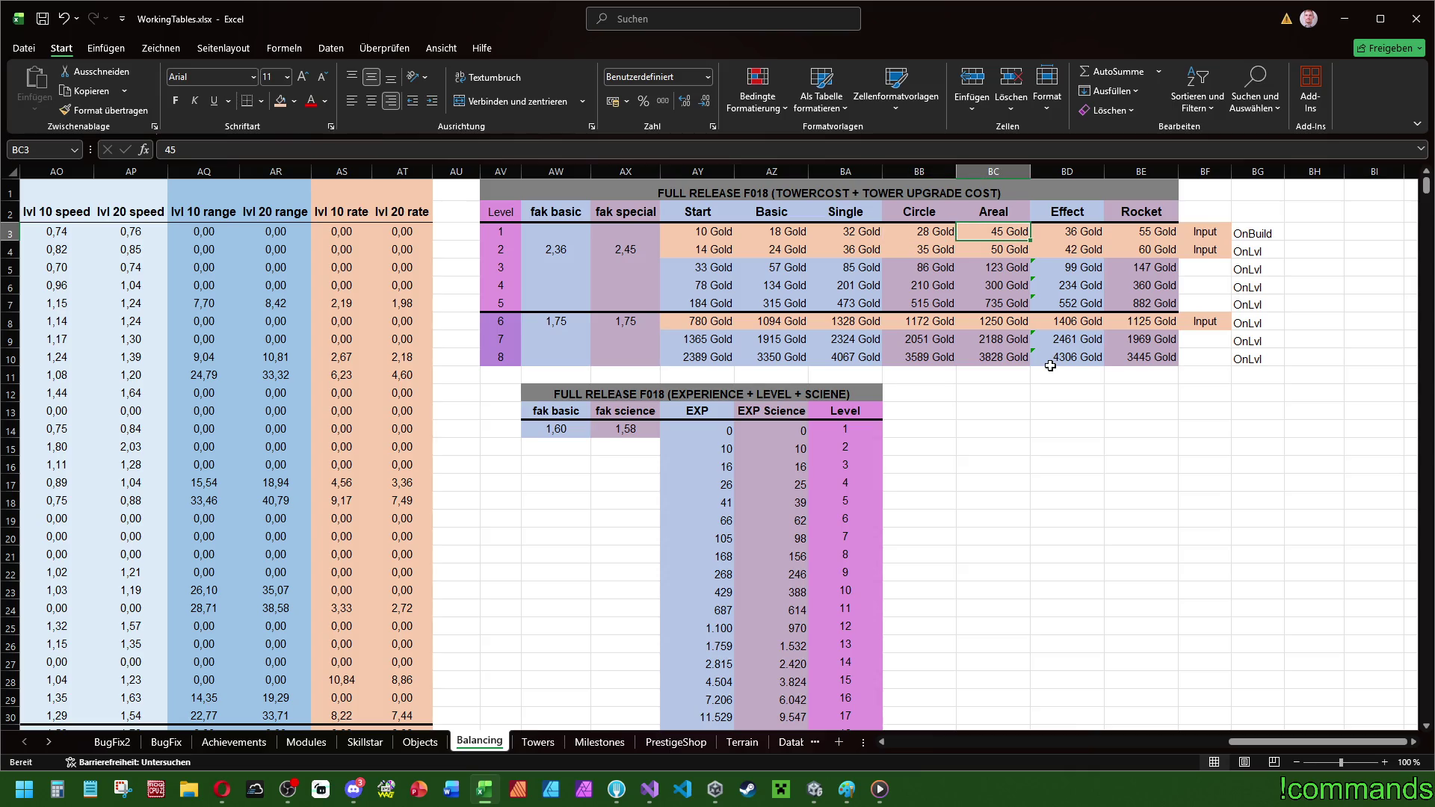
text(42)
key(Return)
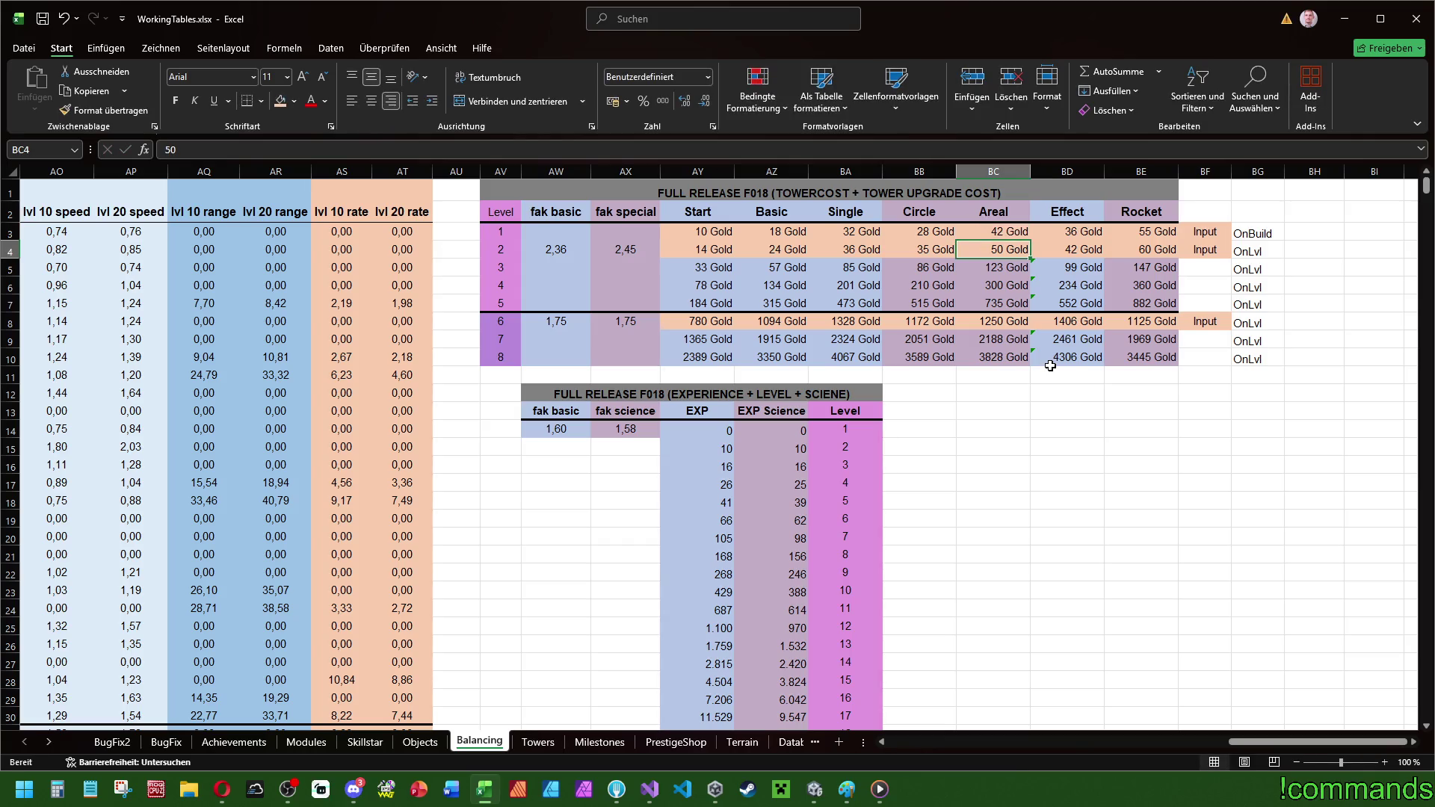
text(46)
key(Return)
- Set the Rocket tower's level 1 cost to 48 and level 2 cost to 54 Gold
key(Right)
key(Right)
key(Up)
key(Up)
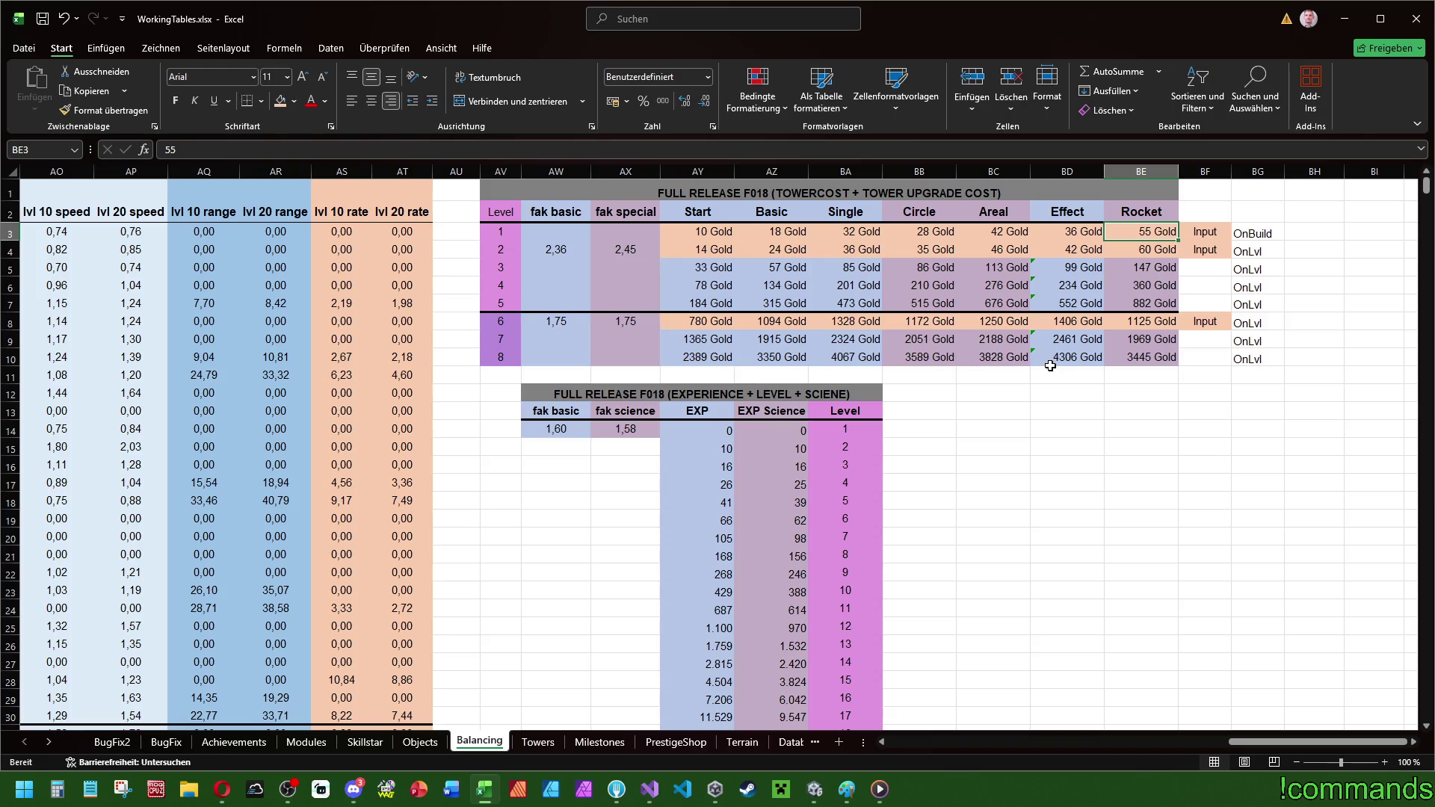
text(48)
key(Return)
text(54)
key(Return)
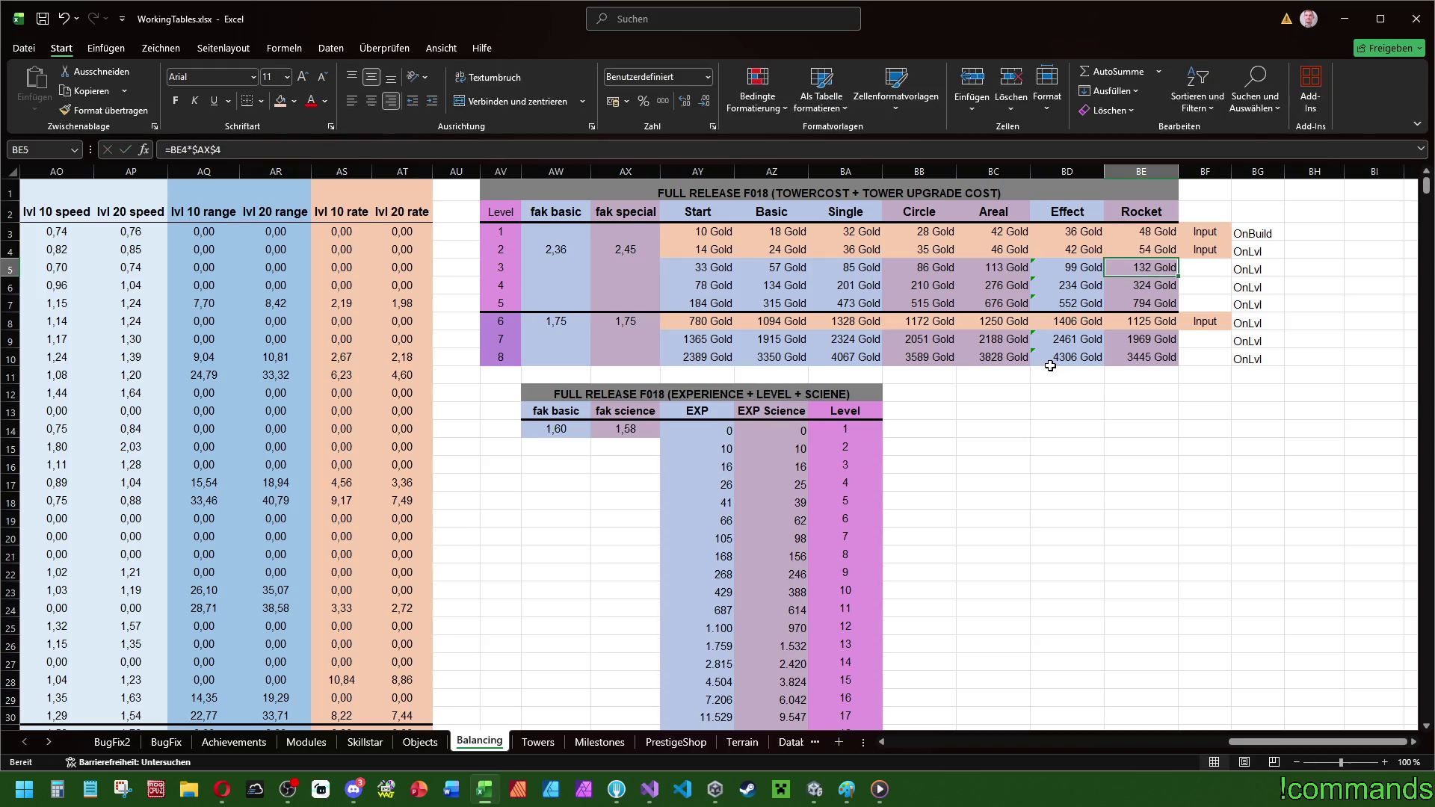
key(Up)
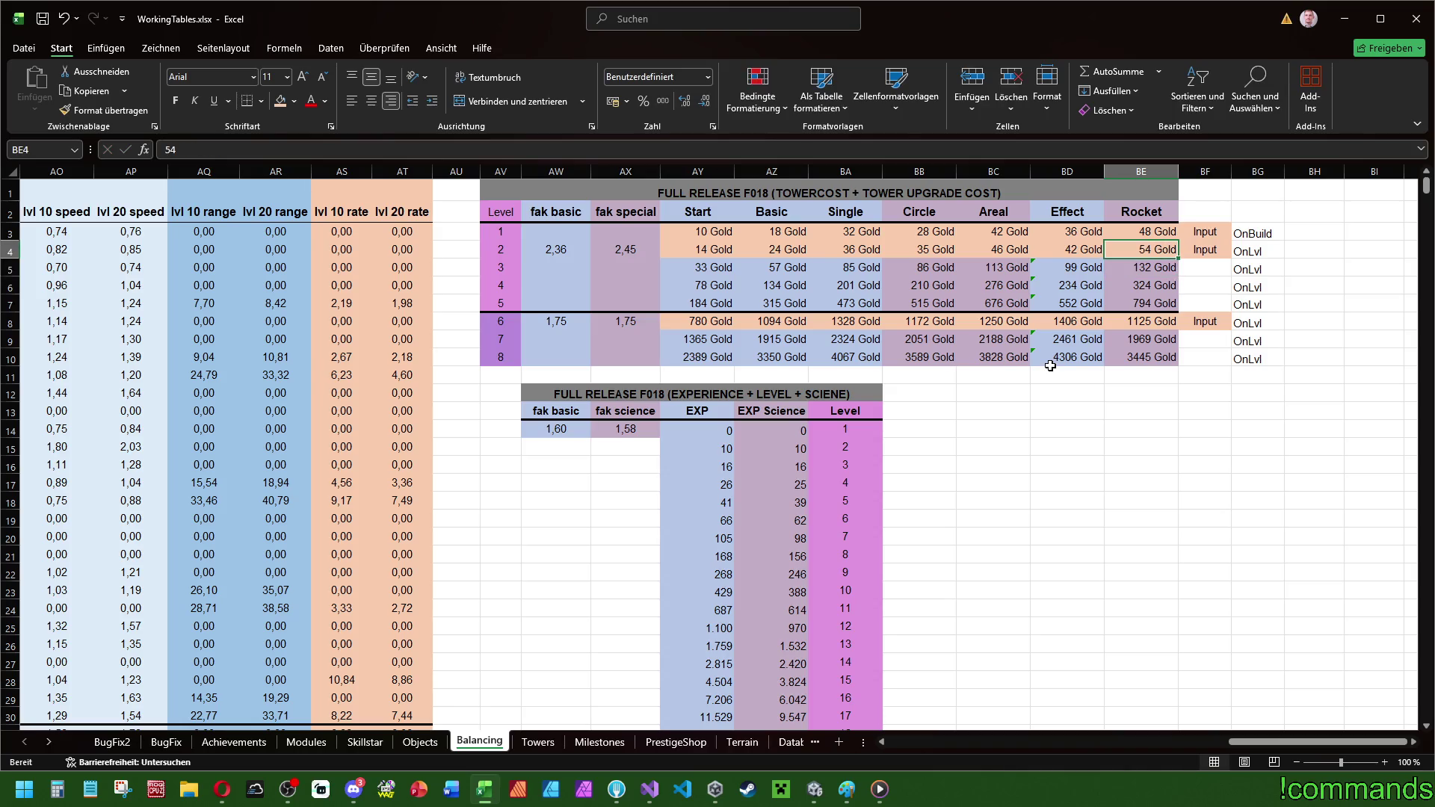
- Inspect the fak basic and special factors for levels 2–6
key(Down)
key(Left)
key(Left)
key(Left)
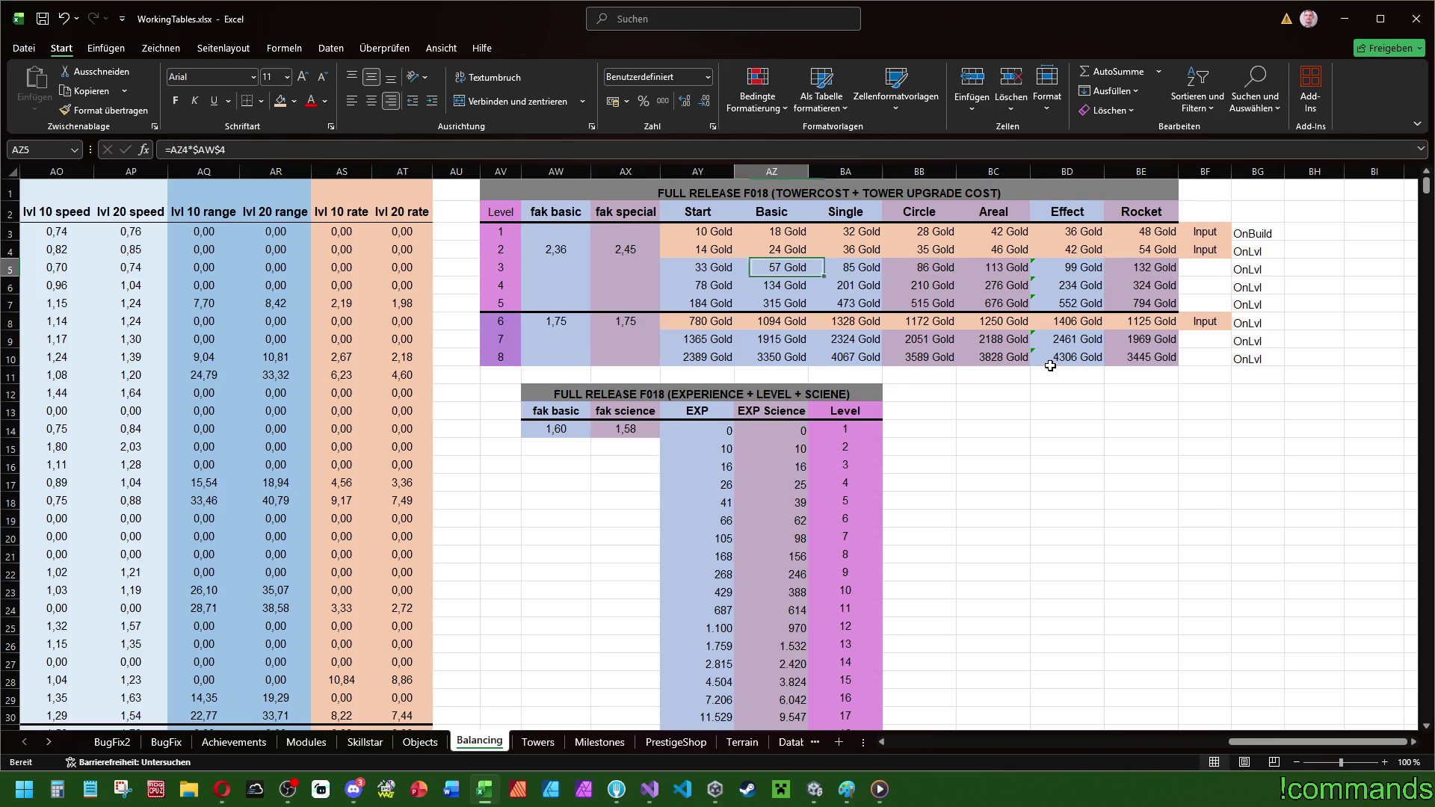
key(Right)
key(Up)
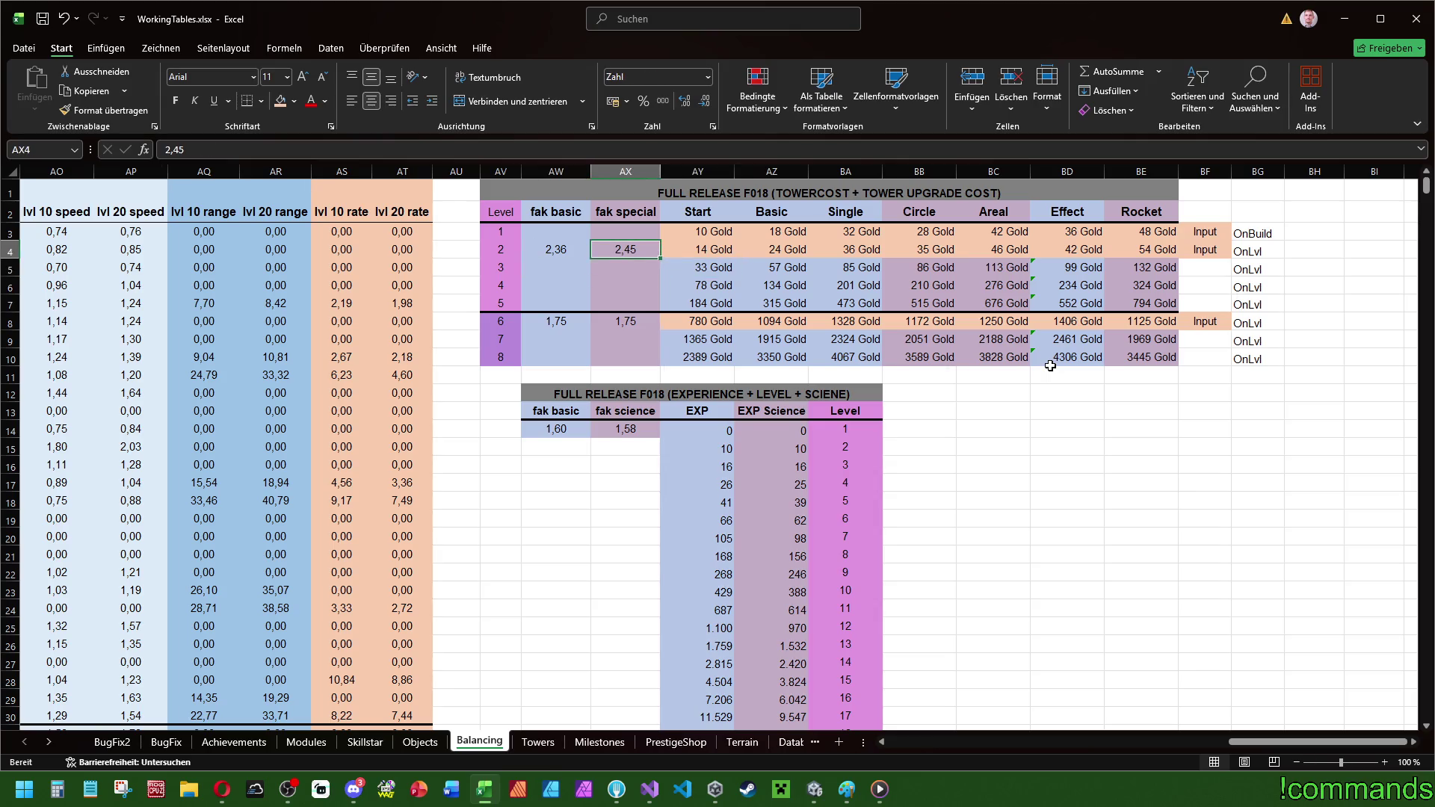
key(Left)
key(Down)
key(Down)
key(Down)
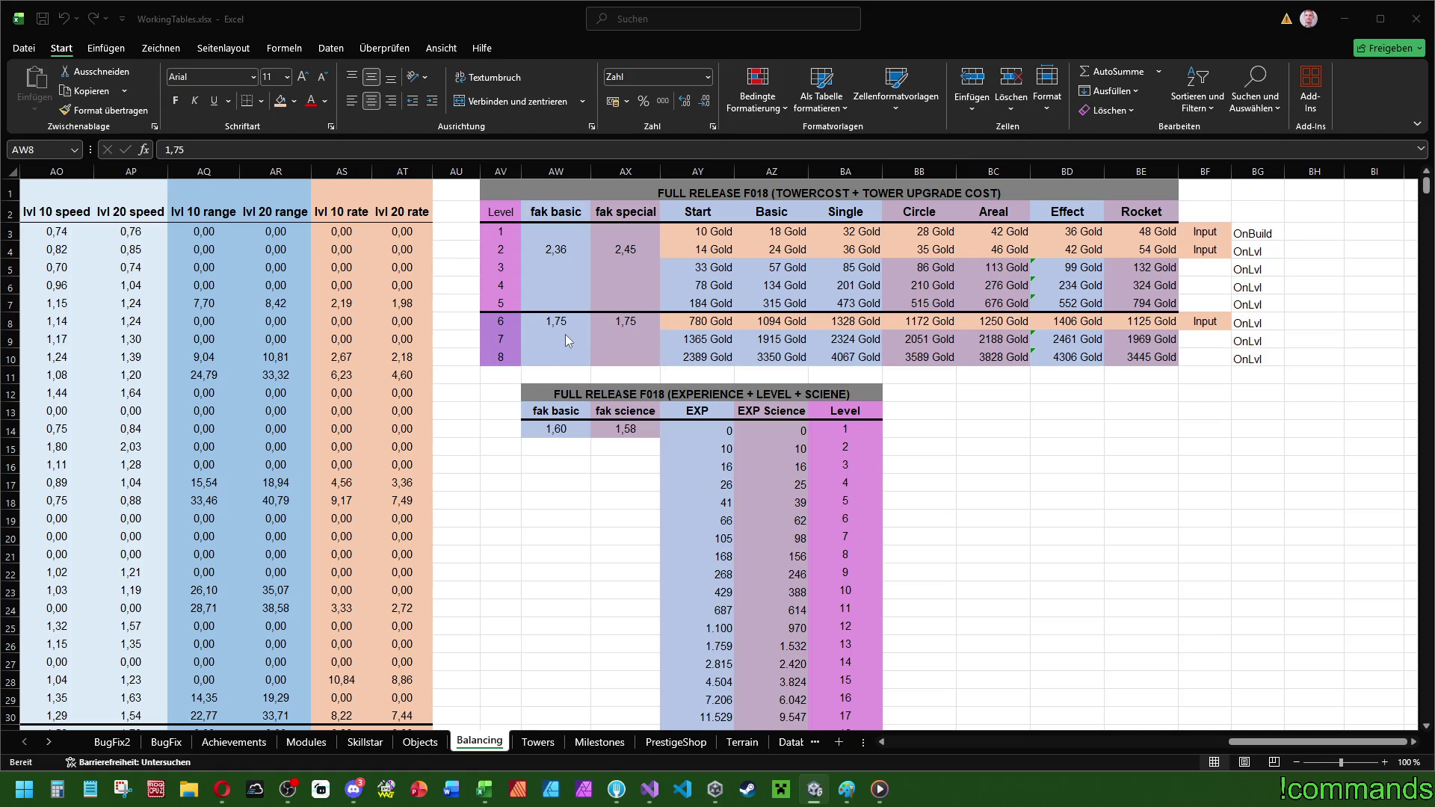
- Enter level 6 costs of Start 765, Basic 1020 and Single 1280 Gold
click(710, 322)
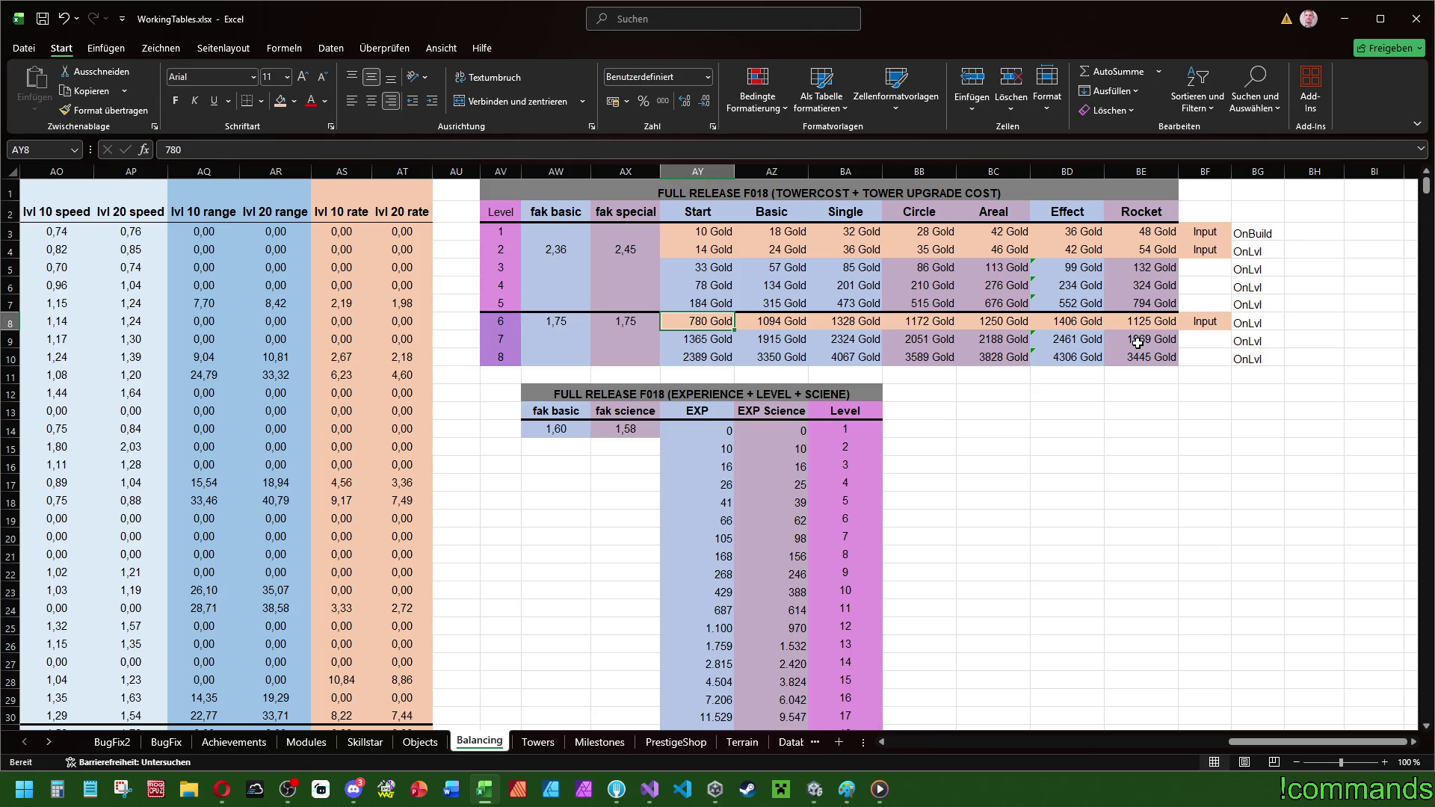
text(76)
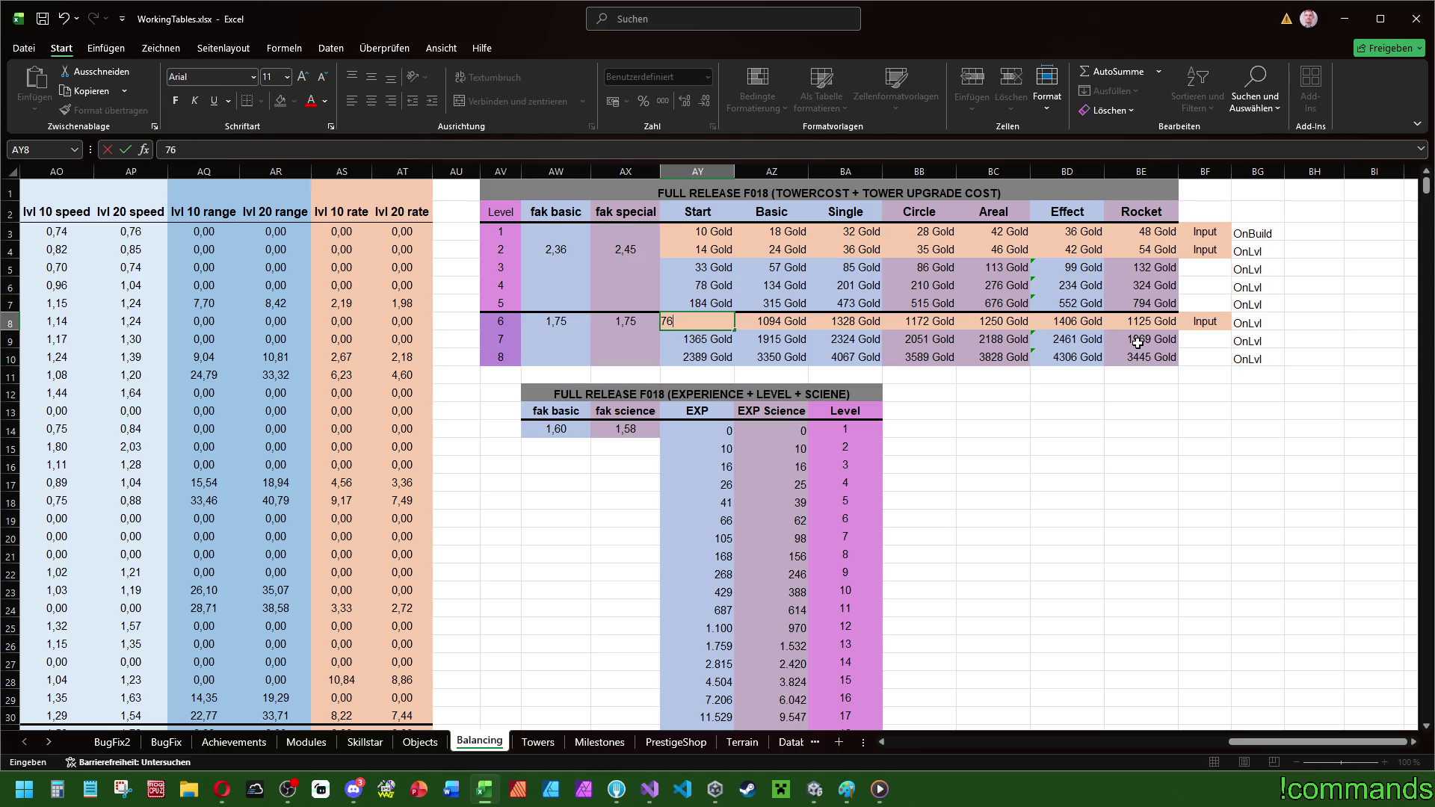
text(05)
key(Tab)
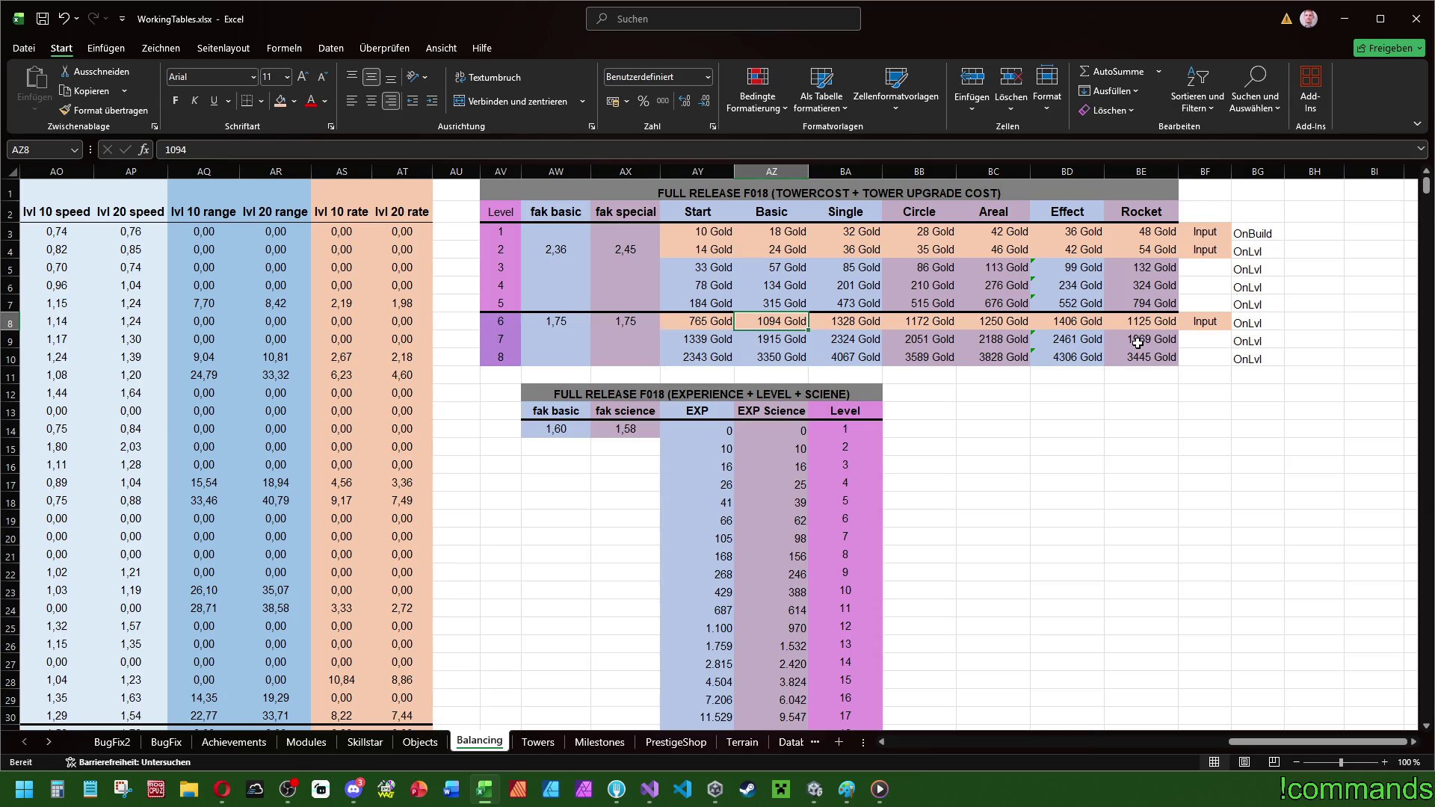
text(1020)
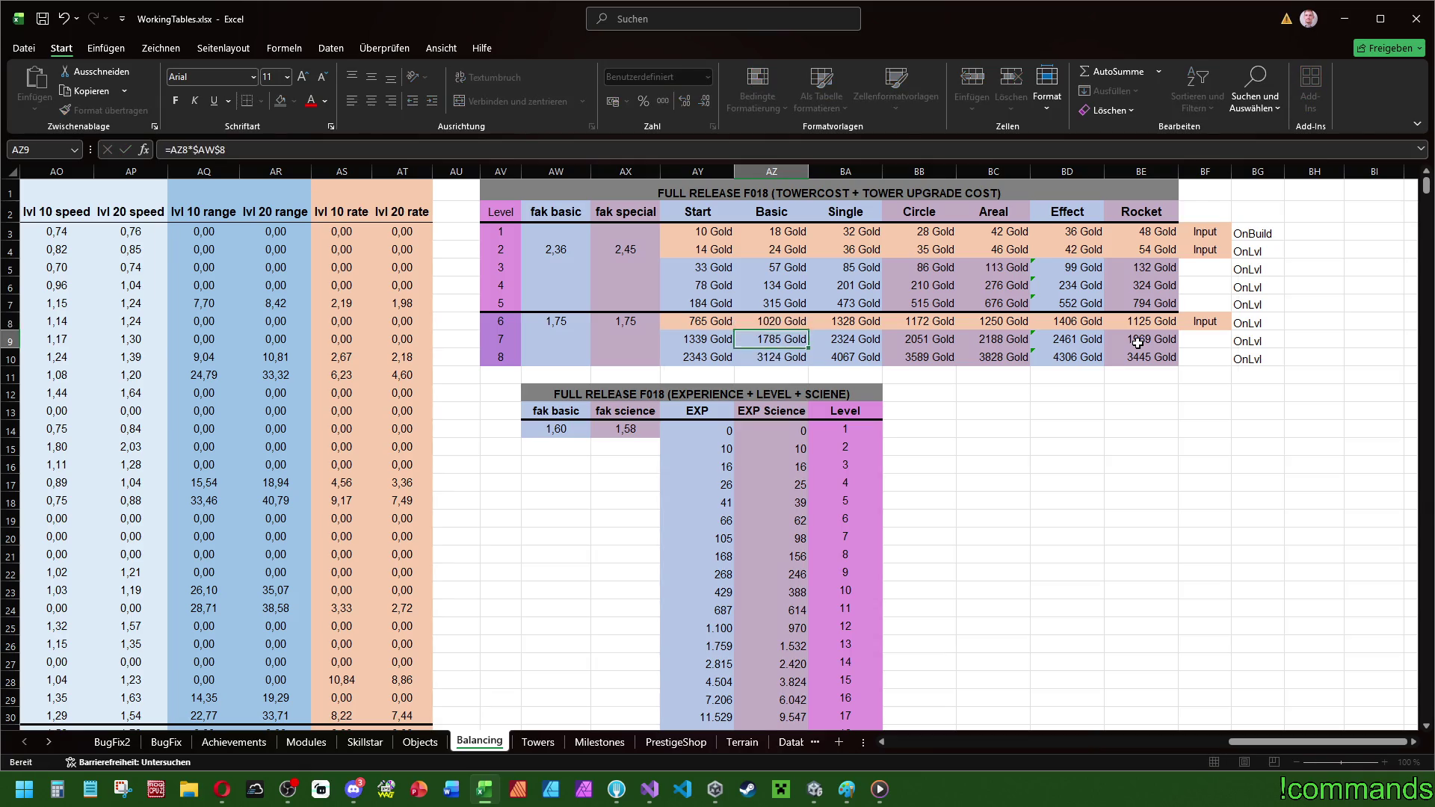
key(Tab)
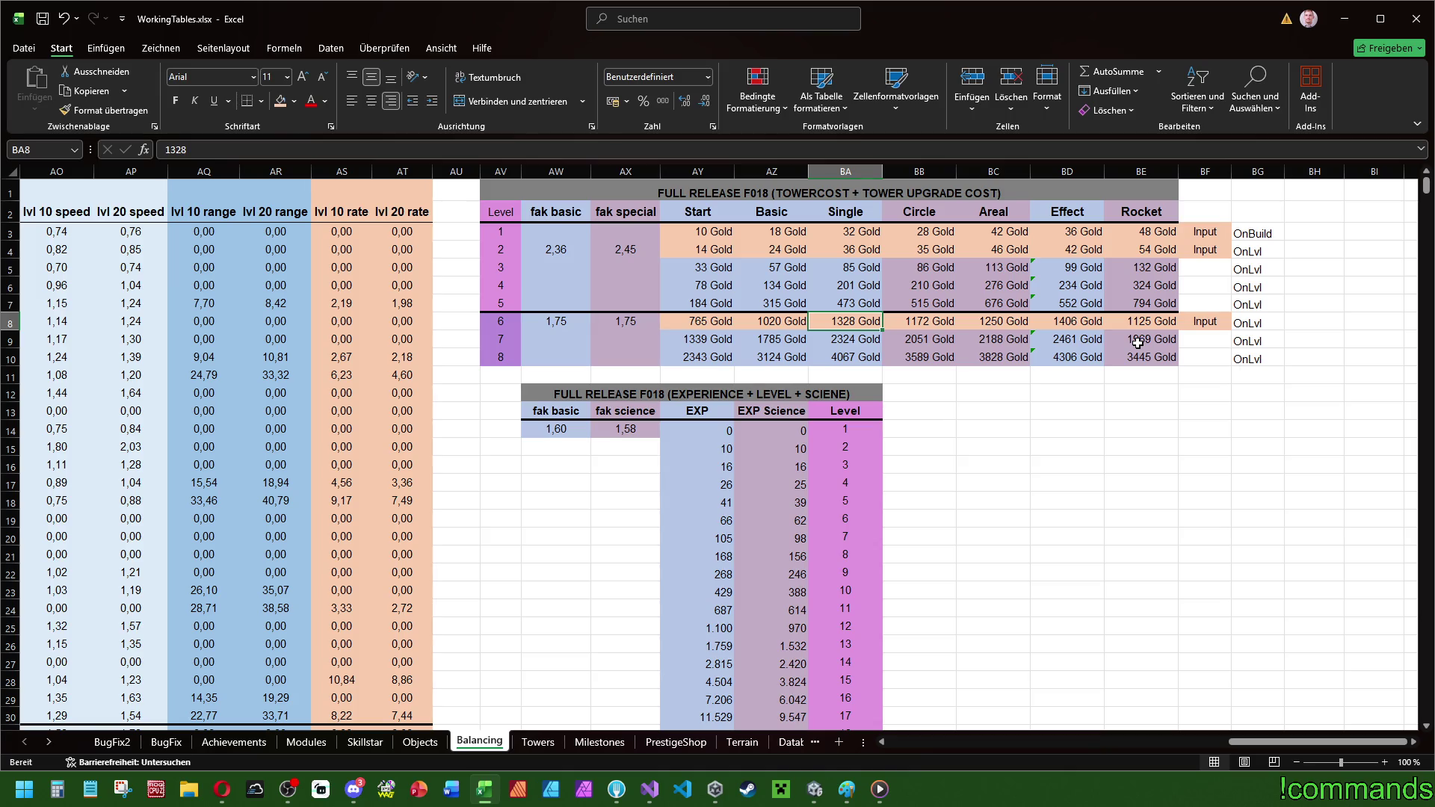
text(1280)
key(Tab)
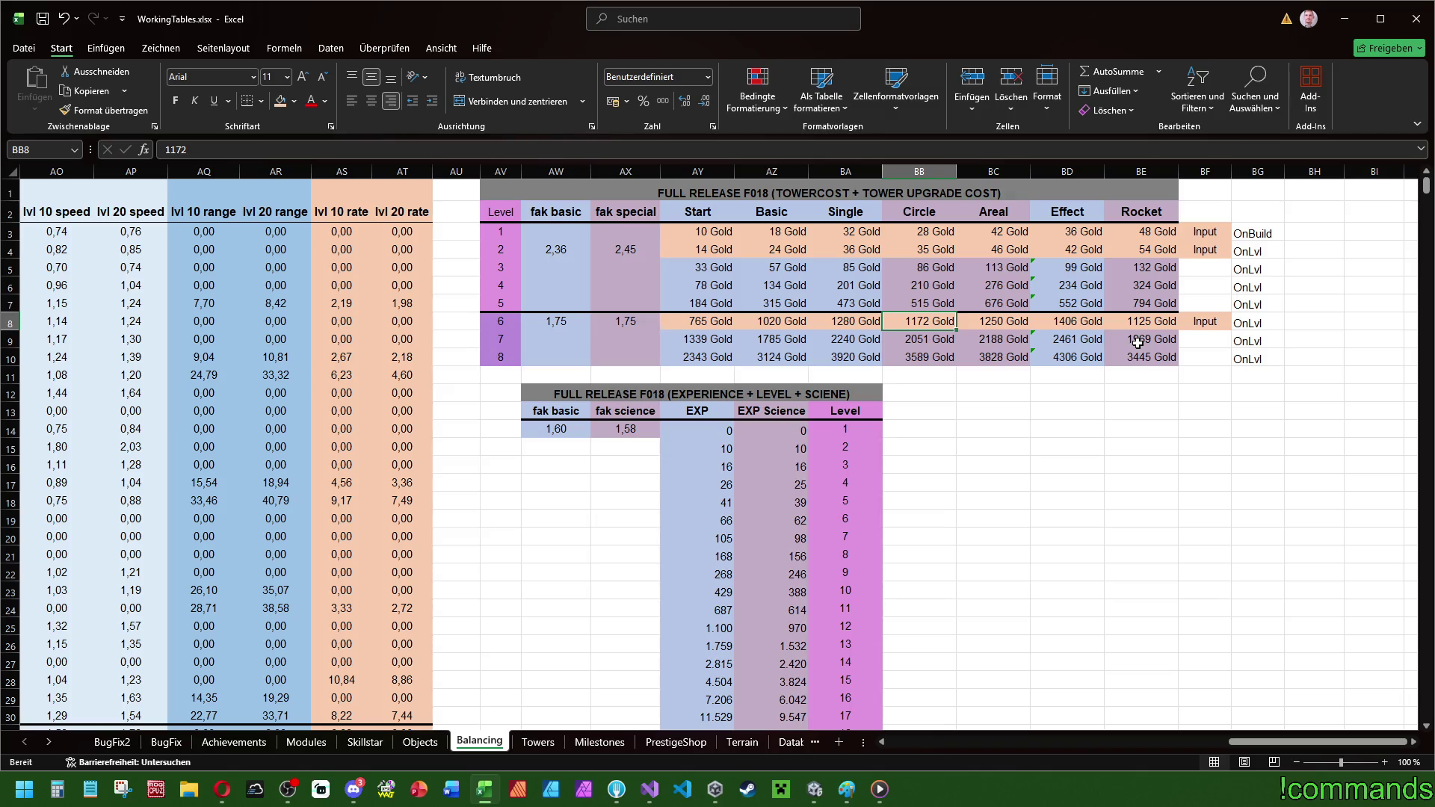
- Set level 6 Effect to 1330, Circle 1125, Areal 1210 and Rocket 1275 Gold
text(11)
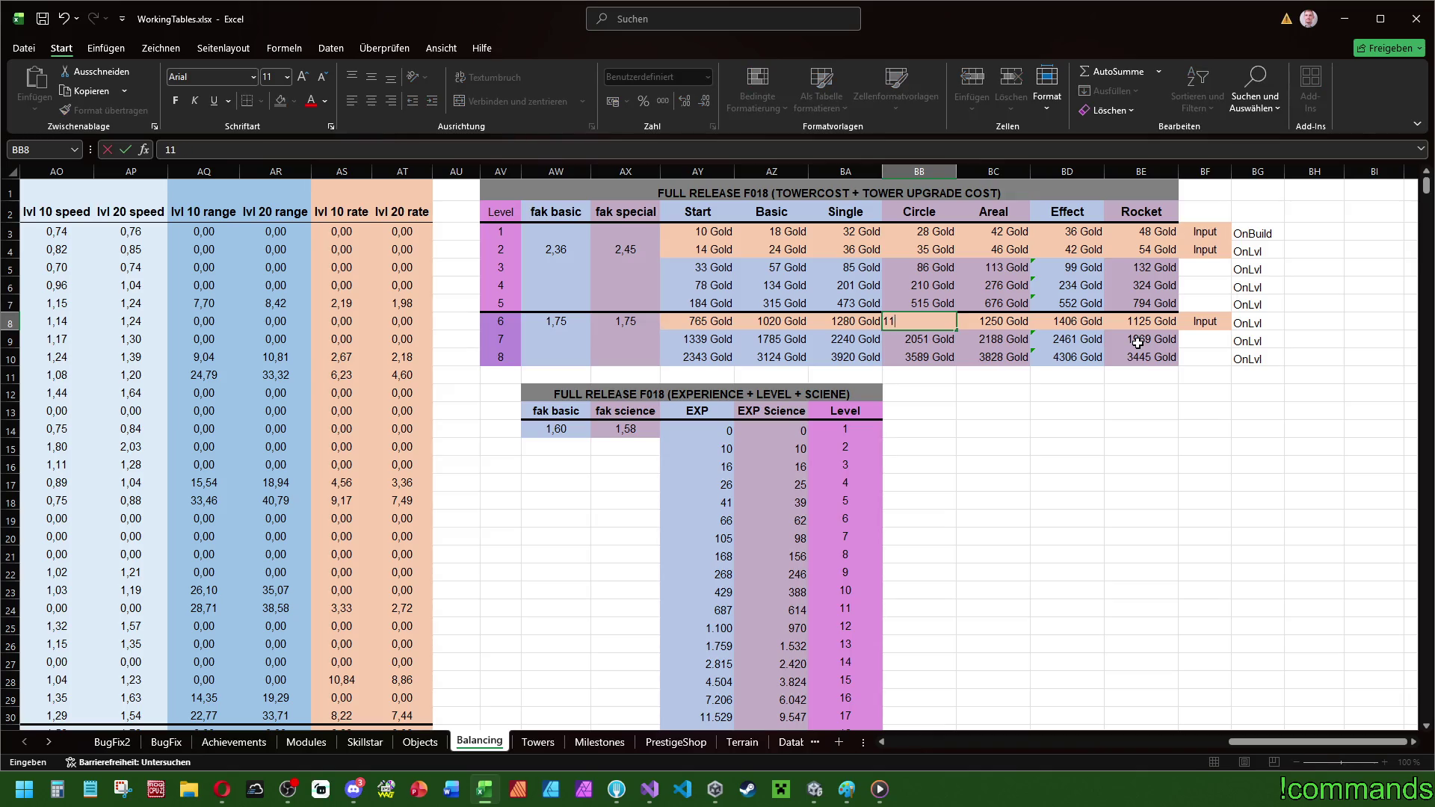
text(72)
key(Tab)
key(Tab)
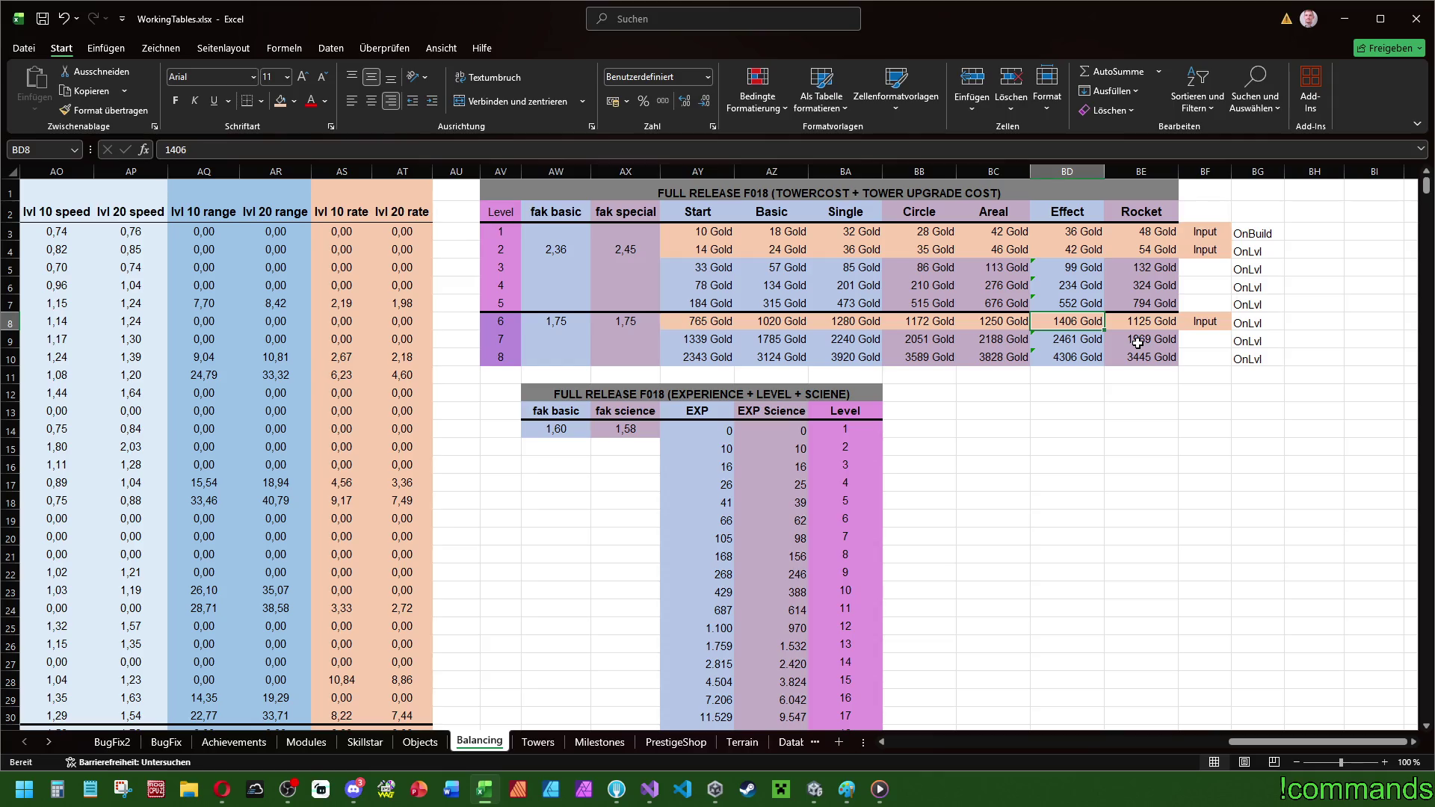
text(13)
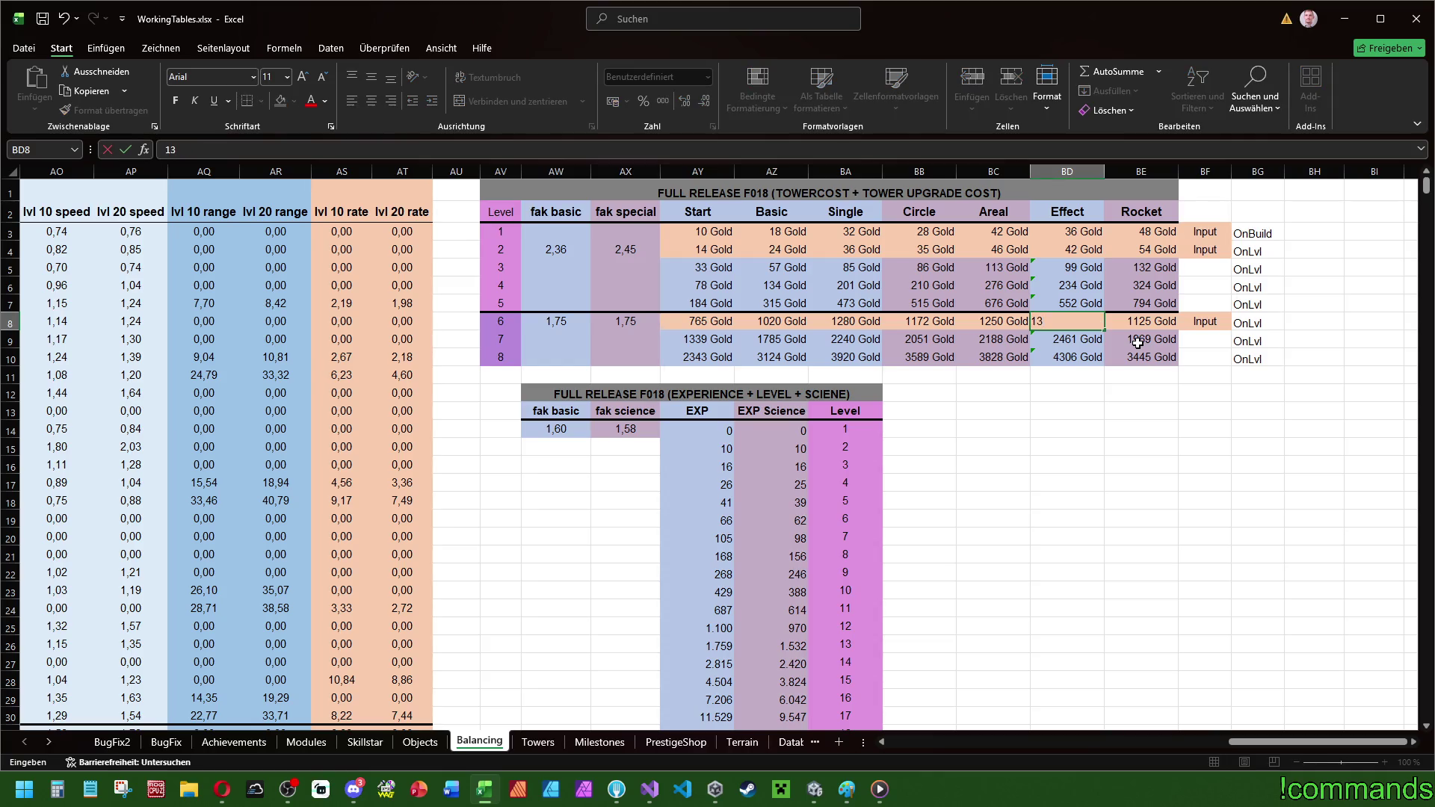
text(25)
key(ctrl+Return)
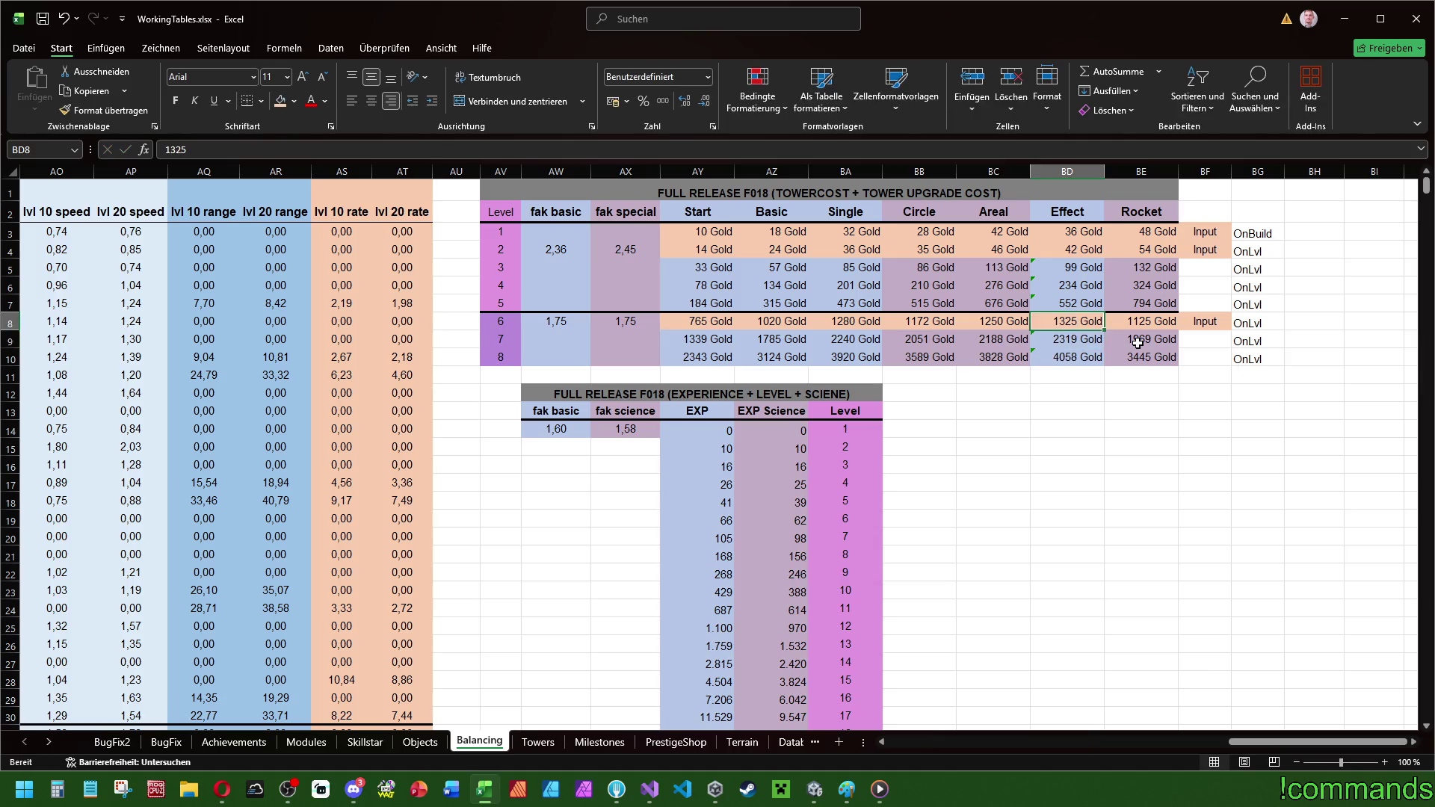
text(1330)
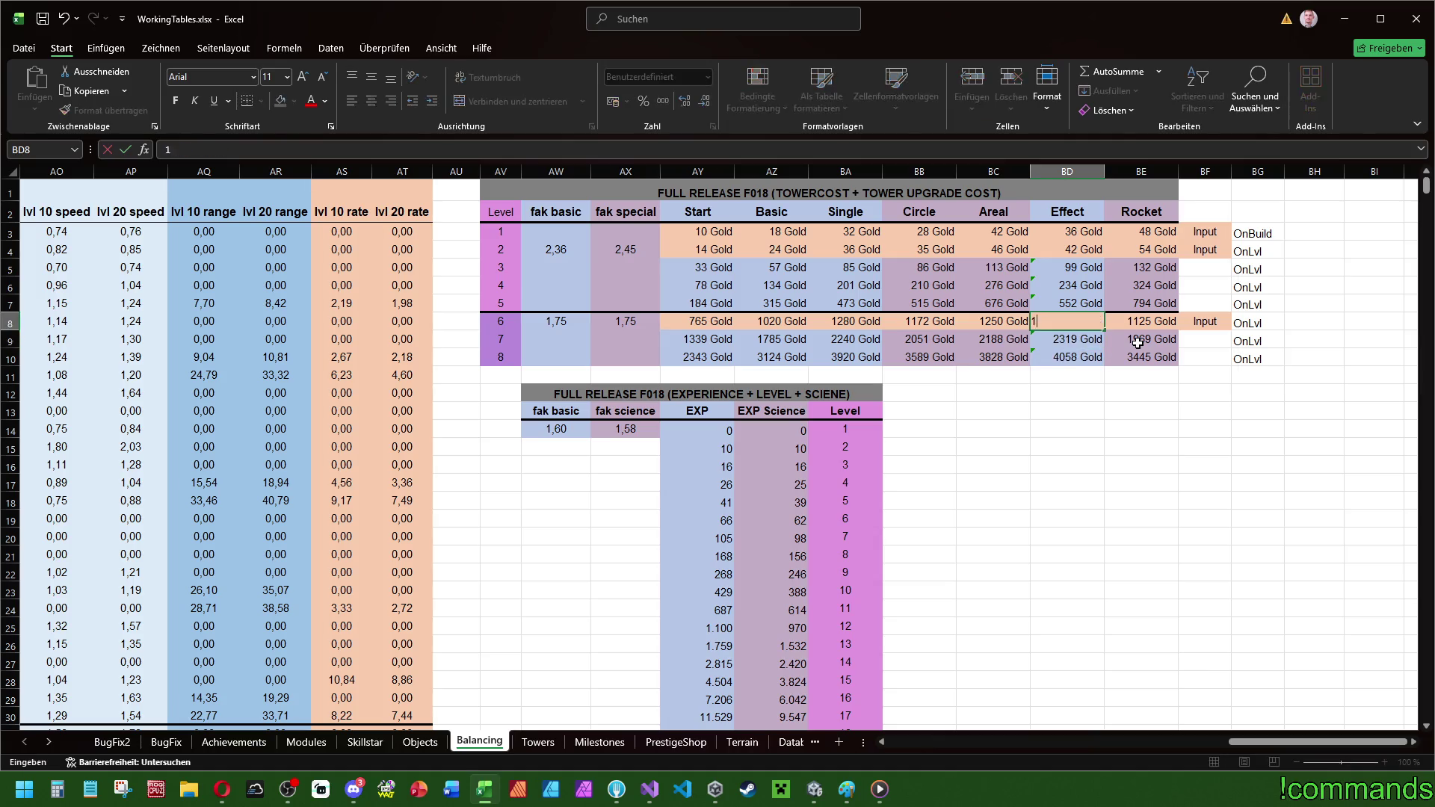
key(ctrl+Return)
key(Left)
key(Left)
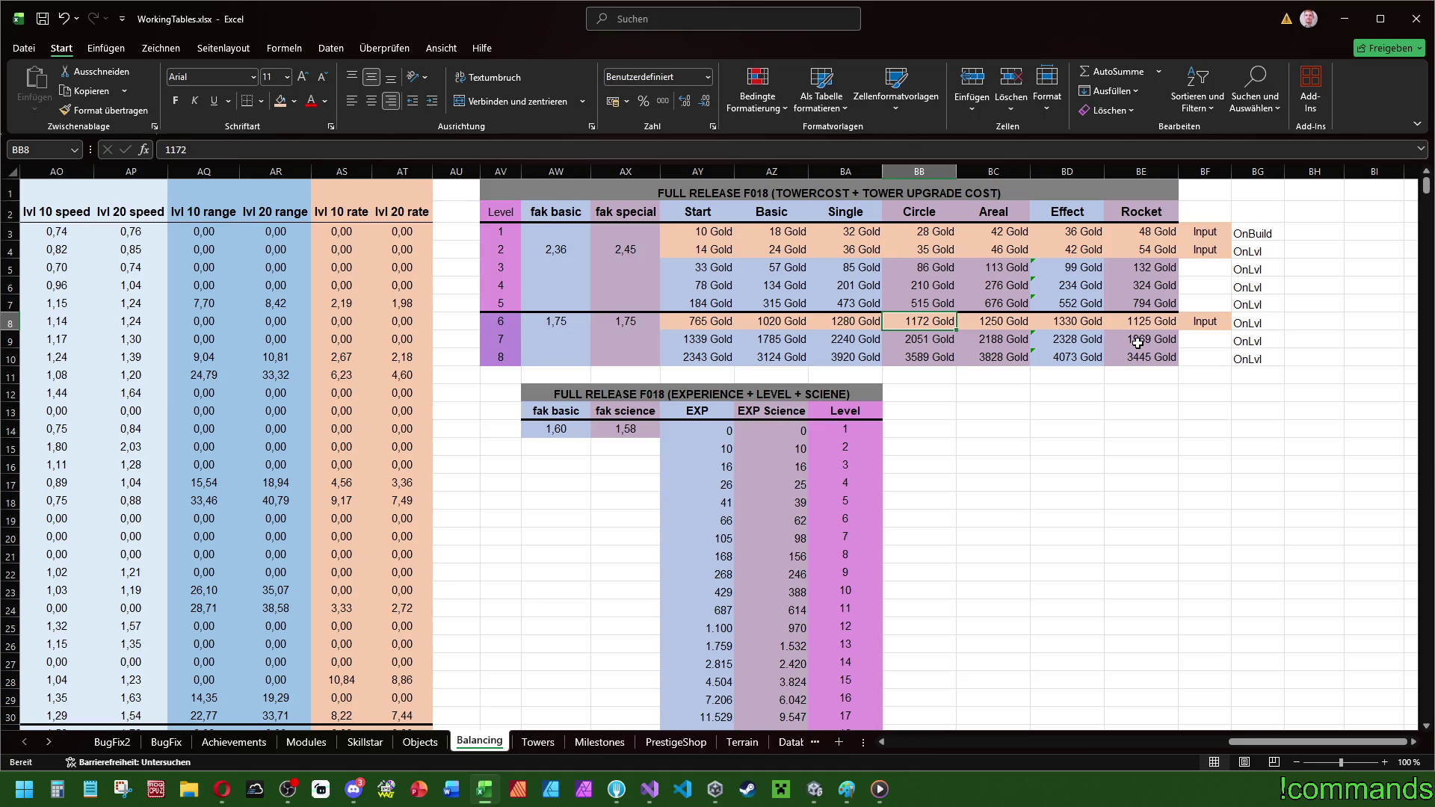
text(1125)
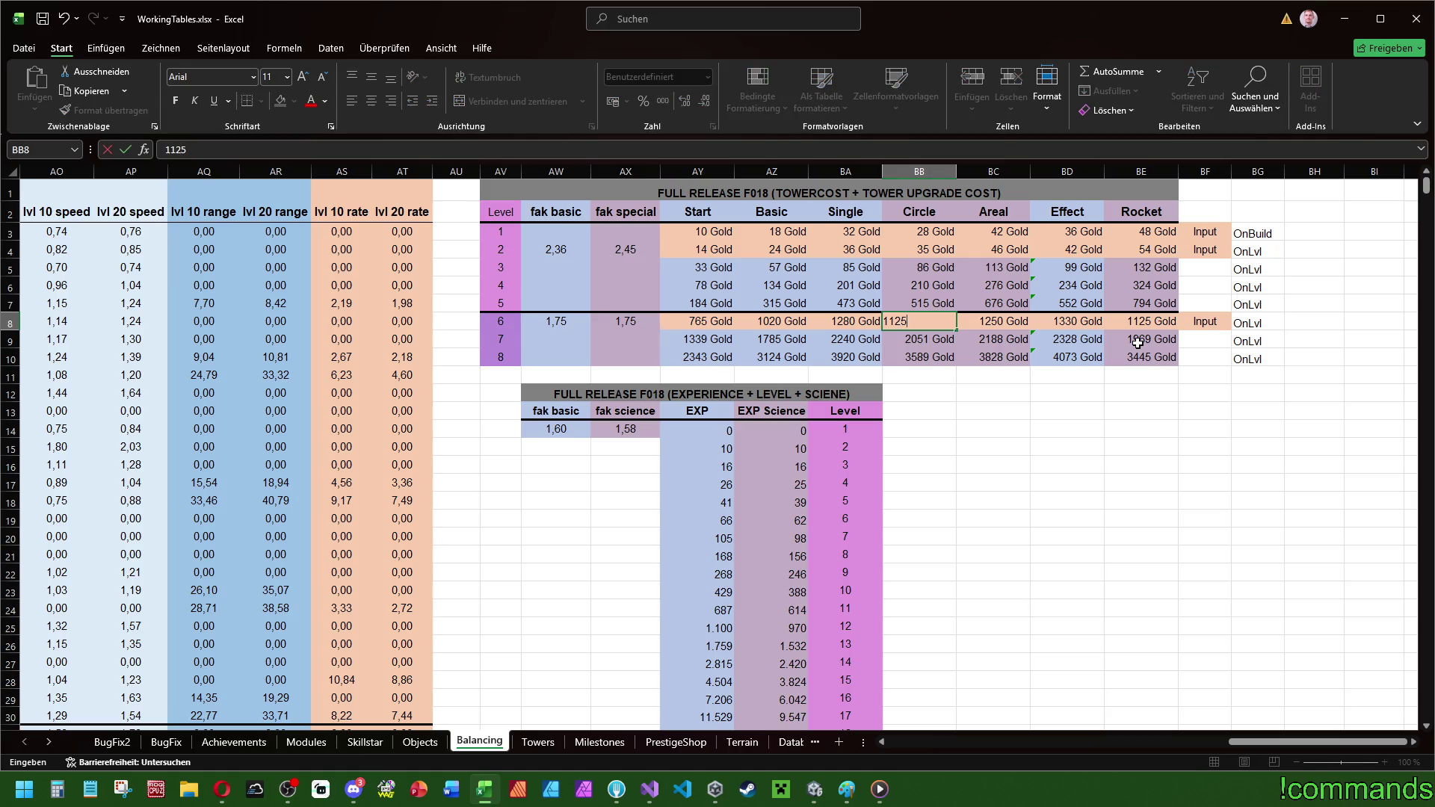
key(Tab)
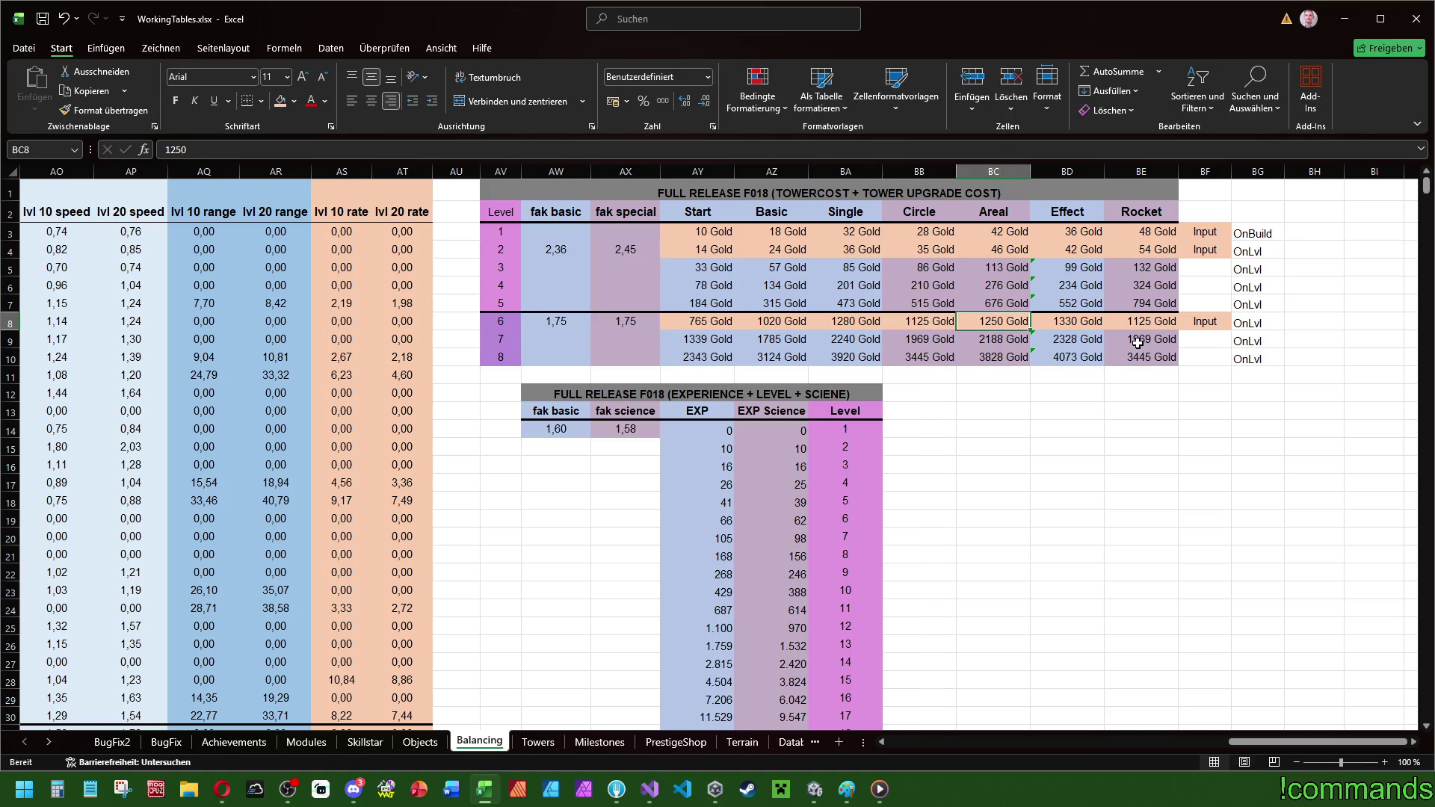
key(BackSpace)
text(10)
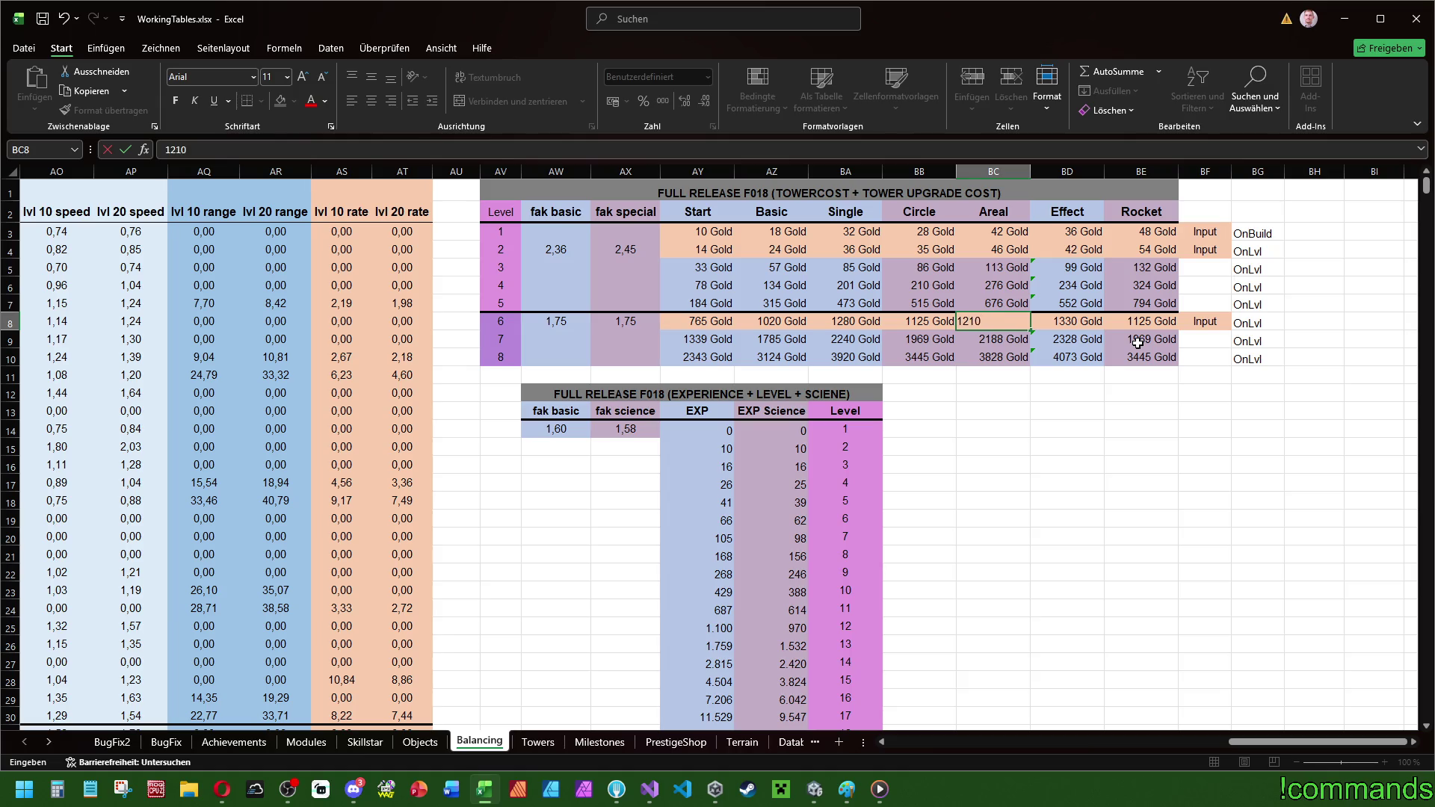
key(Tab)
key(Tab)
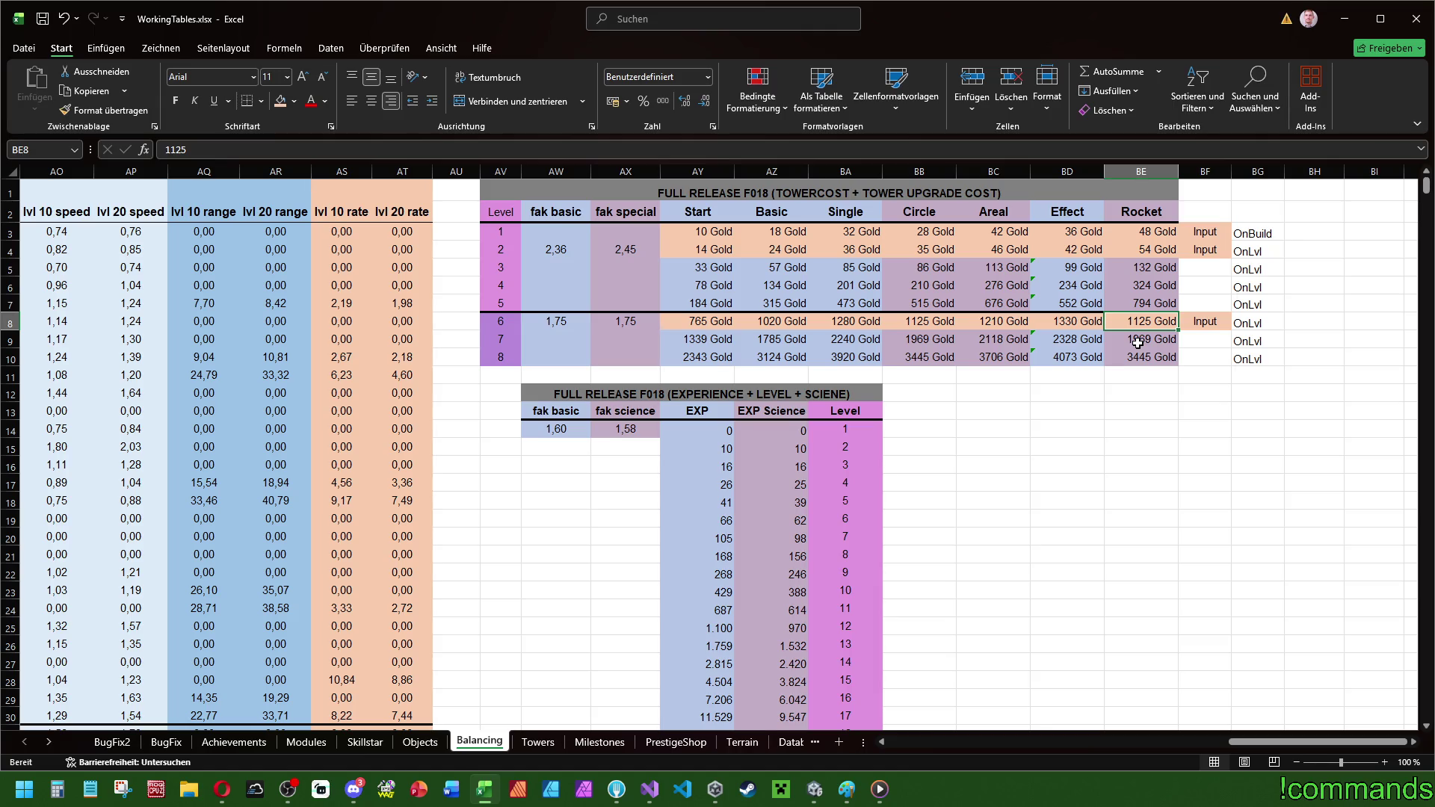
text(1275)
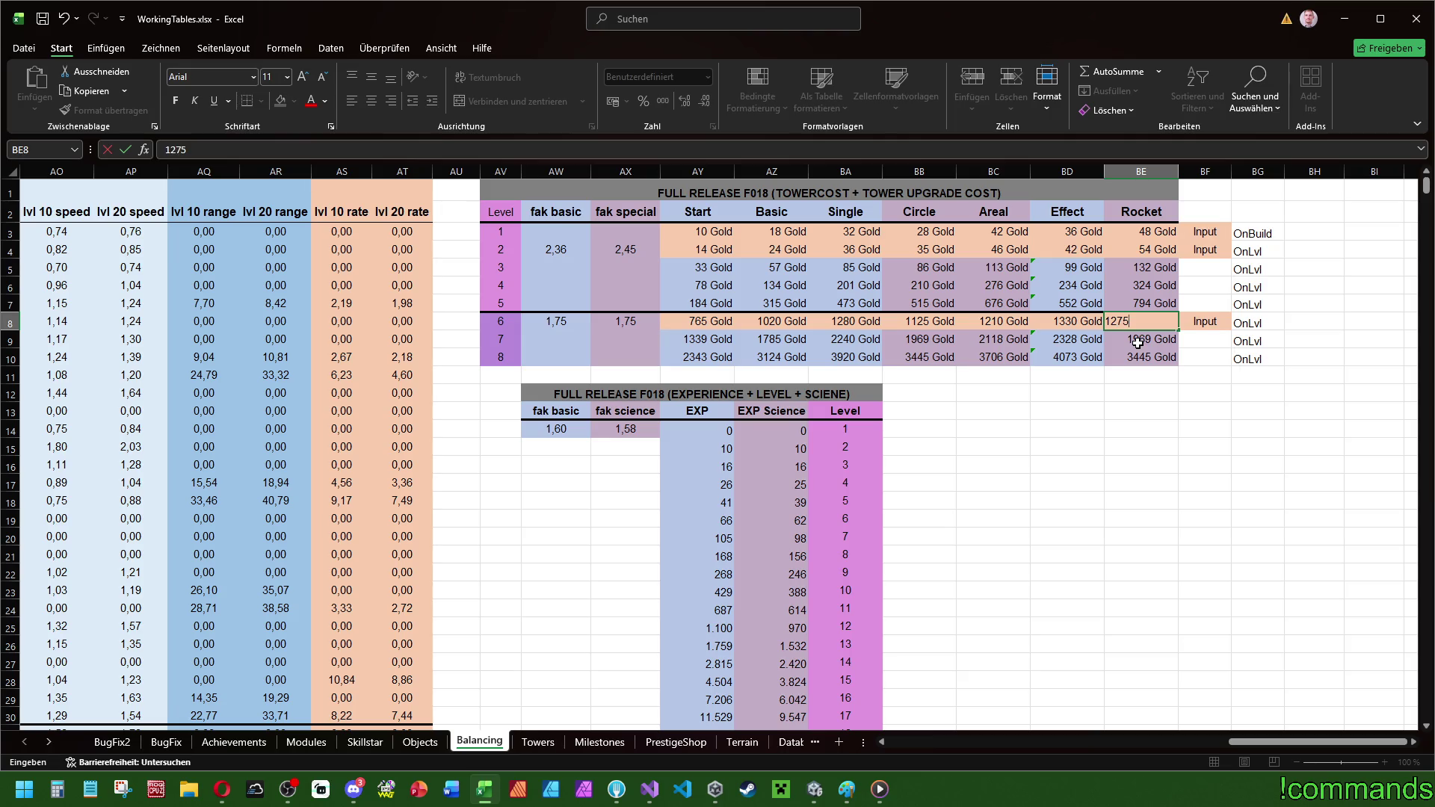
key(Return)
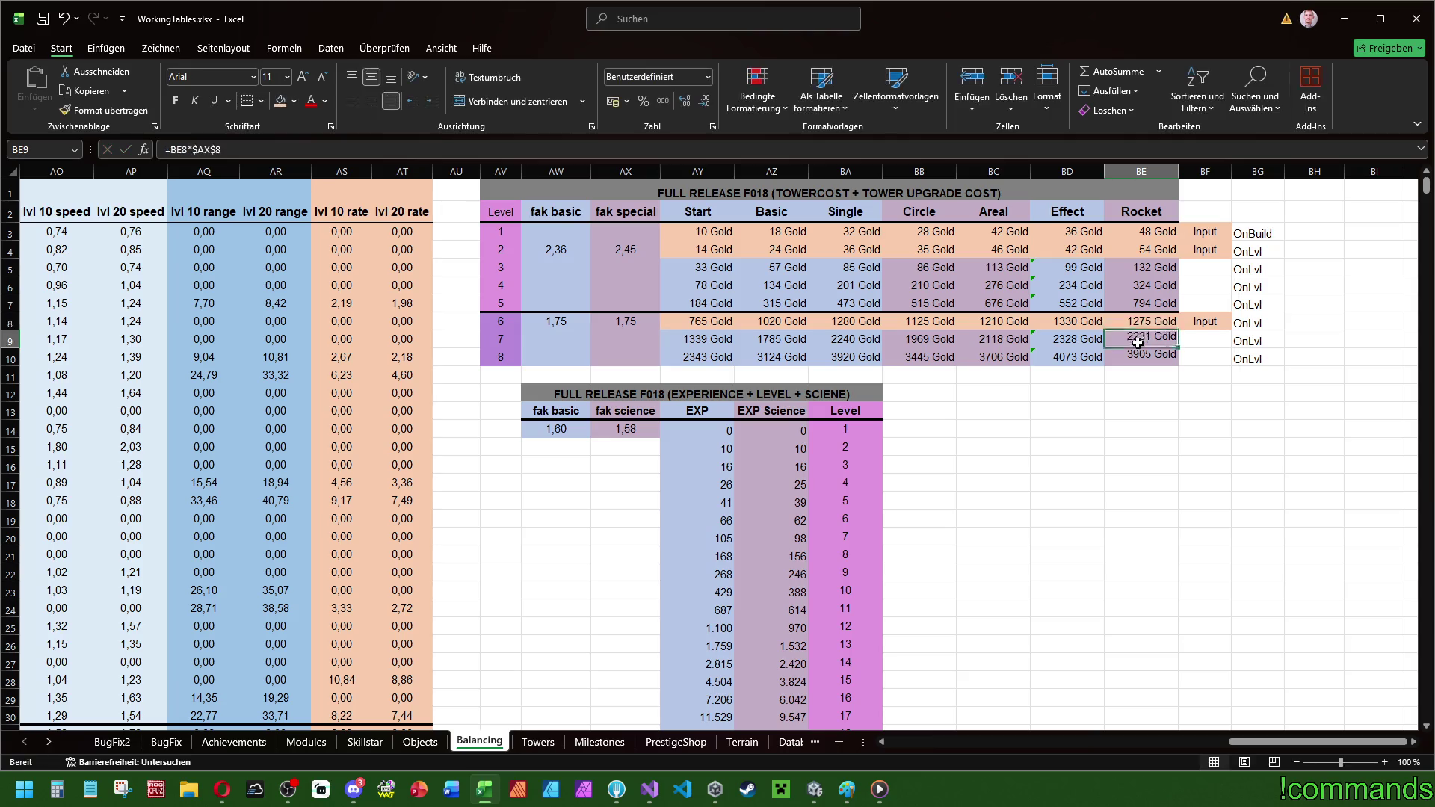
- Try 1,72 and then 1,68 as the level-6 fak basic factor
click(570, 324)
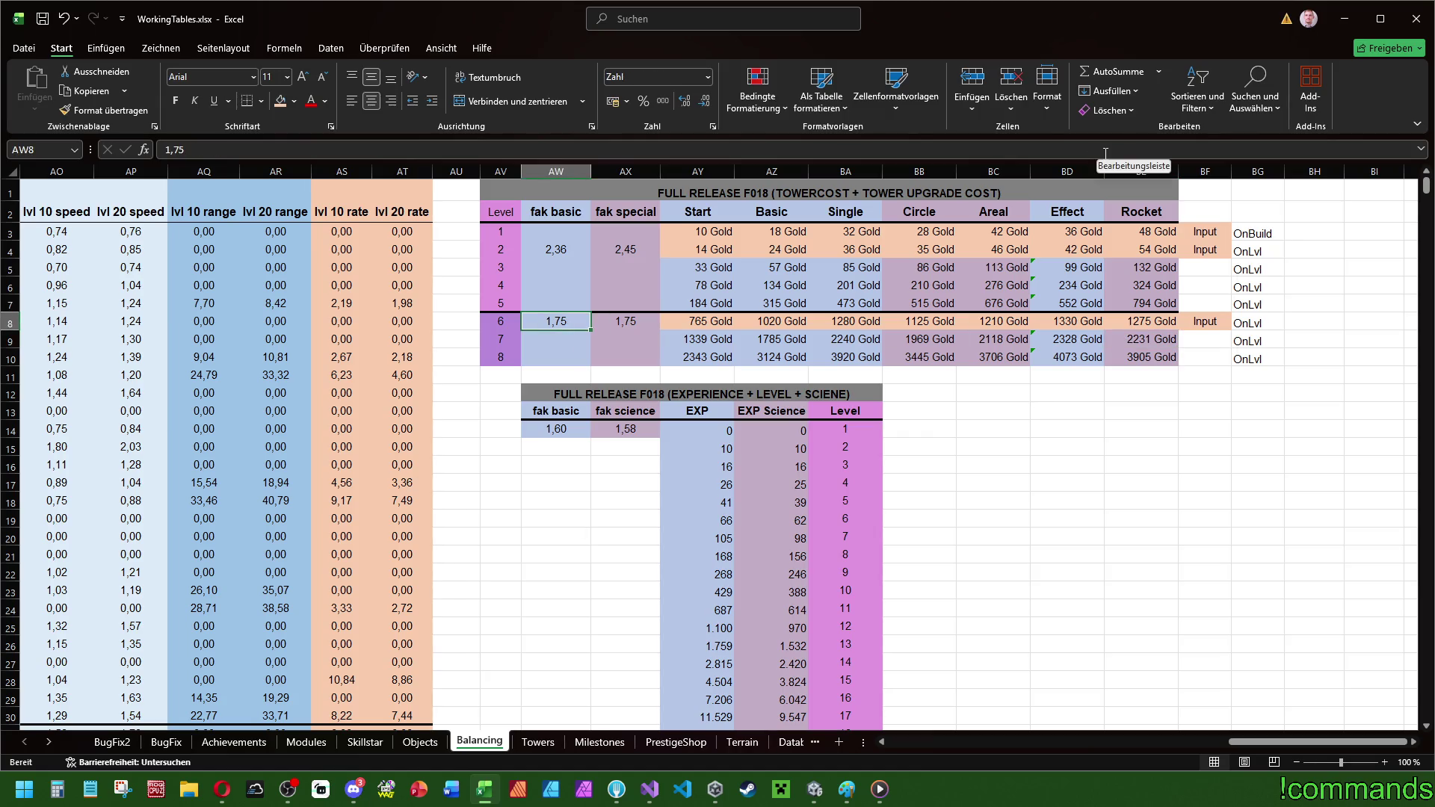
text(1,72)
key(Return)
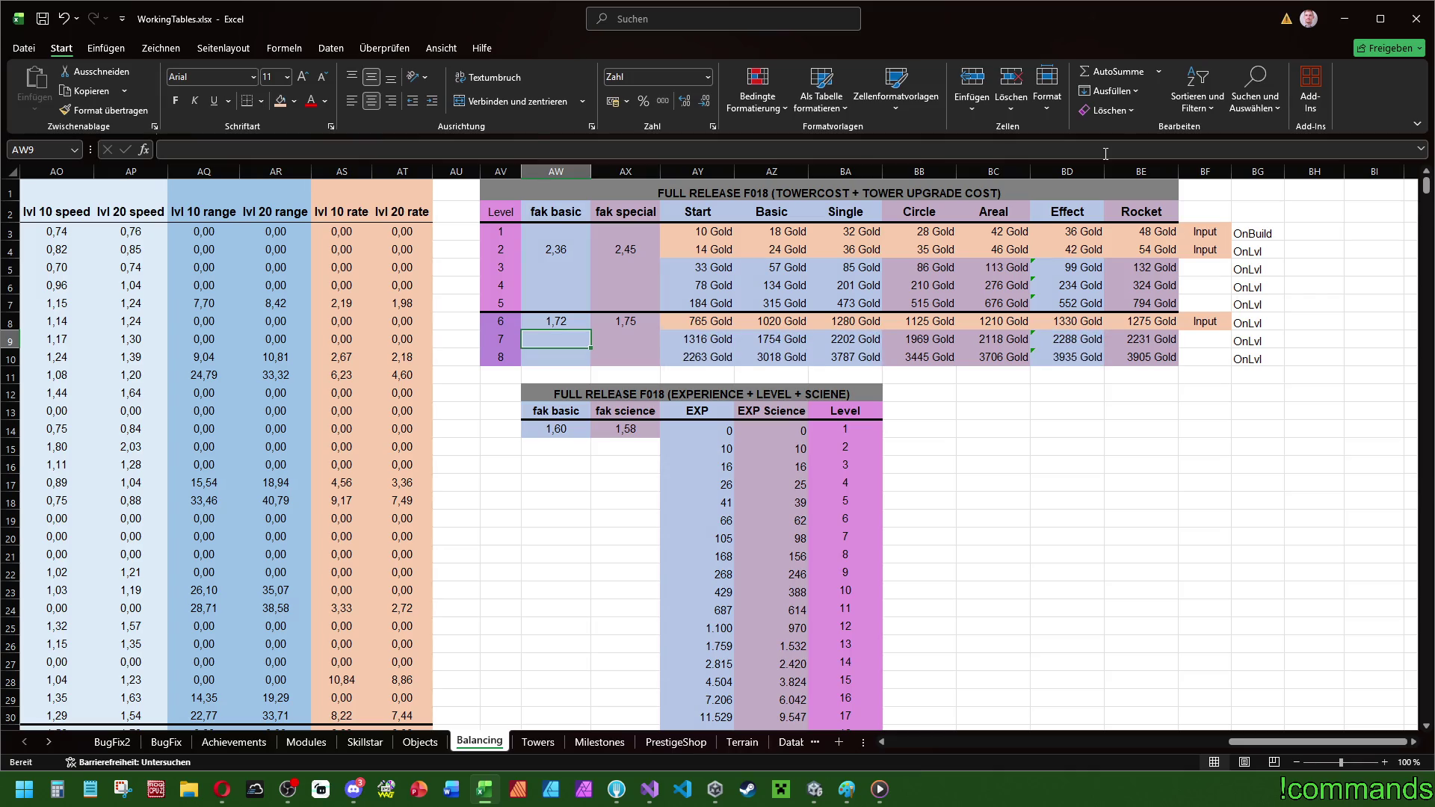
key(Up)
text(1,)
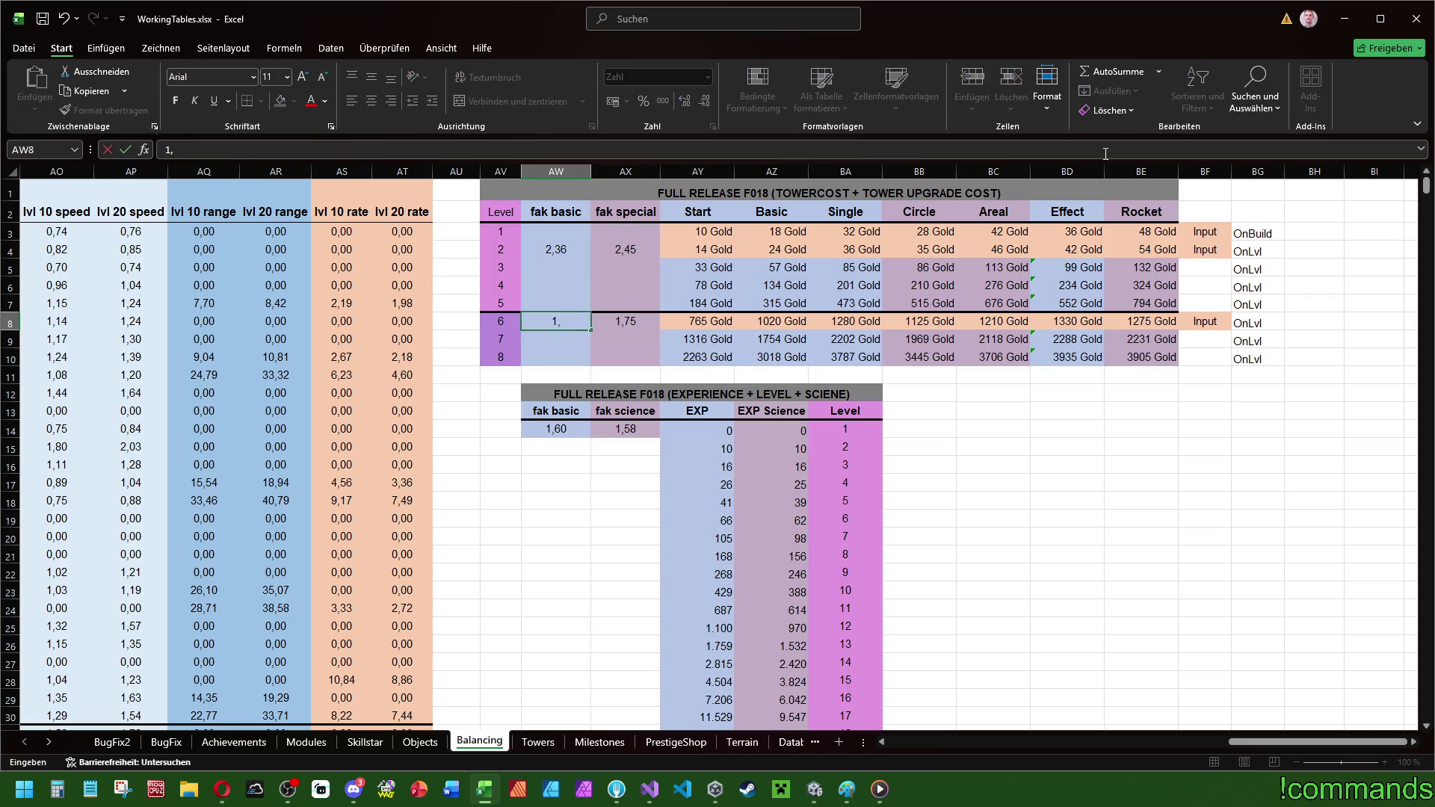
text(68)
key(Return)
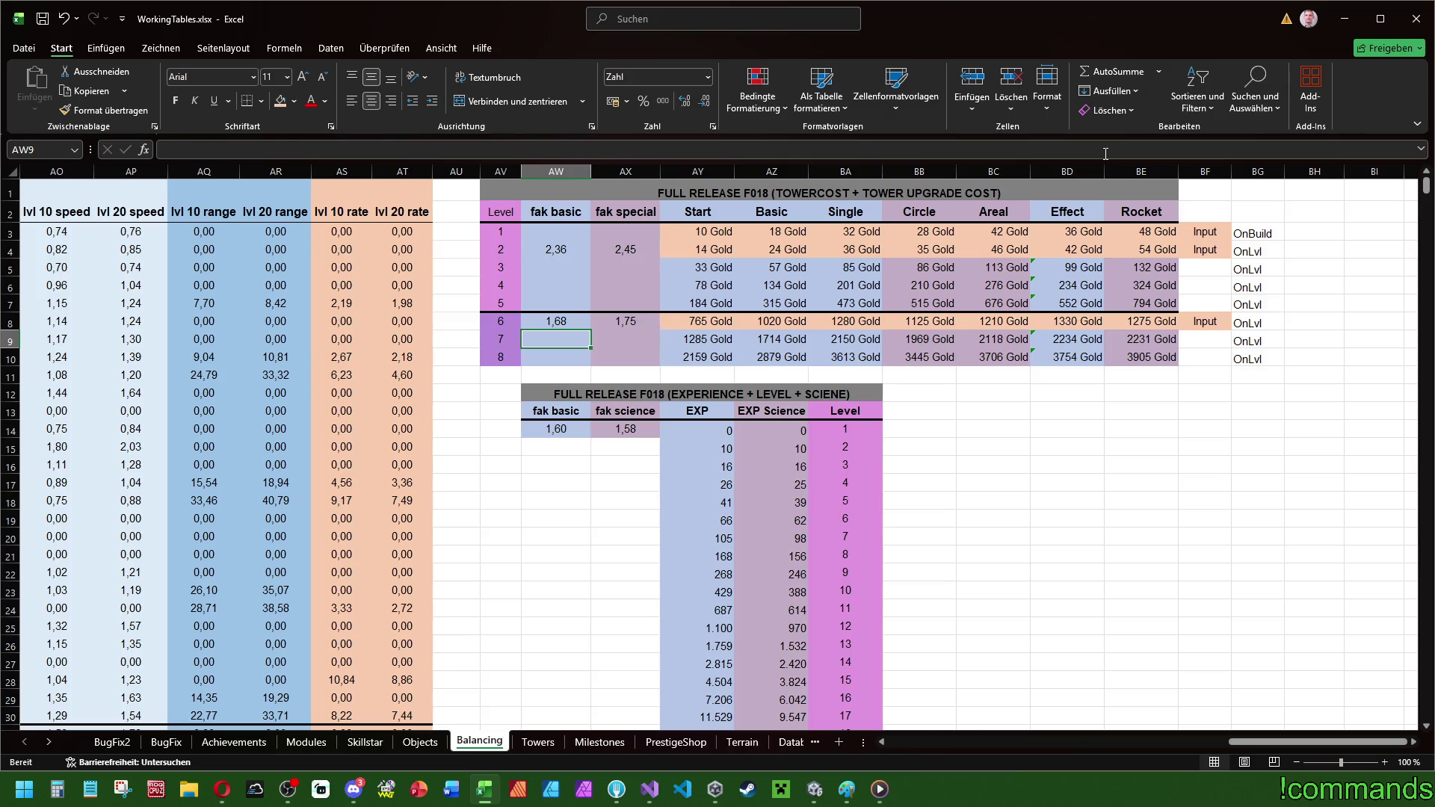
- Set the level-6 fak special factor to 1,92 after trying 1,78, 1,82 and 1,84
key(Up)
key(Right)
text(1,)
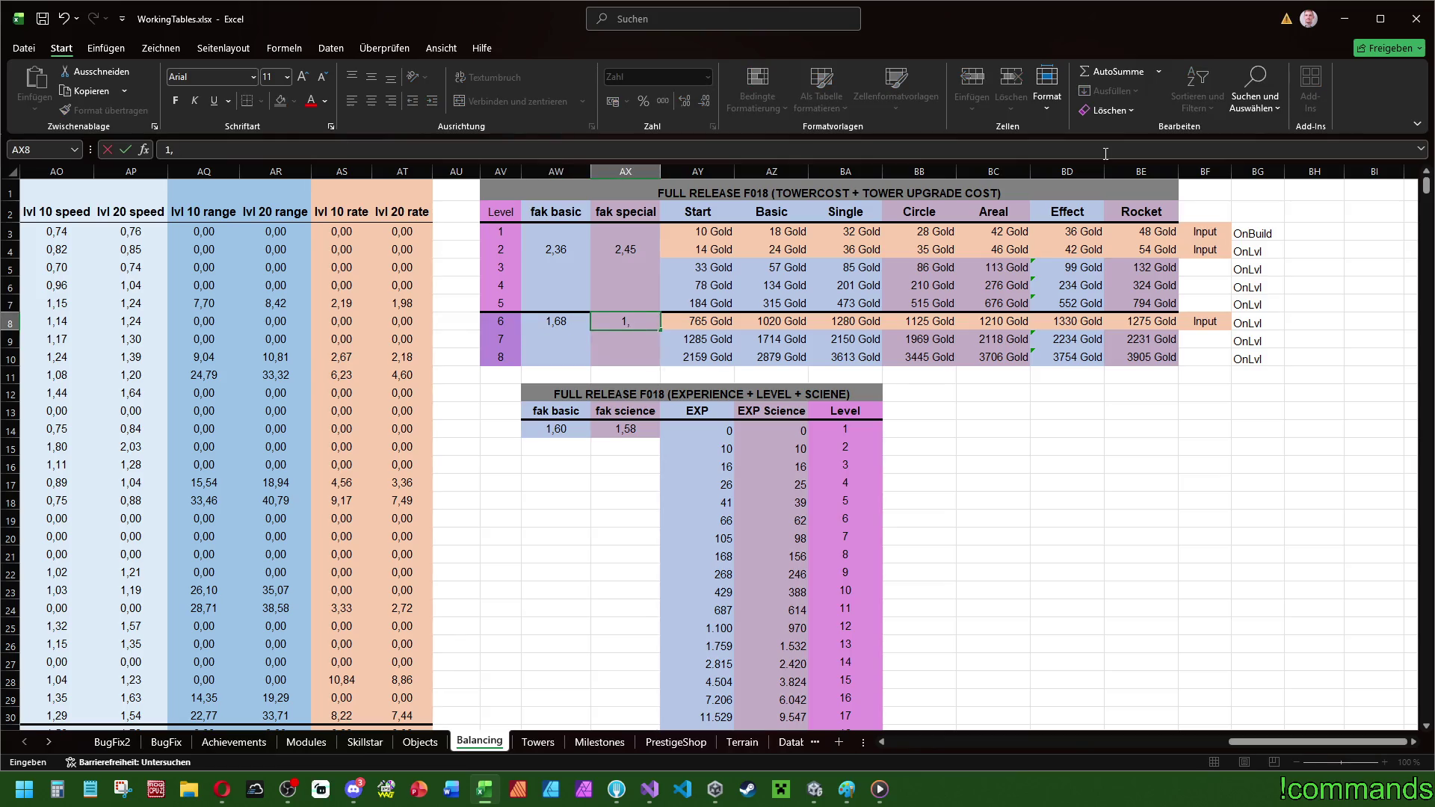
text(78)
key(Return)
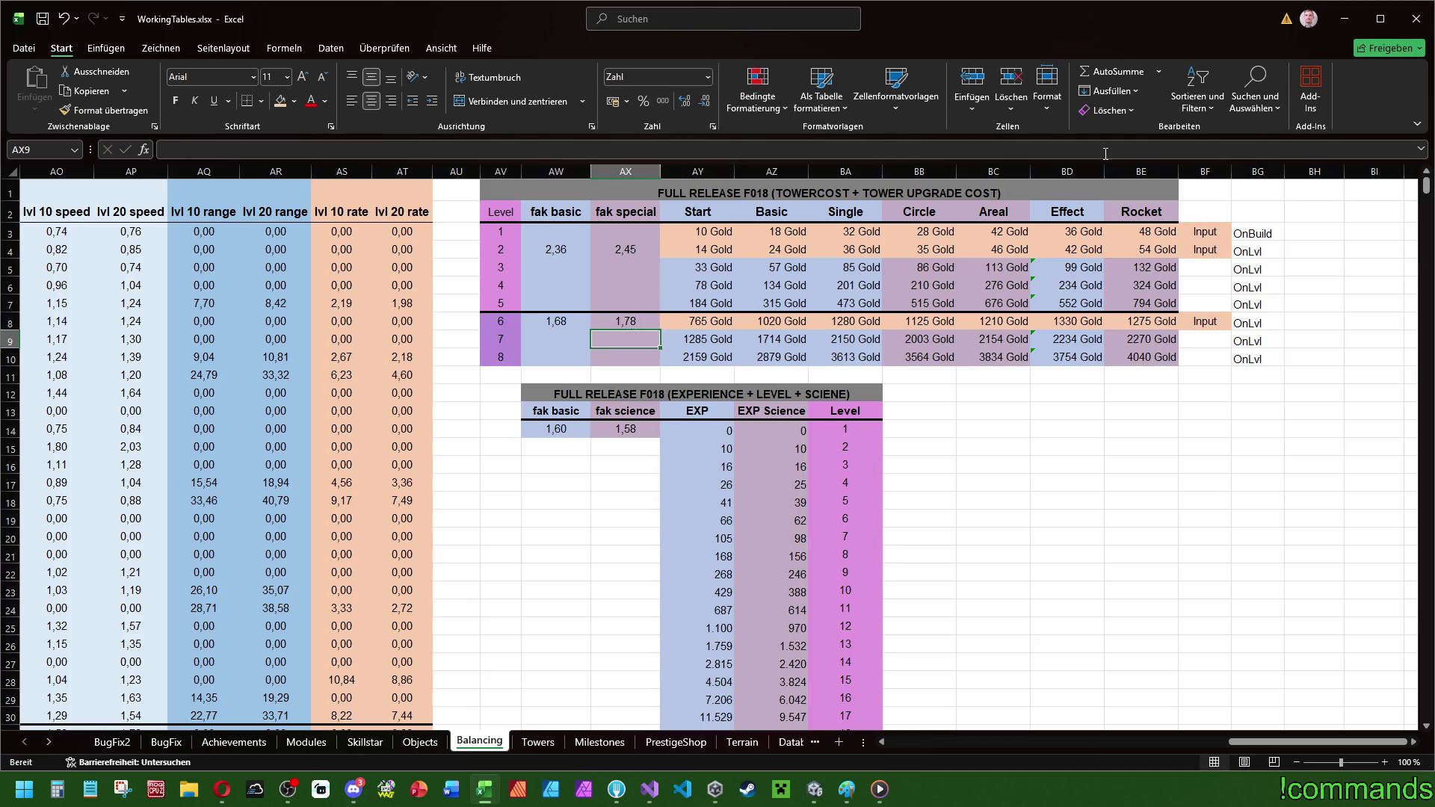
key(Up)
text(1,82)
key(Return)
key(Up)
text(1,85)
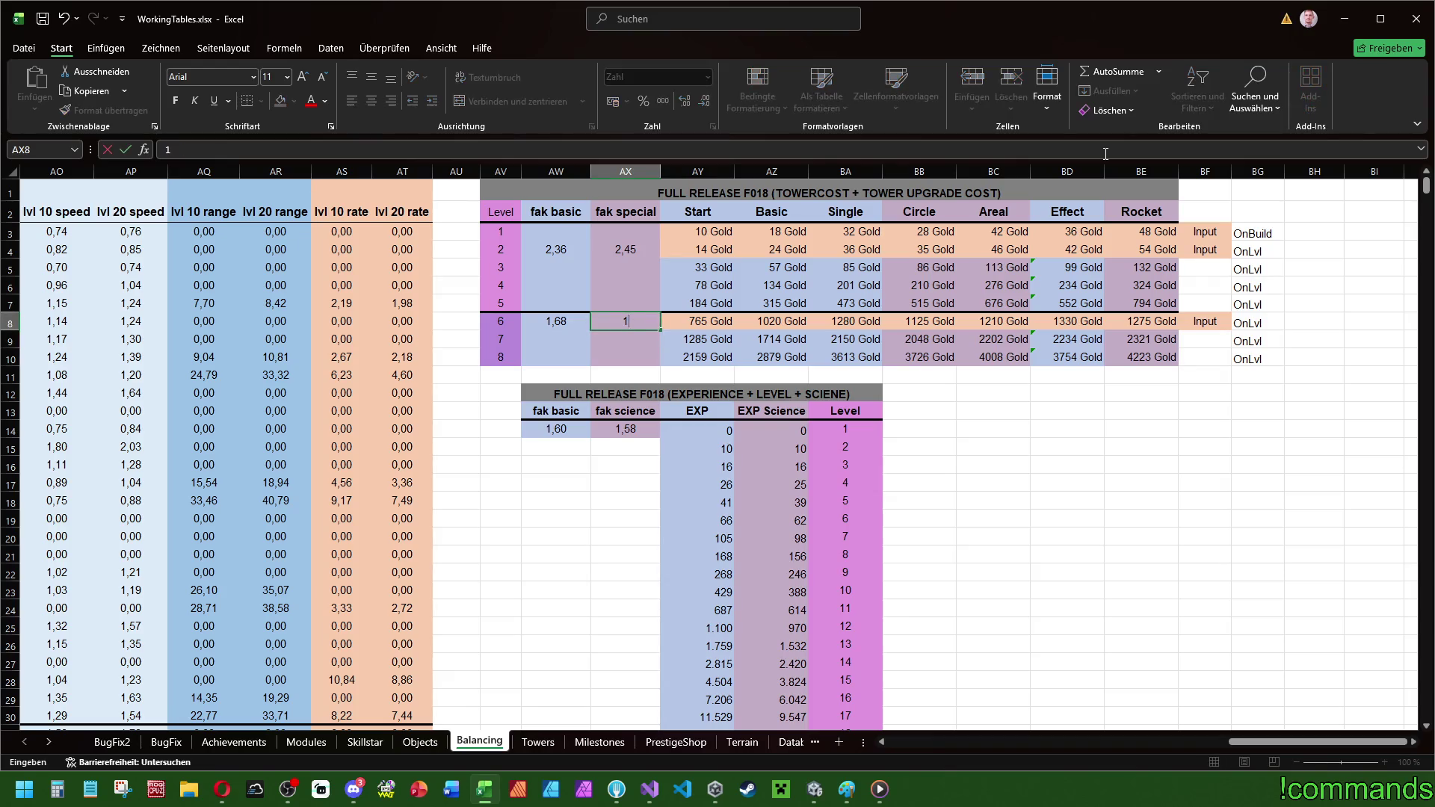
key(BackSpace)
text(4)
key(Return)
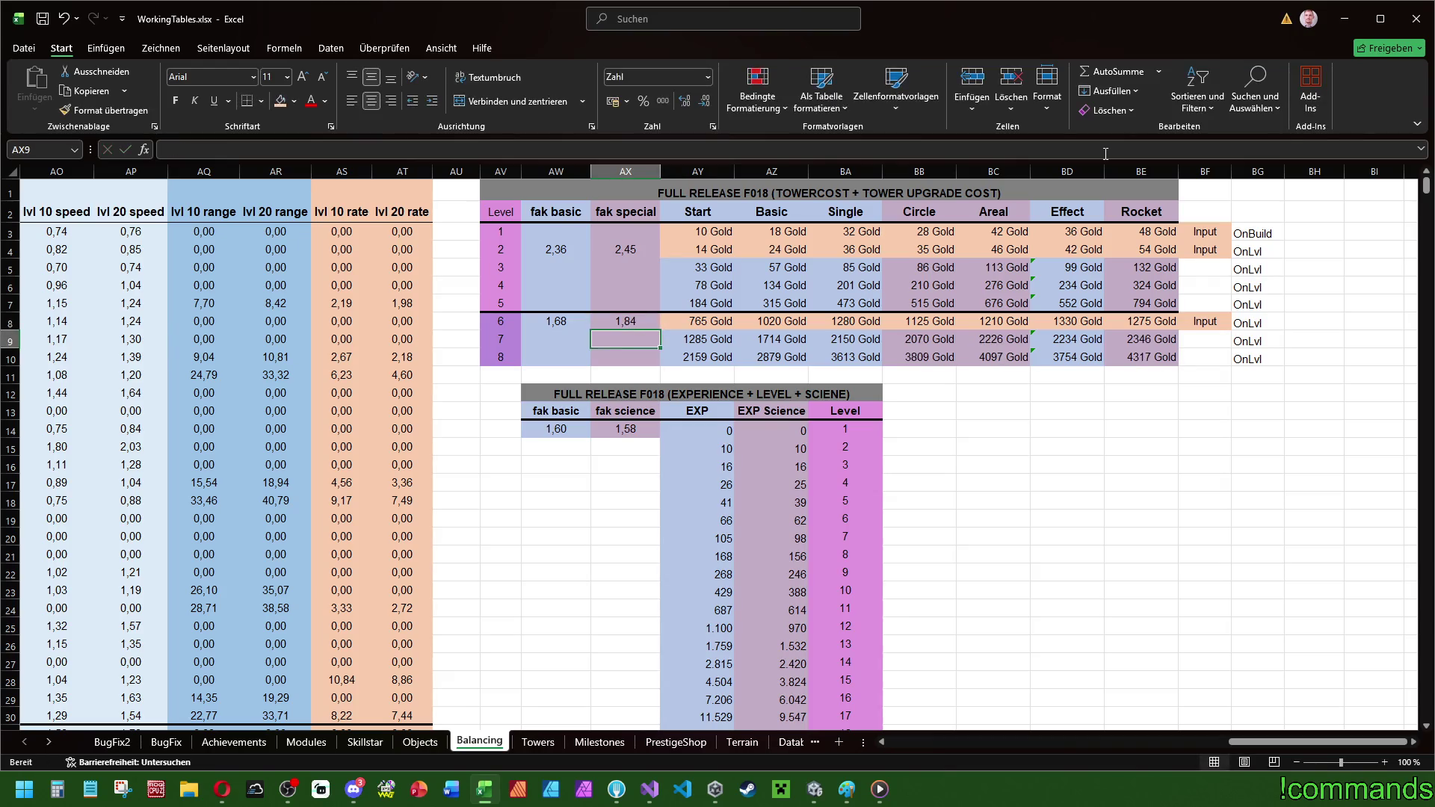
key(Up)
text(1,9)
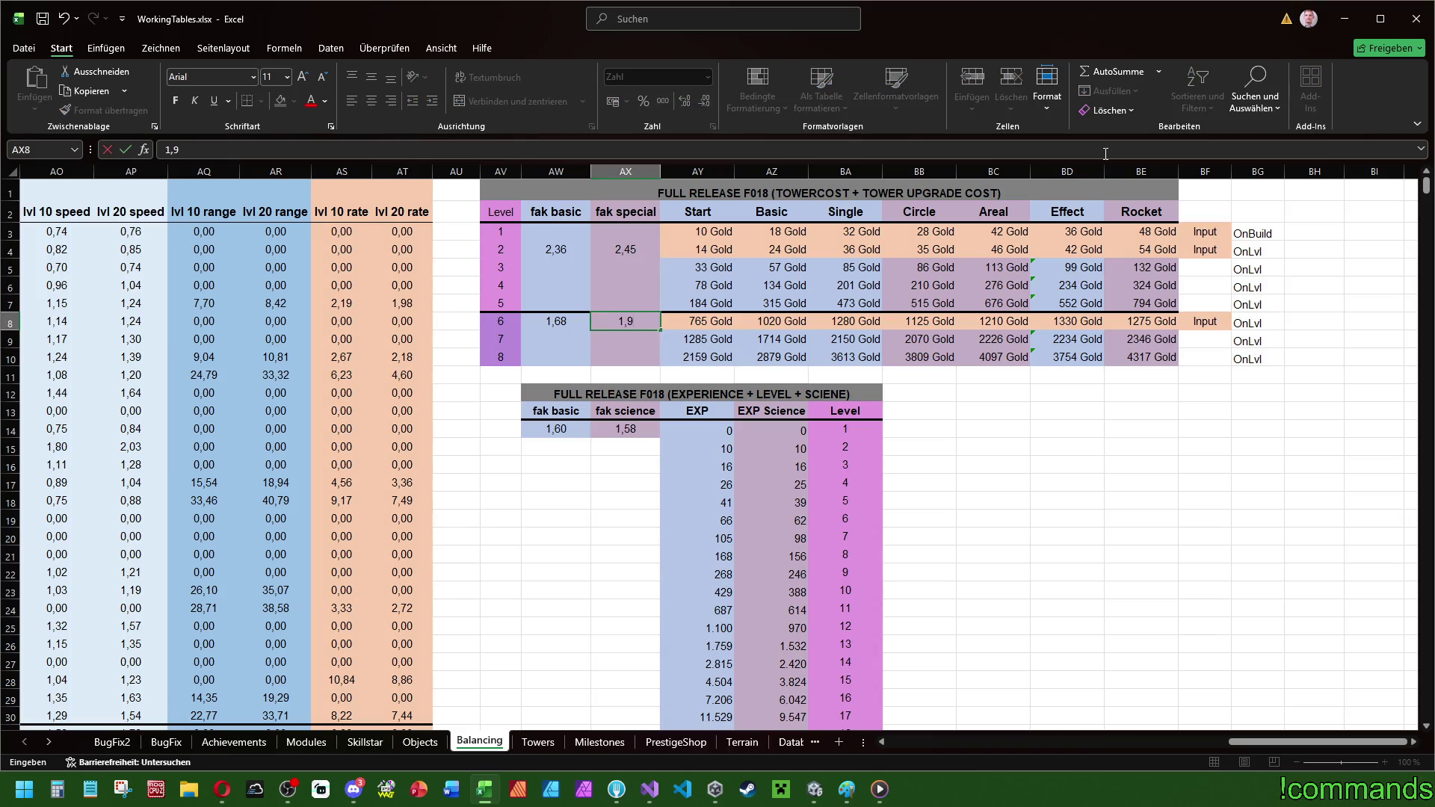
text(2)
key(Return)
- Settle the level-6 fak basic factor at 1,71 after trying 1,70 and 1,72
key(Up)
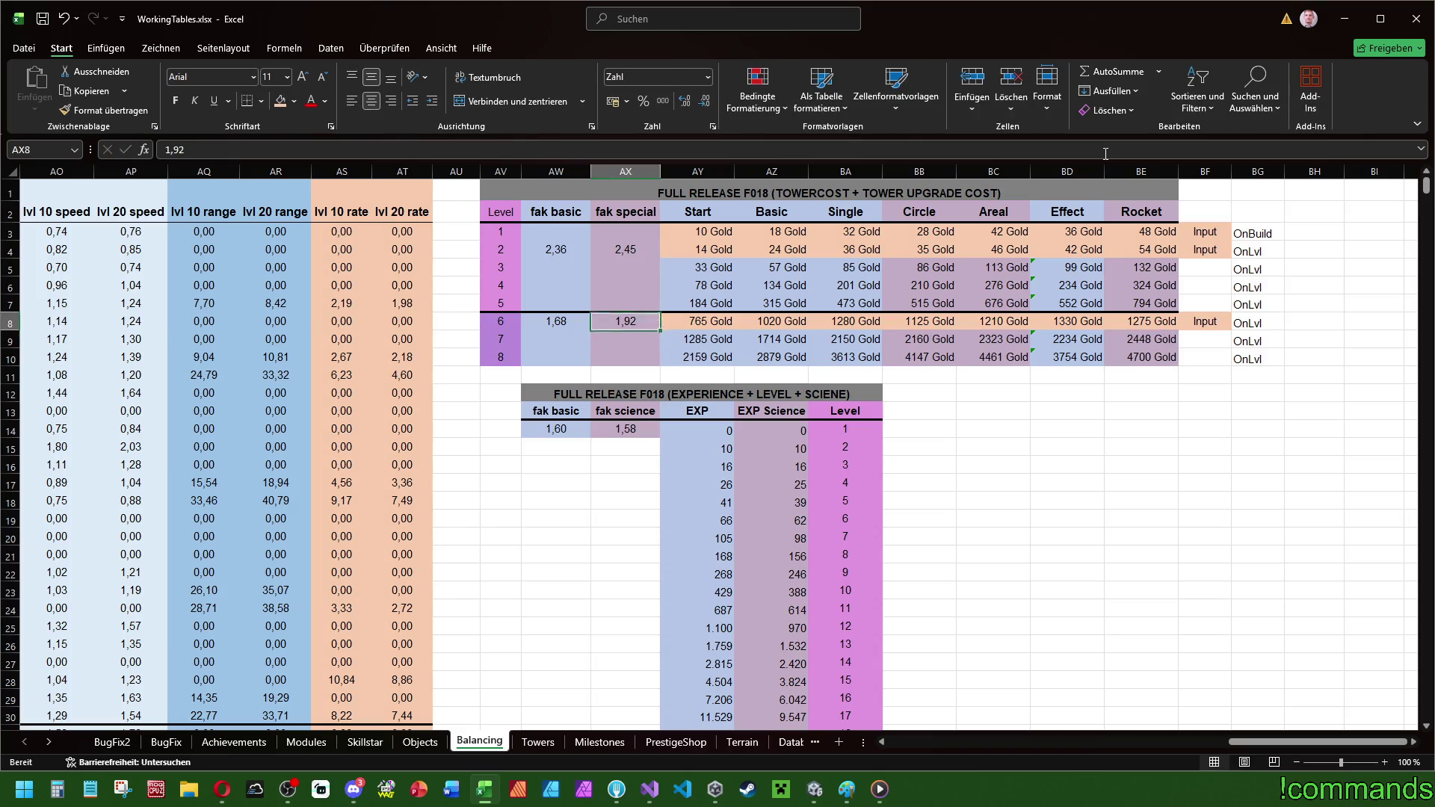
key(Left)
text(1,70)
key(Return)
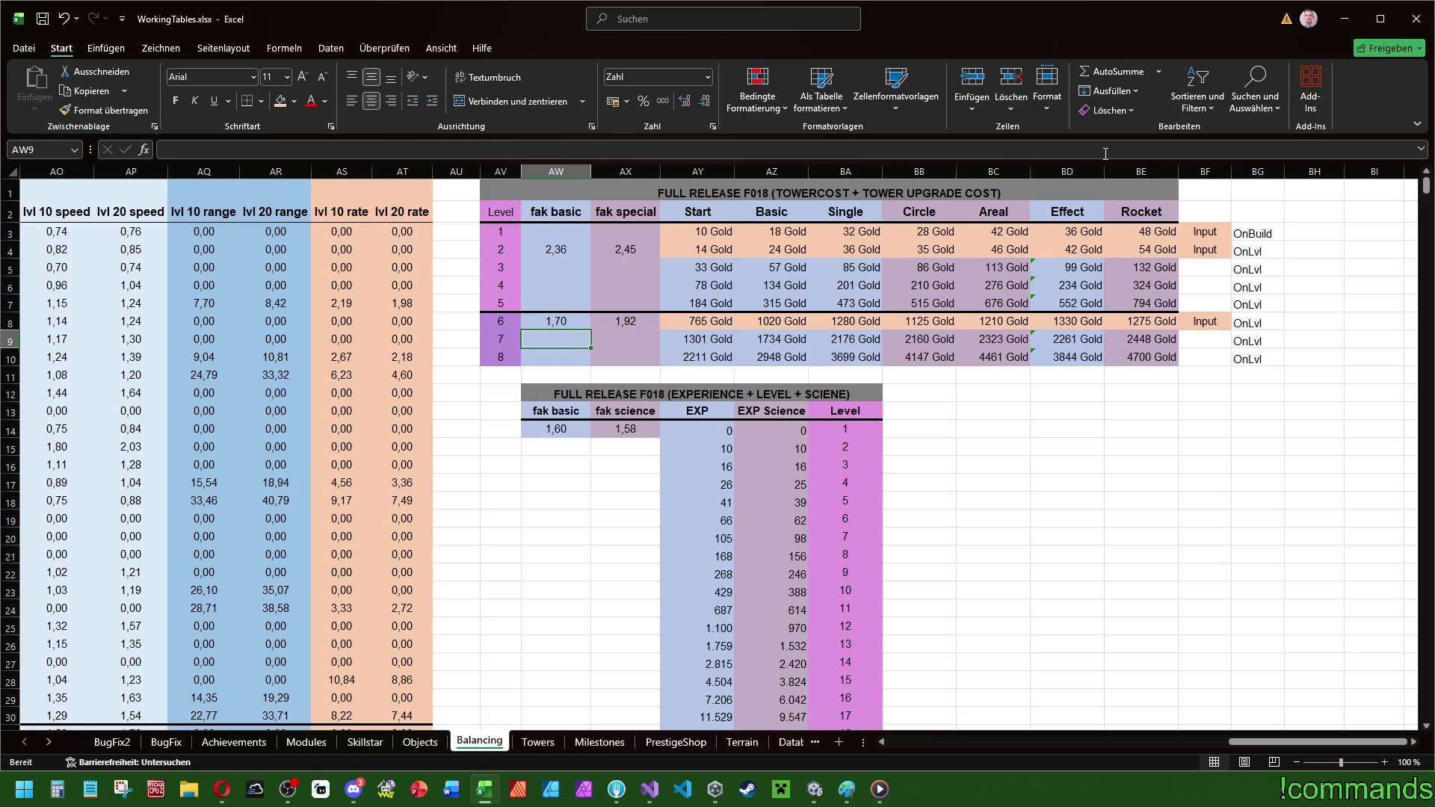
key(Up)
text(1,72)
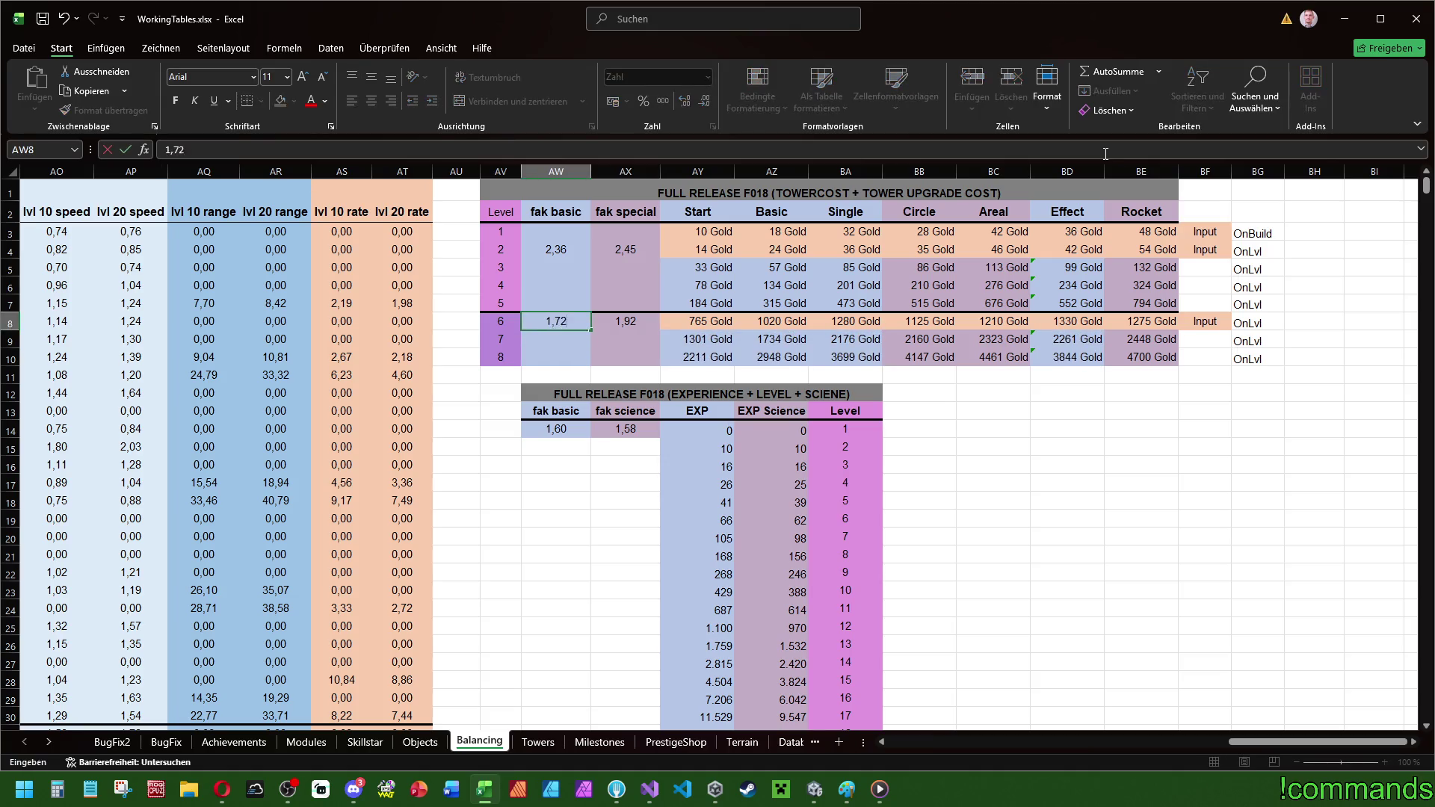
key(Return)
key(Up)
text(1,71)
key(Return)
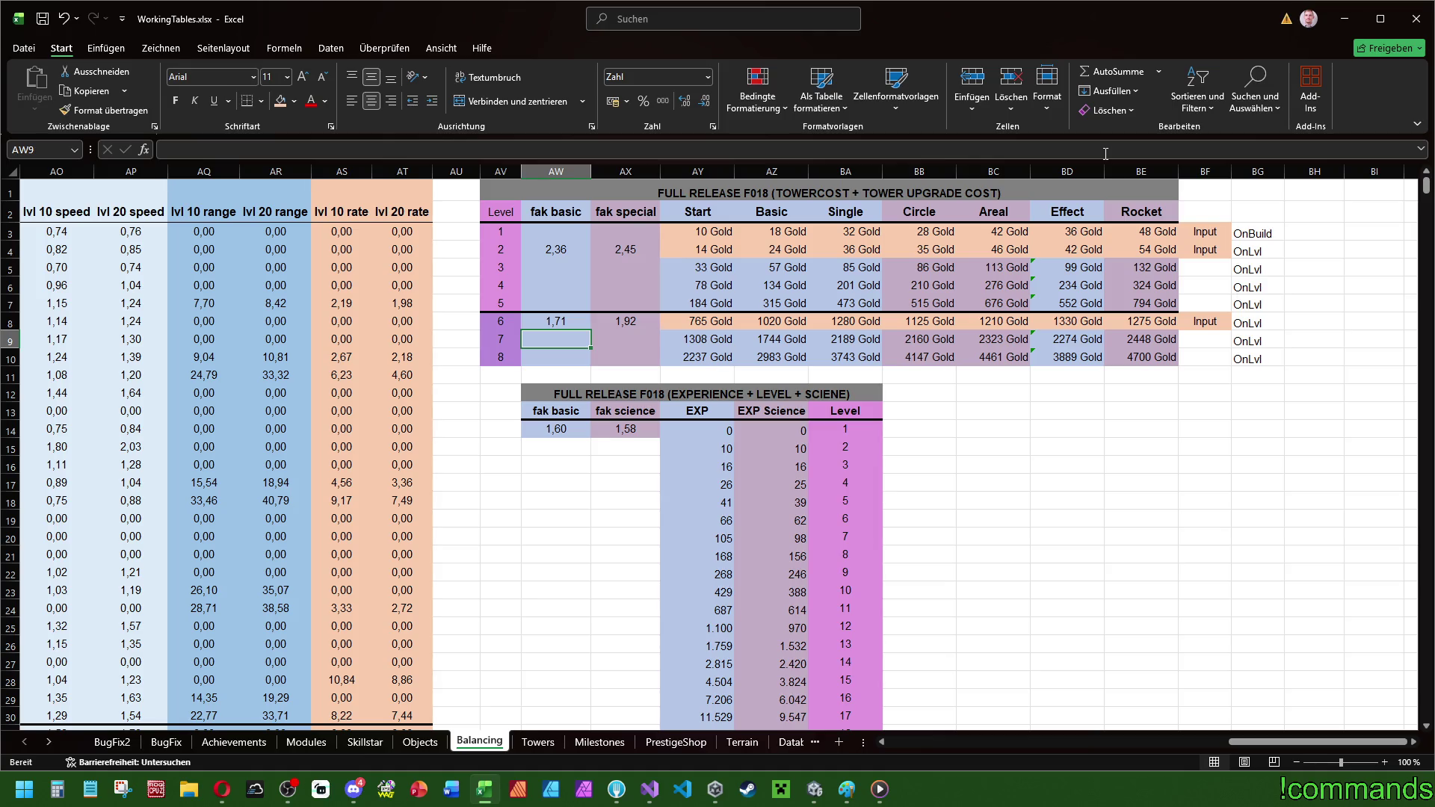
key(Up)
key(Right)
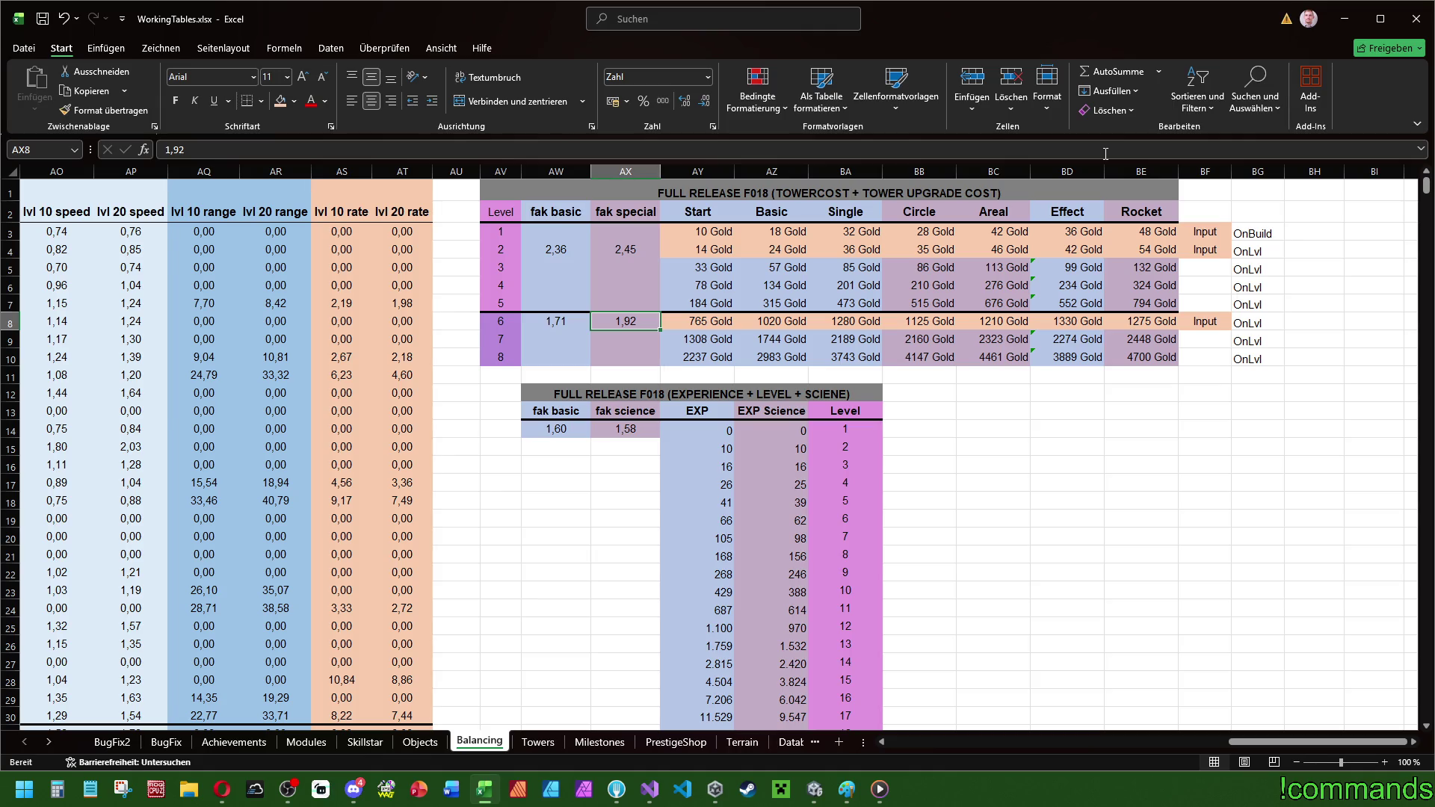
key(Up)
- Change the level-2 fak basic factor in AW4 to 2,38, briefly trying 2,37
key(Up)
key(Left)
key(Up)
key(Up)
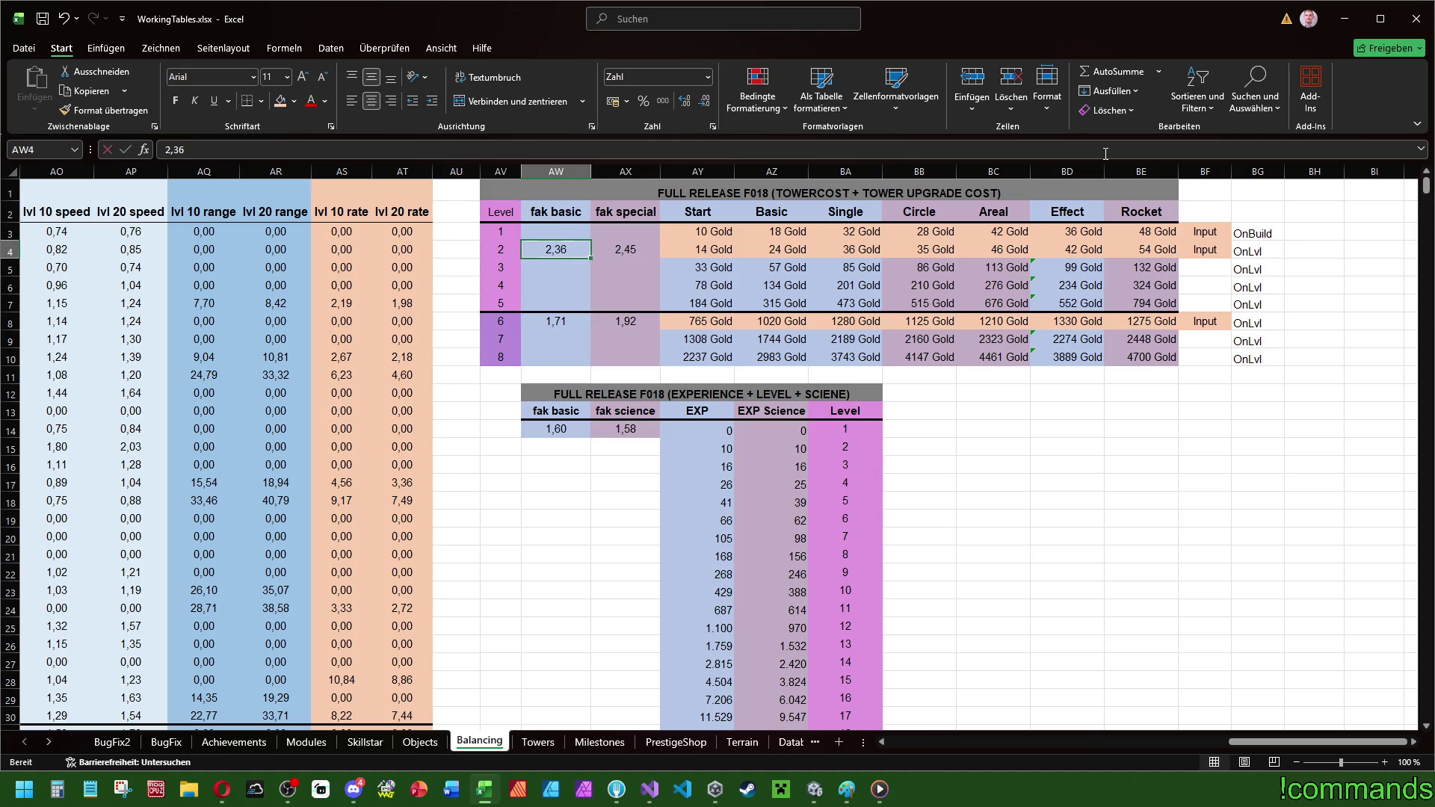
text(2,37)
key(Return)
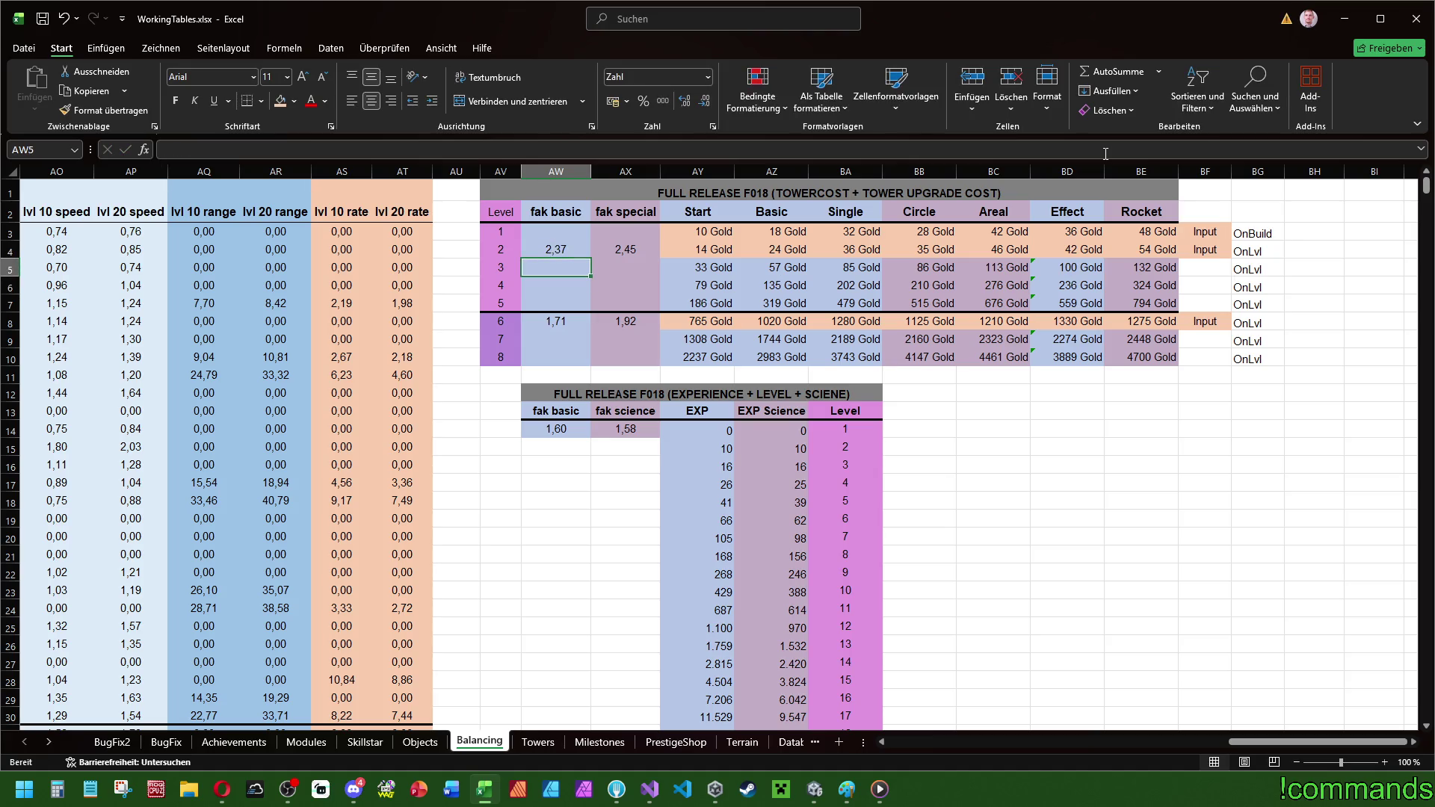
key(Up)
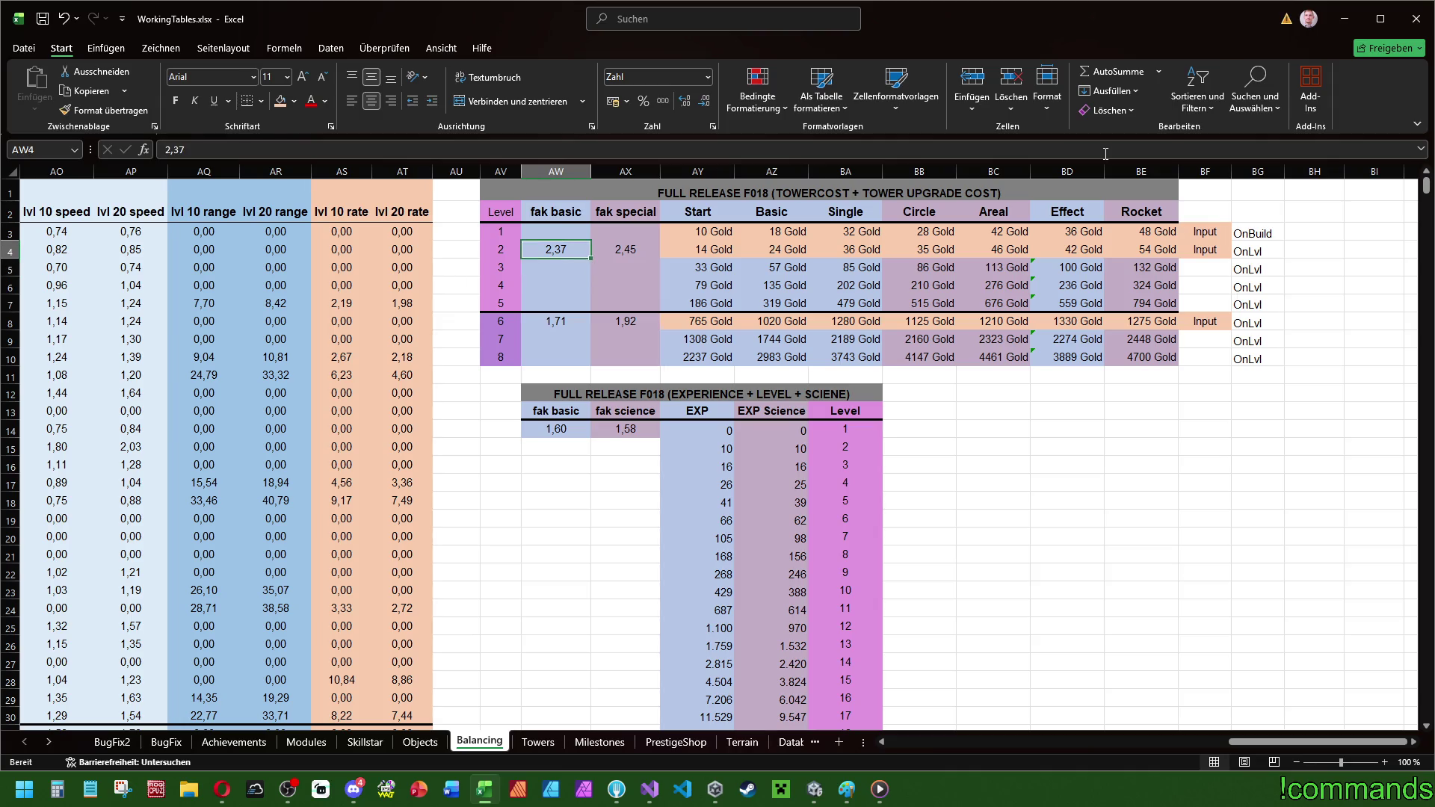
text(2,38)
key(Return)
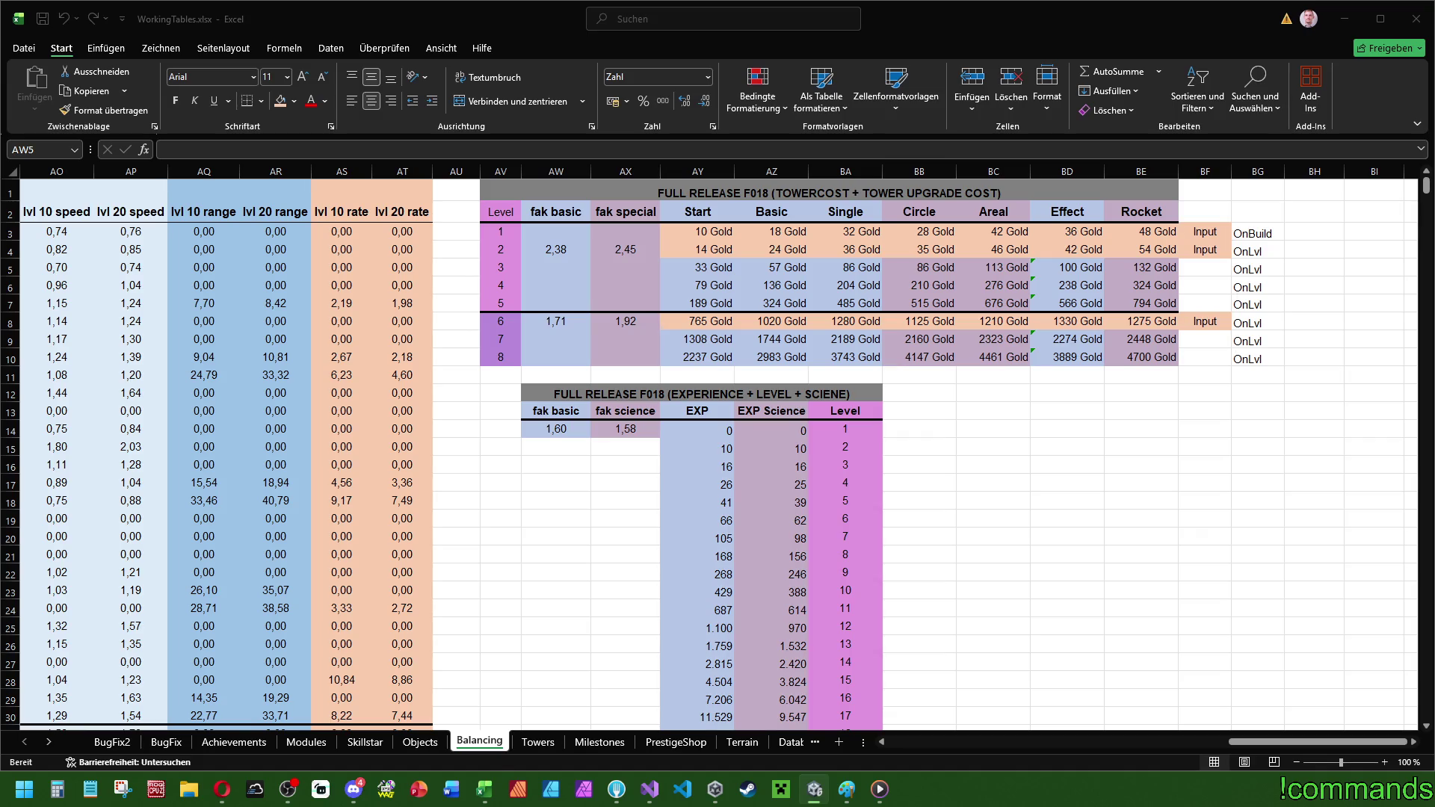
- Apply a green-yellow-red colour scale to the tower cost range AY3:BE10
click(1068, 411)
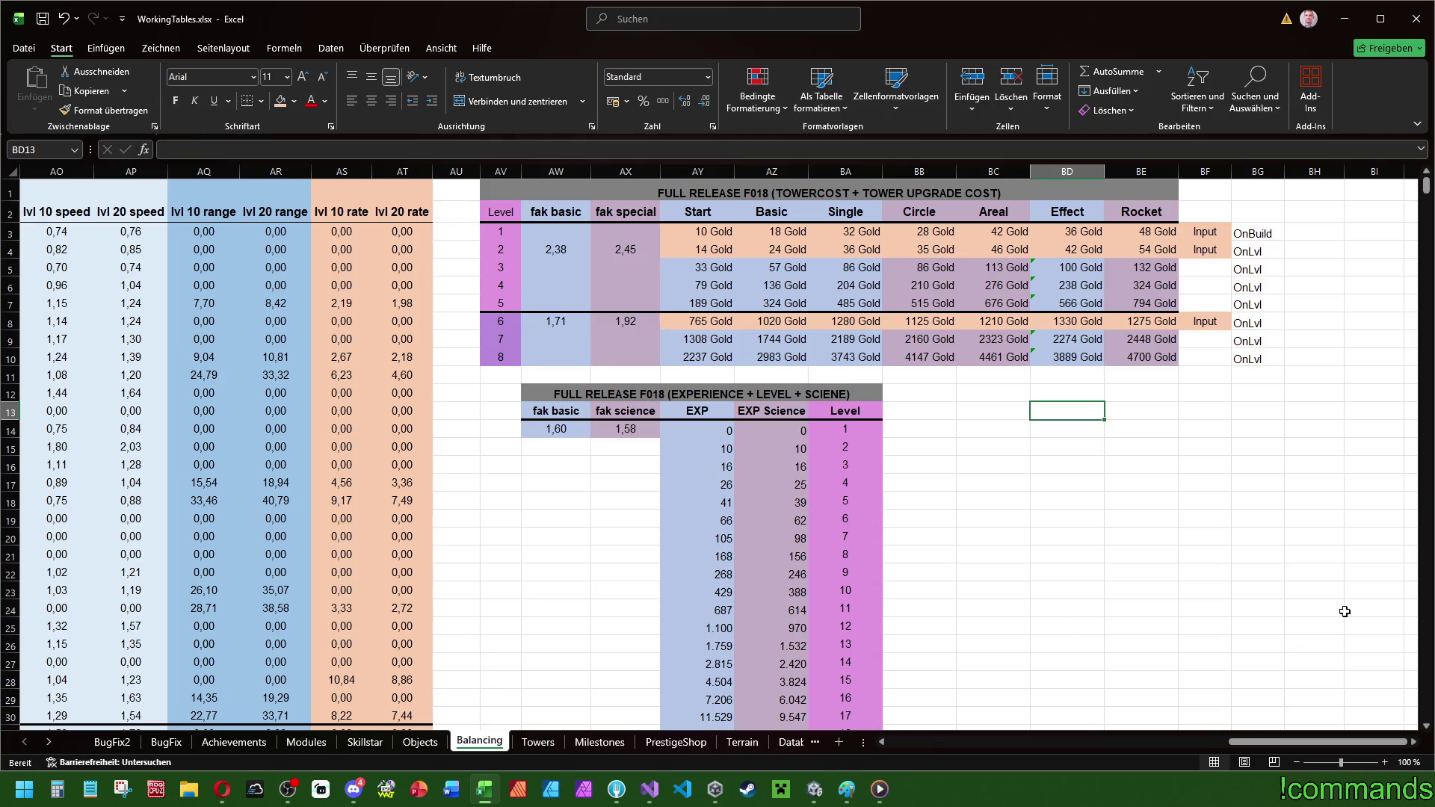
click(1140, 486)
drag(1126, 357, 694, 222)
click(1012, 496)
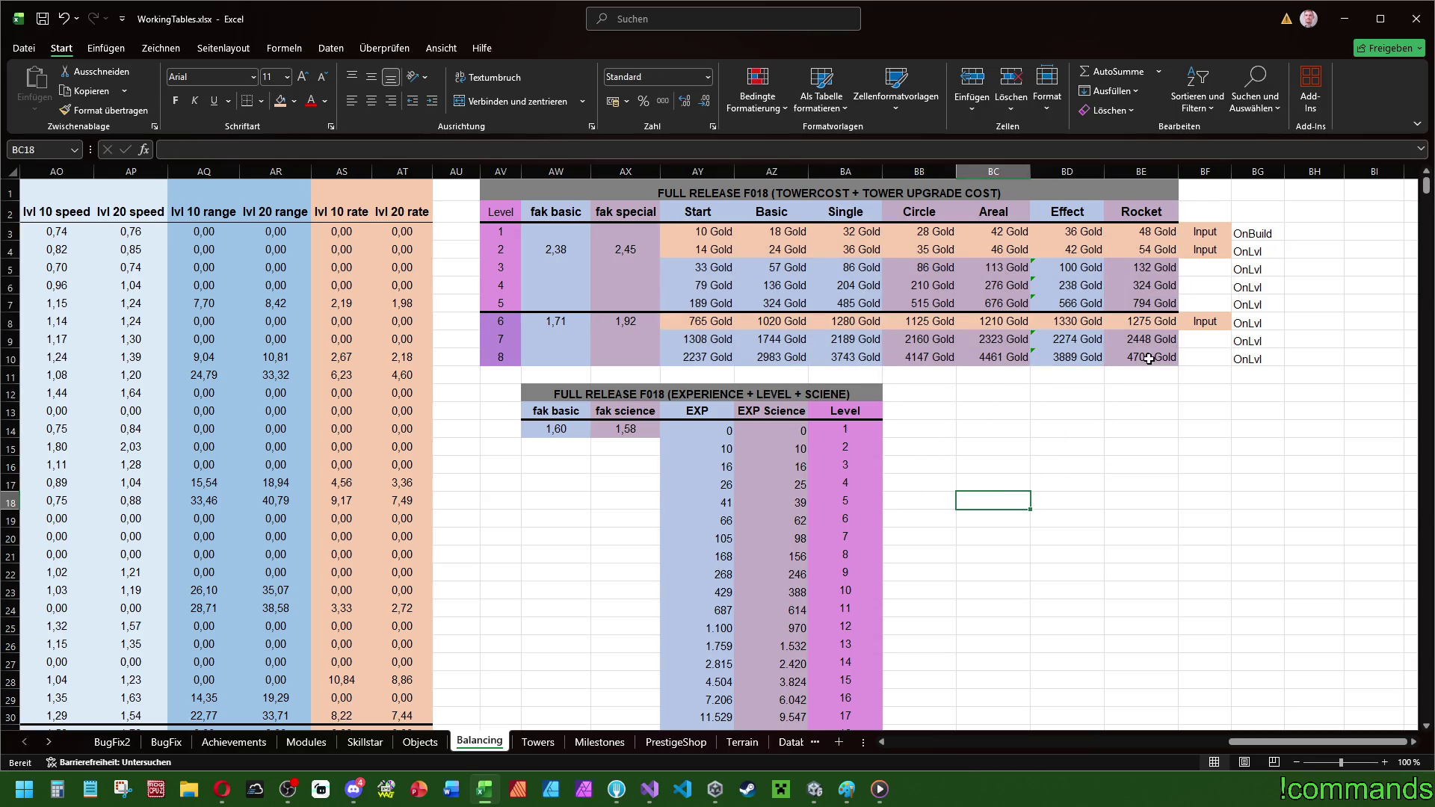
drag(1142, 357, 681, 232)
click(770, 109)
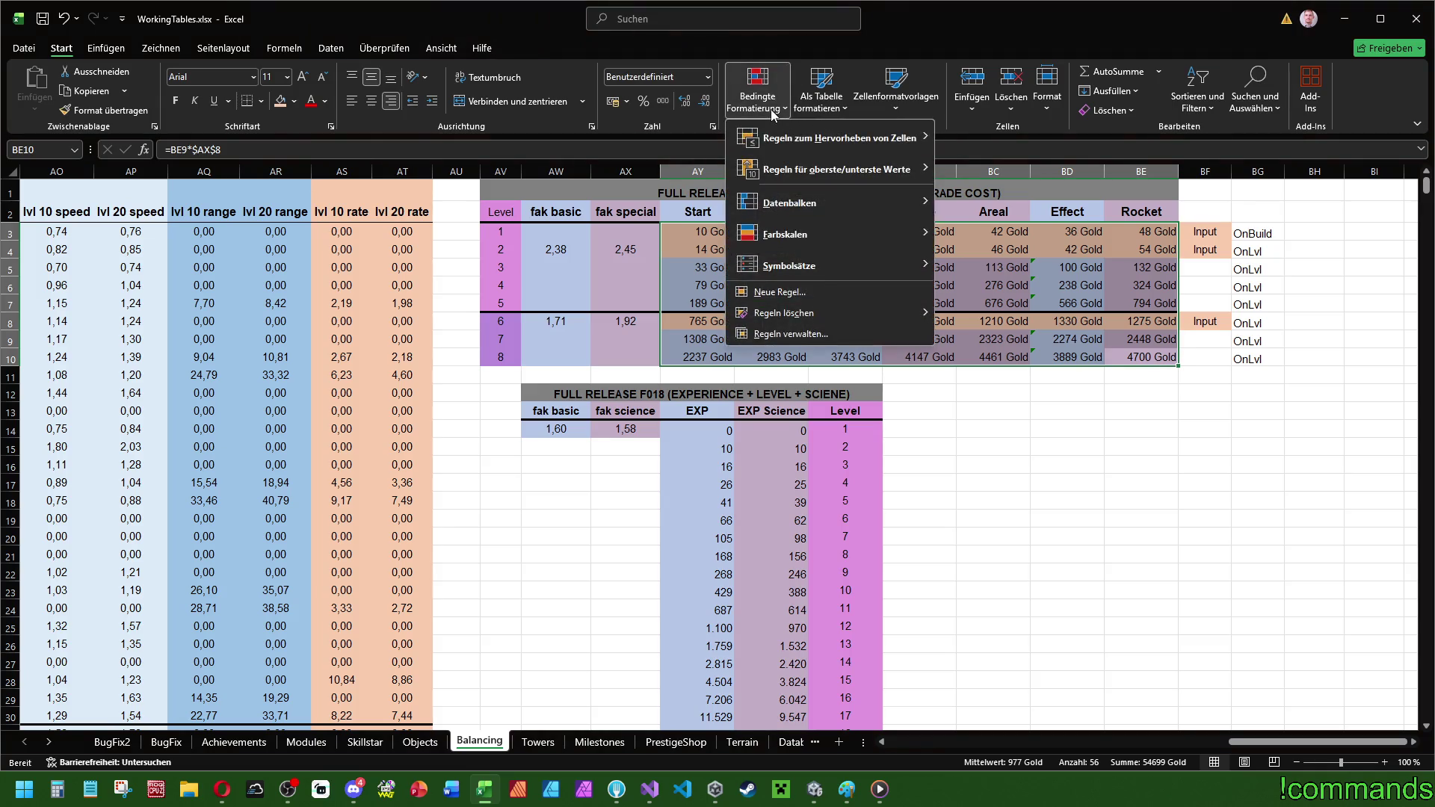
mouse_move(809, 245)
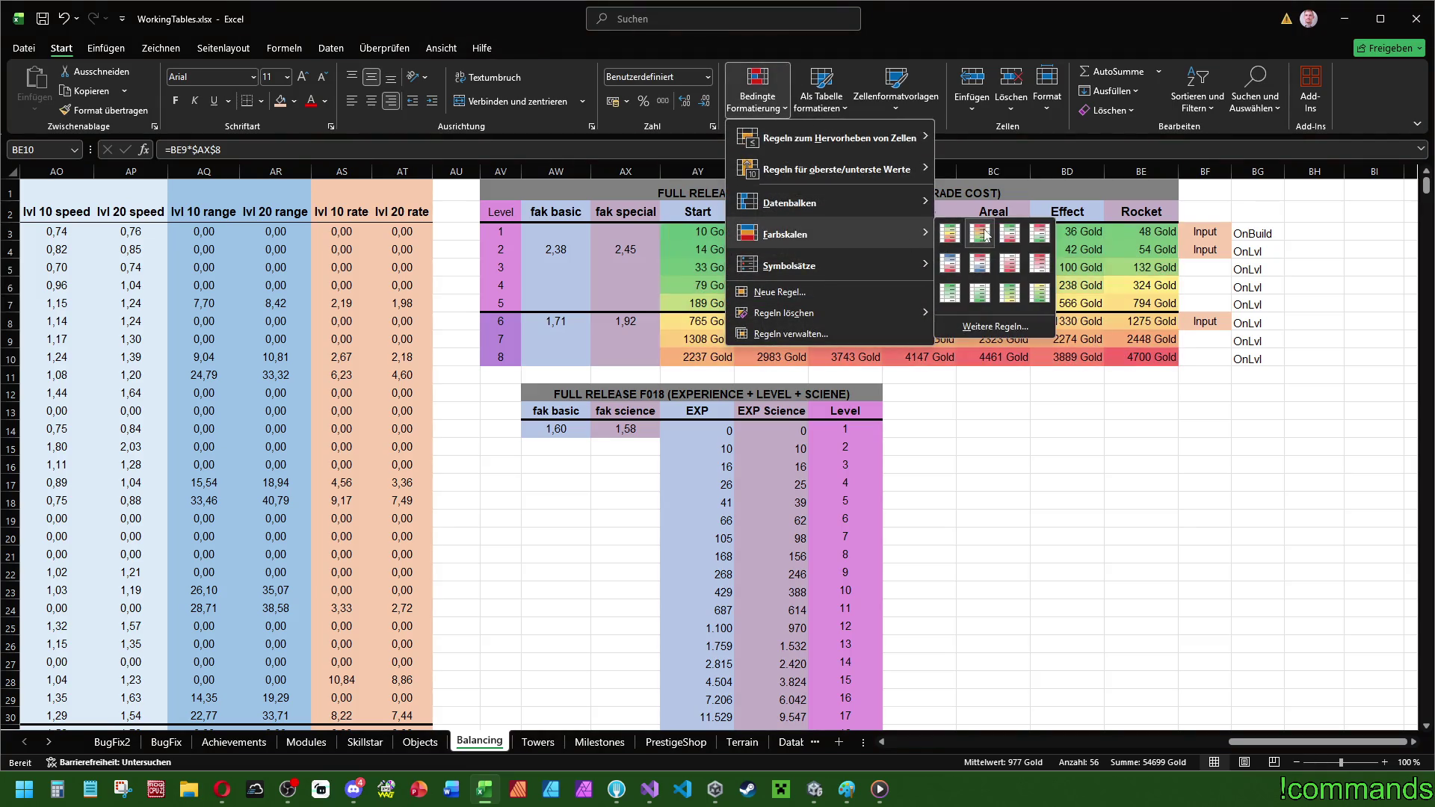
click(950, 233)
click(1120, 607)
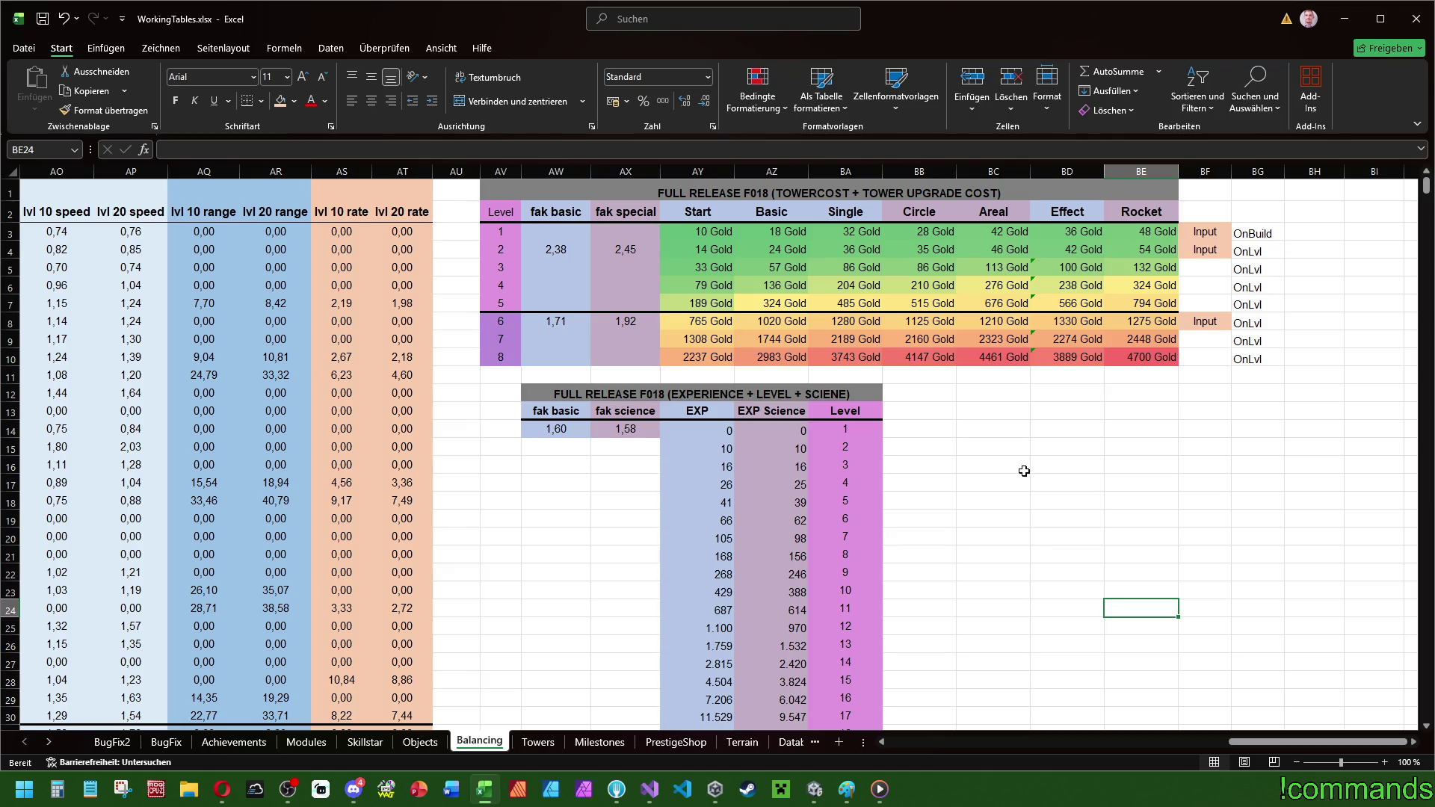
- Undo the colour scale and set the Start cost to 12 Gold at level 2 and 755 Gold at level 6
key(ctrl+z)
click(710, 250)
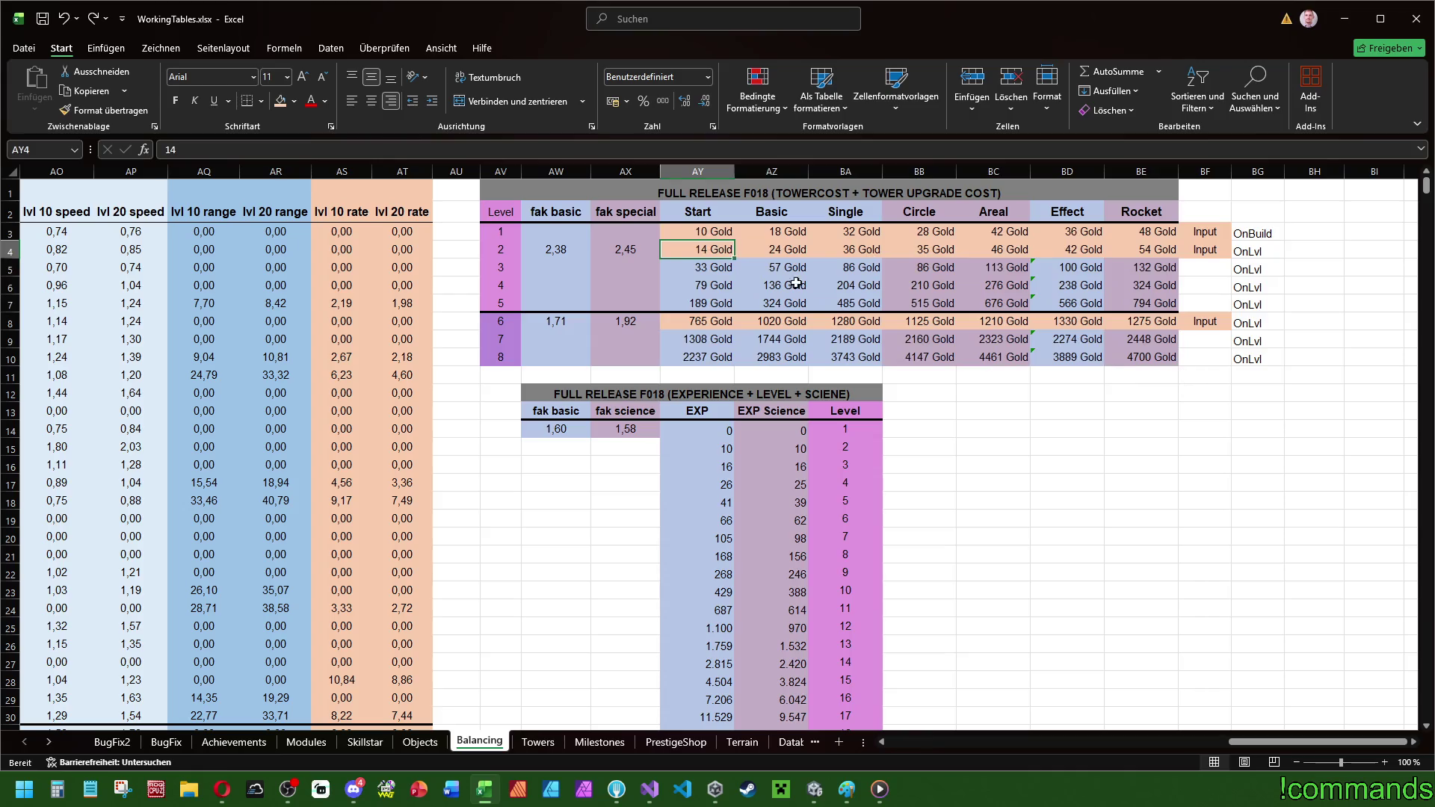
text(12)
key(Return)
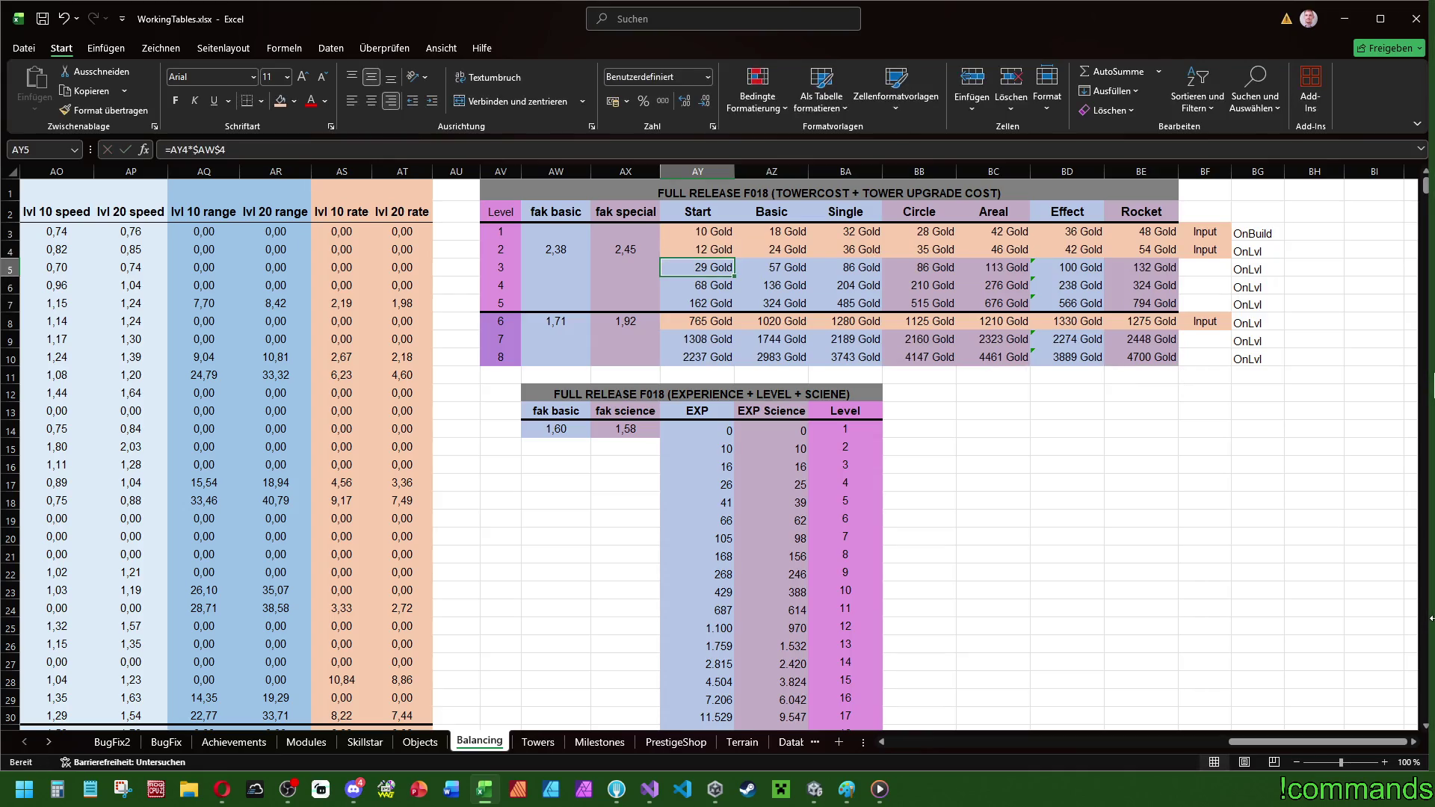
click(711, 226)
mouse_move(710, 227)
mouse_down()
mouse_move(1155, 358)
mouse_move(685, 237)
mouse_up()
click(710, 321)
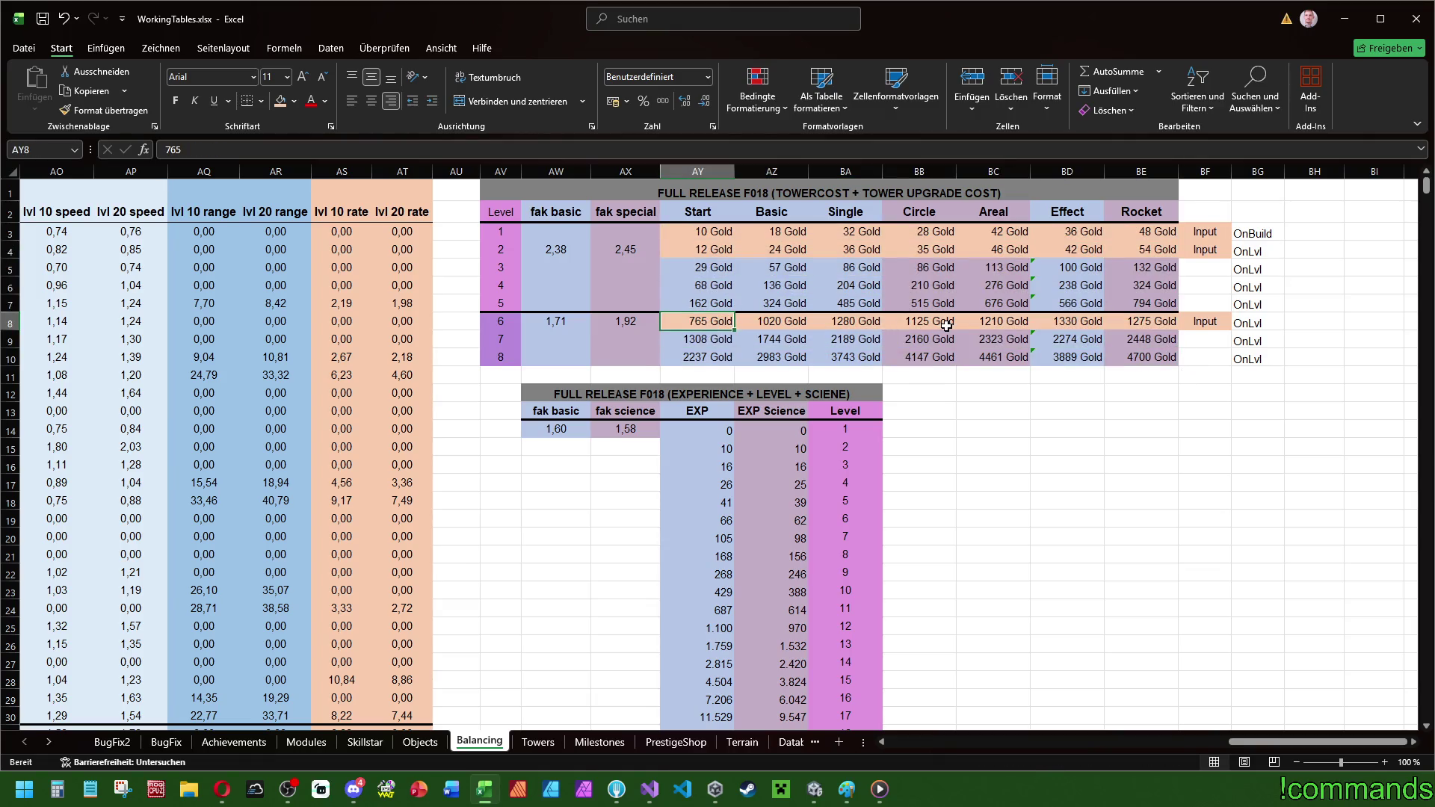
text(8)
key(Return)
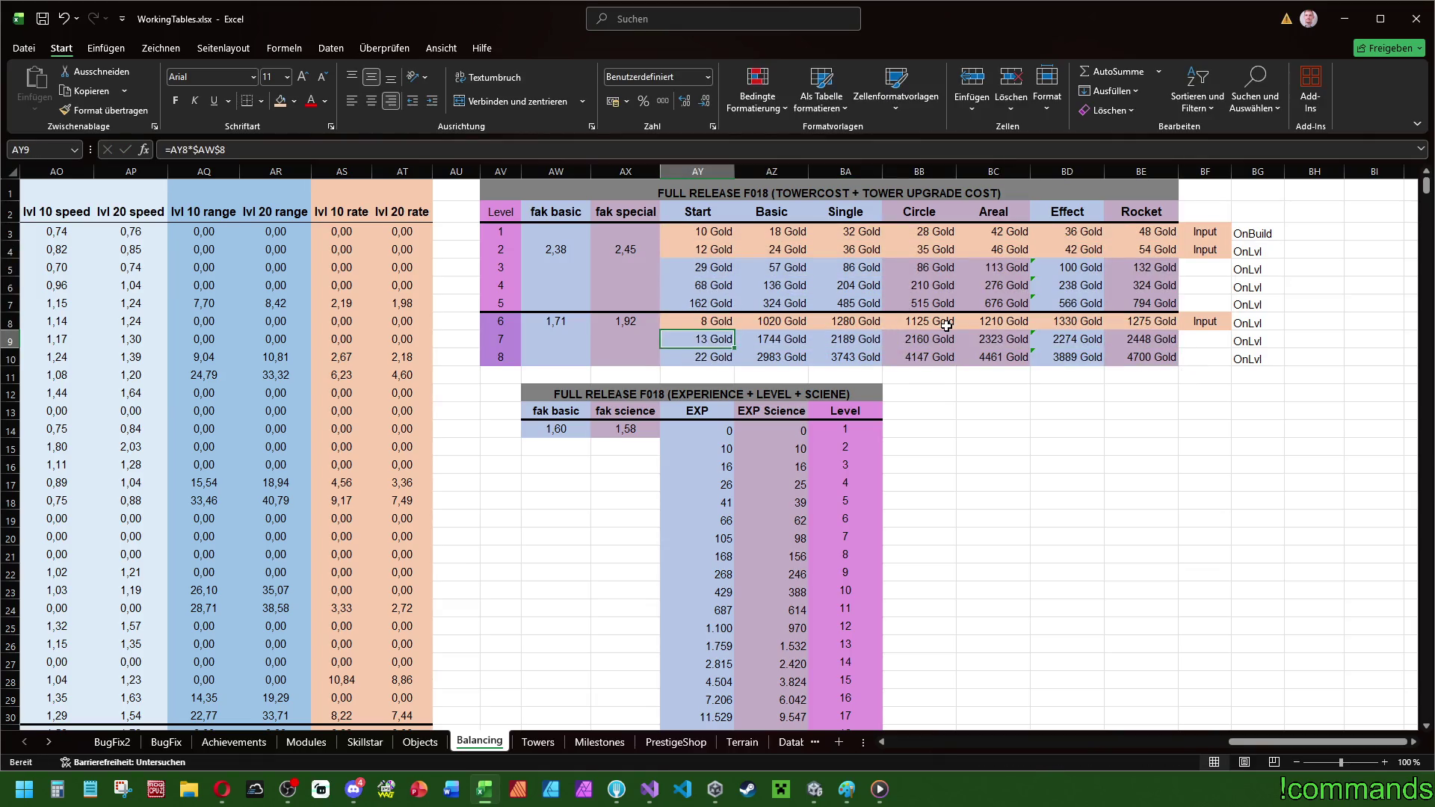
key(Up)
text(755)
key(Return)
- Reapply the green-yellow-red colour scale to the tower cost grid
drag(714, 236, 1165, 356)
click(757, 101)
mouse_move(790, 241)
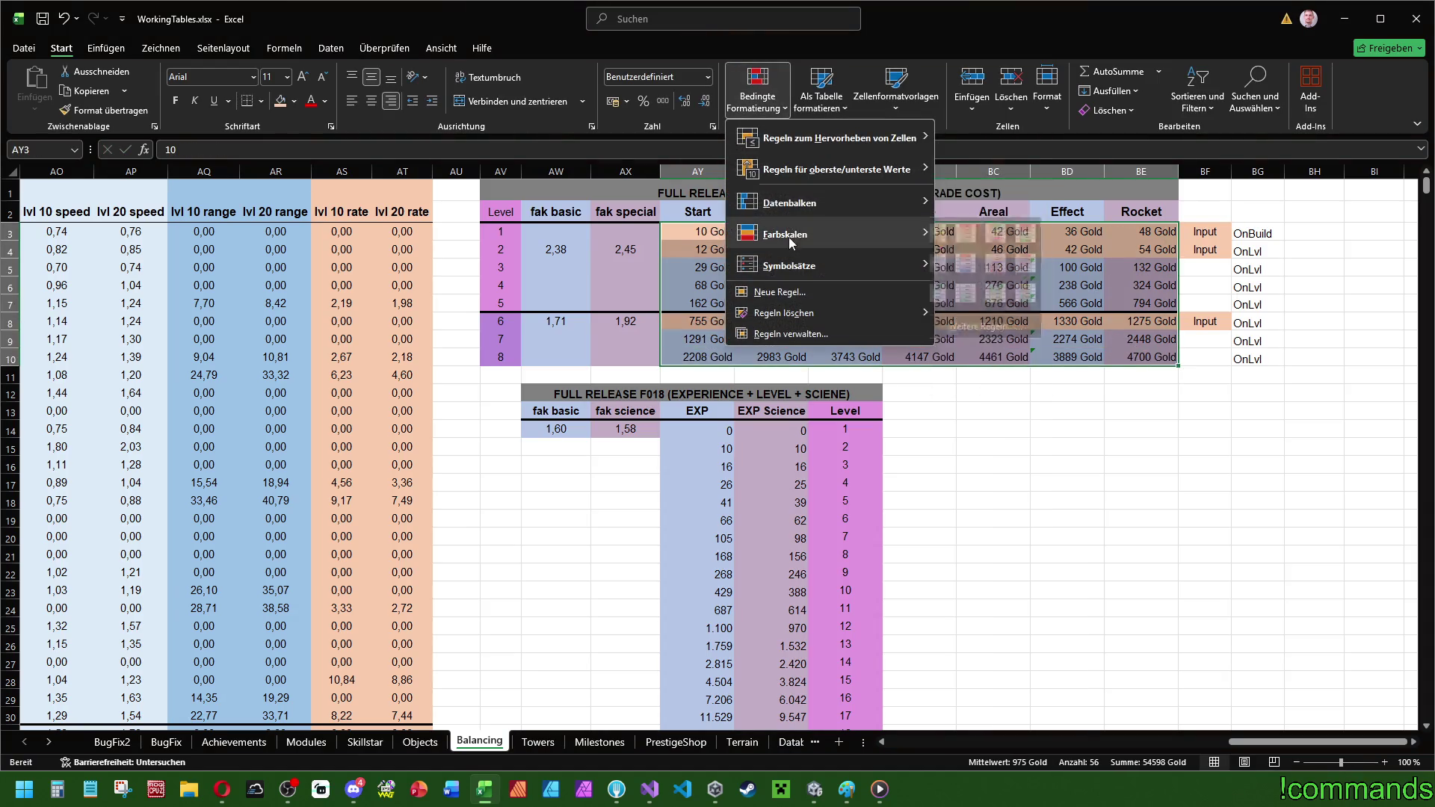
click(972, 233)
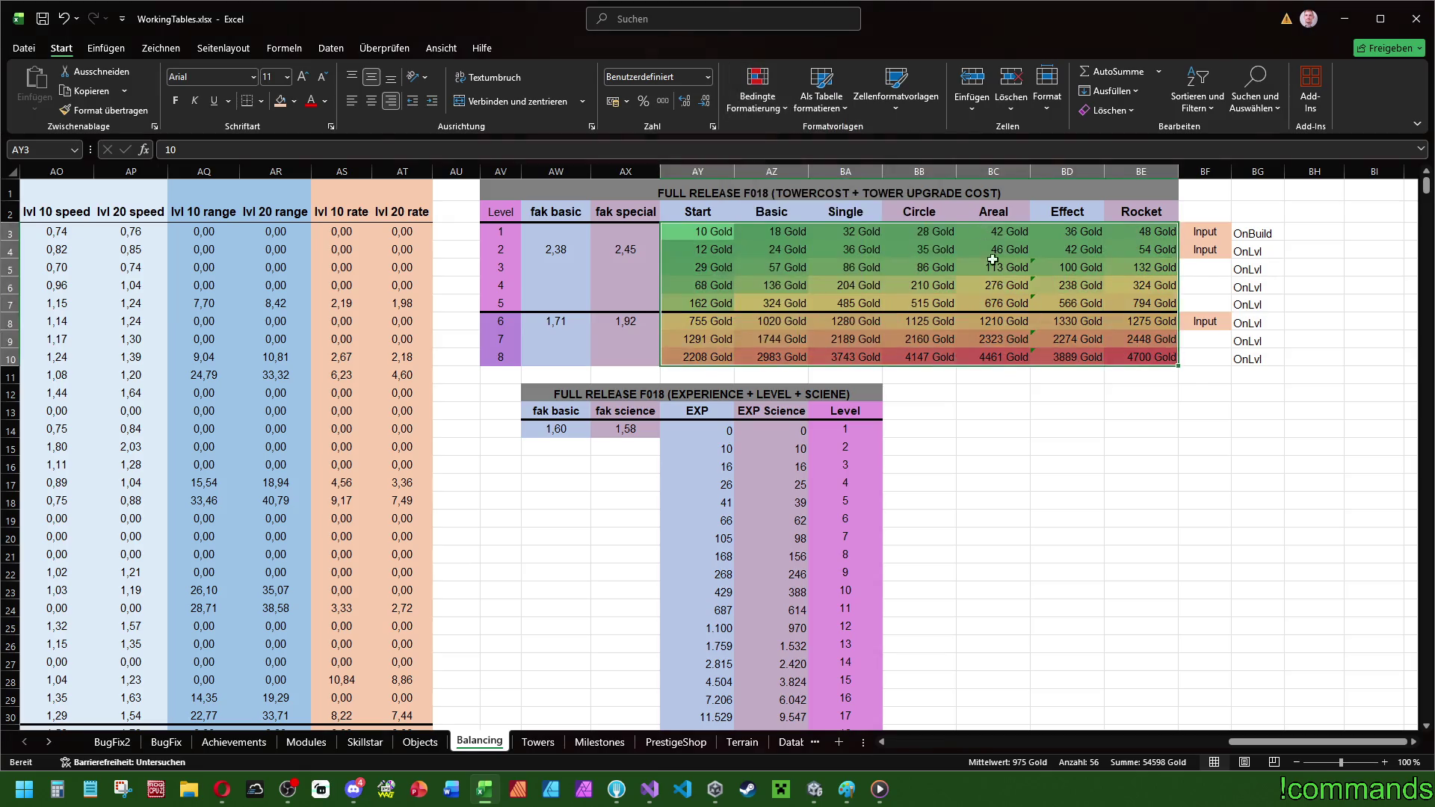
click(1109, 424)
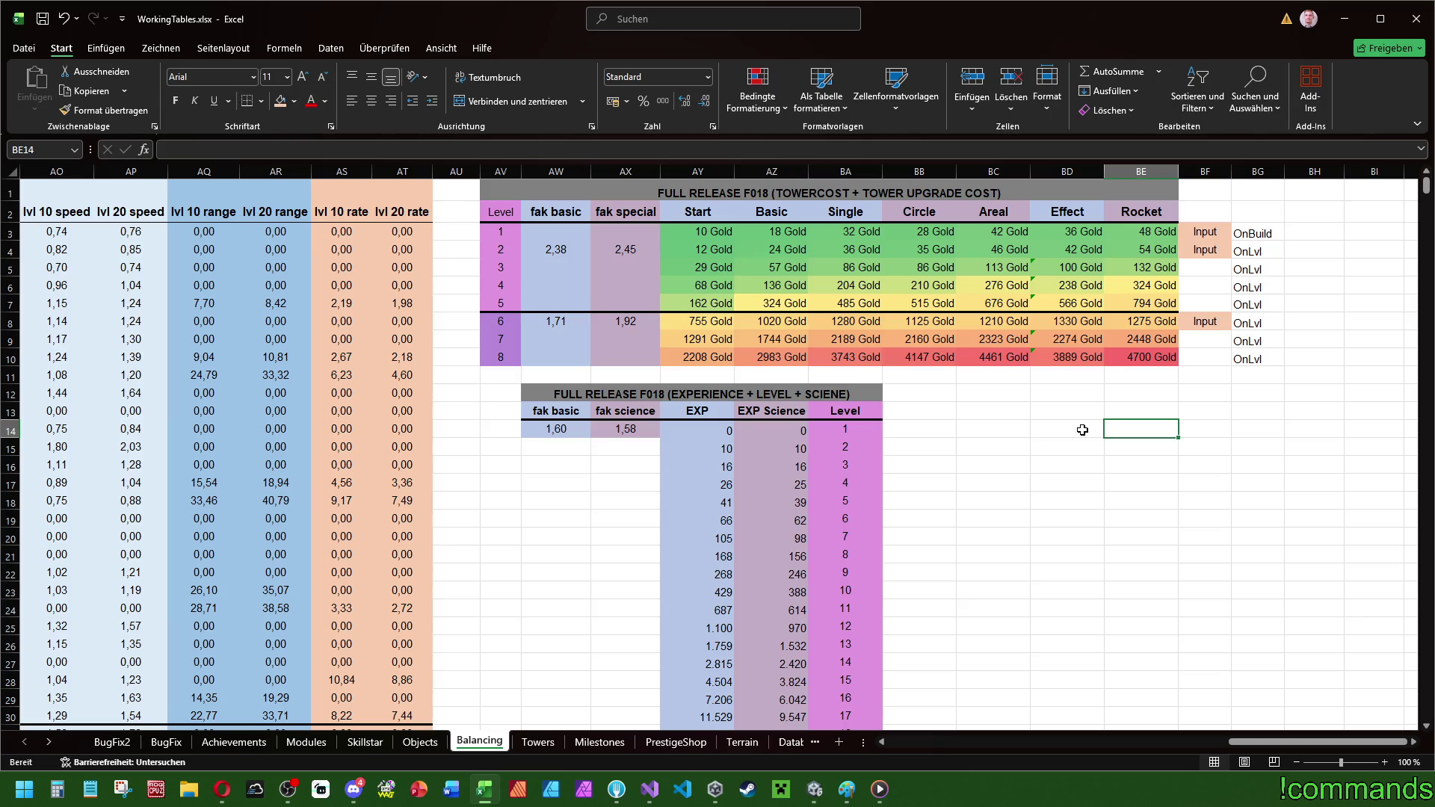
- Undo the colour scale and set the Areal level 6 cost to 1225 Gold
key(ctrl+z)
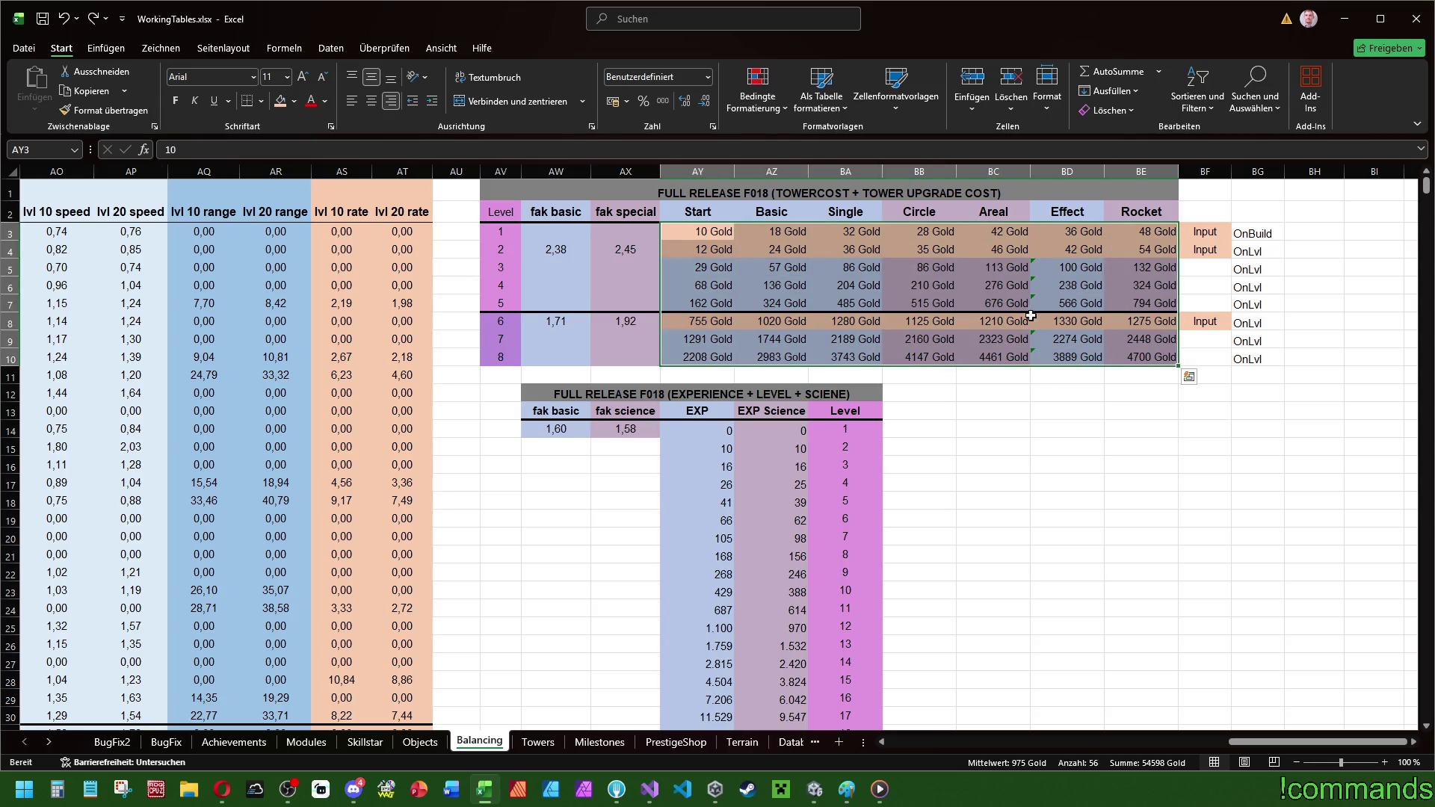
key(ctrl+z)
text(12)
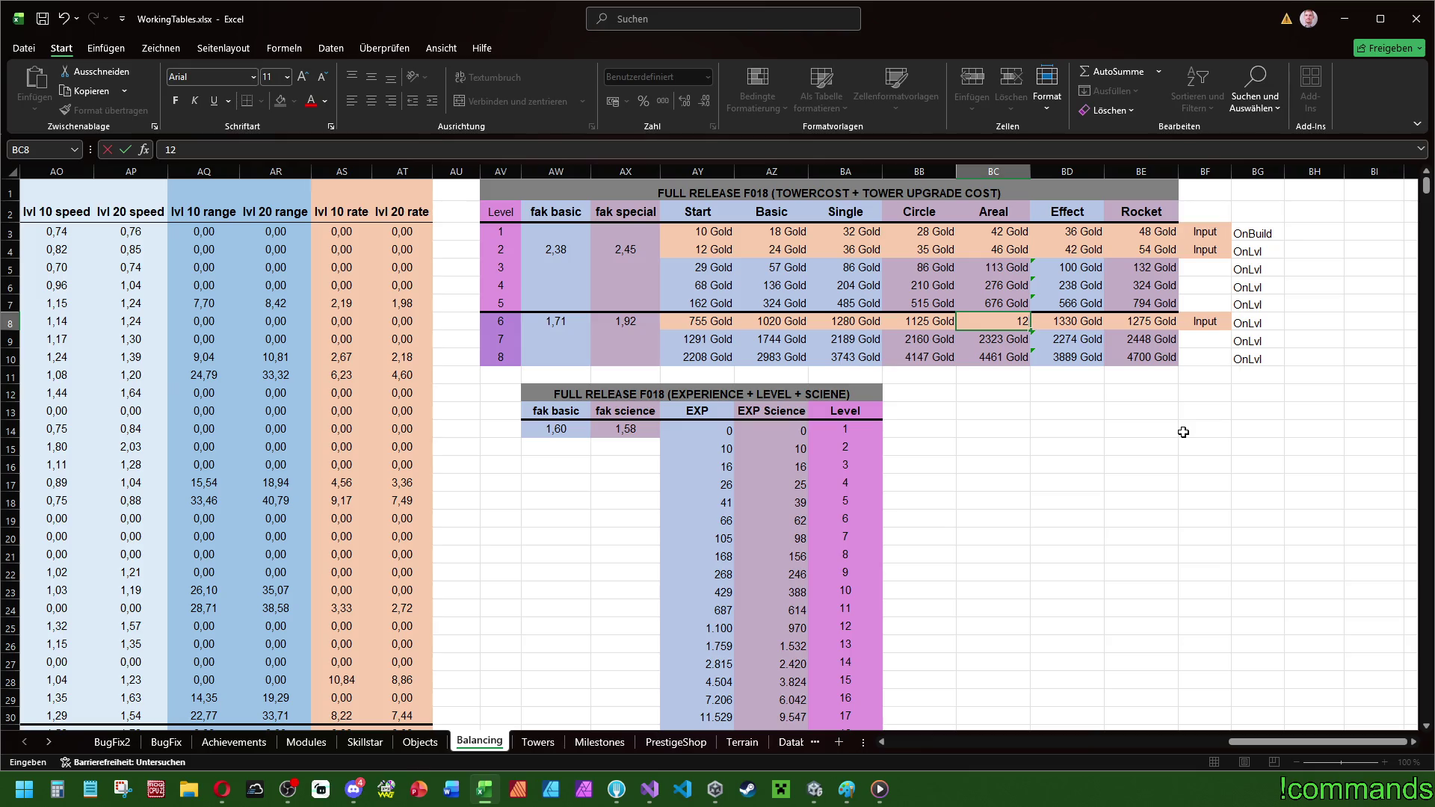
text(25)
key(Return)
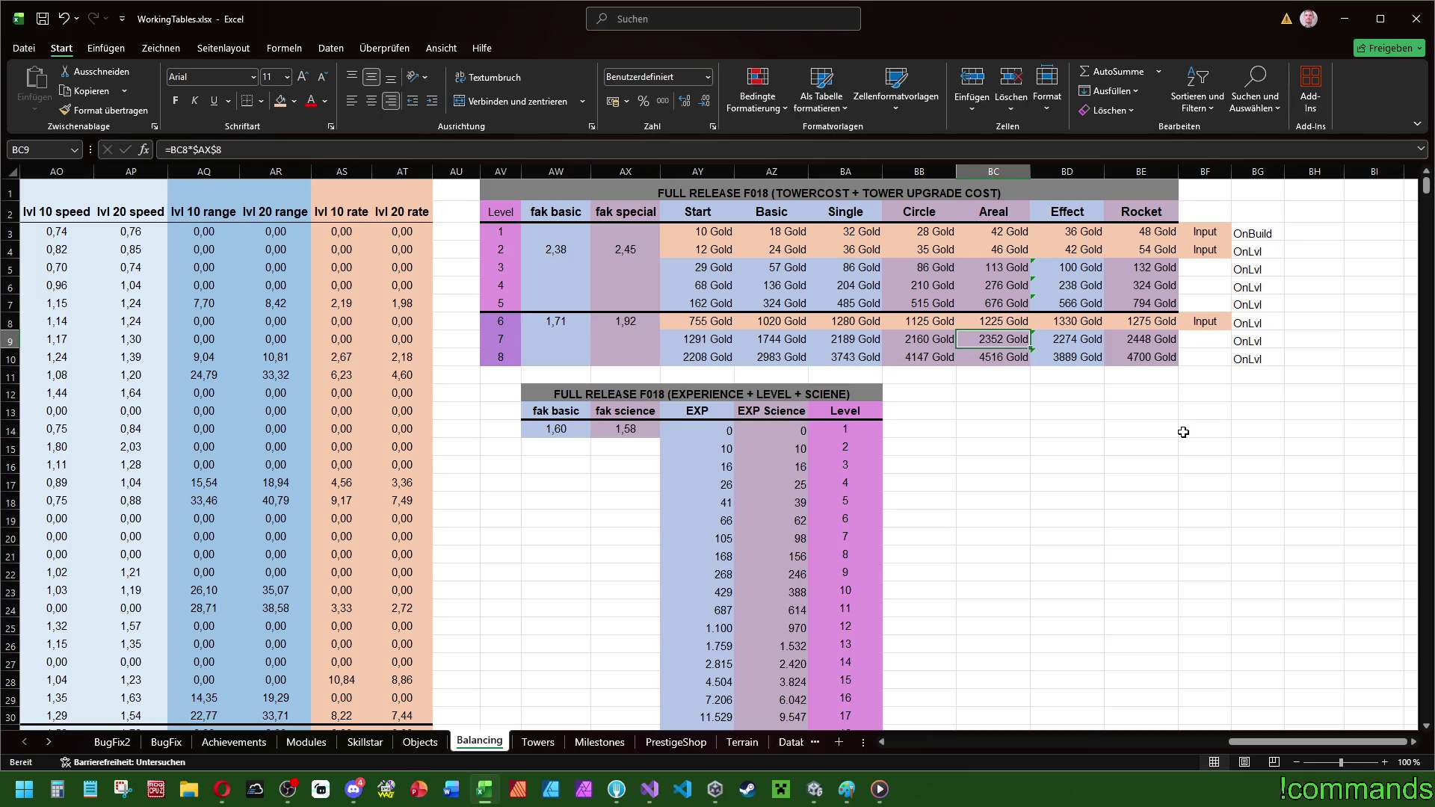
- Reapply the green-yellow-red colour scale to the tower cost values
mouse_move(710, 232)
mouse_down()
mouse_move(1100, 327)
mouse_move(1144, 357)
mouse_up()
click(758, 95)
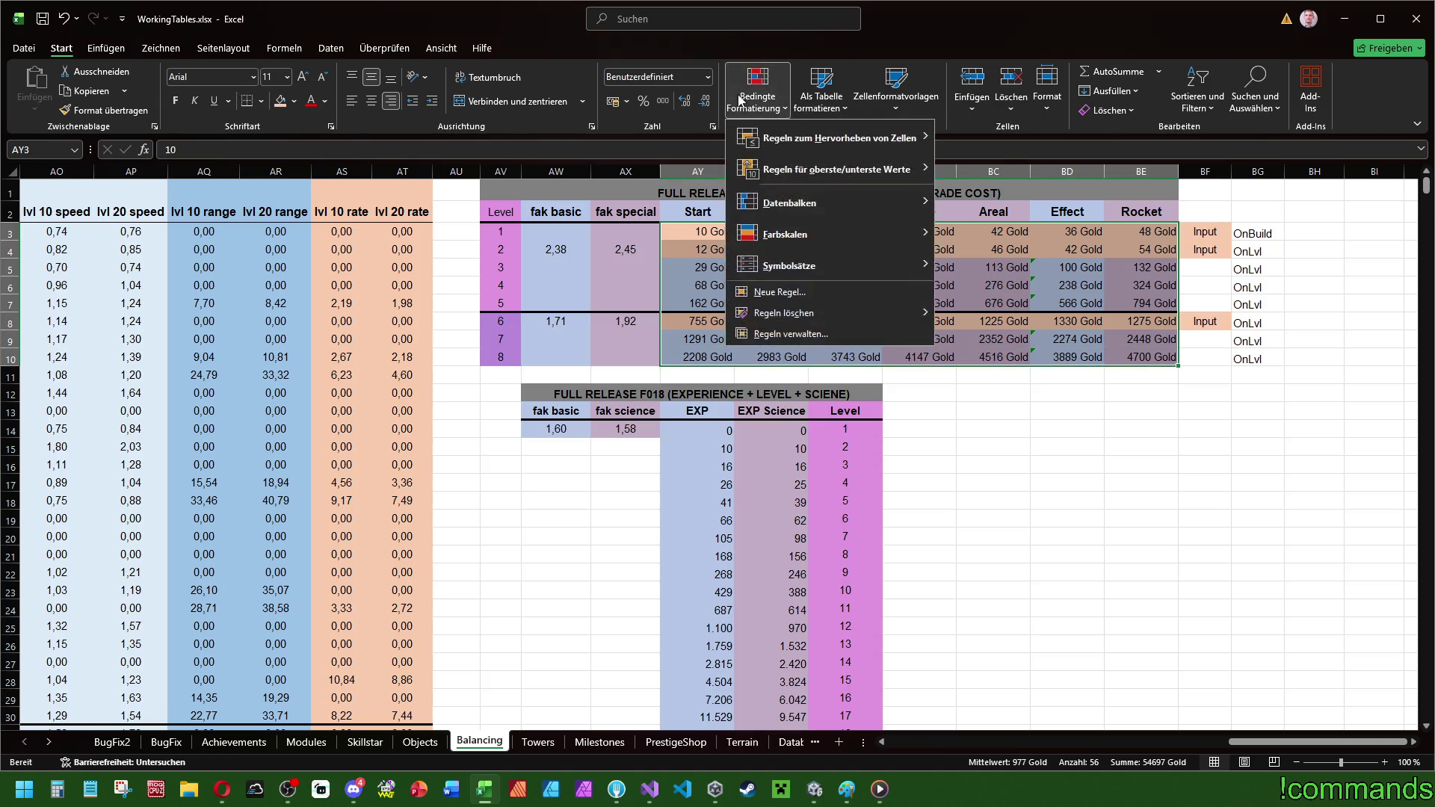
mouse_move(860, 234)
click(981, 248)
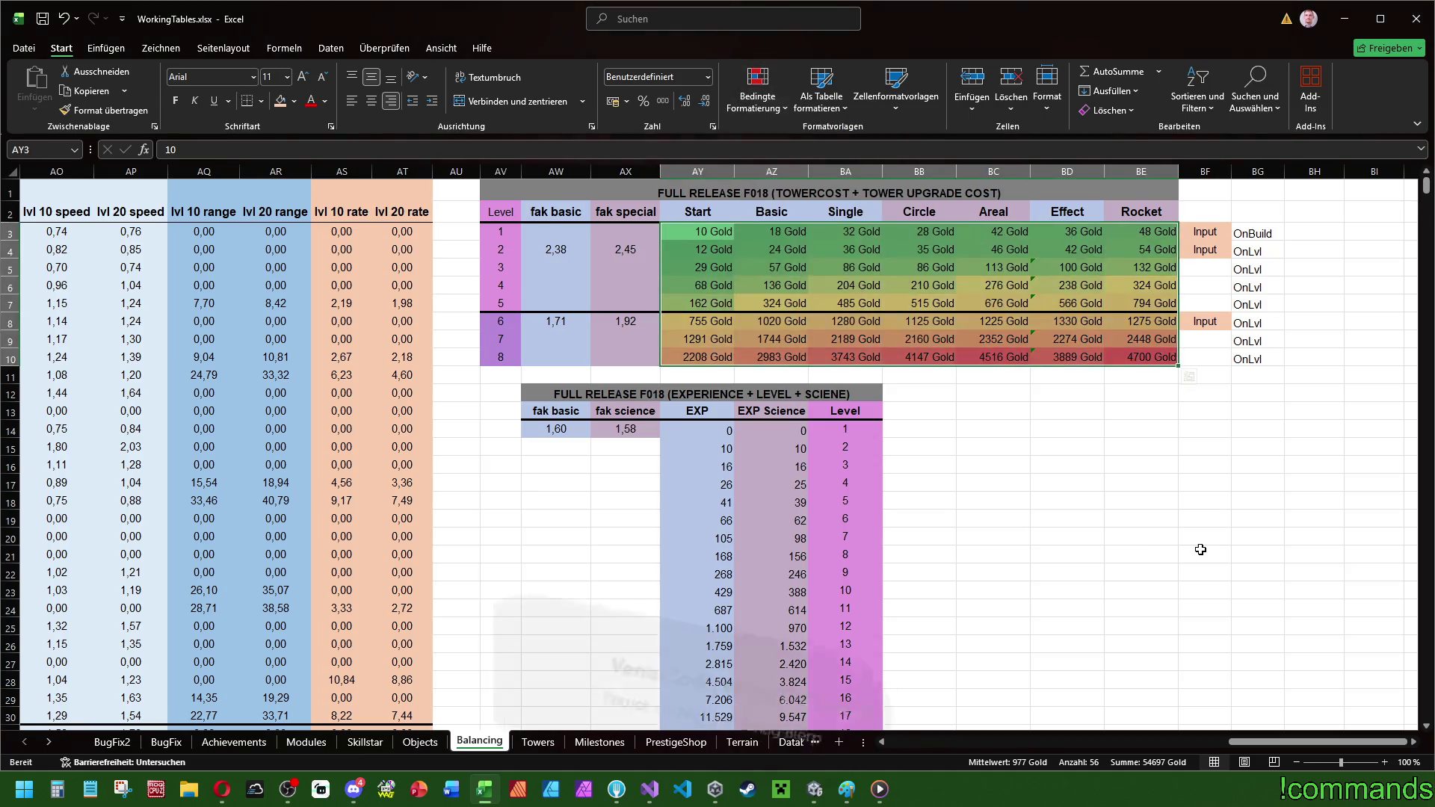
click(1182, 540)
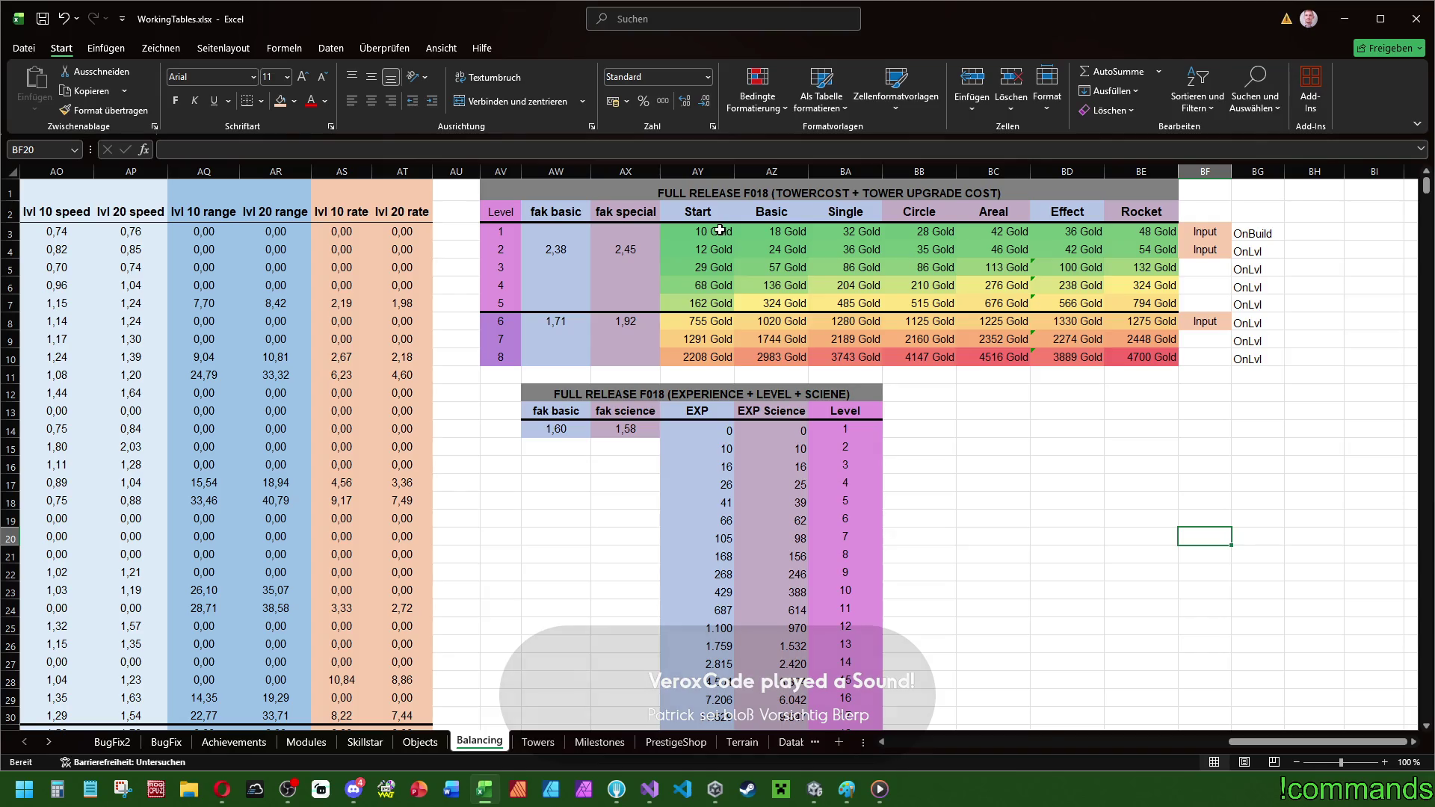
mouse_move(720, 231)
mouse_down()
mouse_move(1154, 340)
mouse_move(1155, 358)
mouse_up()
click(1163, 469)
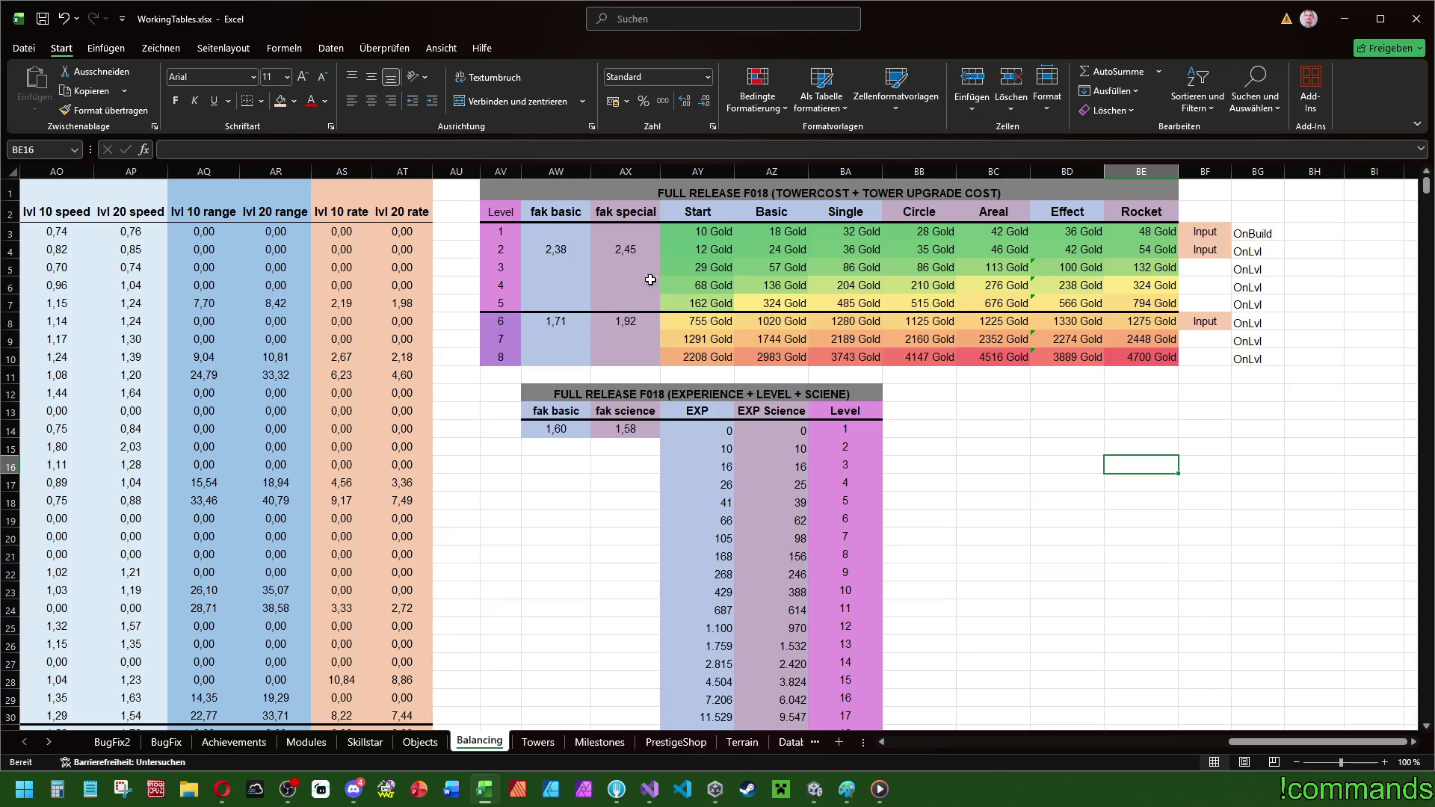
mouse_move(689, 230)
mouse_down()
mouse_move(1143, 352)
mouse_move(1204, 232)
mouse_up()
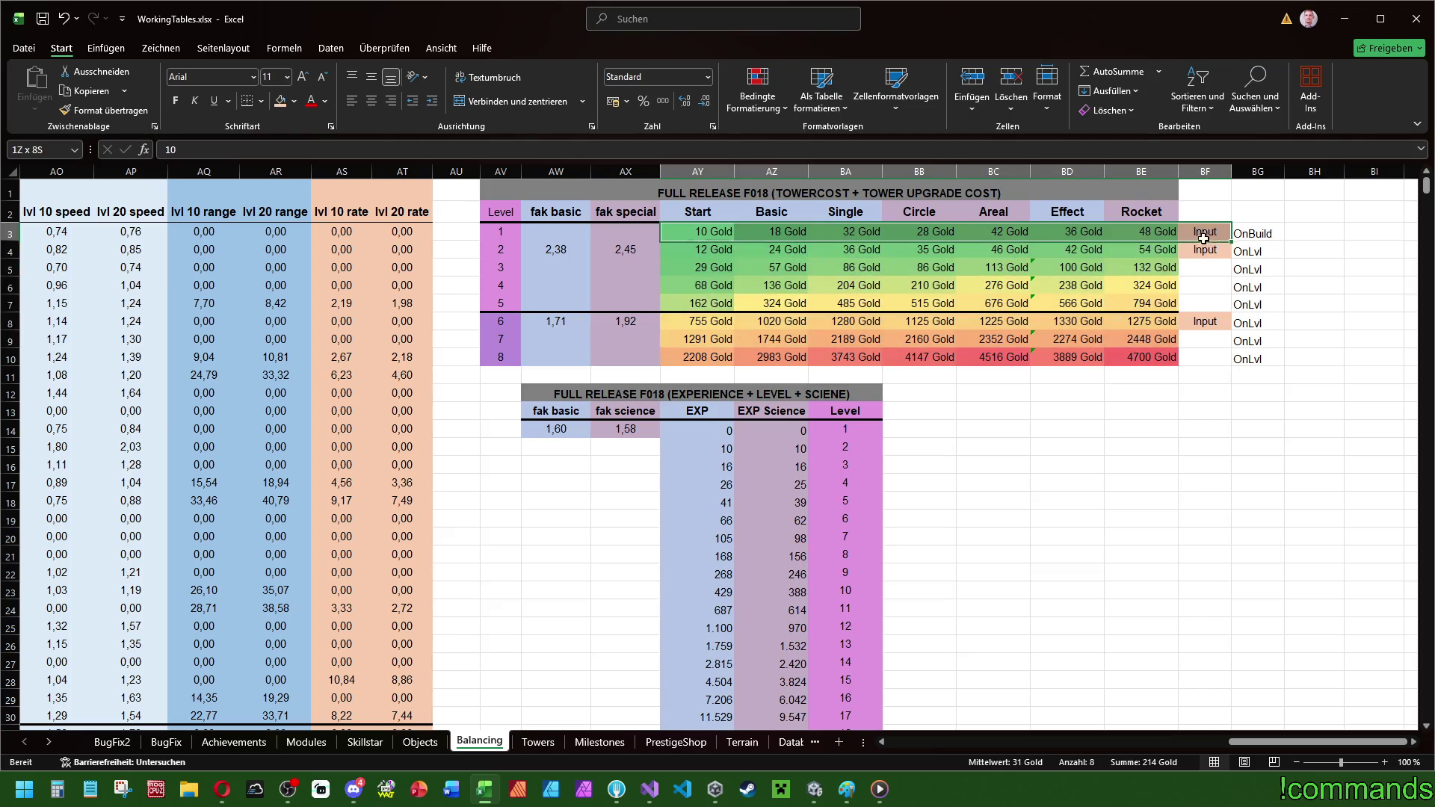
click(1258, 464)
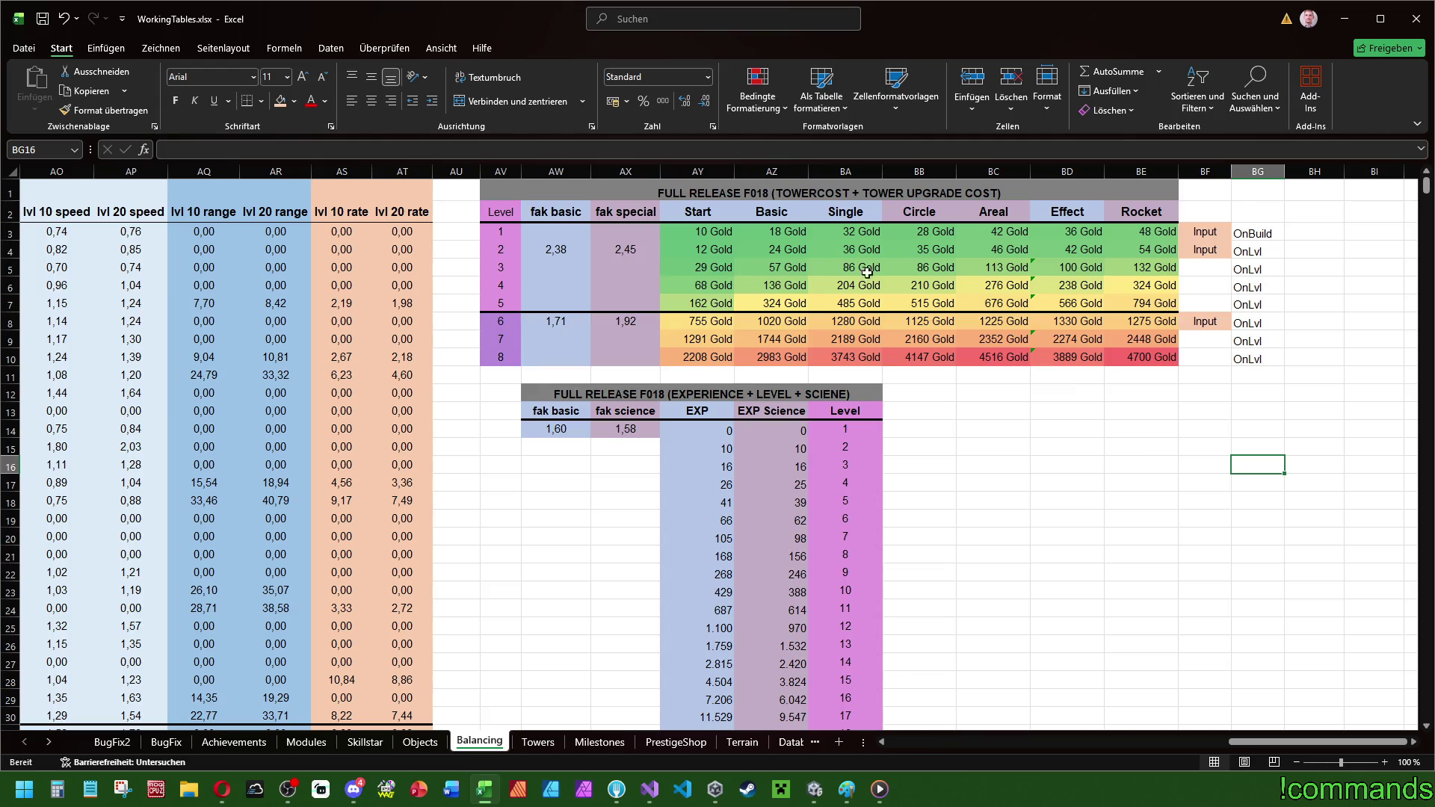
mouse_move(710, 211)
mouse_down()
mouse_move(859, 325)
mouse_move(860, 357)
mouse_up()
drag(1050, 218, 1060, 357)
mouse_move(919, 212)
mouse_down()
mouse_move(995, 266)
mouse_move(994, 357)
mouse_up()
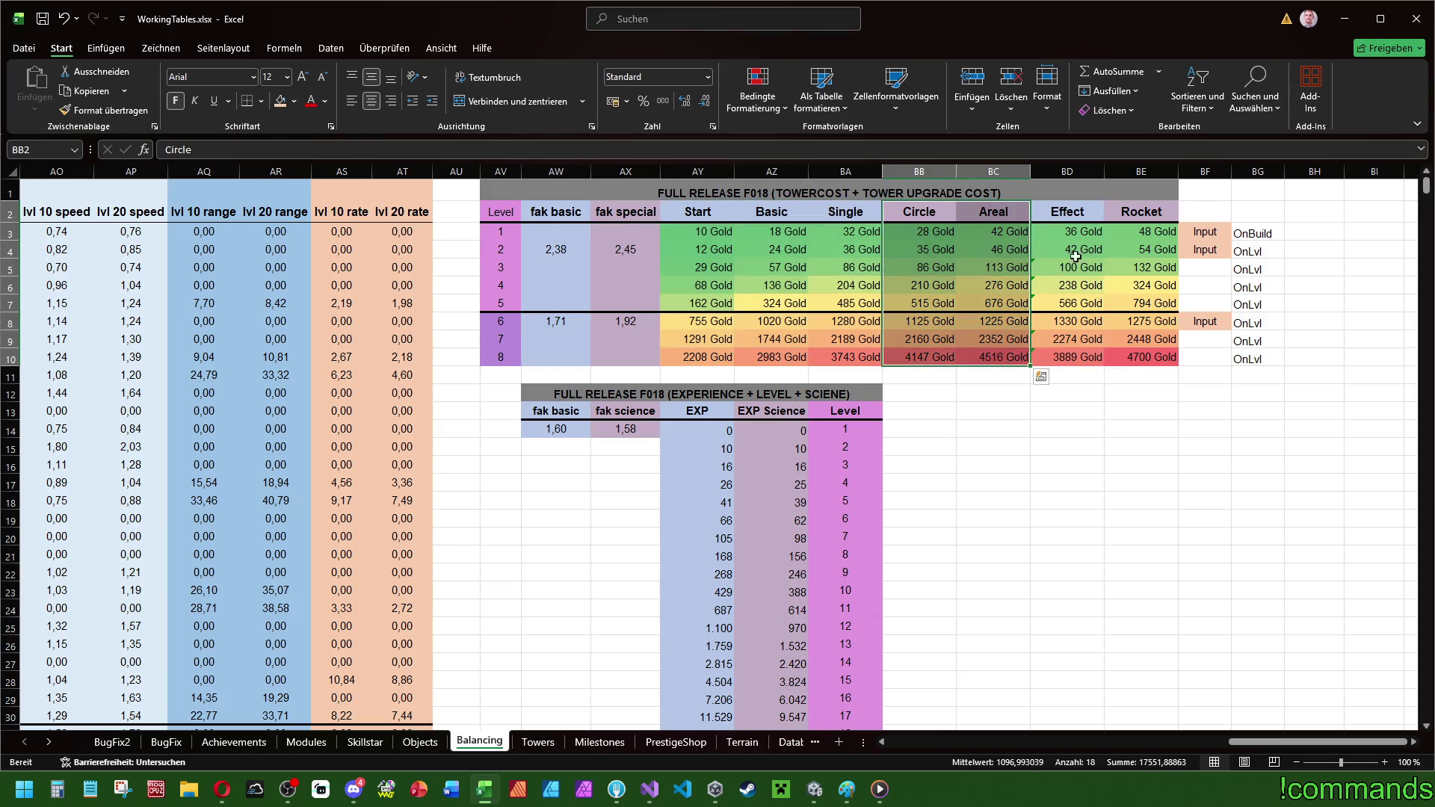
drag(1141, 212, 1141, 338)
click(1152, 424)
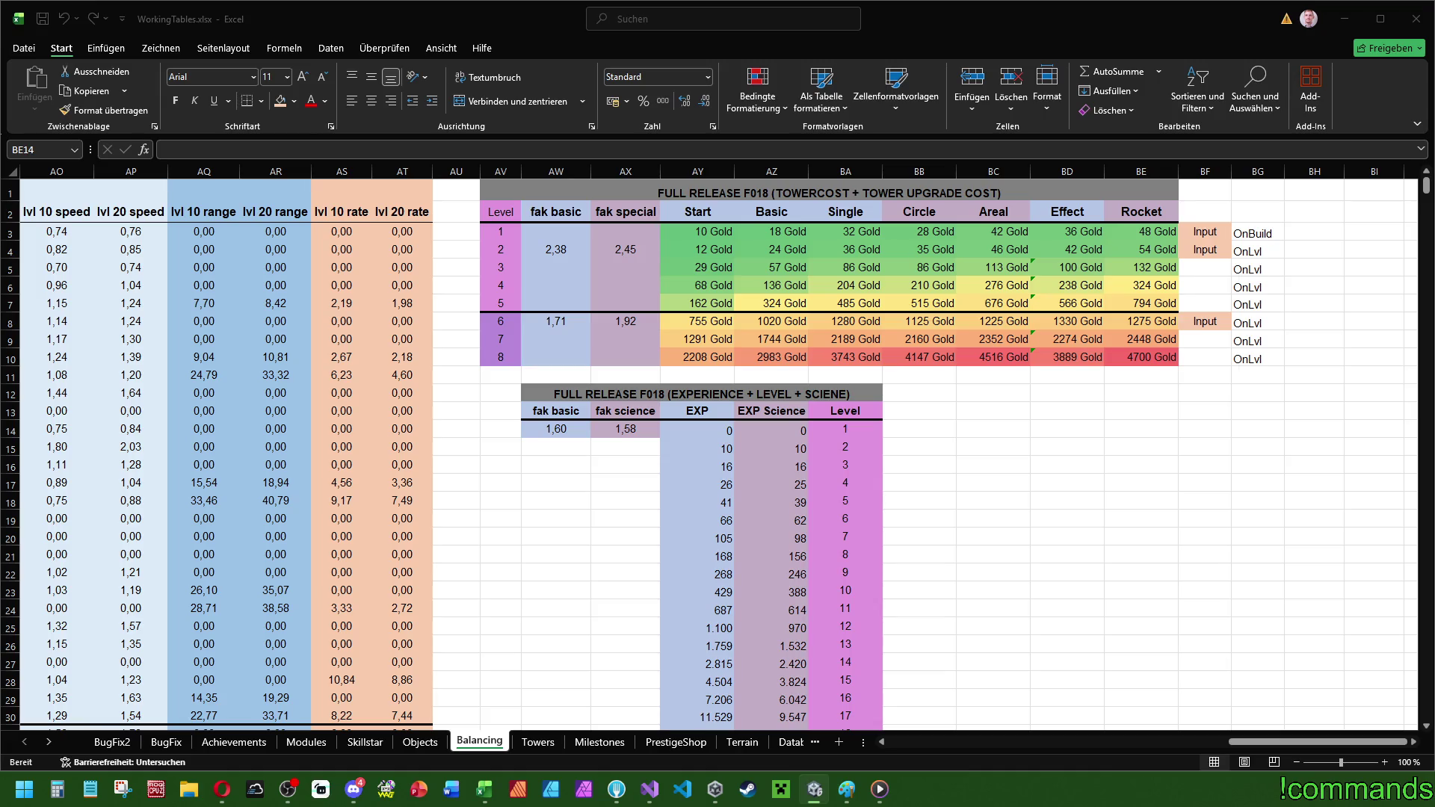
- Remove the colour scale and settle the level 6 special factor at 1,82 after trying 1,84 and 1,78
key(ctrl+z)
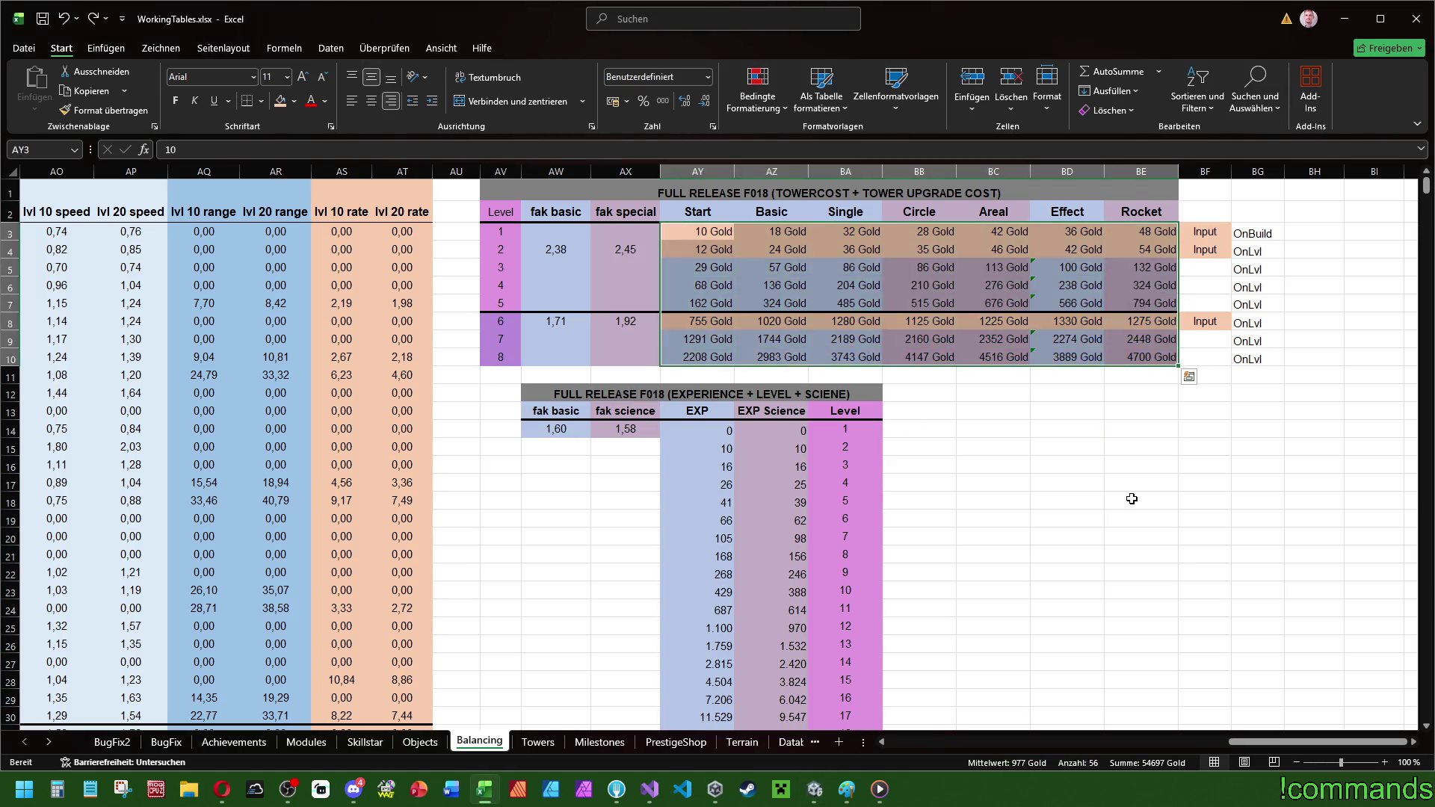
key(ctrl+z)
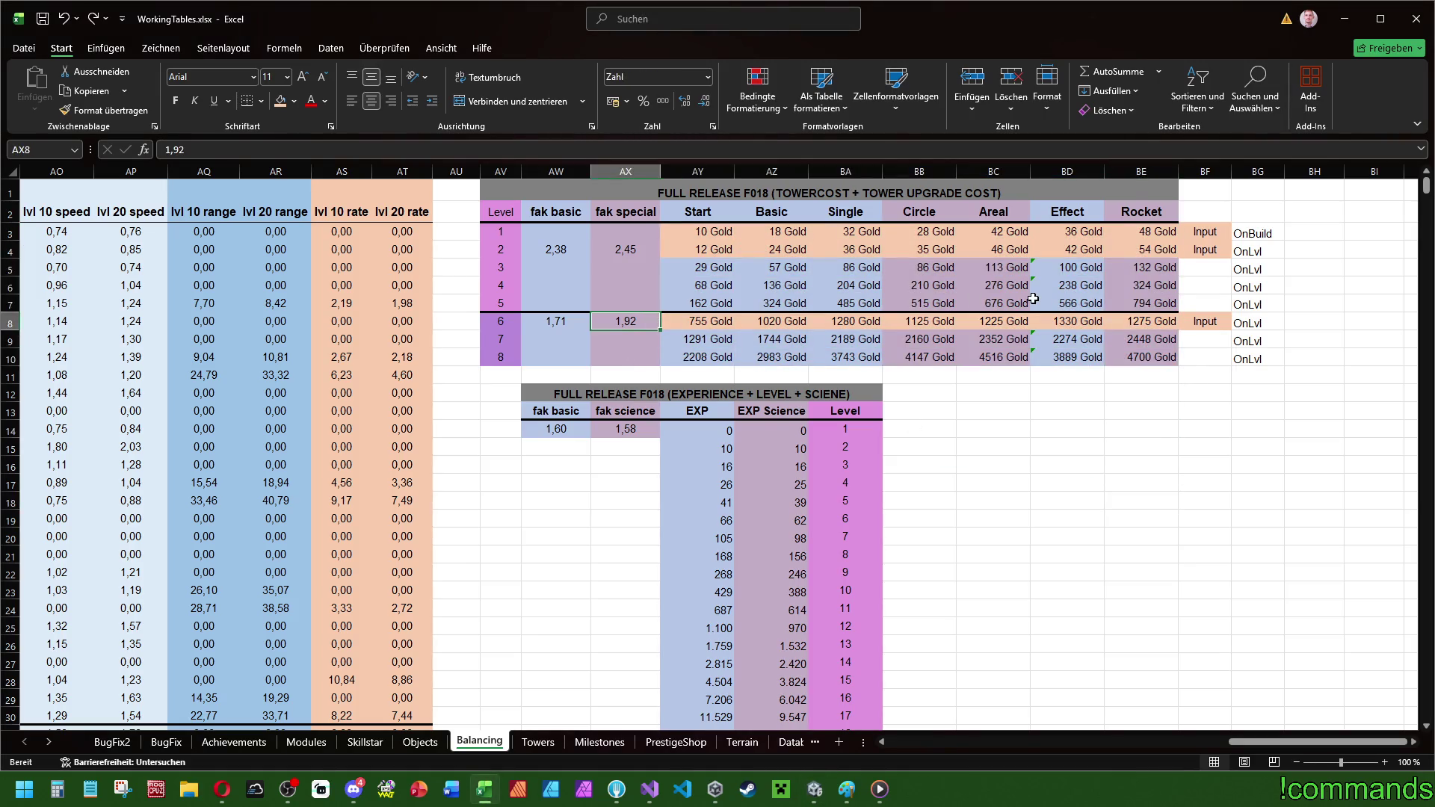
text(1,)
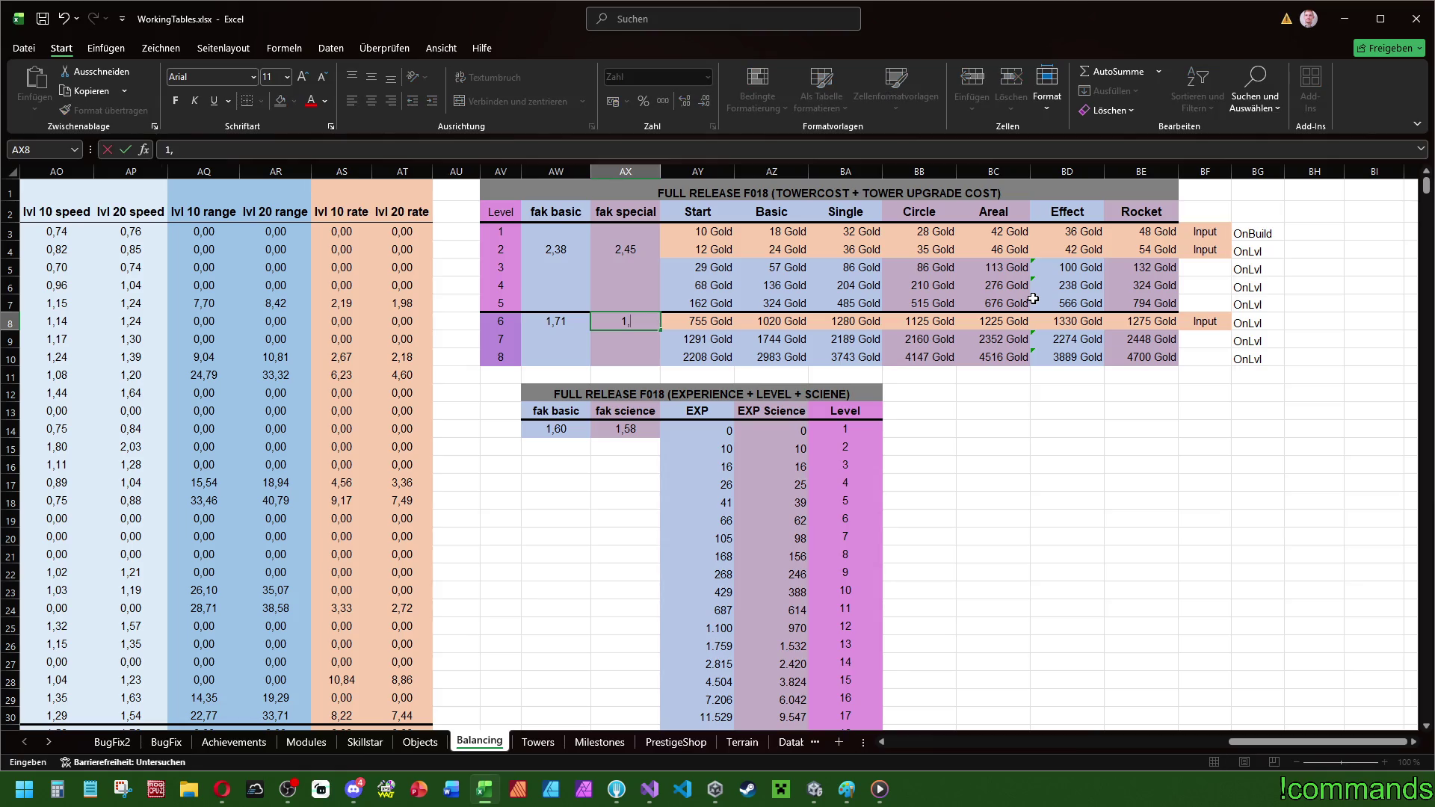
text(84)
key(Return)
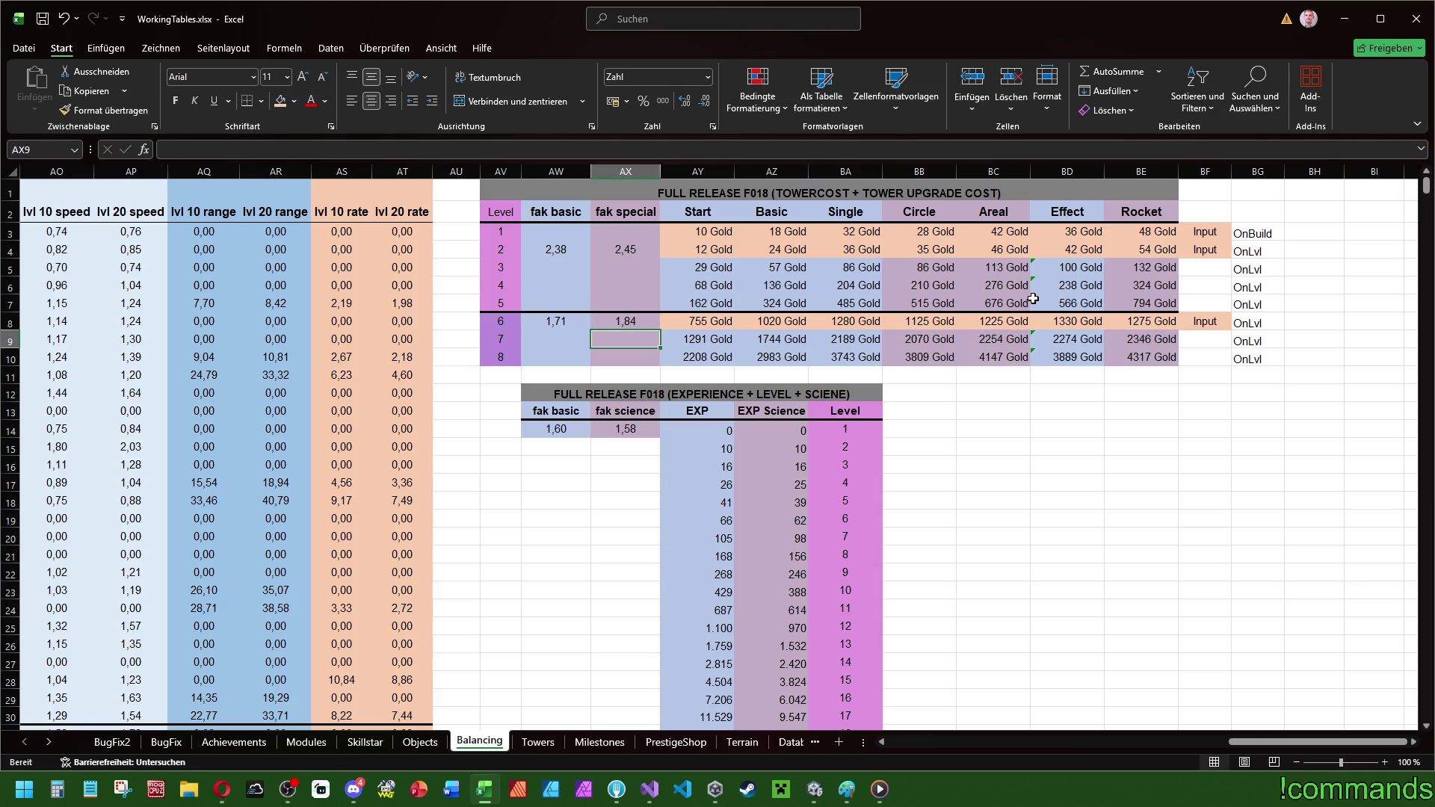
key(Up)
text(1,82)
key(Return)
key(Up)
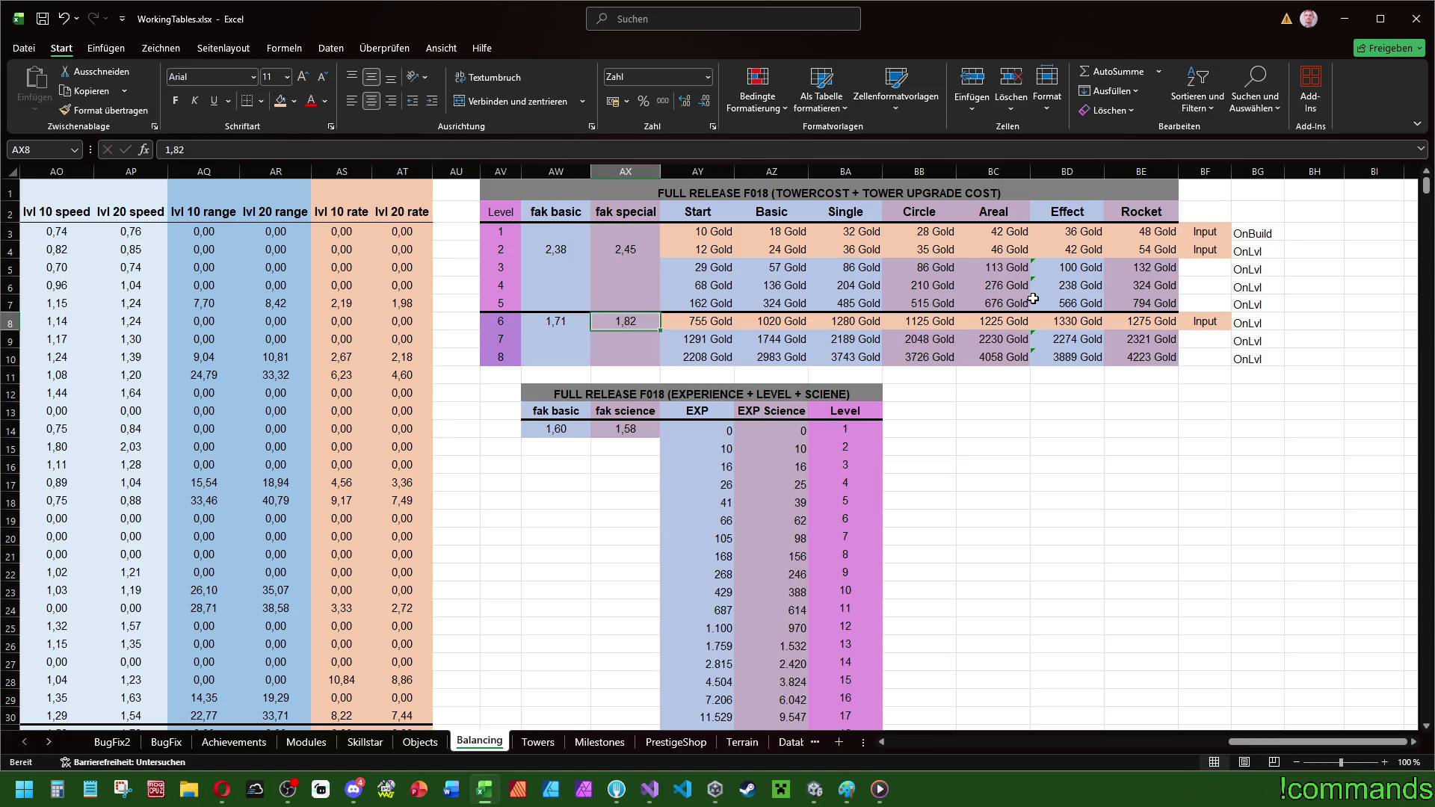
text(1,78)
key(Return)
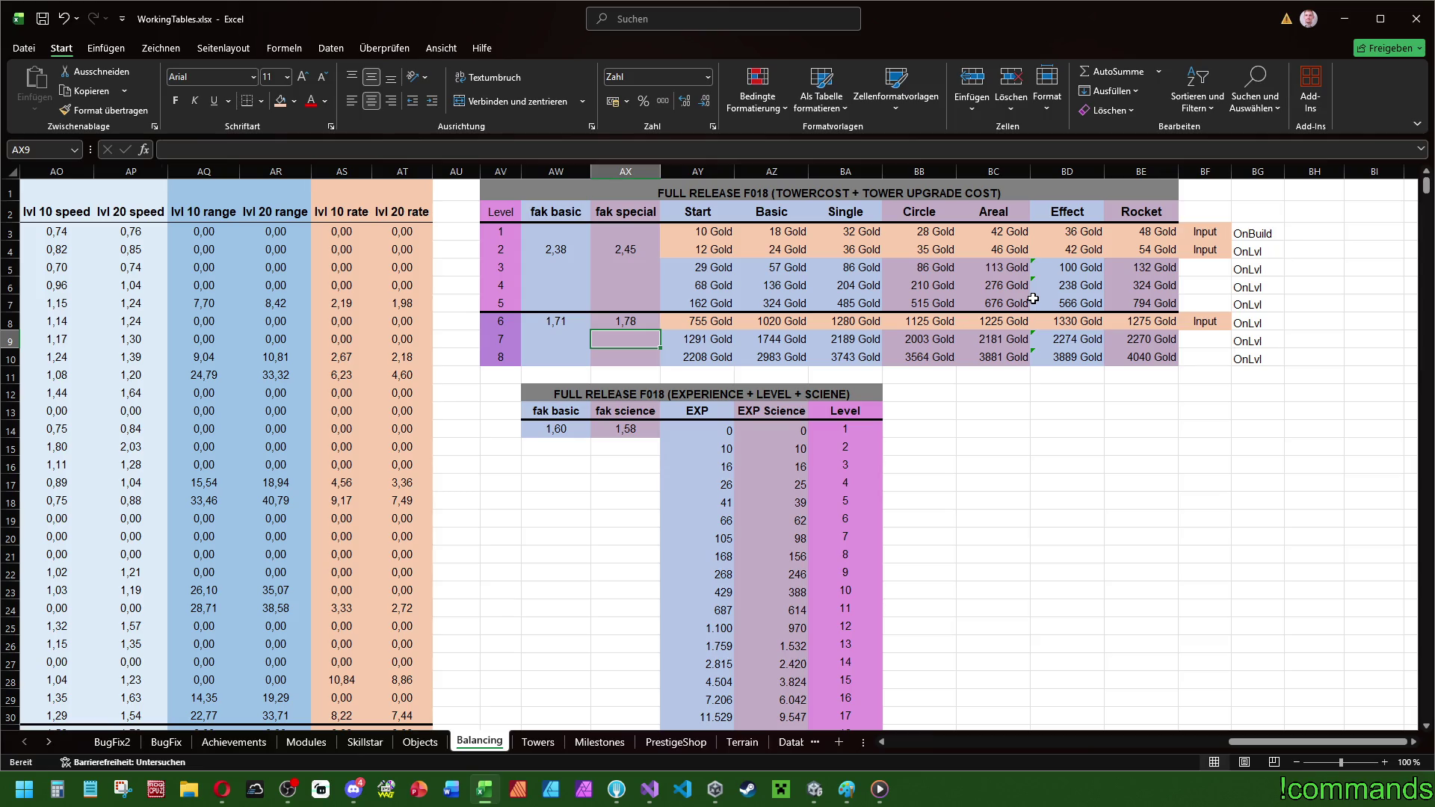
key(alt+Tab)
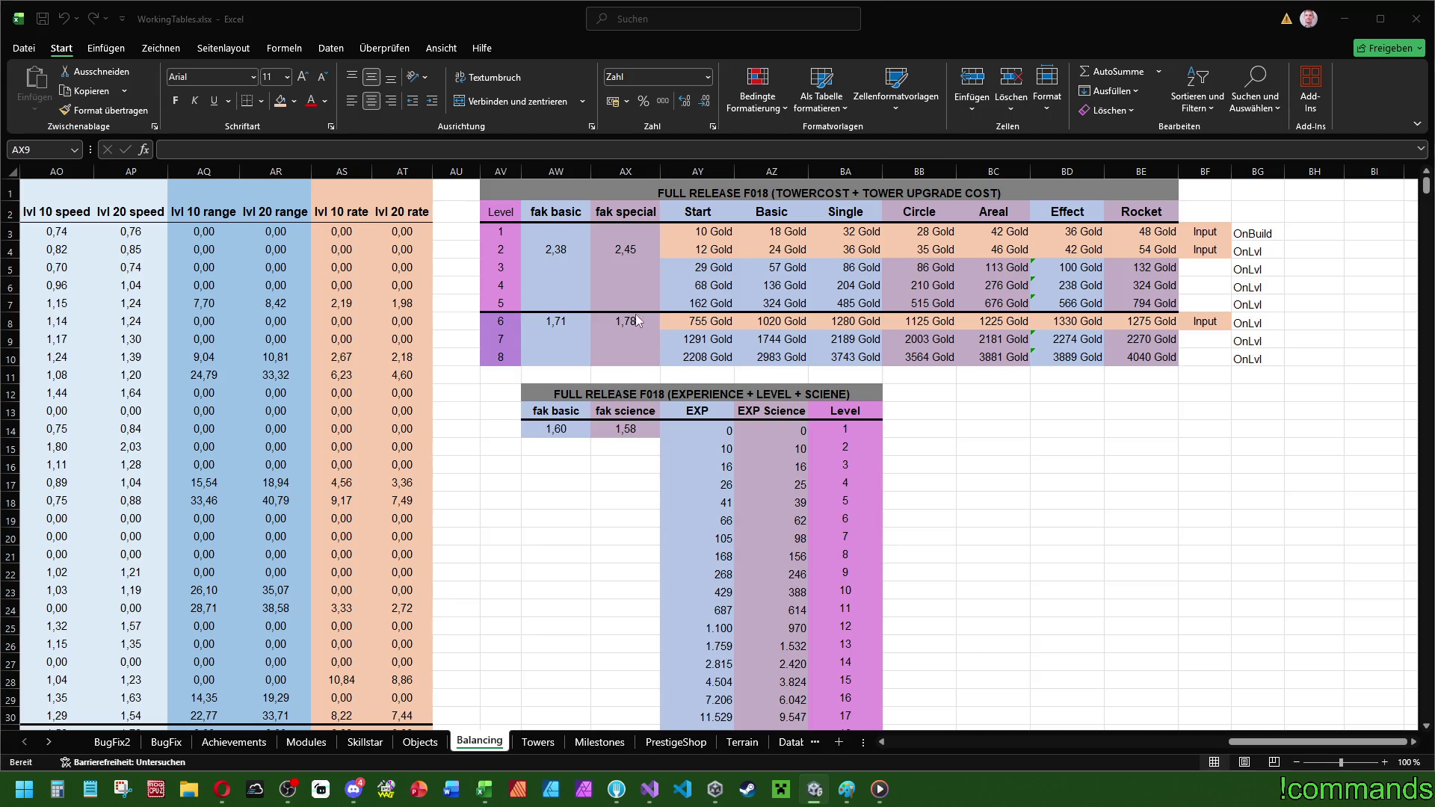
key(alt+Tab)
key(Up)
text(1,82)
key(Return)
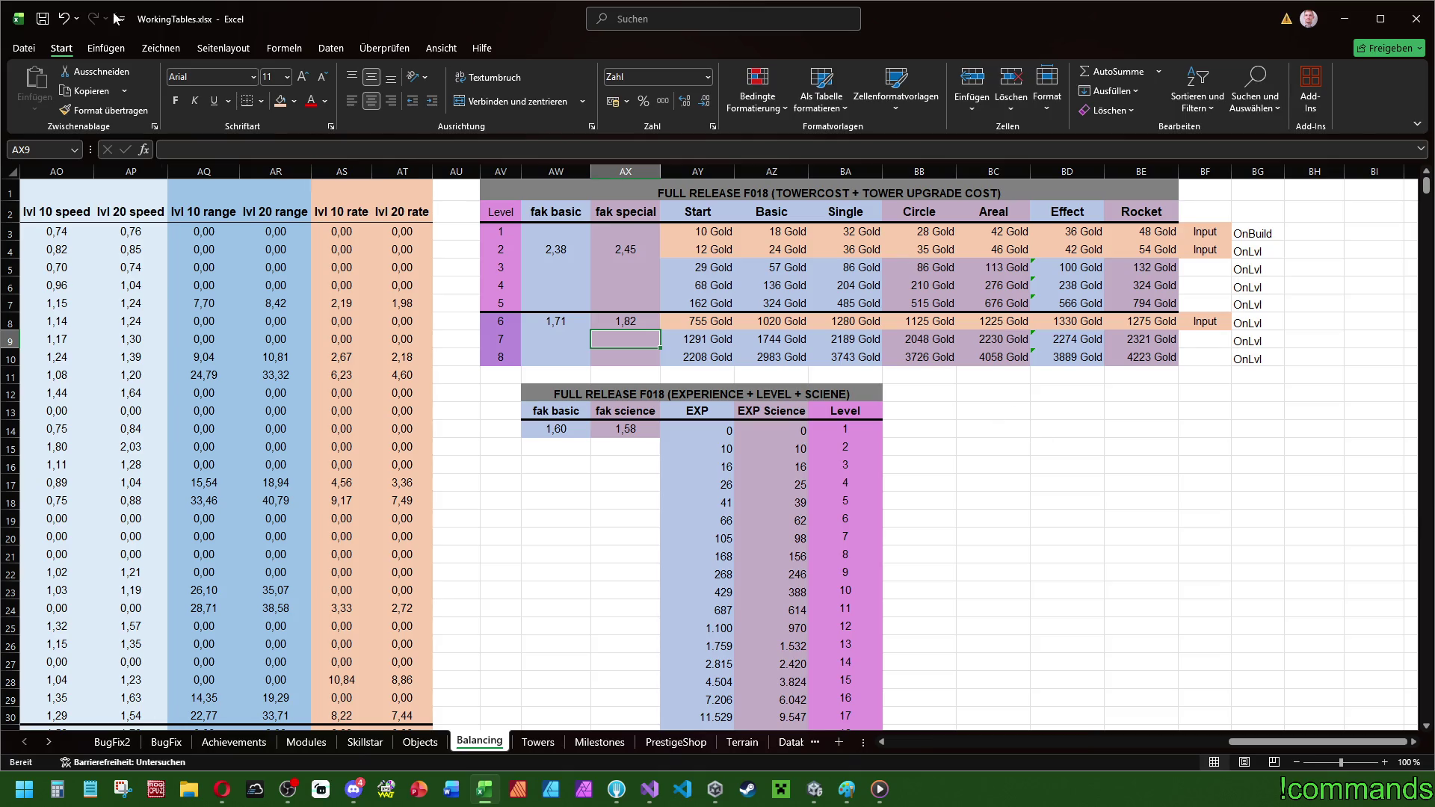
- Reapply the green-yellow-red colour scale to the gold cost table
key(alt+Tab)
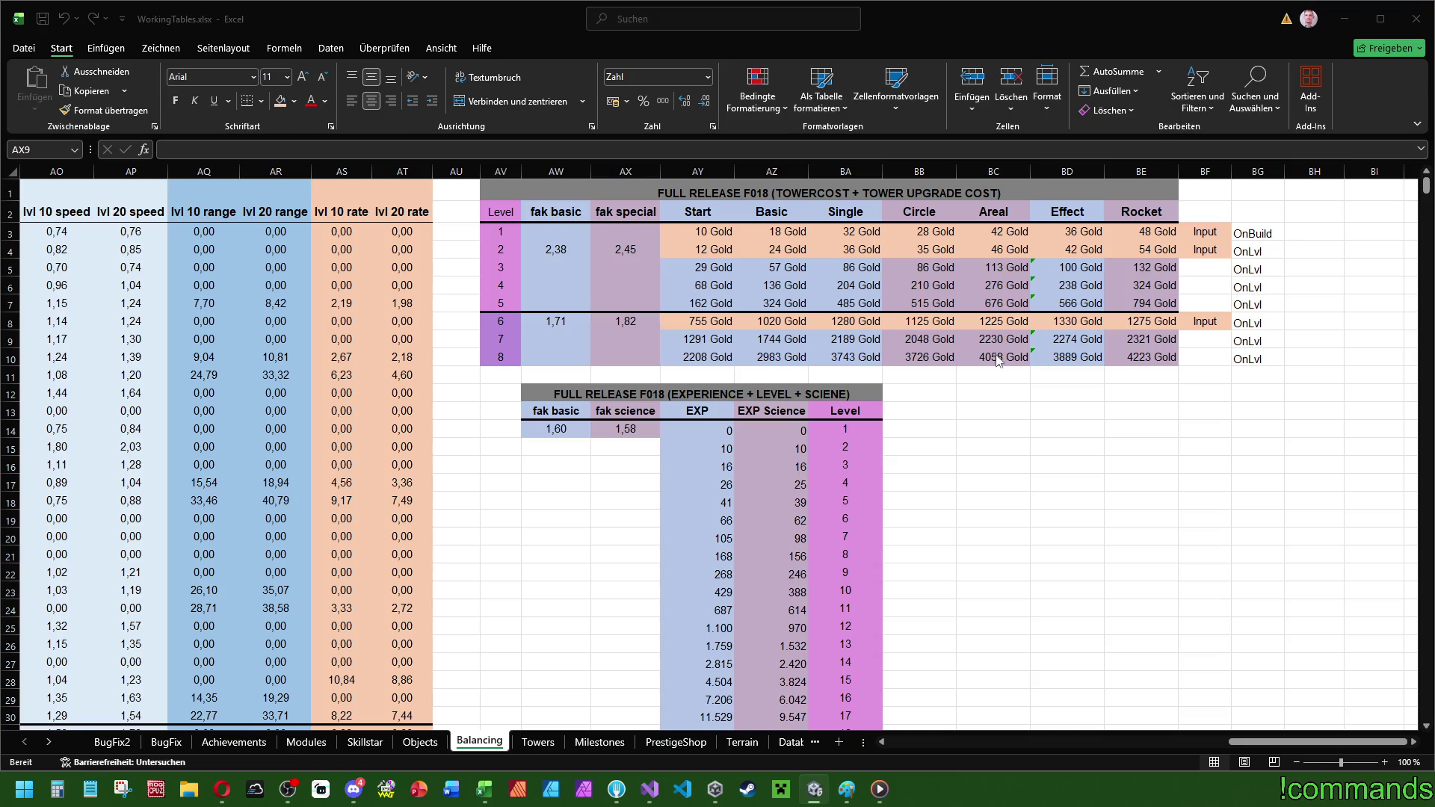
click(1143, 392)
mouse_move(694, 228)
mouse_down()
mouse_move(1112, 319)
mouse_move(1155, 357)
mouse_up()
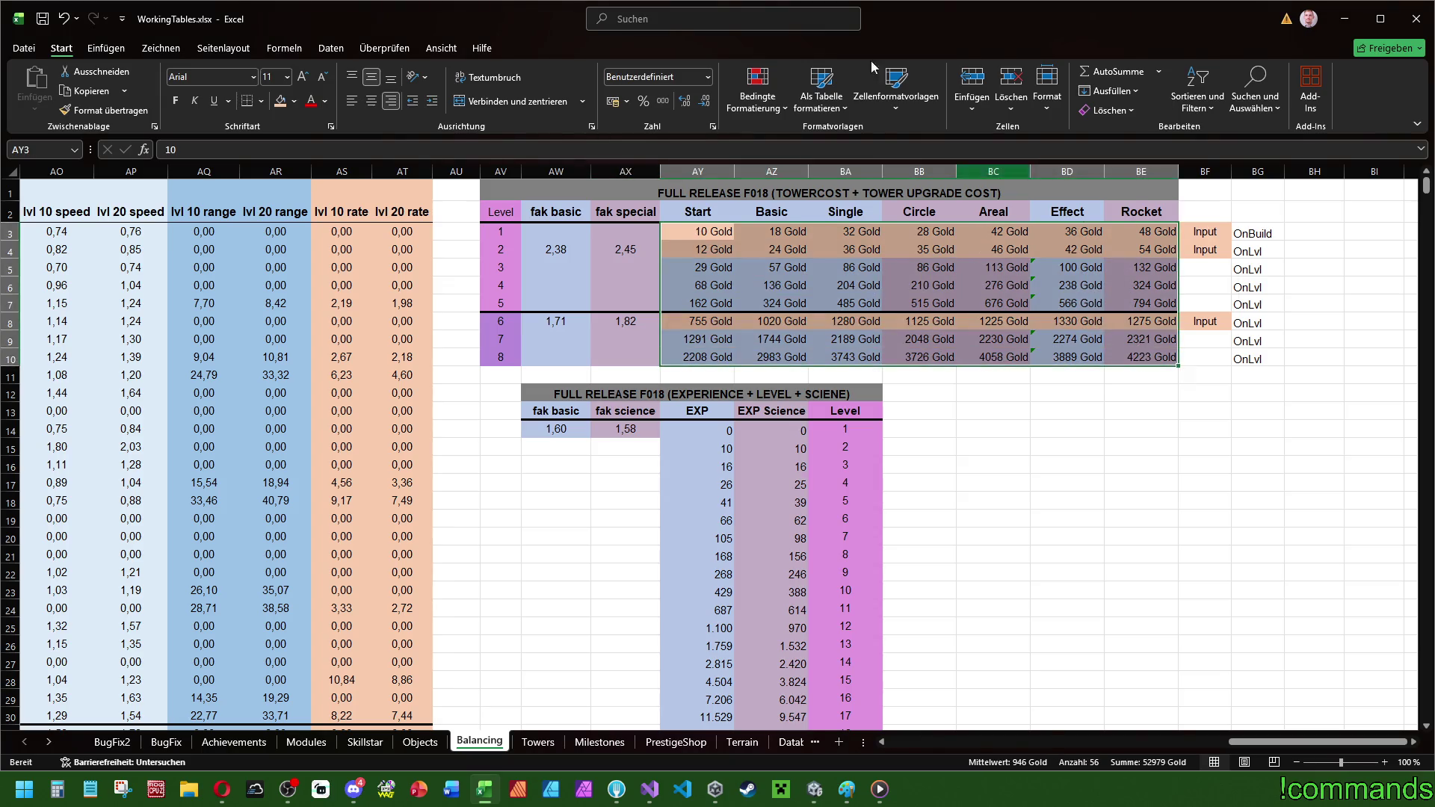
click(750, 123)
mouse_move(782, 240)
click(979, 233)
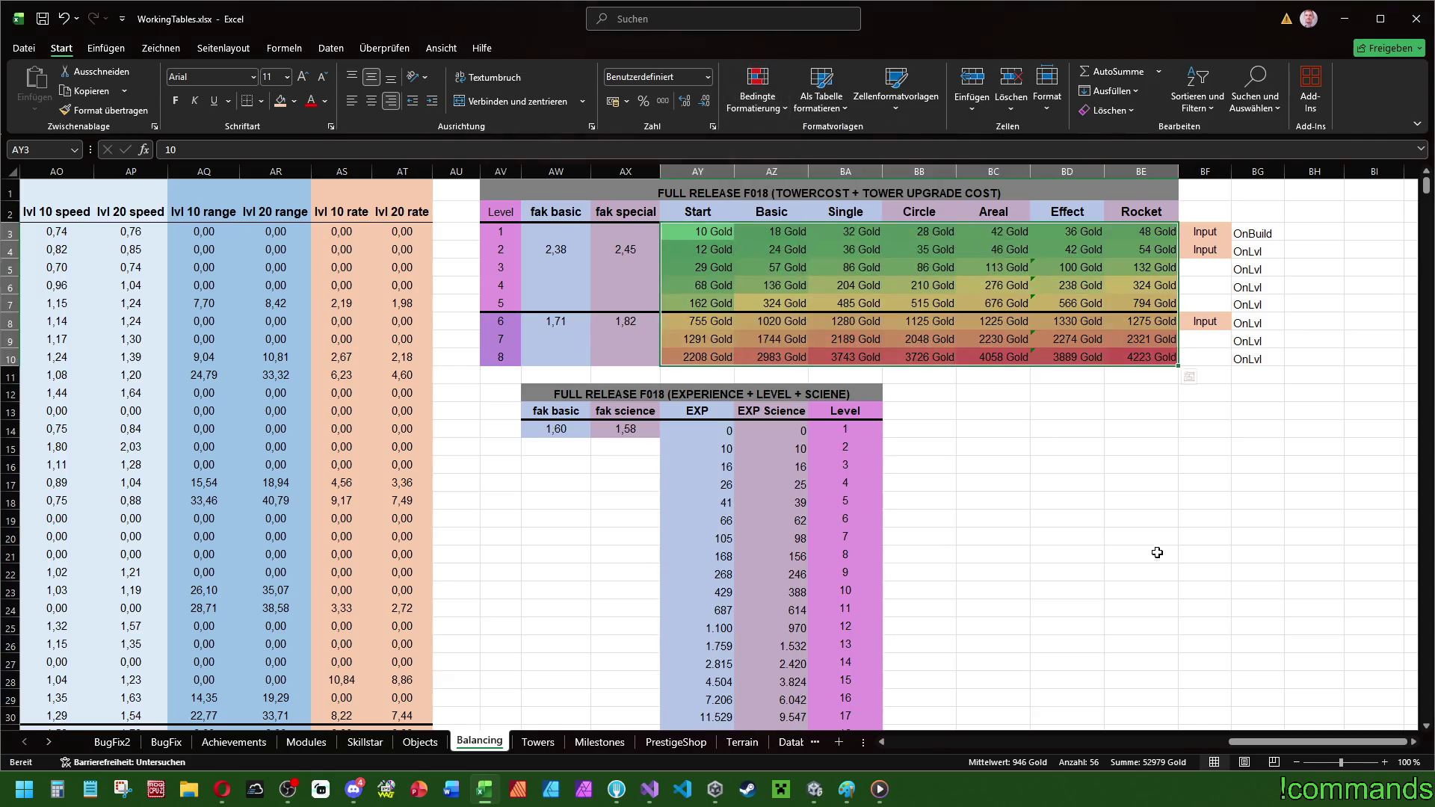
click(1157, 553)
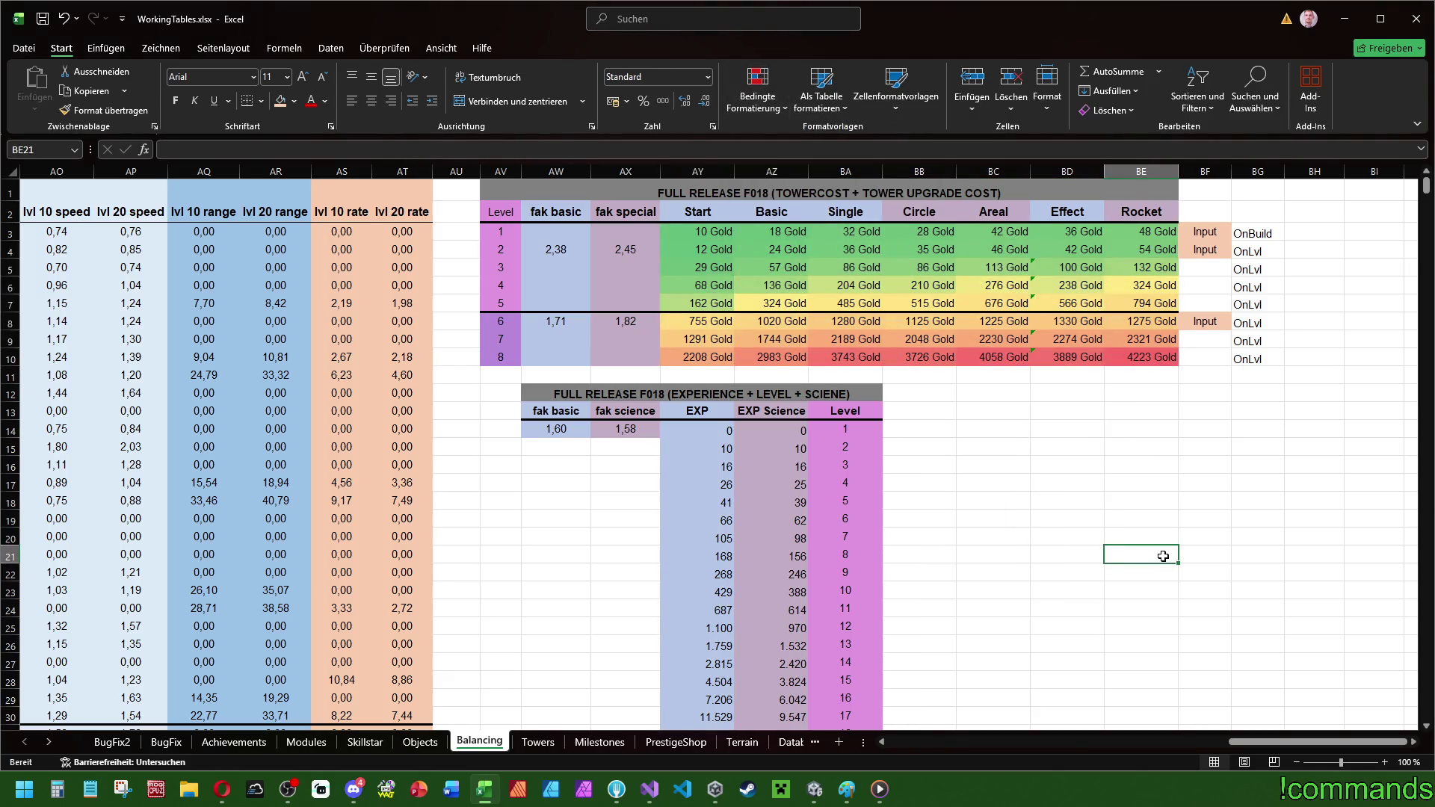
key(Right)
key(Right)
key(Up)
key(Up)
key(Up)
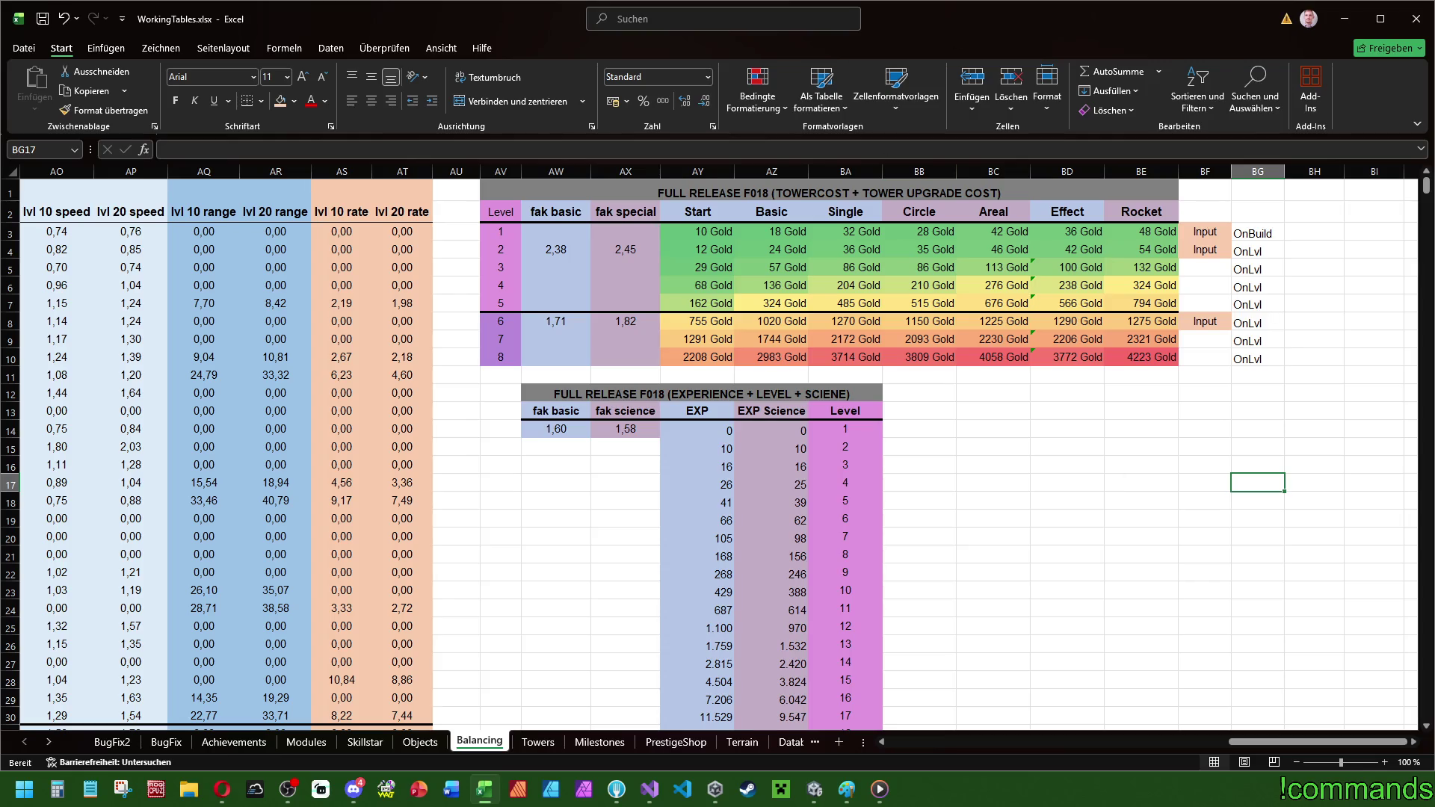
key(alt+Tab)
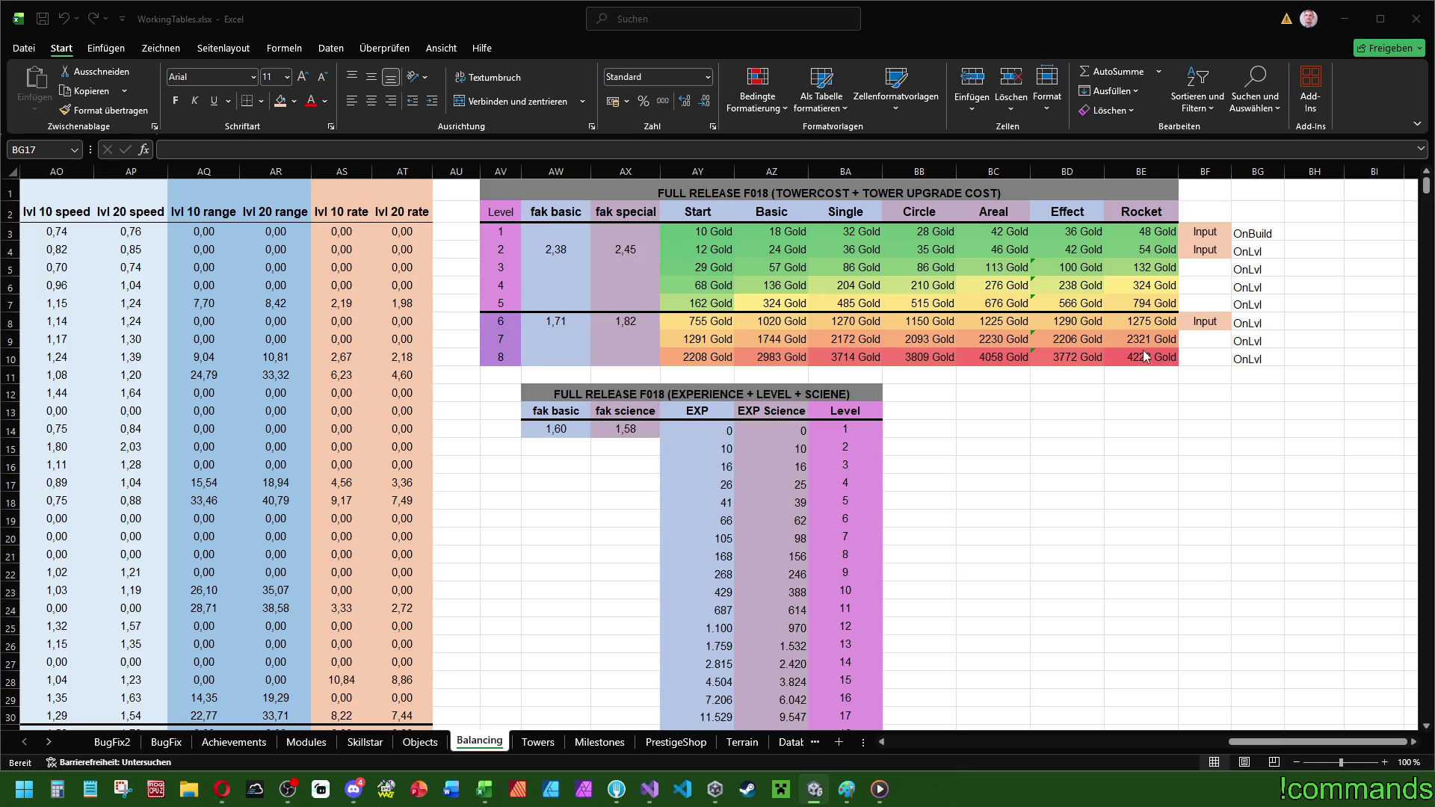
mouse_move(1147, 356)
mouse_down()
mouse_move(673, 251)
mouse_move(689, 238)
mouse_up()
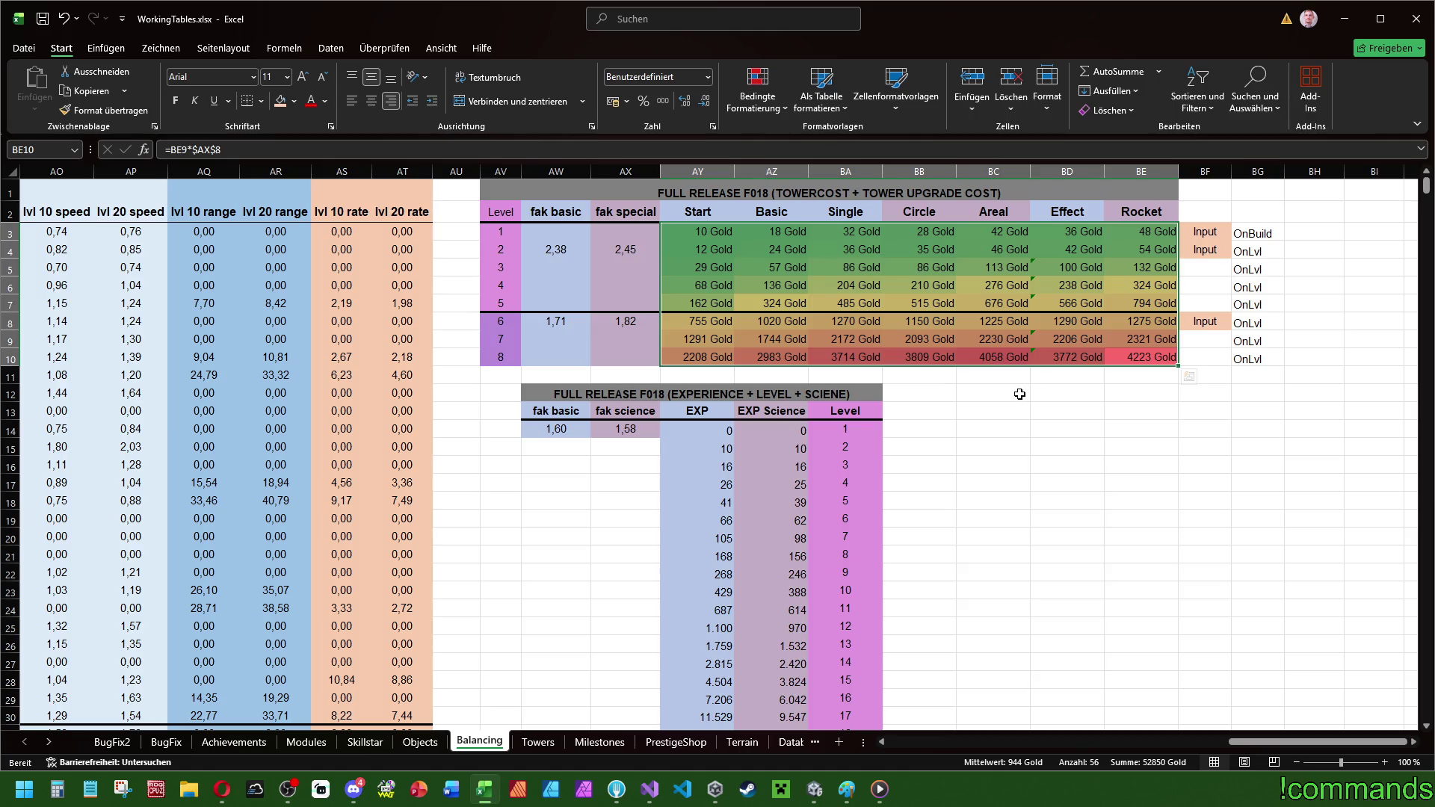
- Review the gold cost table and the Input markers column, checking another app in between
mouse_move(698, 231)
mouse_down()
mouse_move(777, 269)
mouse_move(1140, 359)
mouse_up()
click(1121, 400)
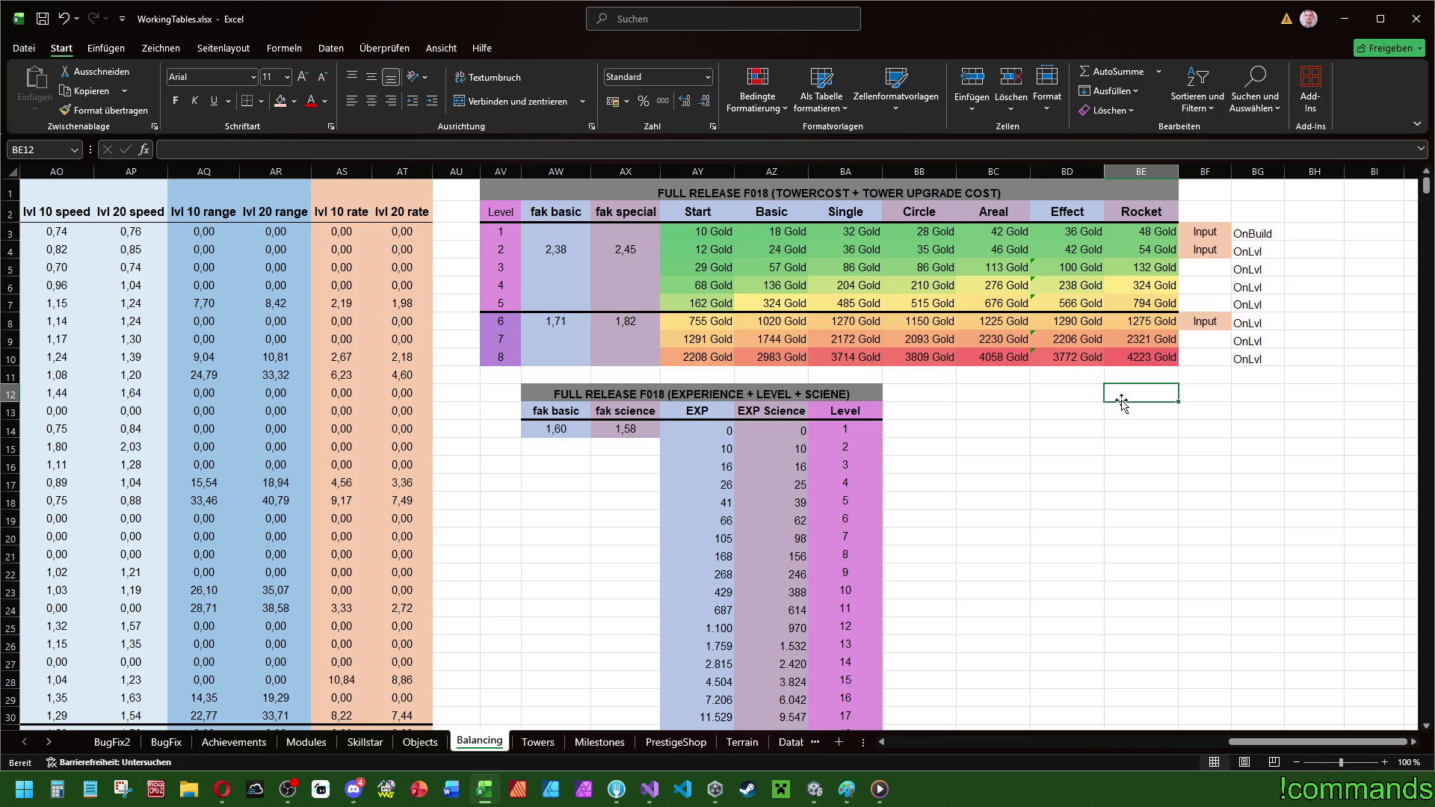
click(1007, 393)
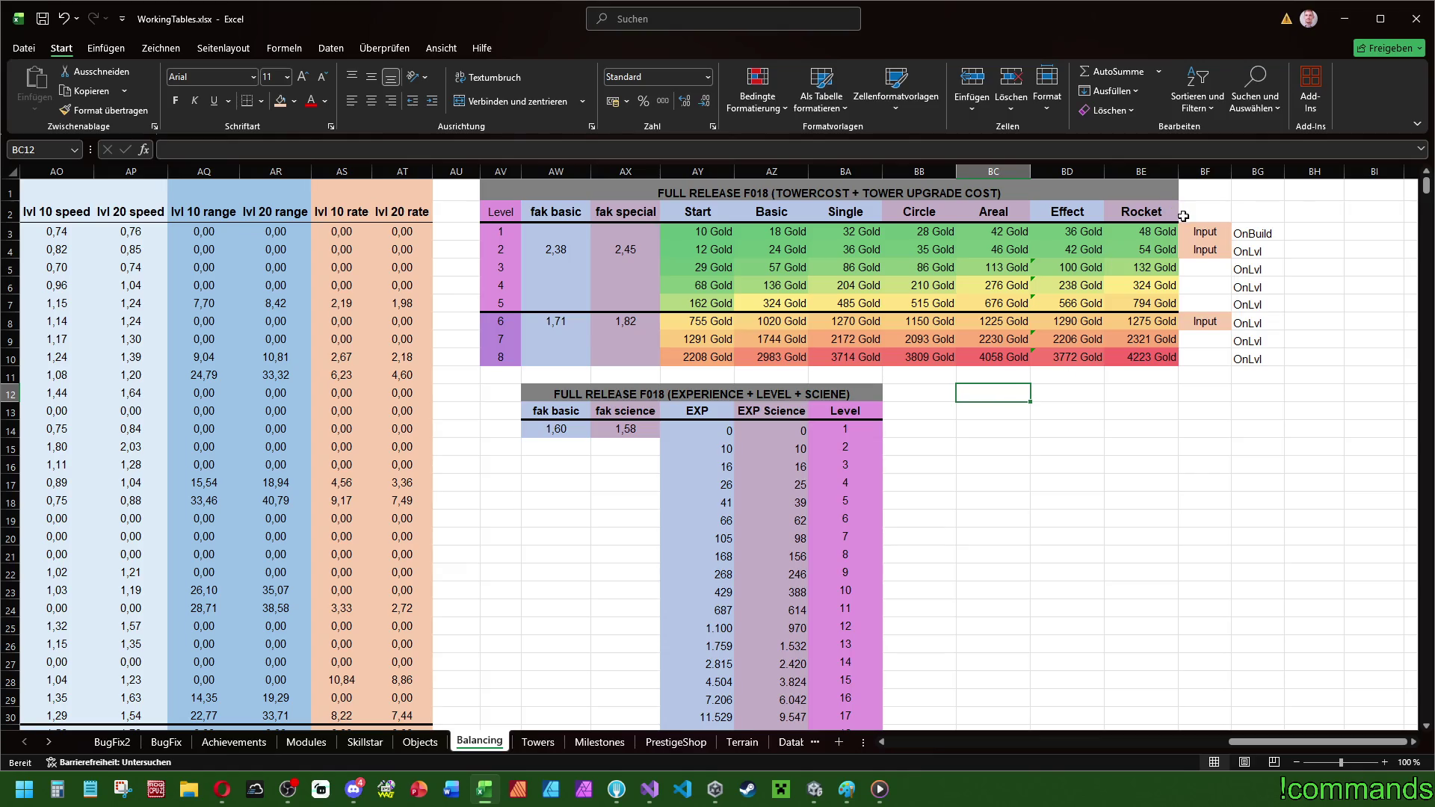
drag(1203, 213, 1208, 364)
click(1256, 465)
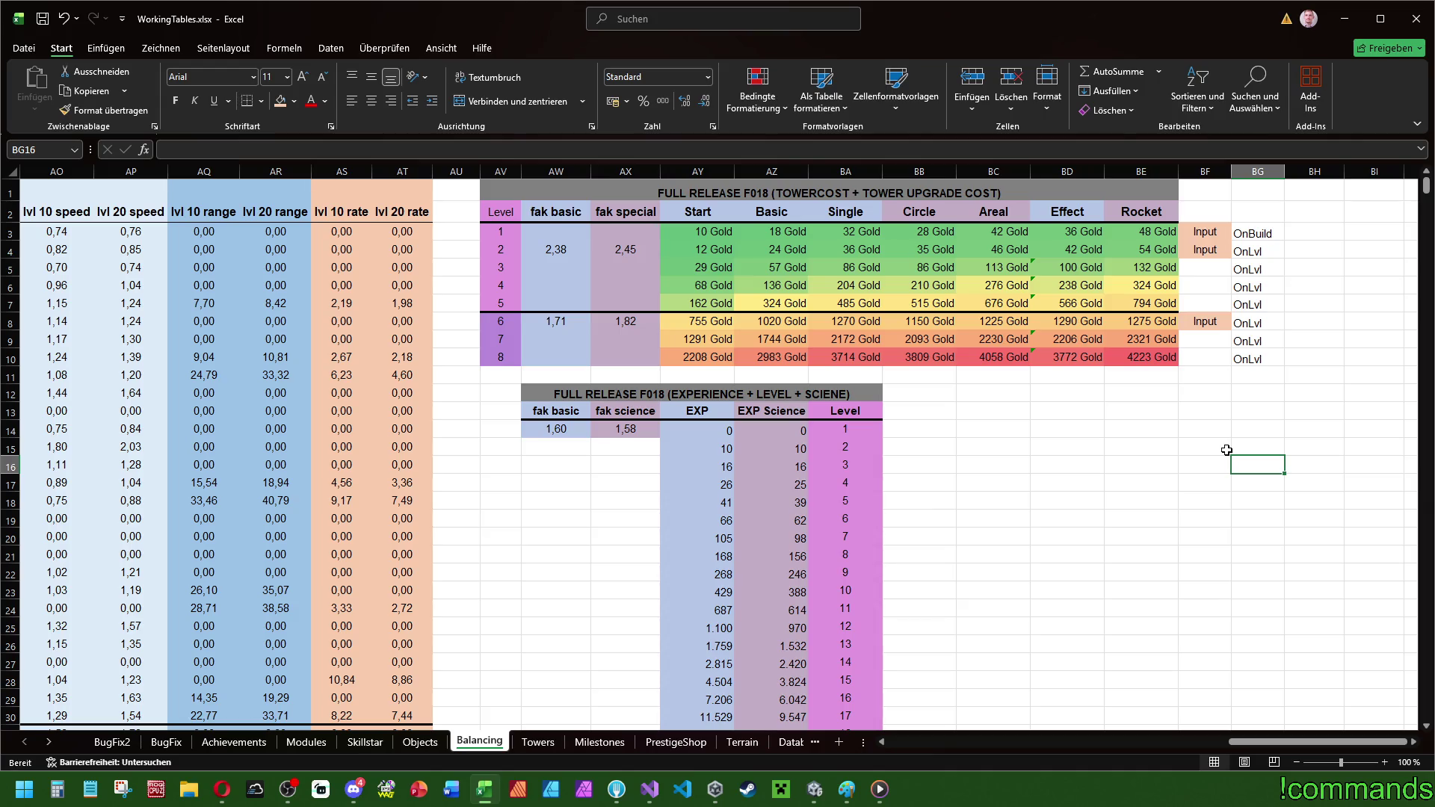
key(alt+Tab)
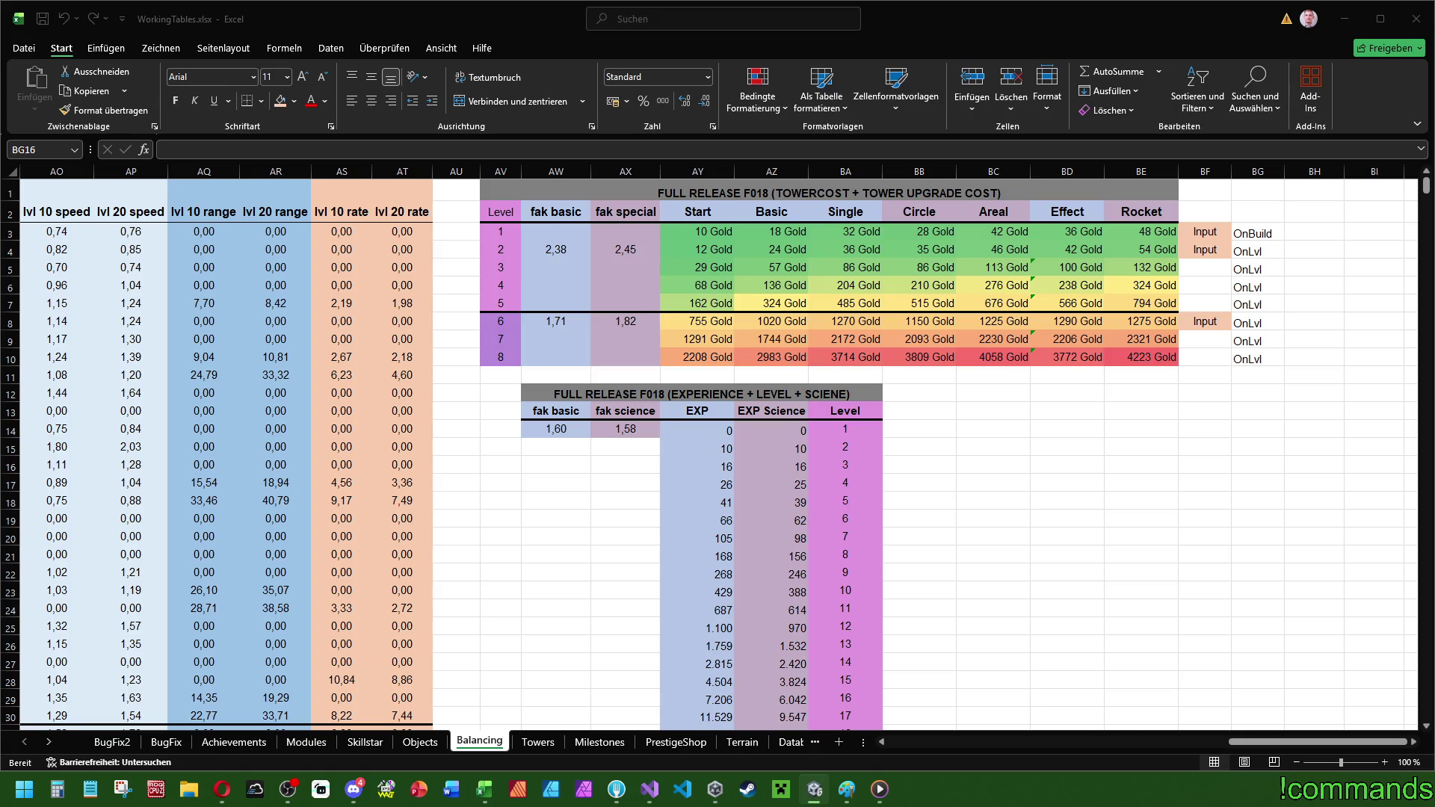
click(1190, 391)
click(1199, 398)
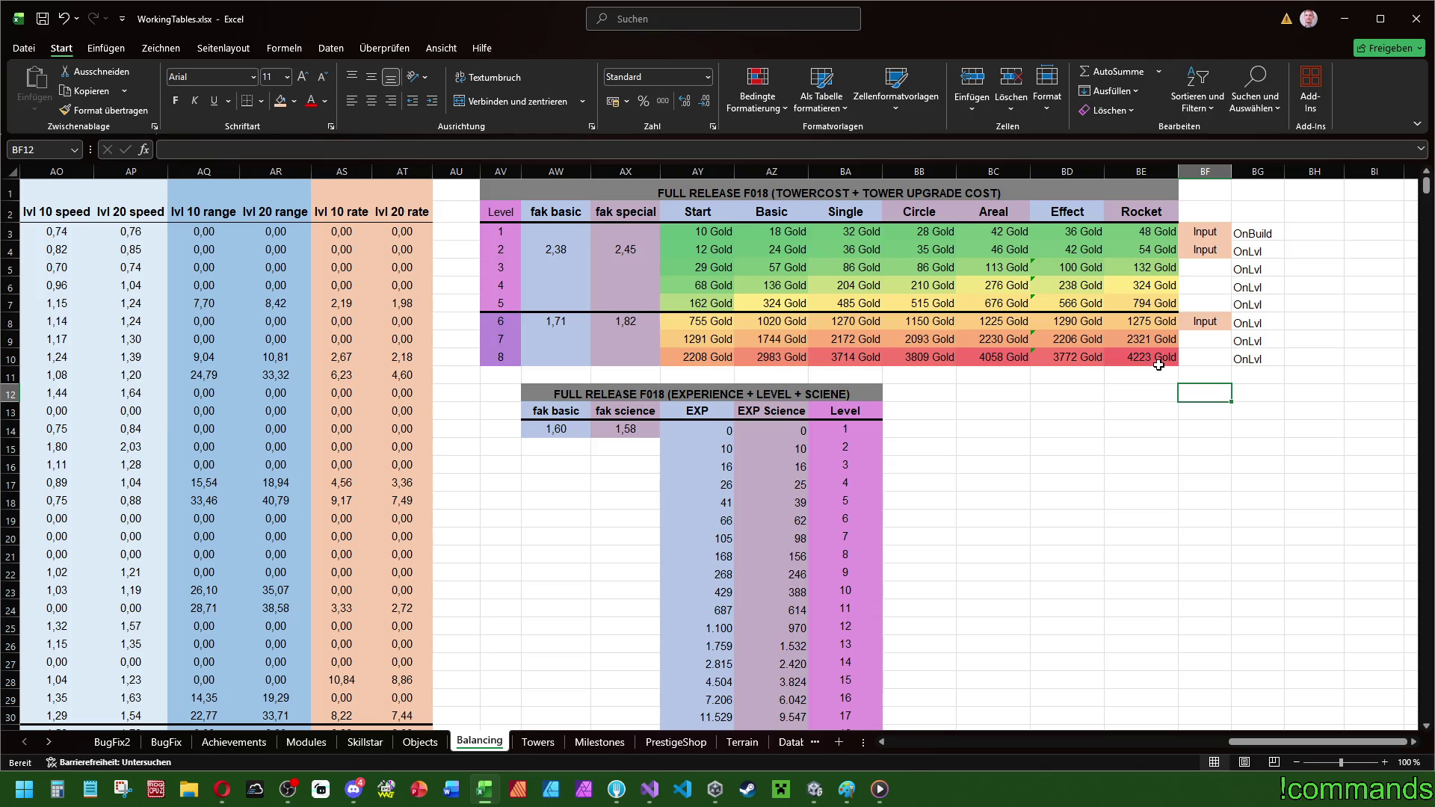
- Undo the green-to-red colour scale on the cost table and switch to the Unity editor
click(1131, 406)
key(ctrl+z)
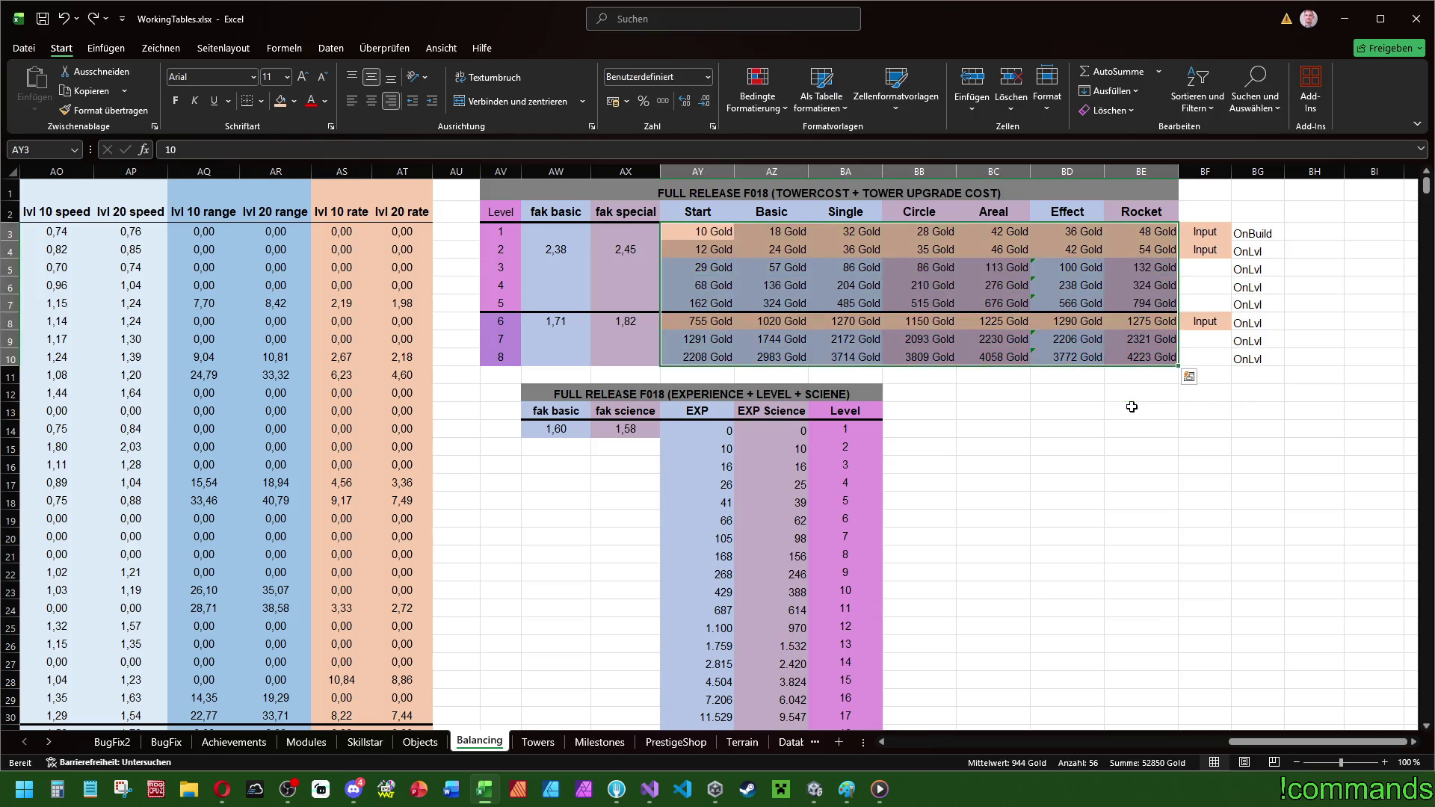
click(1080, 423)
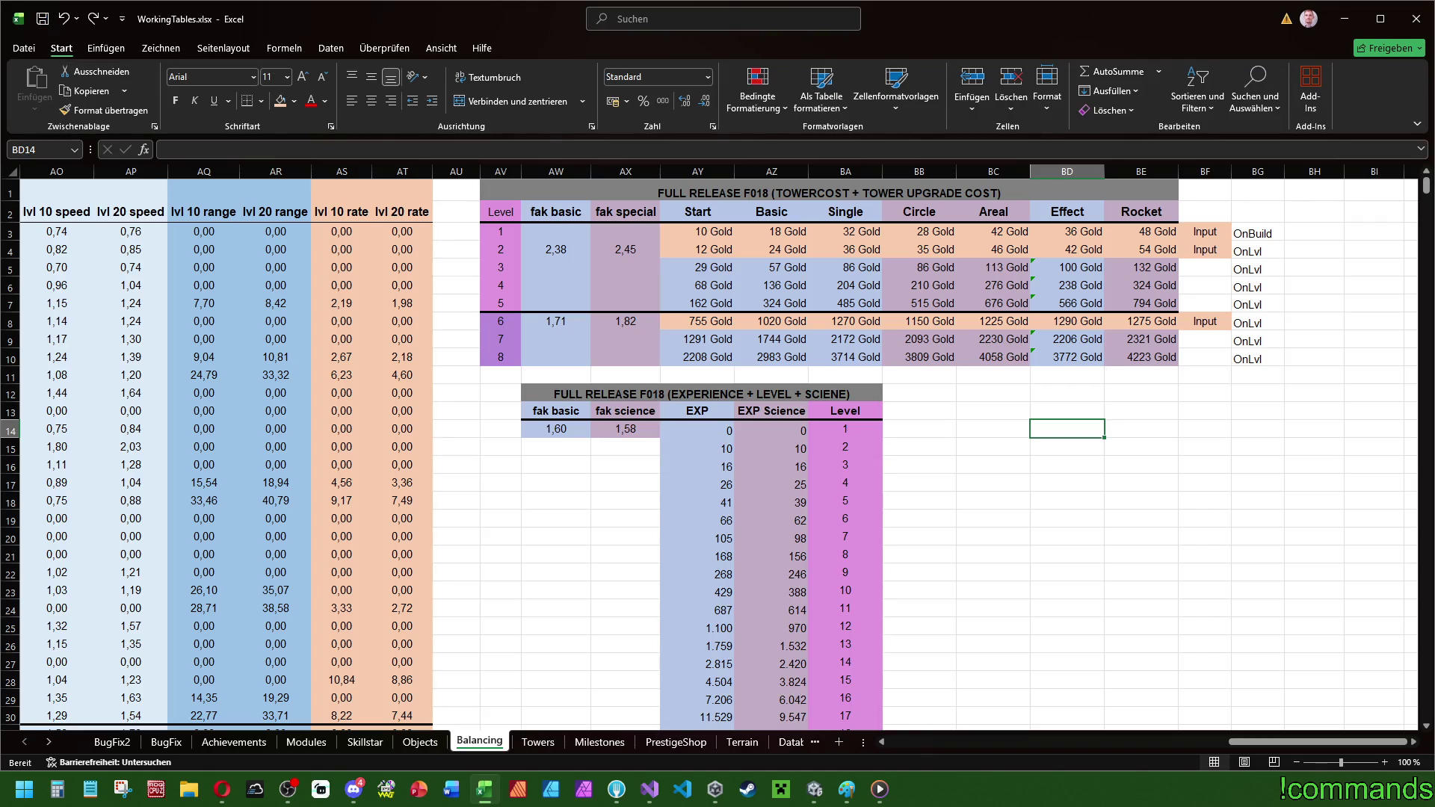
key(alt+Tab)
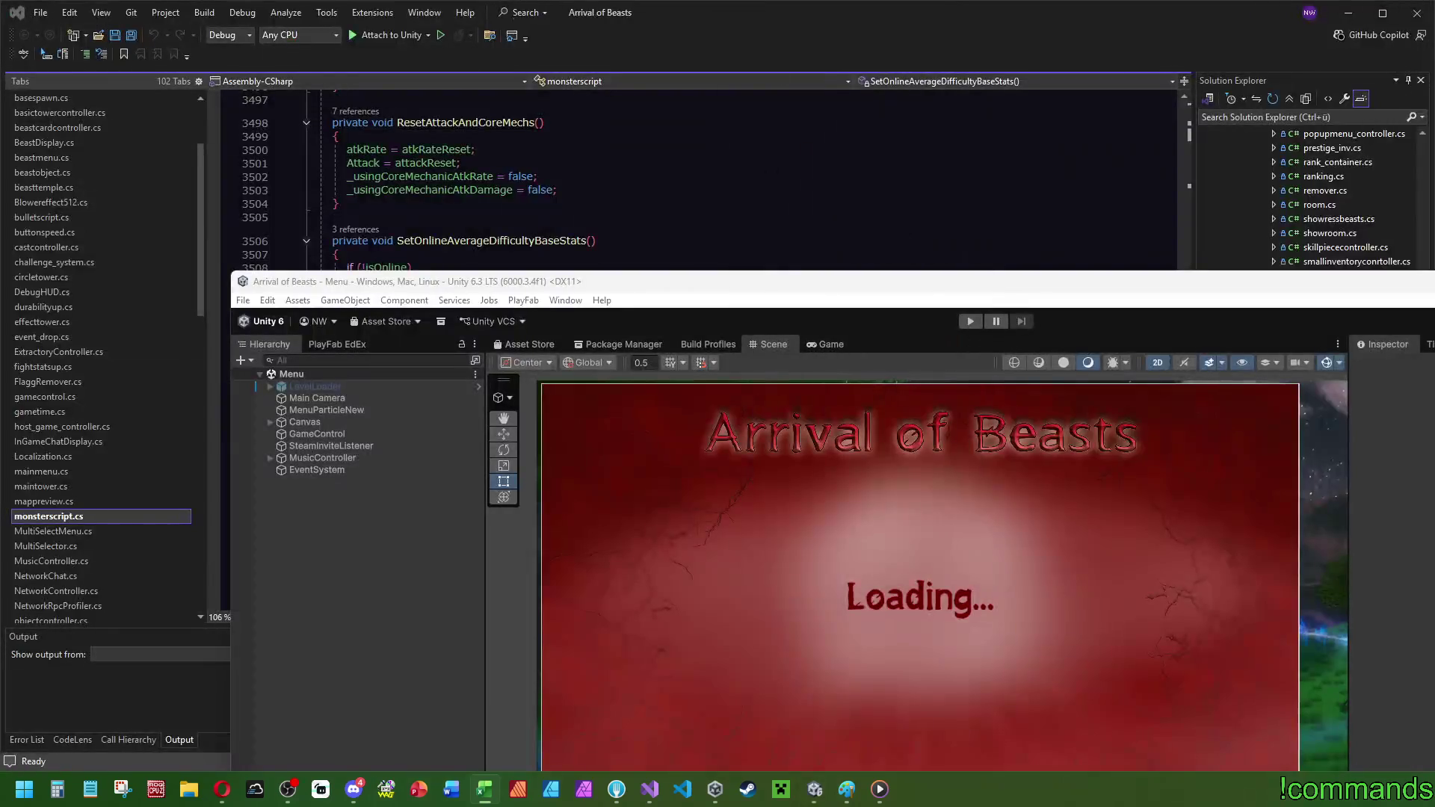
- Maximize Unity, open StartTower, and review its damage values and upgrade costs (Gold Cost 10)
key(super+Up)
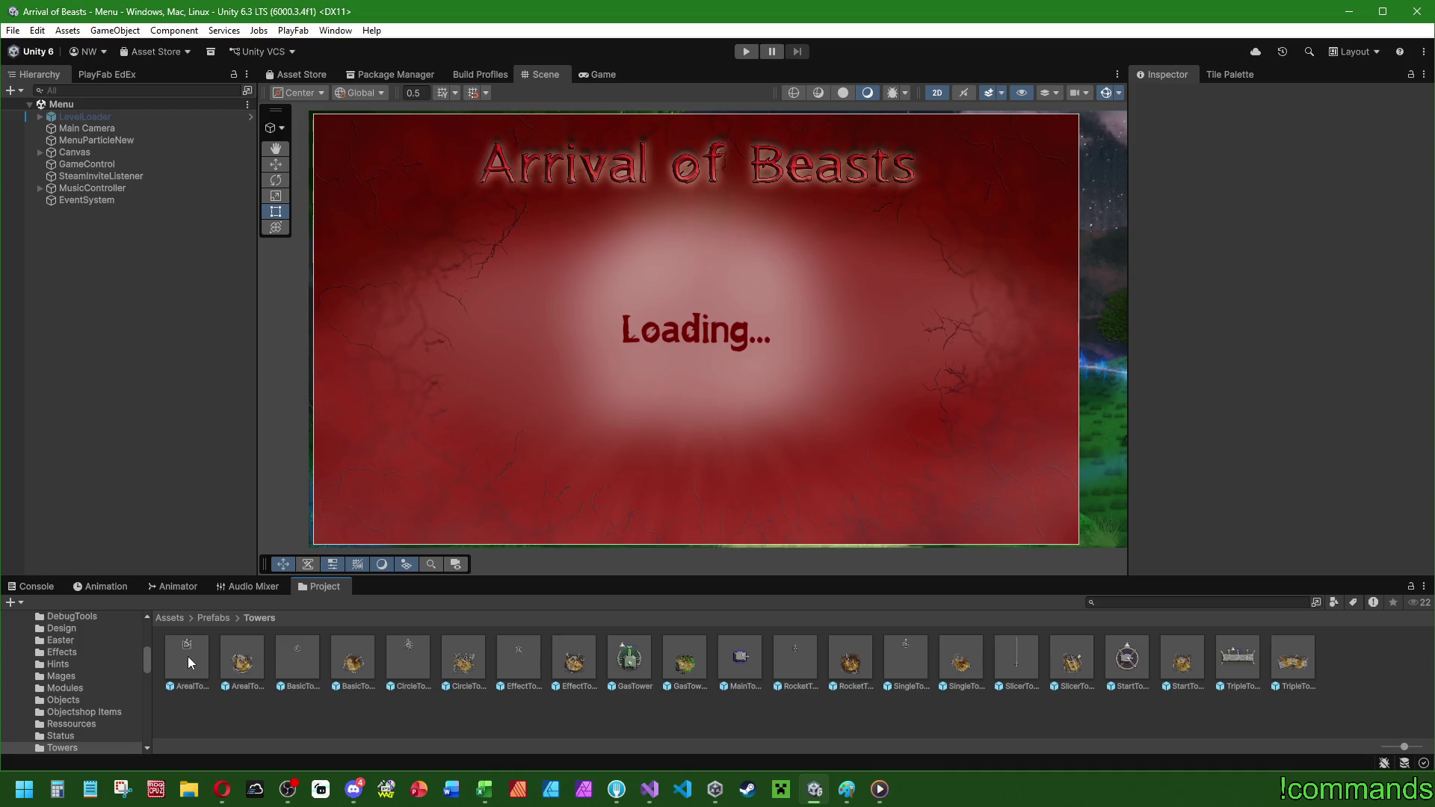
double_click(1125, 657)
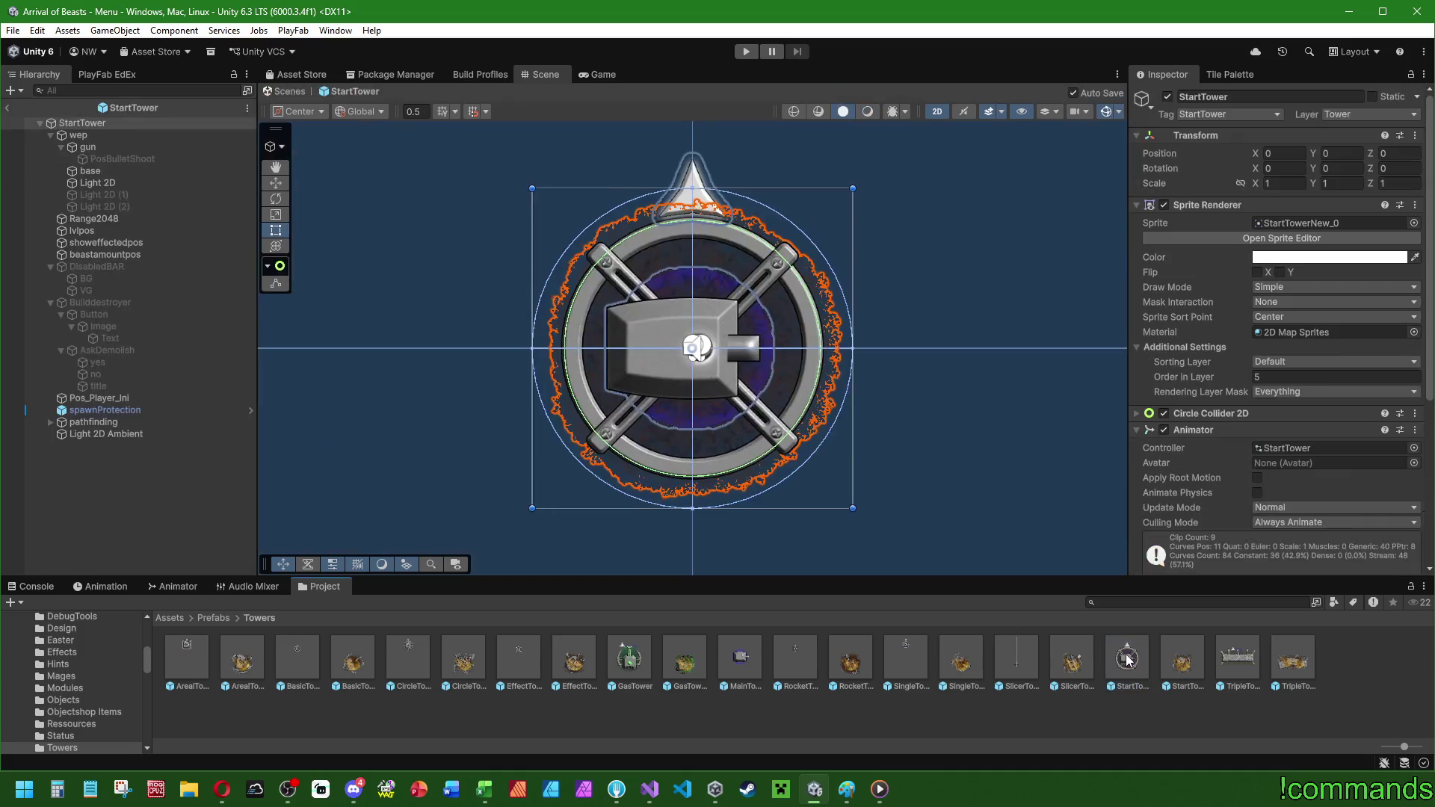
scroll(1227, 411, down, 10)
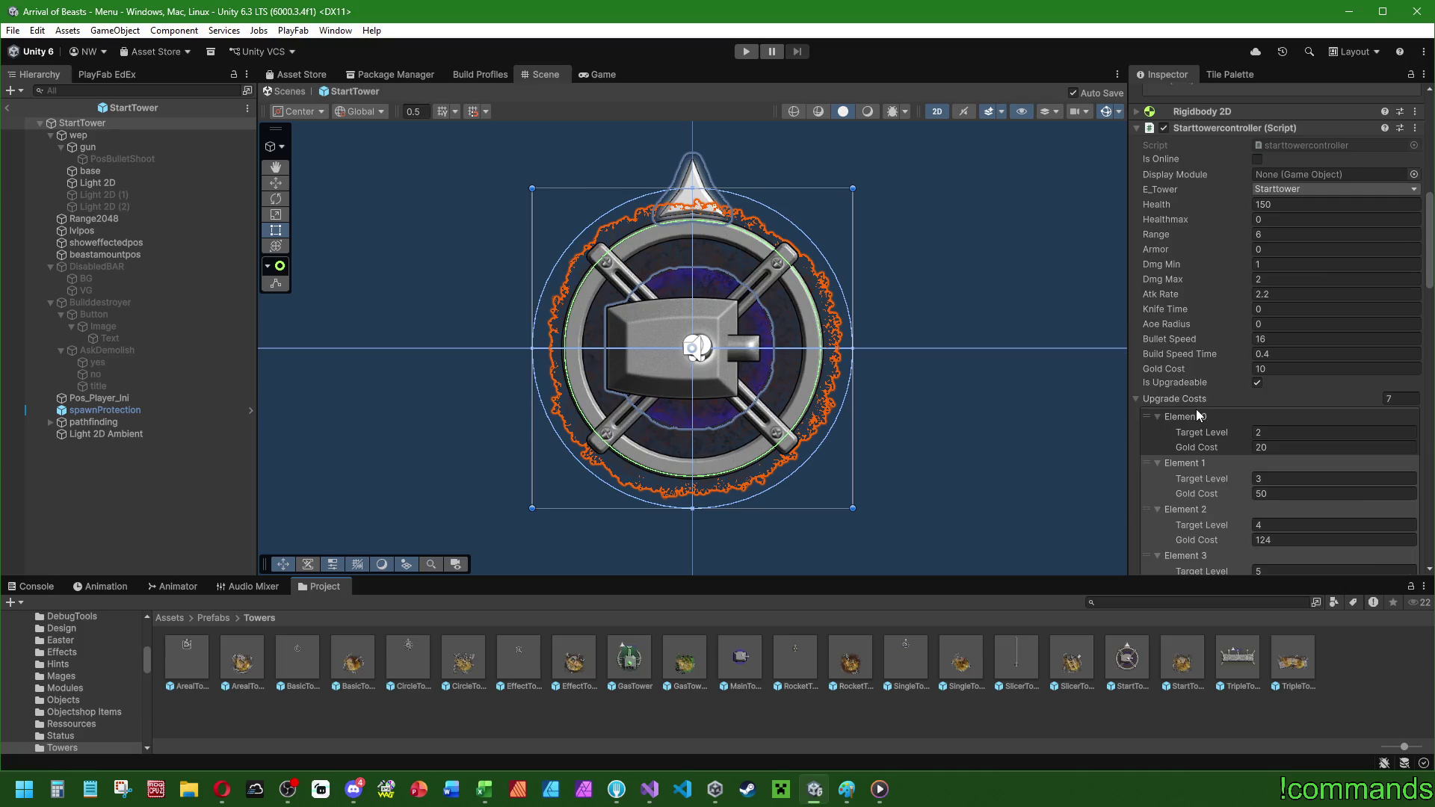
scroll(1200, 154, up, 3)
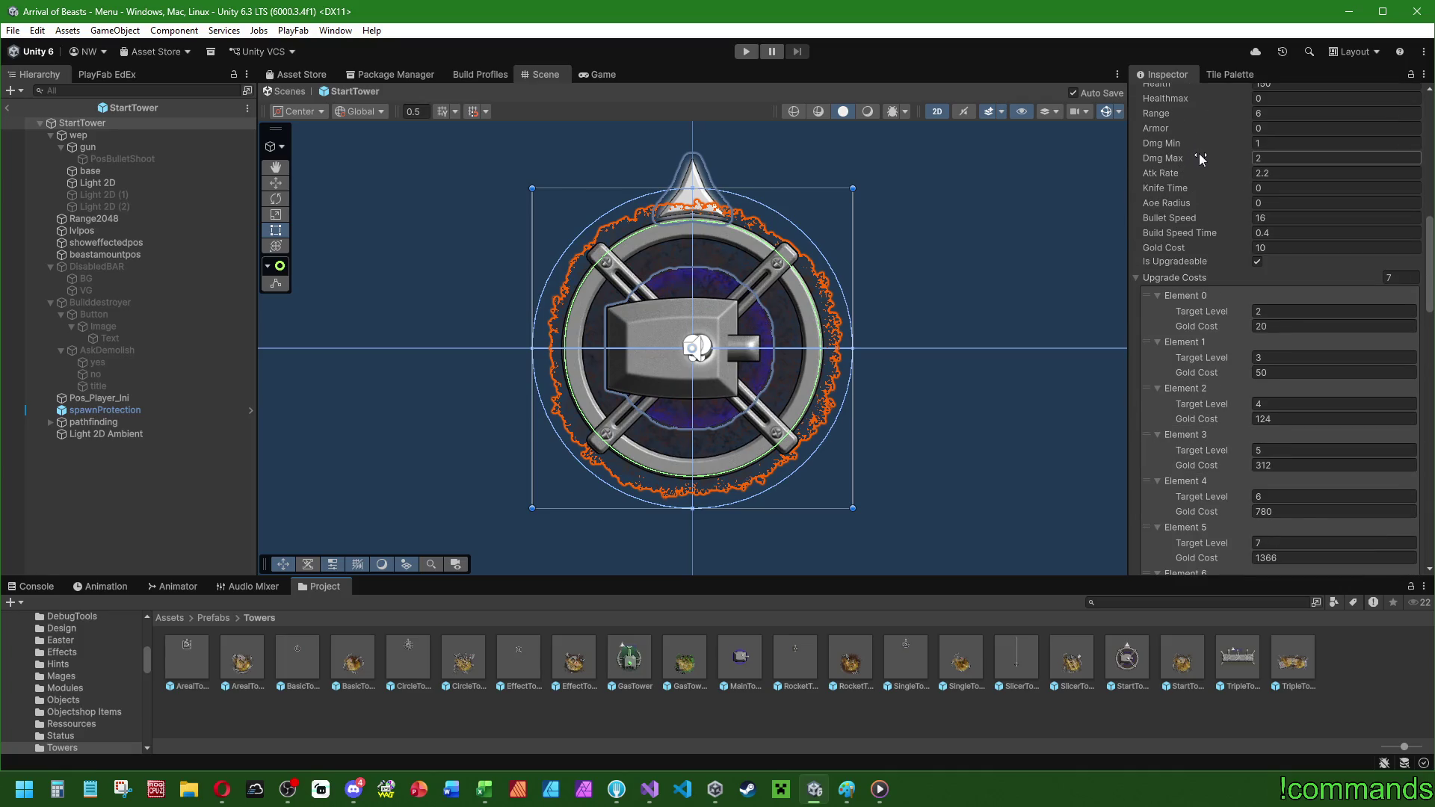
click(1184, 147)
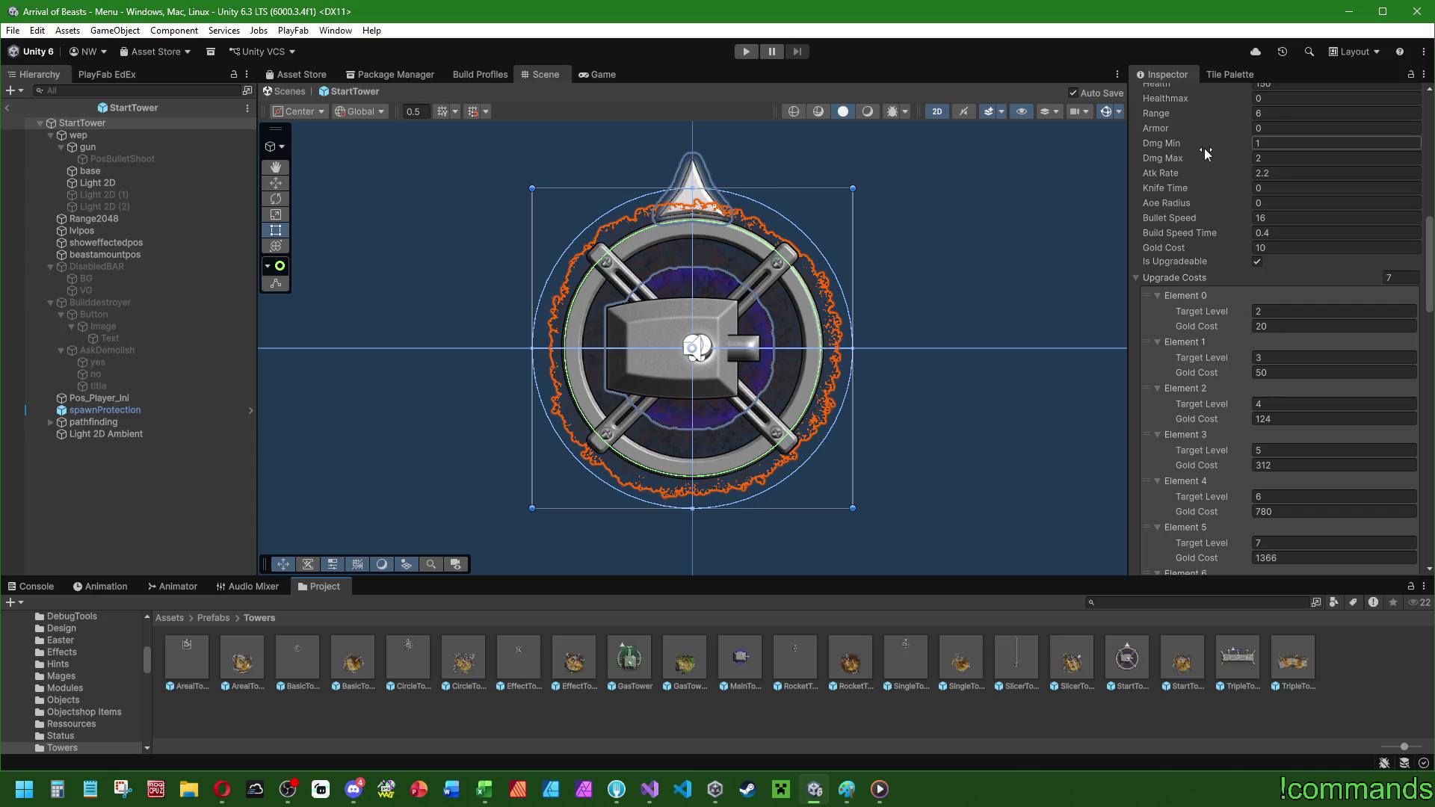
click(1206, 158)
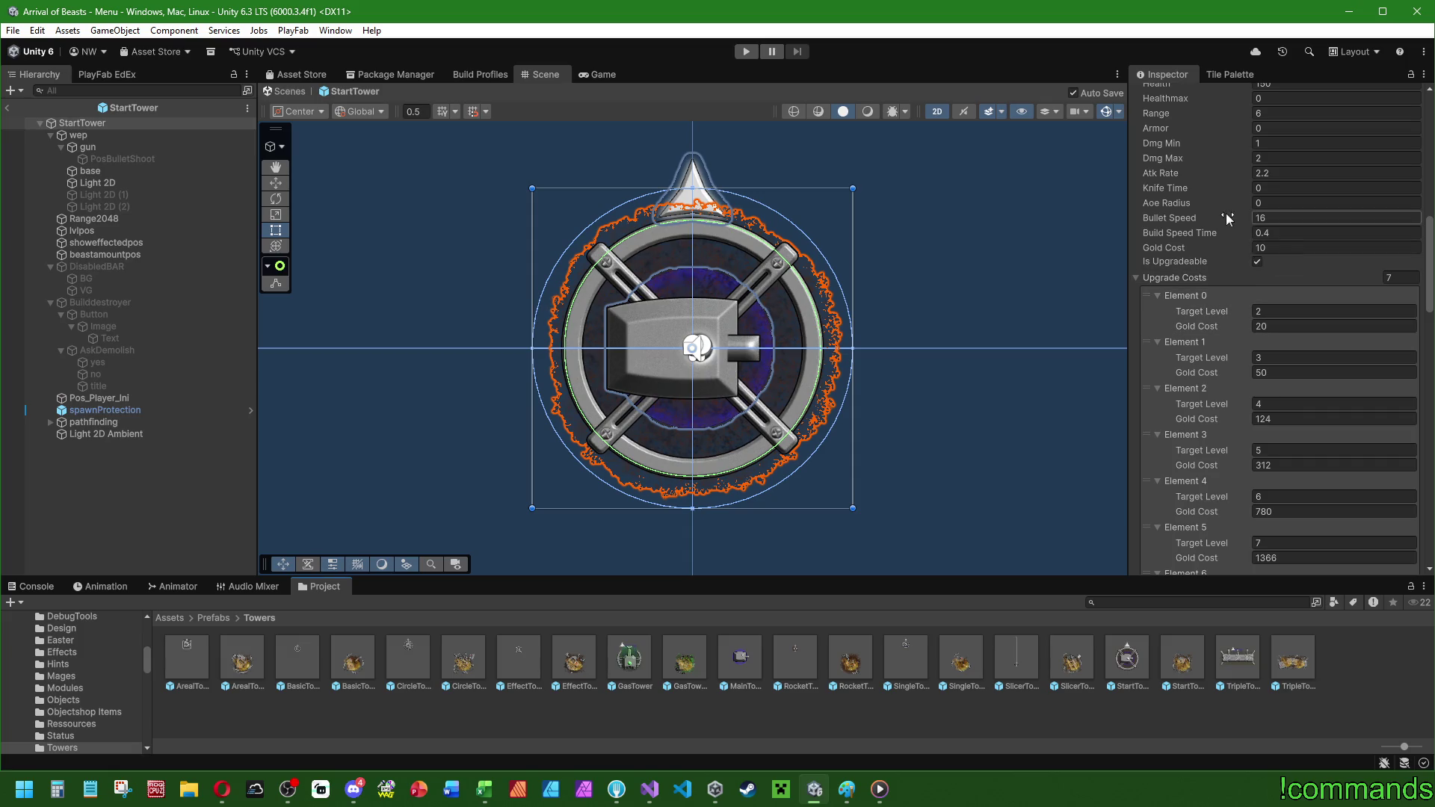
scroll(1190, 152, down, 3)
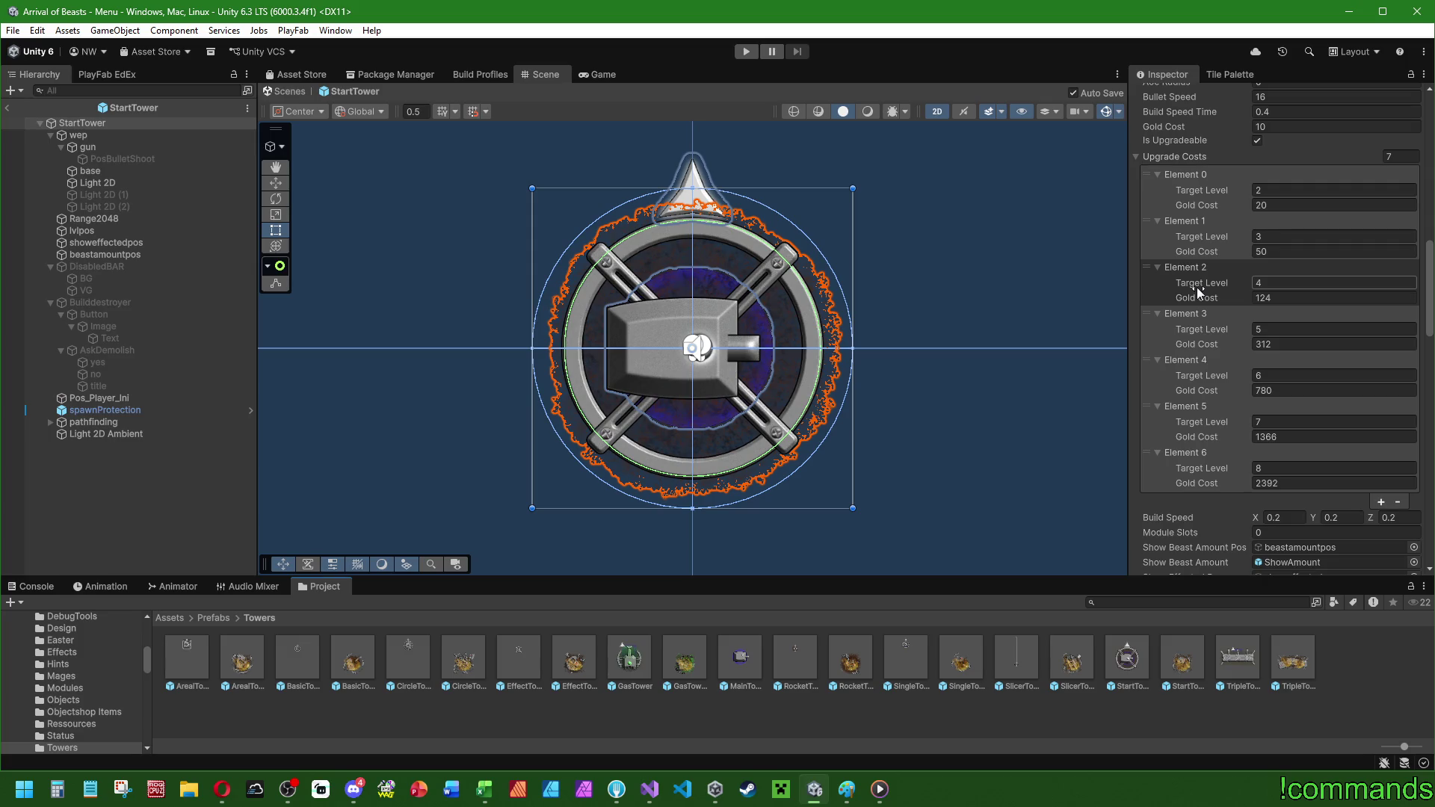
- Set StartTower's level 2–5 upgrade gold costs to 12, 30, 70 and 160
click(1292, 205)
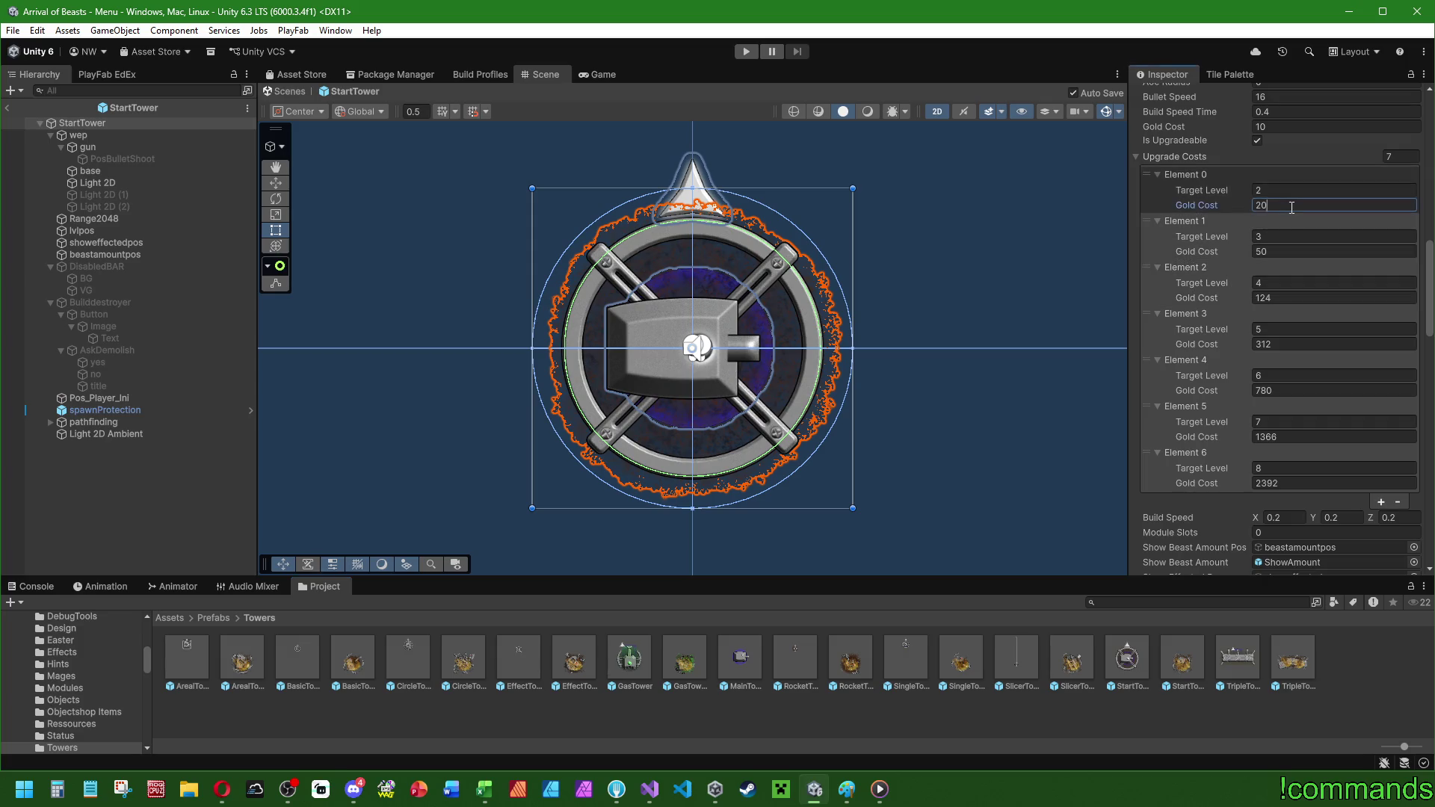
text(12)
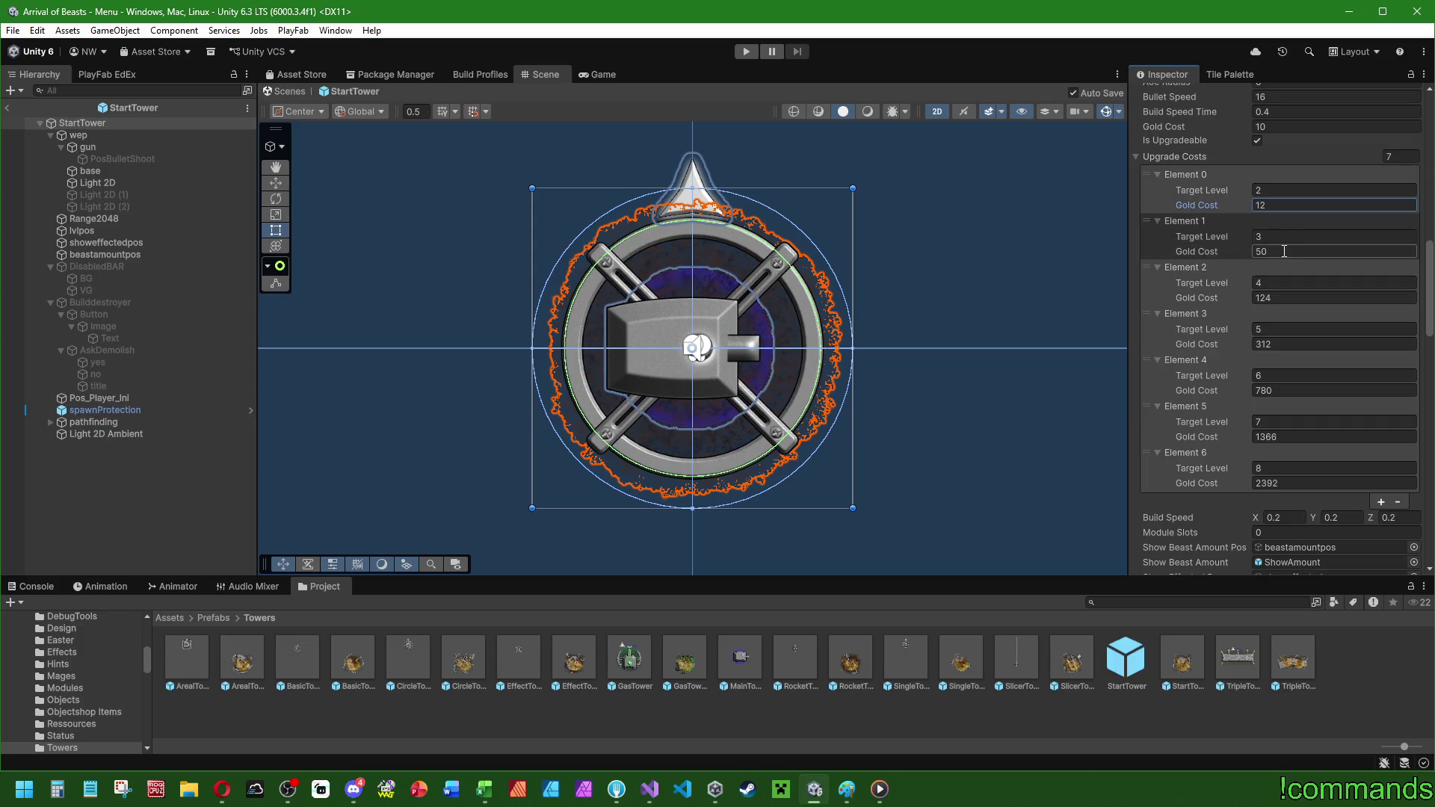
click(1284, 251)
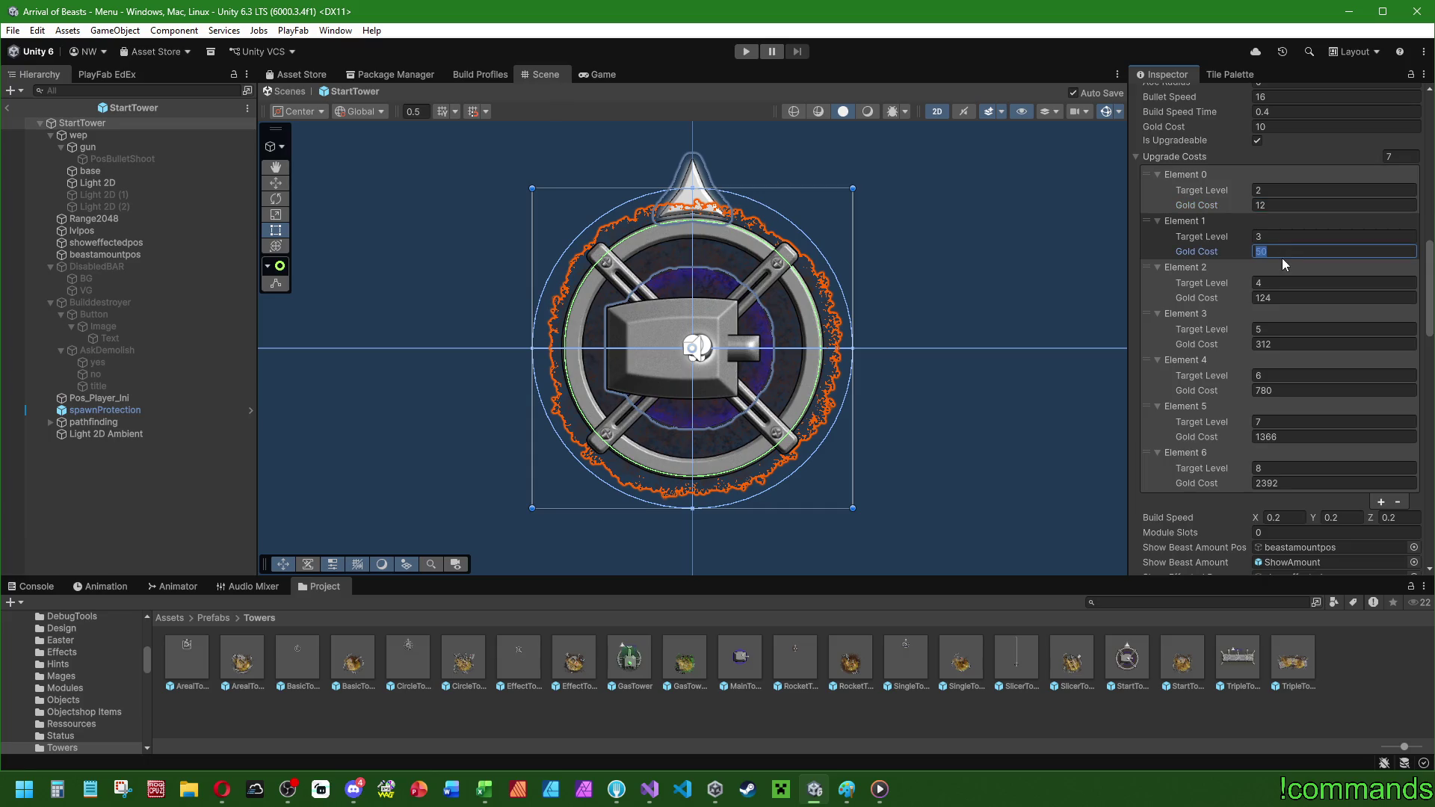
text(29)
click(1281, 298)
text(68)
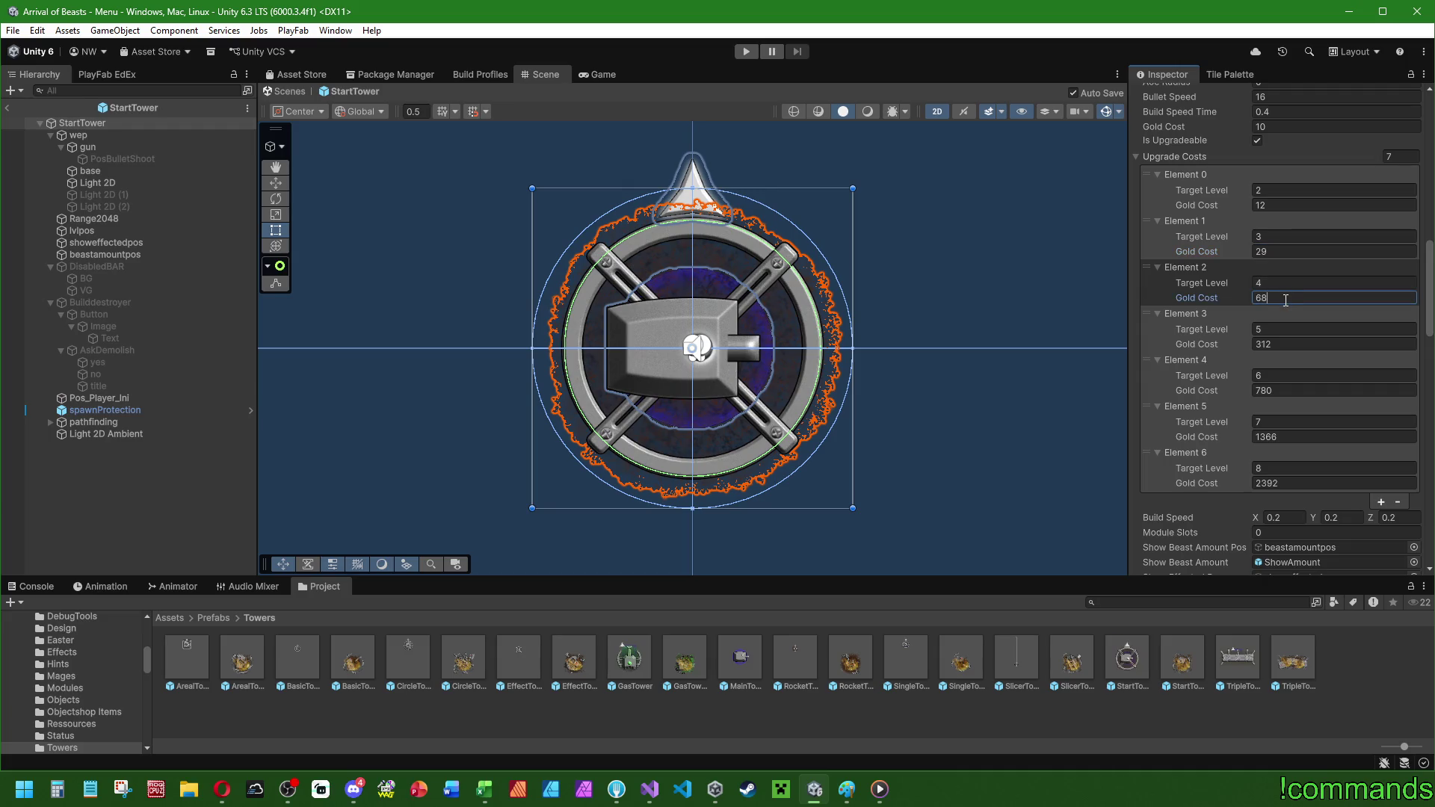
click(1278, 344)
text(162)
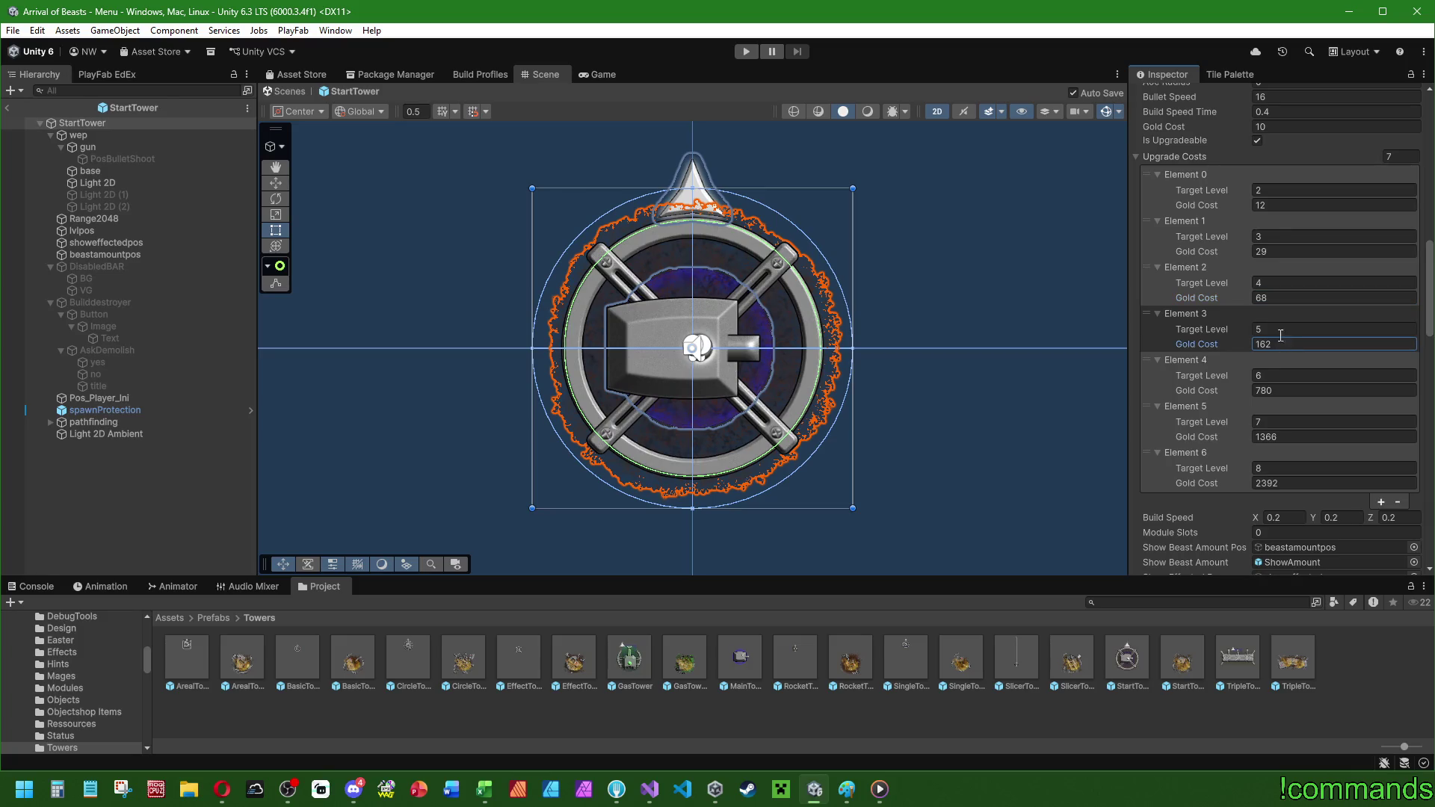
click(1292, 251)
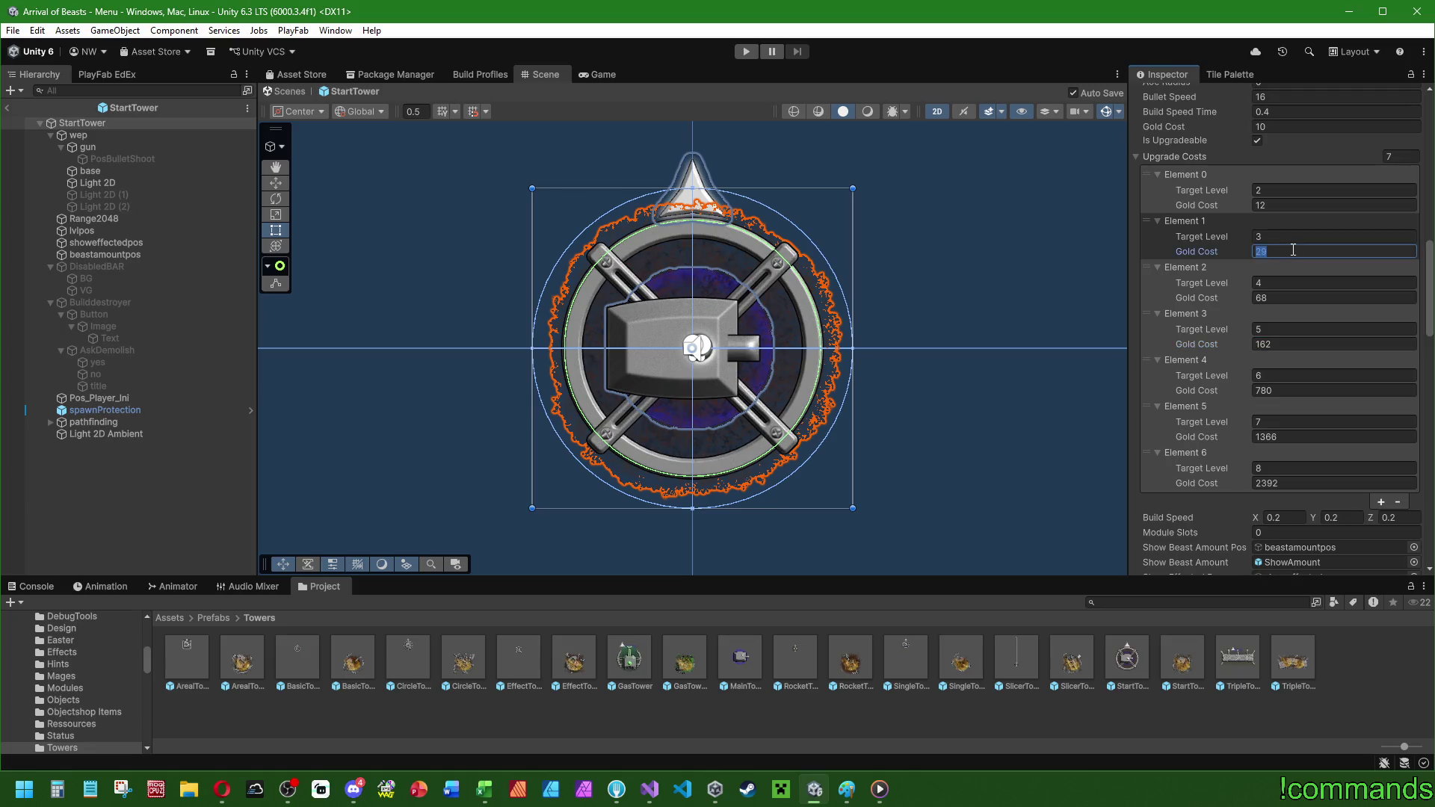
text(30)
click(1281, 299)
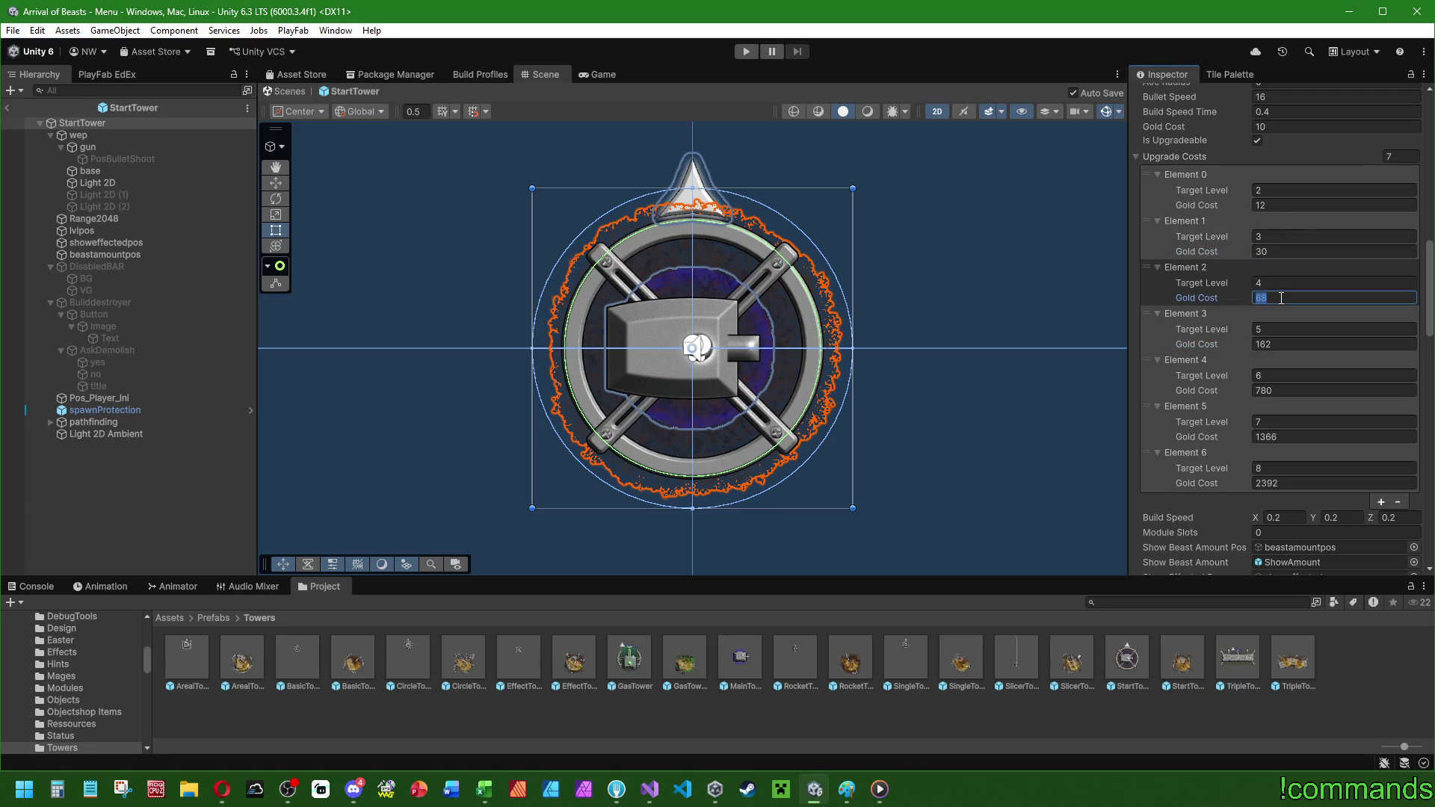
text(70)
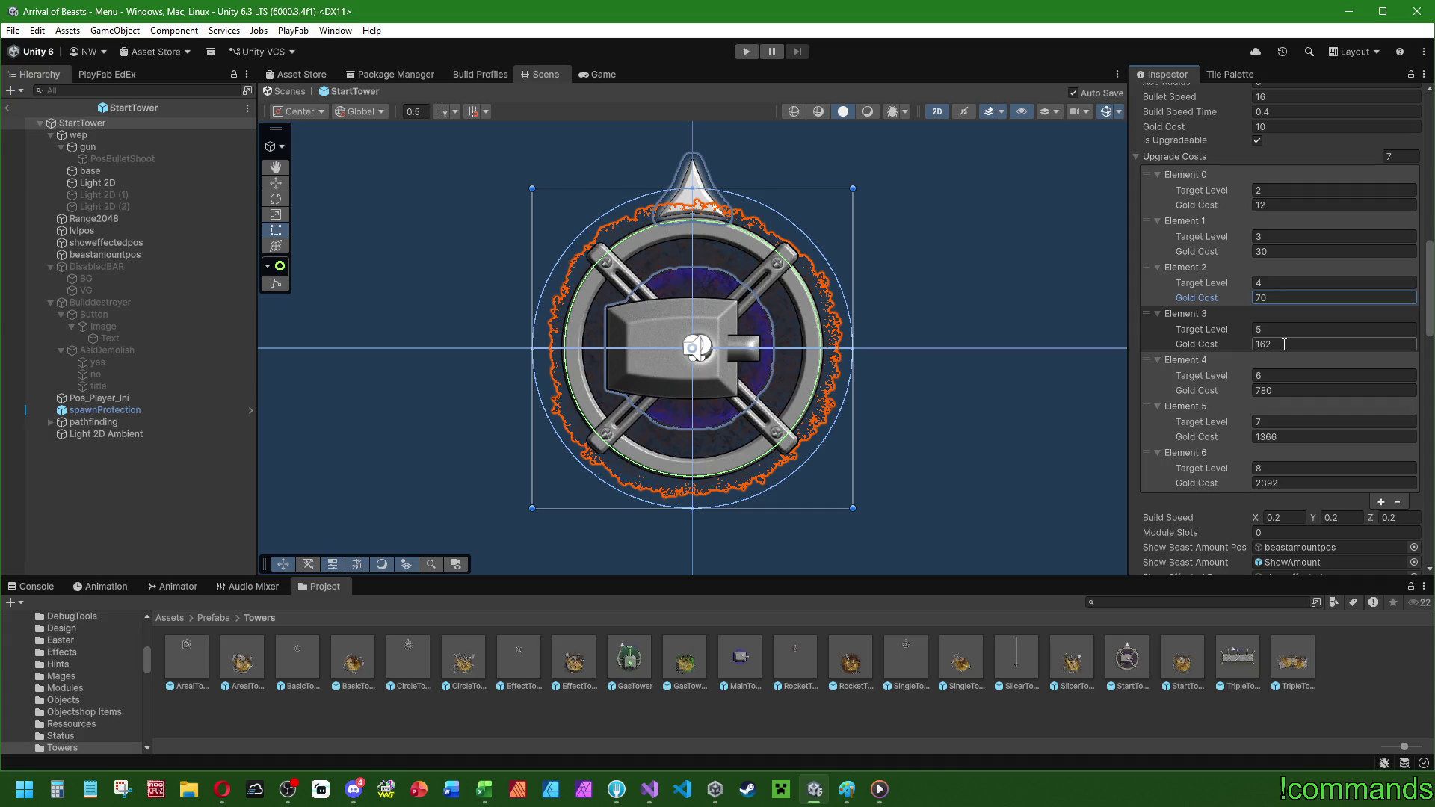
click(1284, 345)
text(160)
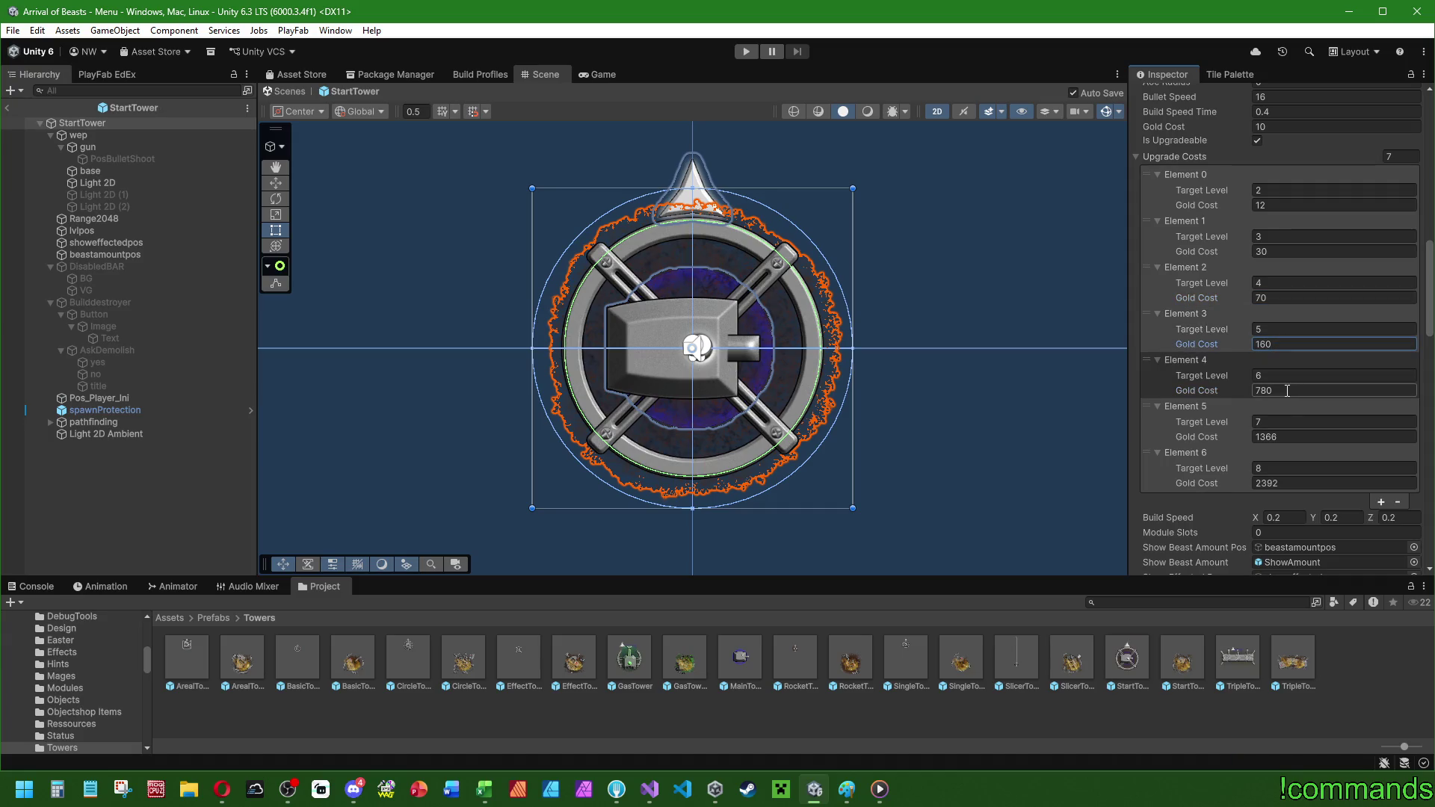
- Set StartTower's level 6–8 upgrade costs to 755, 1292 and 2210, then open BasicTower
click(1287, 390)
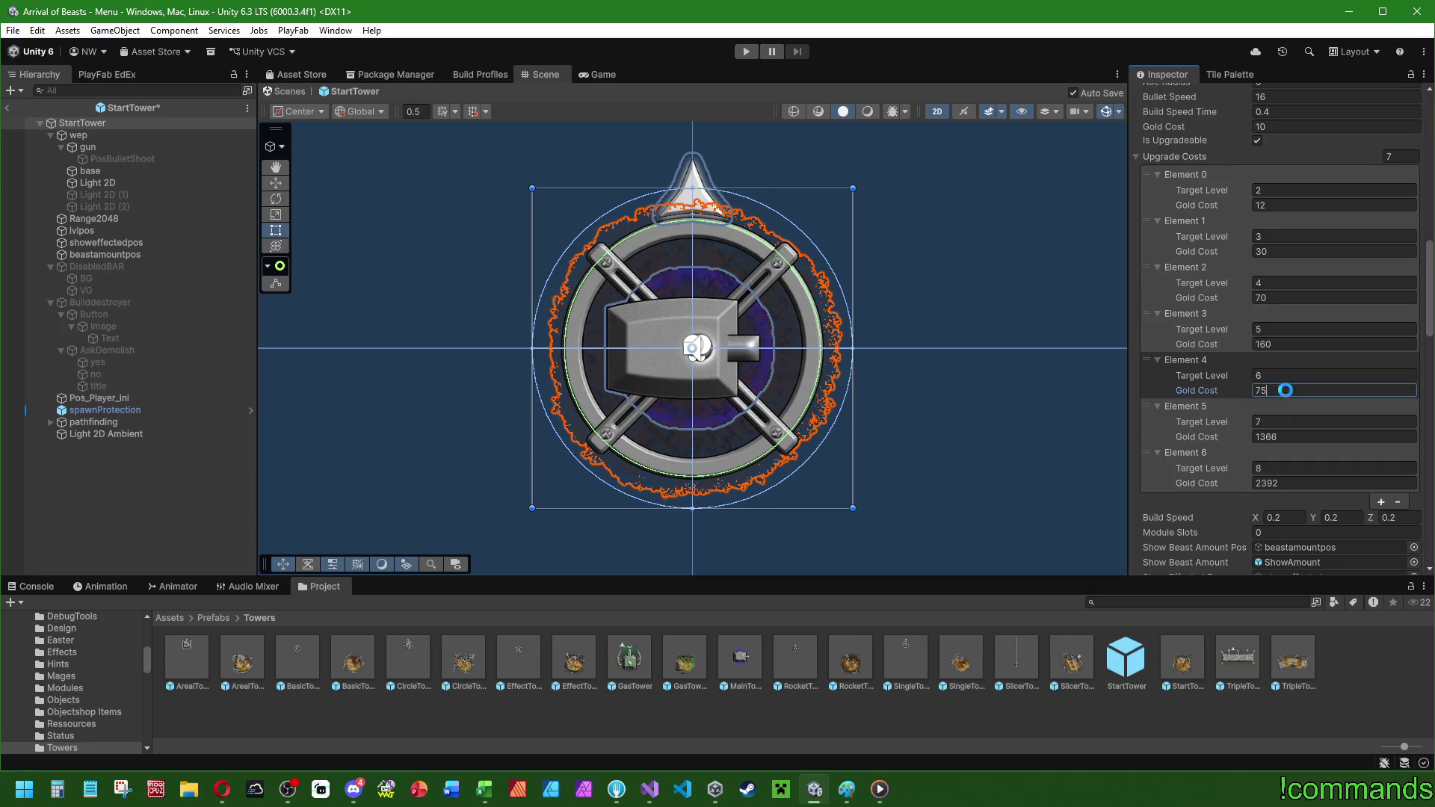
text(755)
click(1281, 437)
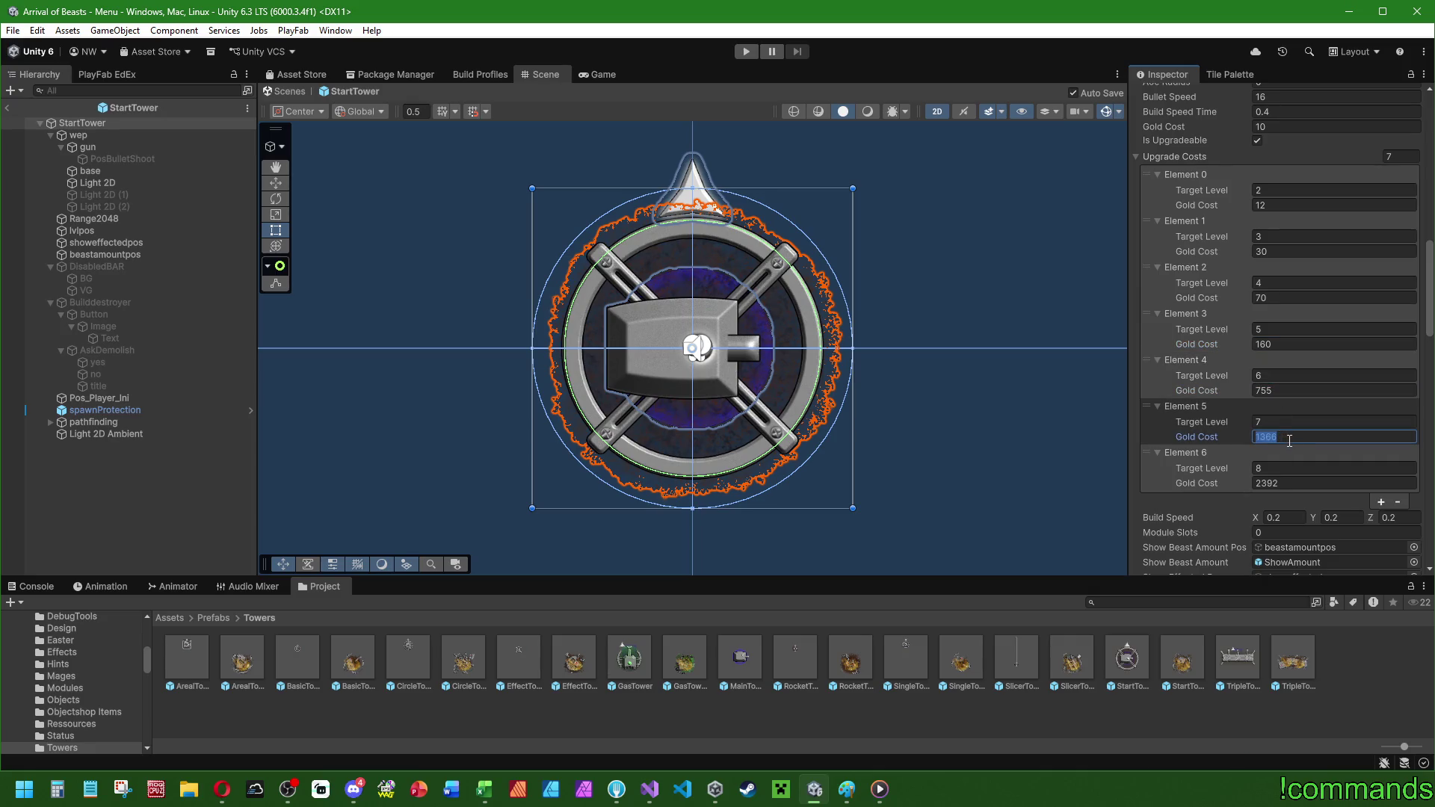
text(12)
text(9)
text(2)
click(1291, 482)
text(2)
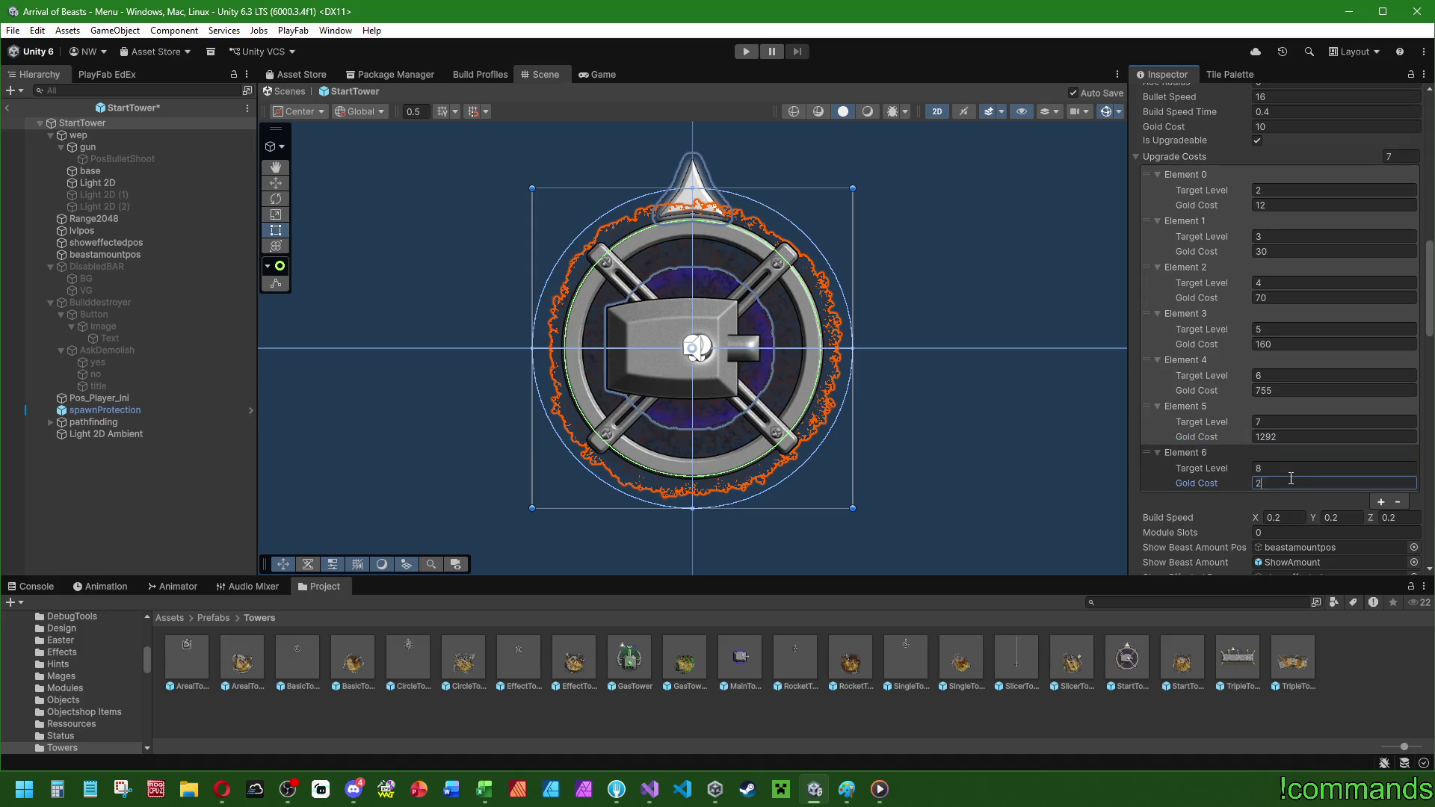
text(210)
key(Return)
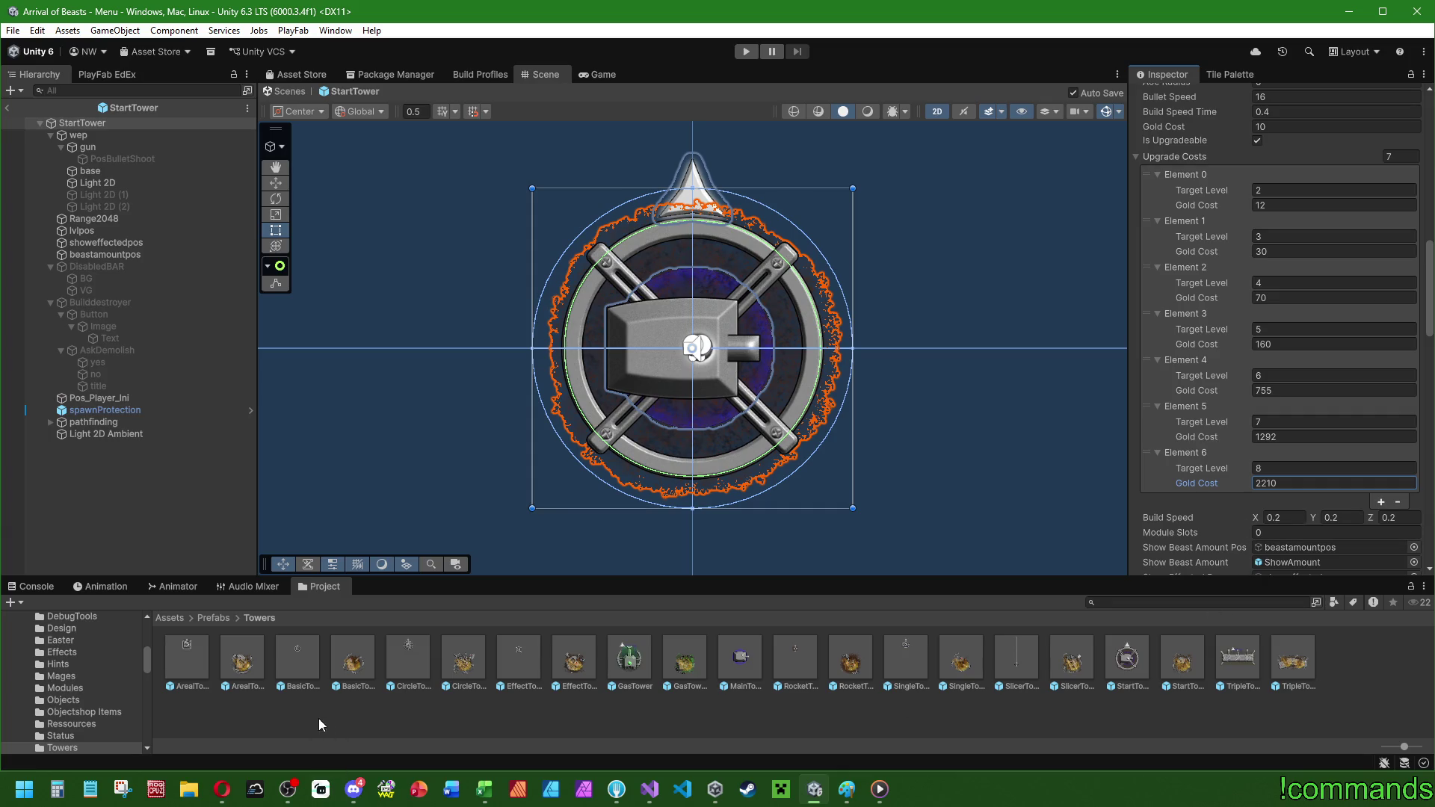
double_click(304, 648)
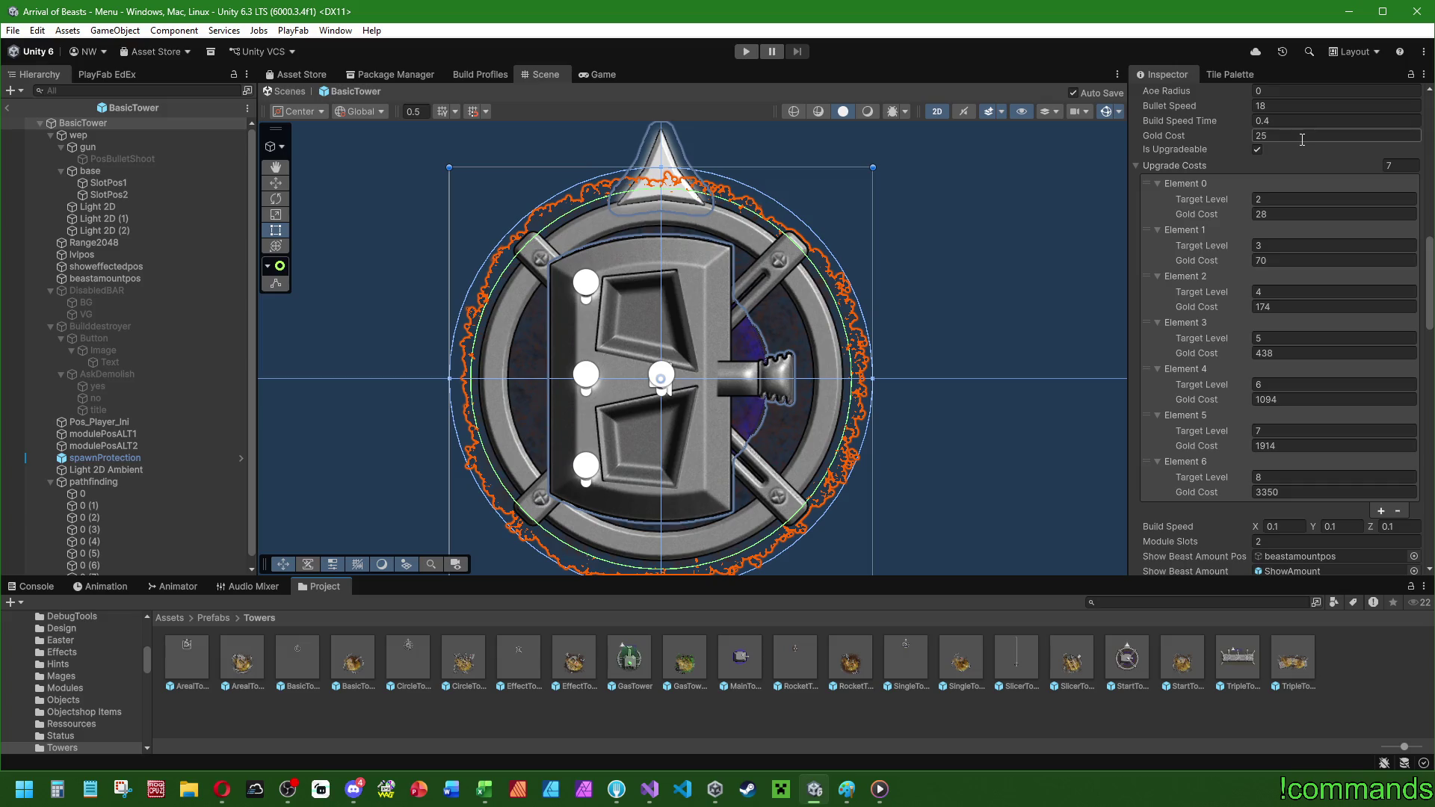
- Set BasicTower's build cost to 18 and level 2–5 upgrade costs to 24, 58, 140, 325
click(1301, 137)
text(18)
click(1277, 214)
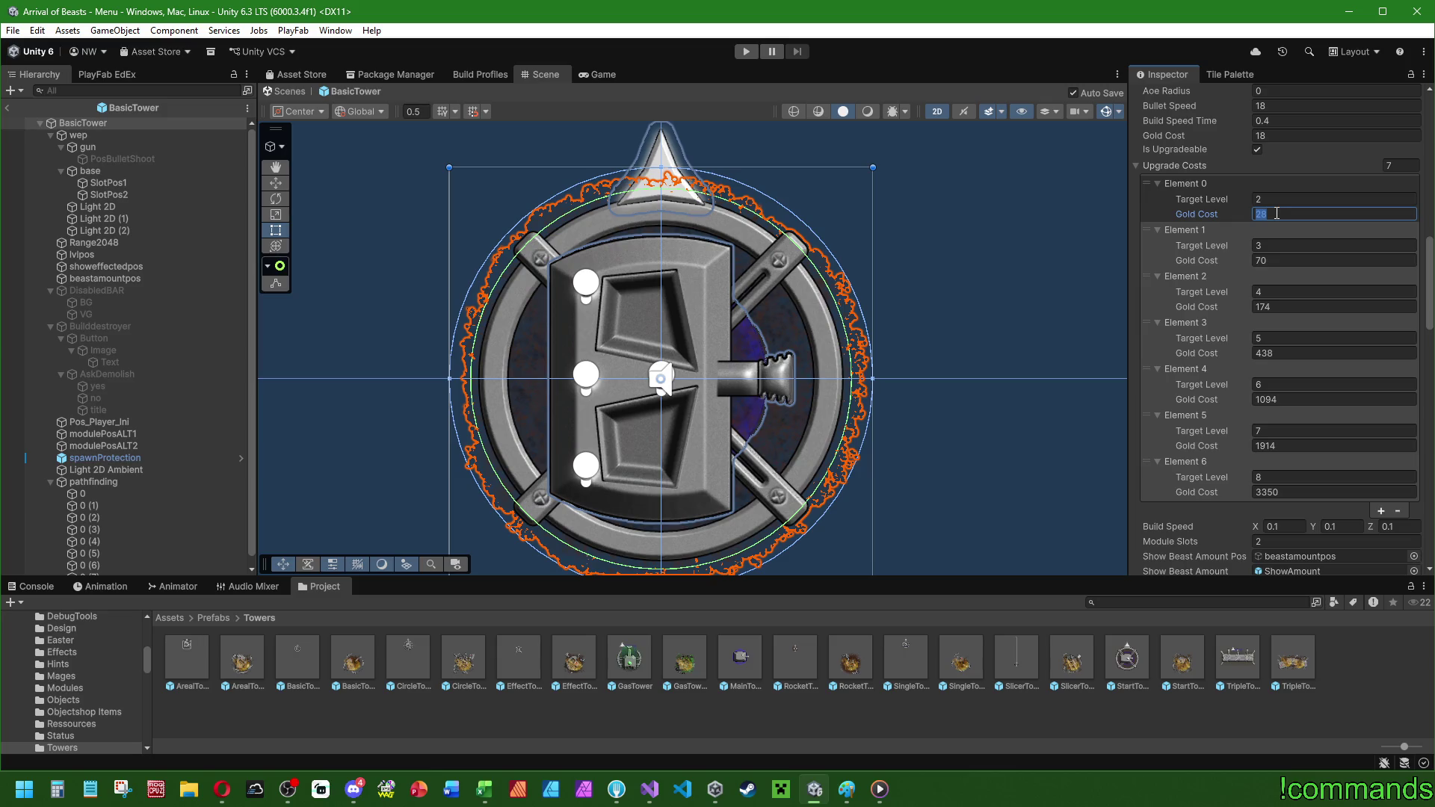
text(24)
click(1274, 261)
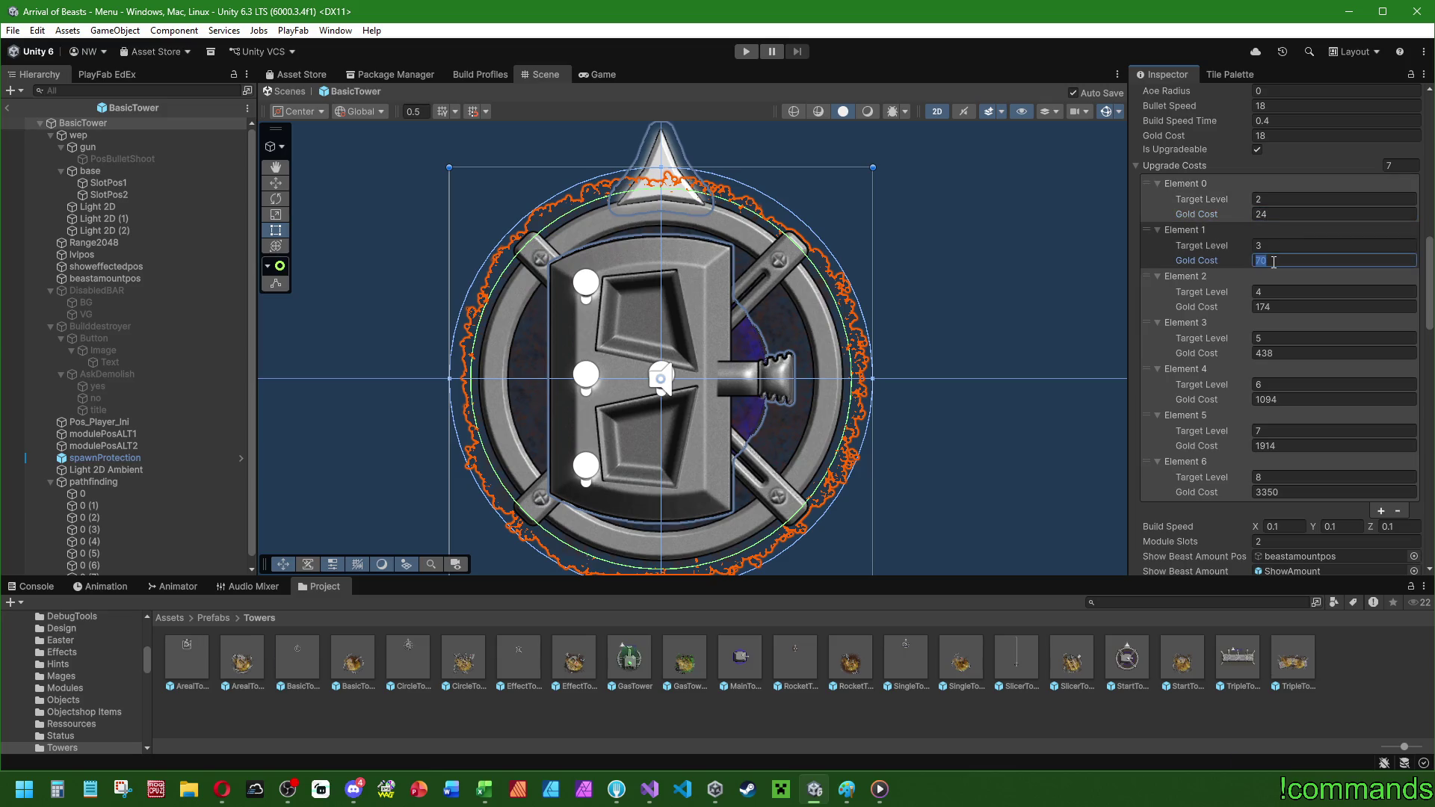
text(57)
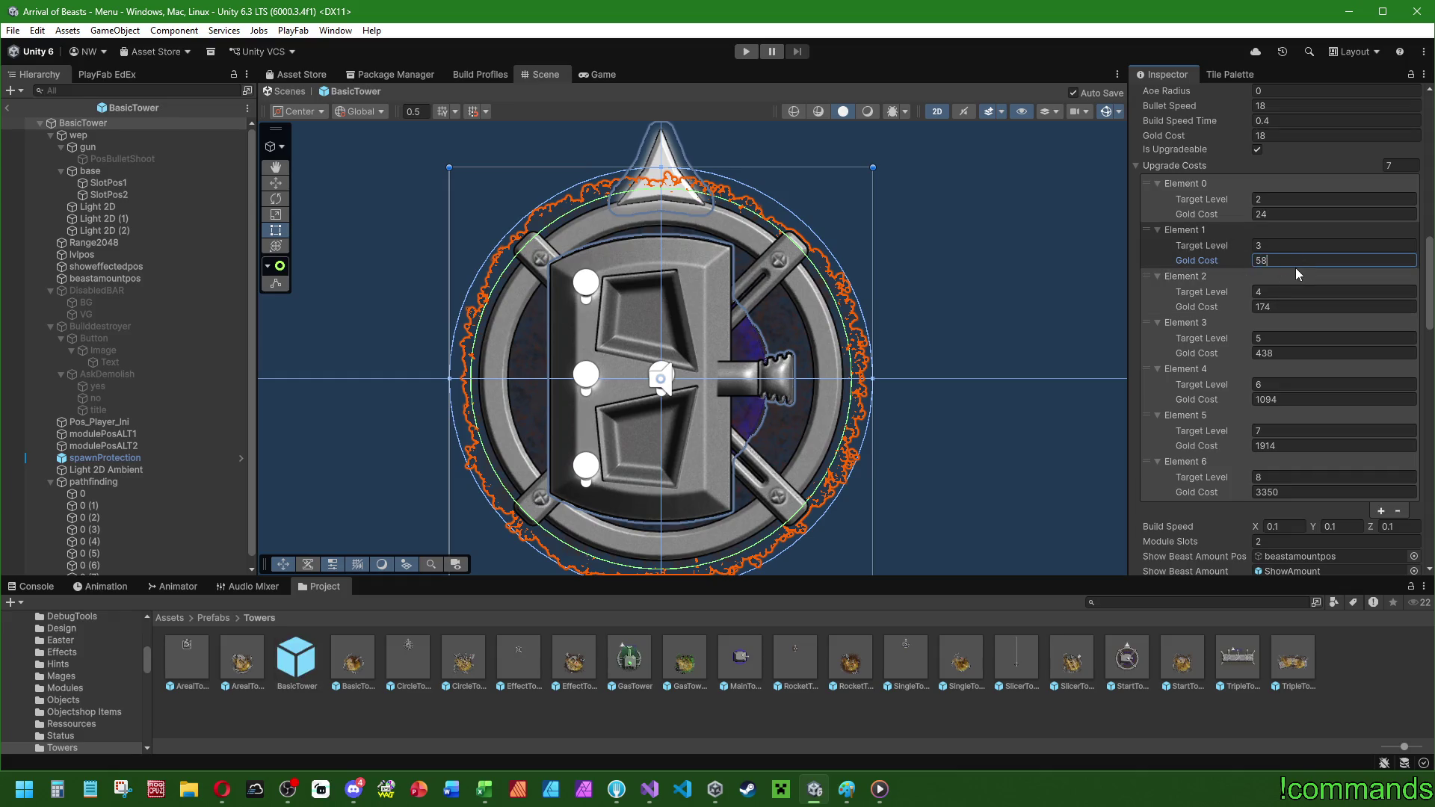
text(58)
click(1285, 304)
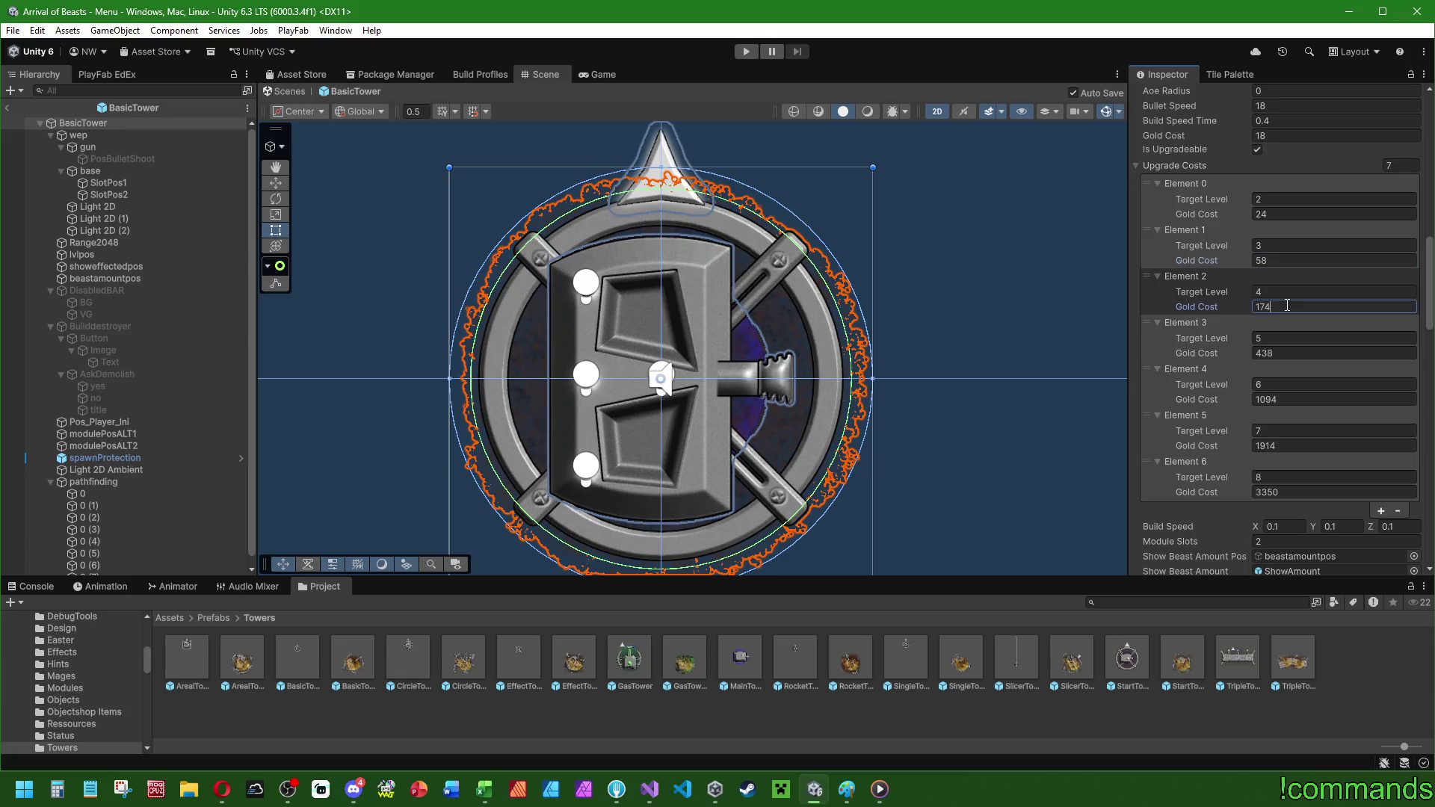
text(140)
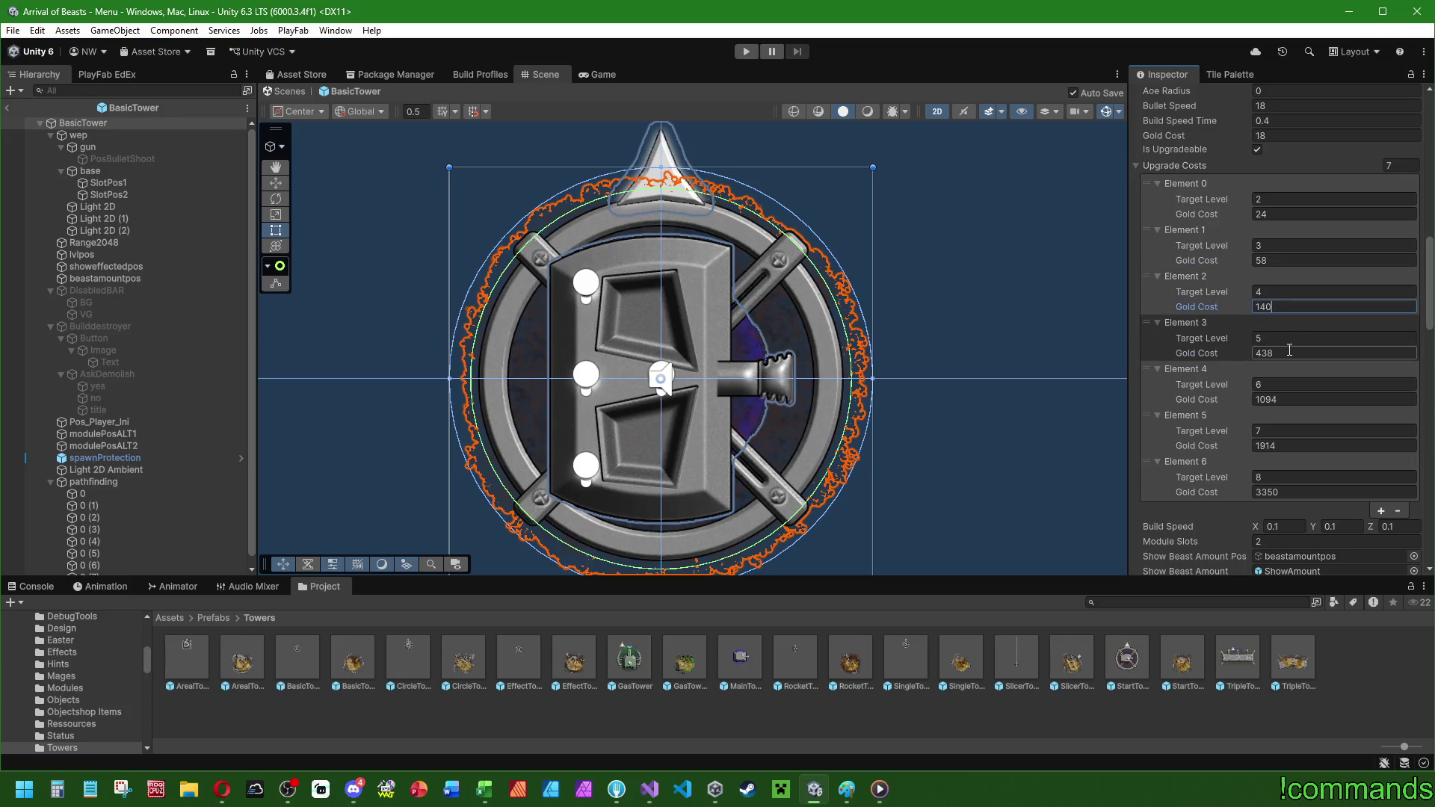
click(1293, 353)
text(325)
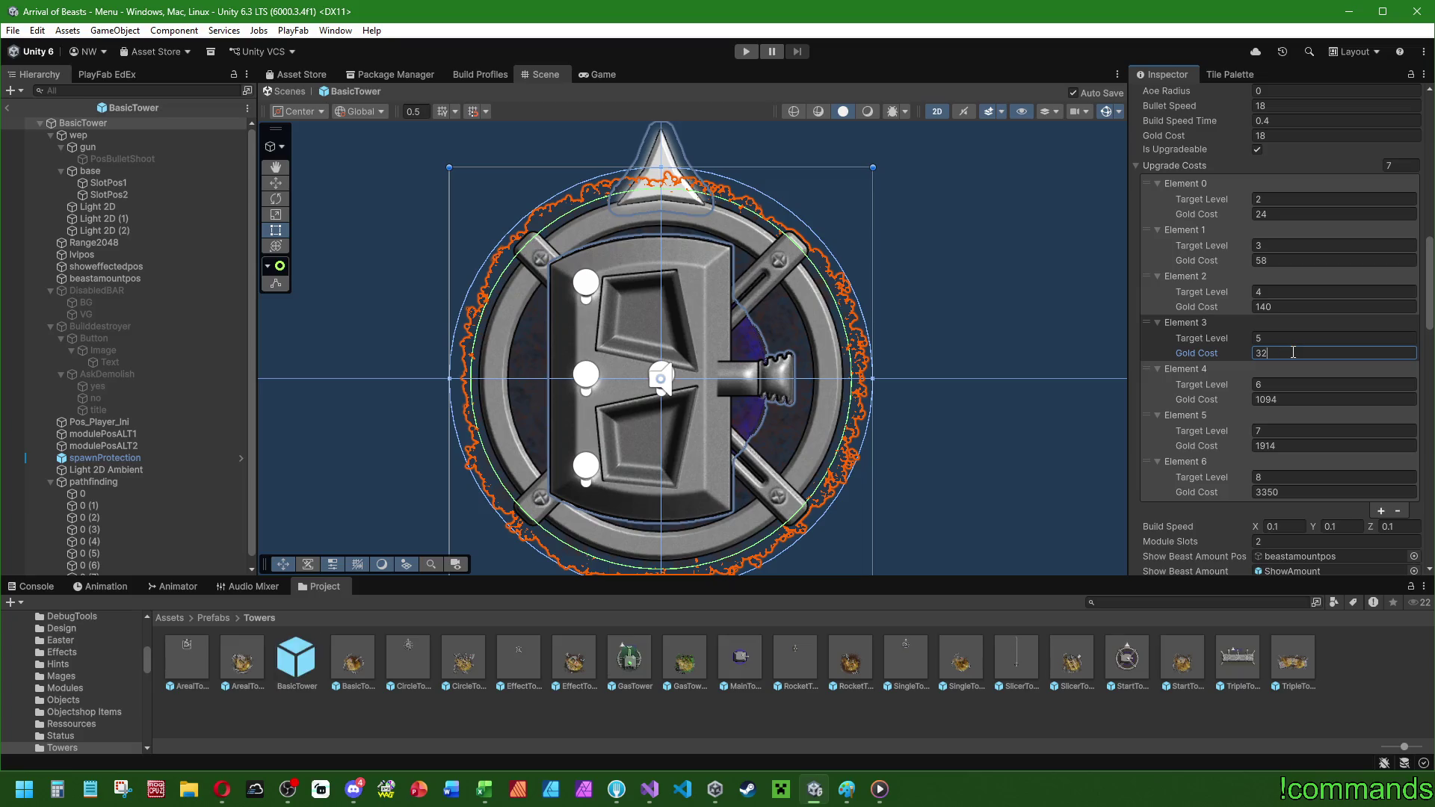
- Set BasicTower's level 6–8 upgrade gold costs to 1020, 1744 and 2980
click(1286, 399)
text(1020)
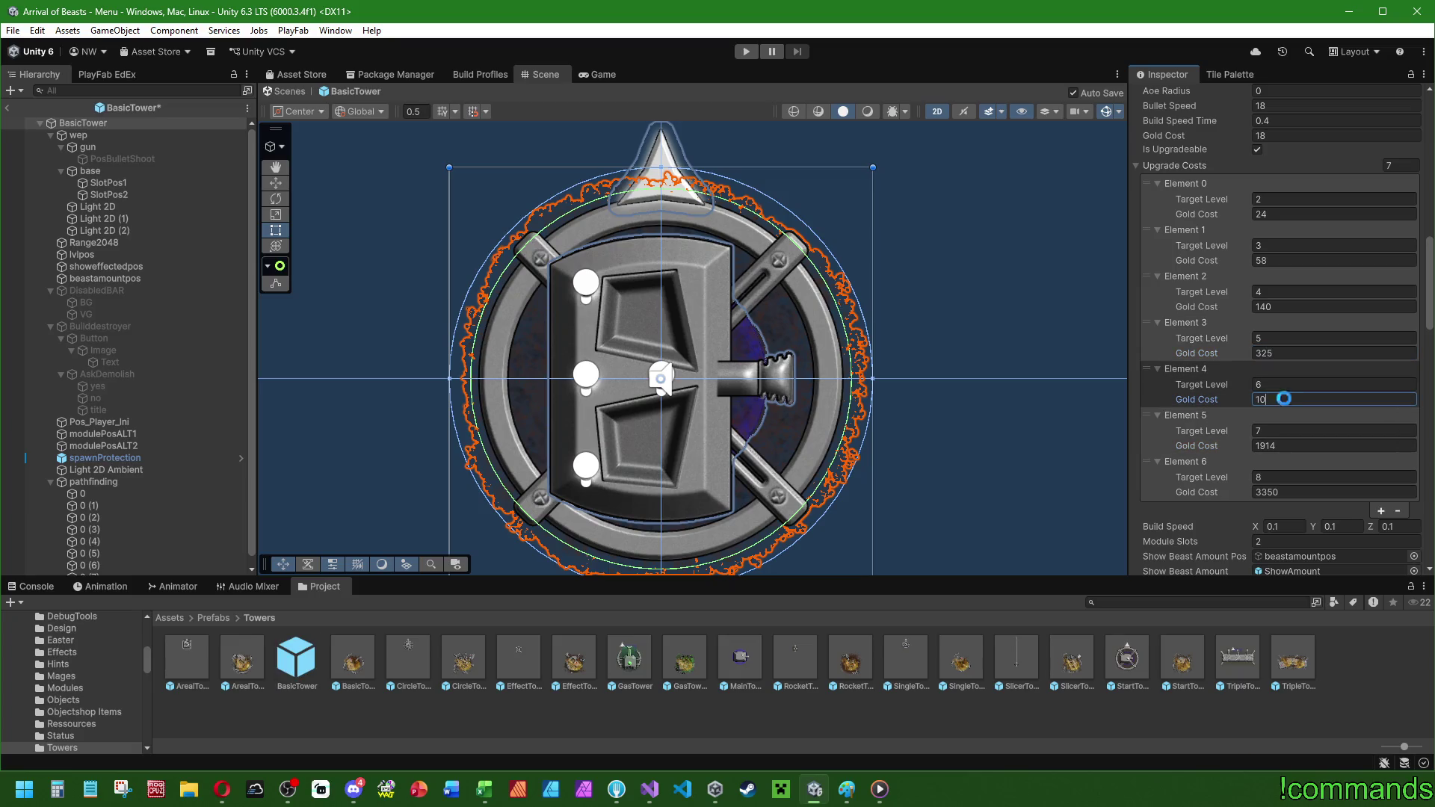
click(1285, 447)
text(1744)
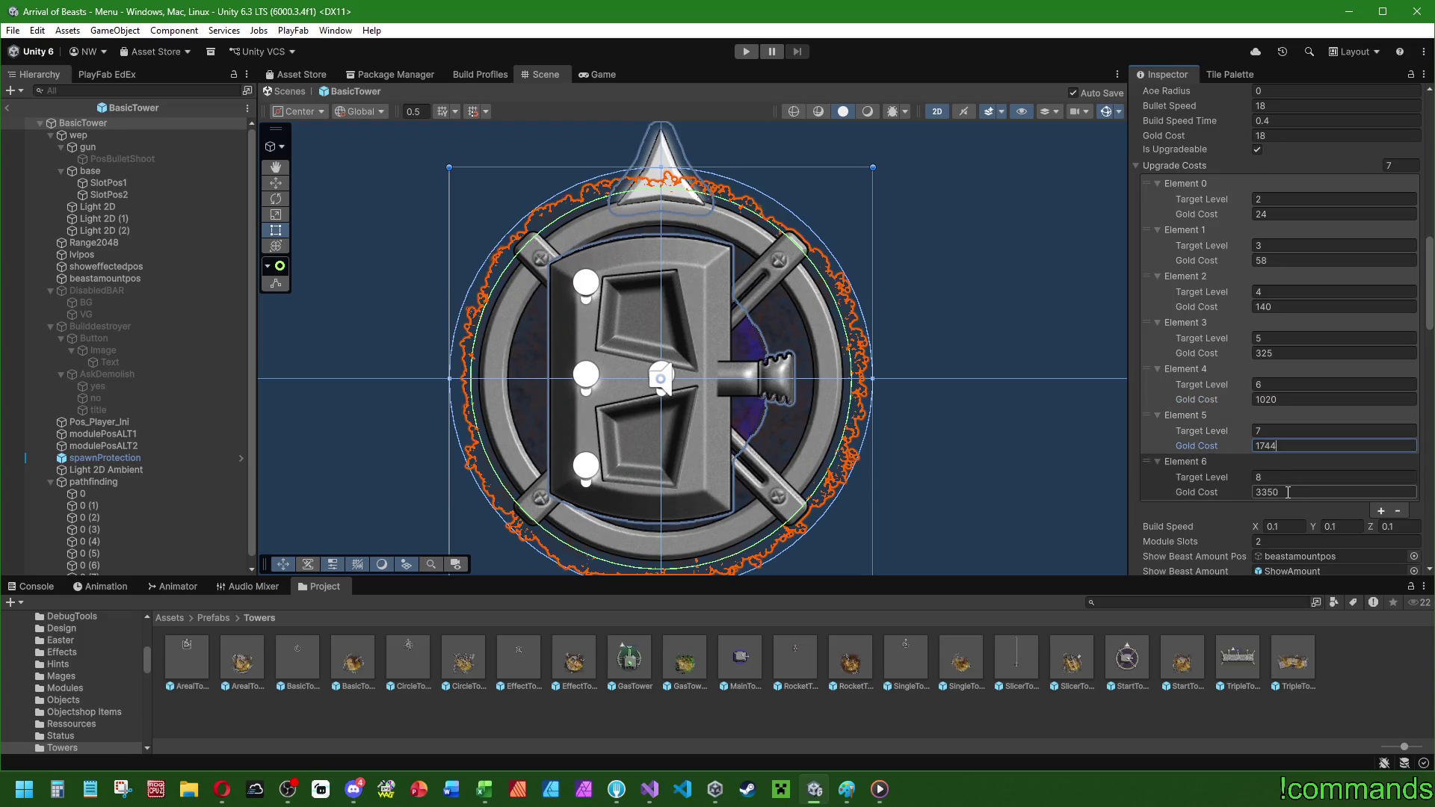
click(1288, 492)
text(2984)
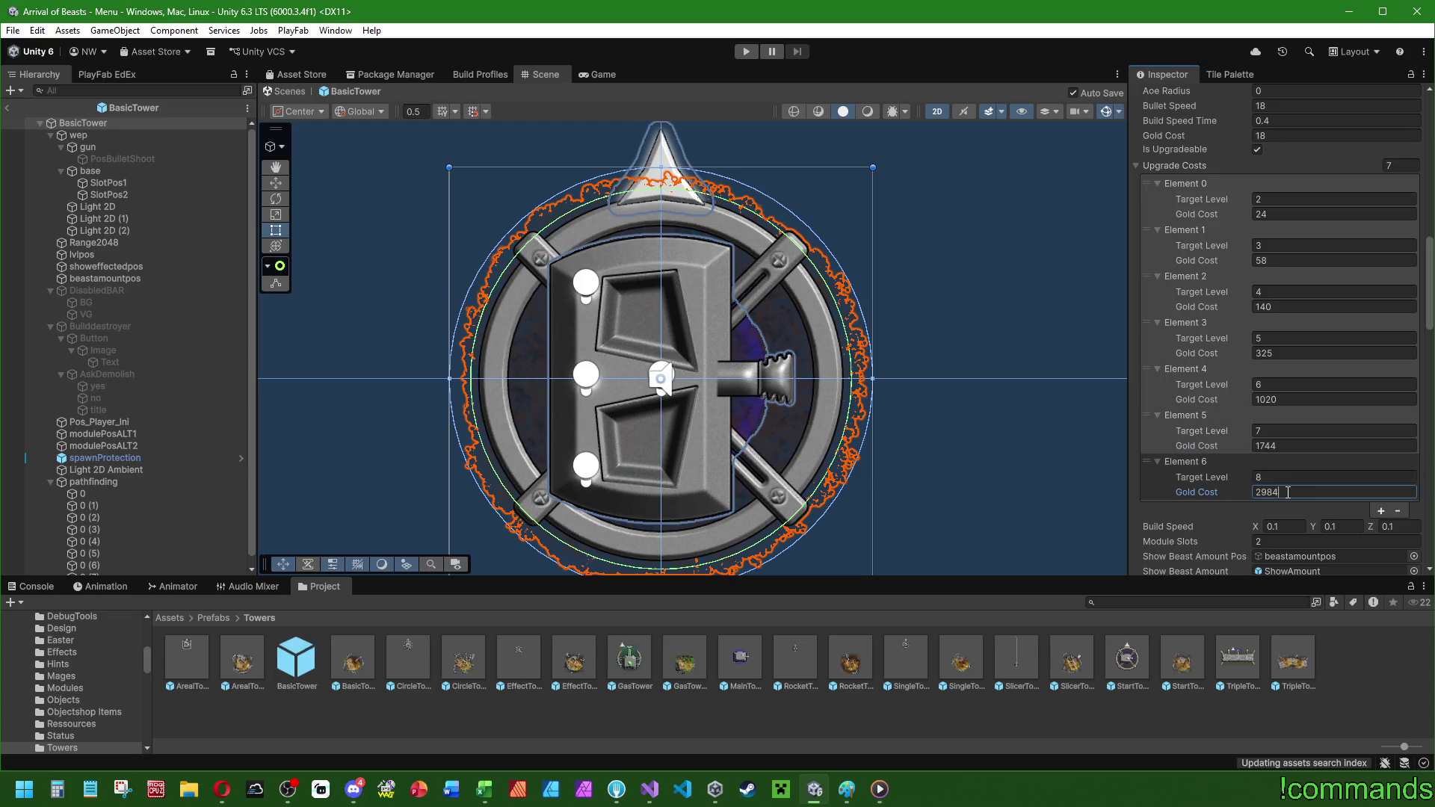
double_click(1291, 491)
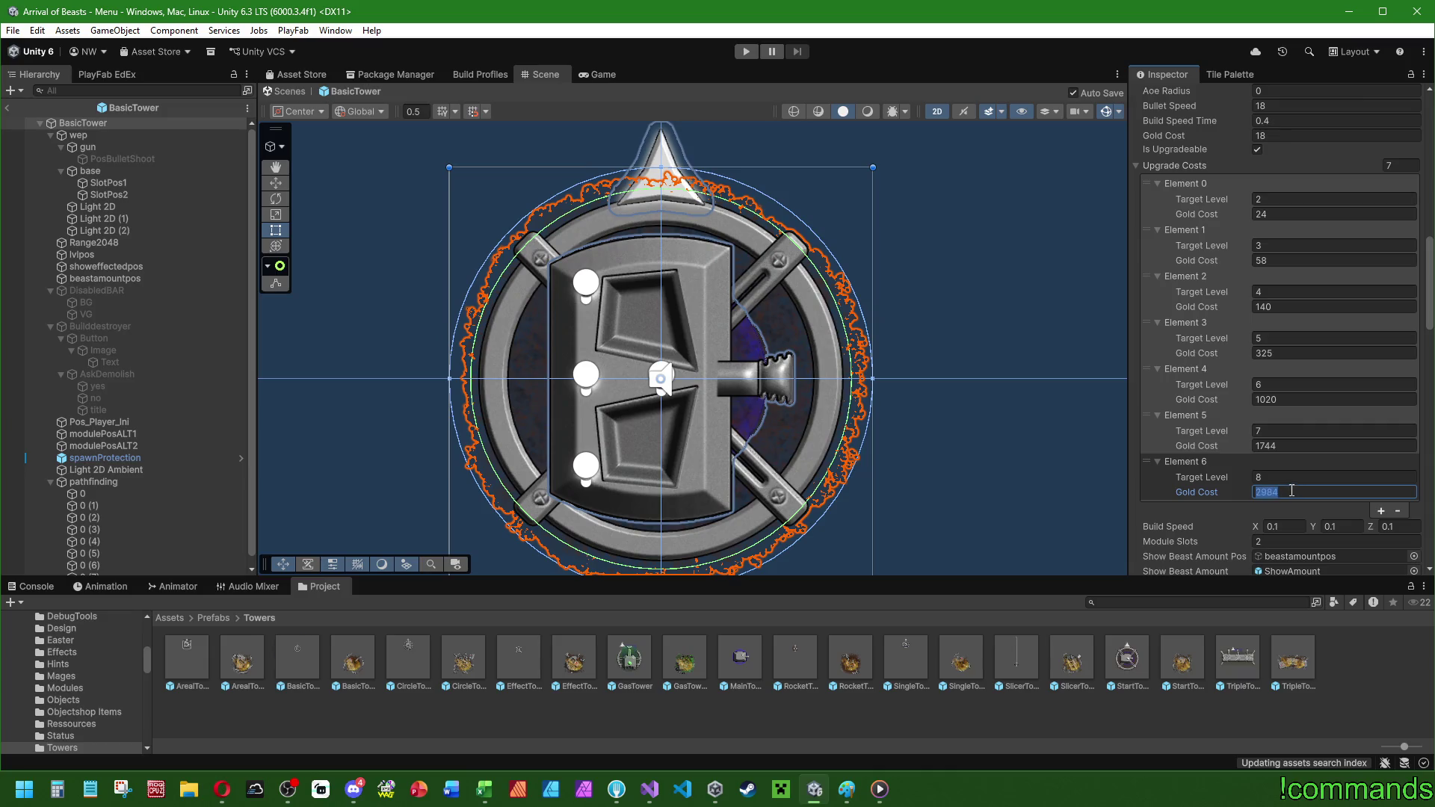
text(2980)
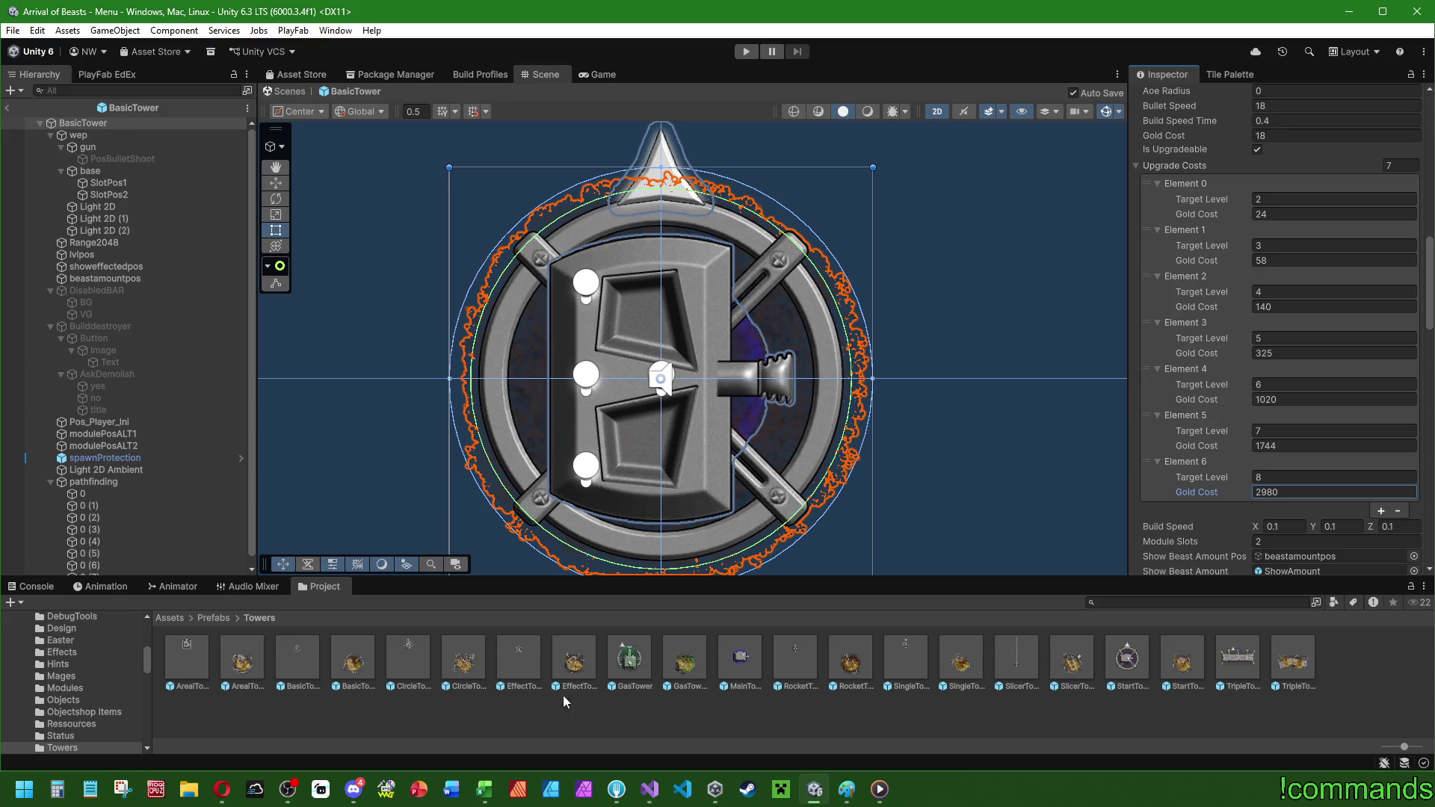
- Open SingleTower and set its Gold Cost to 32 and level 2–4 upgrades to 36, 86, 204
click(907, 656)
double_click(909, 655)
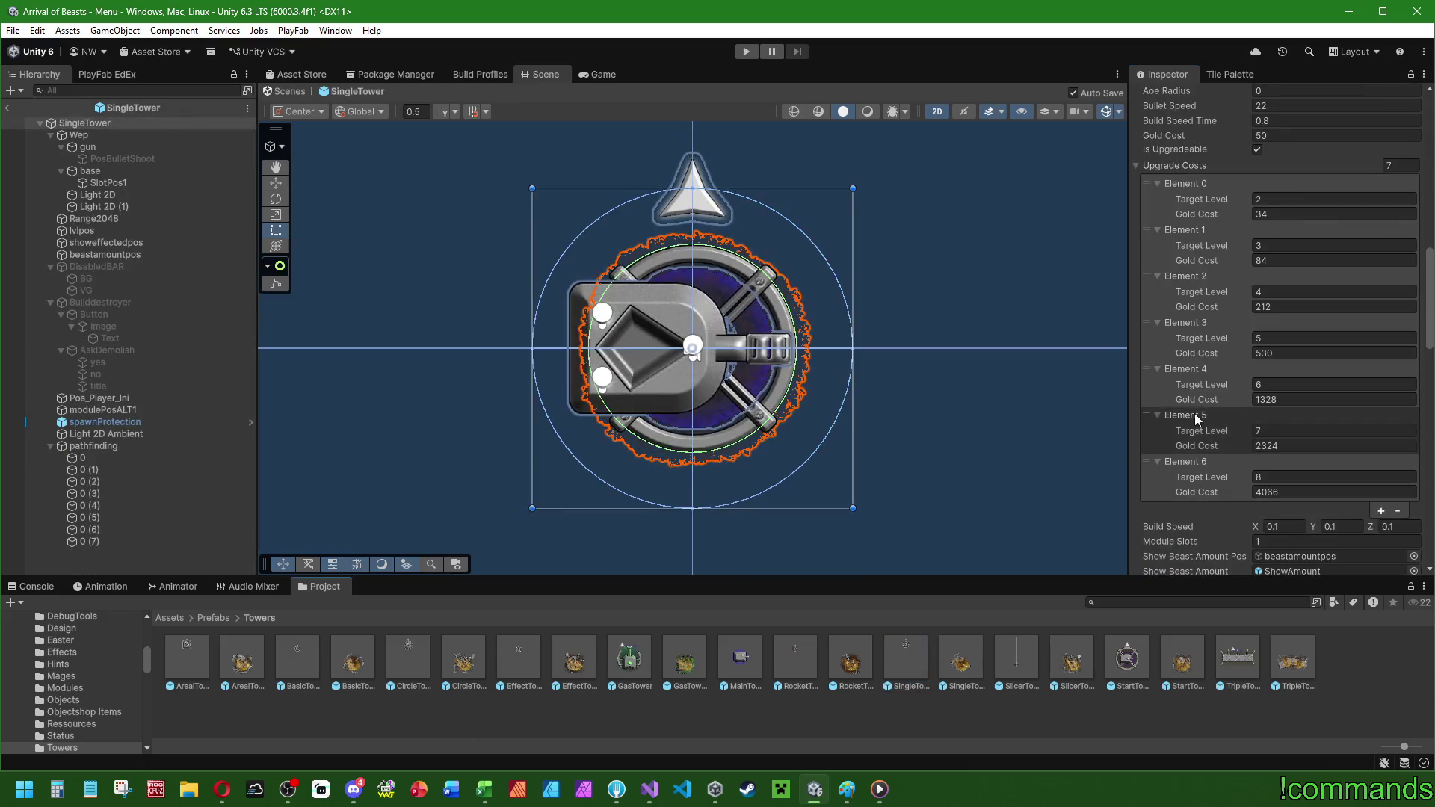
click(1280, 134)
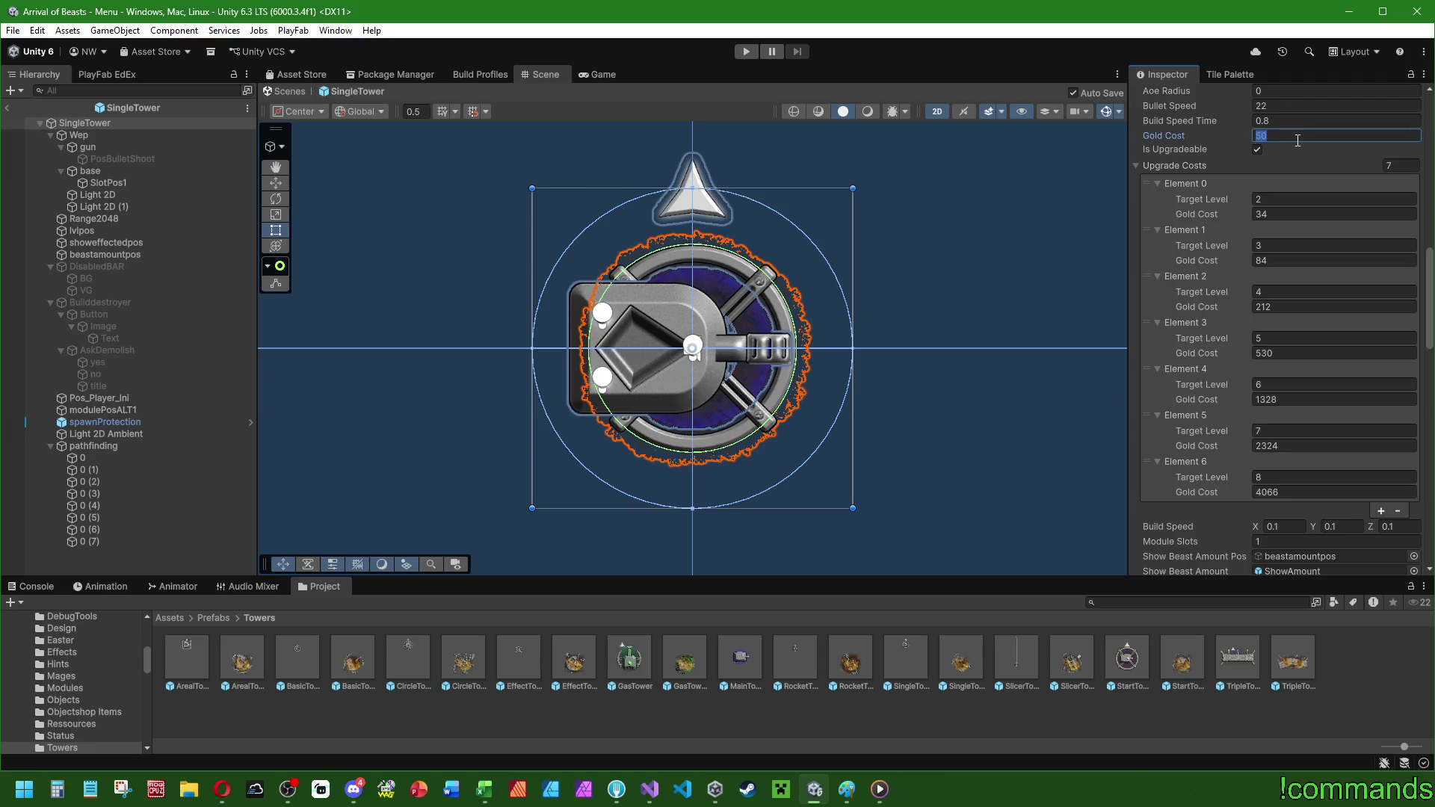
text(32)
click(1289, 214)
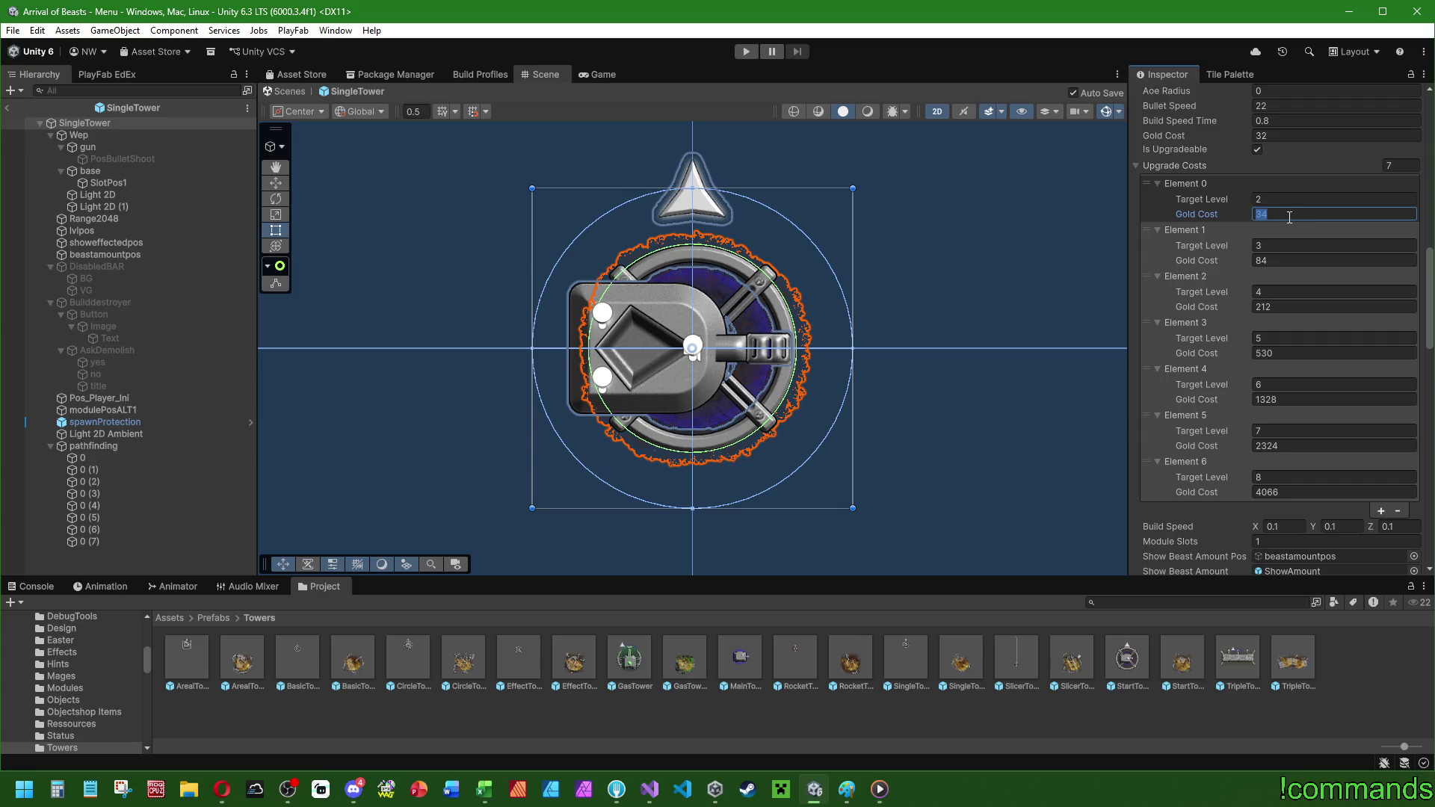
text(36)
click(1282, 261)
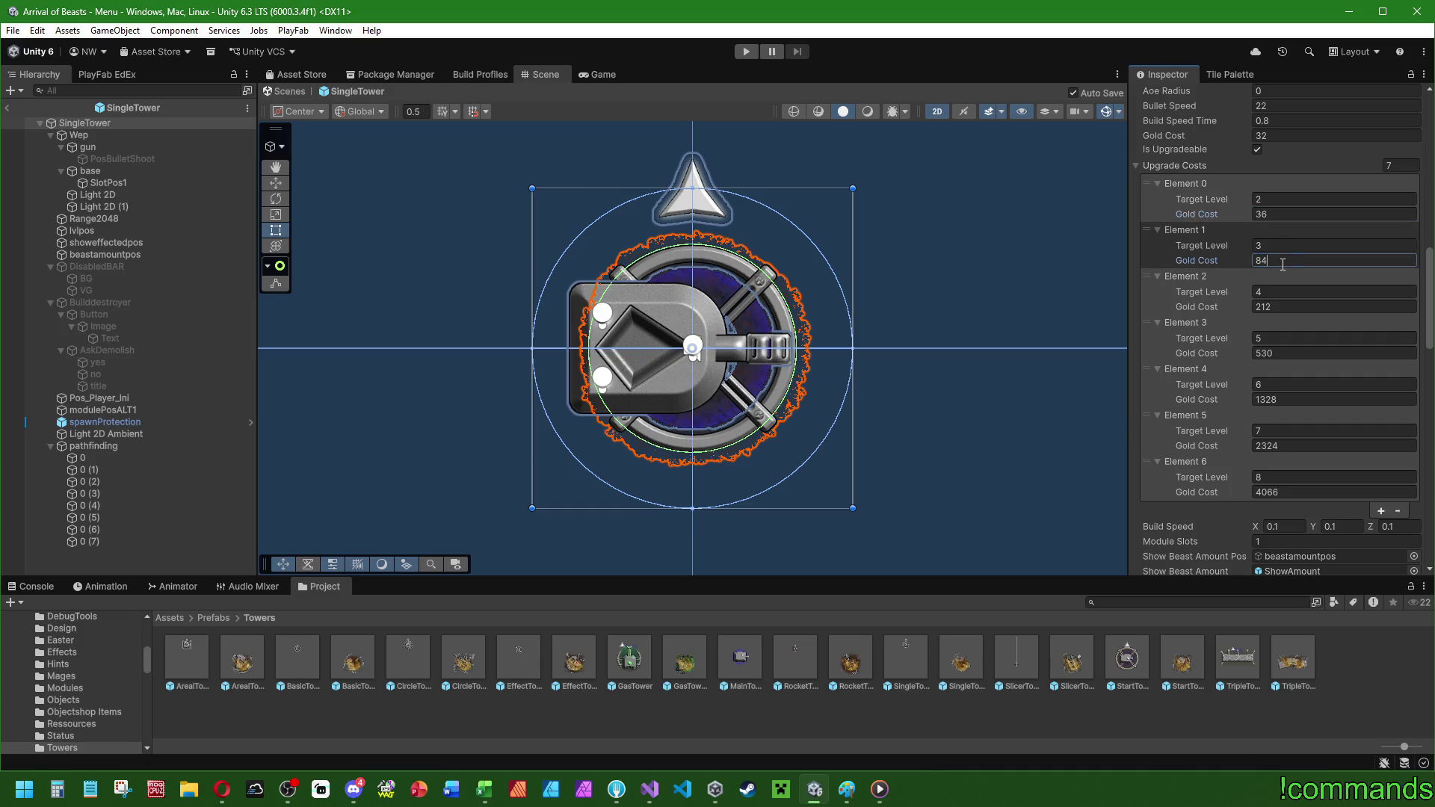
text(86)
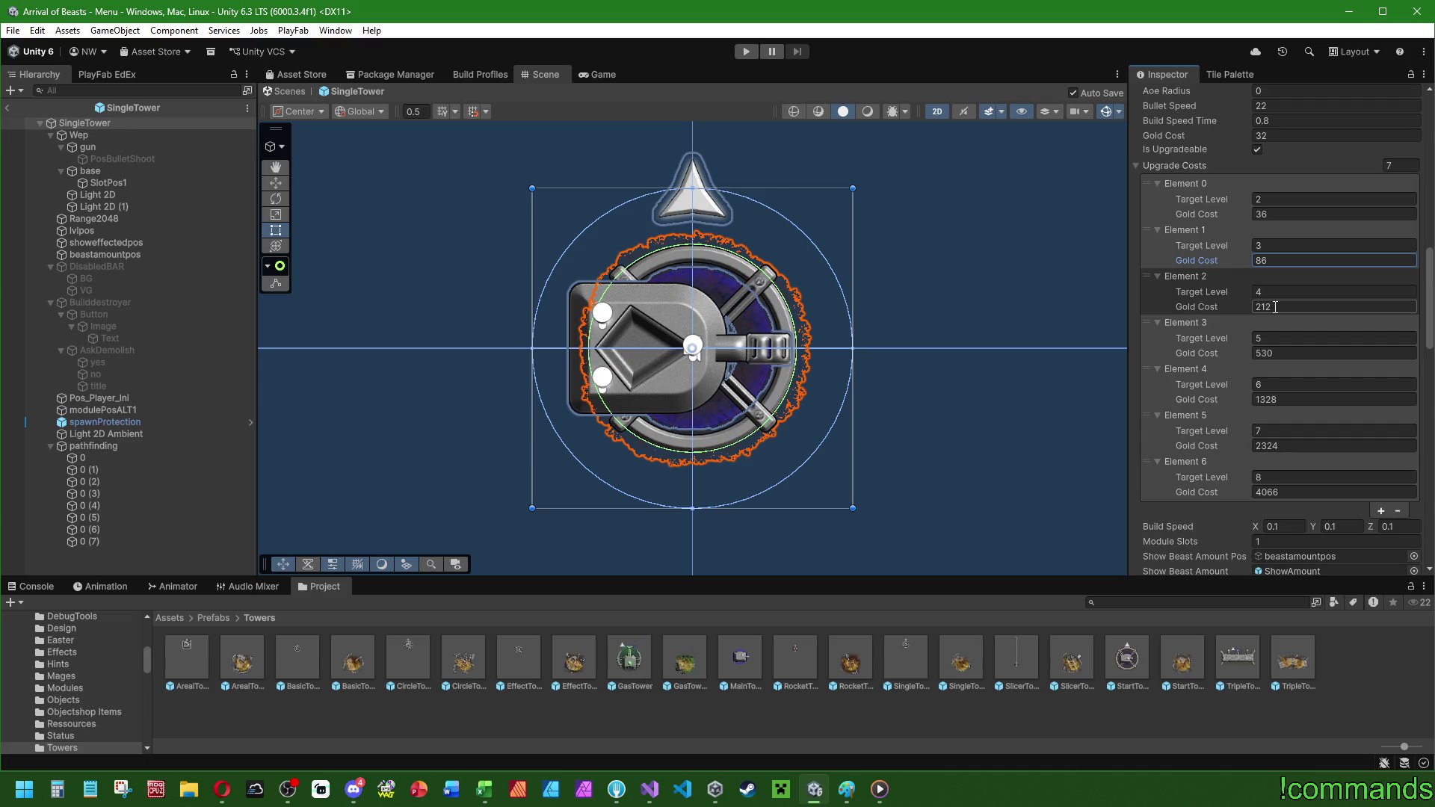
click(1275, 307)
text(204)
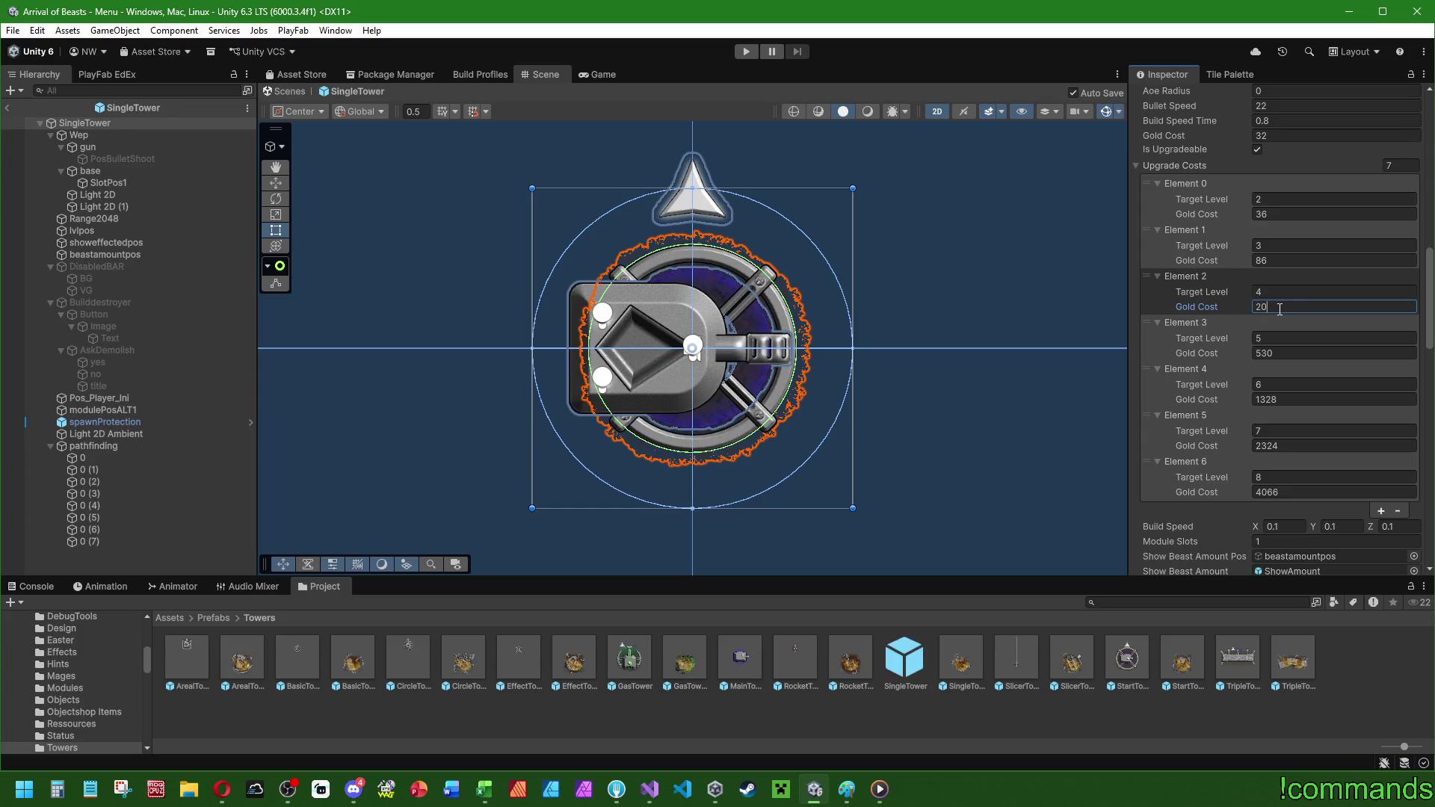
- Set SingleTower's level 5–8 upgrade gold costs to 485, 1270, 2170 and 3720
click(1289, 353)
text(485)
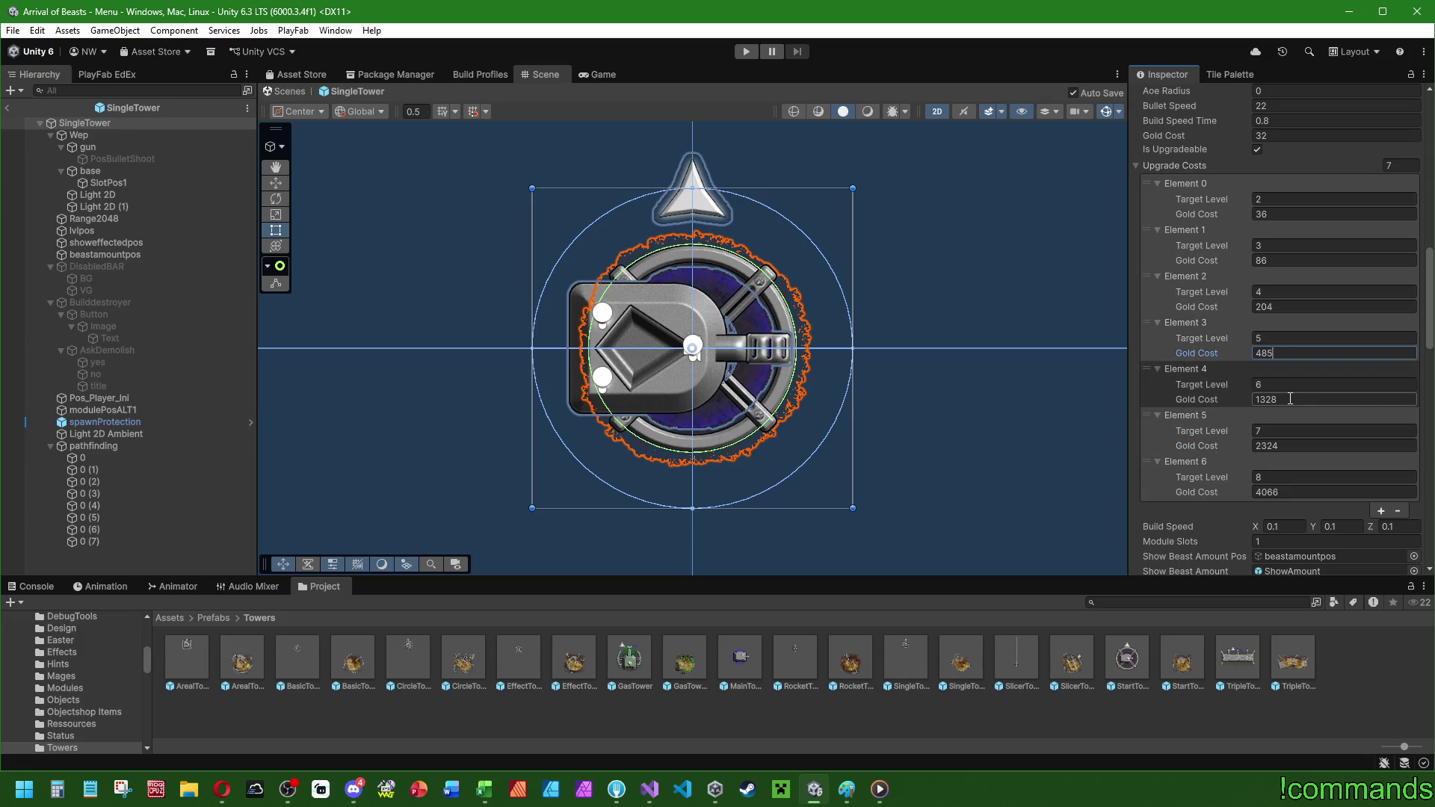
click(1289, 399)
text(1270)
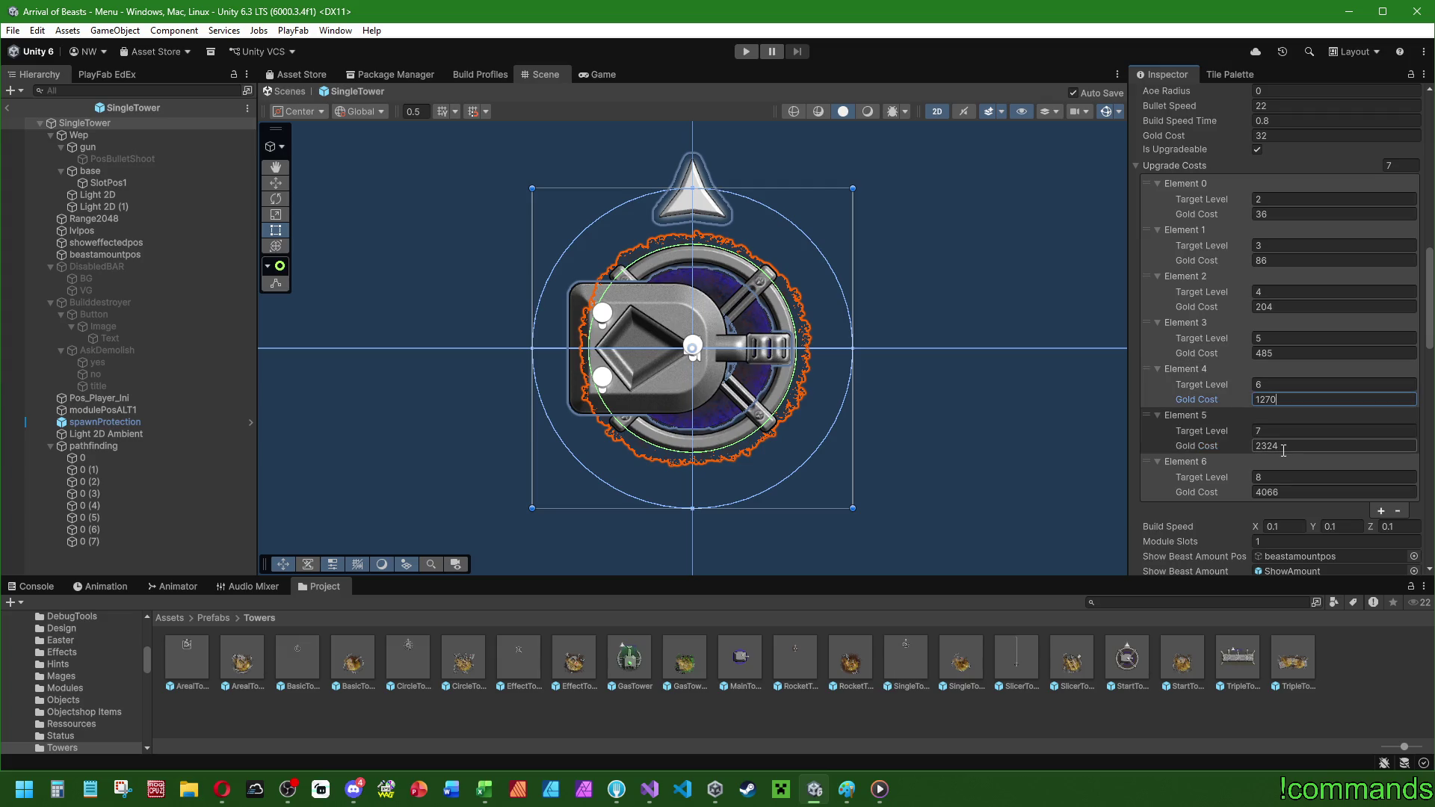
click(1283, 447)
text(217)
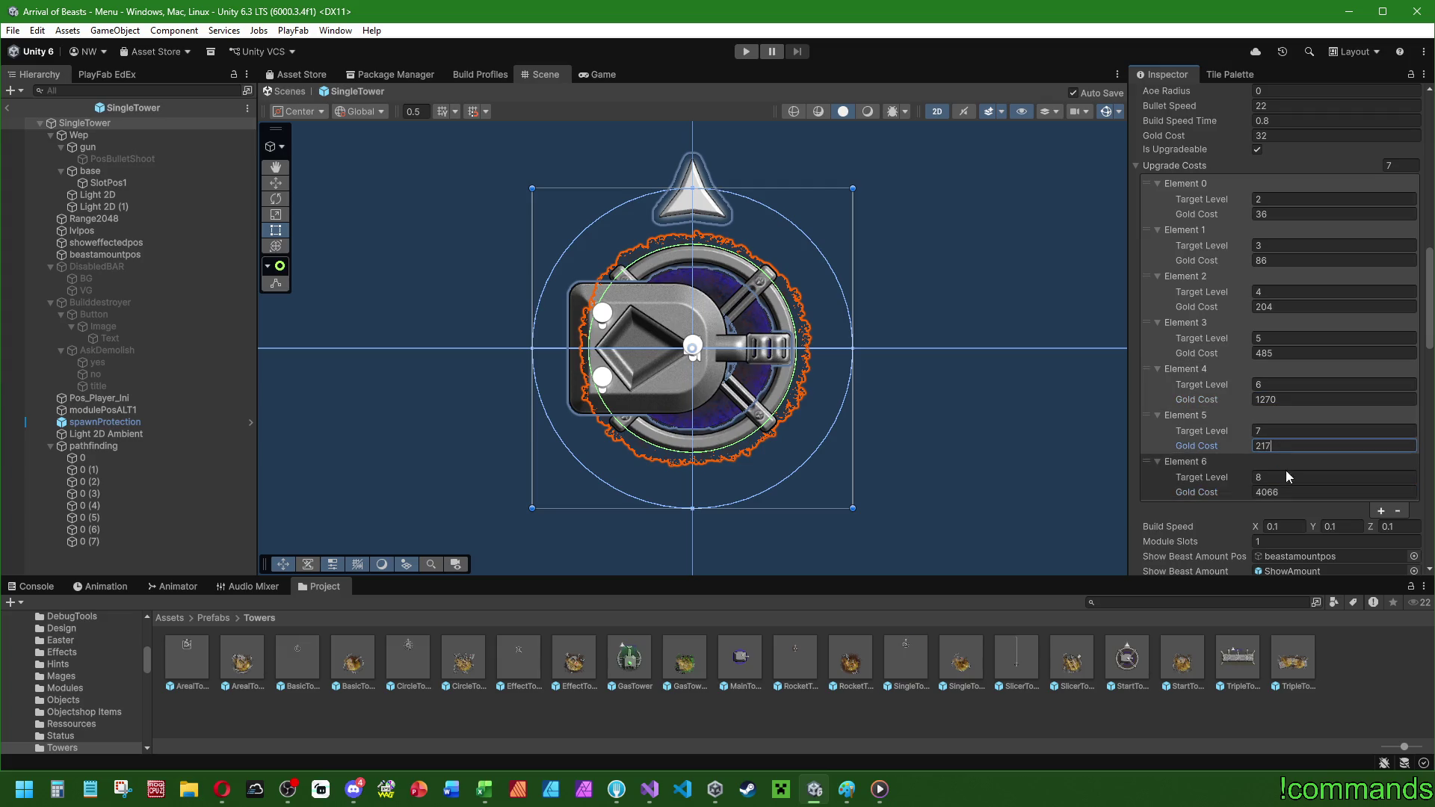
text(0)
click(1287, 487)
text(37)
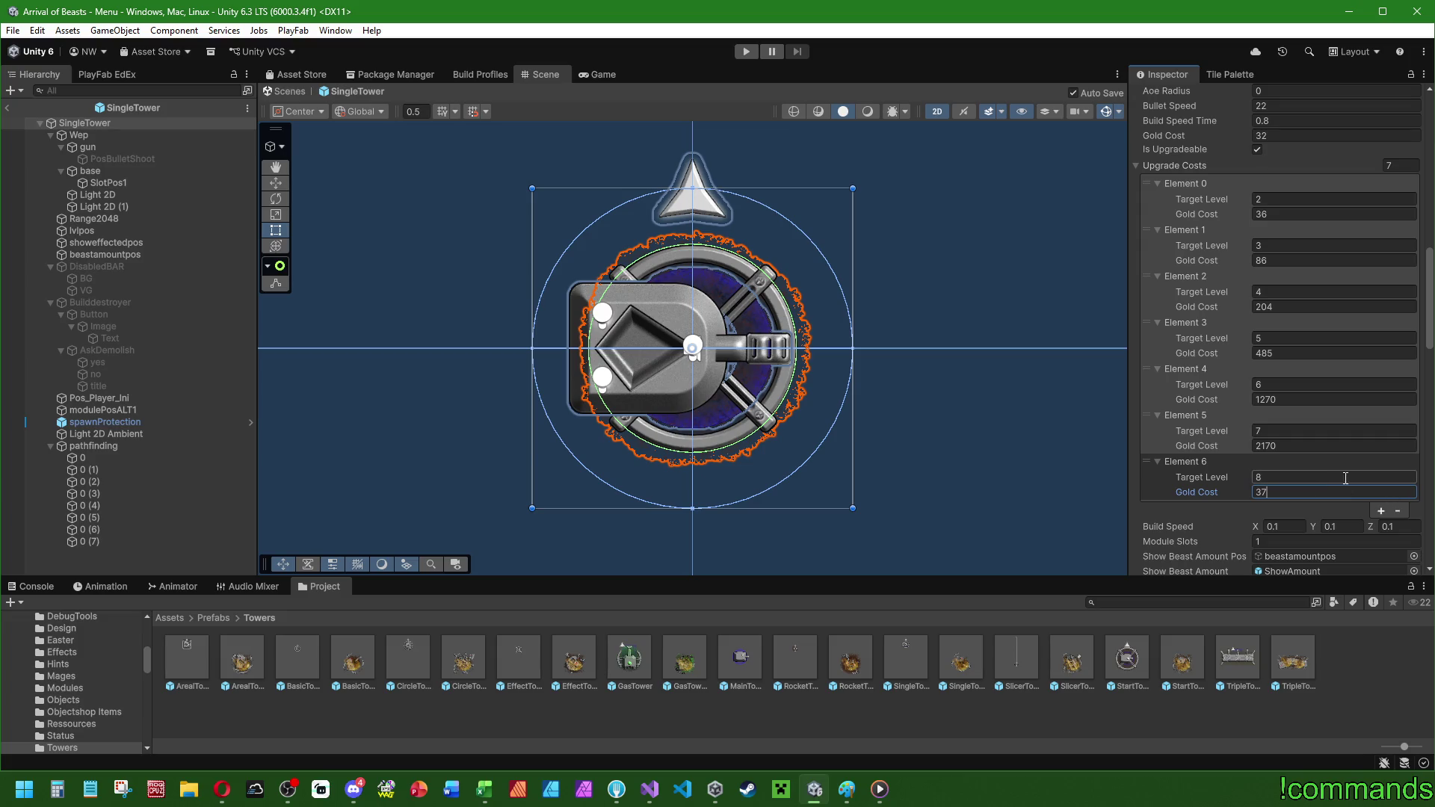
text(20)
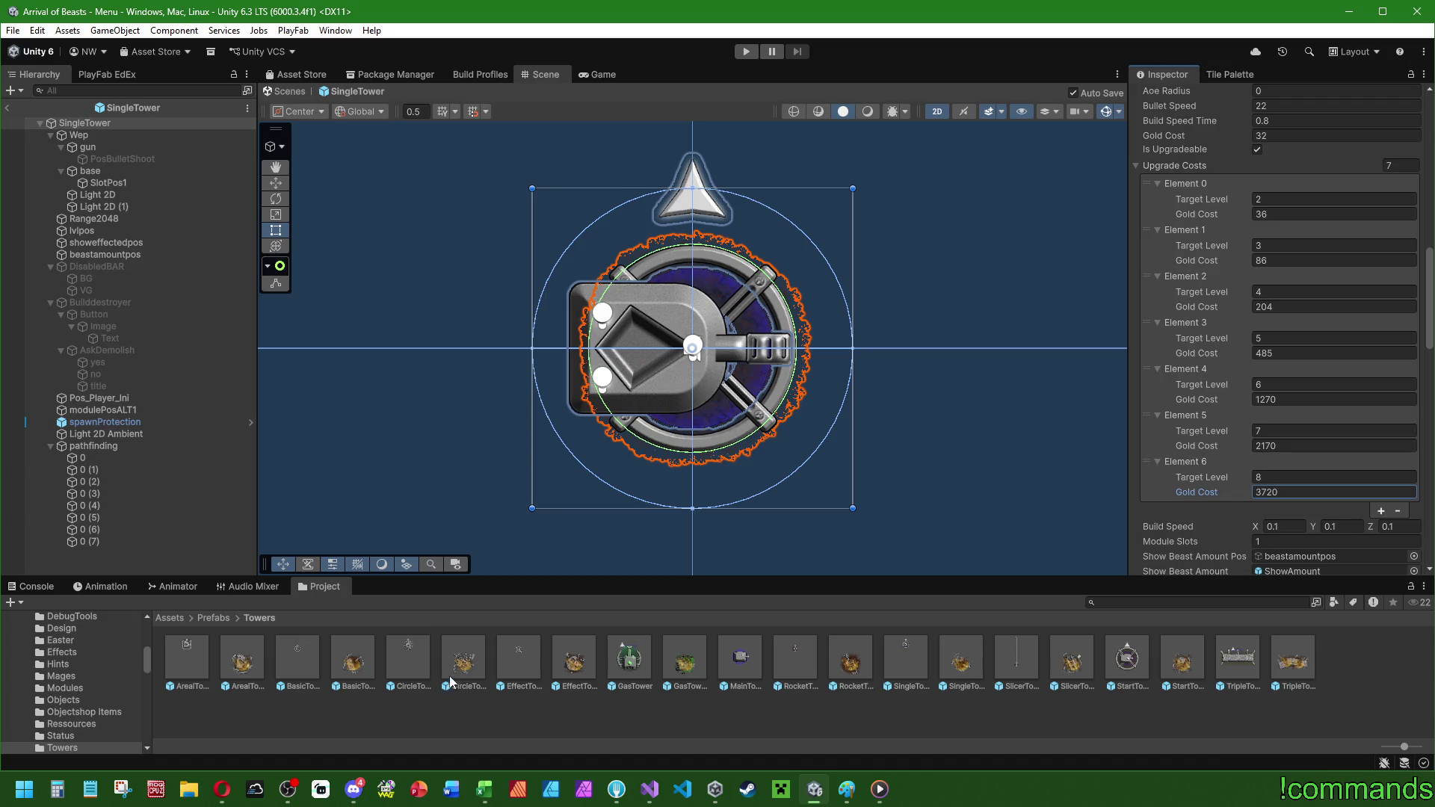
- Open CircleTower and set its Gold Cost to 28 and level 2–4 upgrades to 35, 86, 210
double_click(414, 662)
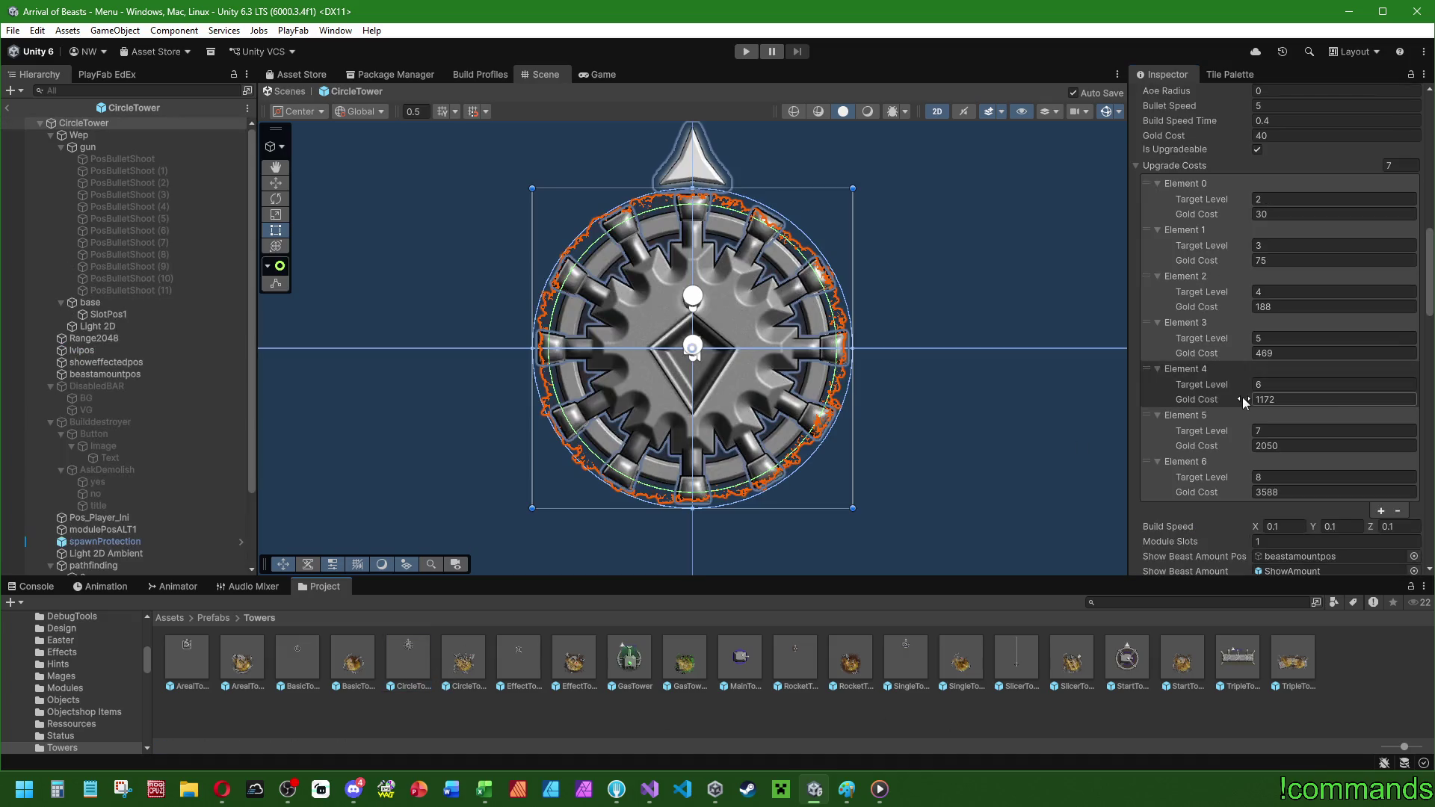
click(1298, 134)
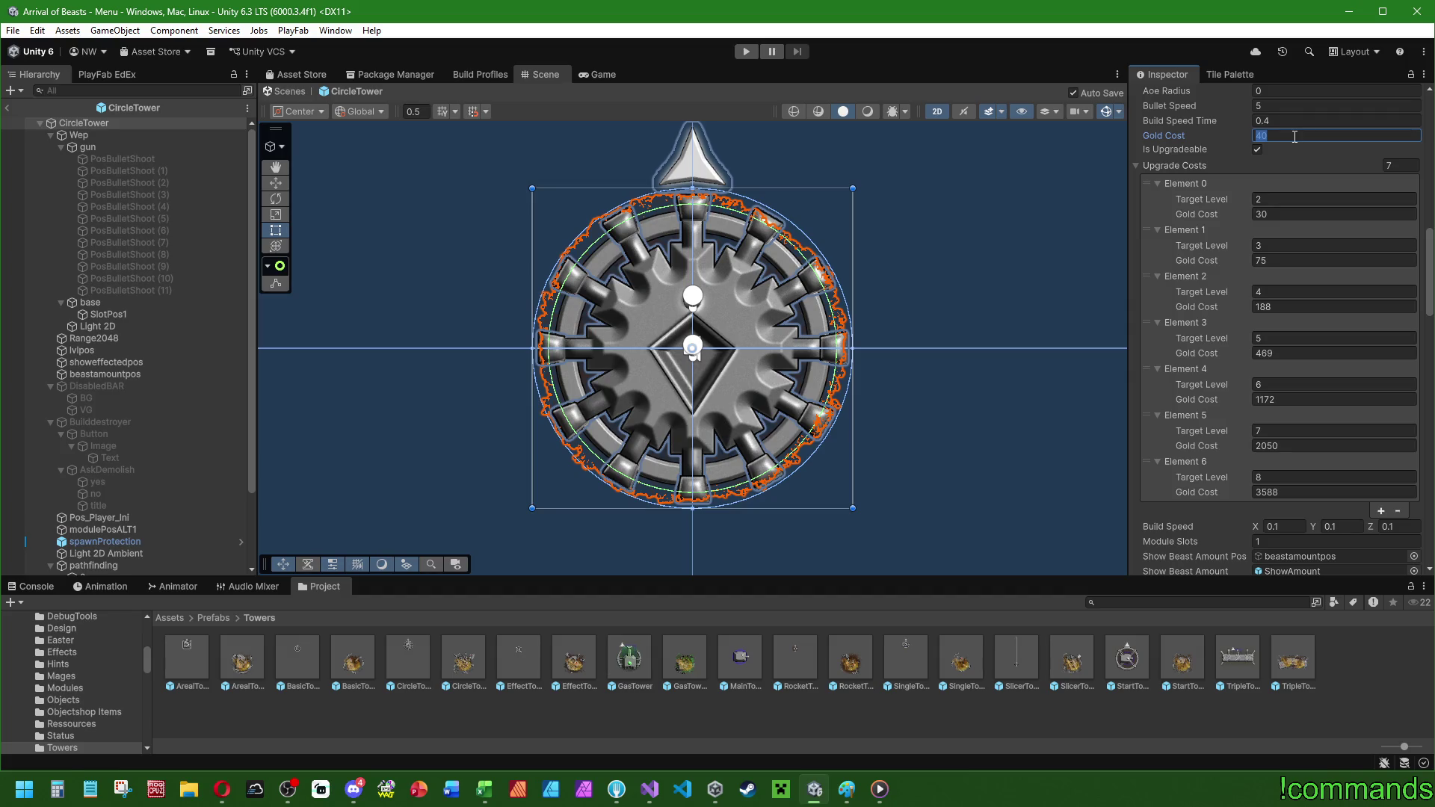
text(28)
click(1279, 214)
text(35)
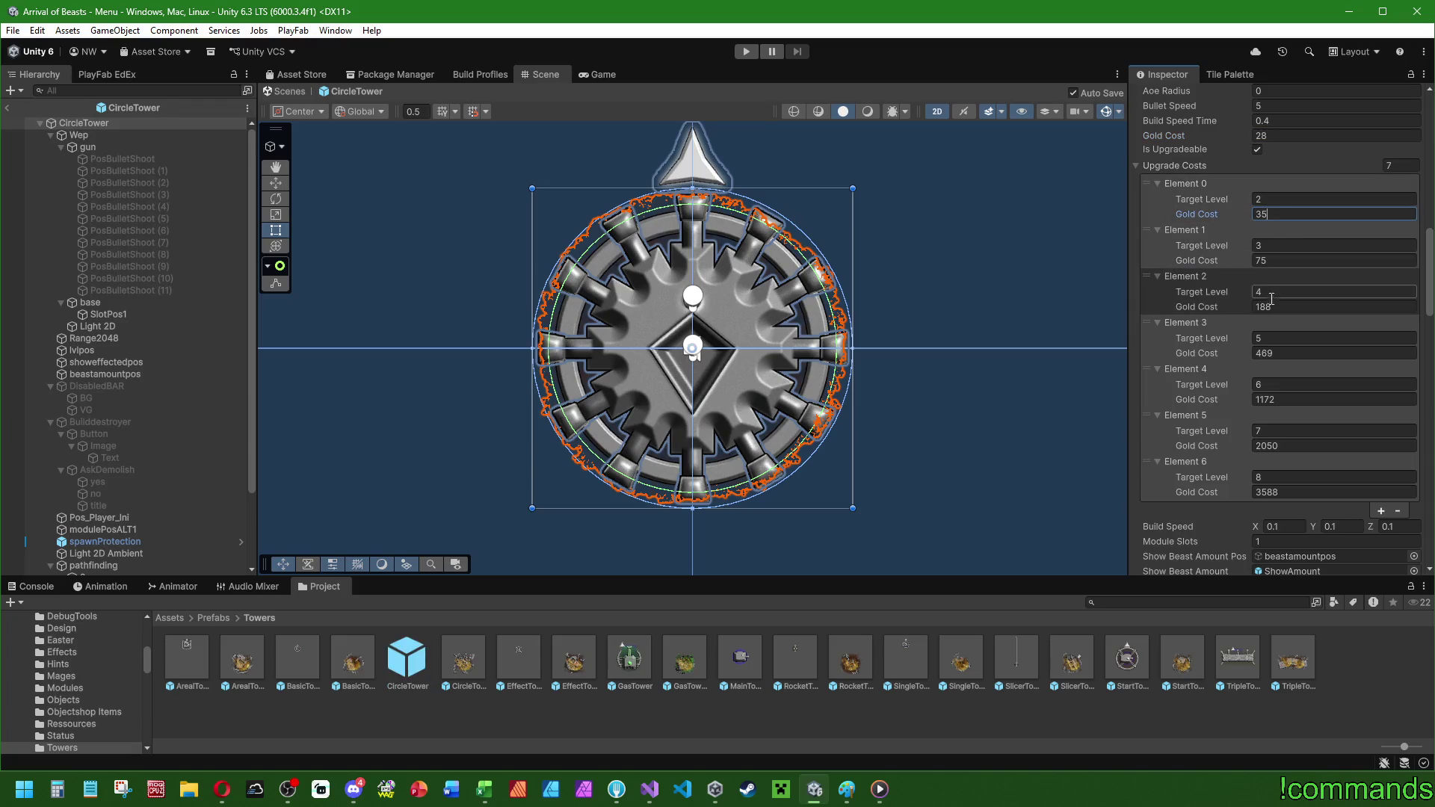
click(1279, 260)
text(86)
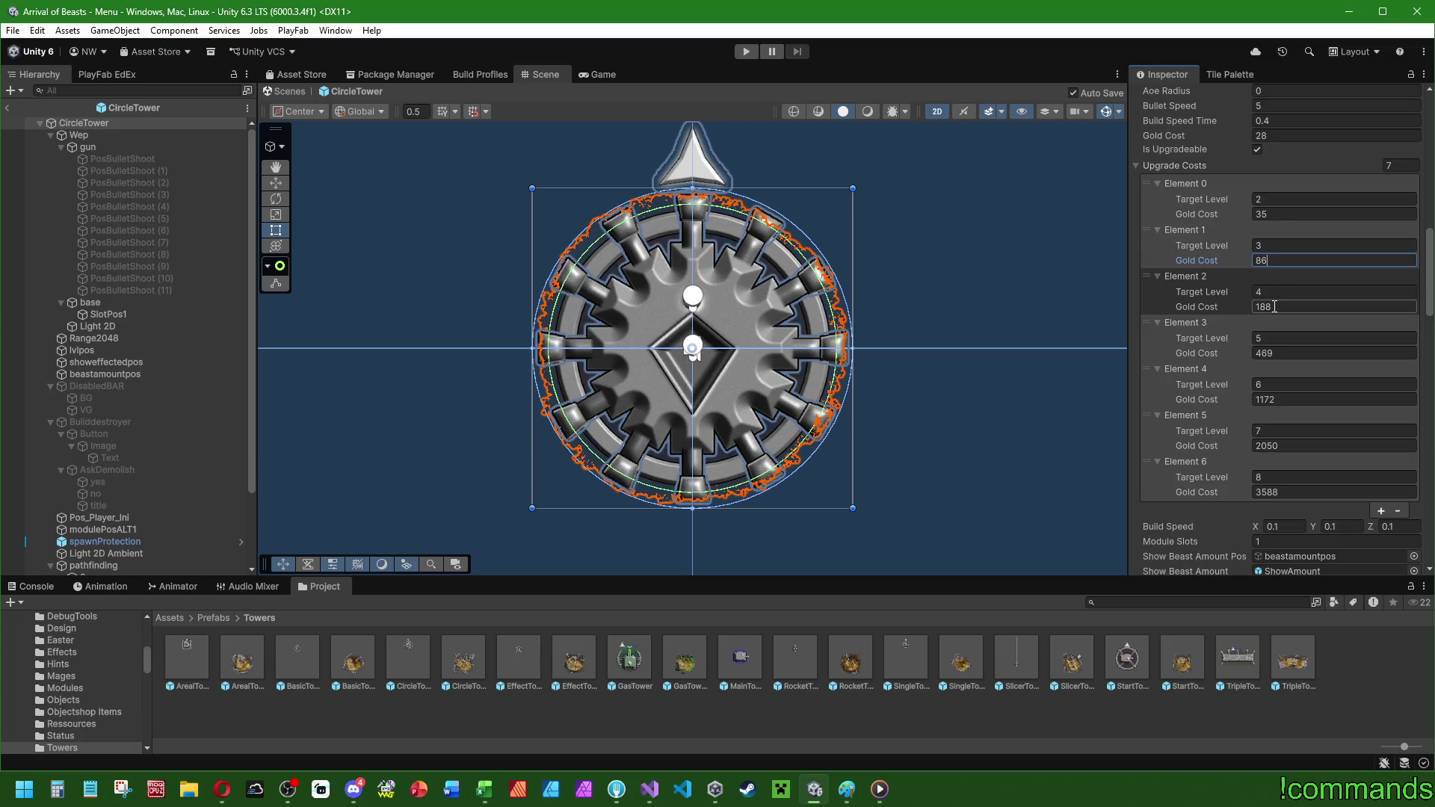
click(1275, 306)
text(210)
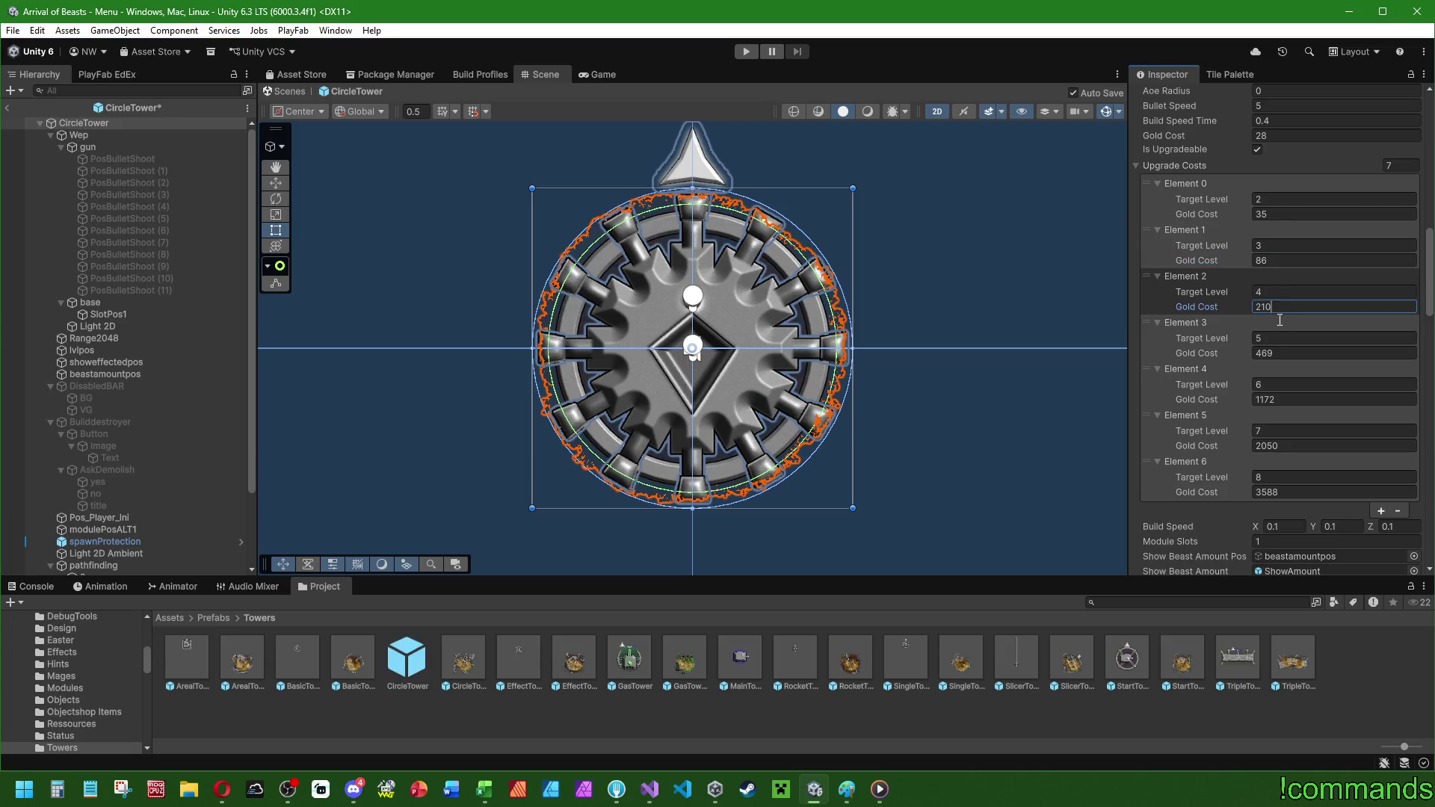
- Set CircleTower's level 5–8 upgrade gold costs to 515, 1150, 2092 and 3800
click(1282, 354)
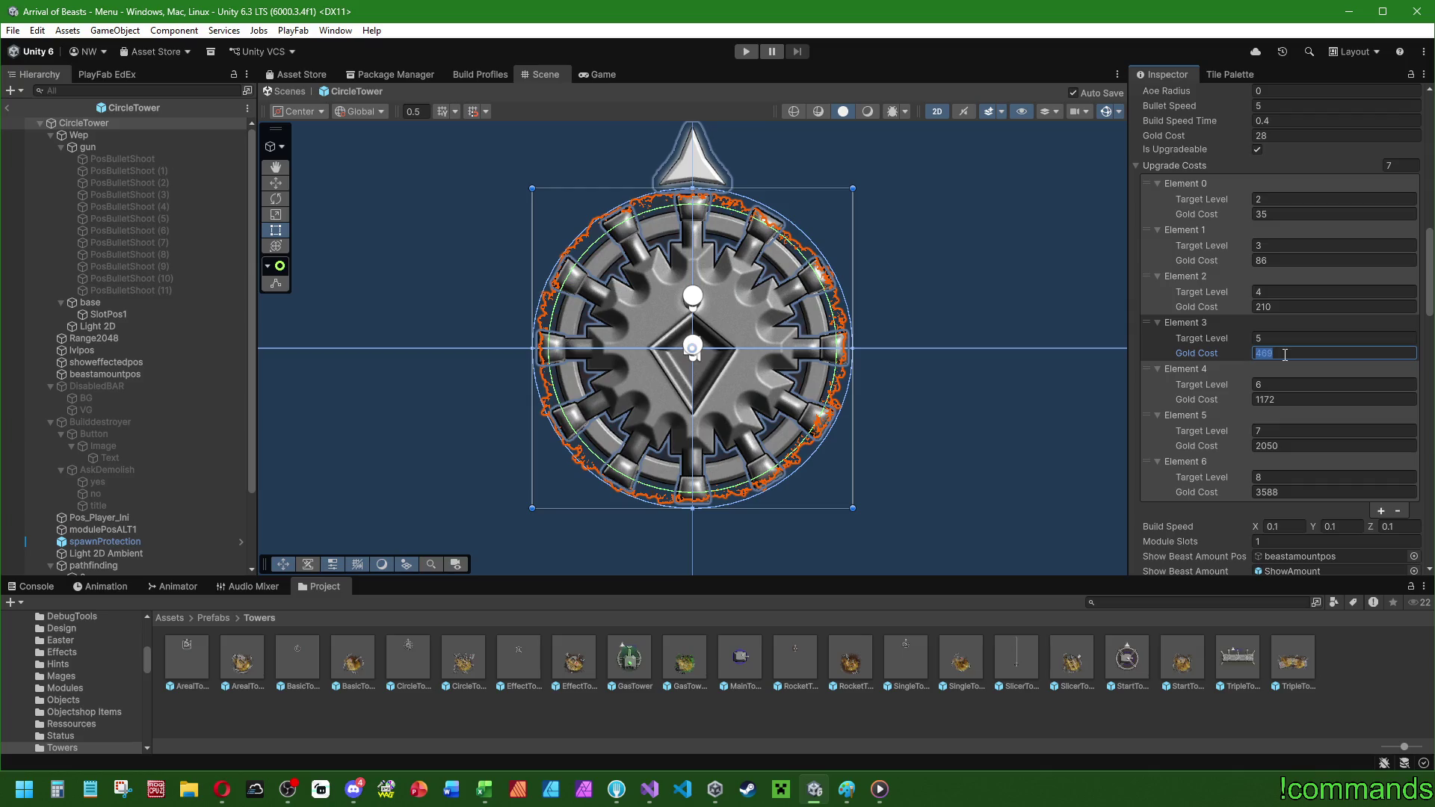
text(515)
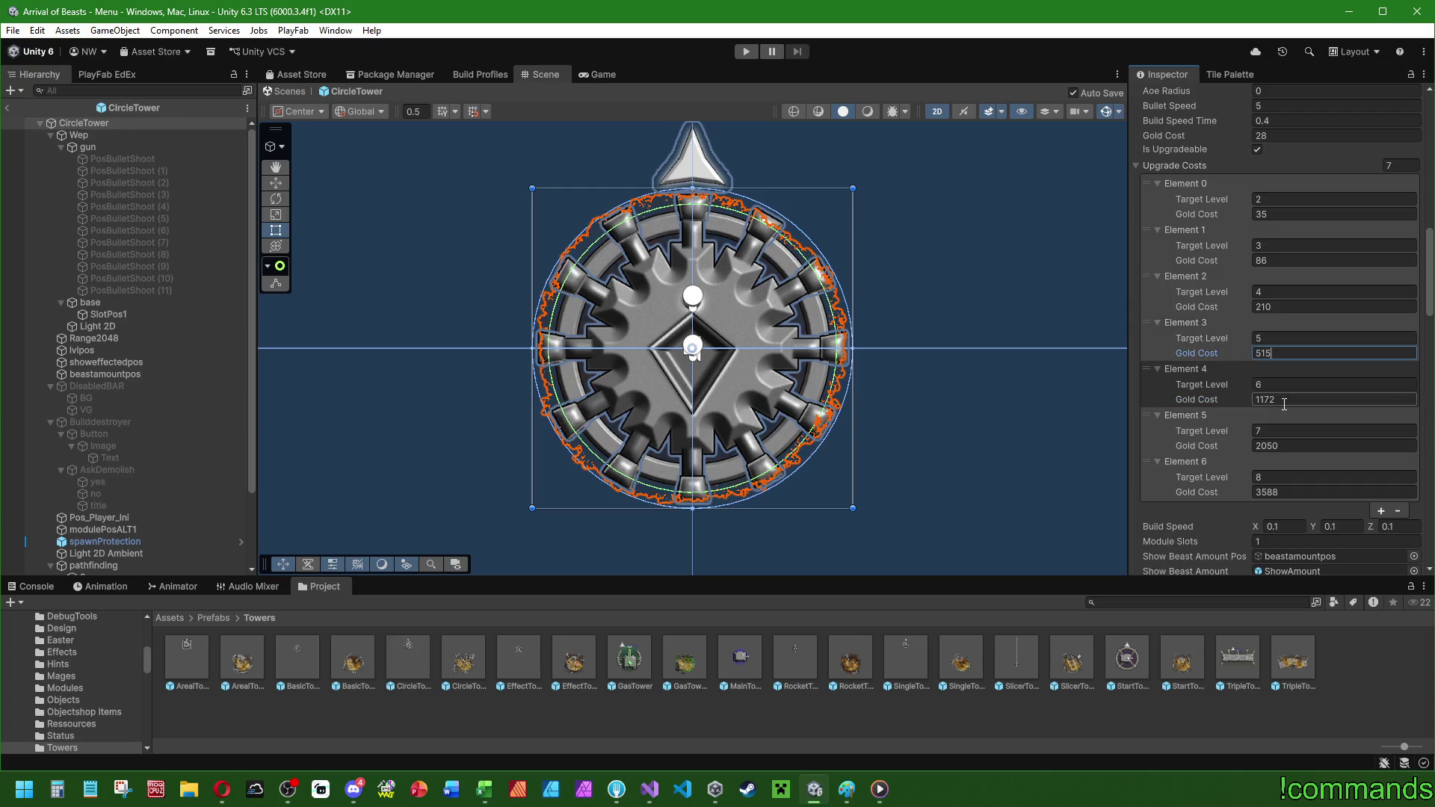
click(1284, 401)
text(1150)
click(1282, 446)
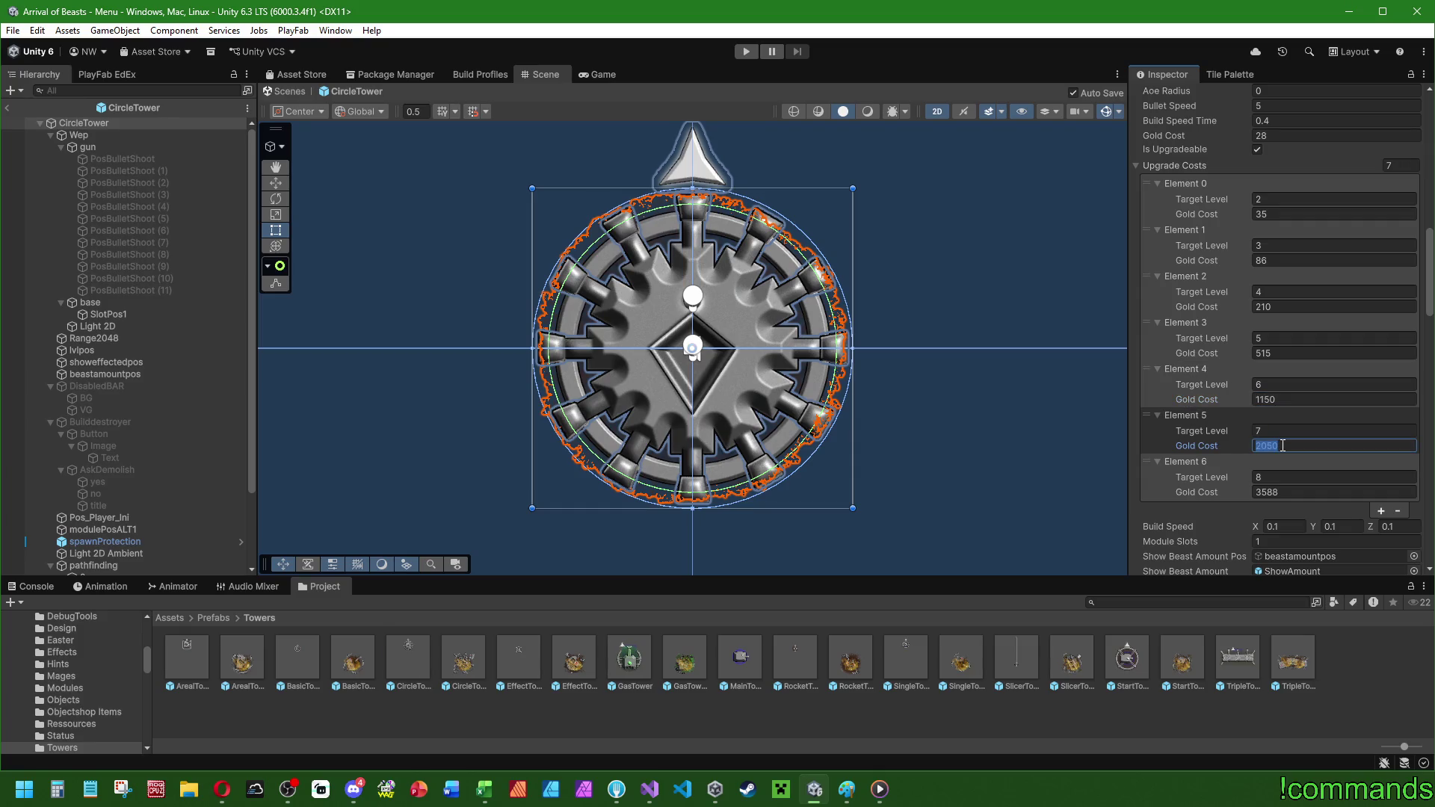
text(2092)
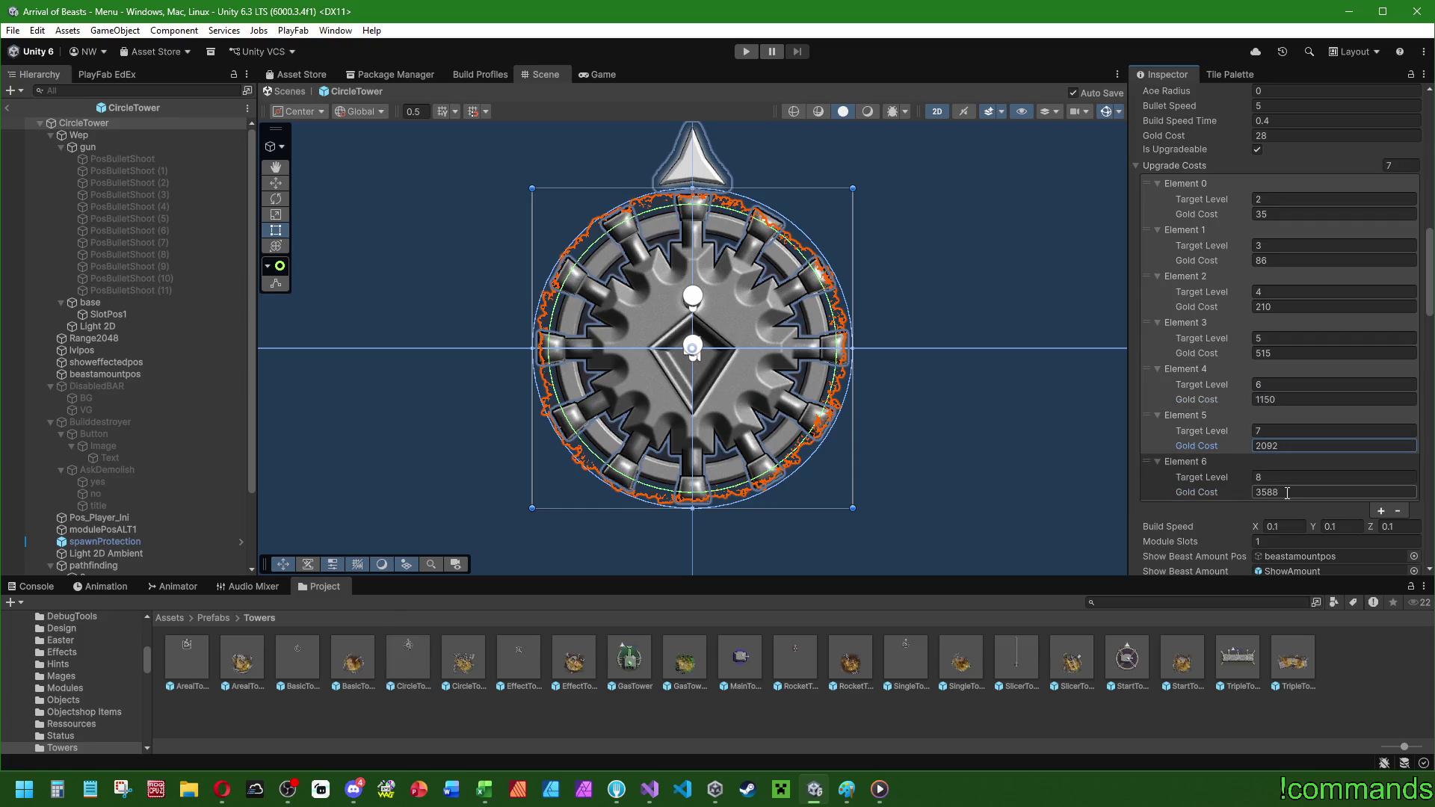
click(1288, 493)
text(3800)
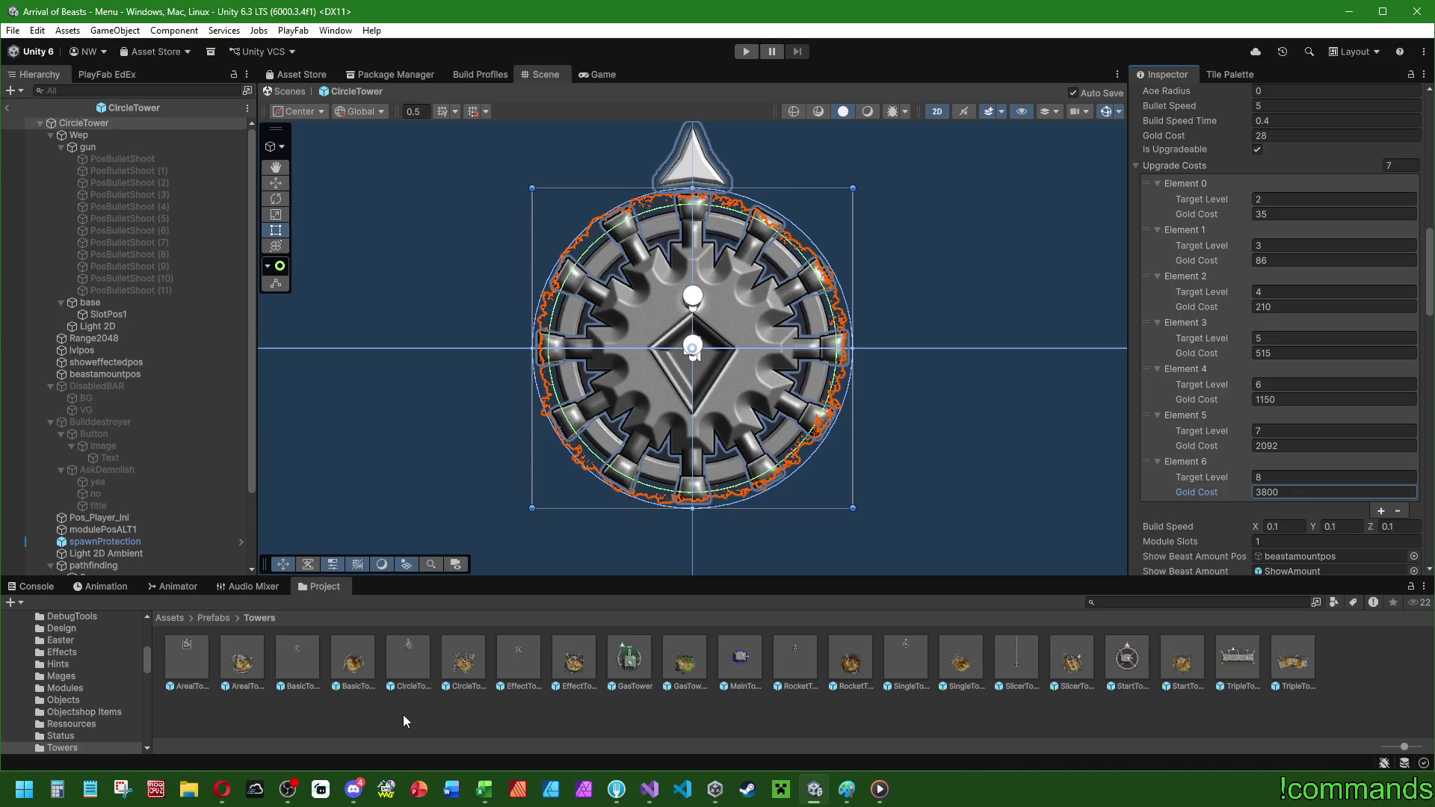
- Open ArealTower and set its Gold Cost to 42 and level 2–4 upgrades to 46, 114, 276
double_click(187, 658)
scroll(1239, 338, down, 5)
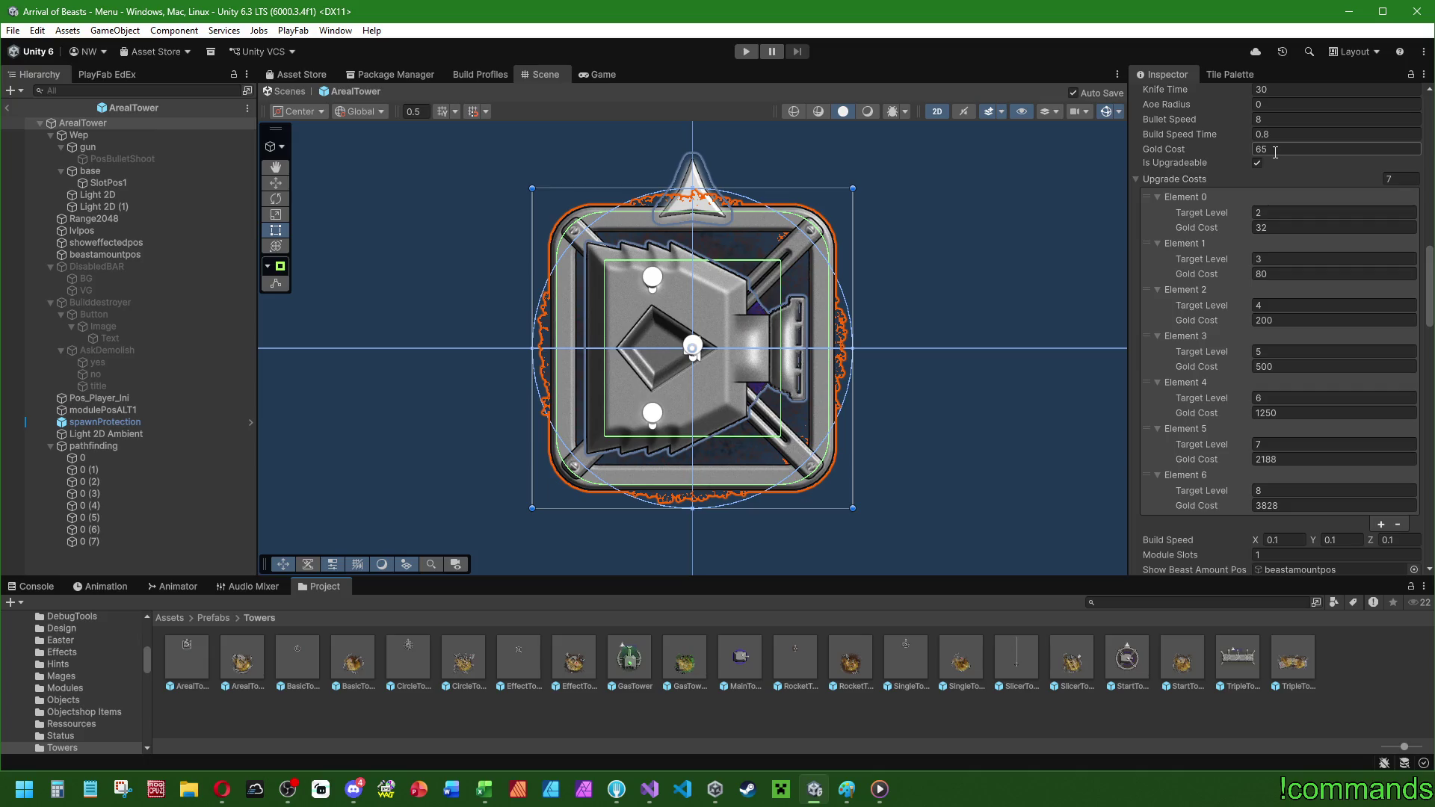
click(1285, 150)
text(42)
click(1275, 225)
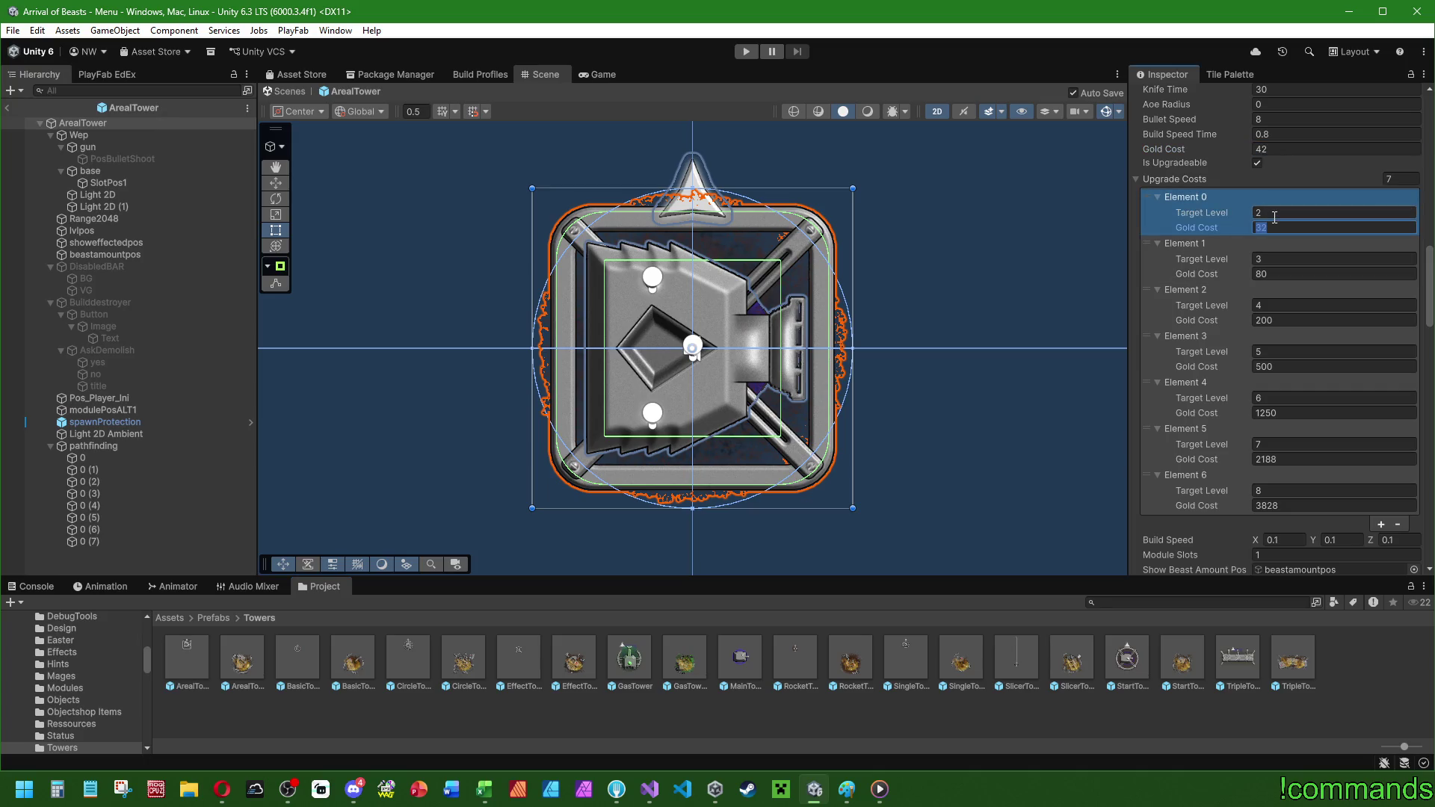
text(46)
click(1270, 275)
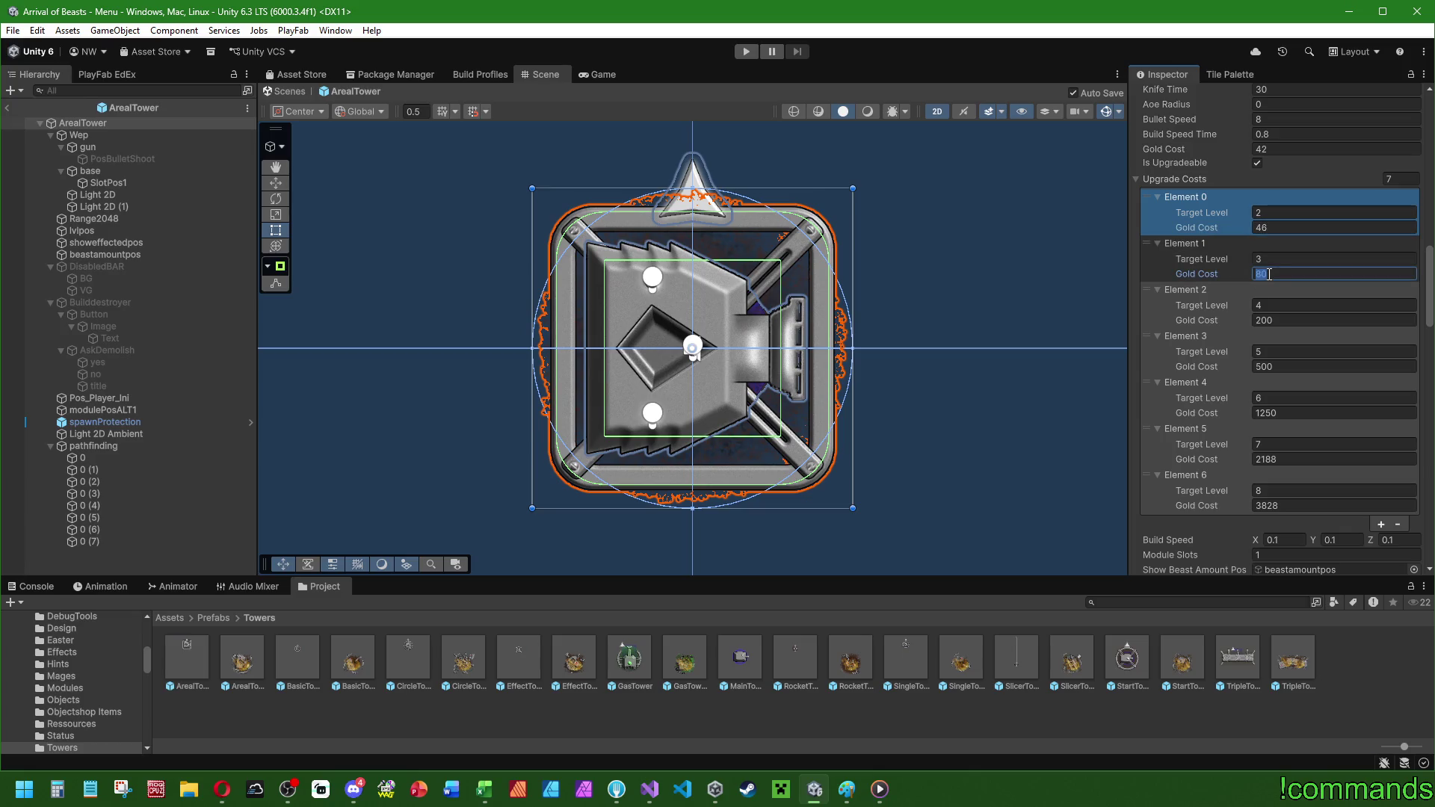
text(113)
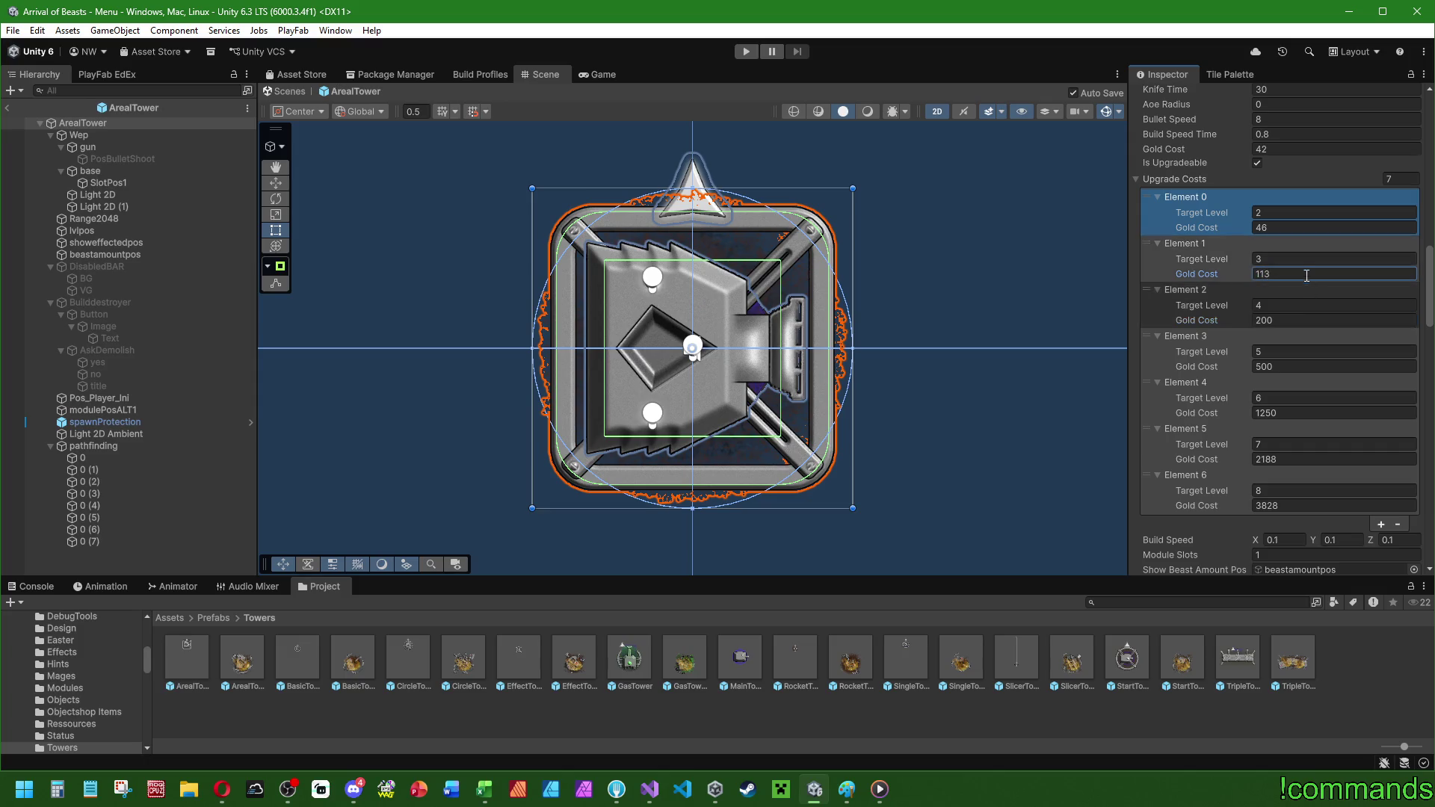
key(BackSpace)
key(BackSpace)
text(4)
click(1288, 318)
text(276)
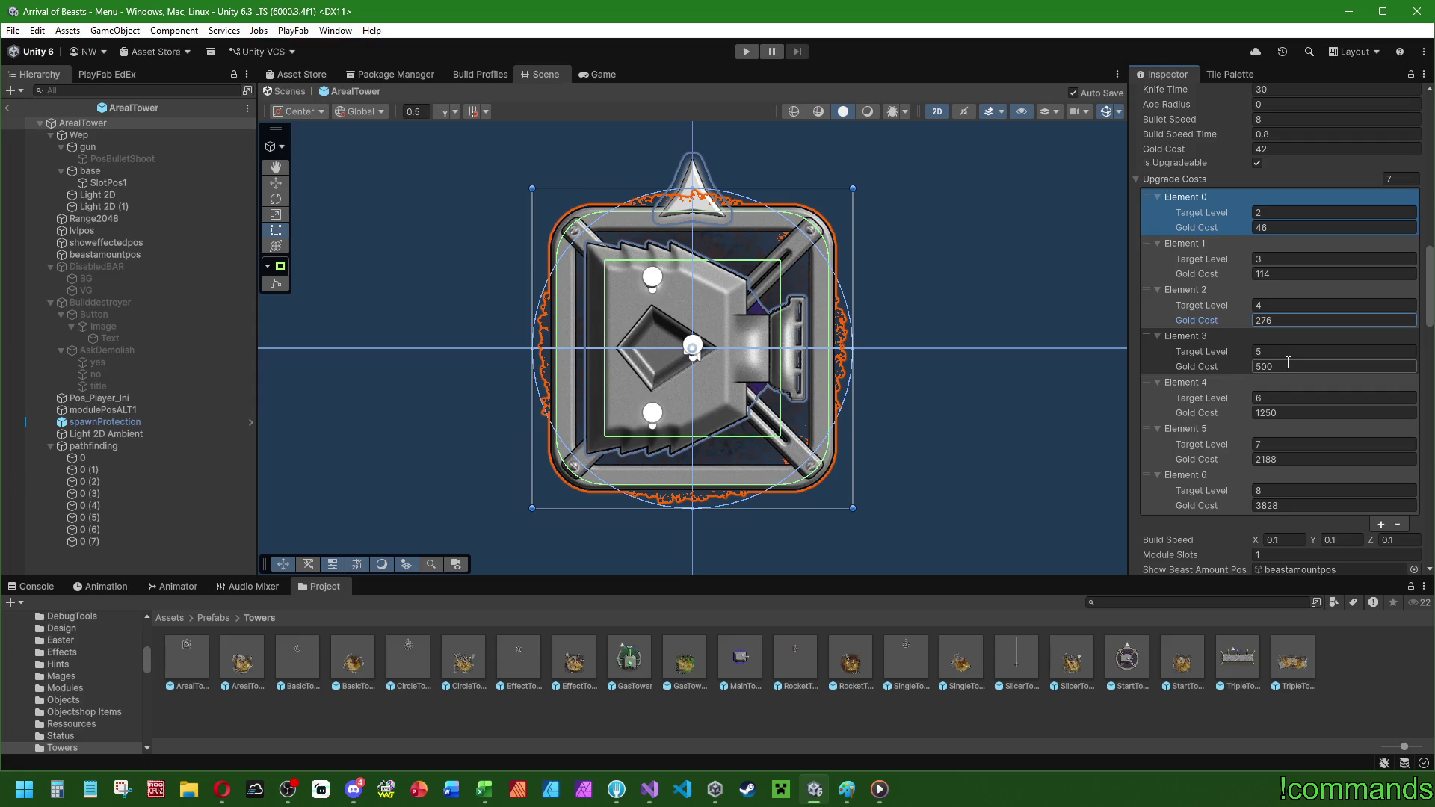
- Set ArealTower's level 5–8 upgrade gold costs to 676, 1225, 2230 and 4060
click(1288, 363)
text(67)
text(6)
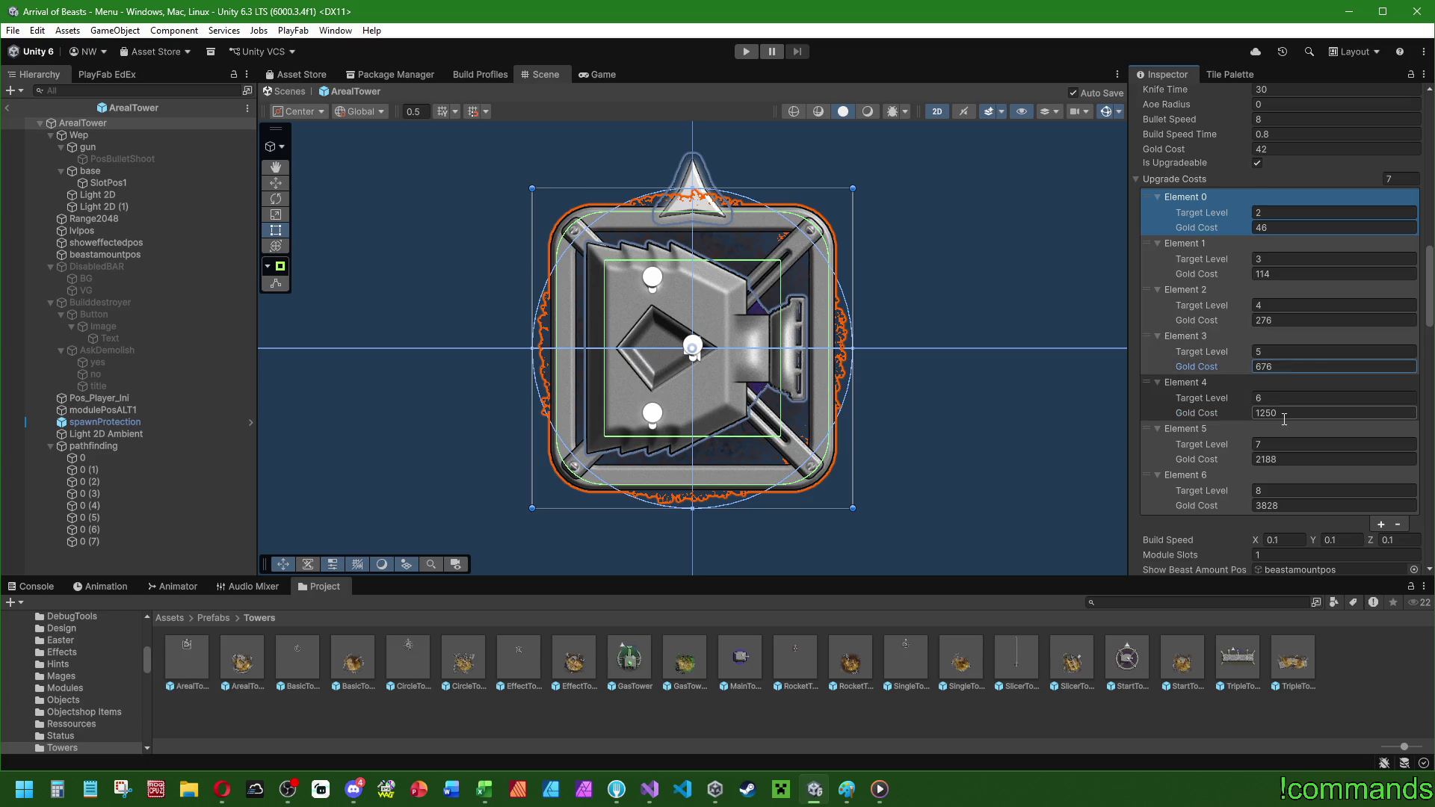
click(1284, 413)
text(1225)
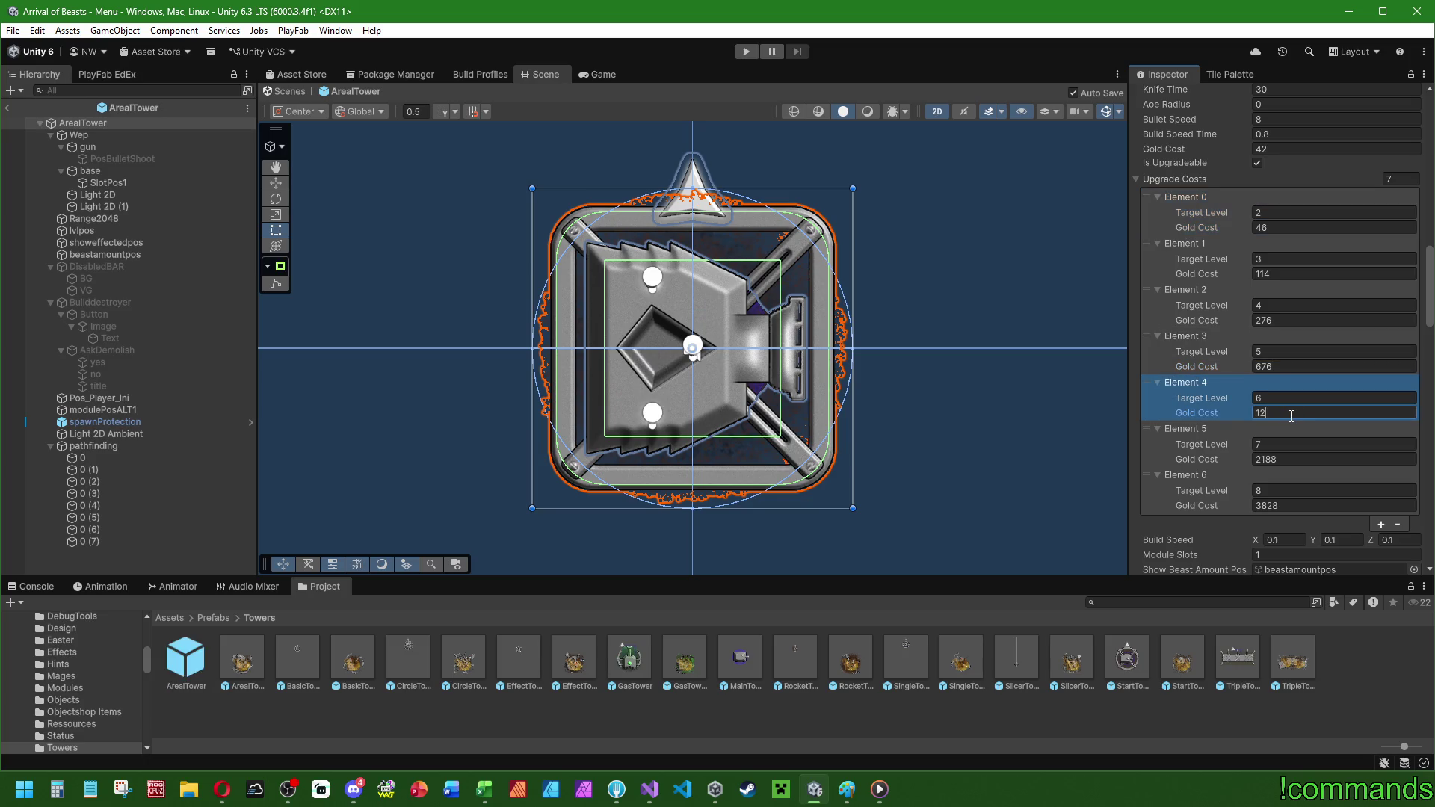
click(1288, 459)
text(2230)
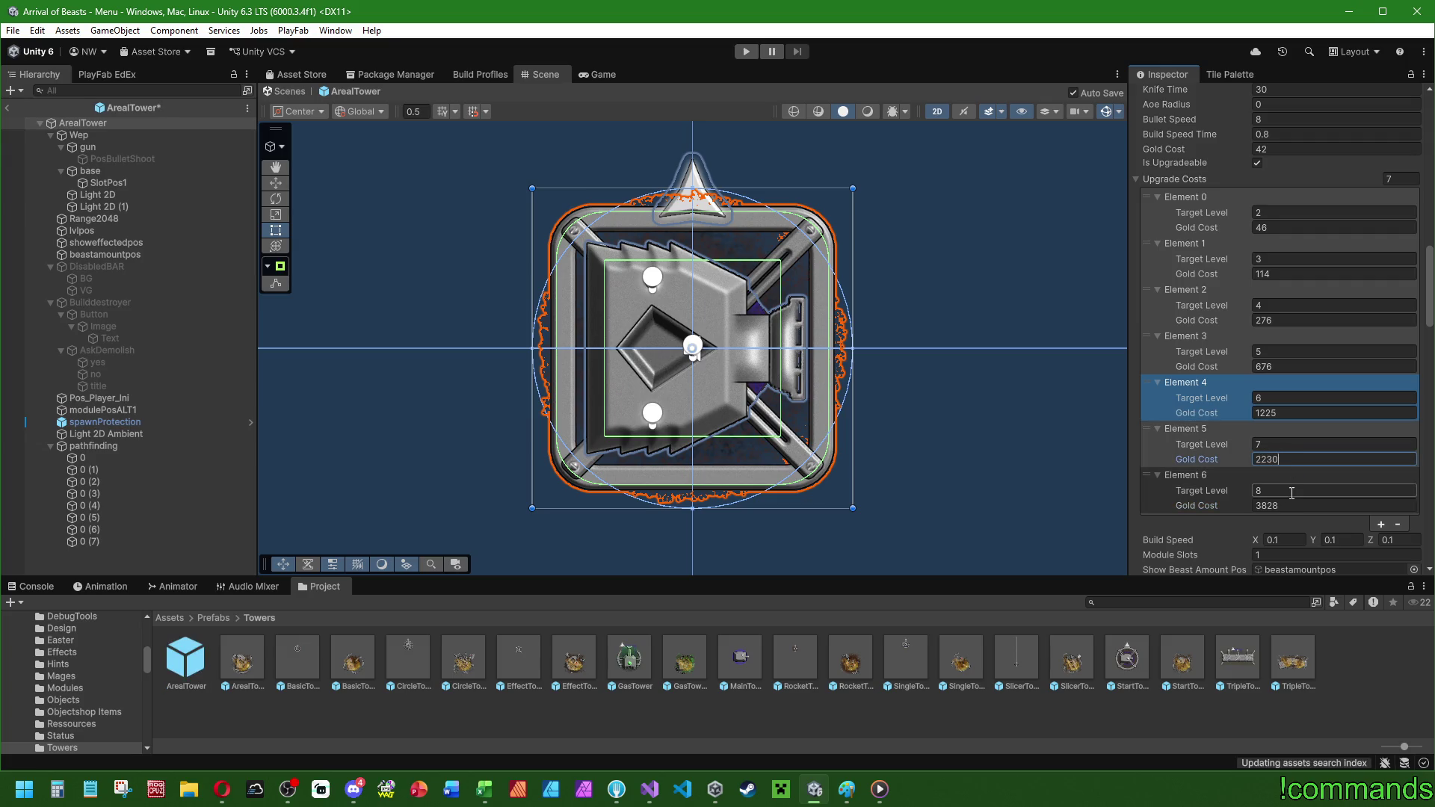
click(1311, 506)
text(40)
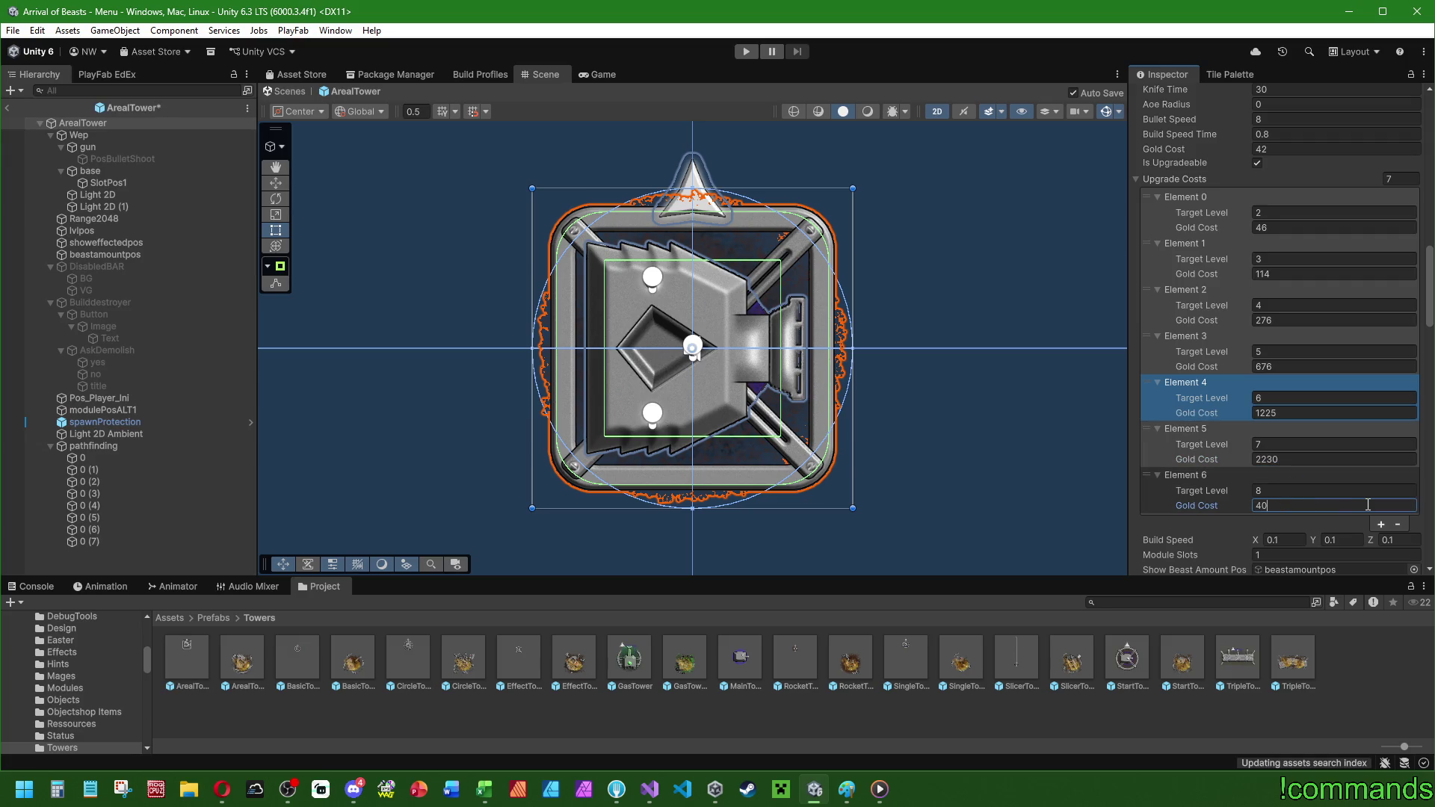
text(60)
- Open EffectTower and set its Gold Cost to 36 and level 2–4 upgrades to 42, 100, 238
double_click(519, 664)
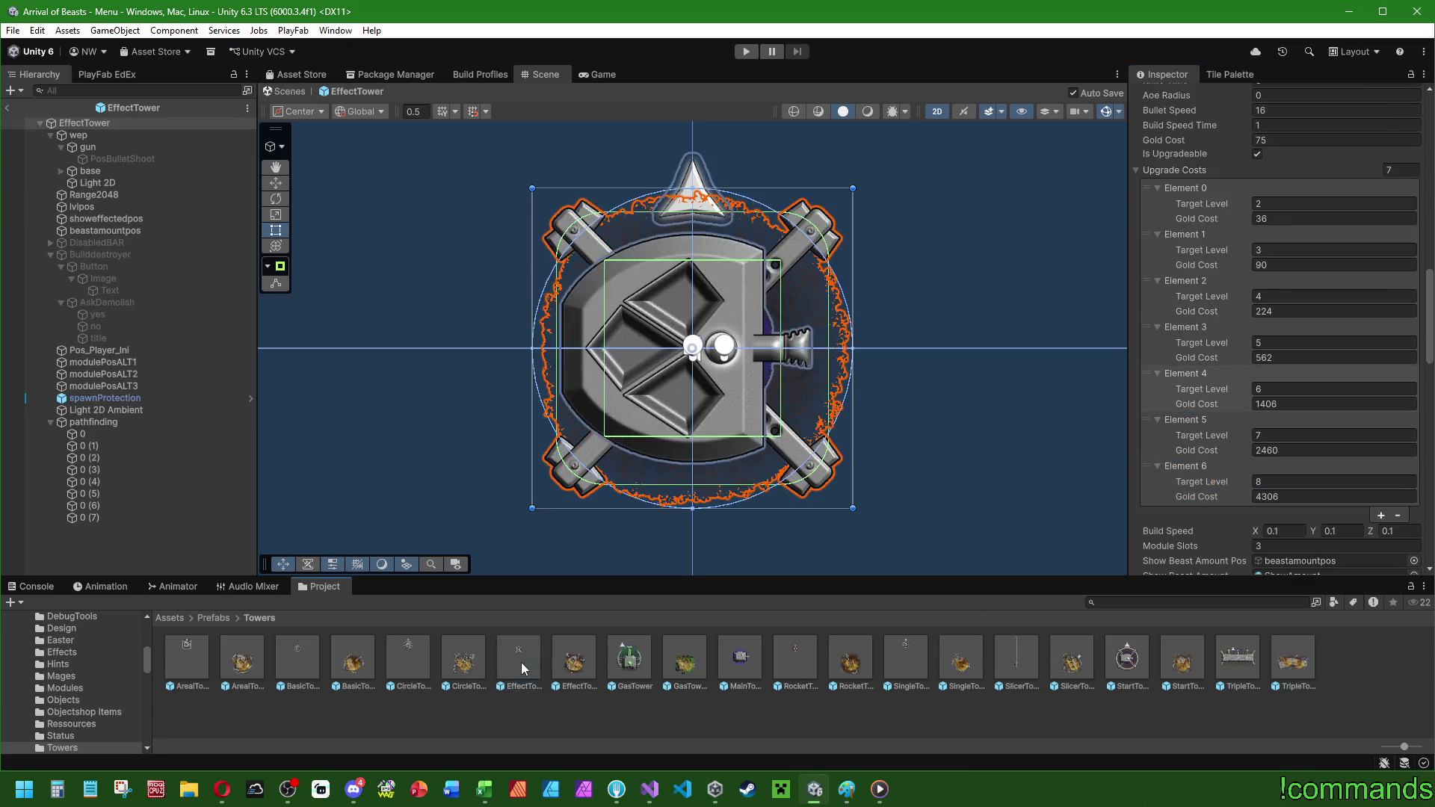
click(1289, 142)
text(36)
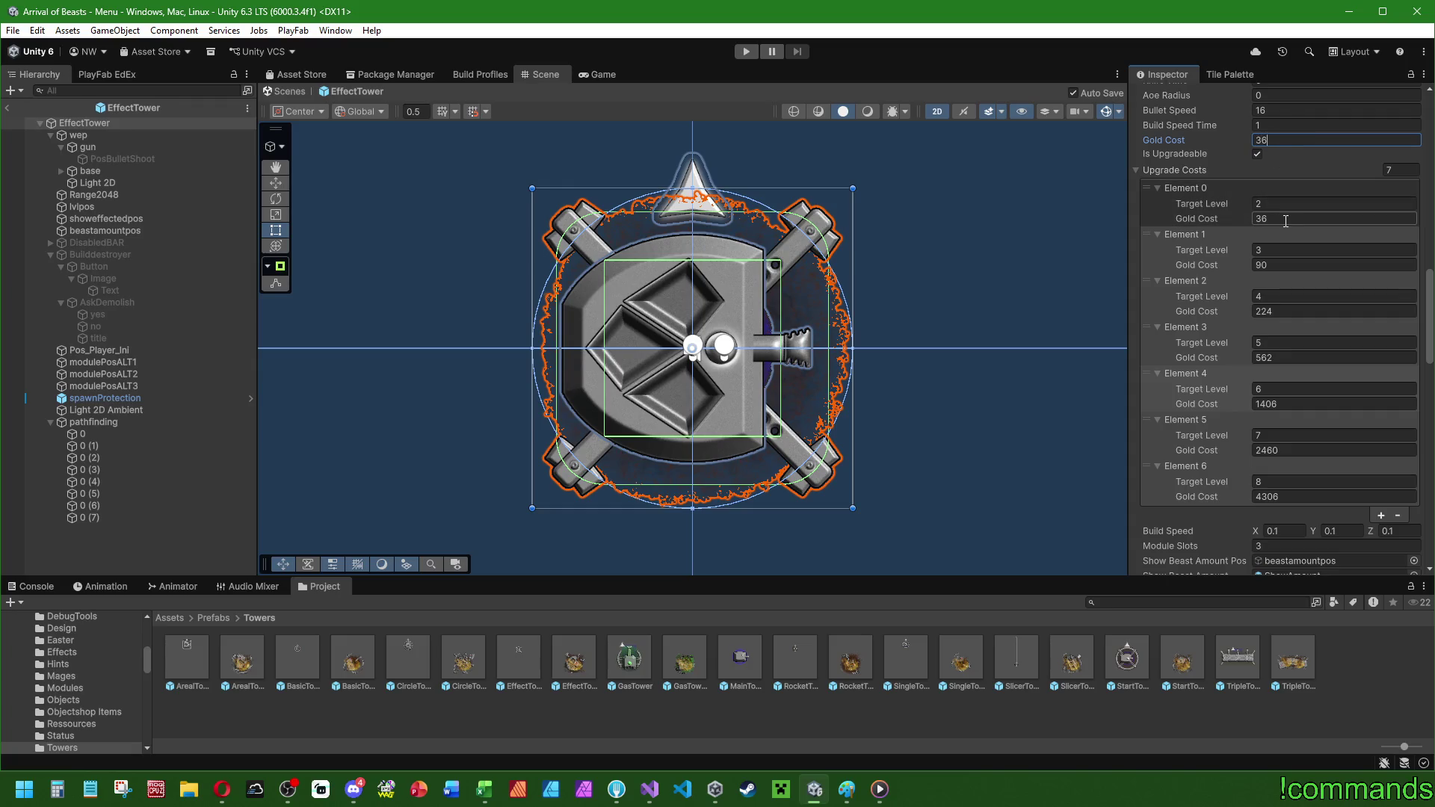
click(1286, 218)
text(42)
click(1285, 266)
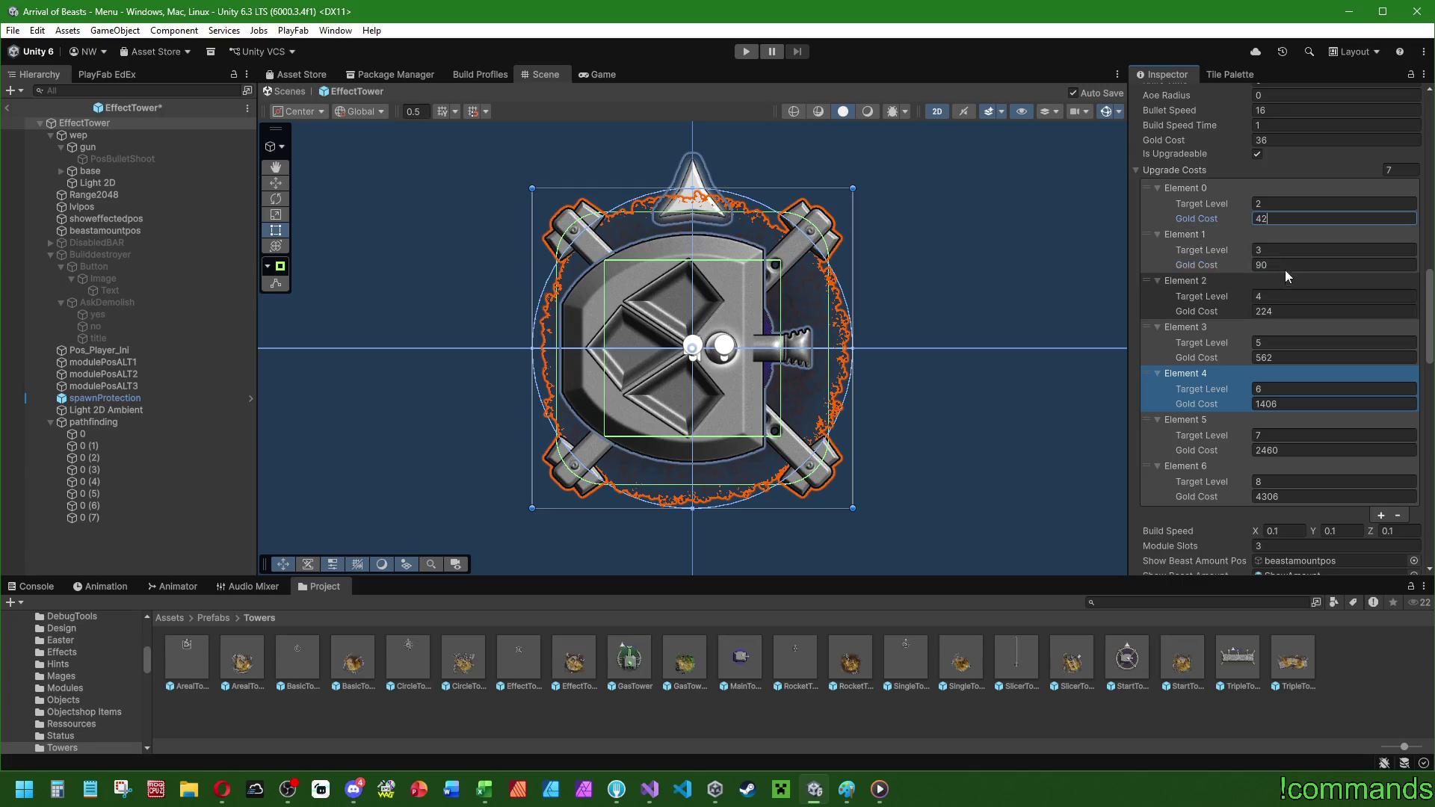
text(100)
click(1287, 312)
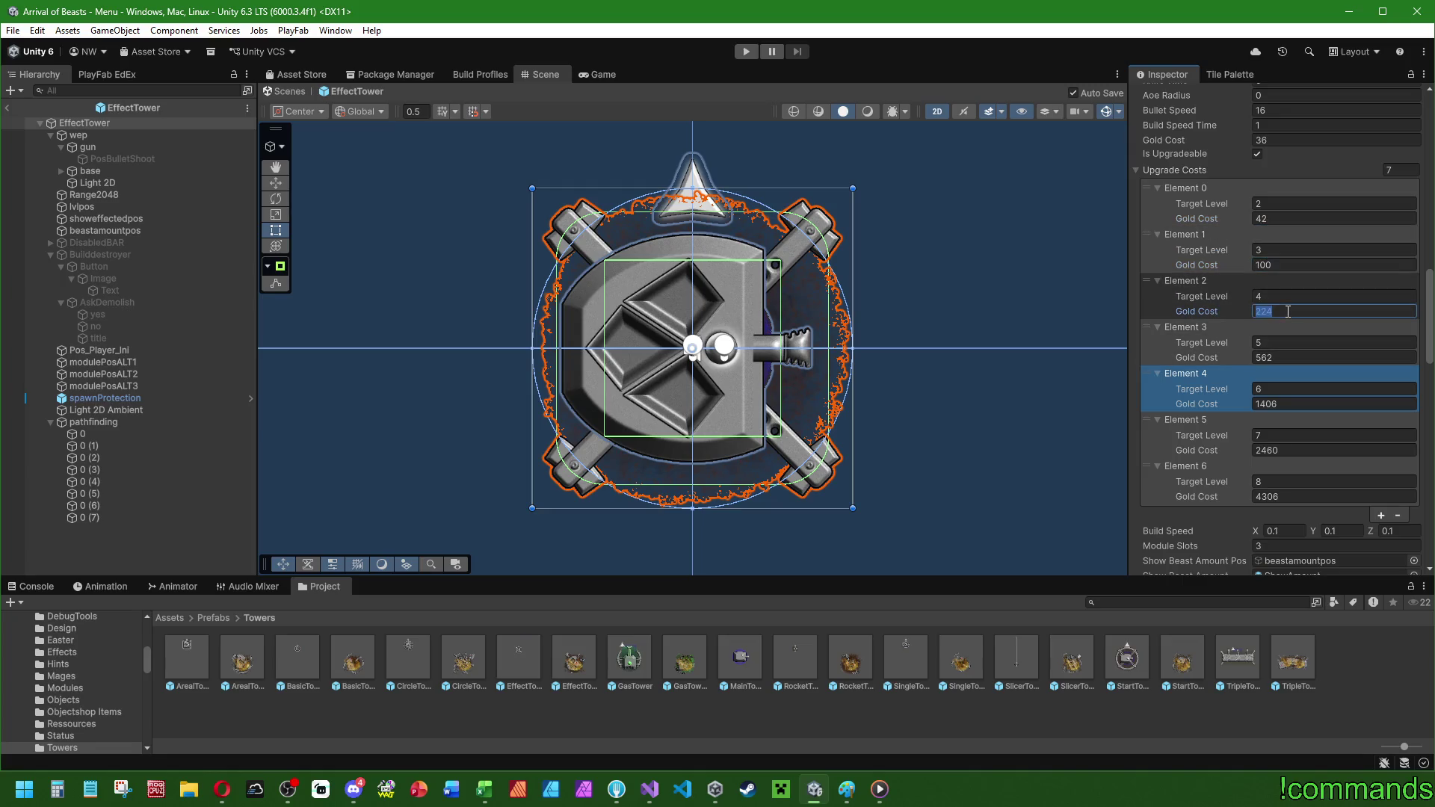
text(238)
- Set EffectTower's level 5–8 upgrade gold costs to 566, 1290, 2200 and 3770
click(1276, 357)
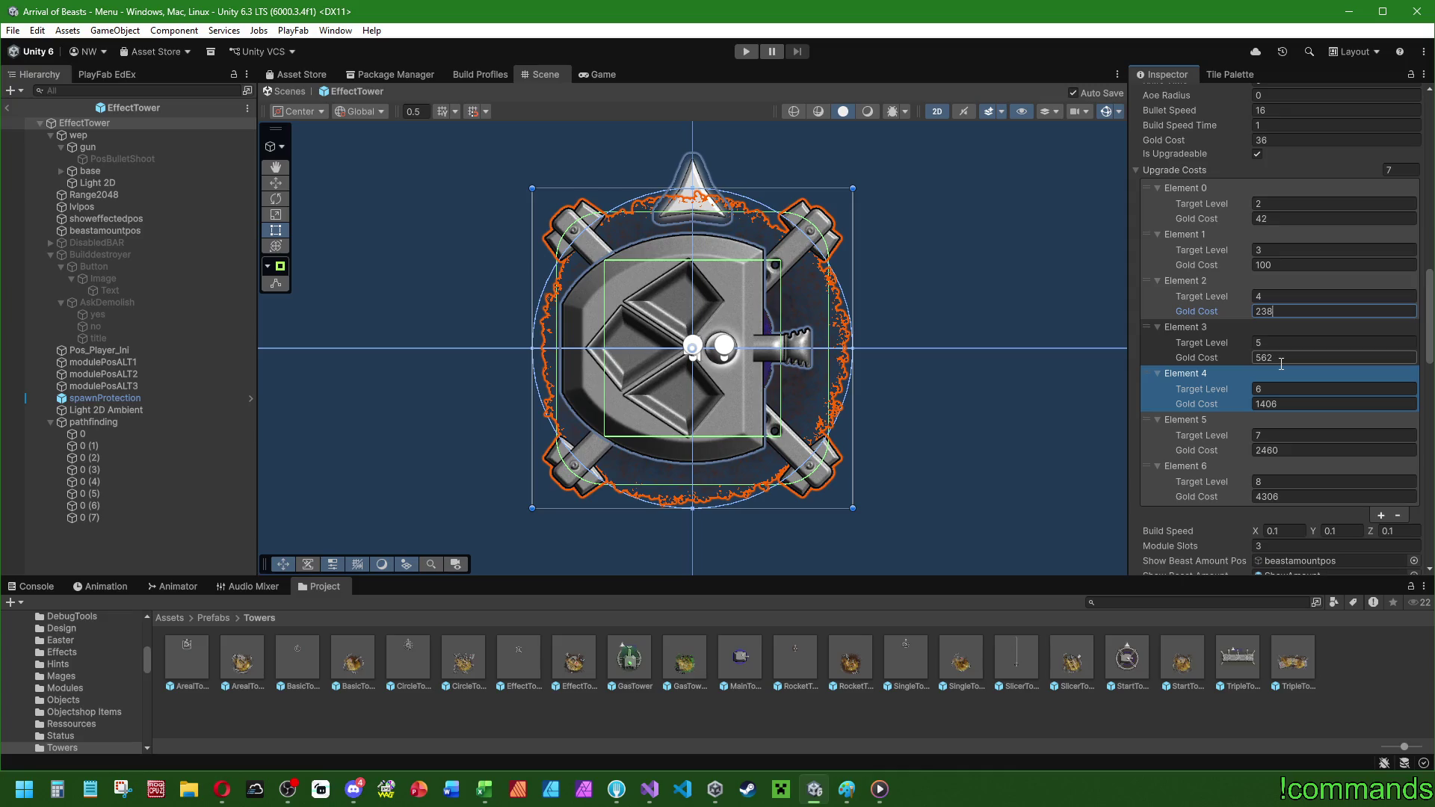
text(566)
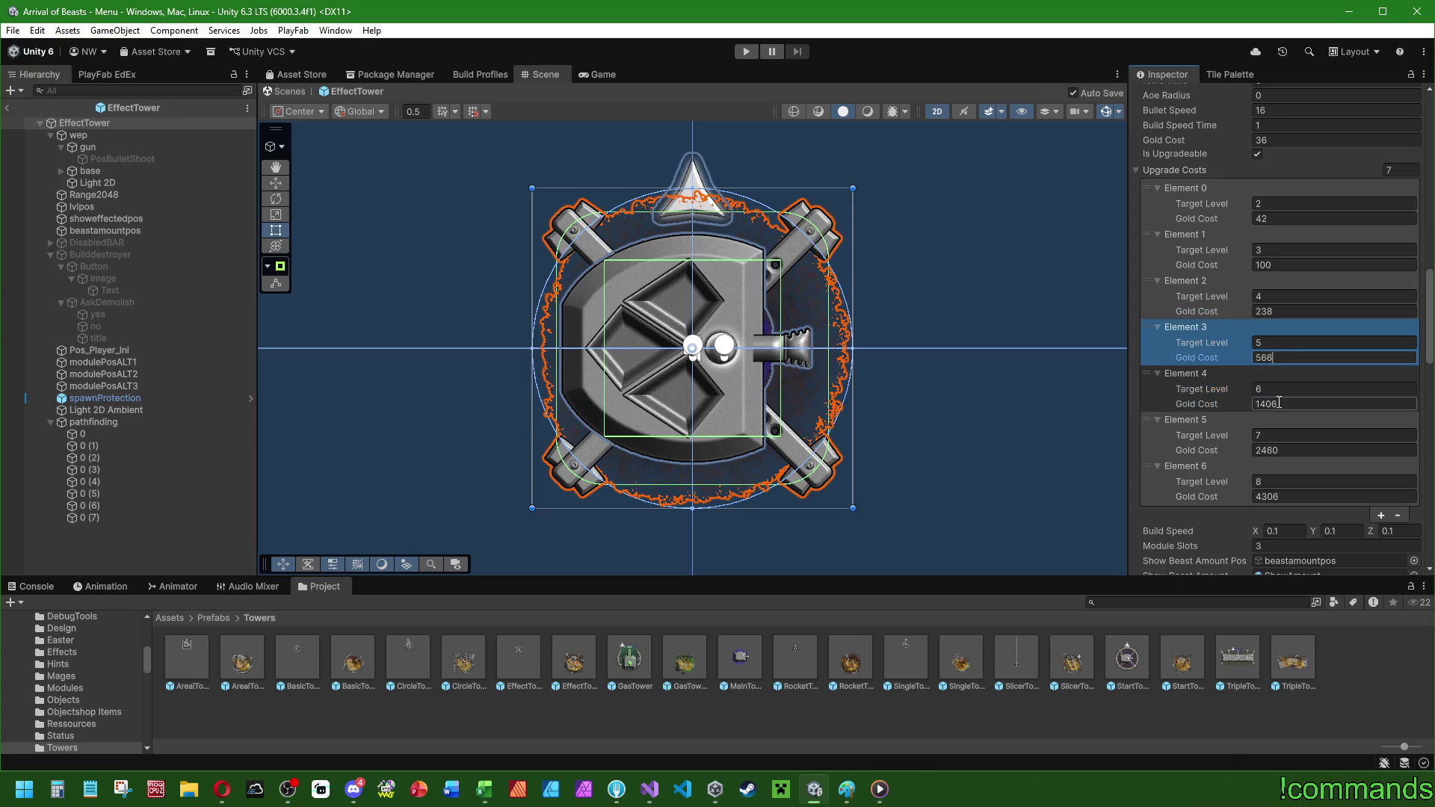
click(1281, 404)
text(1290)
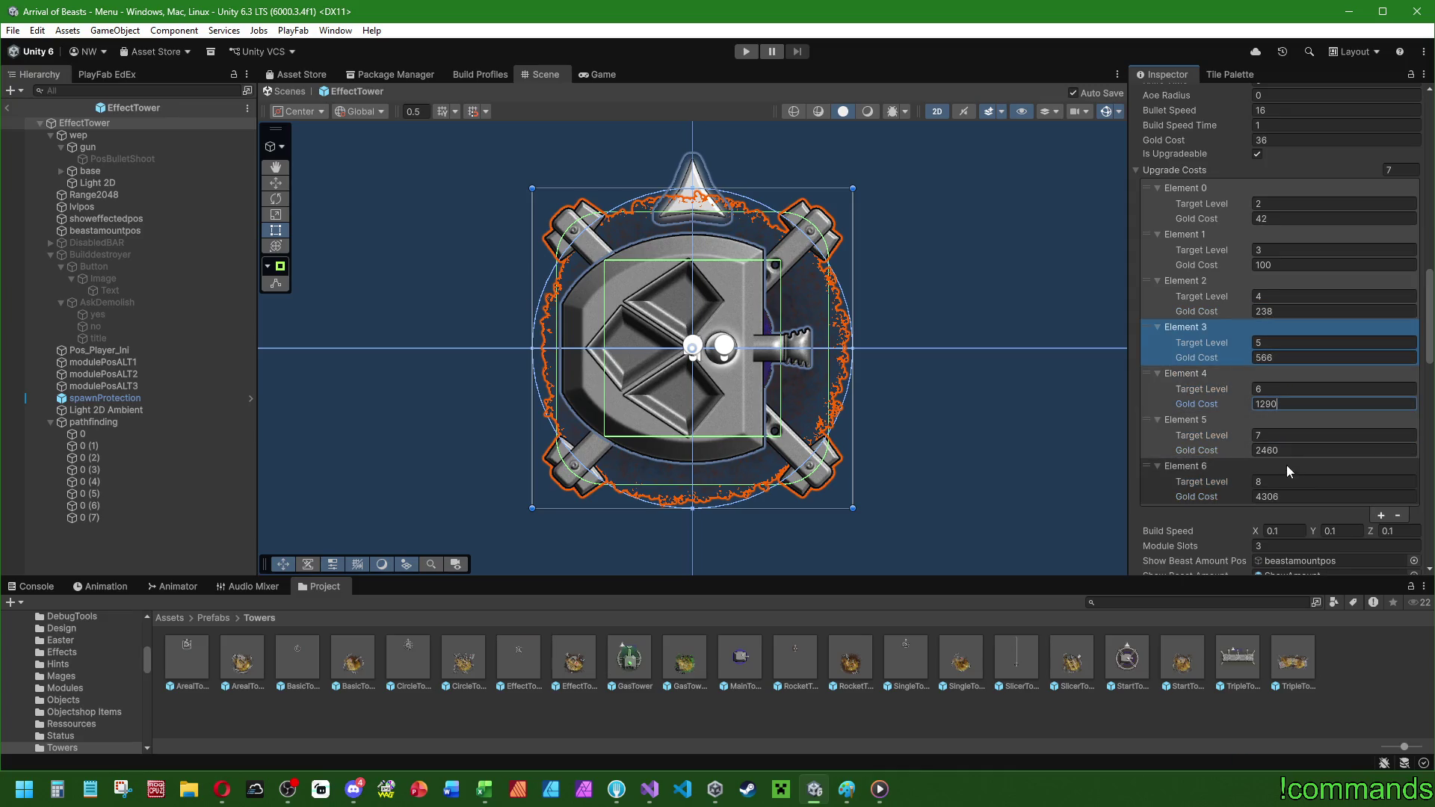
click(1294, 451)
text(22)
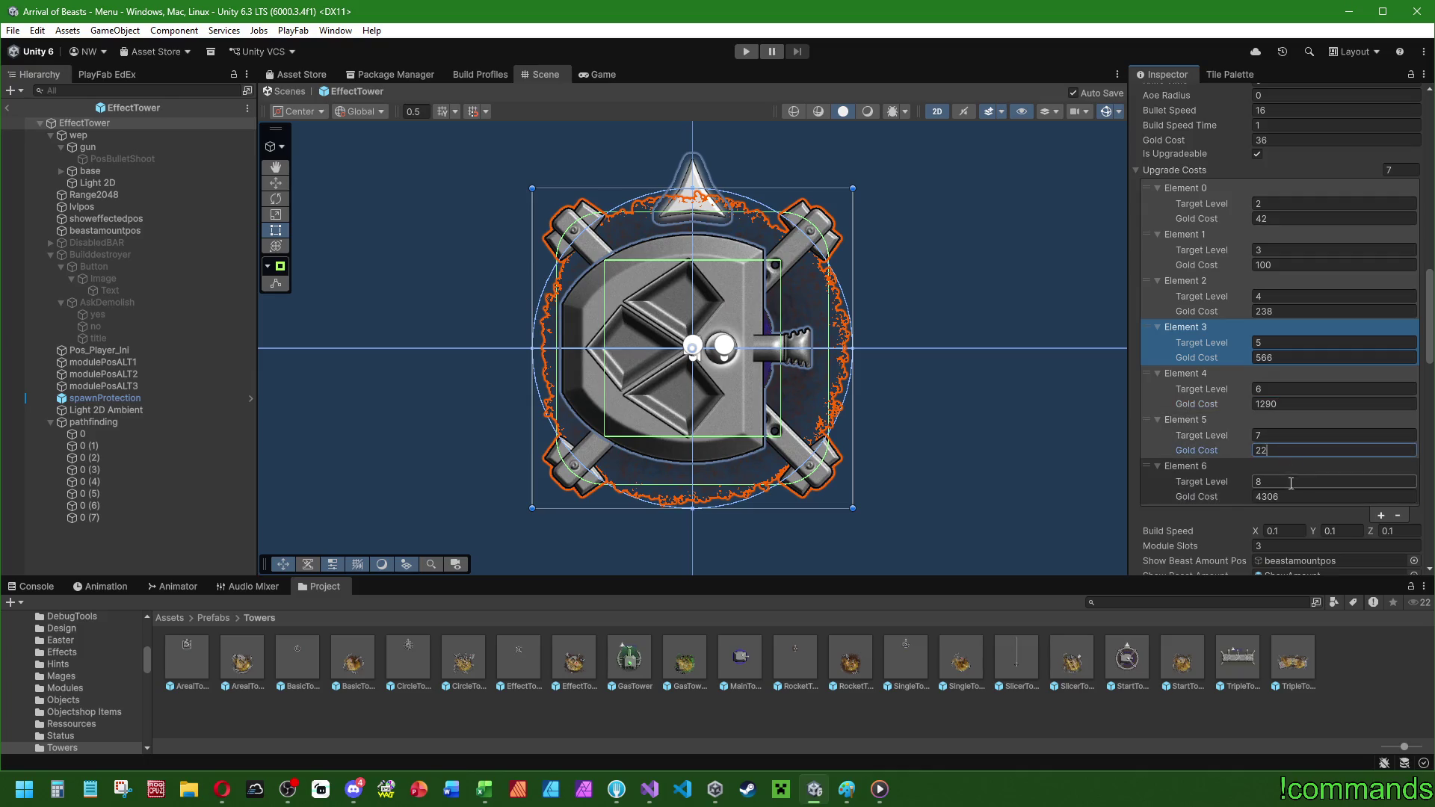
text(00)
click(1287, 496)
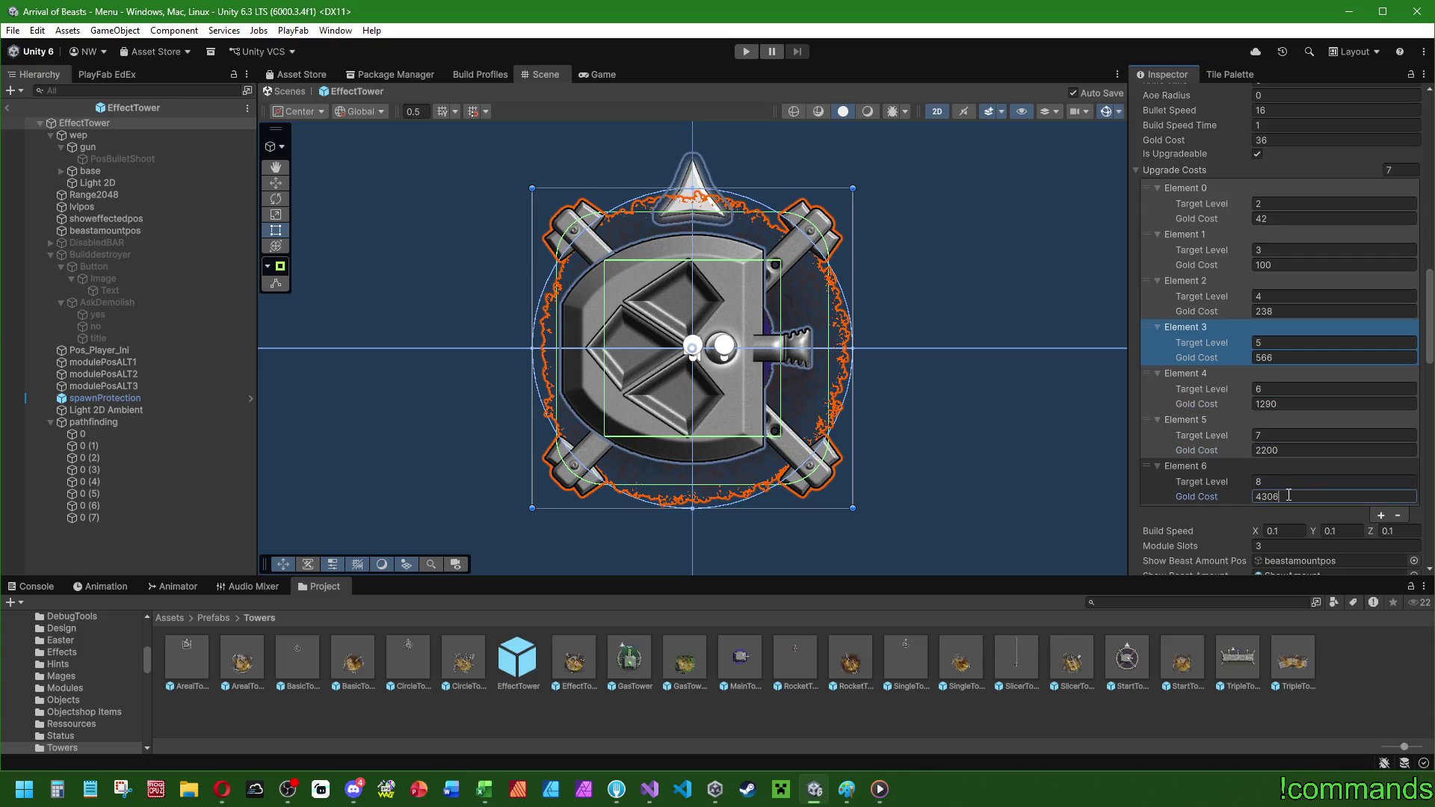
text(3770)
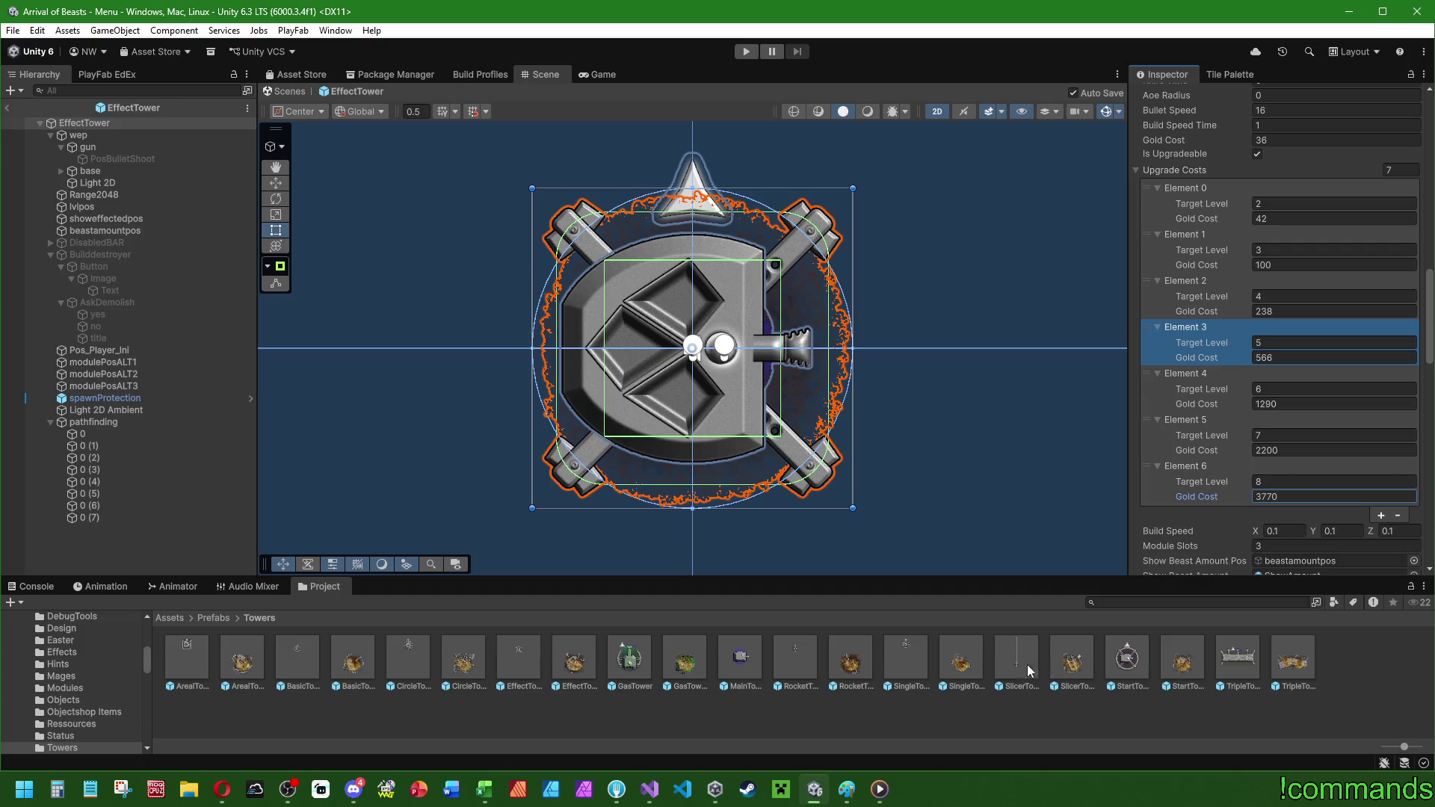
- Open the RocketTower prefab and set its base Gold Cost to 48
double_click(804, 662)
scroll(1171, 510, up, 5)
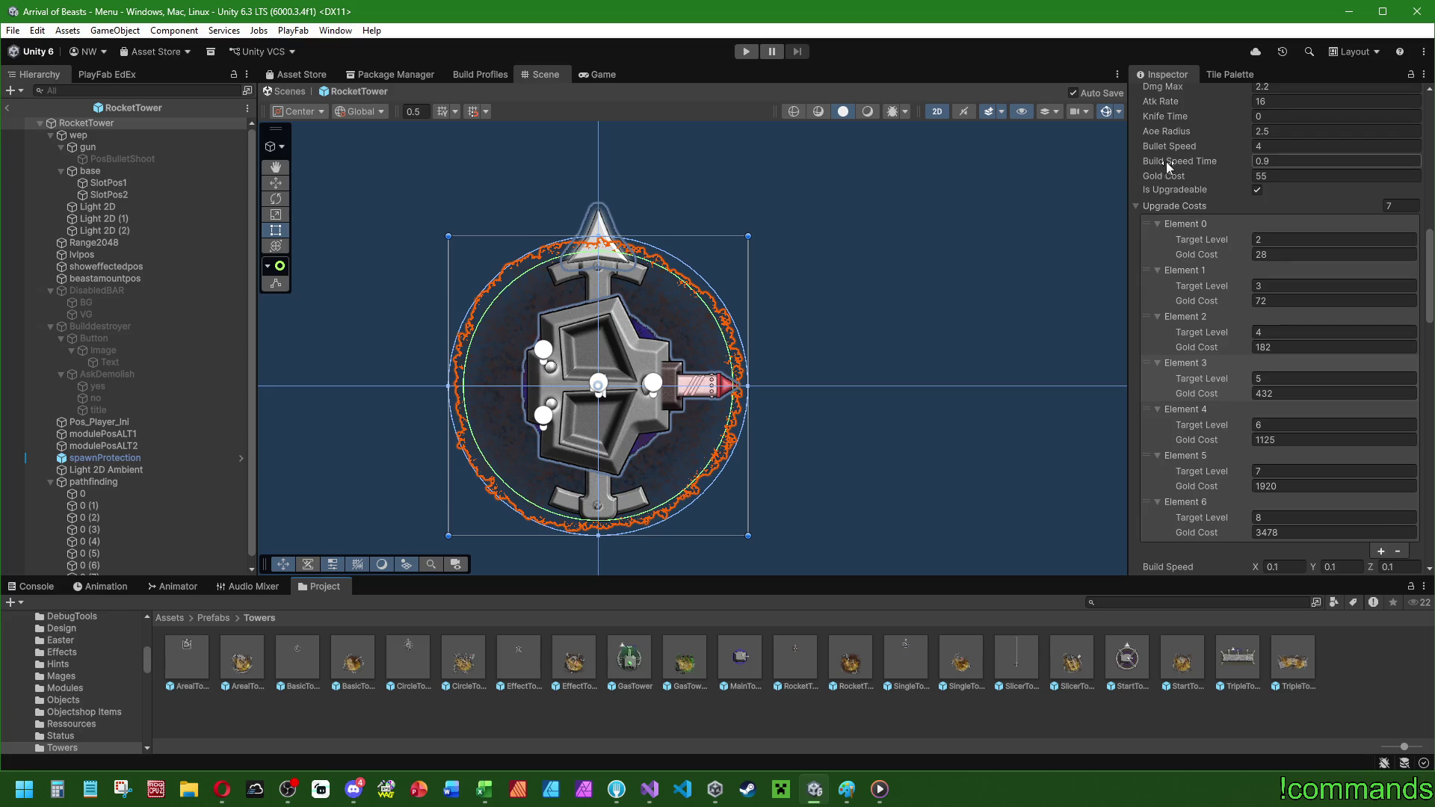
scroll(1263, 161, down, 1)
scroll(1429, 273, up, 1)
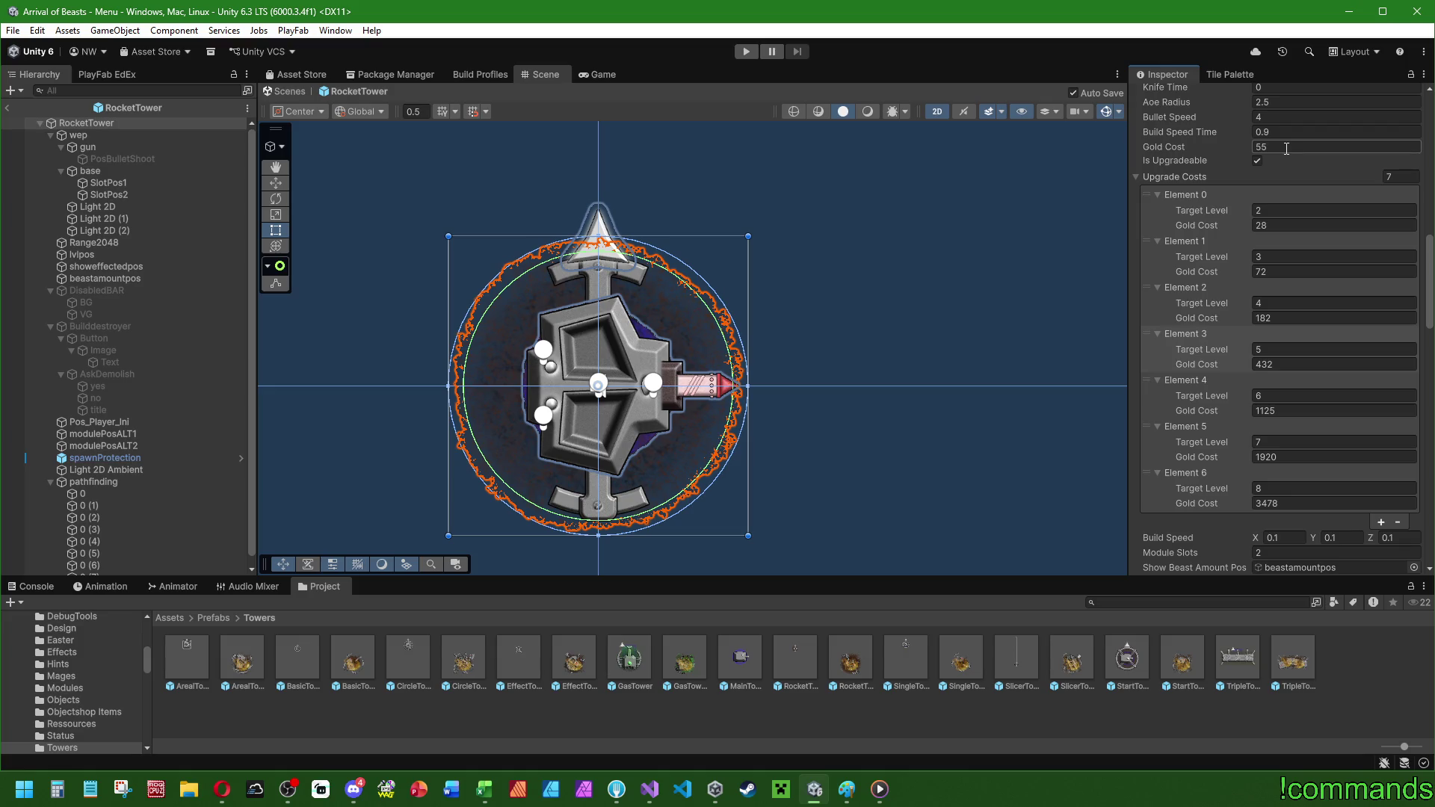
click(1286, 149)
text(48)
- Set upgrade Elements 0–3 gold costs to 54, 132, 324 and 794
click(1278, 225)
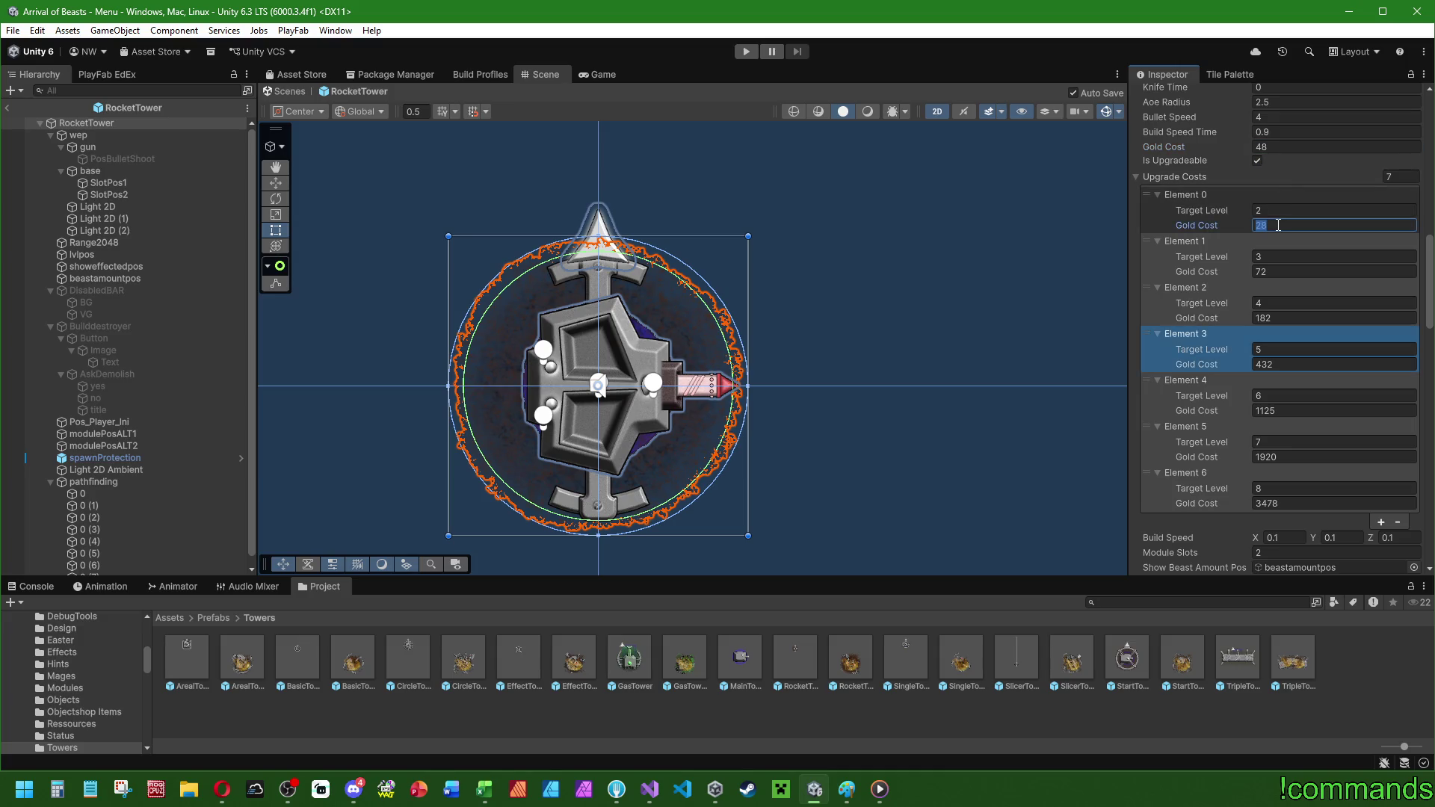
text(54)
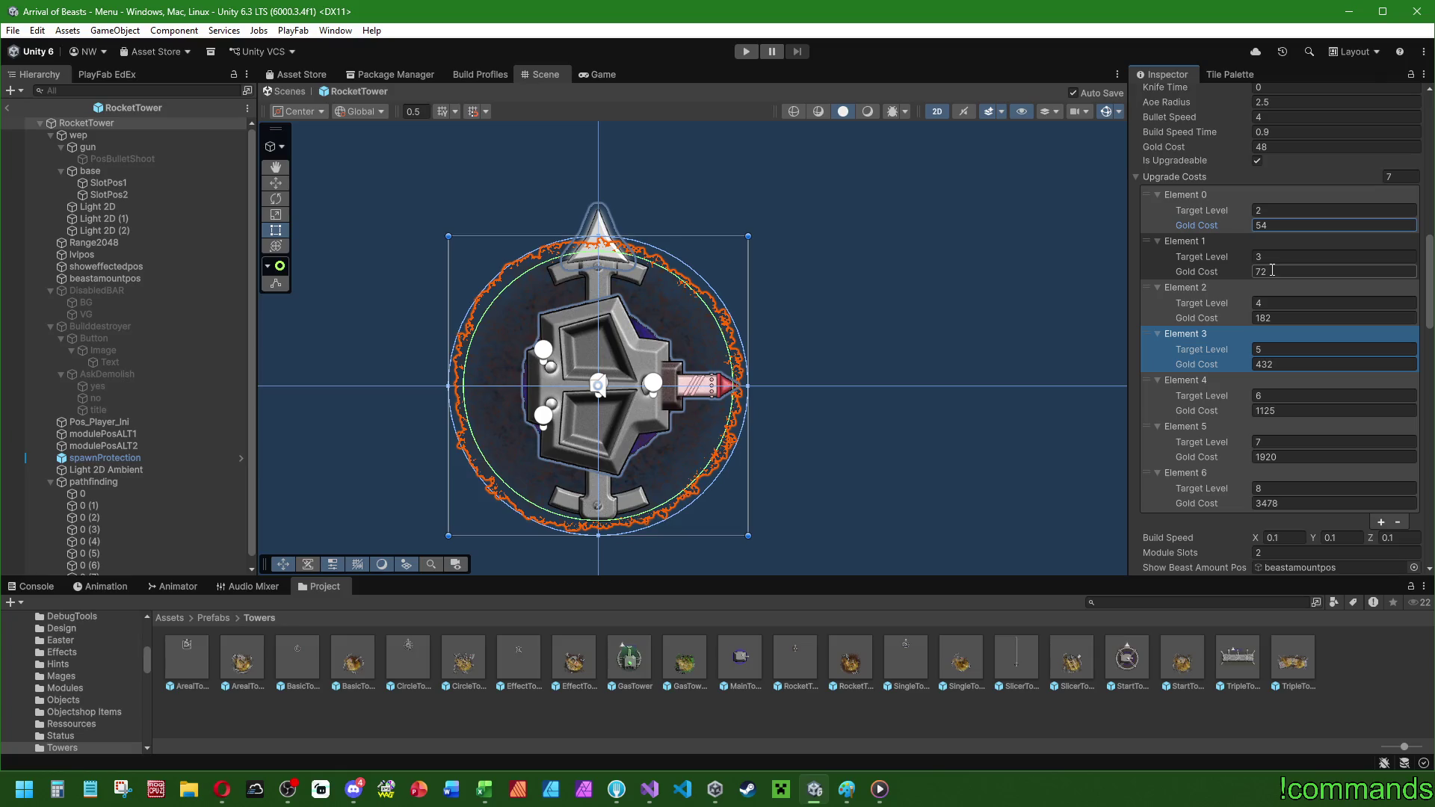
click(1272, 271)
text(13)
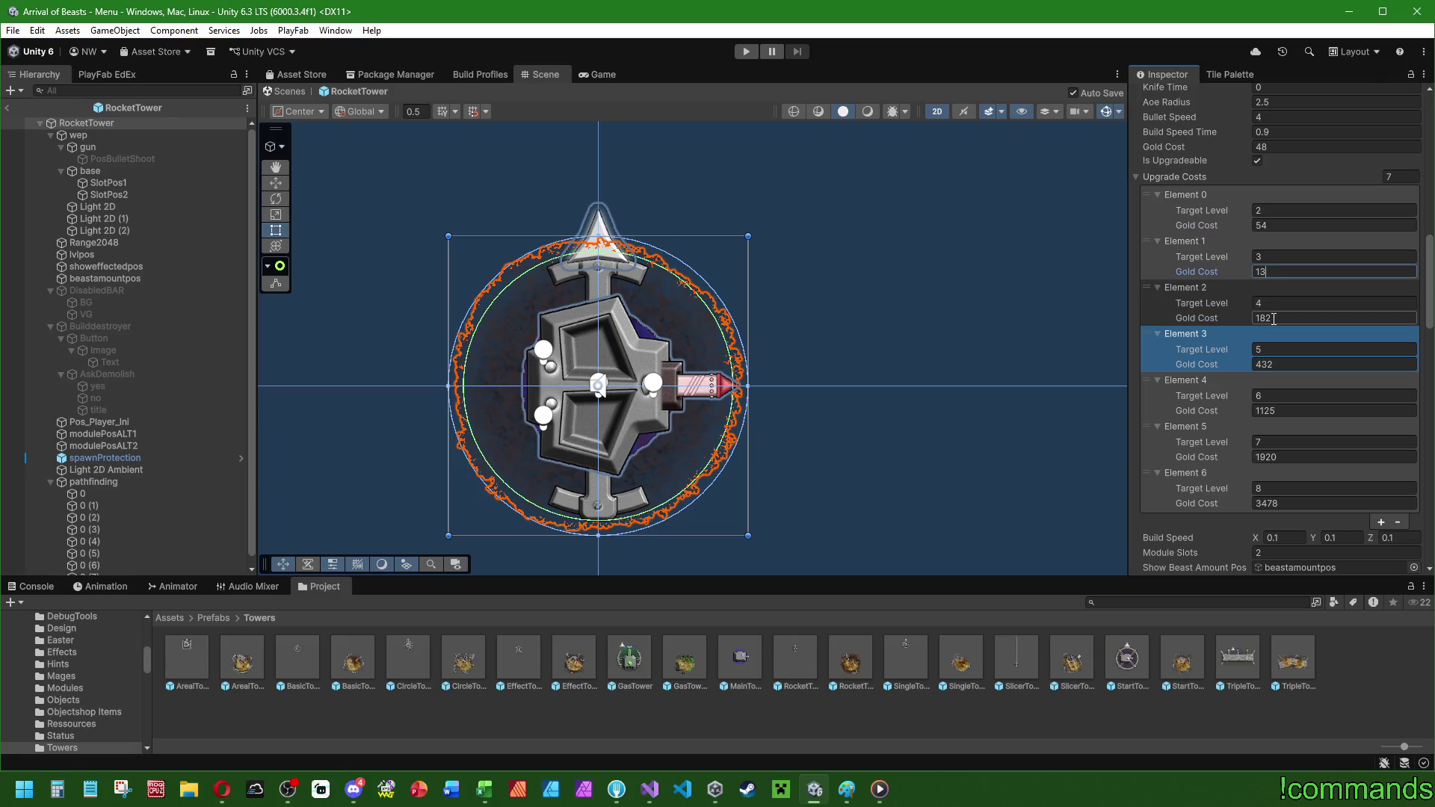
text(2)
click(1282, 321)
text(324)
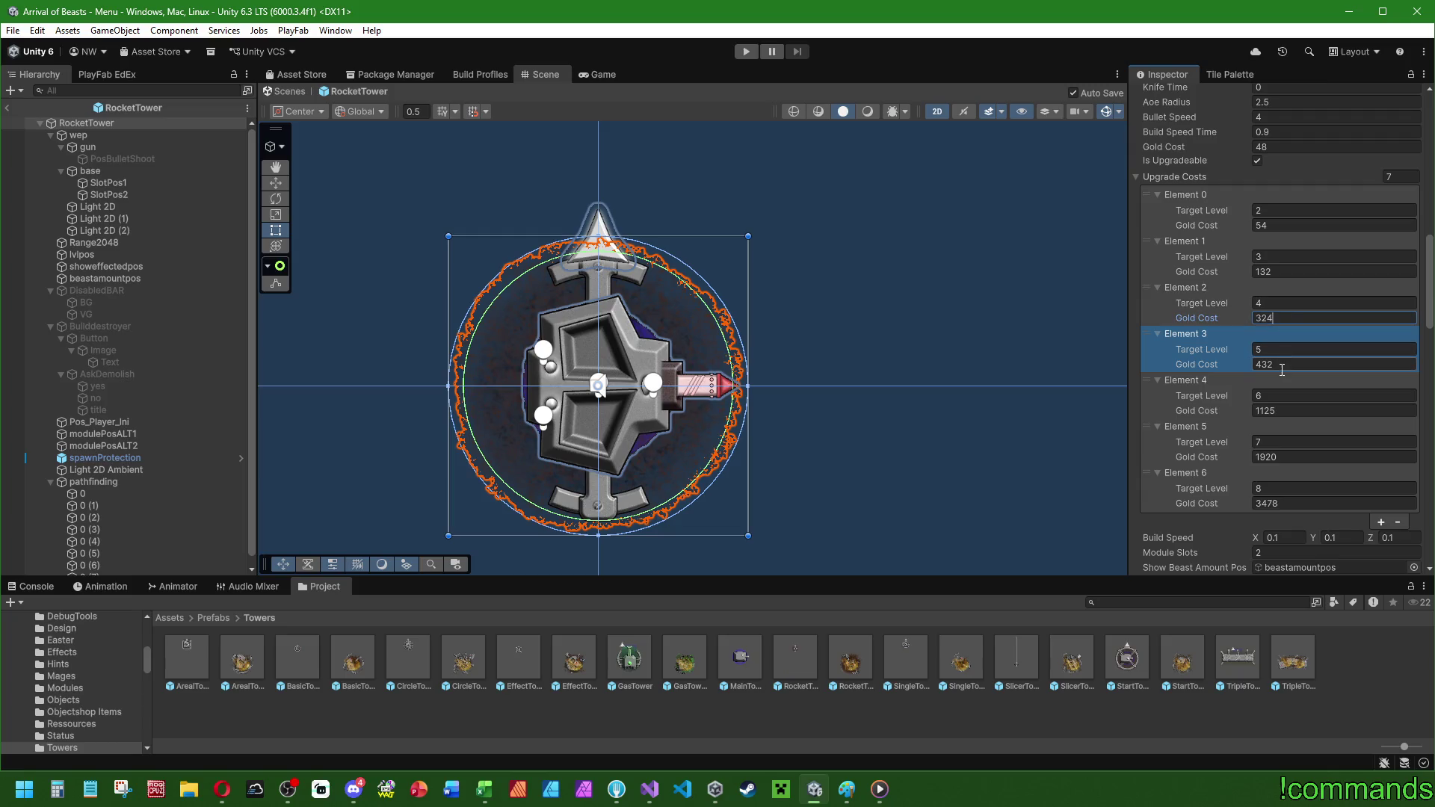
click(1282, 364)
text(794)
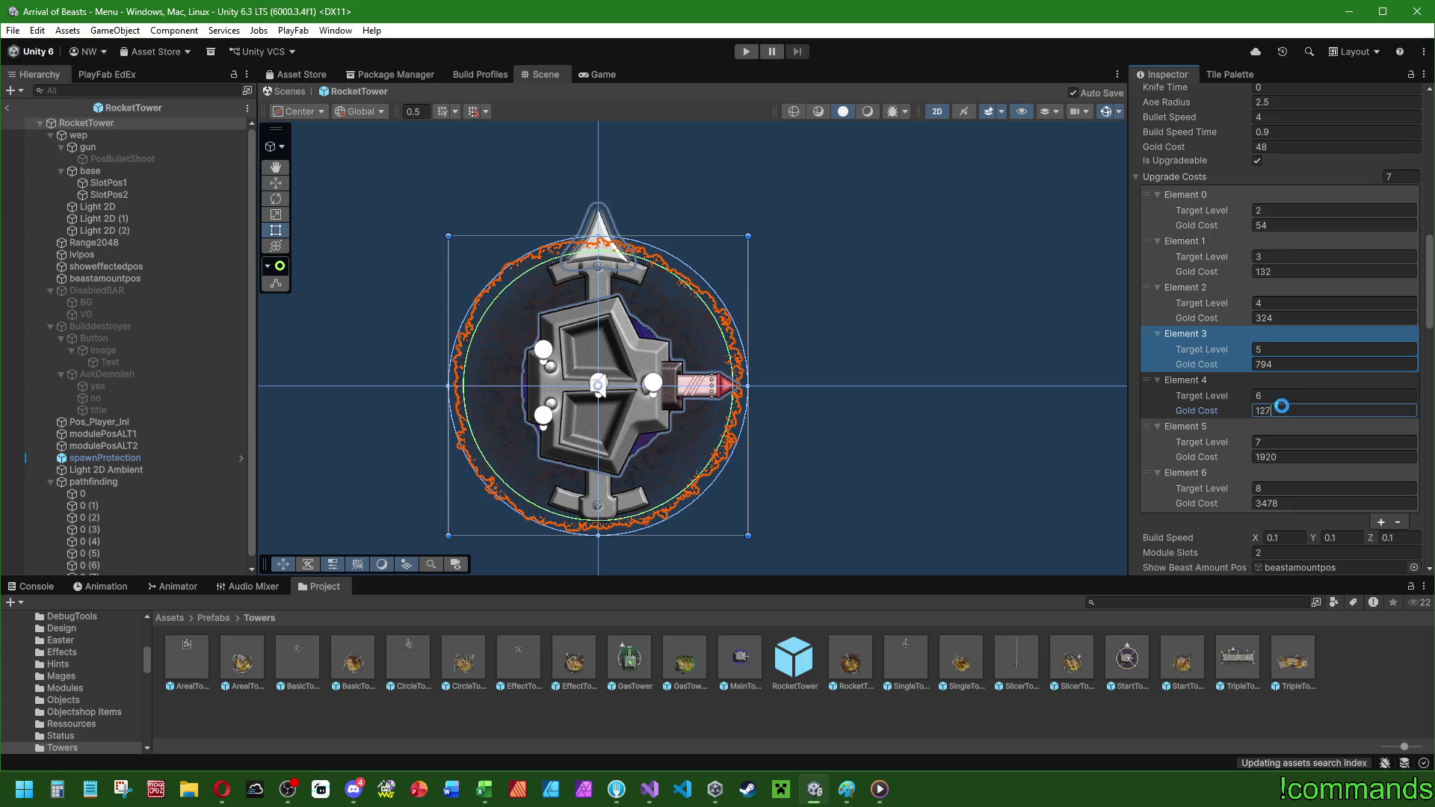
- Set upgrade Elements 4–6 gold costs to 1275, 2320 (replacing 1920) and 4220
click(1282, 410)
text(1275)
click(1281, 458)
key(BackSpace)
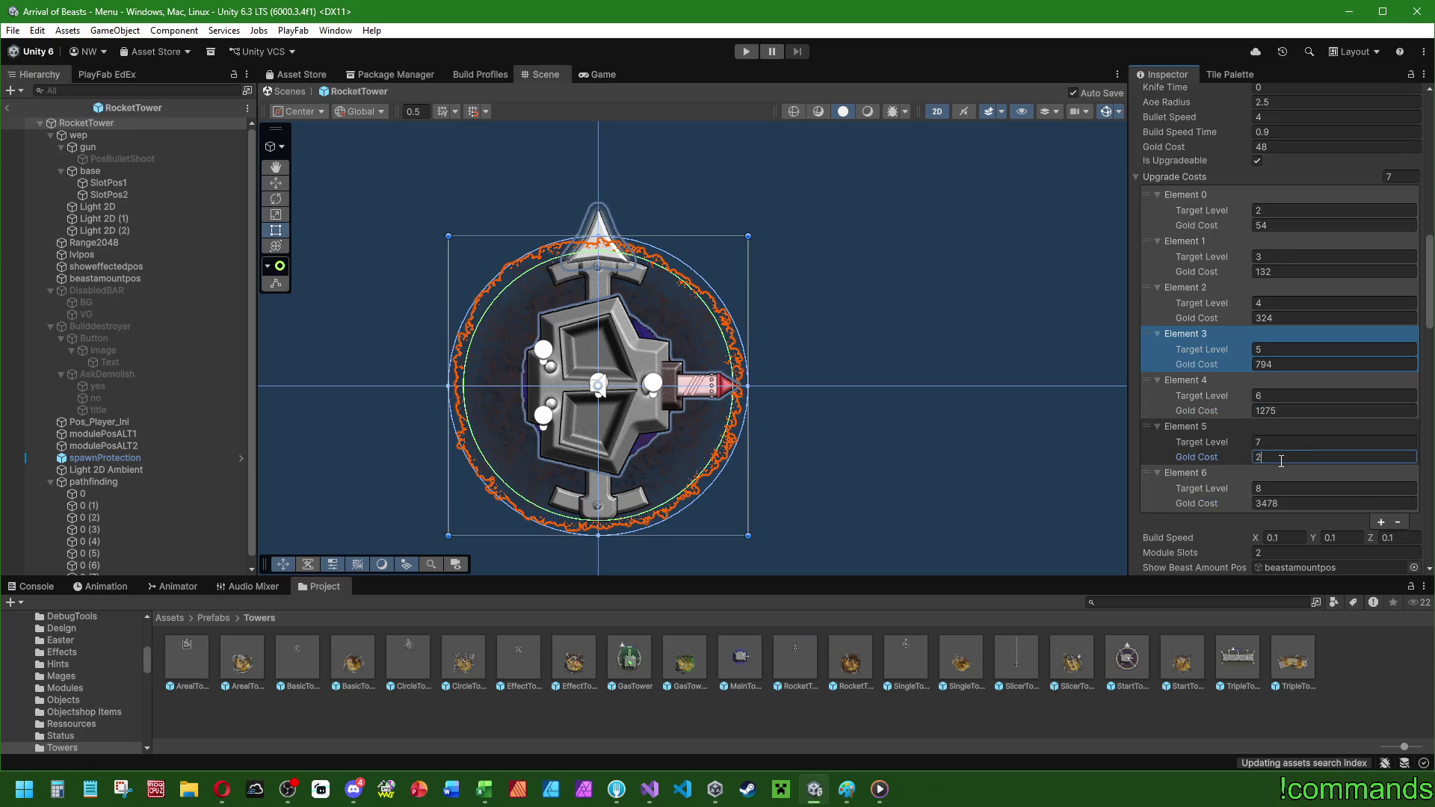
text(2320)
click(1294, 496)
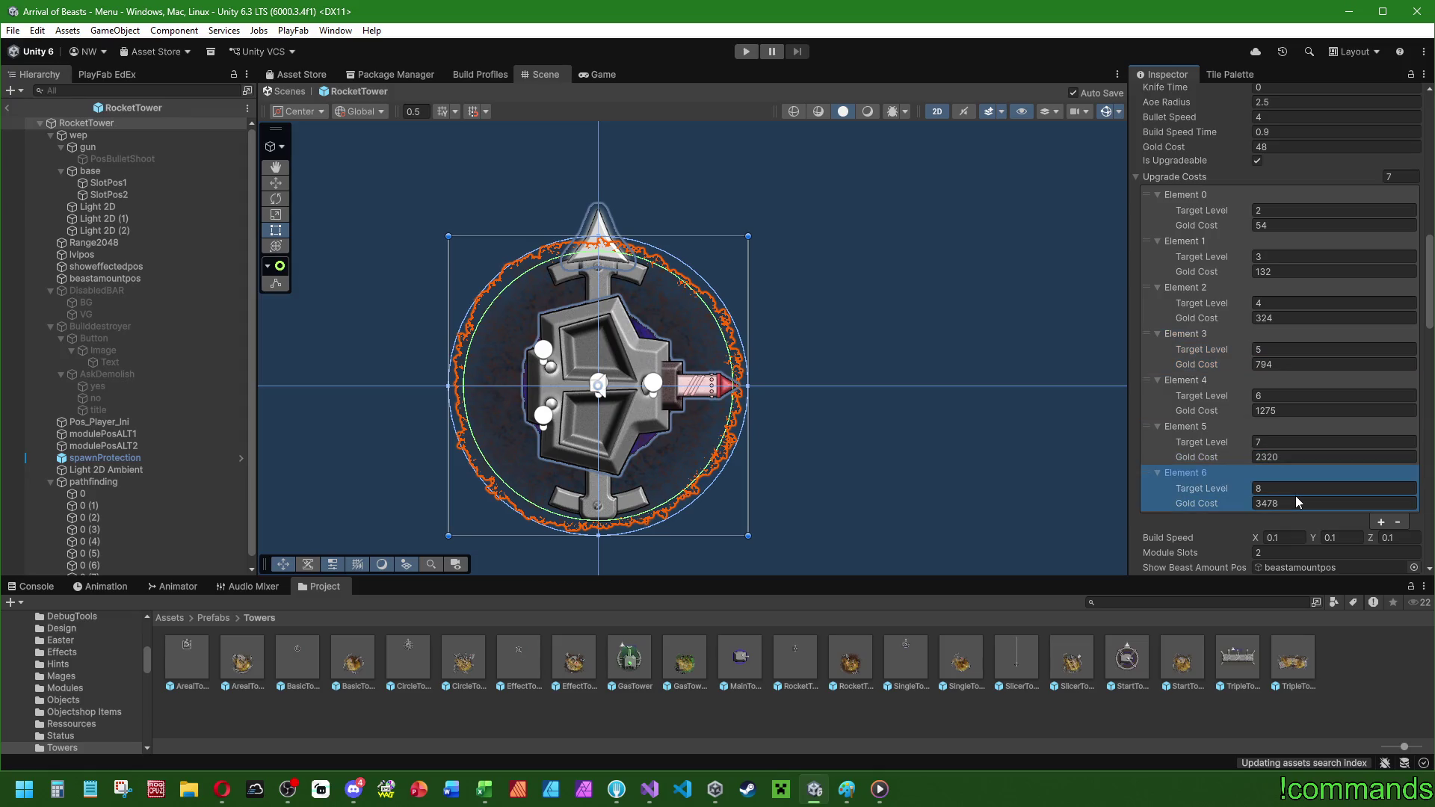
click(1292, 499)
text(4220)
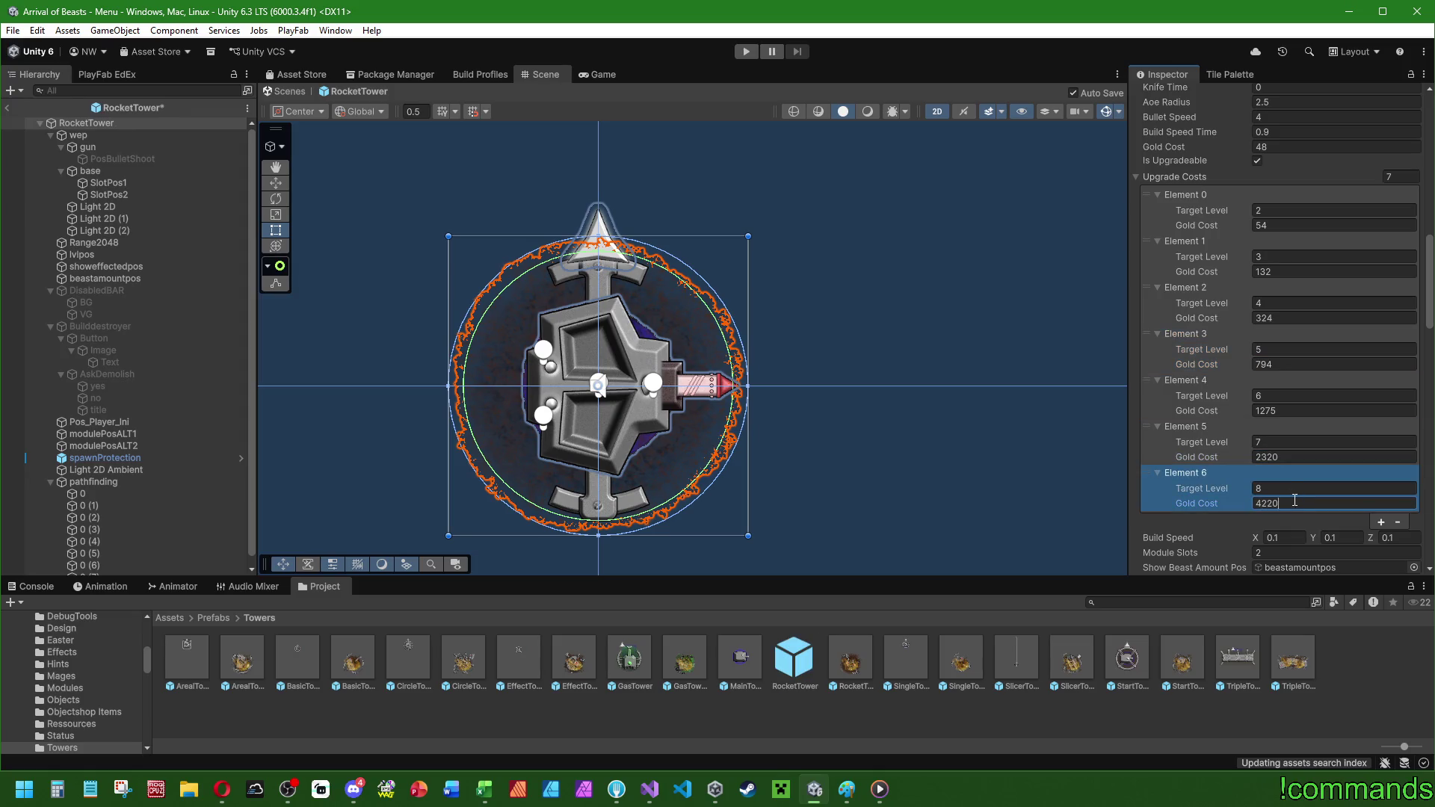
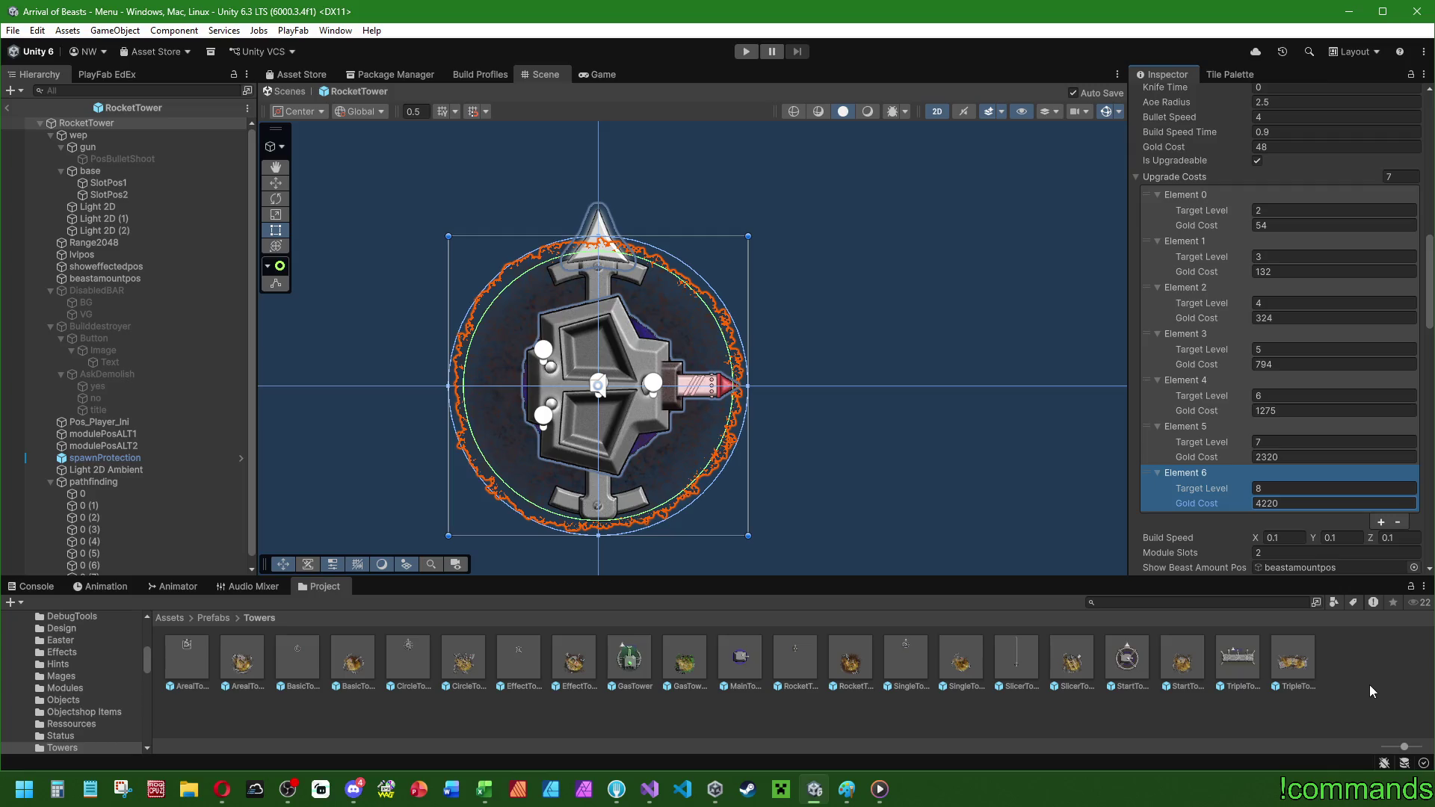
- Exit the RocketTower prefab, save the Menu scene, and bring WorkingTables.xlsx forward
key(alt+Tab)
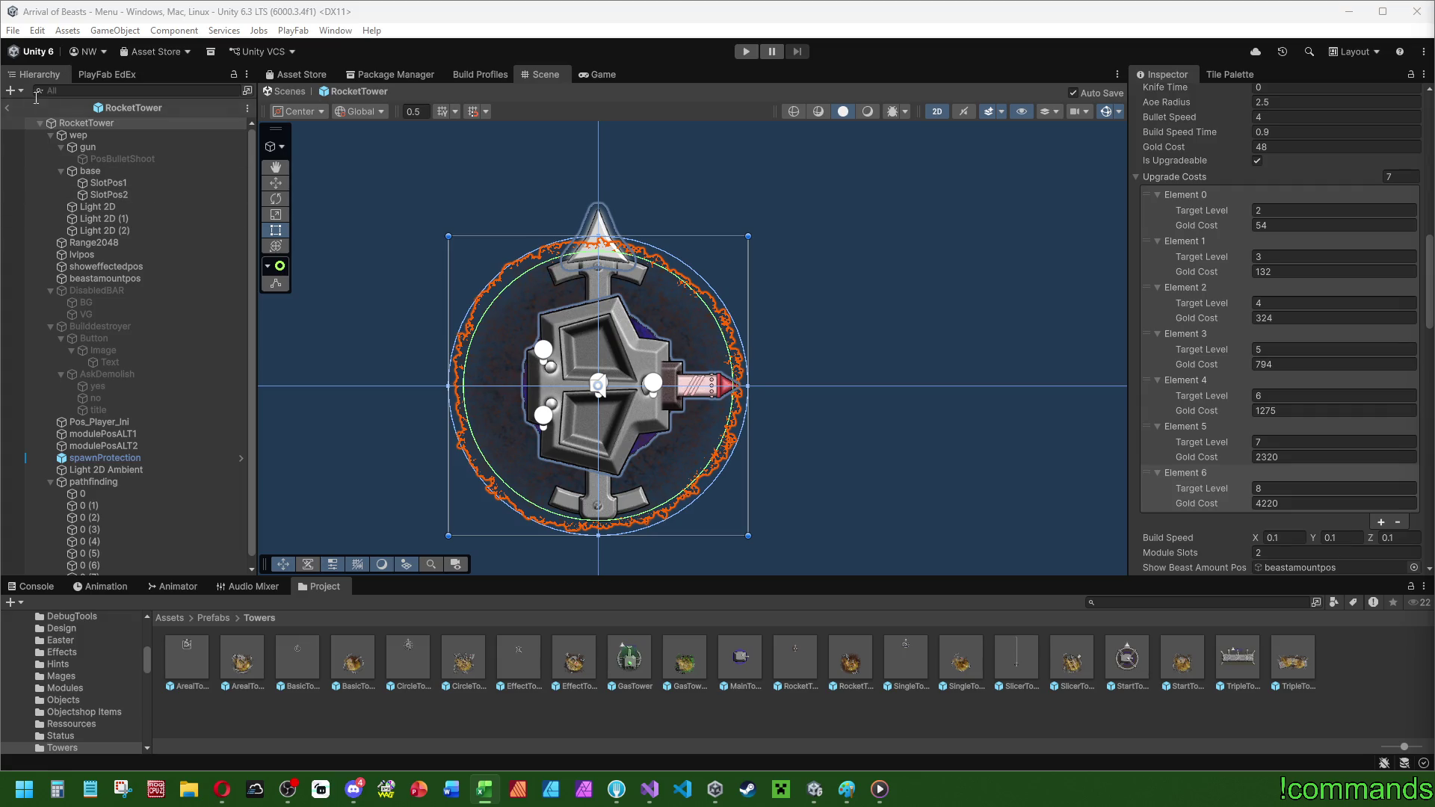
click(7, 108)
click(16, 30)
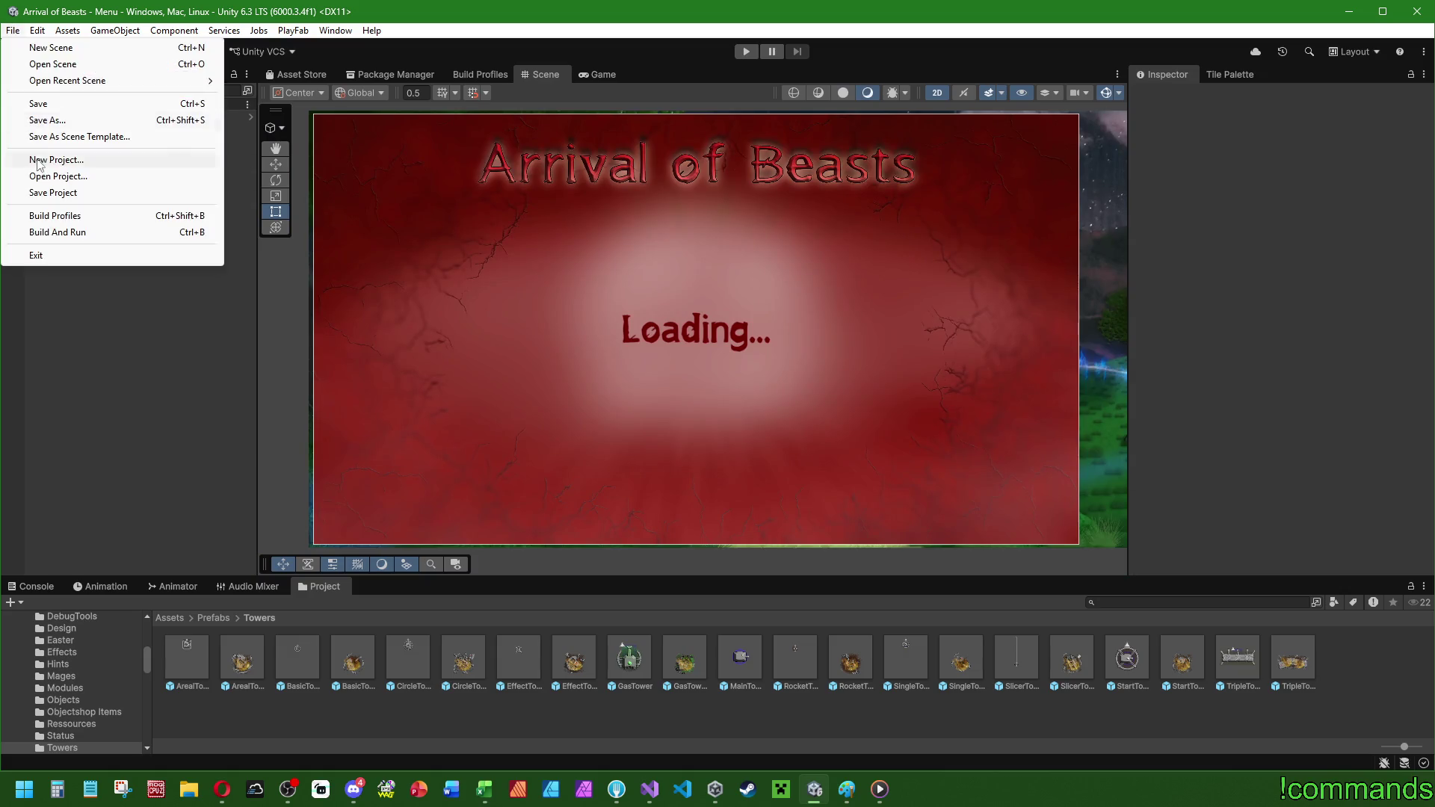
click(13, 30)
click(13, 30)
click(37, 103)
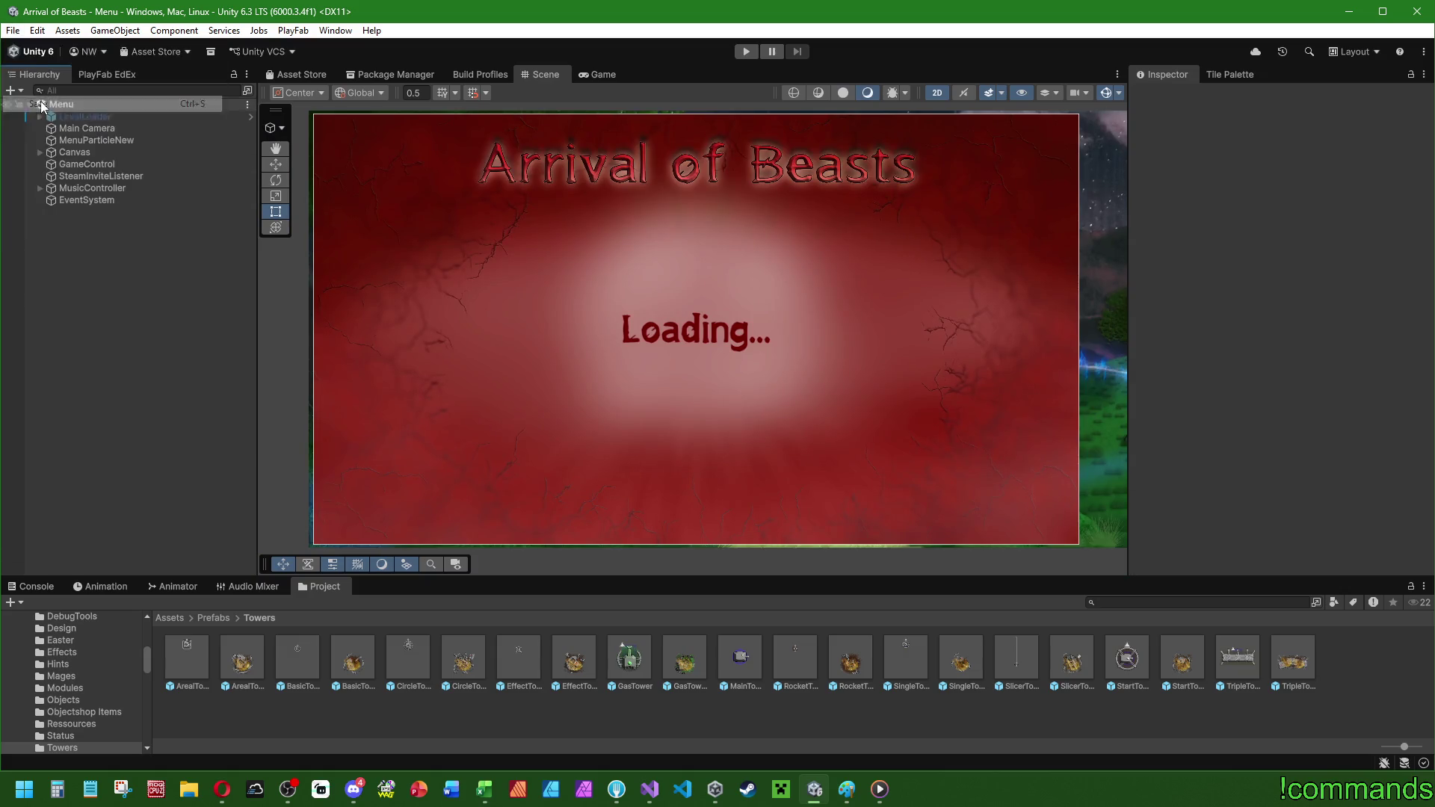
click(484, 789)
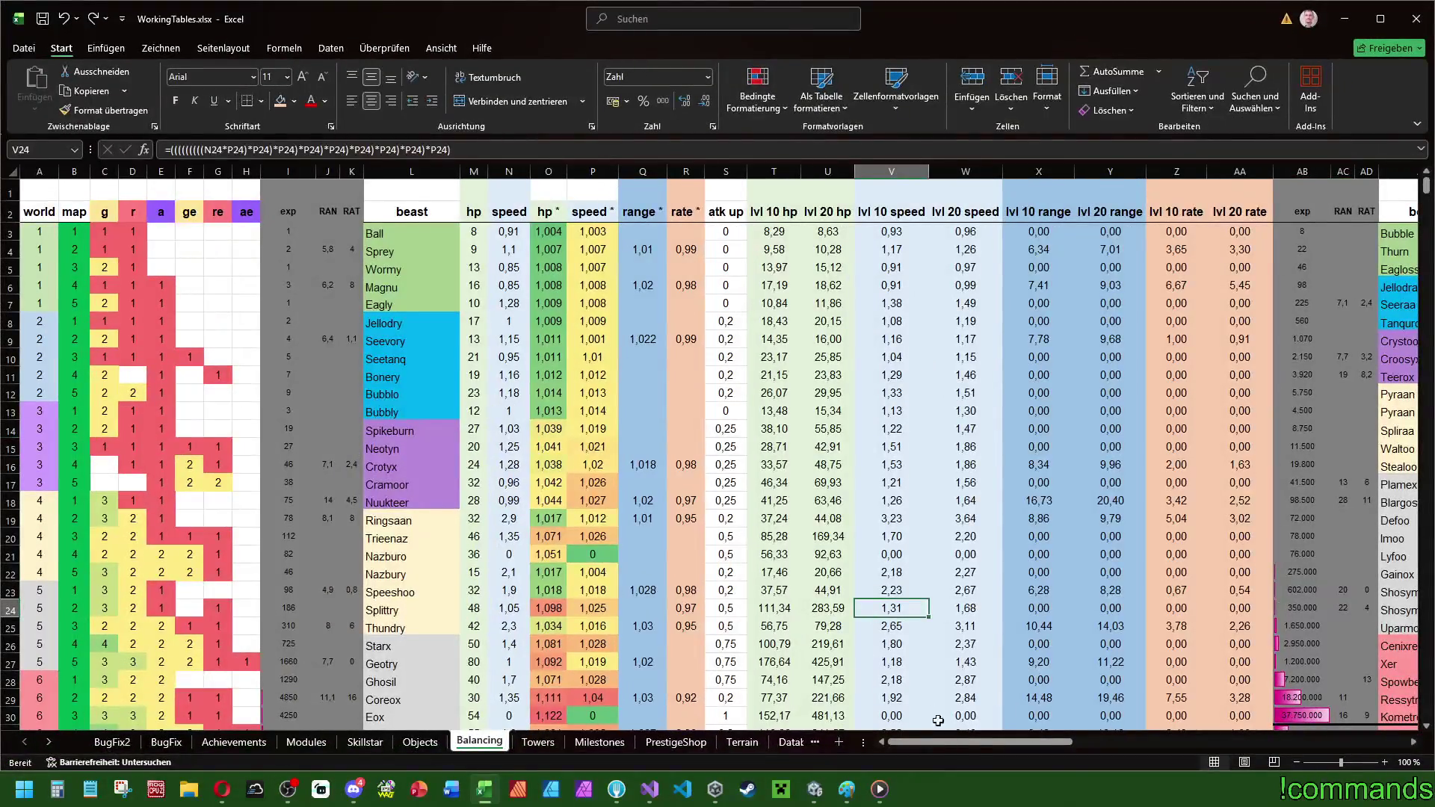
- Scroll to the newest entries on the BugFix2 sheet, then return to Unity
click(111, 744)
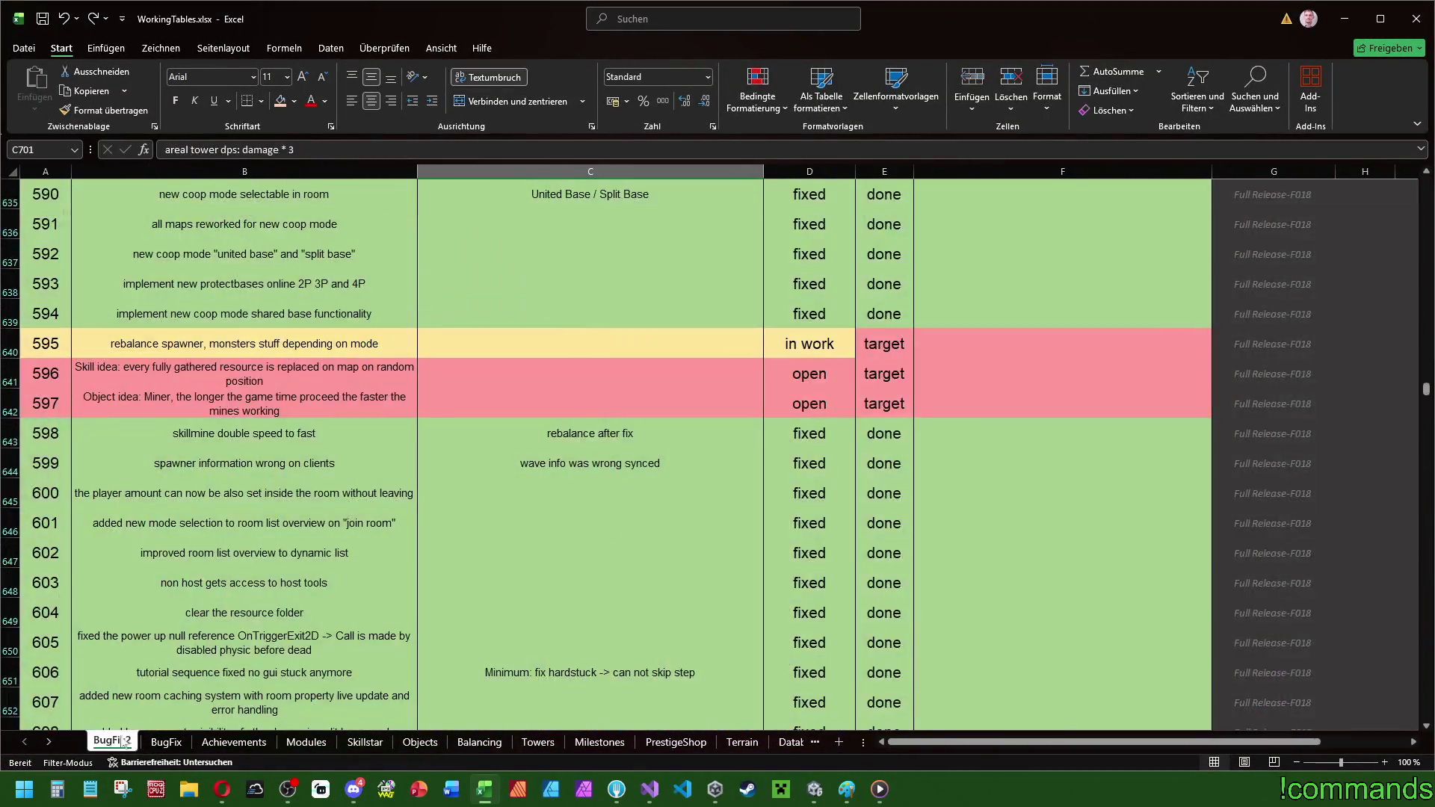
scroll(317, 573, down, 14)
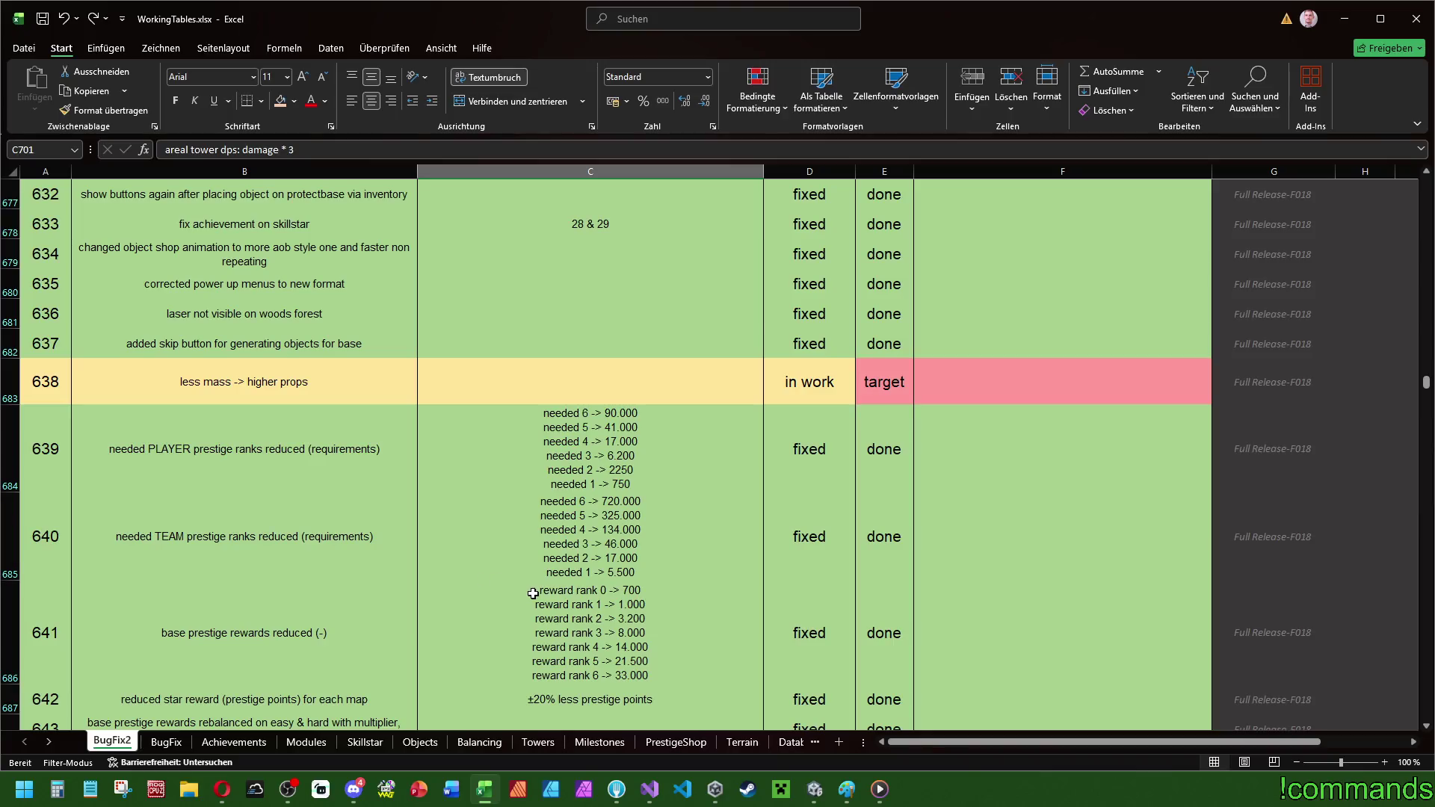
key(alt+Tab)
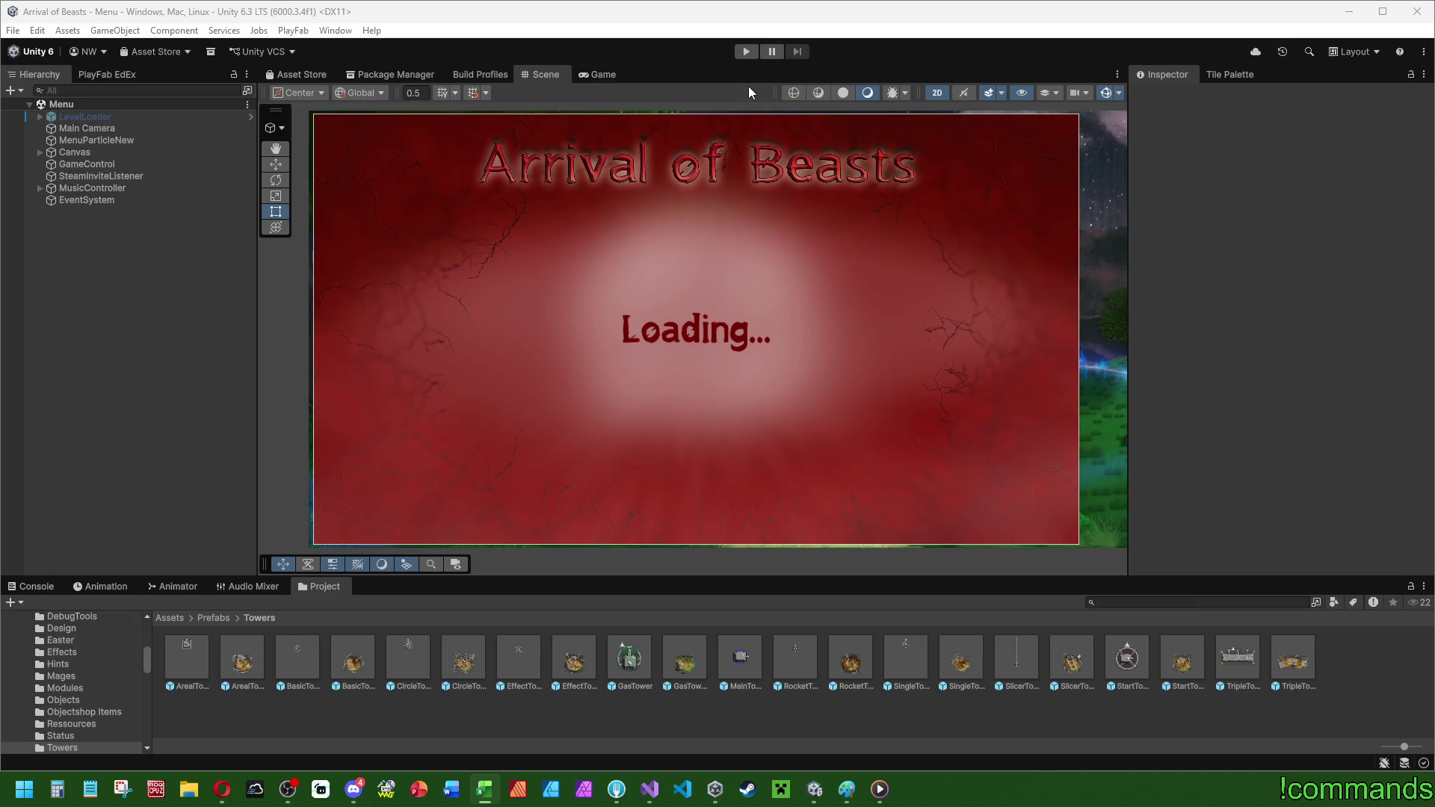
- Show the Console in Unity's lower panel and bring up the File menu
click(30, 588)
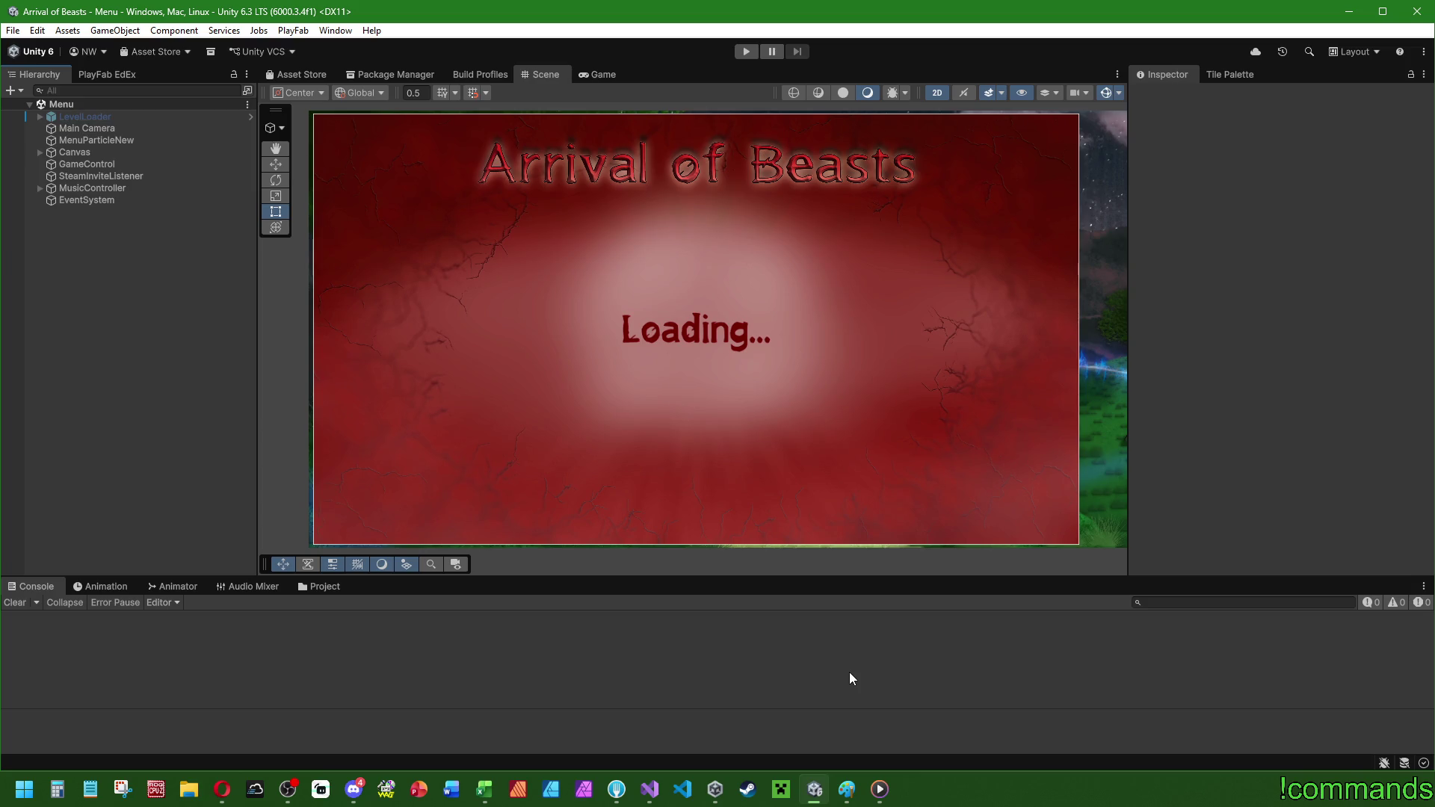
click(13, 31)
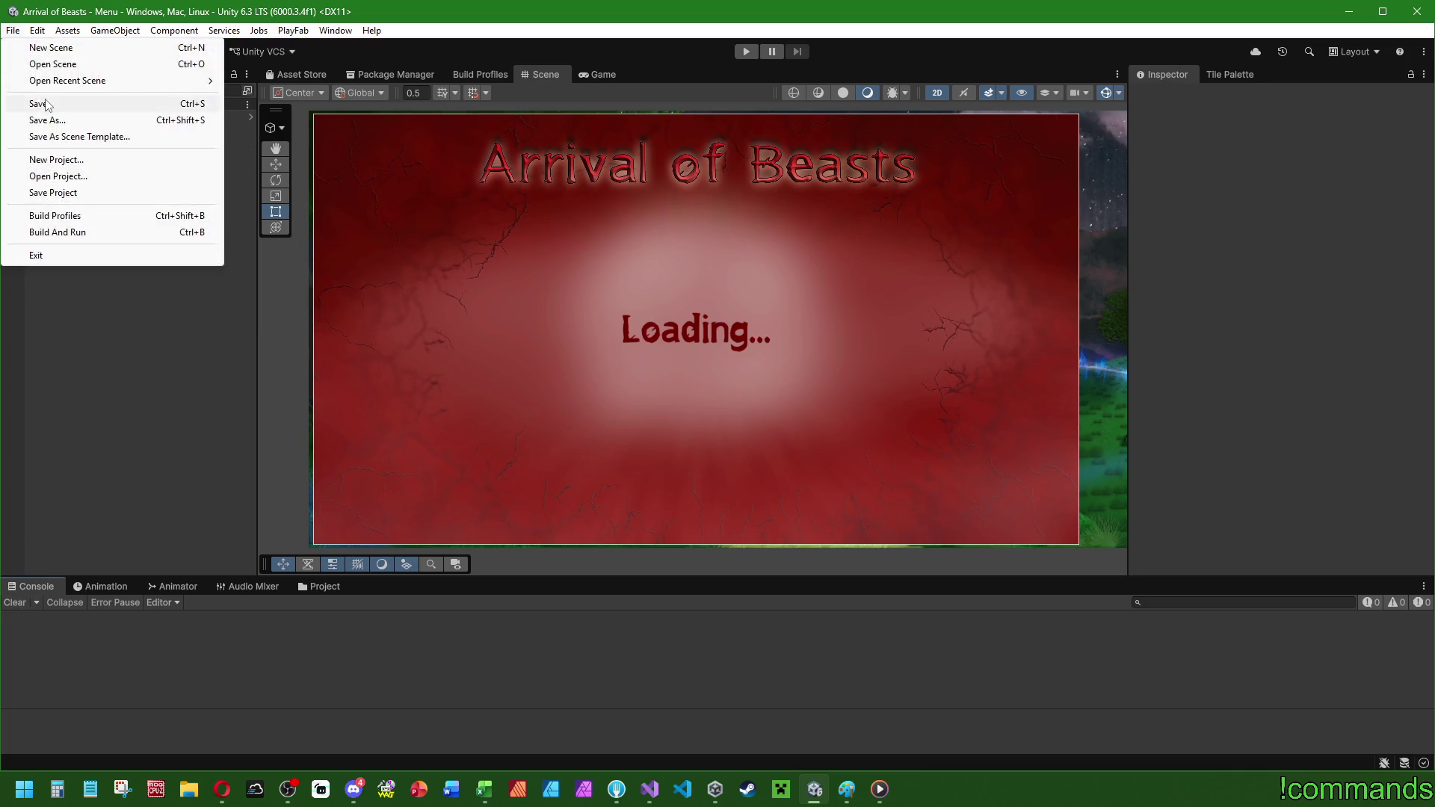
- Save the Menu scene, then save the whole project and the scene again
click(45, 104)
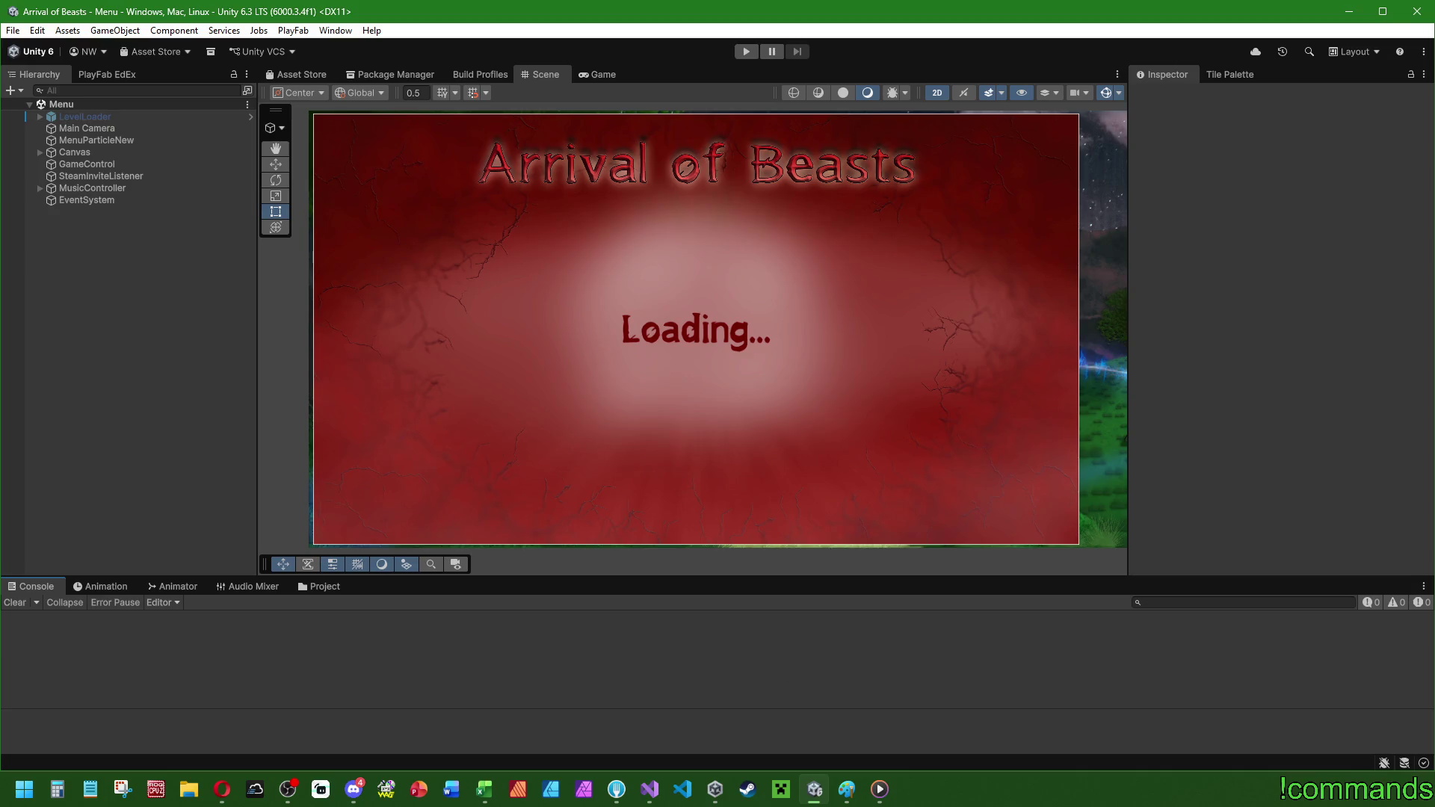
key(alt+Tab)
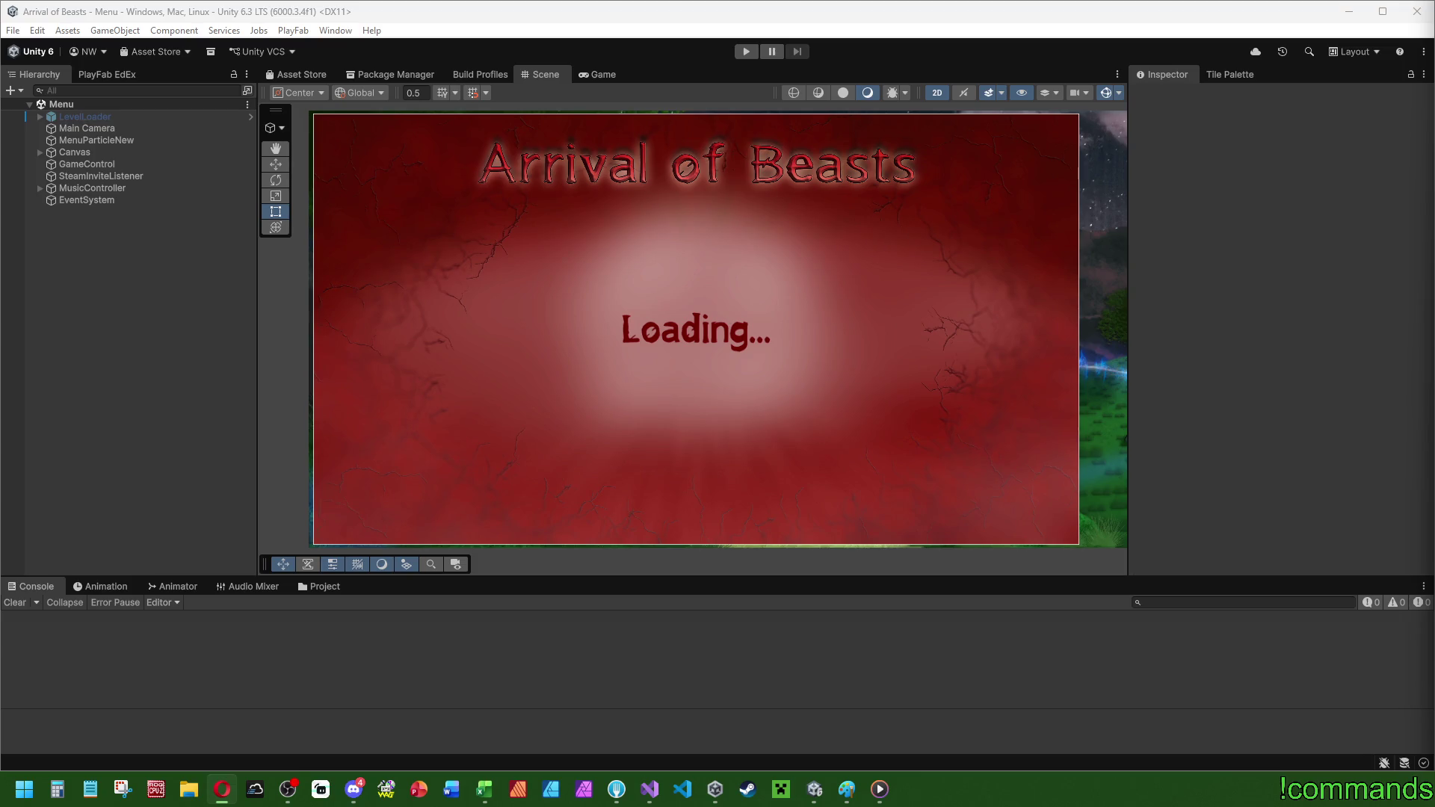
key(alt+Tab)
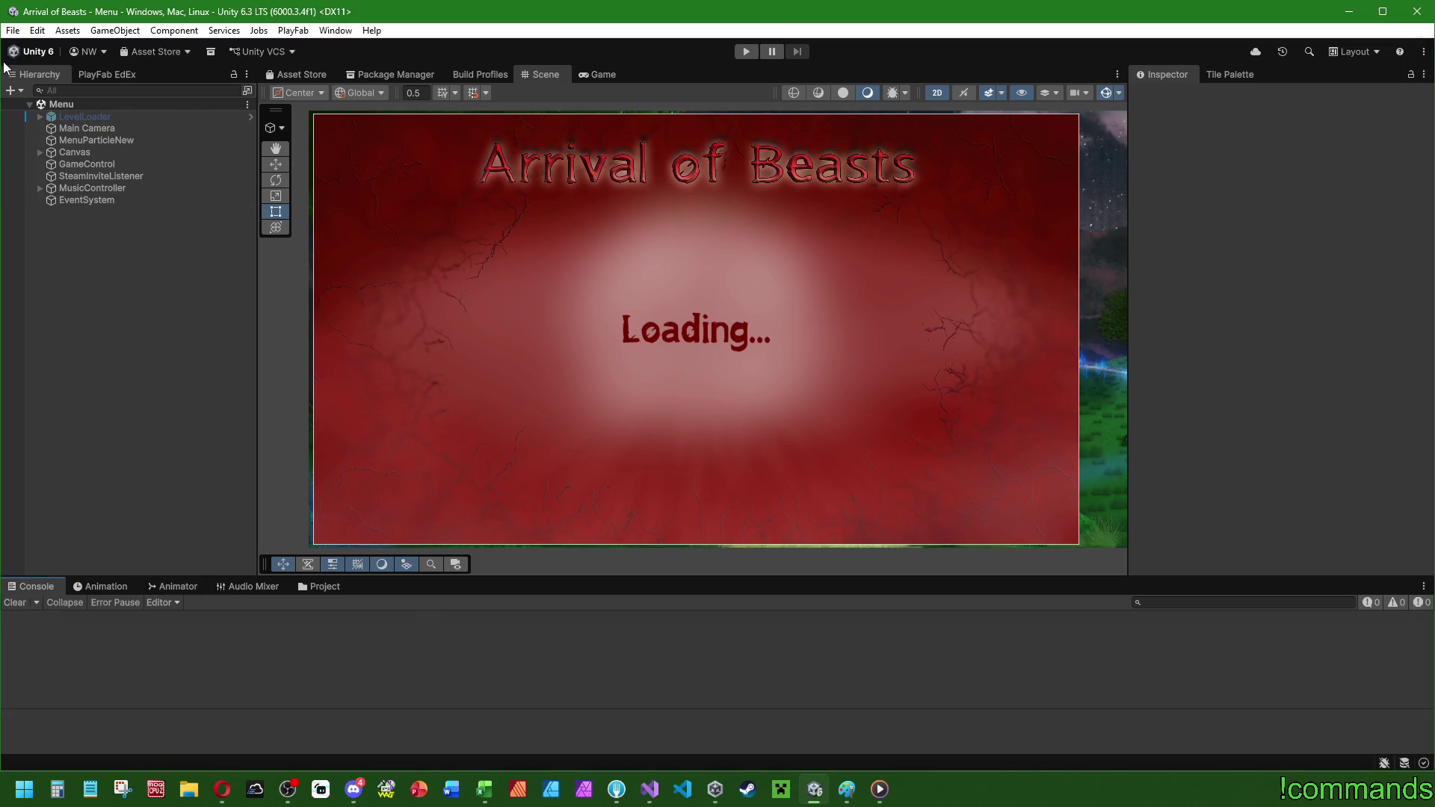
click(13, 30)
click(37, 192)
click(12, 30)
click(37, 104)
- Bring up Discord and expand, then collapse, a server folder
mouse_move(485, 789)
click(354, 789)
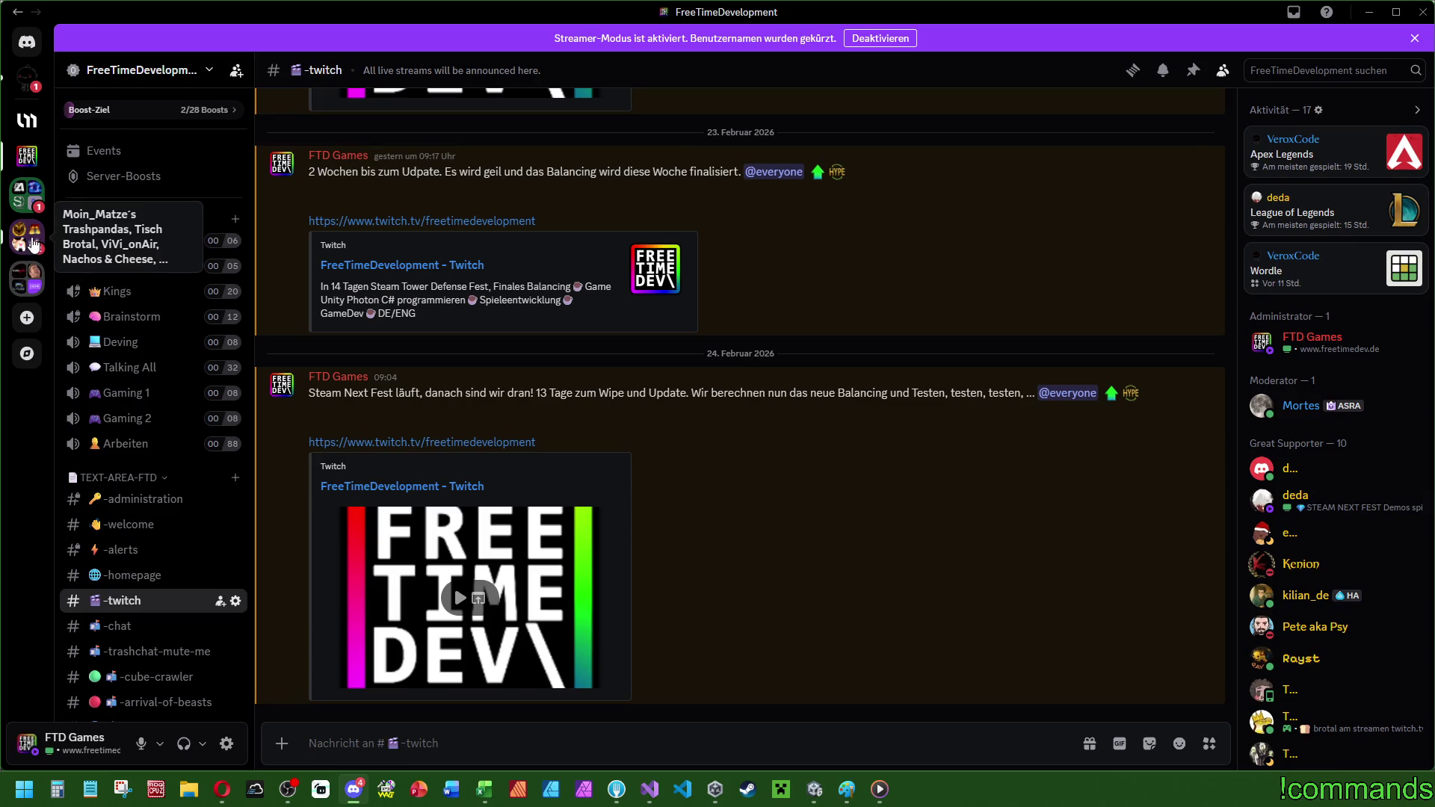
click(32, 250)
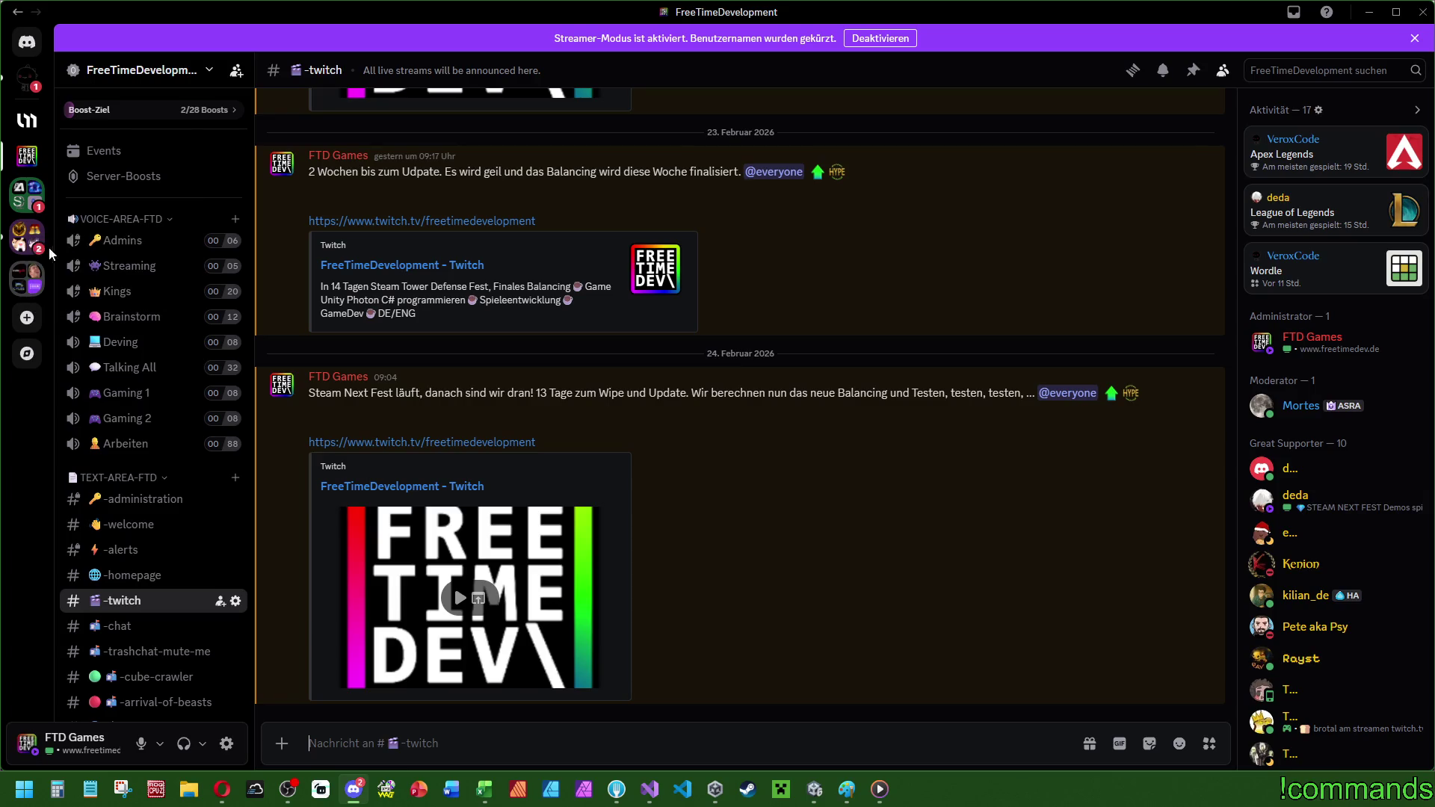
click(36, 195)
- Switch back to Unity and show the overview of all open windows
key(alt+Tab)
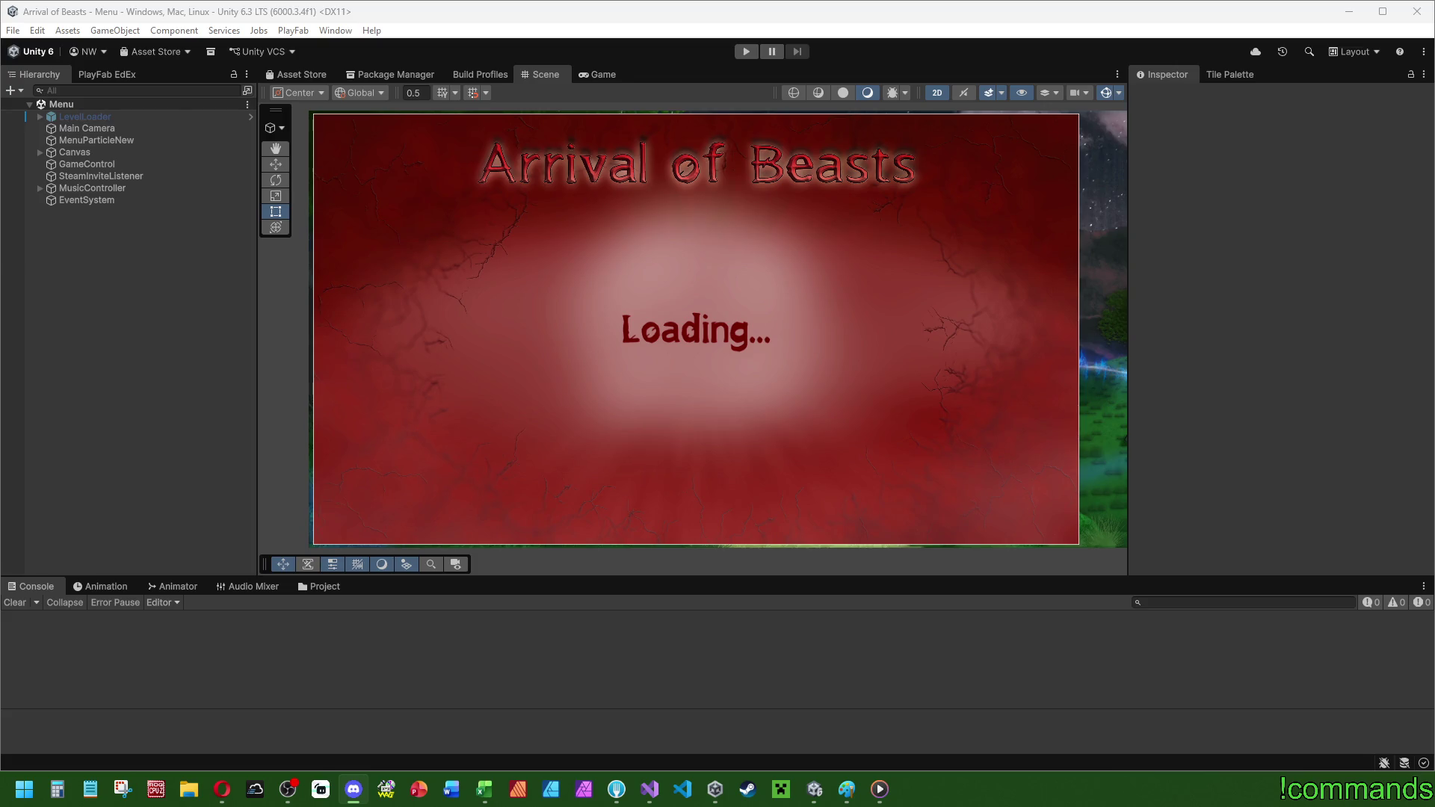
key(alt+Tab)
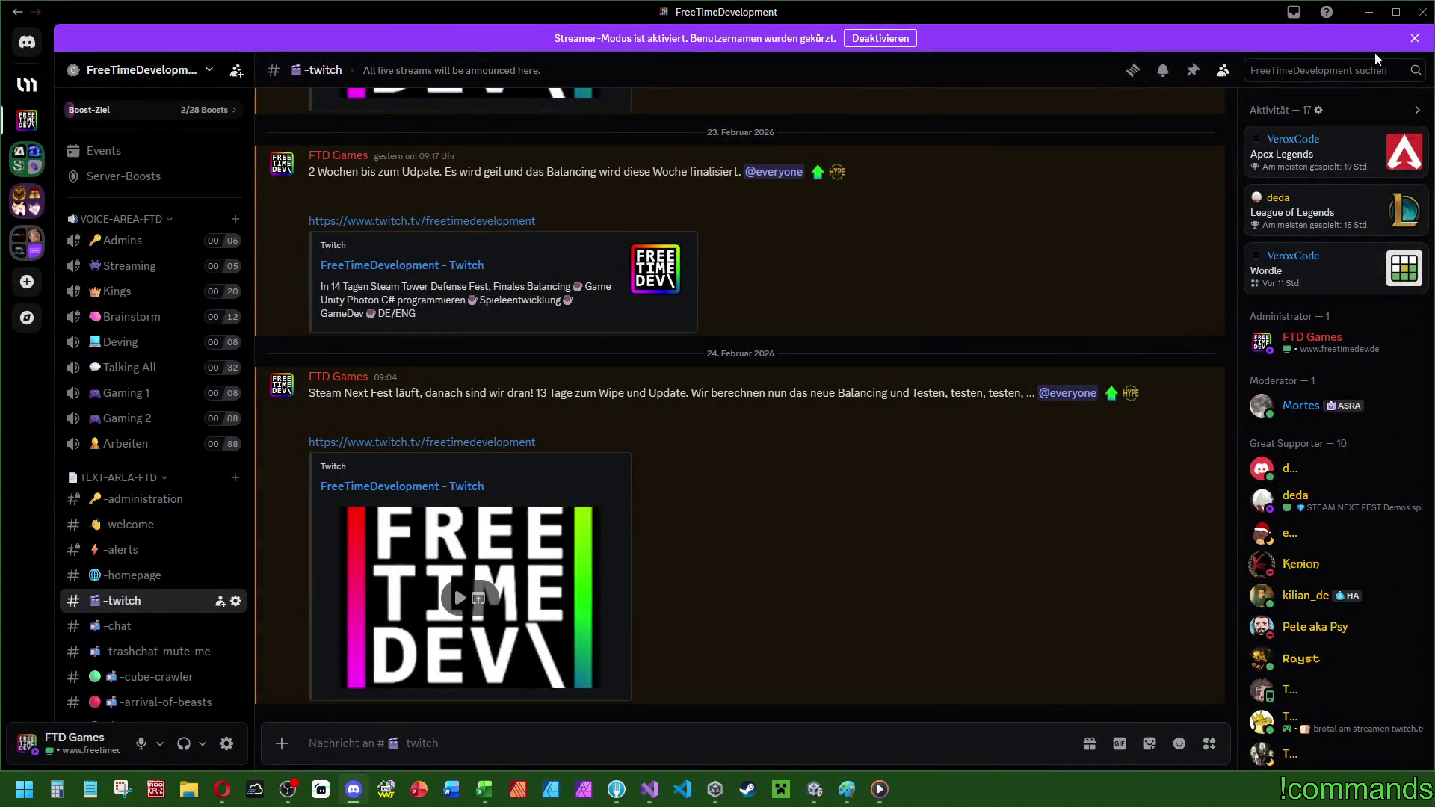
key(alt+Tab)
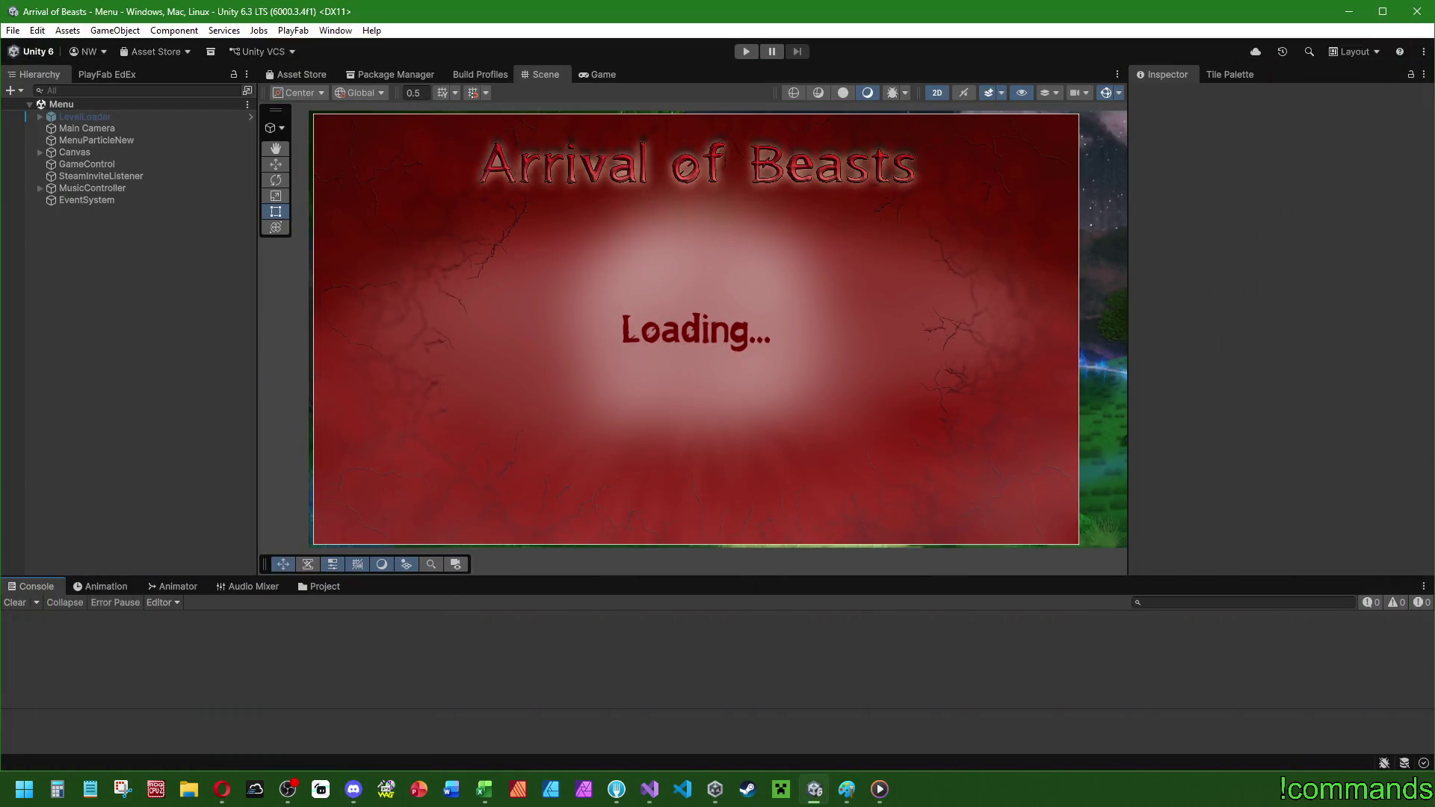
key(alt+Tab)
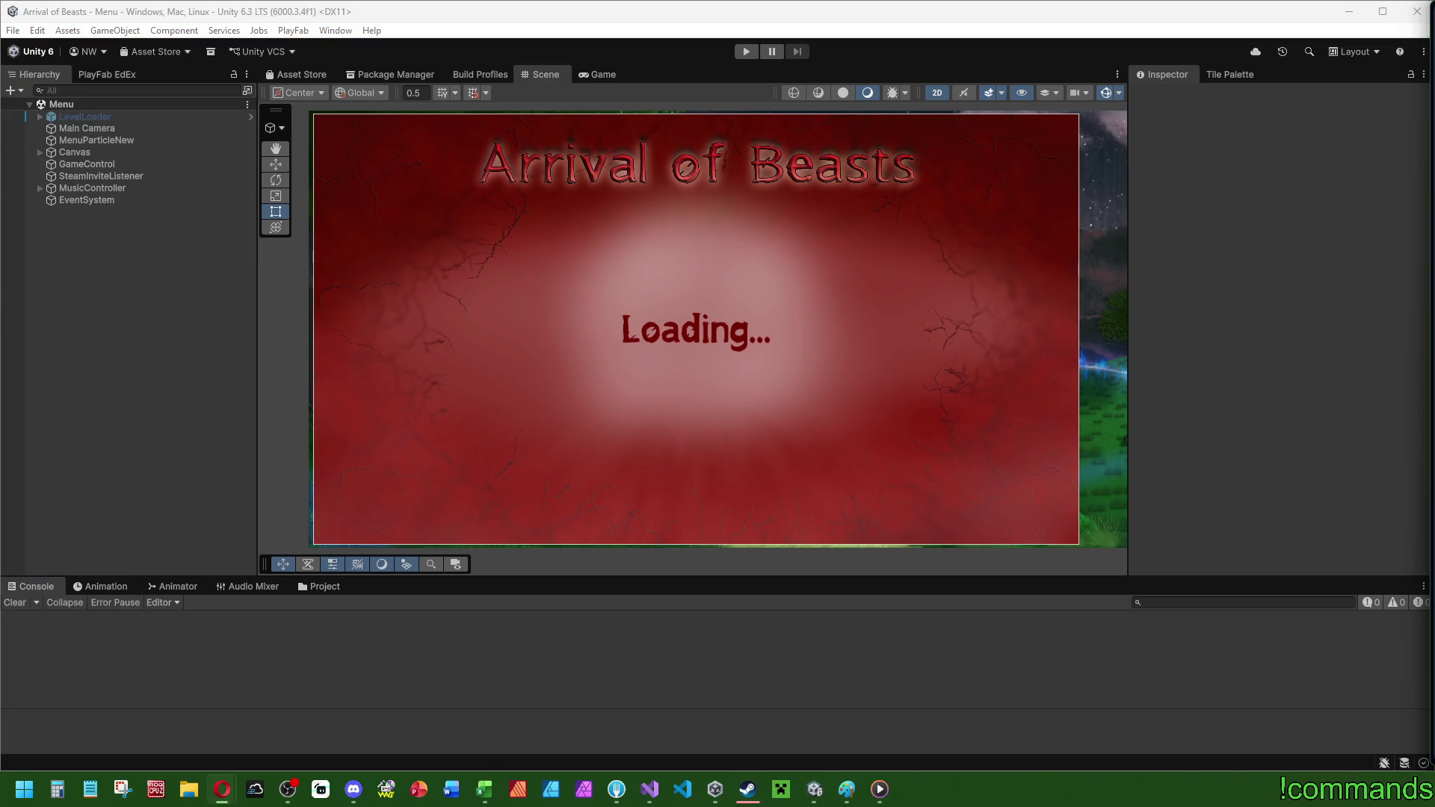
key(super+Tab)
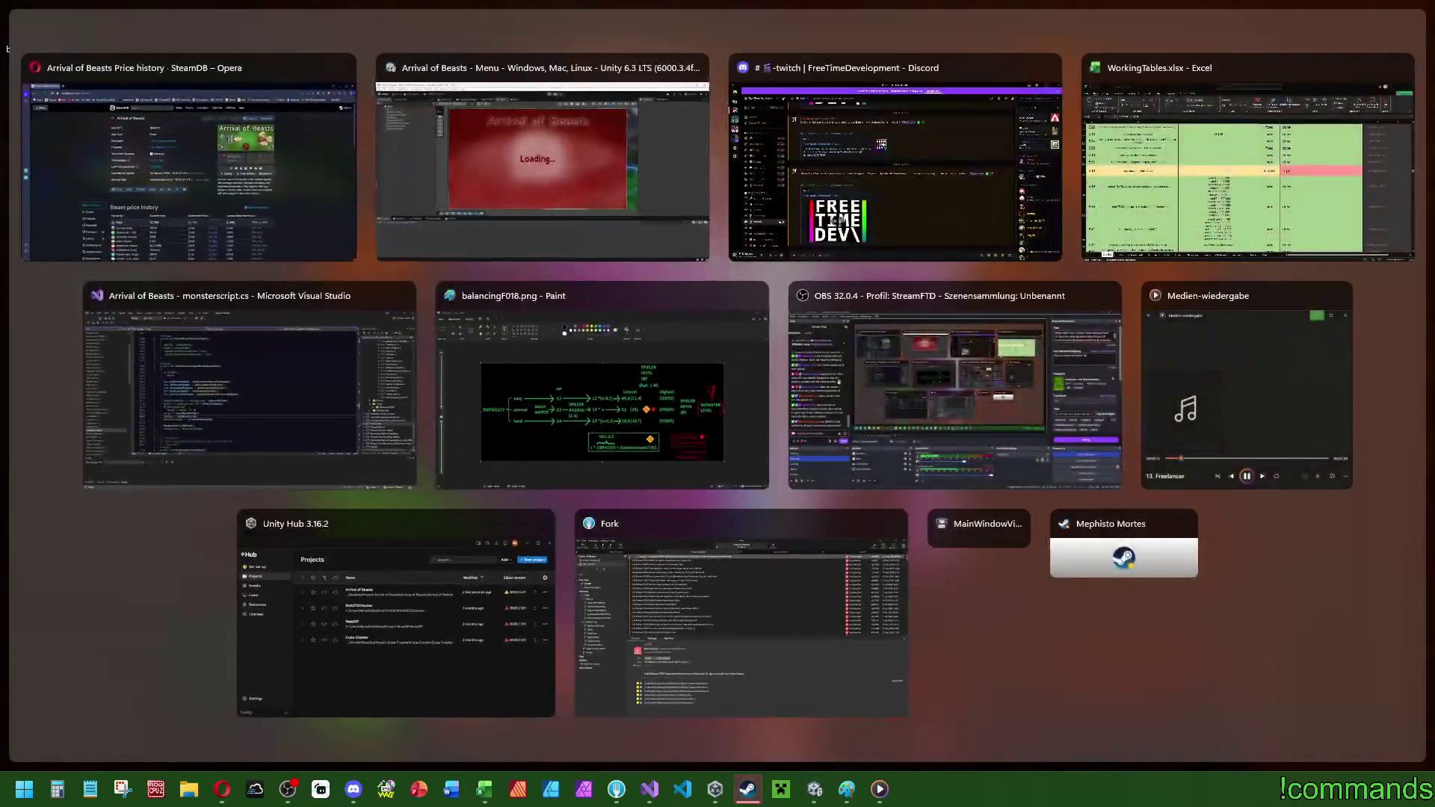
- Leave the window overview and send a /me message in the Steam friend chat
click(822, 719)
click(748, 789)
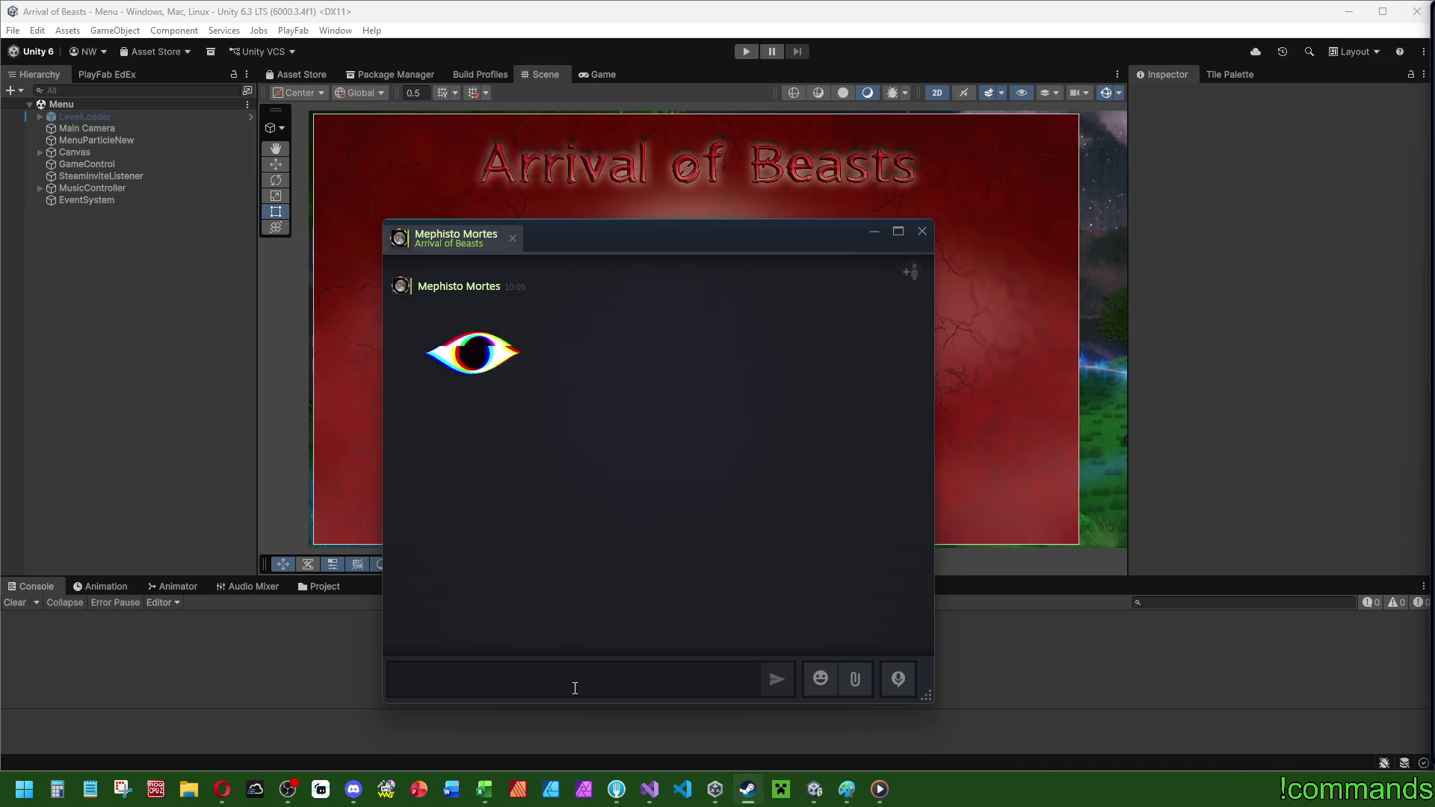
text(stin)
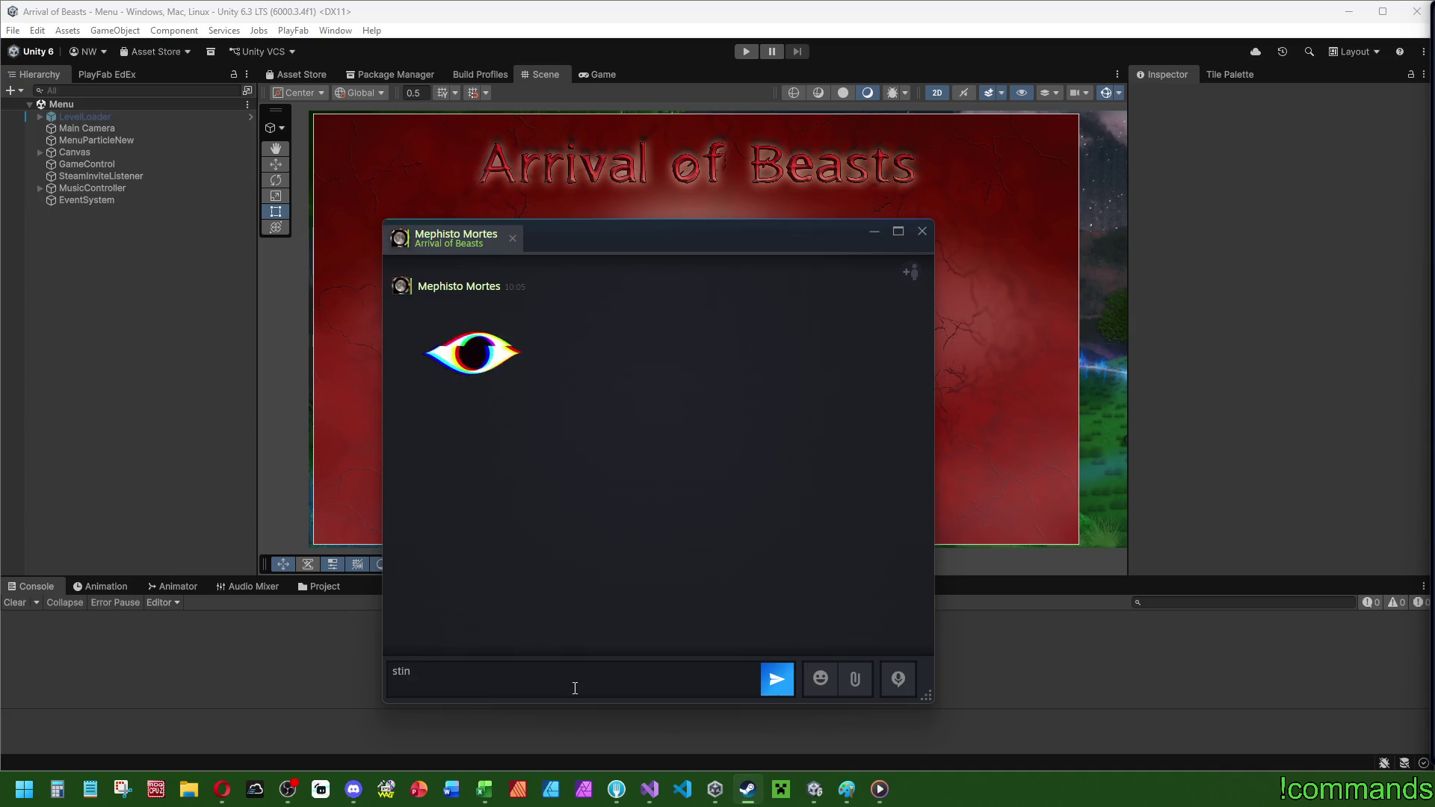
key(BackSpace)
key(BackSpace)
key(BackSpace)
text(/me stinfe)
key(BackSpace)
key(BackSpace)
text(kefinger zeig)
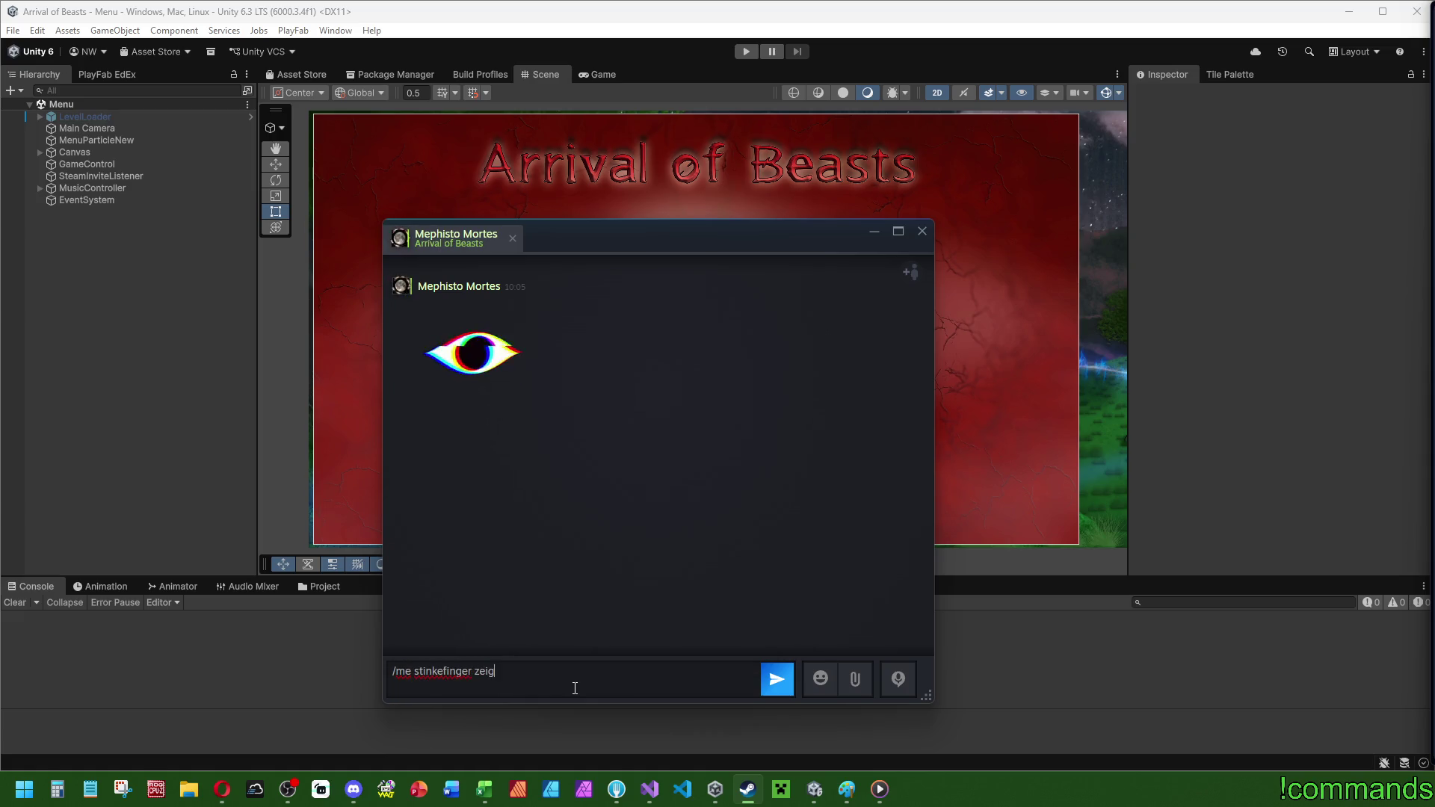
text( und hoch strekc)
key(Return)
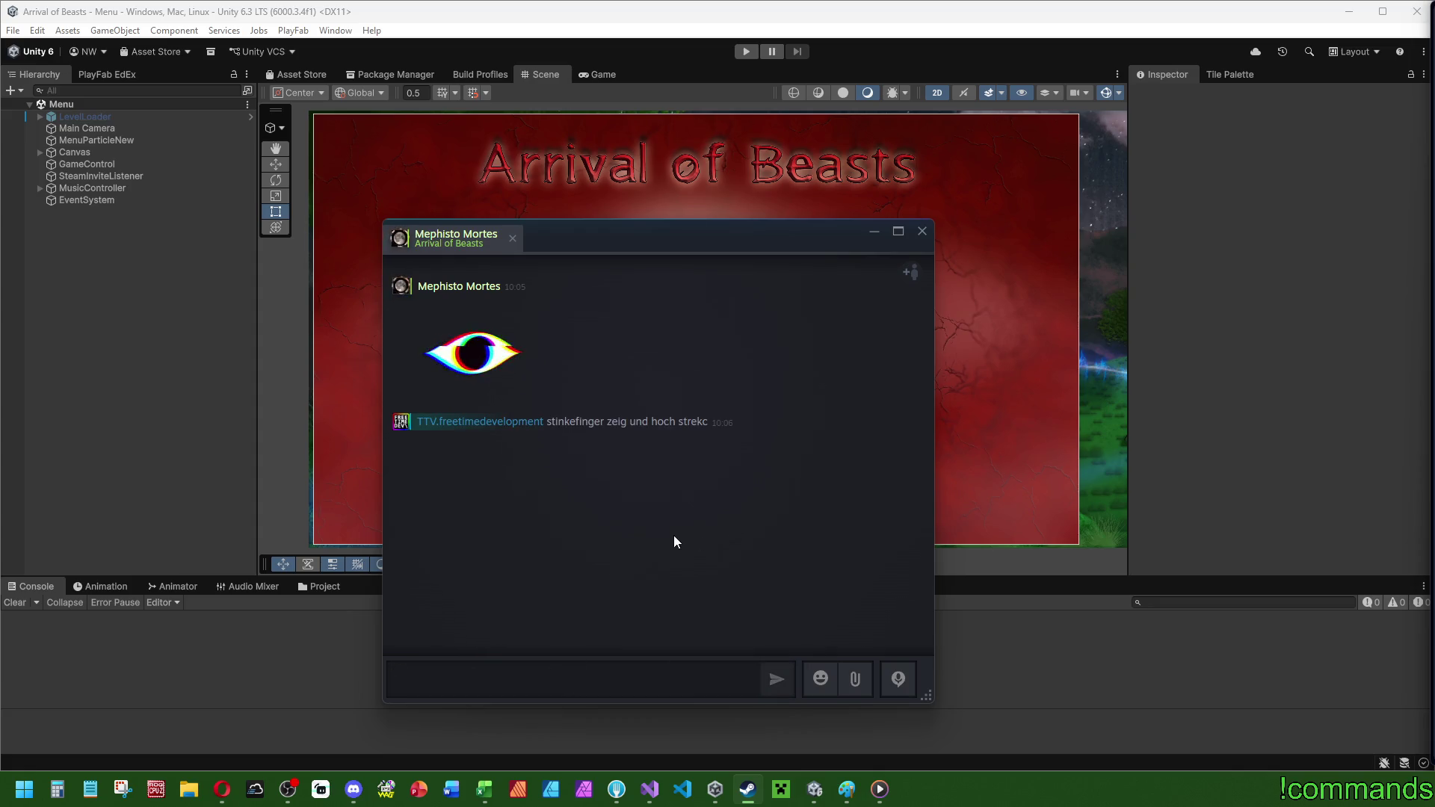
- Send an emoticon, then close the Arrival of Beasts group chat window
click(822, 680)
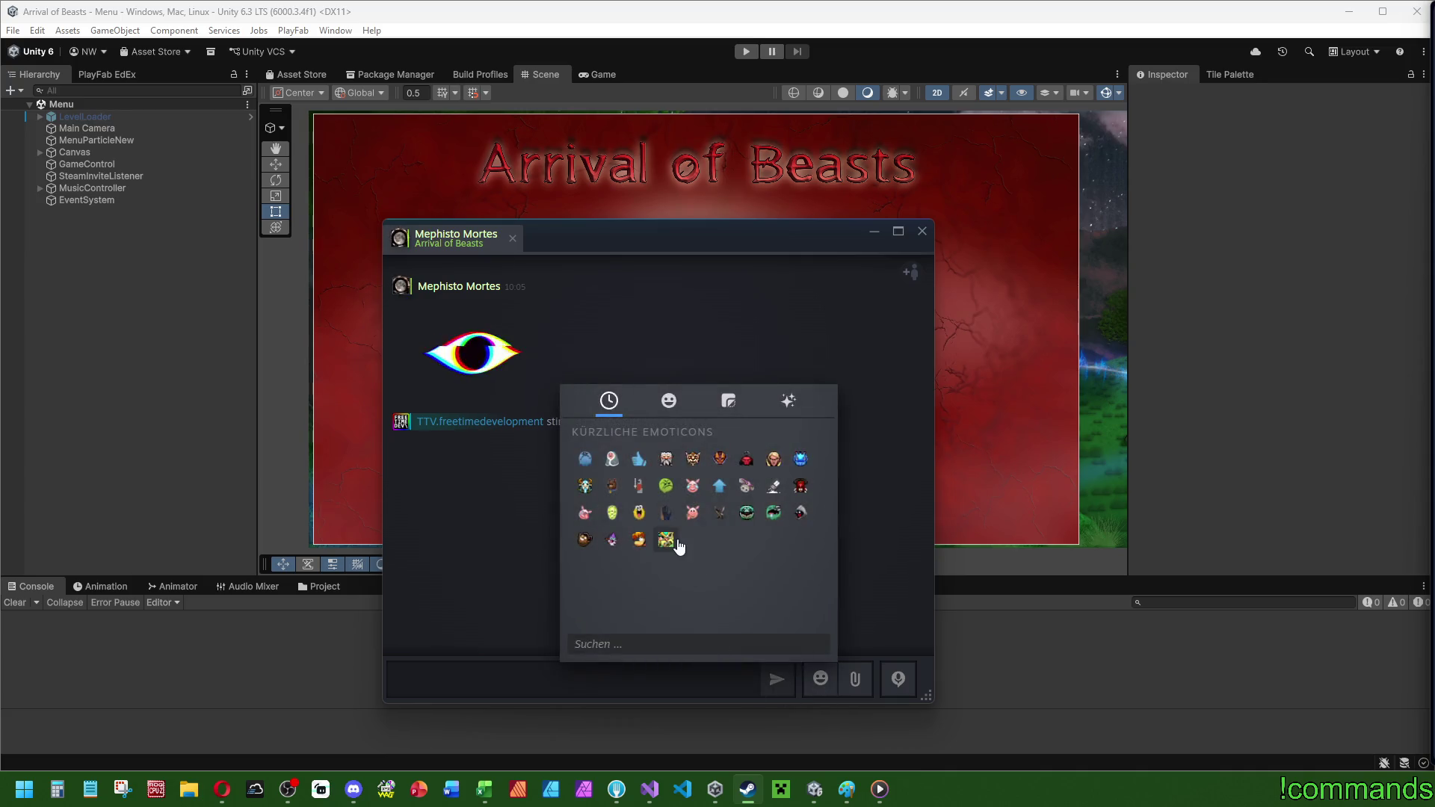
click(677, 542)
key(Return)
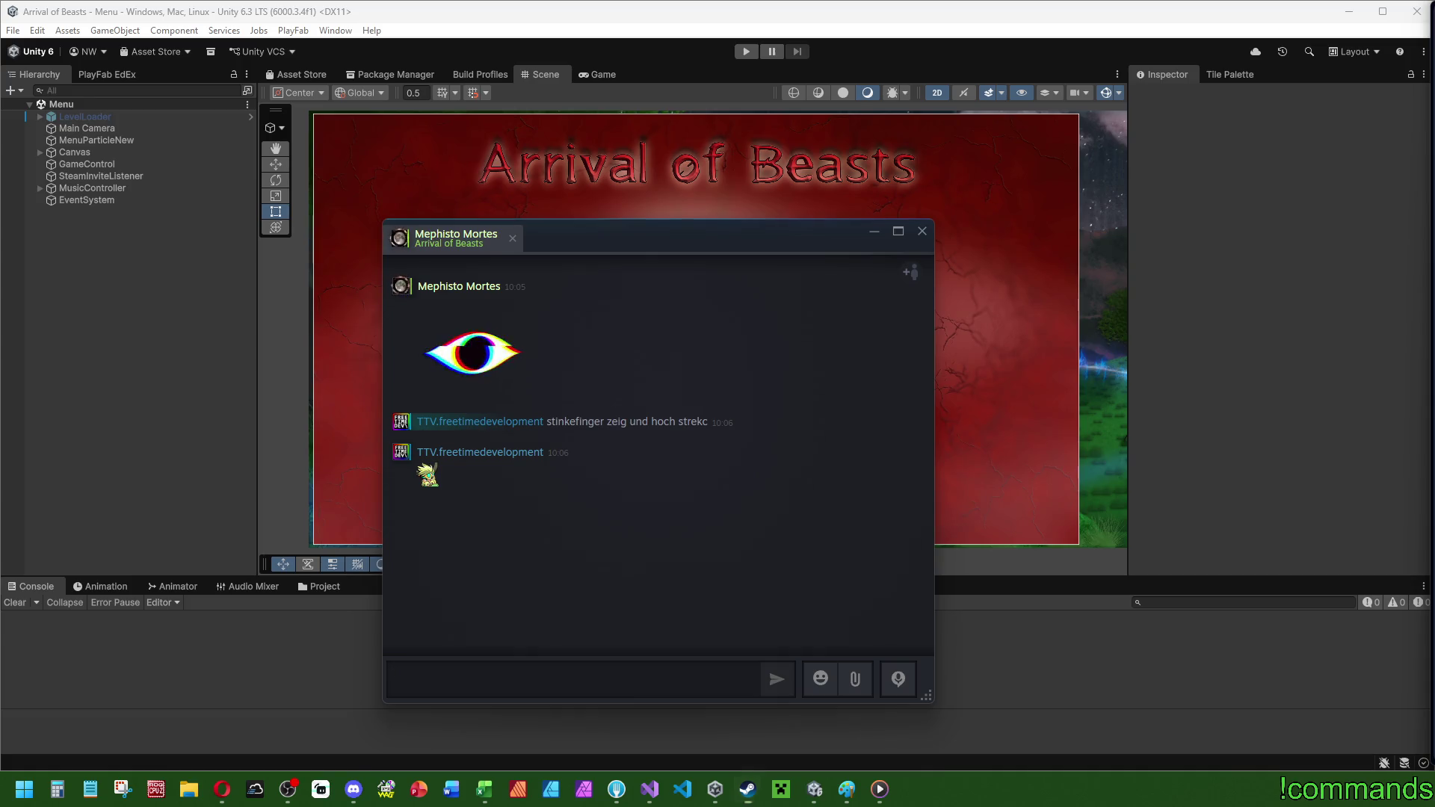
key(alt+Tab)
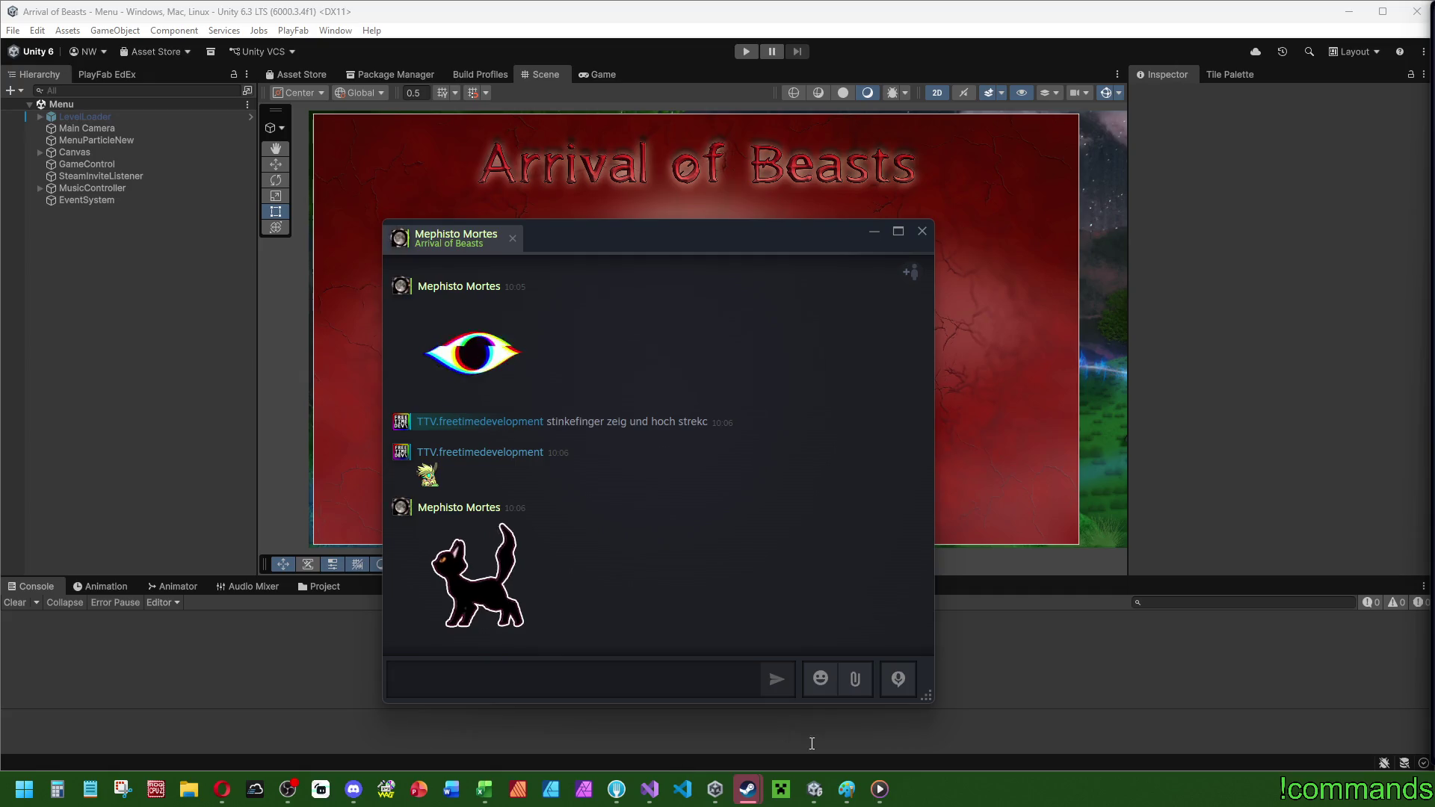
click(665, 702)
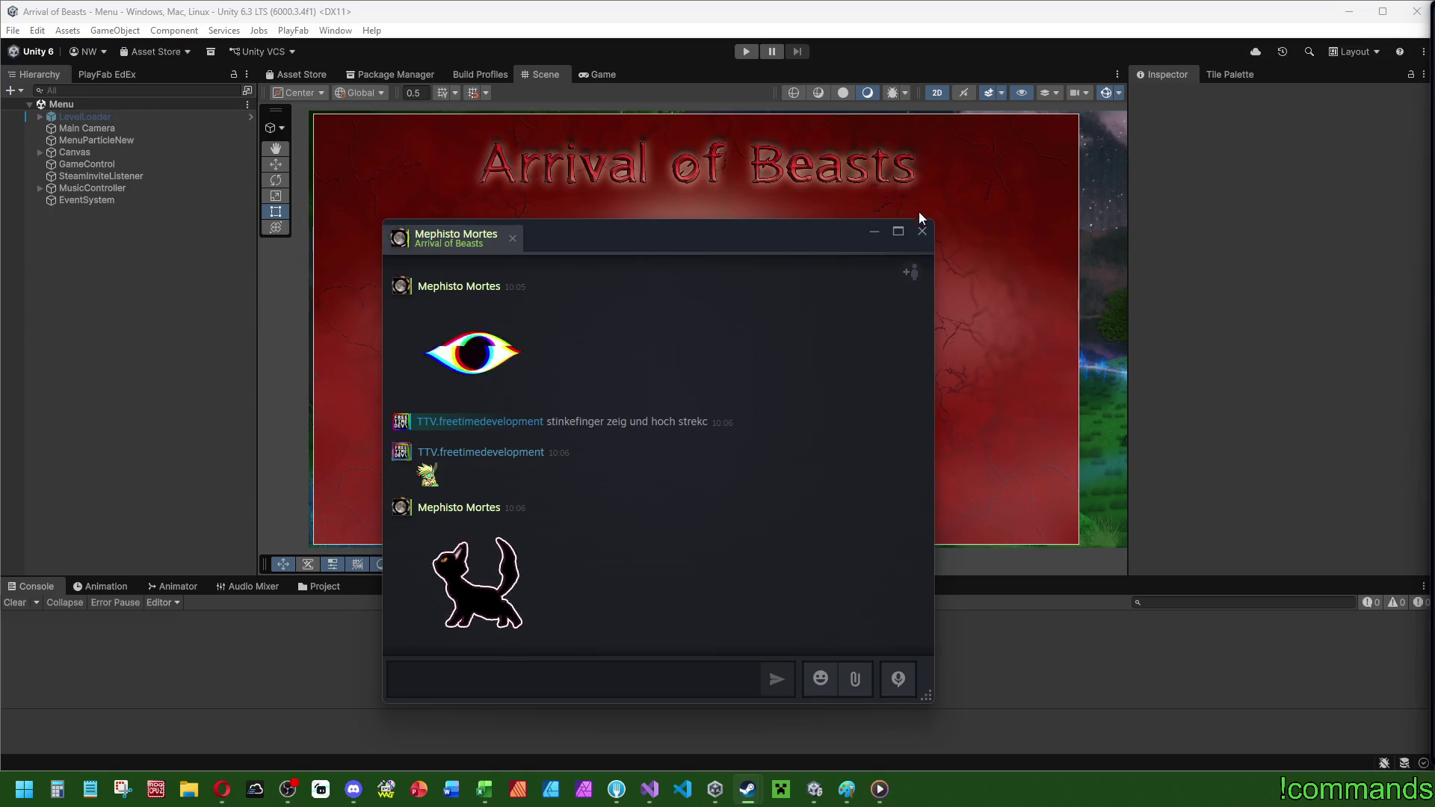
click(921, 231)
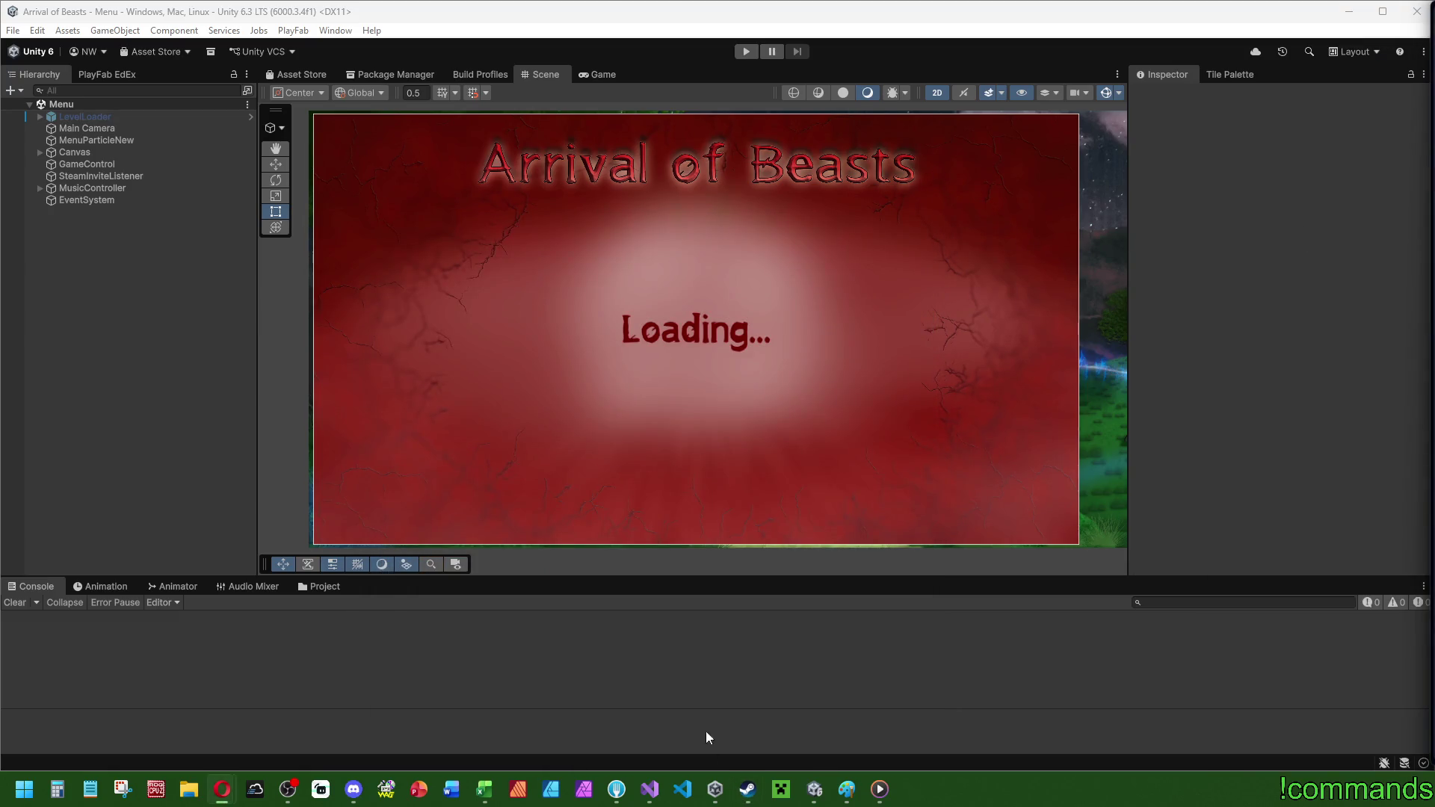
- Search SteamDB for 'what is the g' and open What Is The Ghost Demo's player charts
mouse_move(222, 789)
click(305, 719)
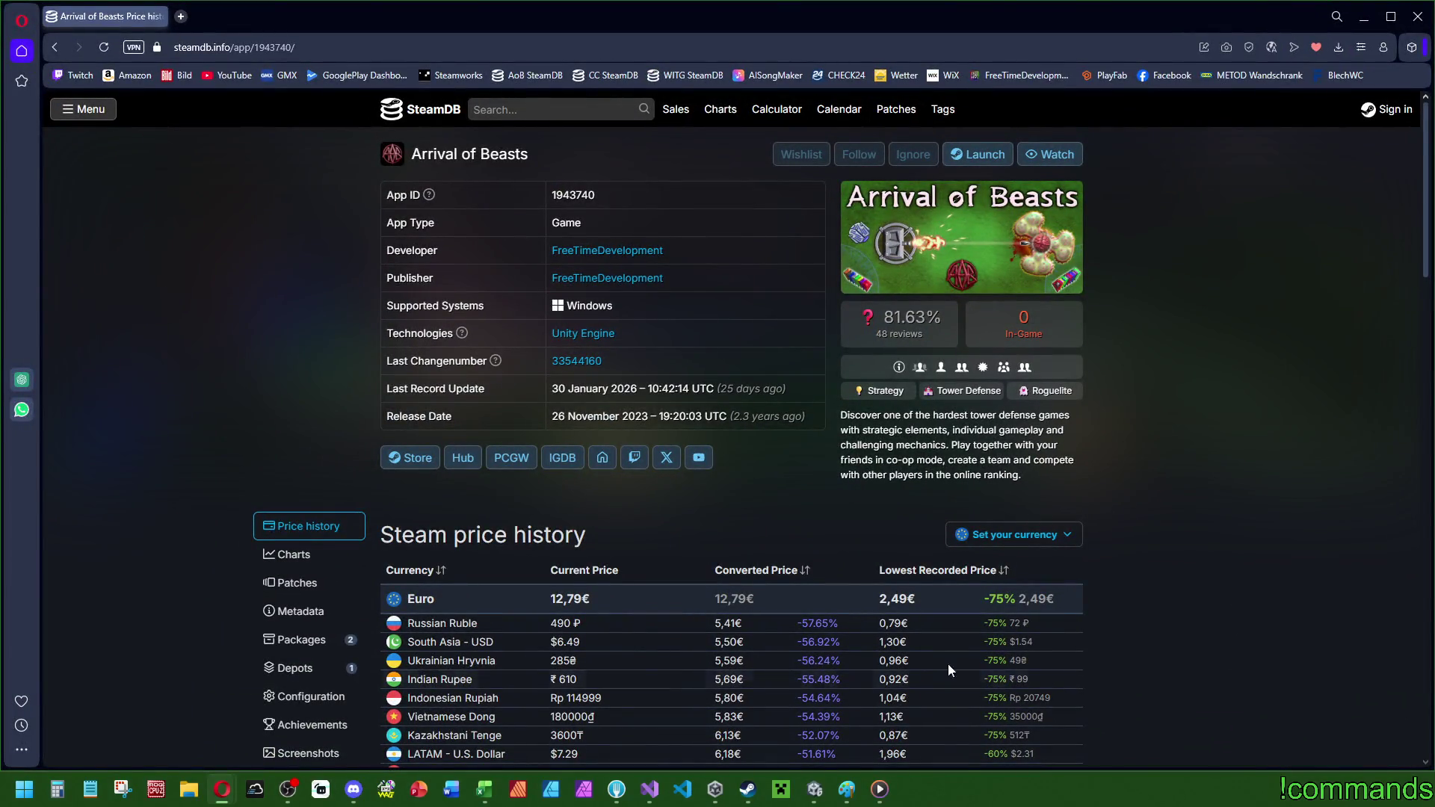
click(542, 110)
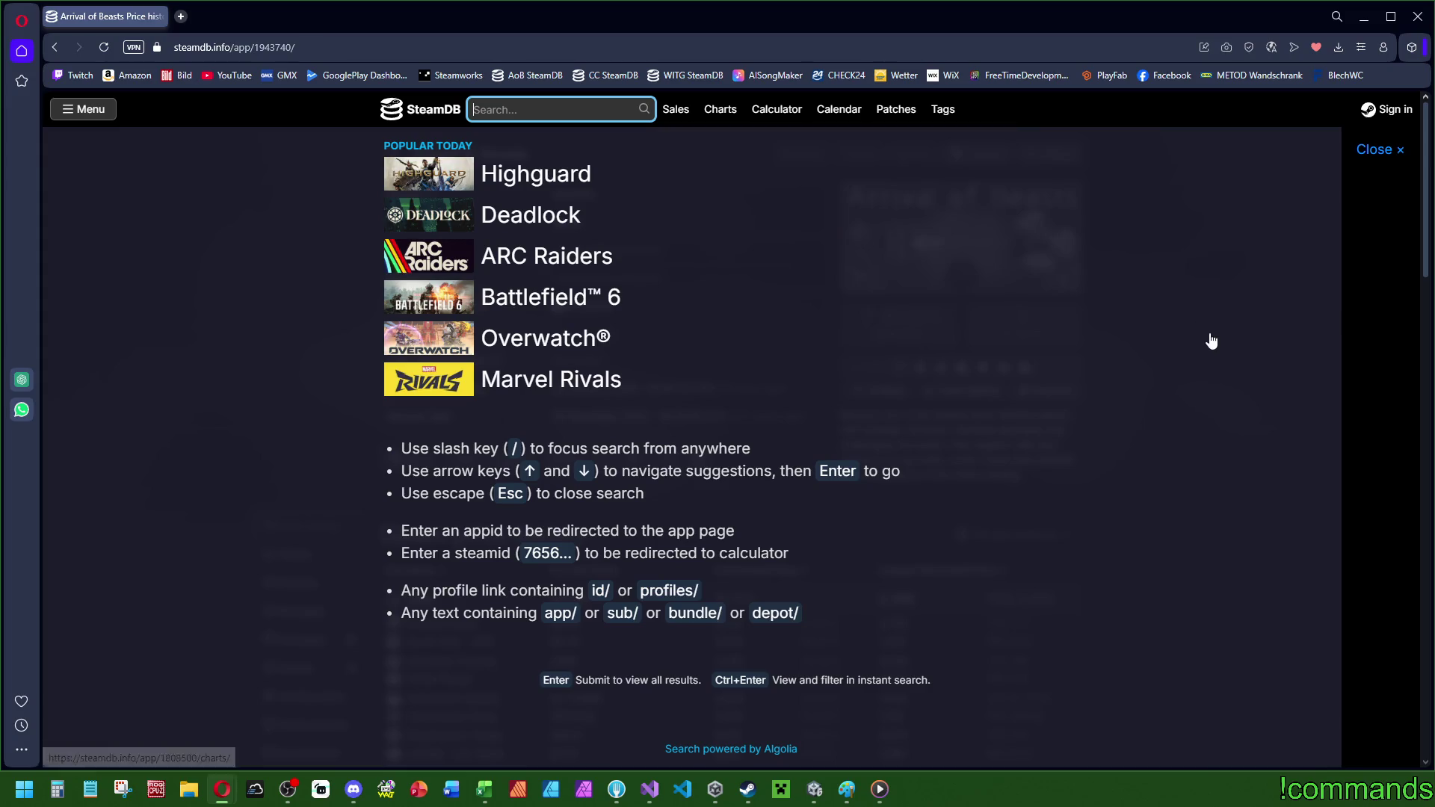
text(what is the g)
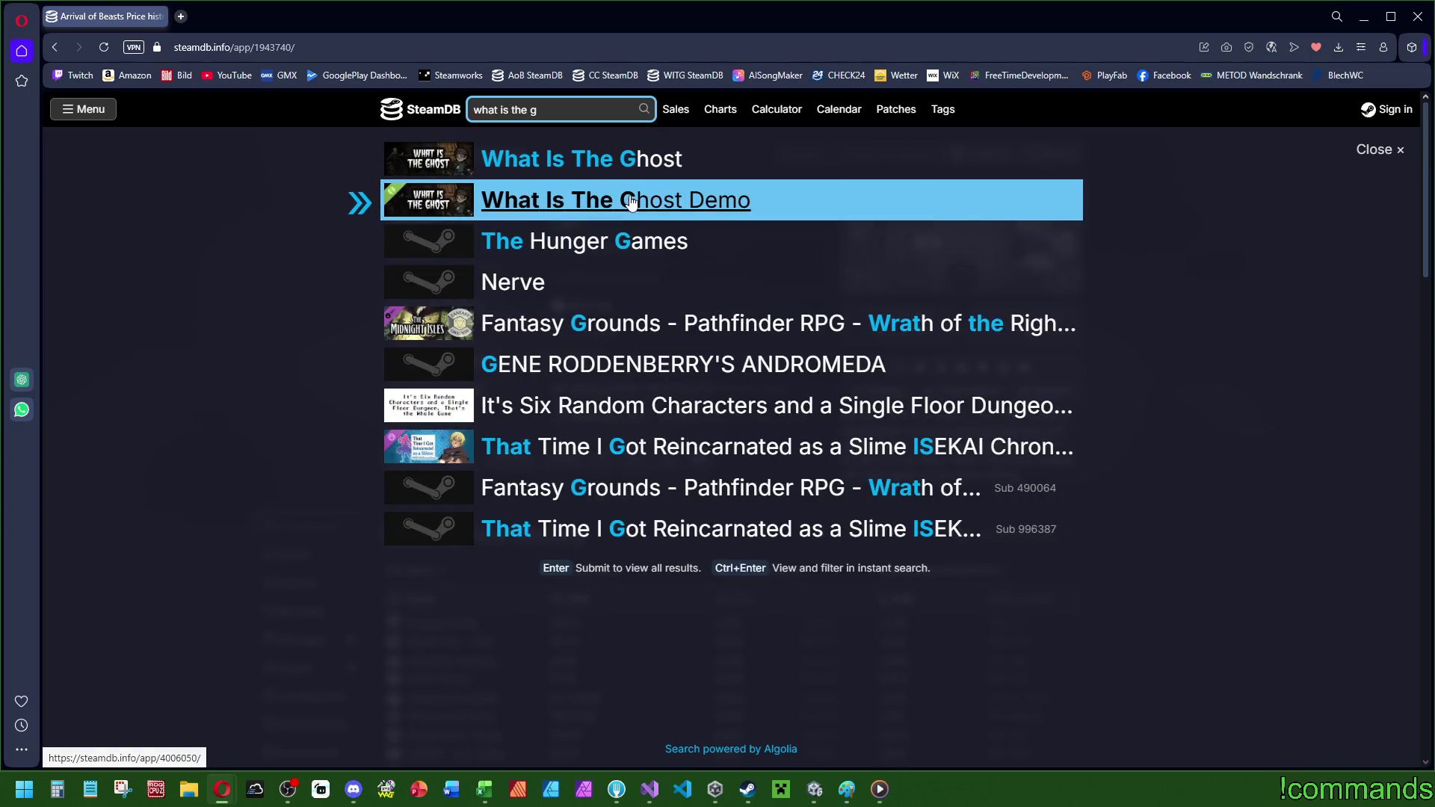
click(629, 211)
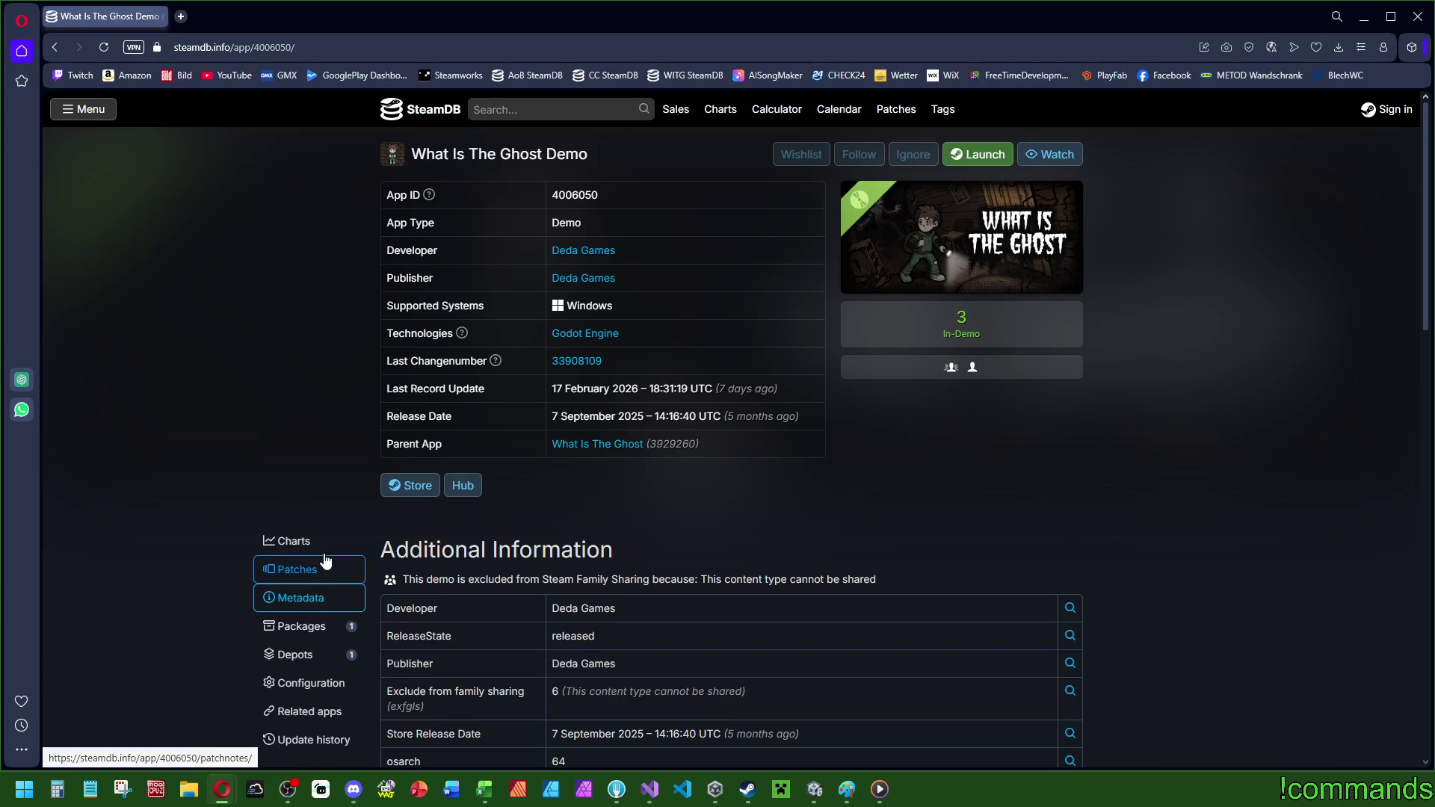
click(299, 541)
mouse_move(1037, 345)
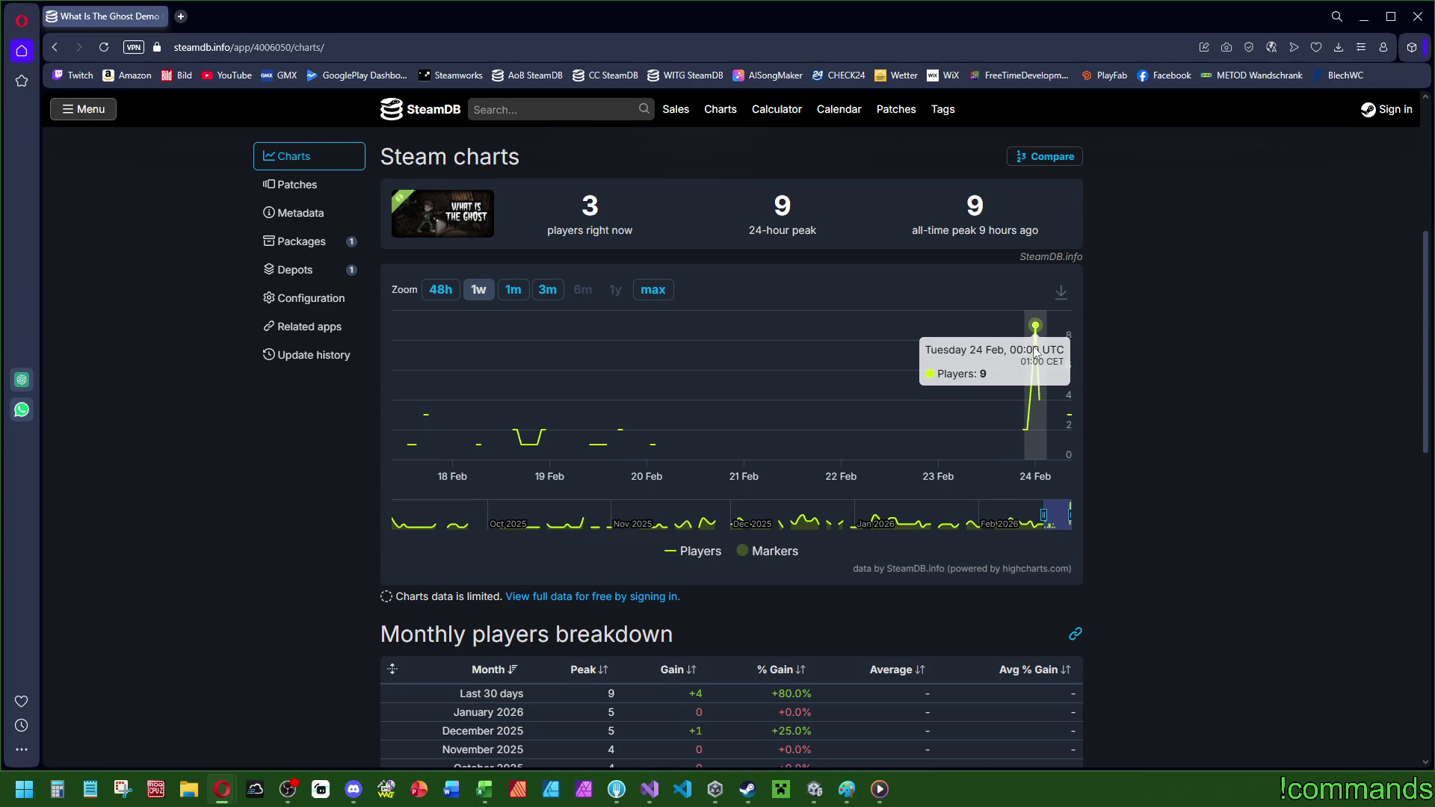
- Return to the Arrival of Beasts SteamDB page and open its player charts
scroll(850, 277, up, 5)
click(513, 77)
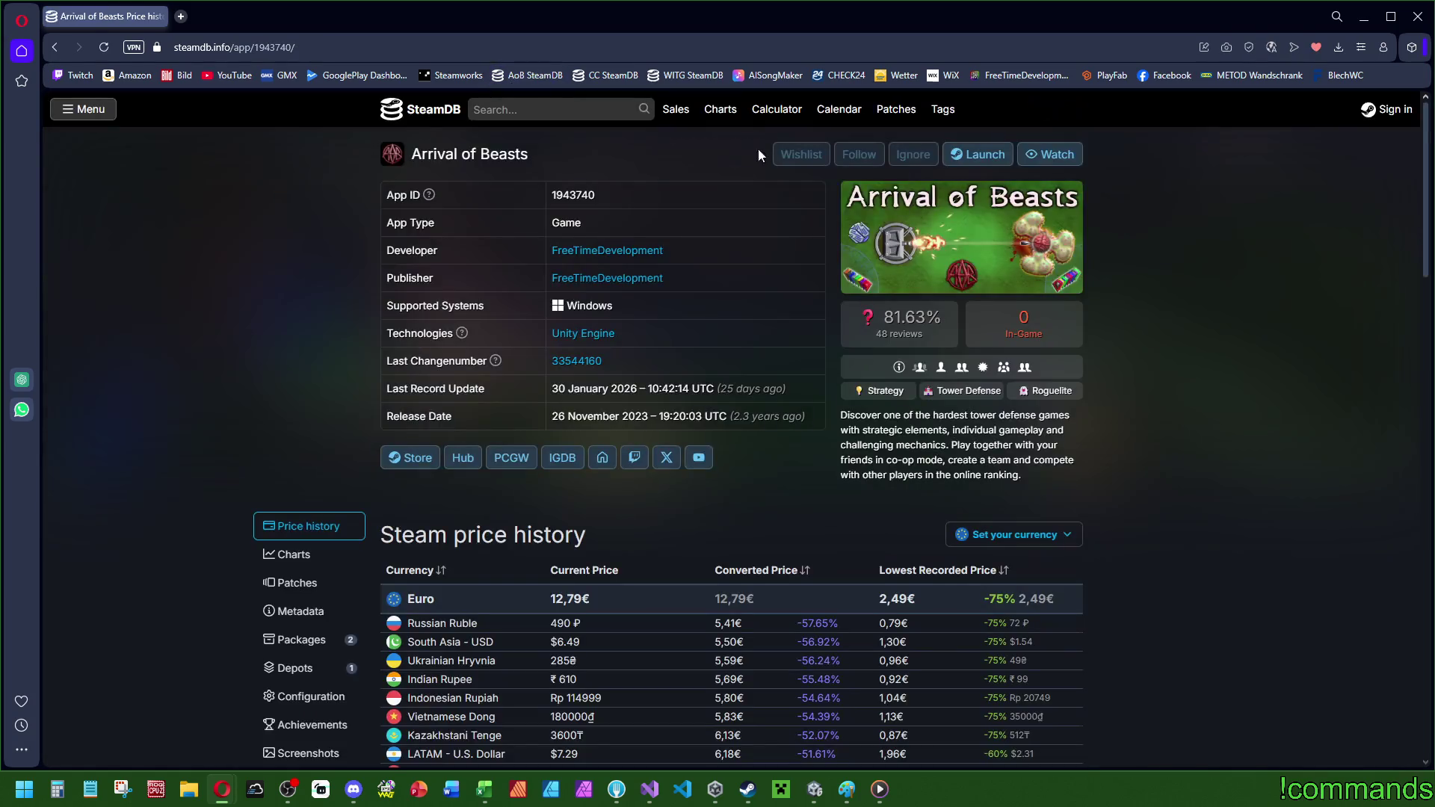
scroll(1239, 444, down, 3)
click(284, 262)
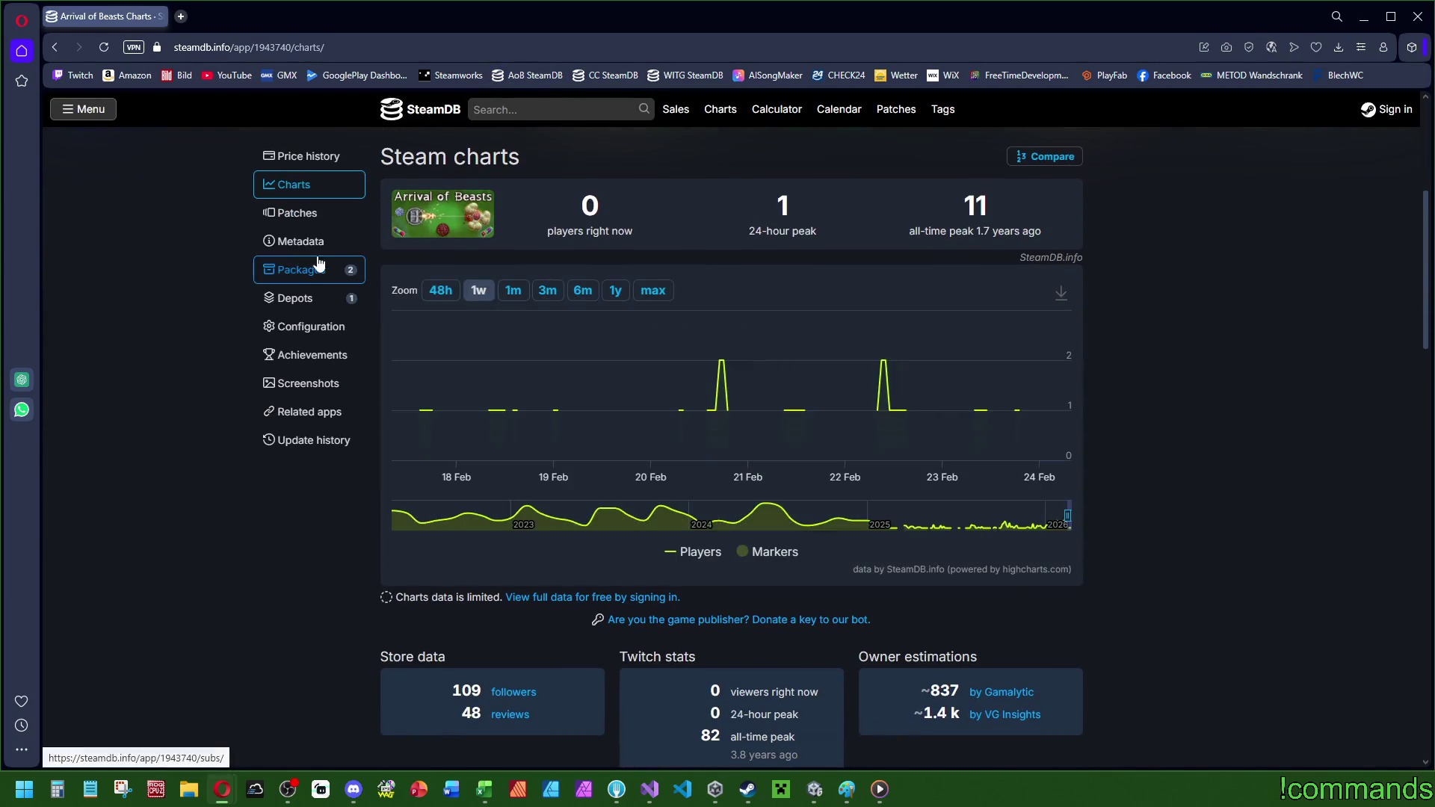
mouse_move(1027, 221)
scroll(1027, 222, up, 5)
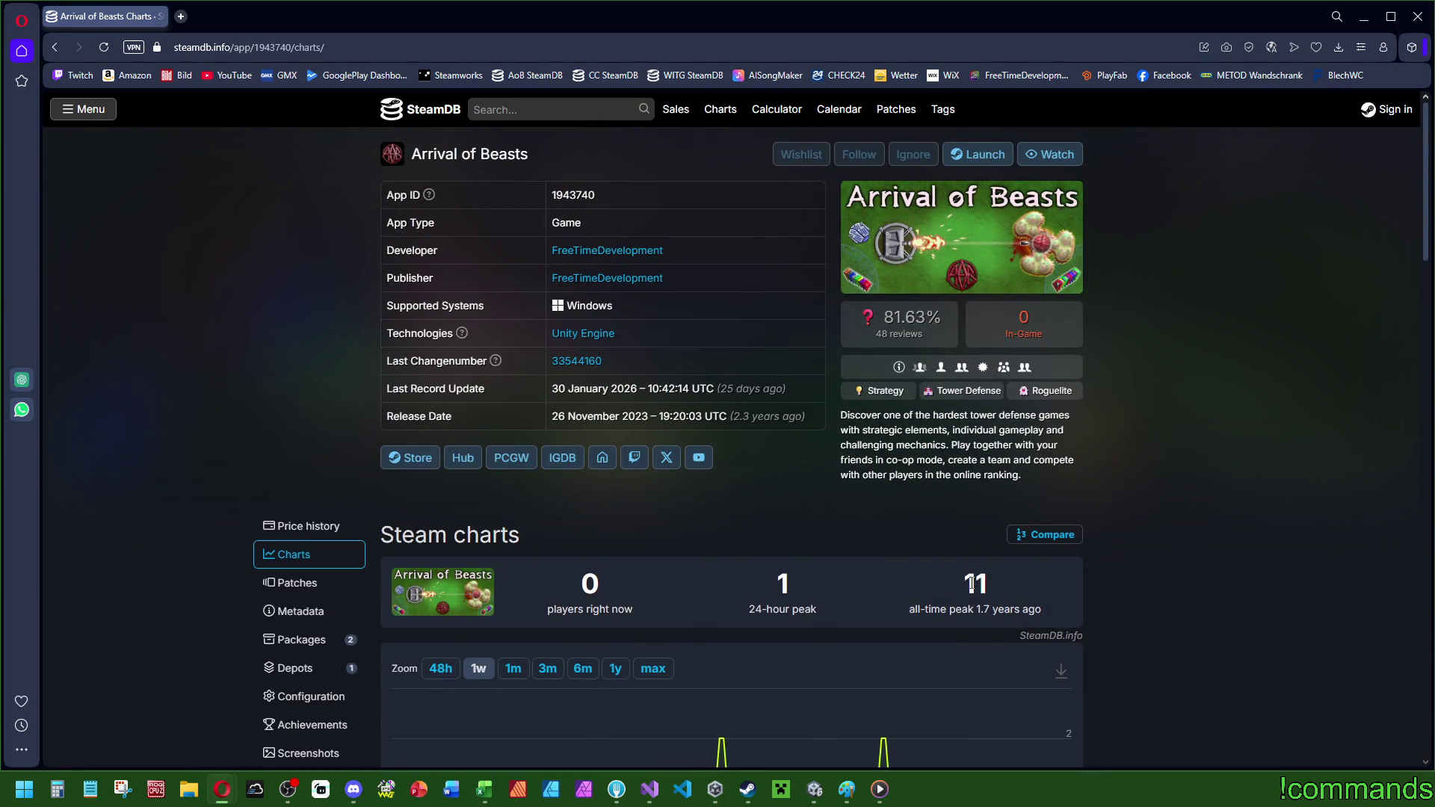
drag(963, 580, 1000, 604)
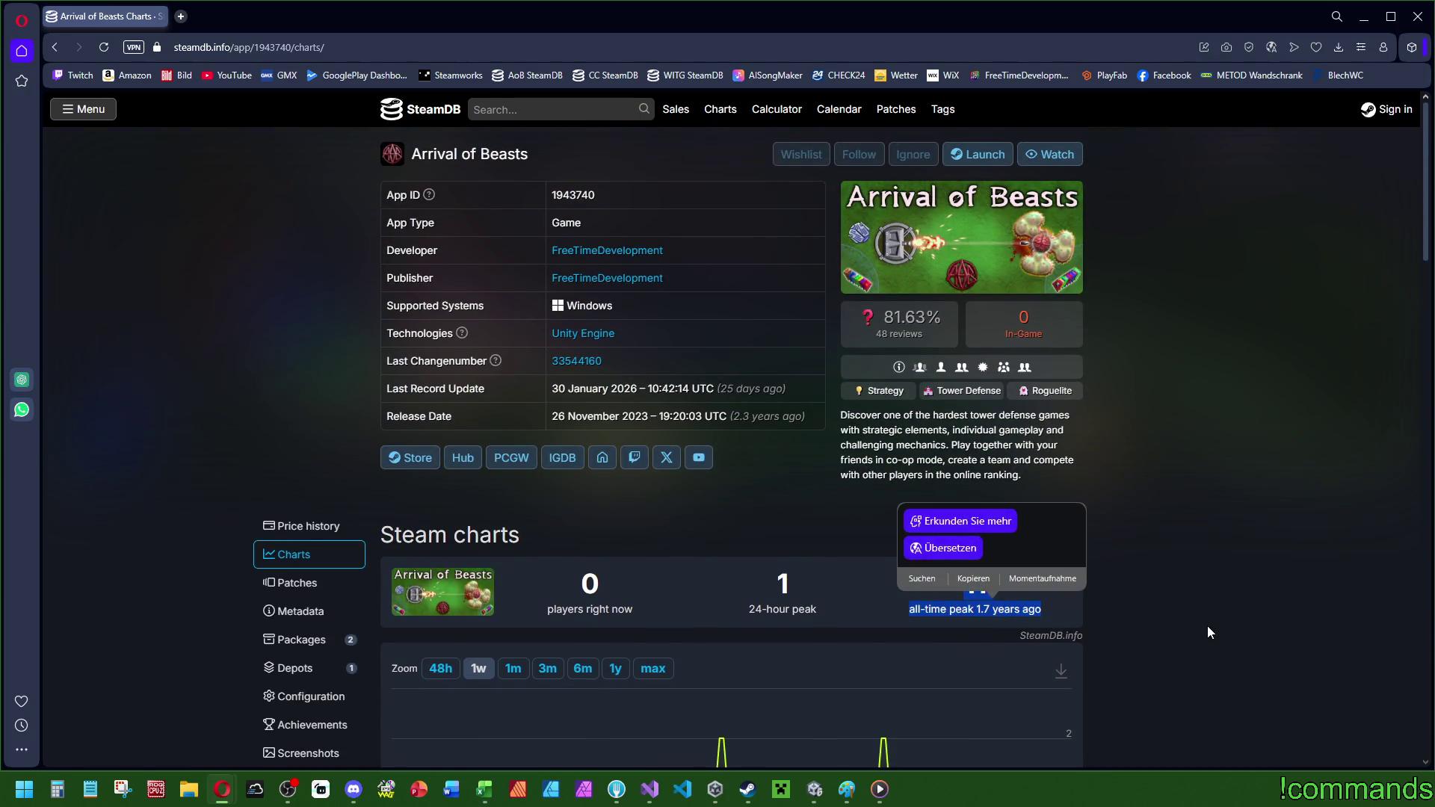
click(1069, 609)
scroll(1280, 460, down, 4)
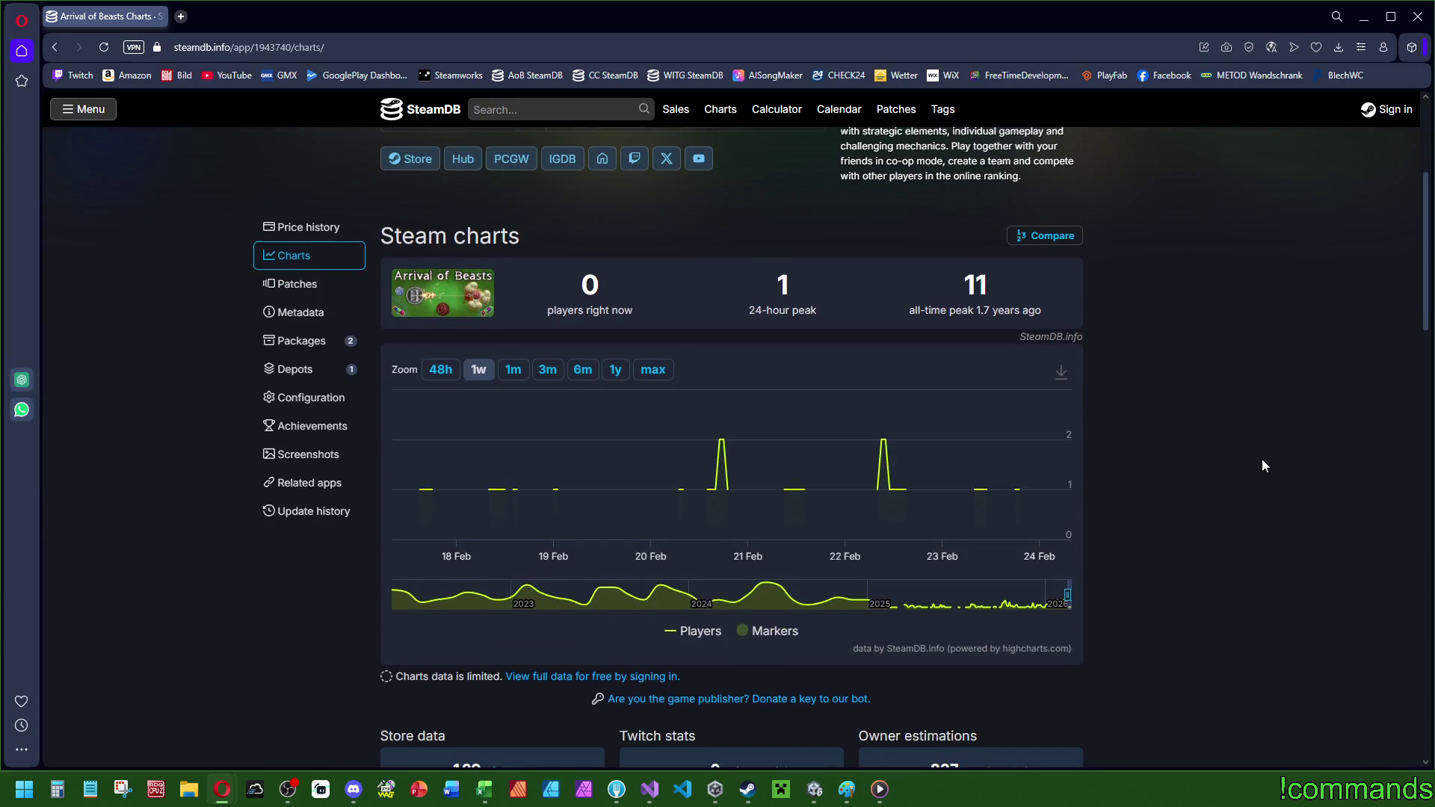
scroll(1263, 460, down, 2)
scroll(1275, 491, up, 4)
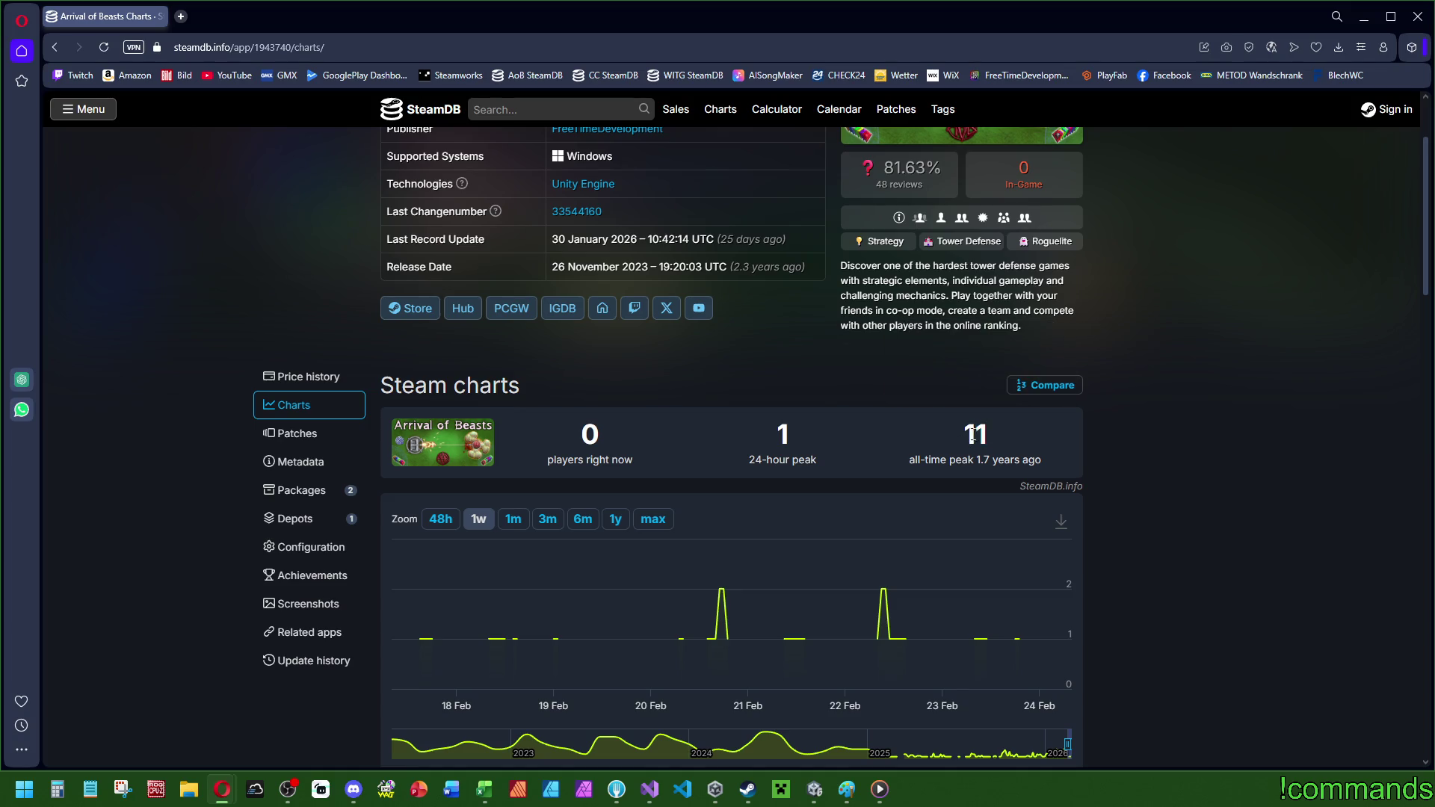
- Show the full player history since 2022, with an all-time peak of 11, then minimize the browser
double_click(987, 441)
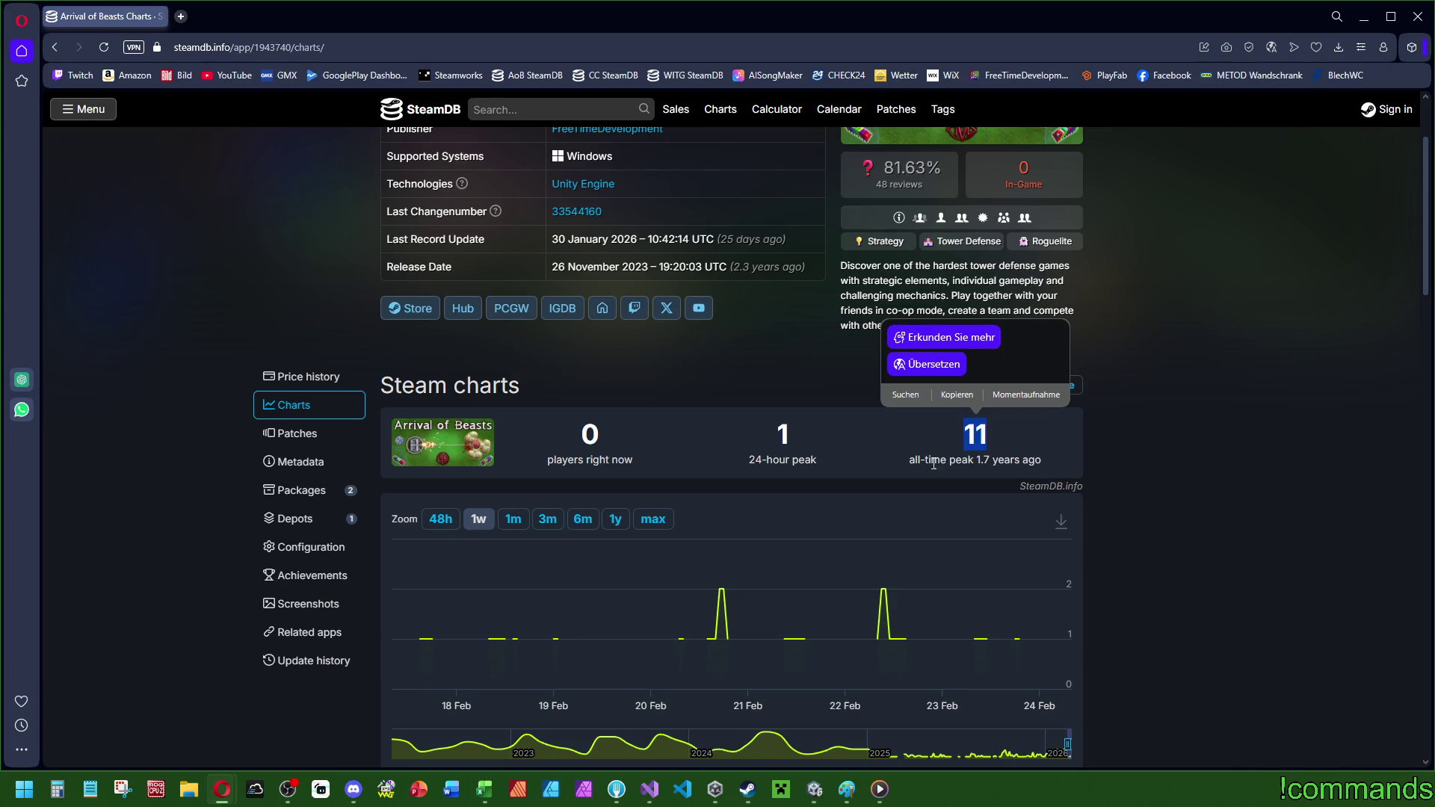
click(647, 520)
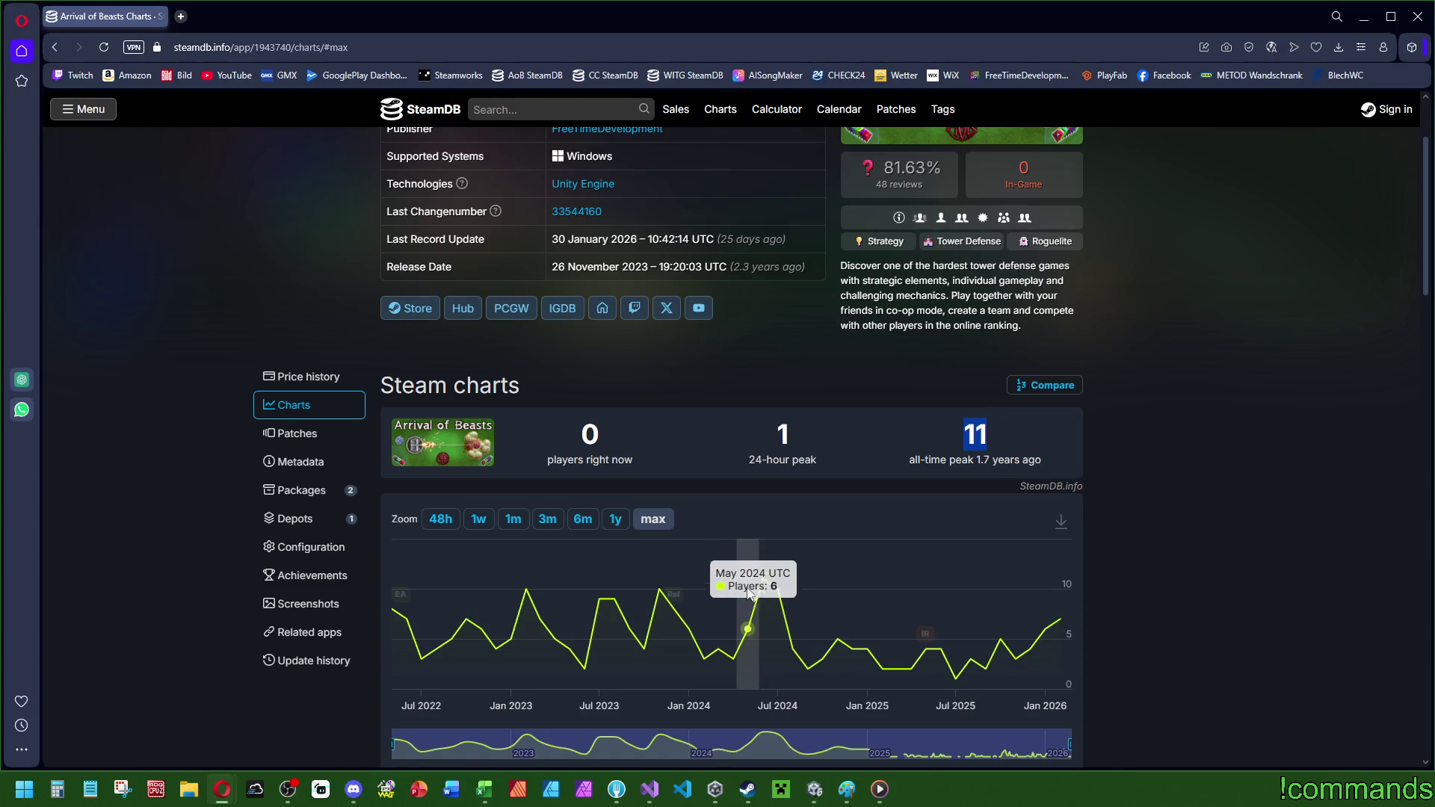
scroll(1192, 494, up, 2)
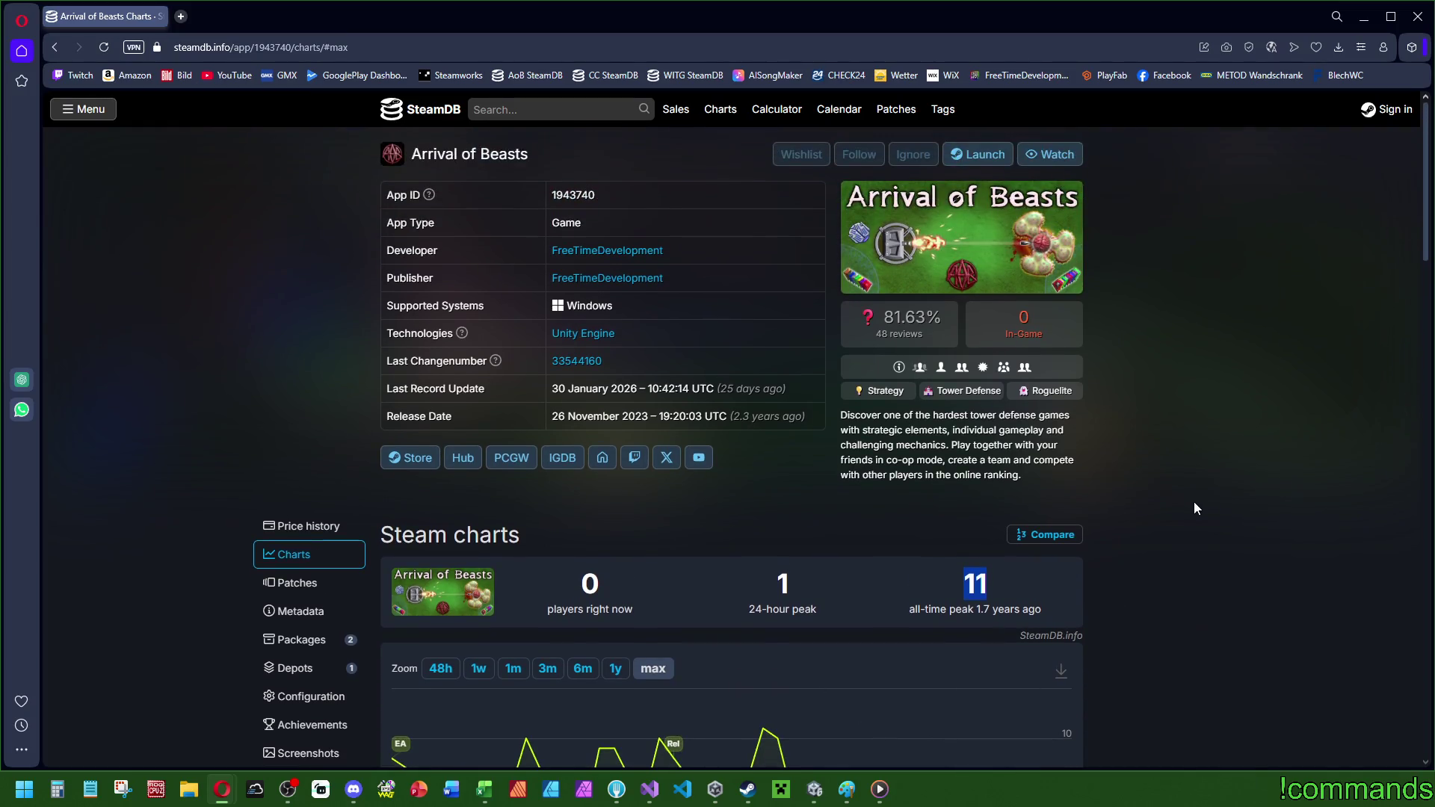
click(1418, 16)
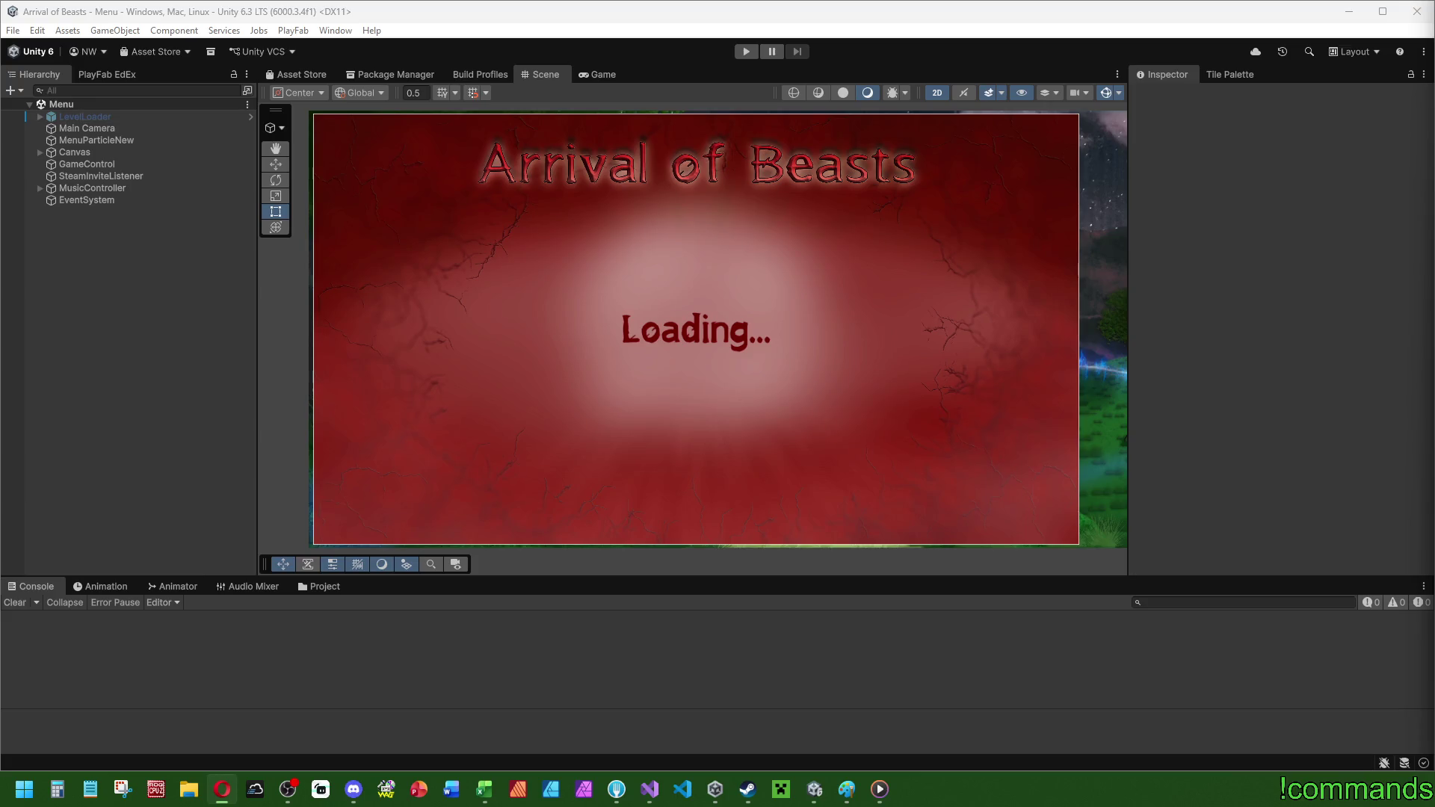
- Bring Visual Studio forward, showing monsterscript.cs at SetOnlineAverageDifficultyBaseStats
right_click(222, 789)
click(899, 598)
mouse_move(650, 794)
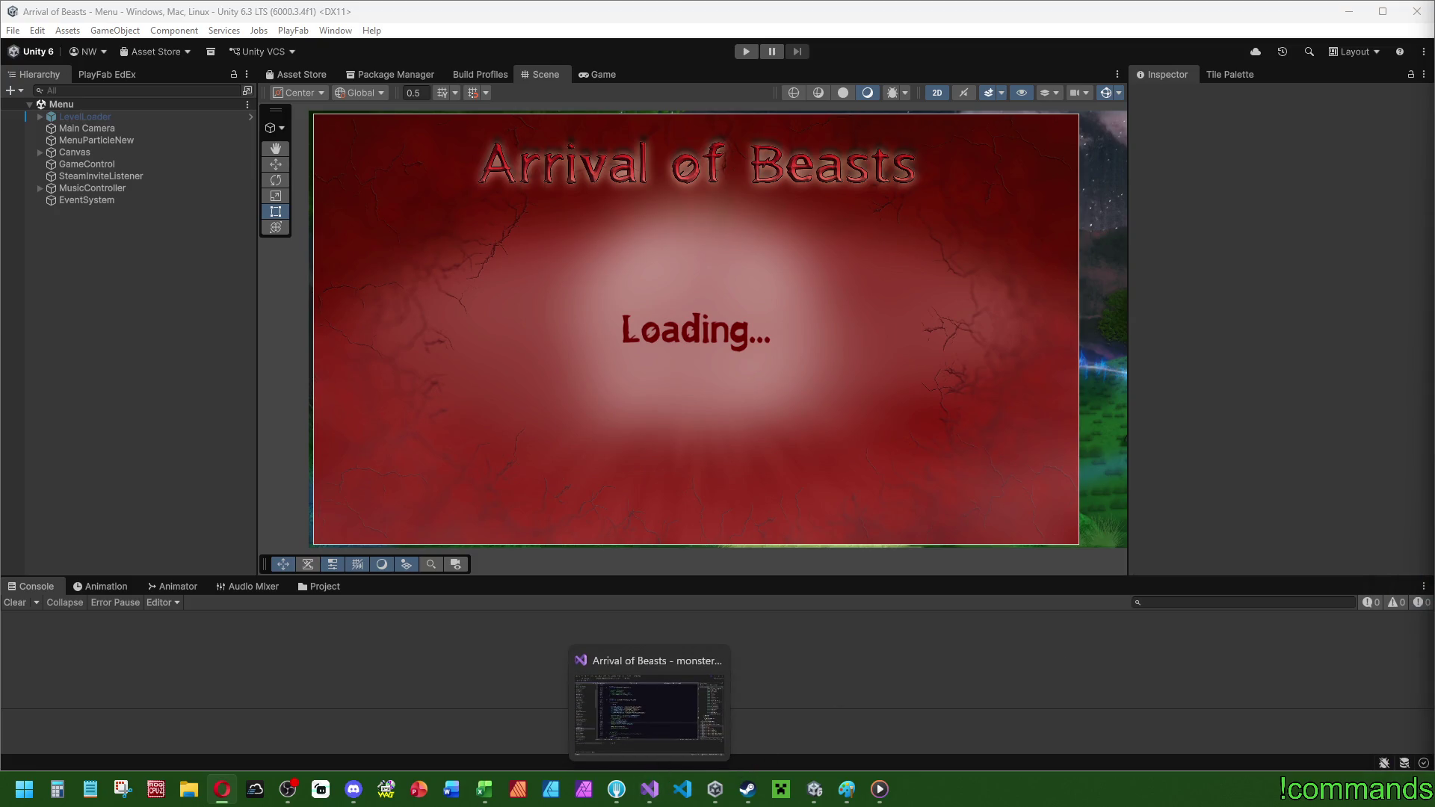
key(alt+Tab)
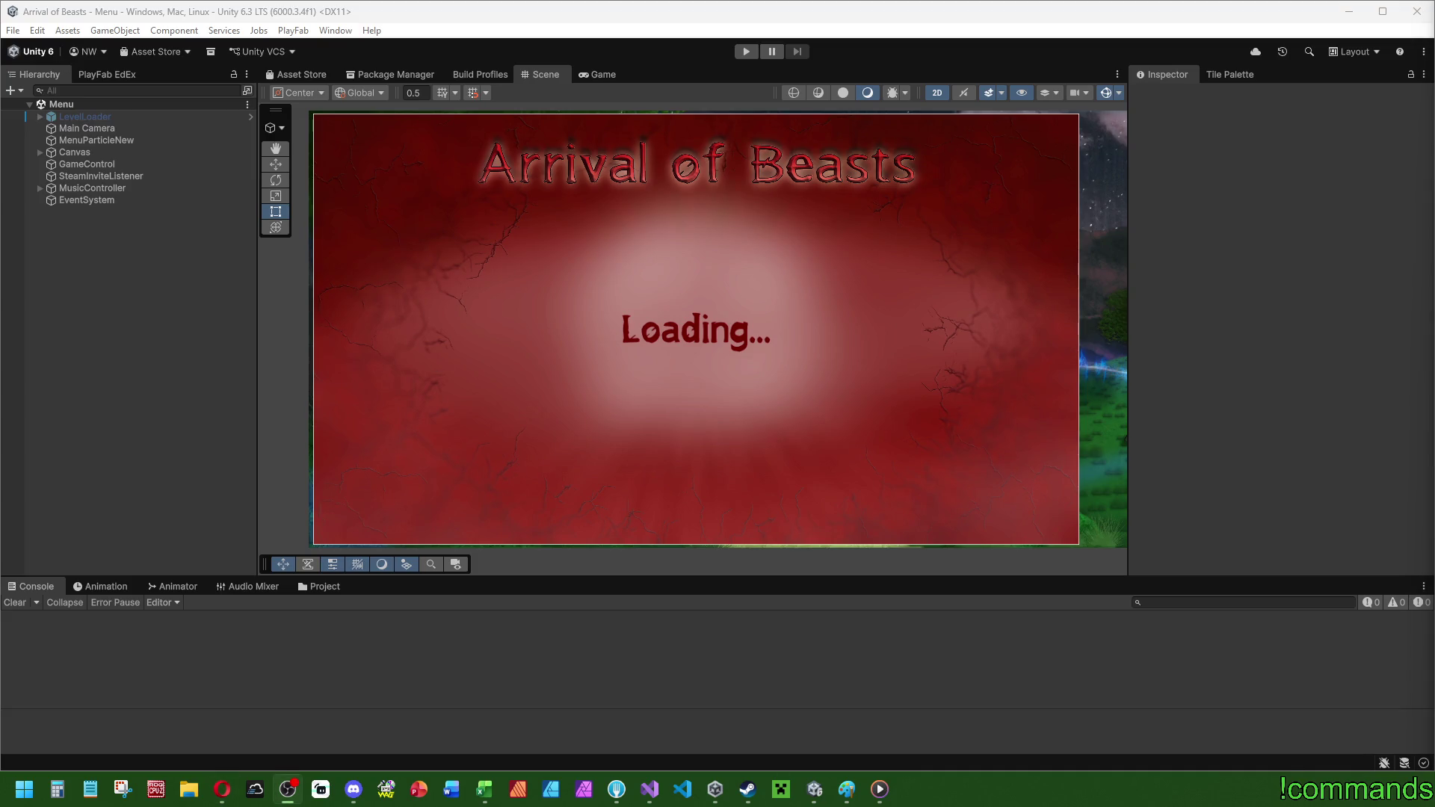
key(alt+Tab)
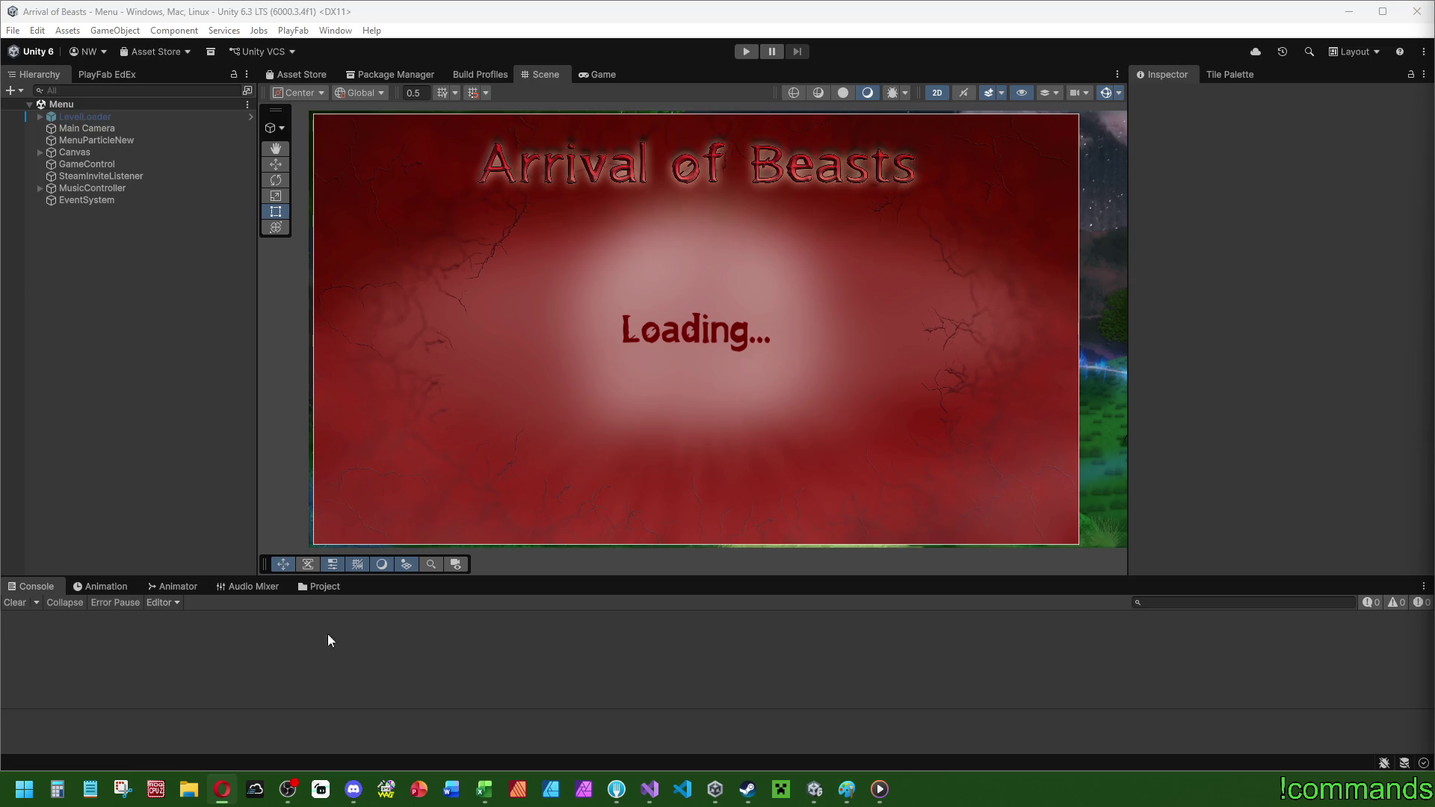
click(15, 604)
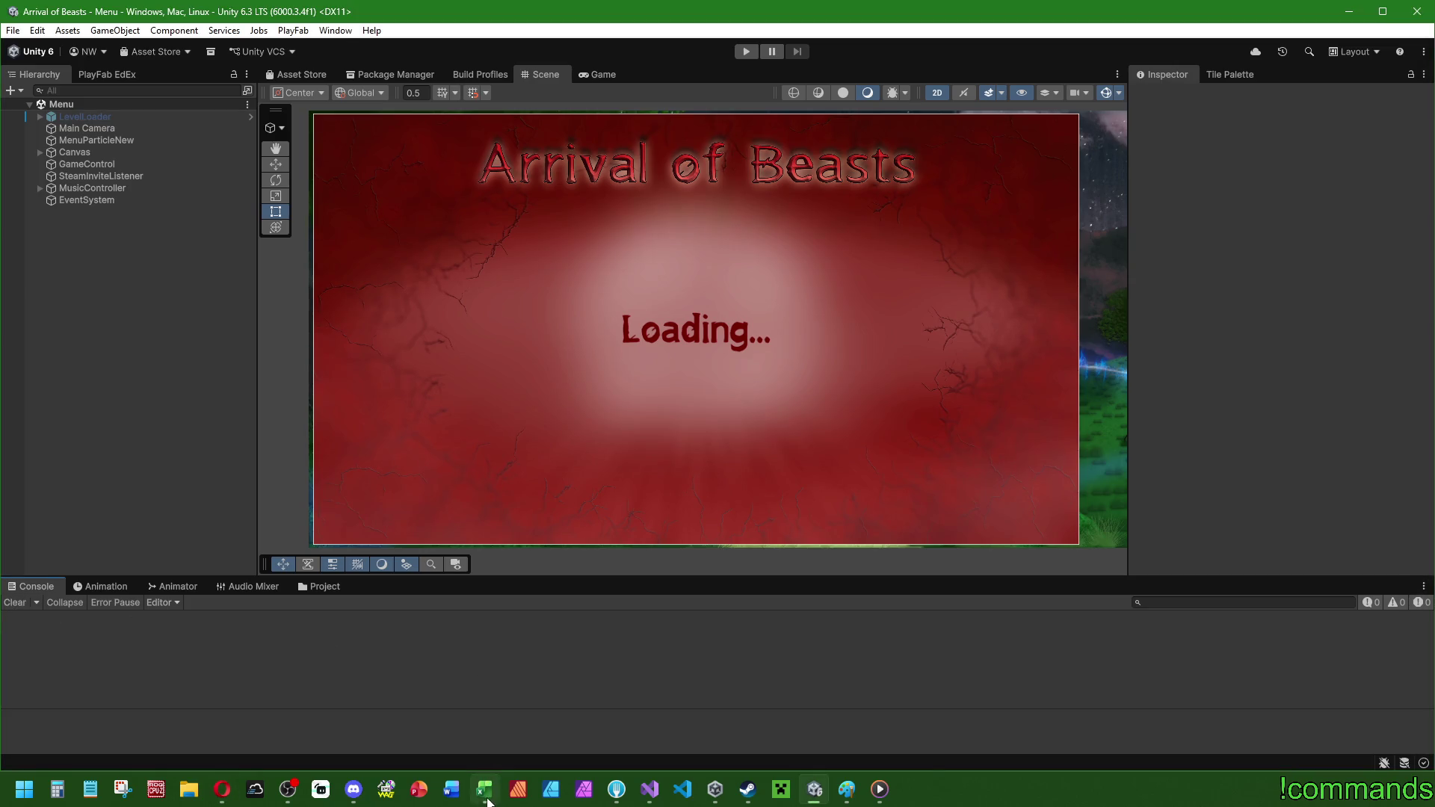
mouse_move(479, 794)
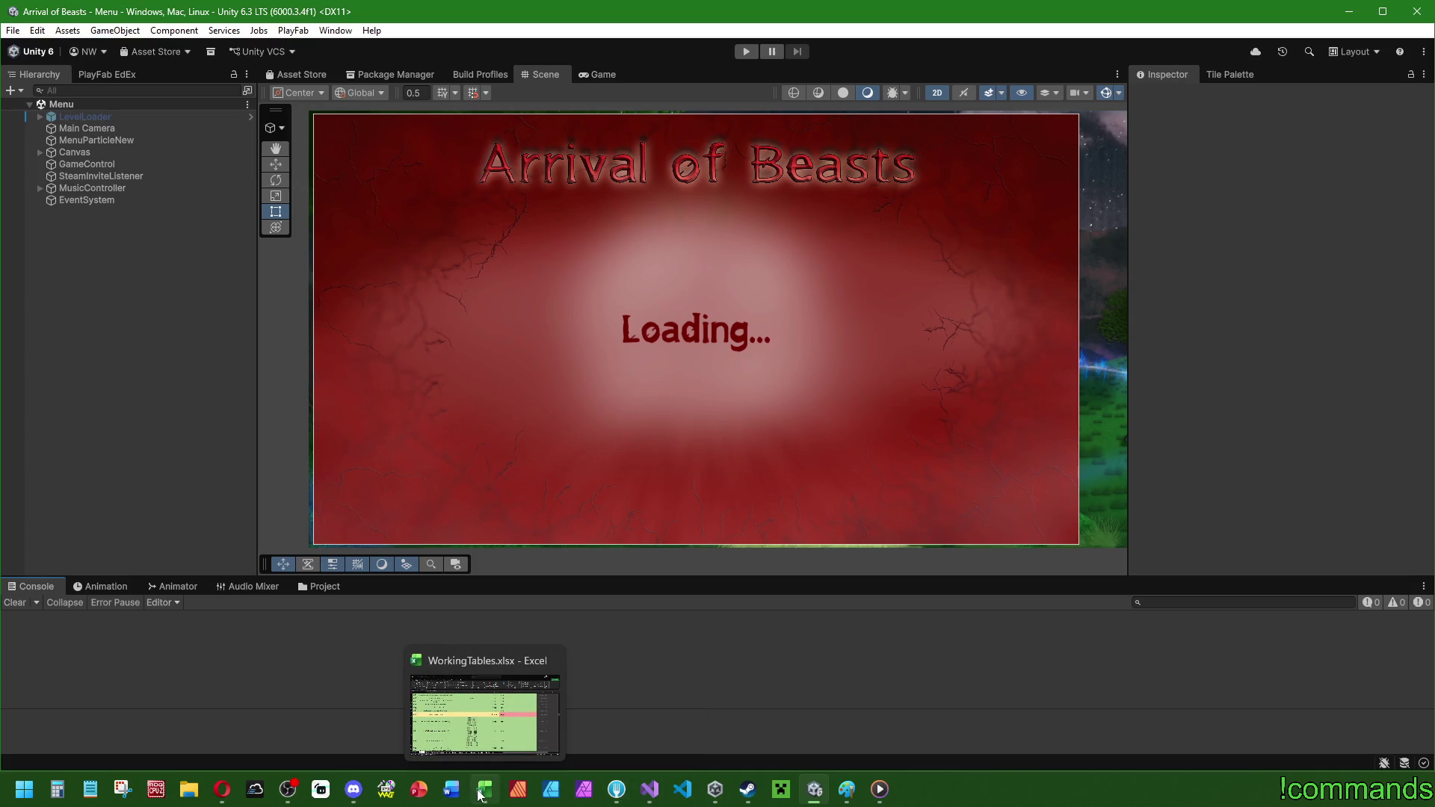
click(650, 791)
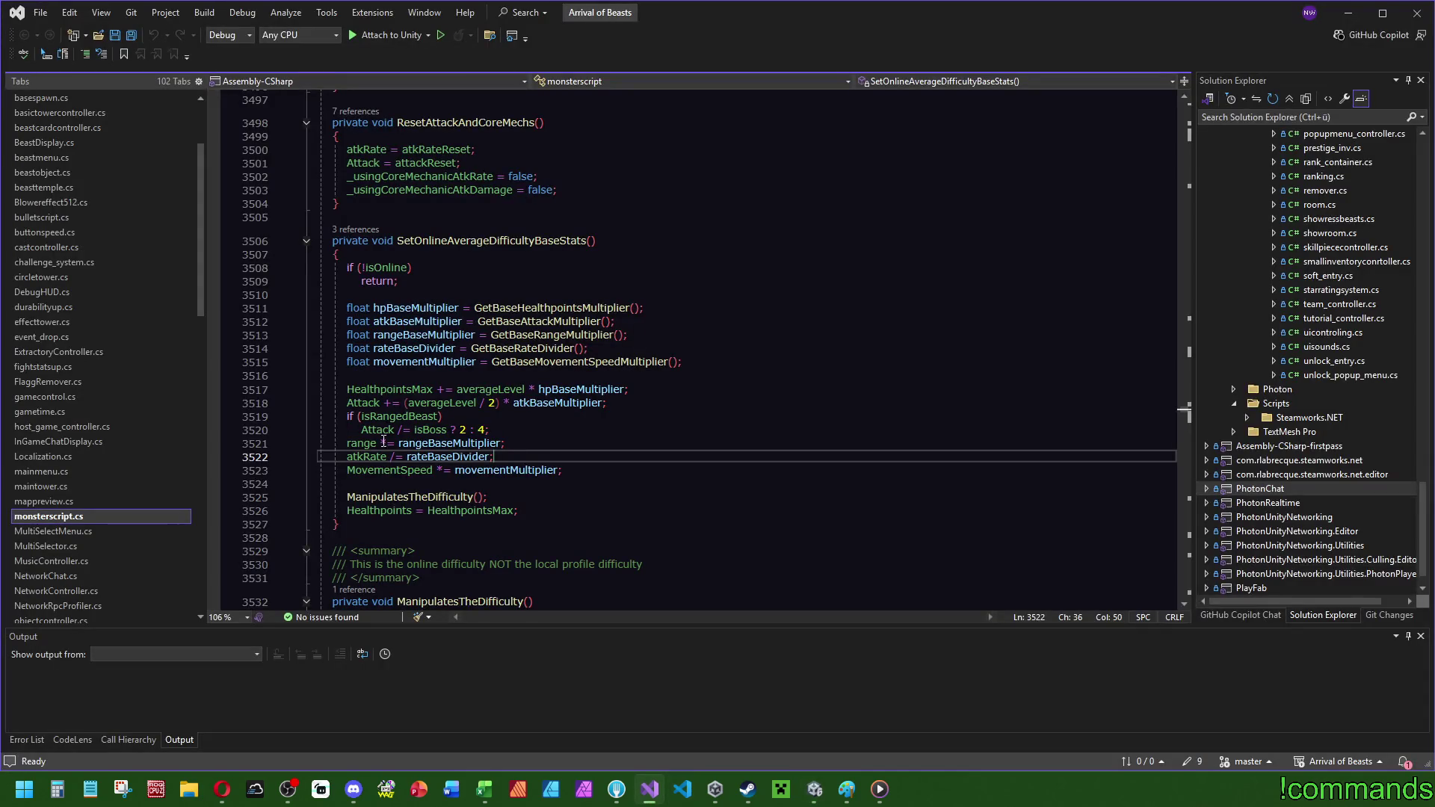
- Save all changes to monsterscript.cs and review the SetOnlineAverageDifficultyBaseStats summary comment
click(114, 36)
key(alt+Tab)
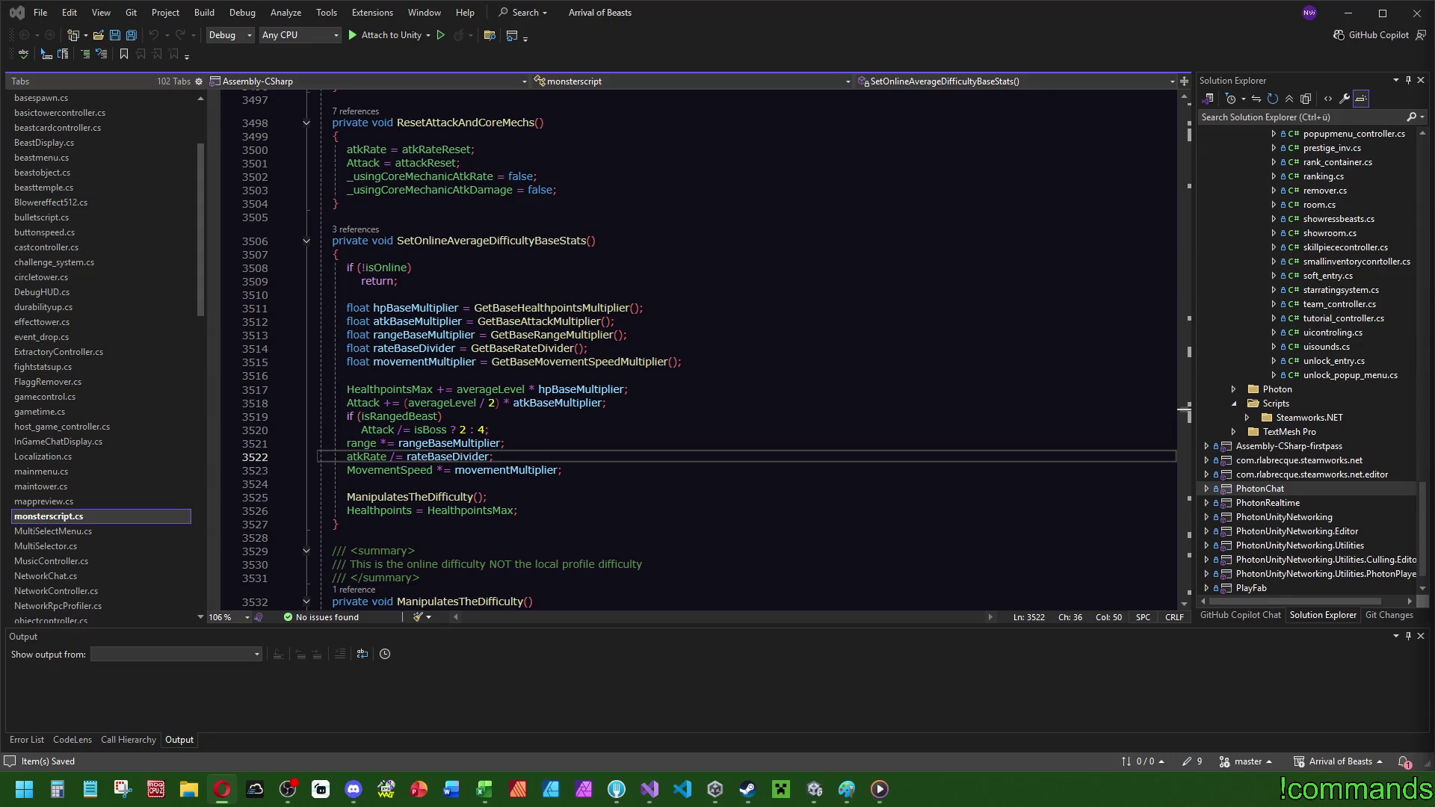
click(667, 484)
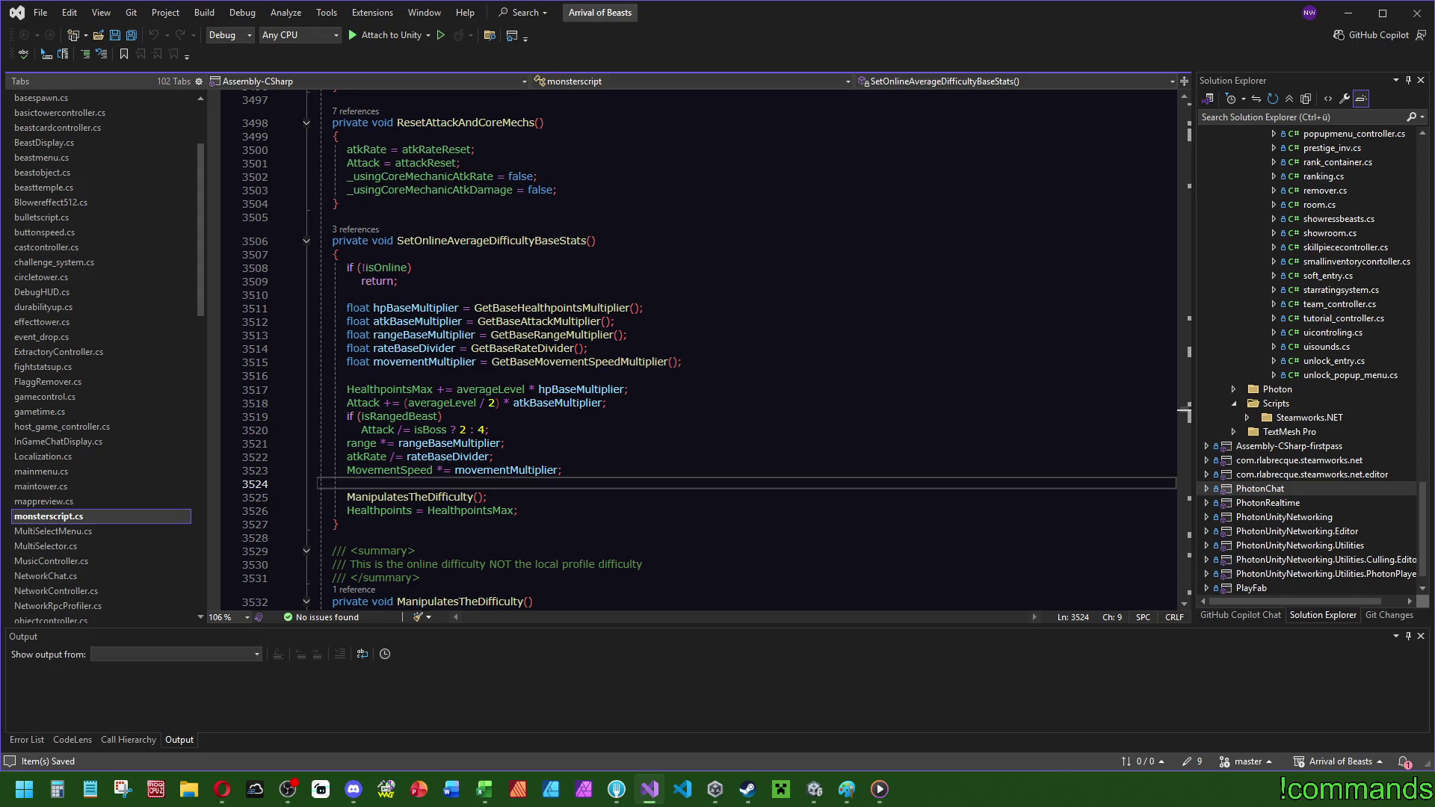
key(alt+Tab)
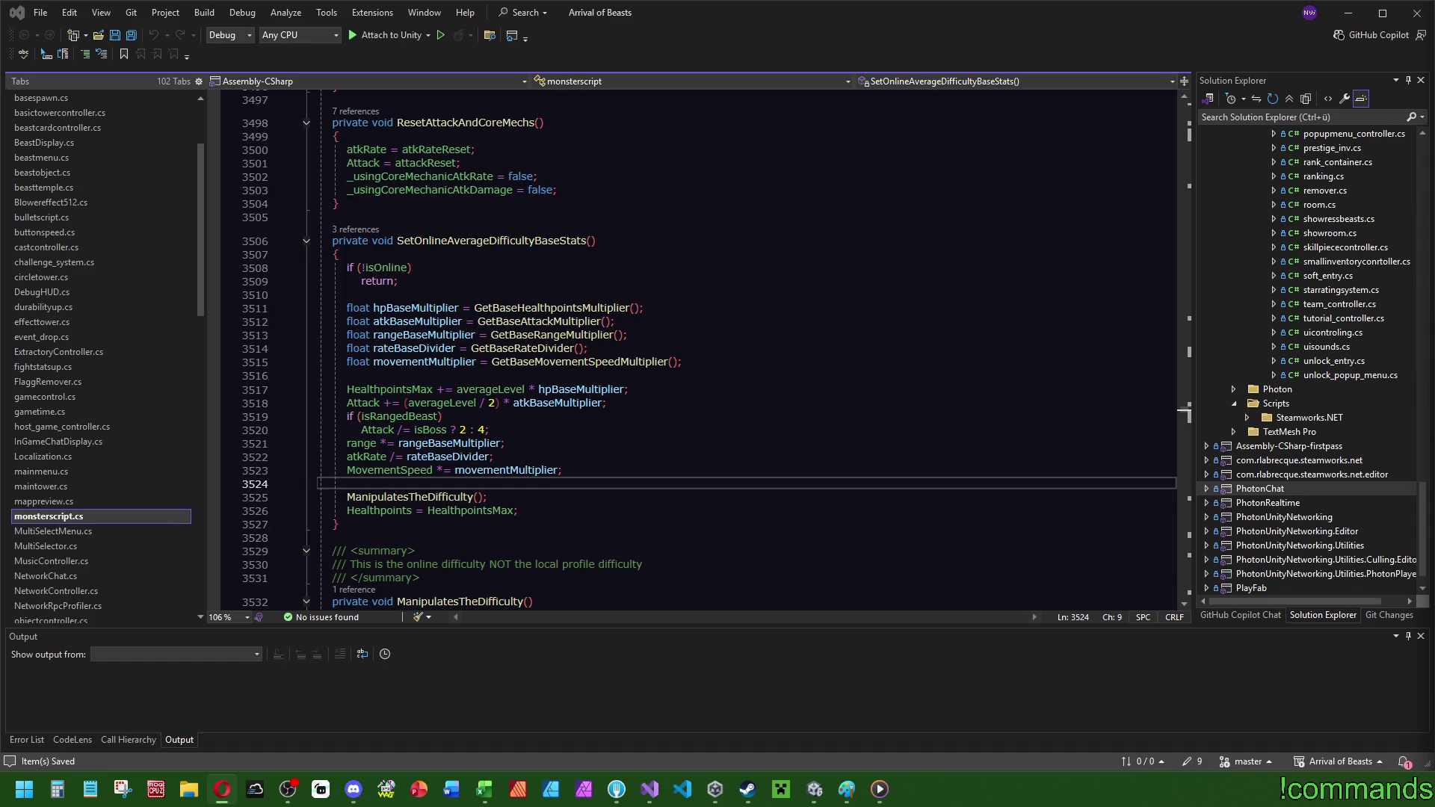
click(724, 550)
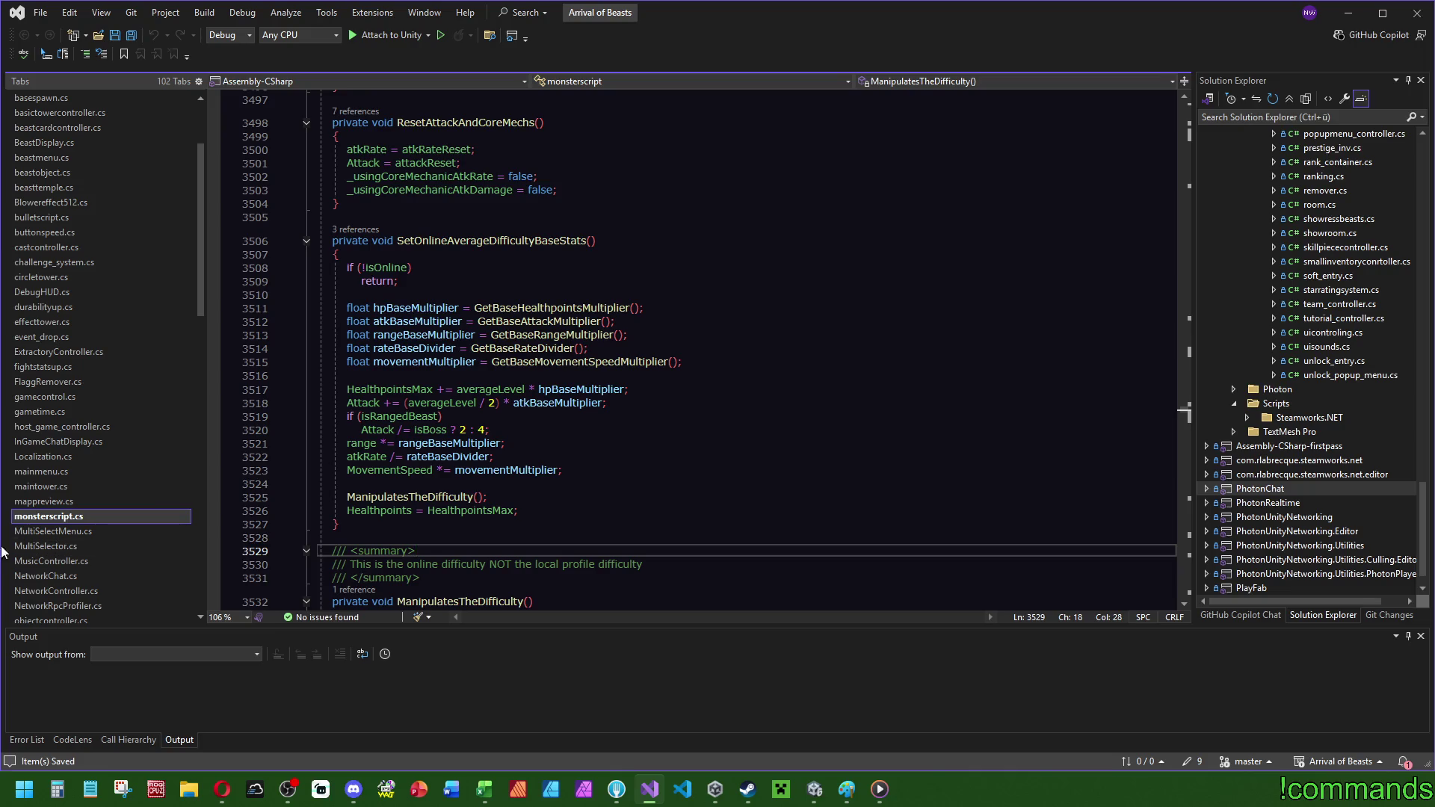
scroll(199, 238, down, 1)
drag(199, 236, 210, 472)
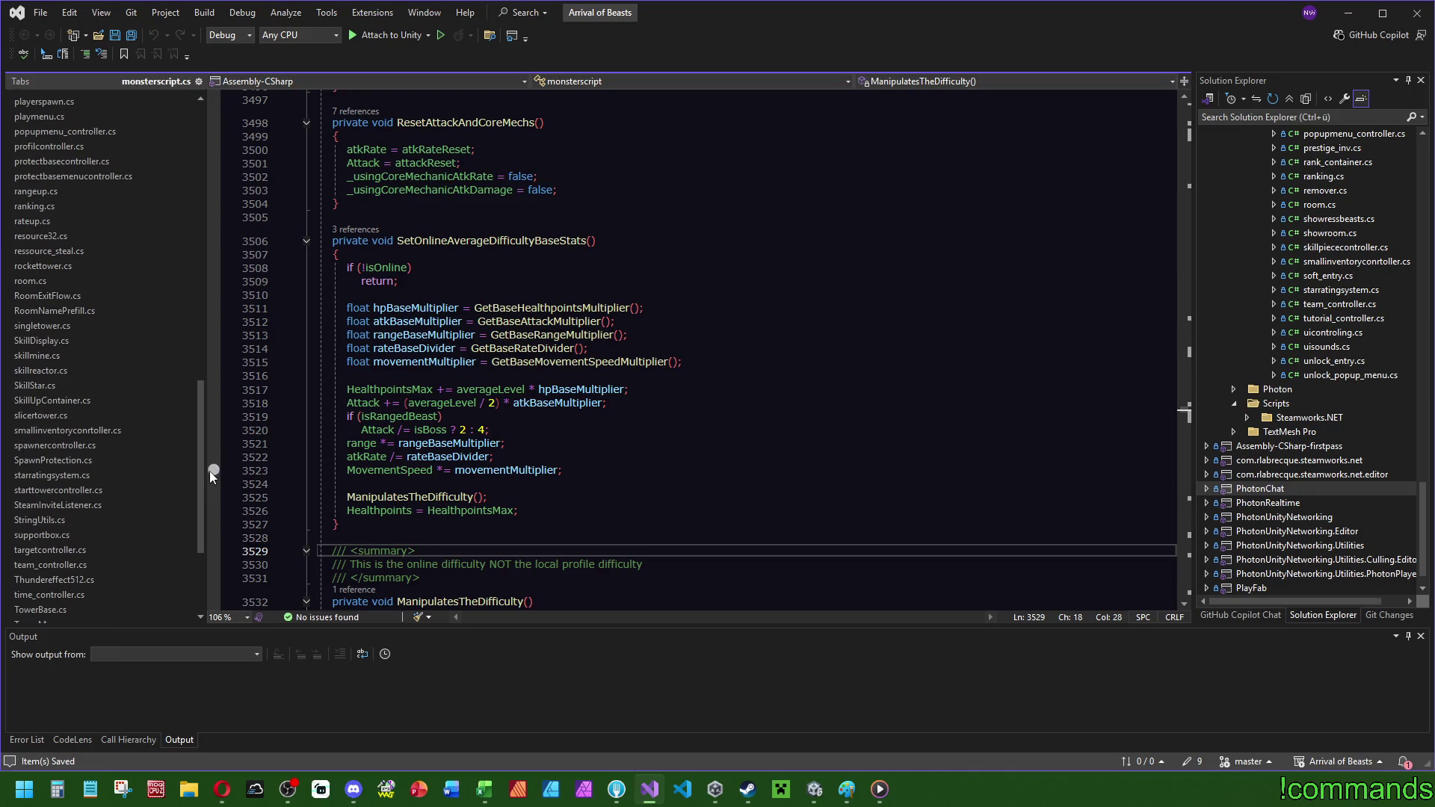
- Delete the unused 'using UnityEditor;' line at the top of spawnercontroller.cs and save all files
click(76, 446)
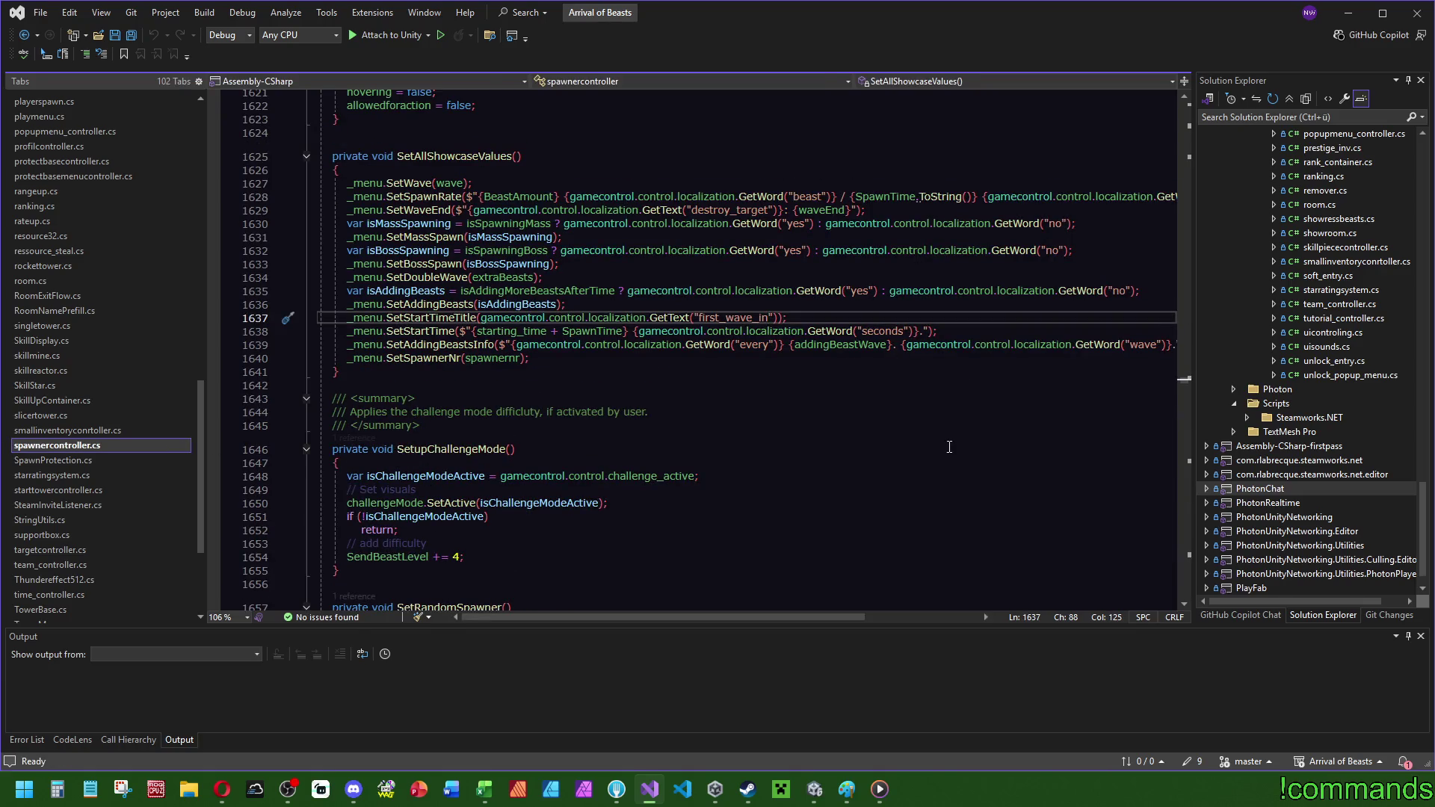
click(924, 452)
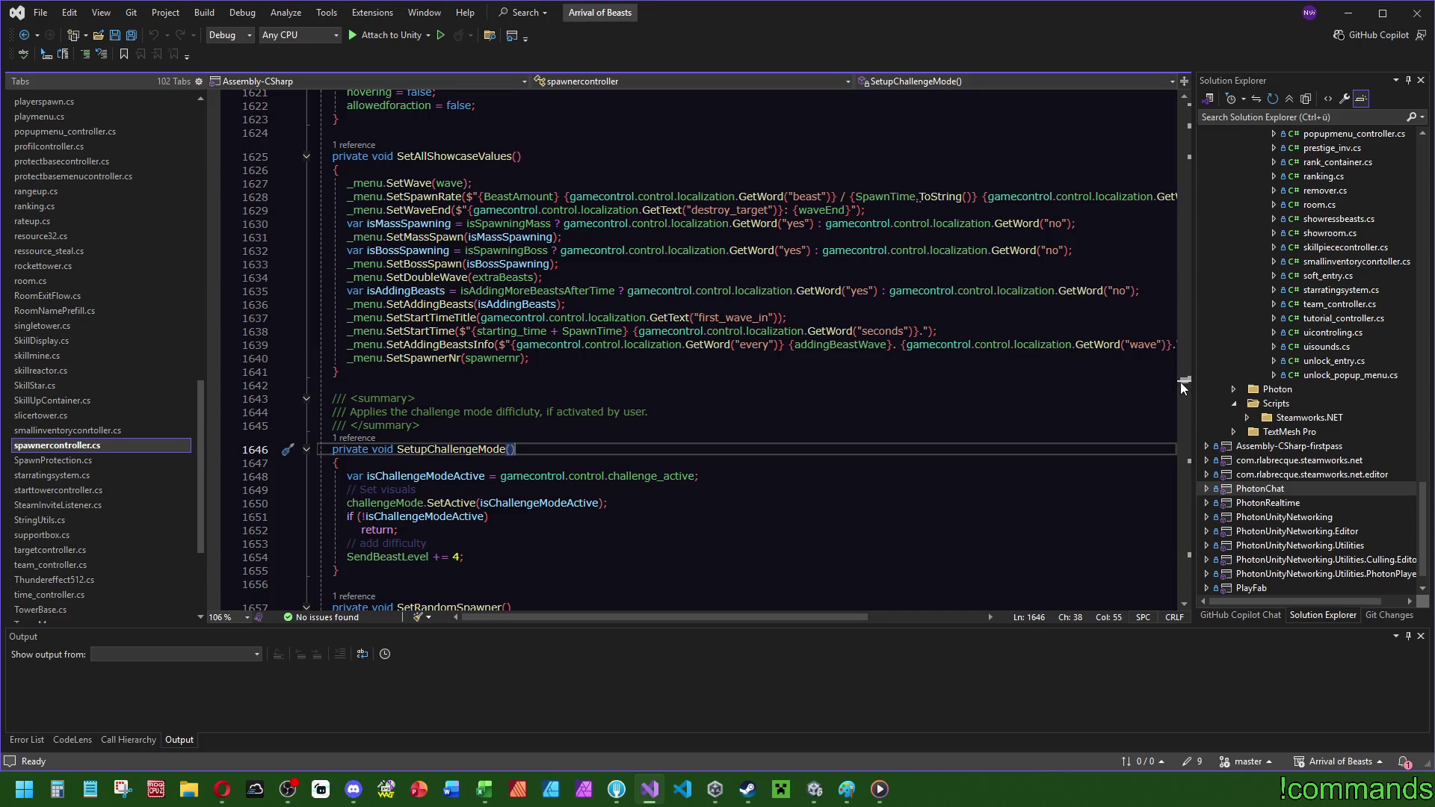
drag(1183, 387, 1204, 108)
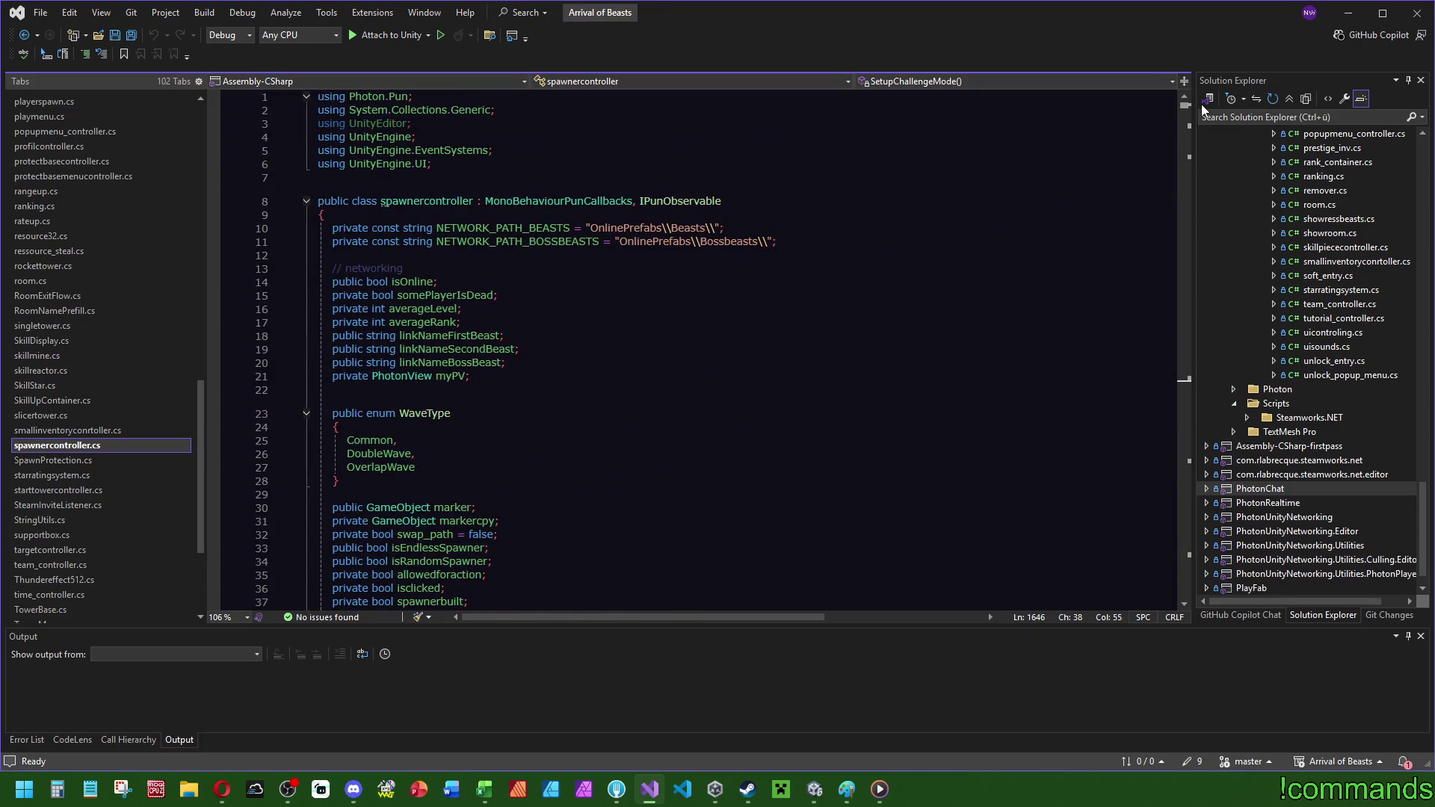
click(499, 114)
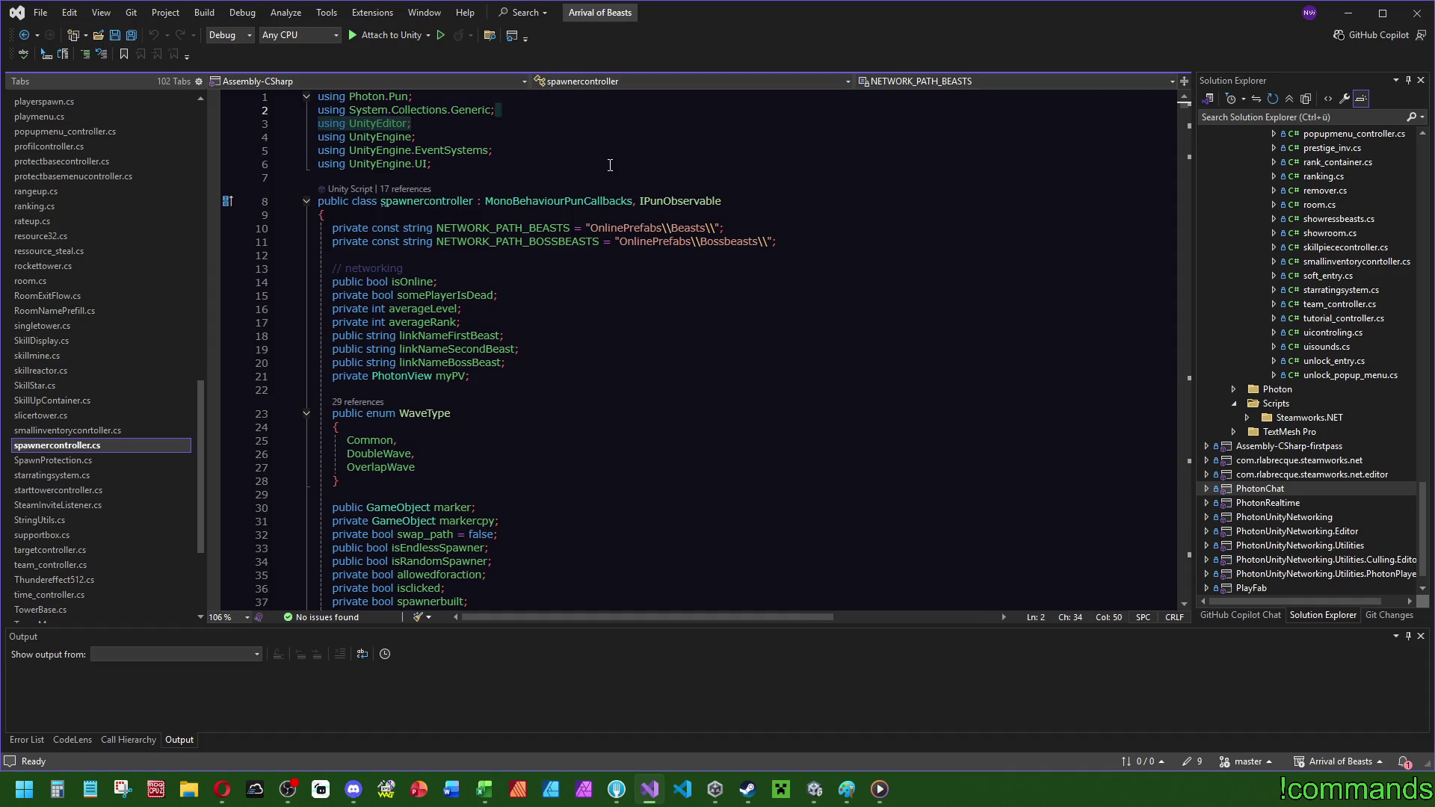
key(shift+Down)
key(Delete)
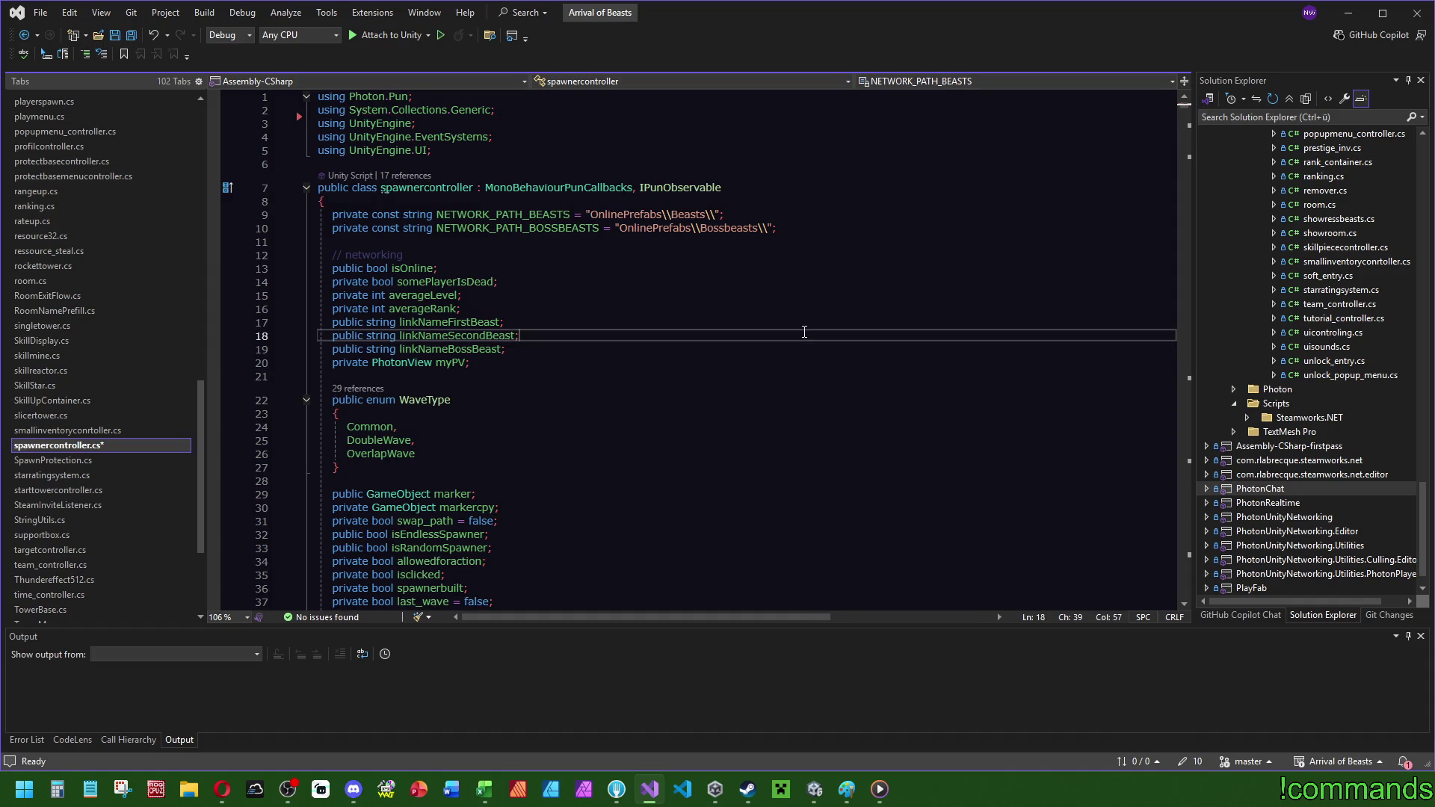
click(518, 336)
click(131, 36)
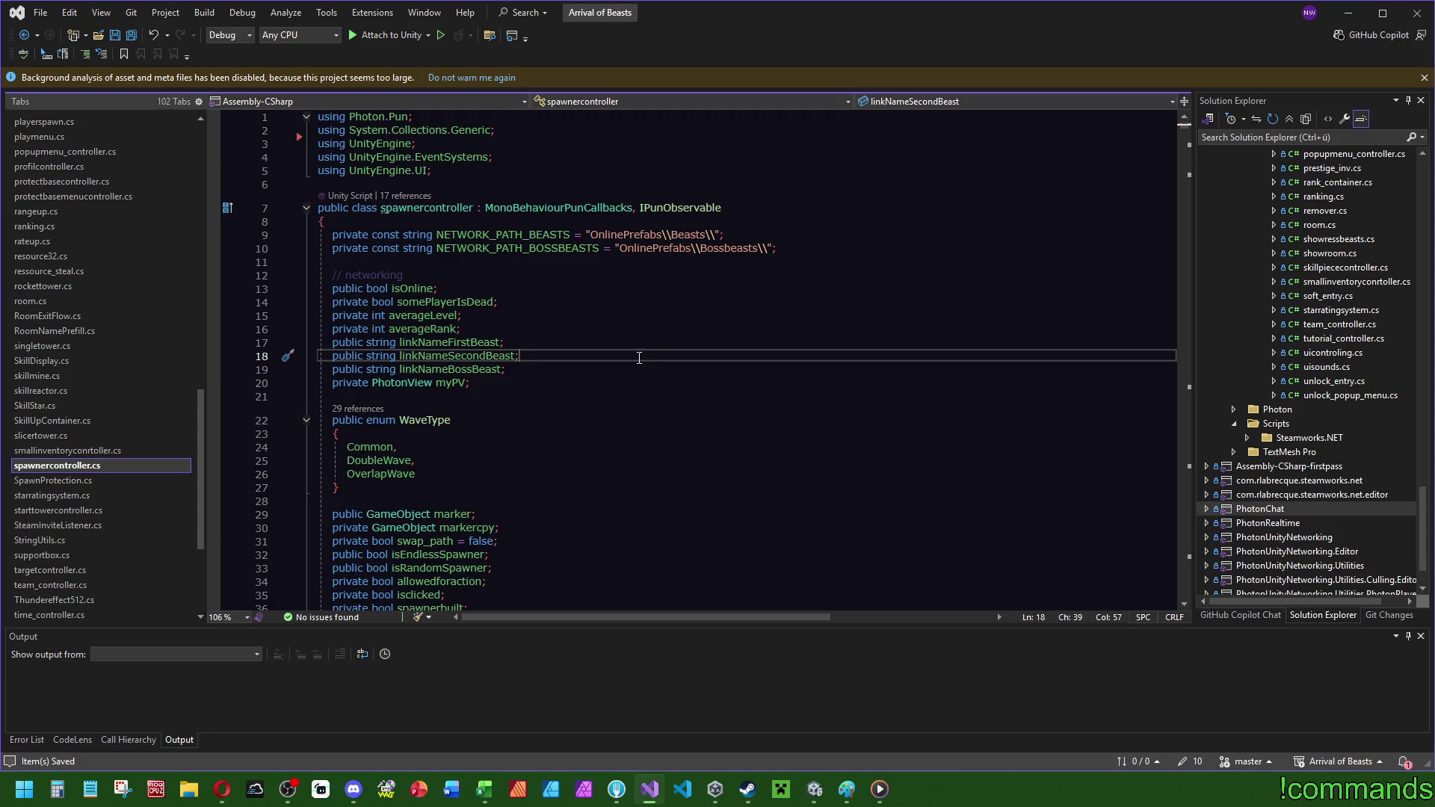
scroll(654, 350, down, 4)
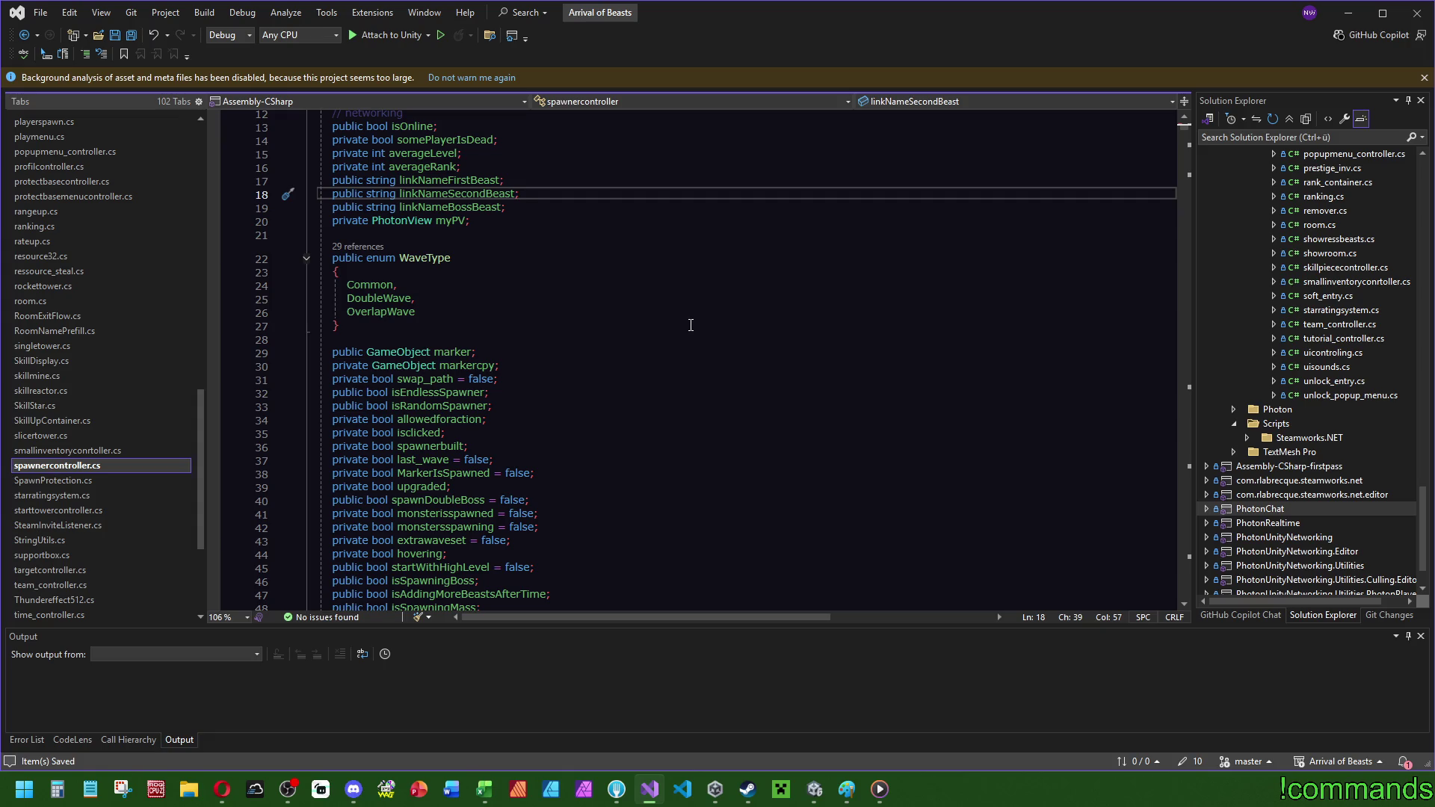
scroll(643, 396, down, 20)
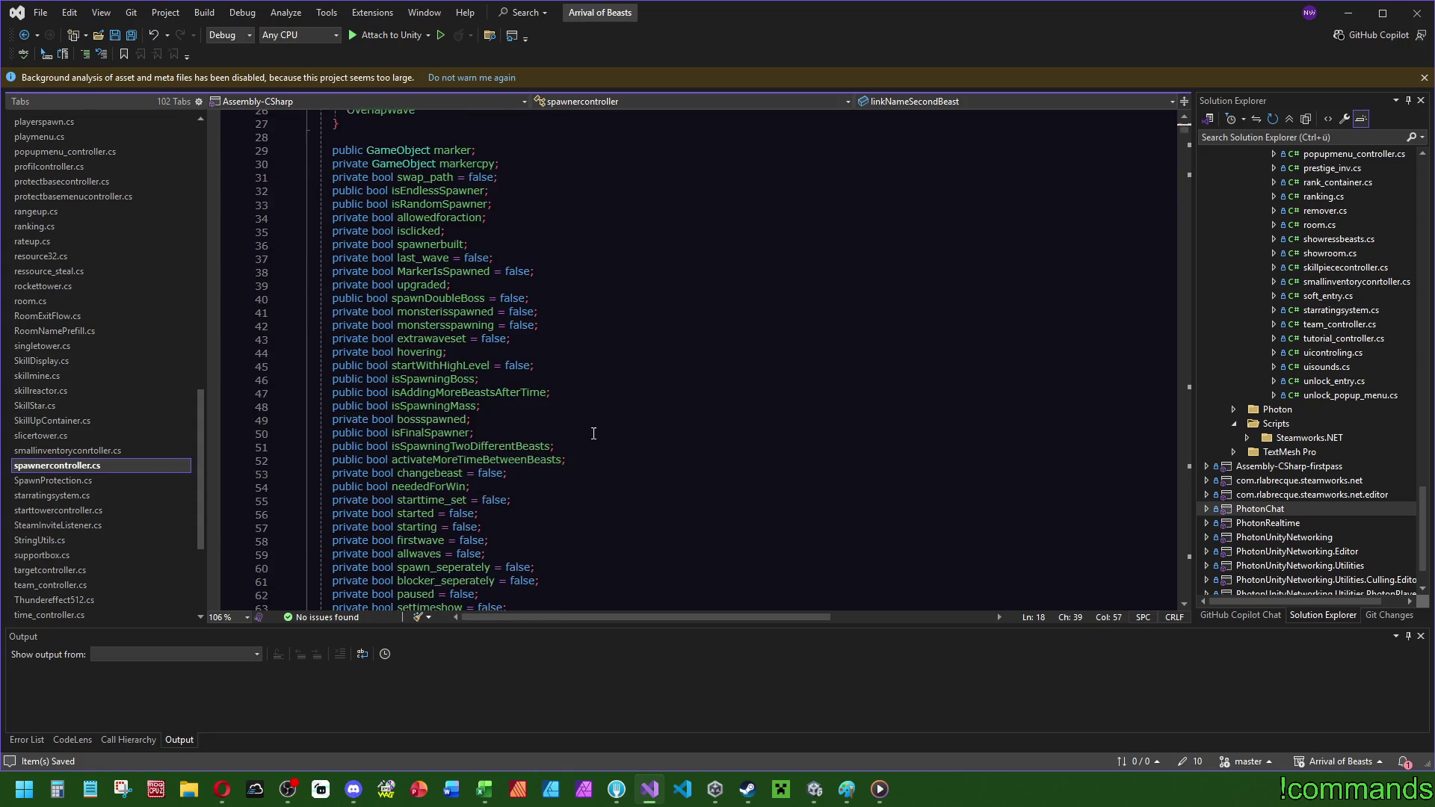
scroll(596, 427, down, 7)
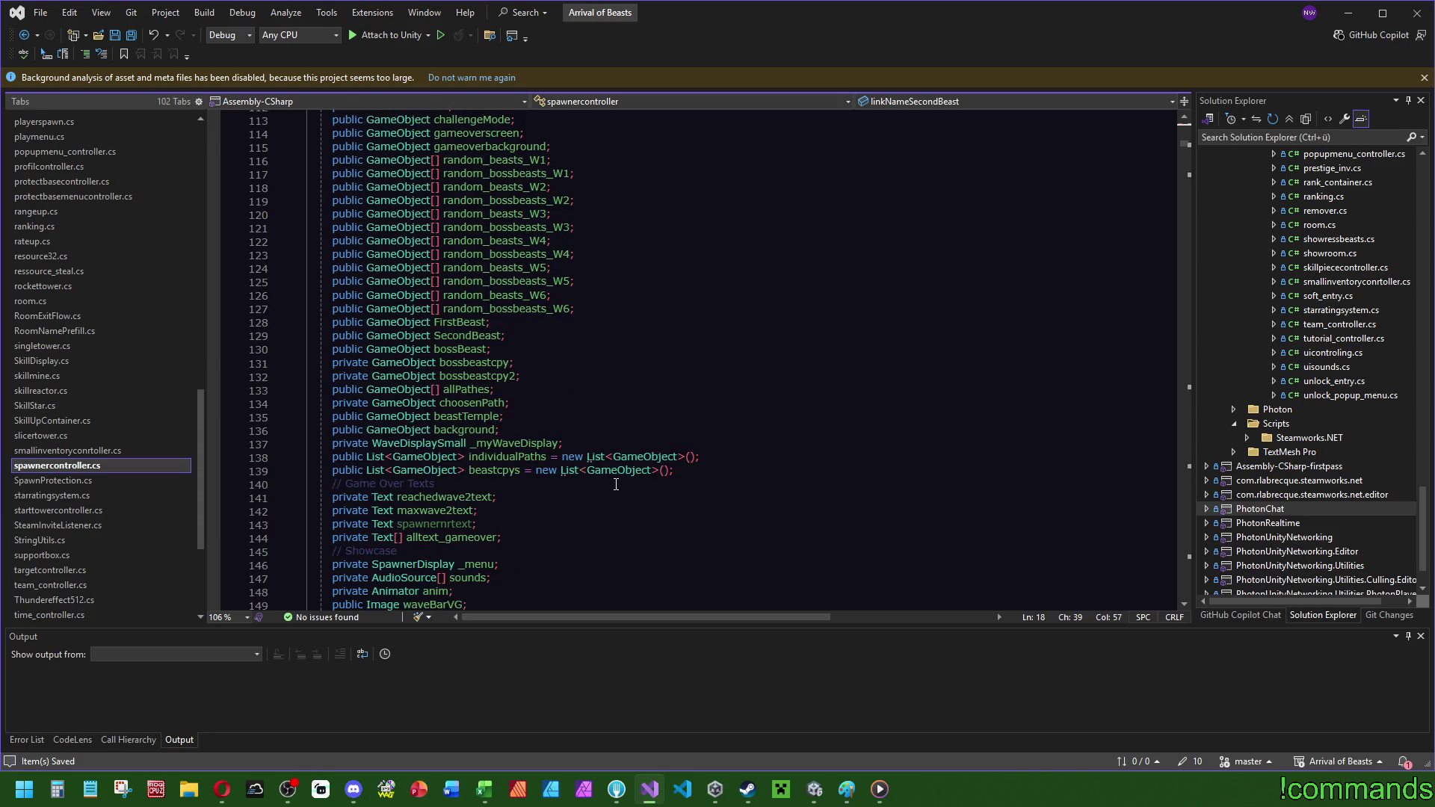
scroll(598, 478, down, 6)
scroll(553, 489, down, 7)
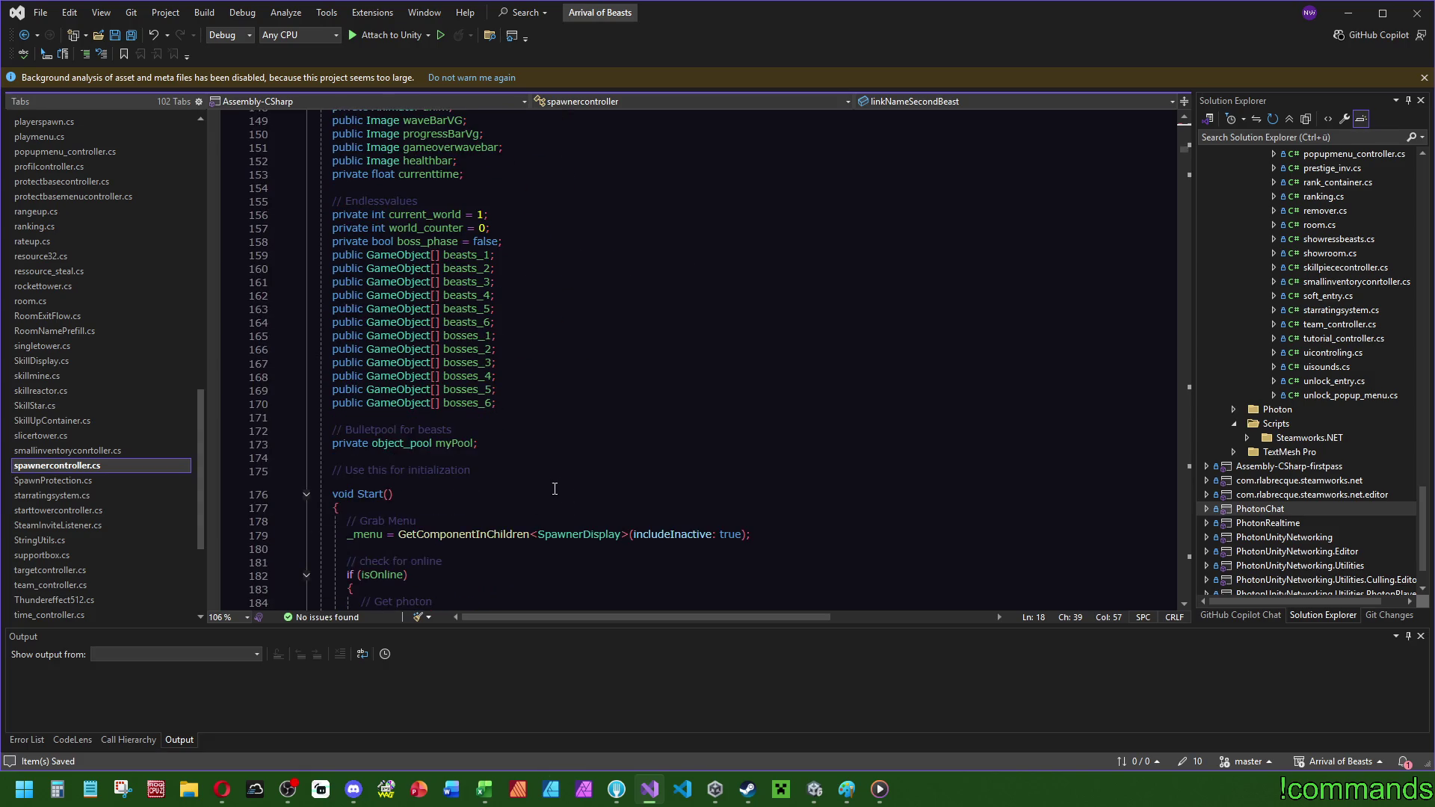
scroll(618, 391, up, 6)
scroll(620, 390, up, 5)
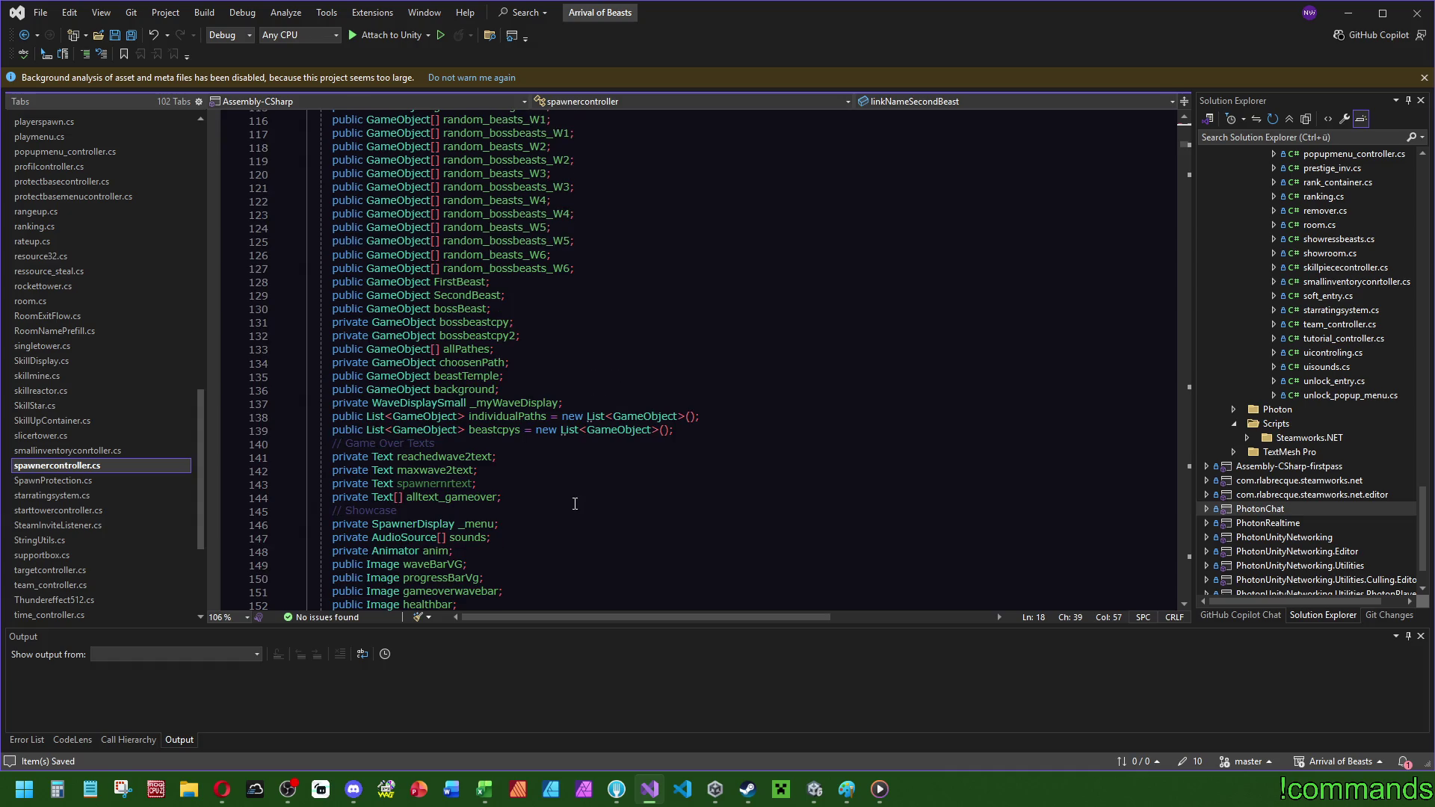
scroll(579, 497, up, 12)
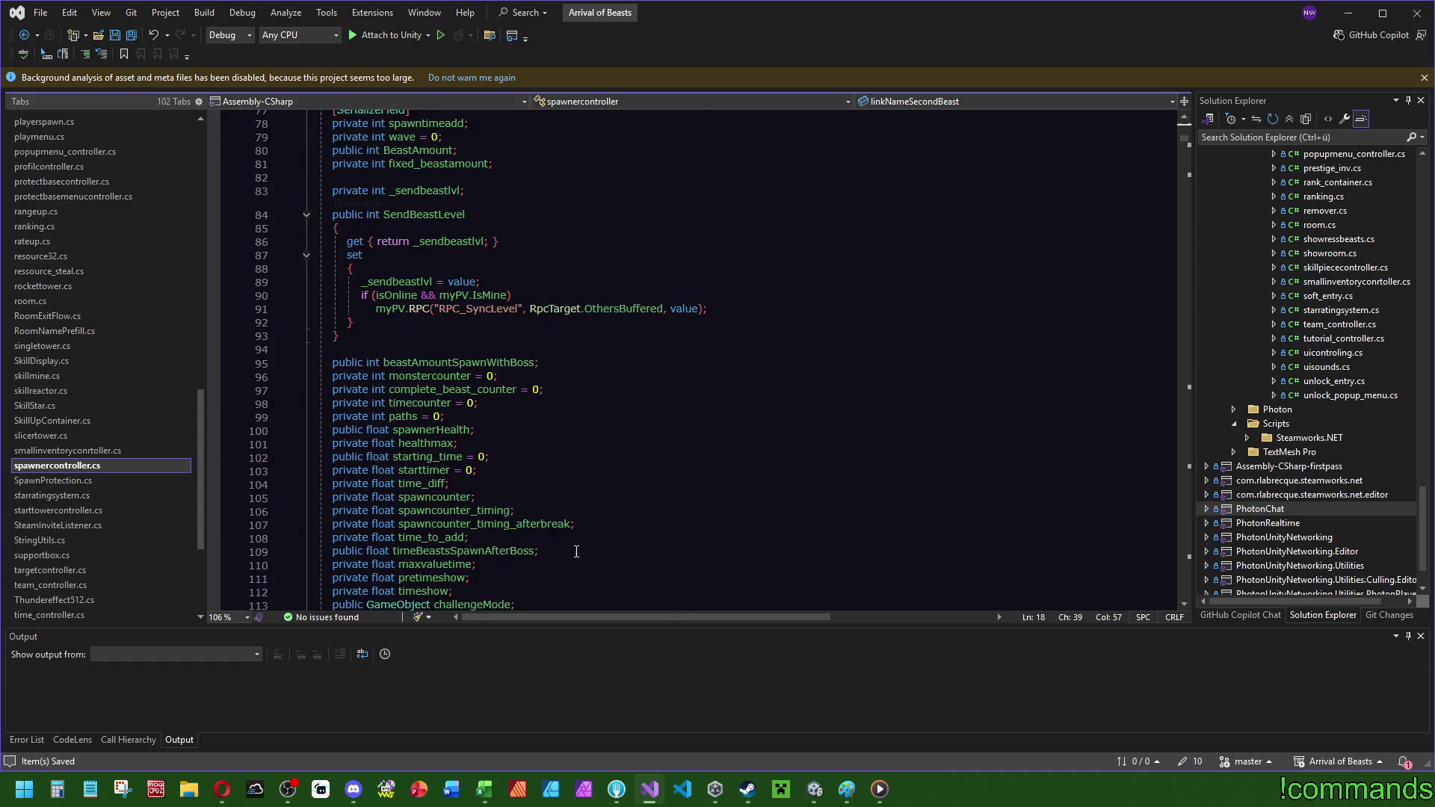
scroll(587, 486, up, 6)
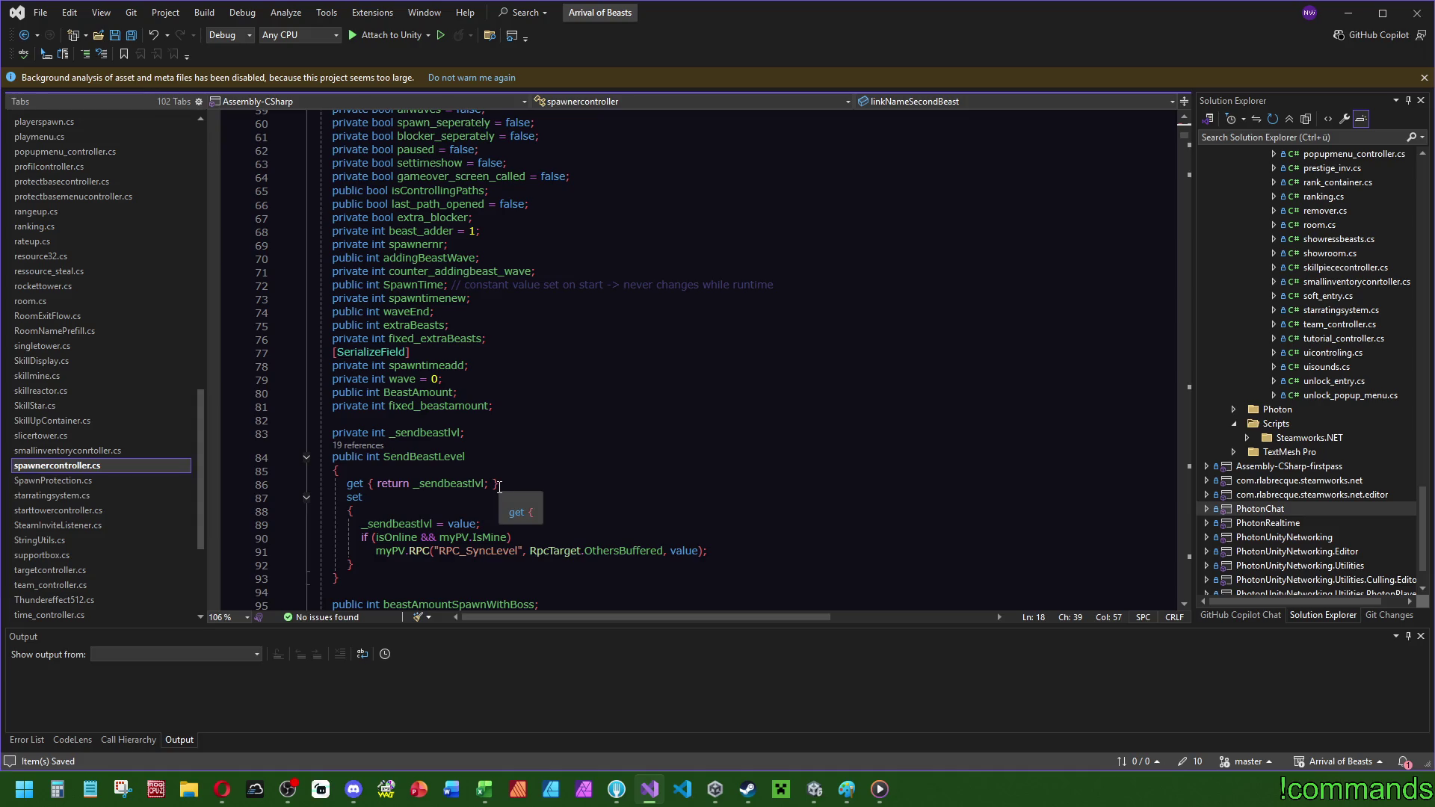
scroll(596, 381, up, 3)
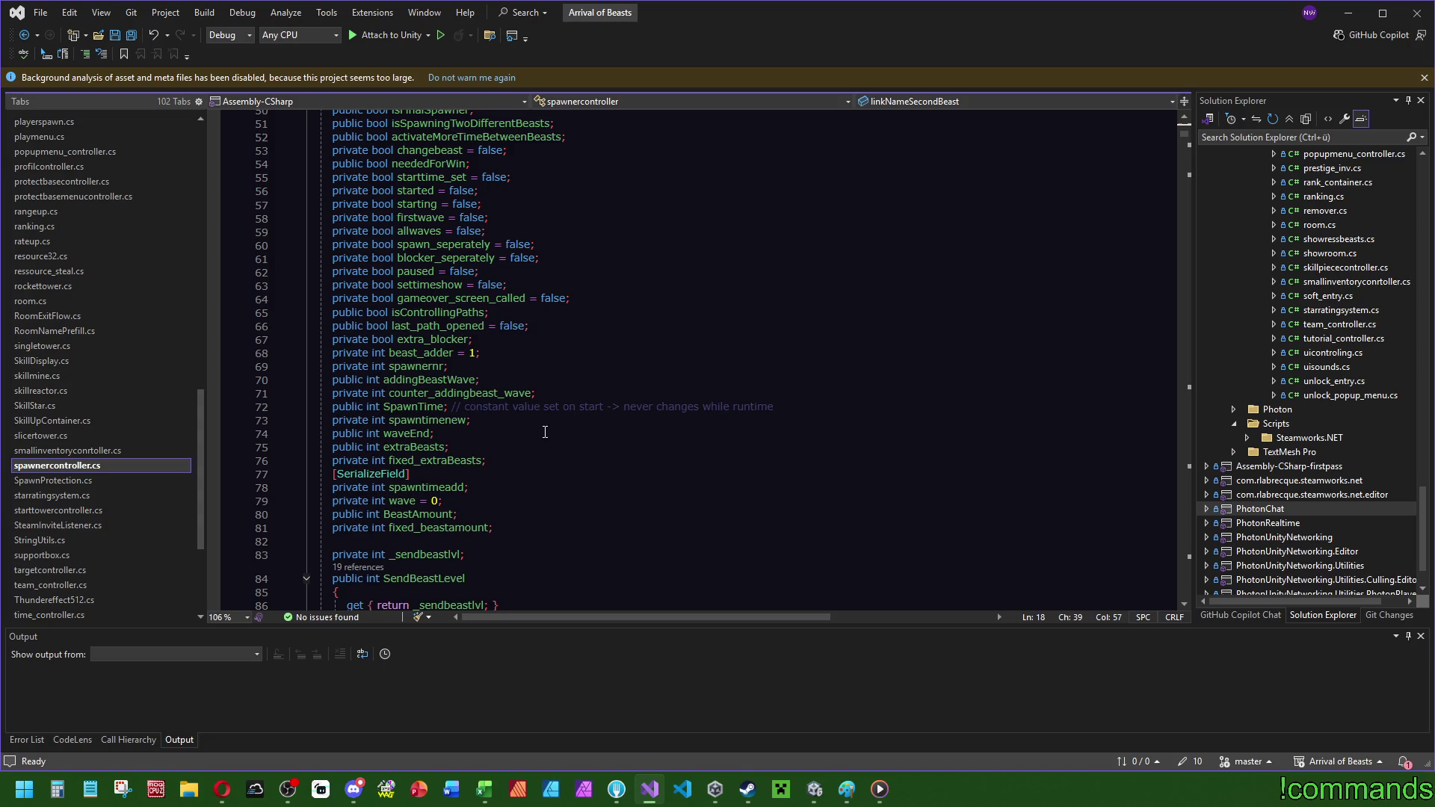
scroll(544, 432, up, 4)
scroll(601, 482, up, 5)
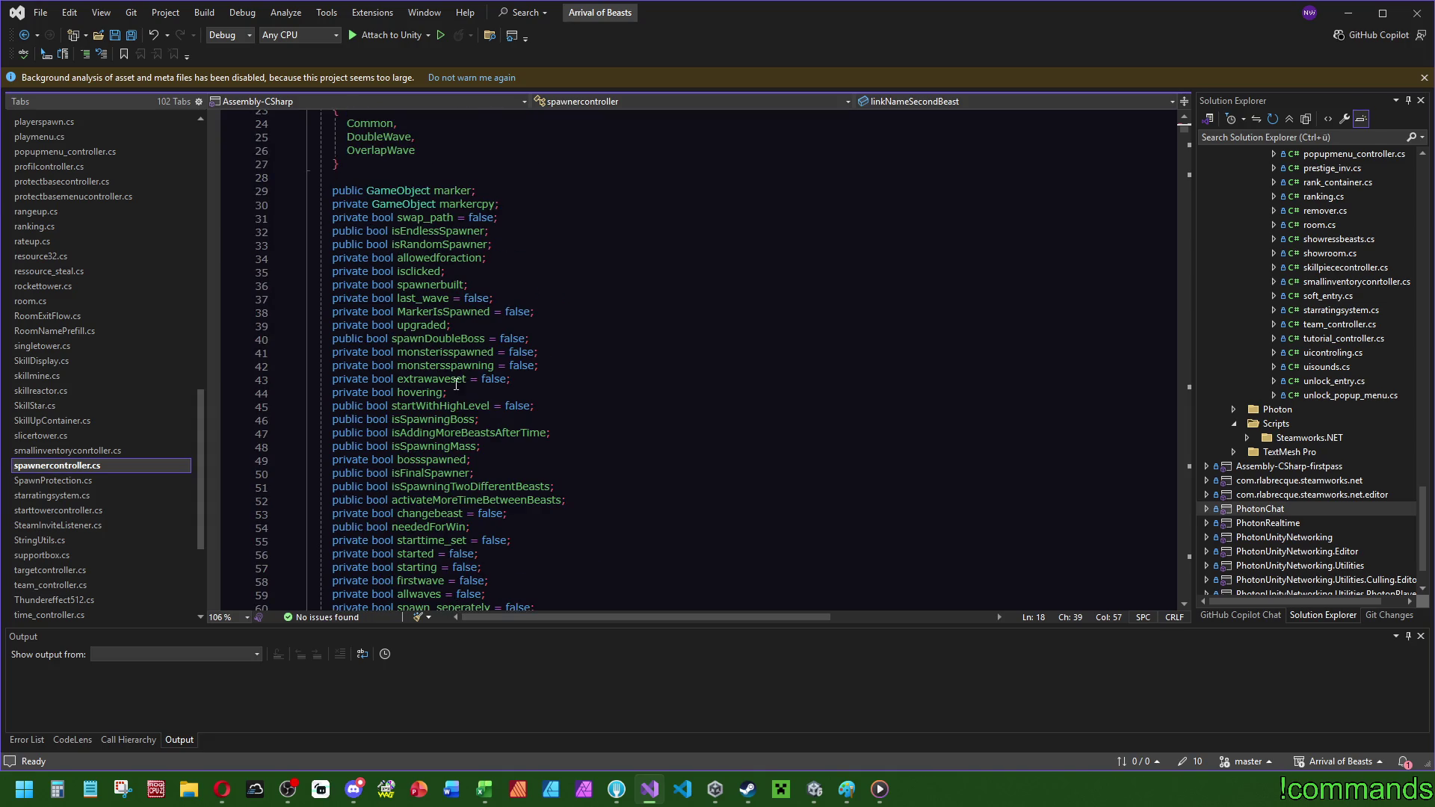
scroll(373, 514, down, 6)
click(385, 475)
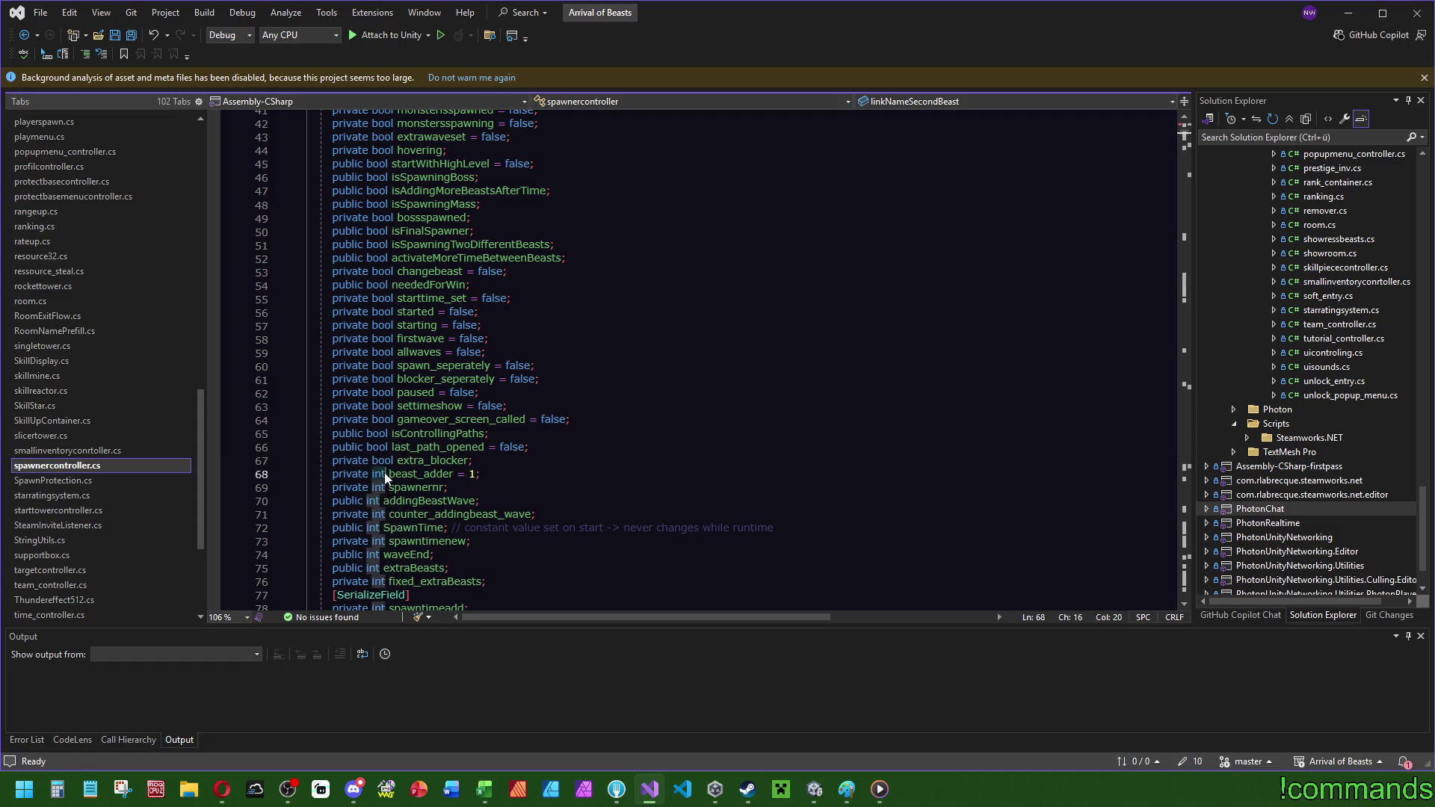
scroll(616, 471, down, 5)
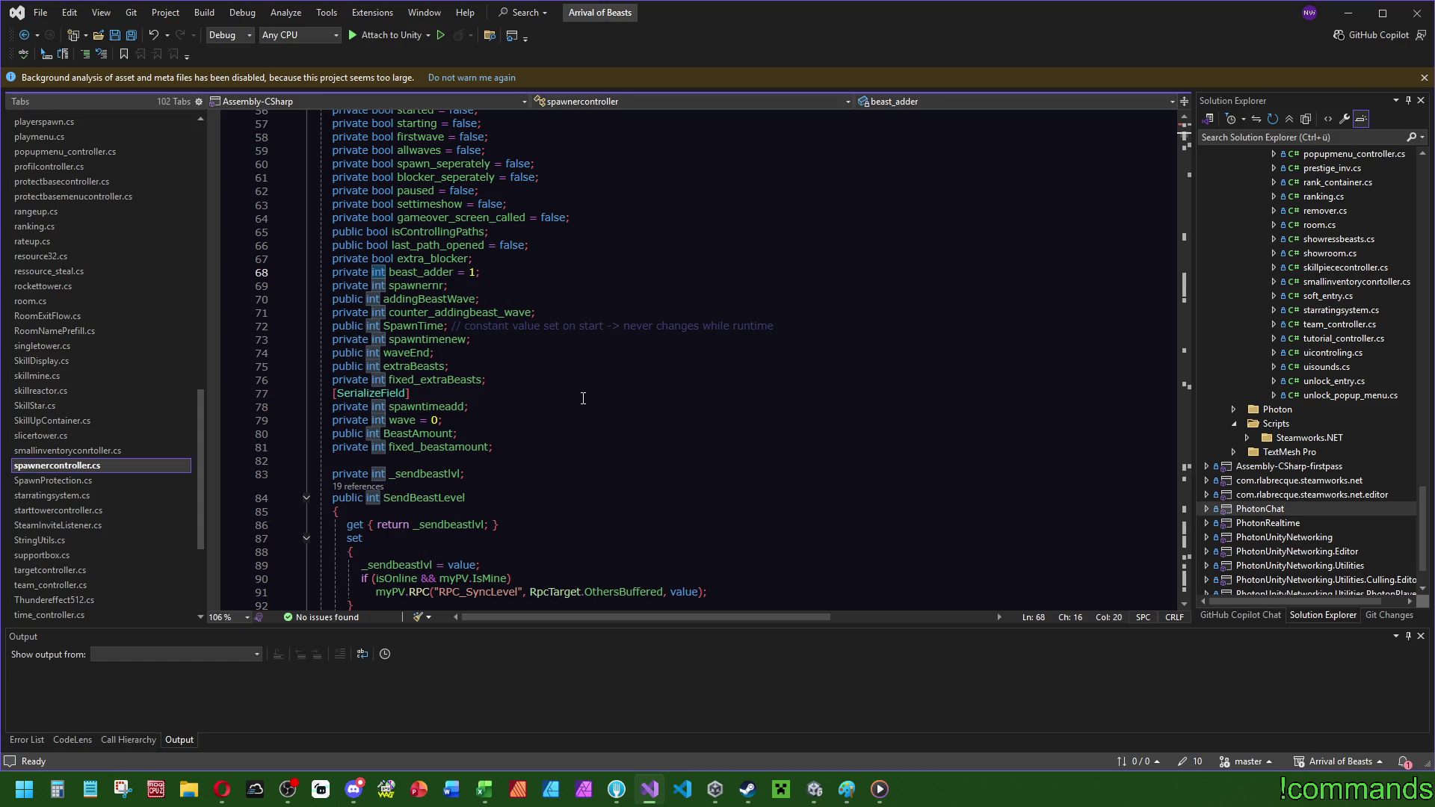
scroll(583, 398, down, 5)
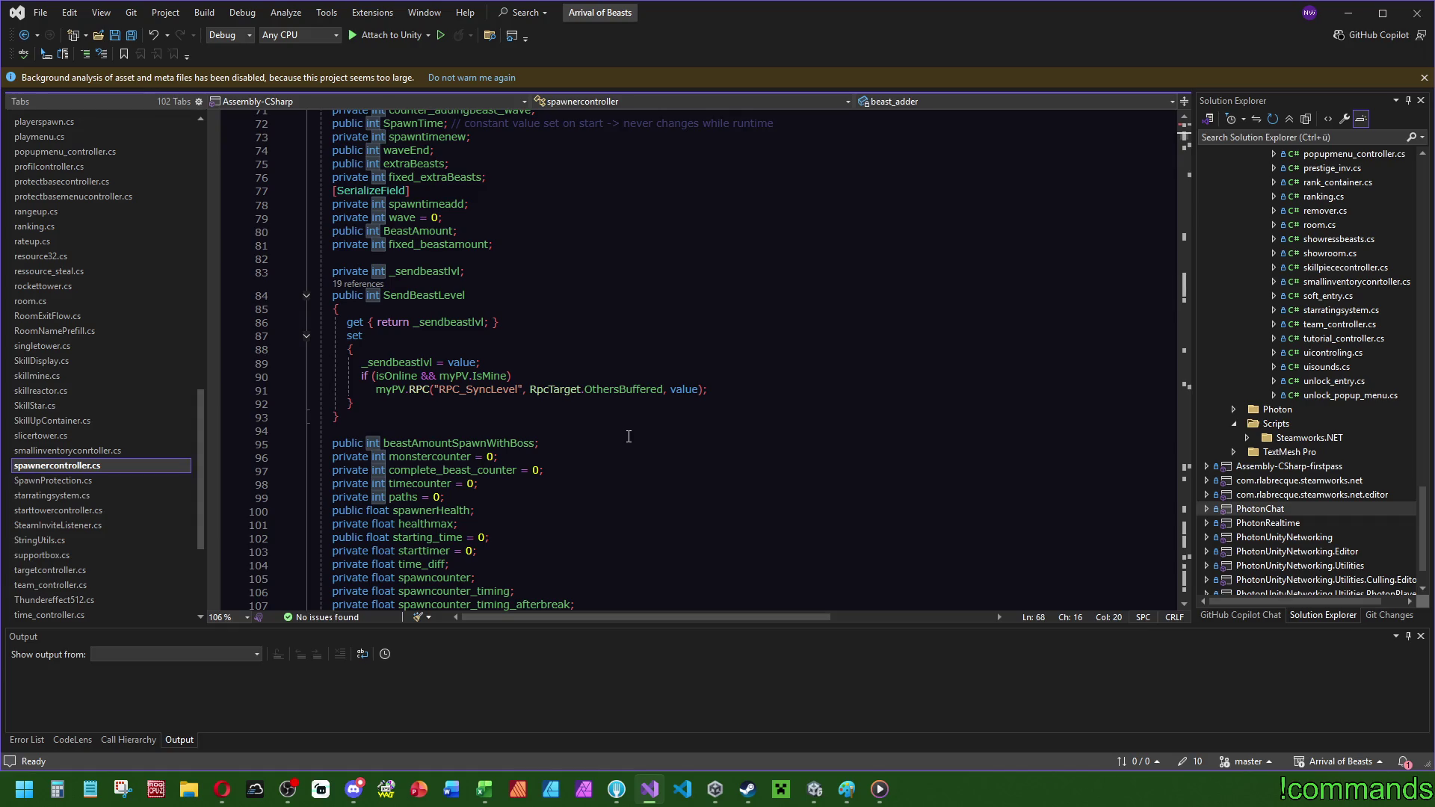
scroll(629, 436, up, 20)
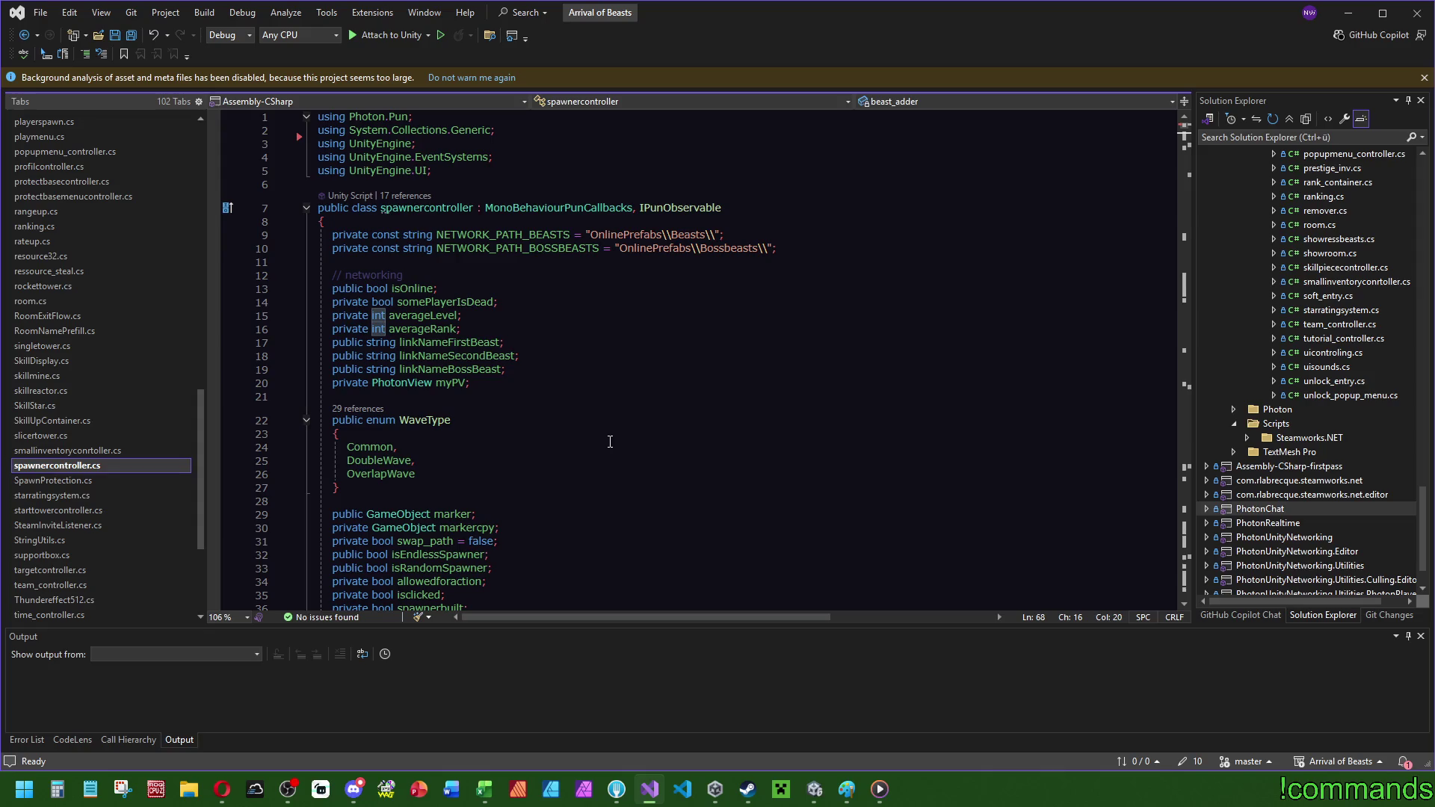
scroll(609, 442, down, 20)
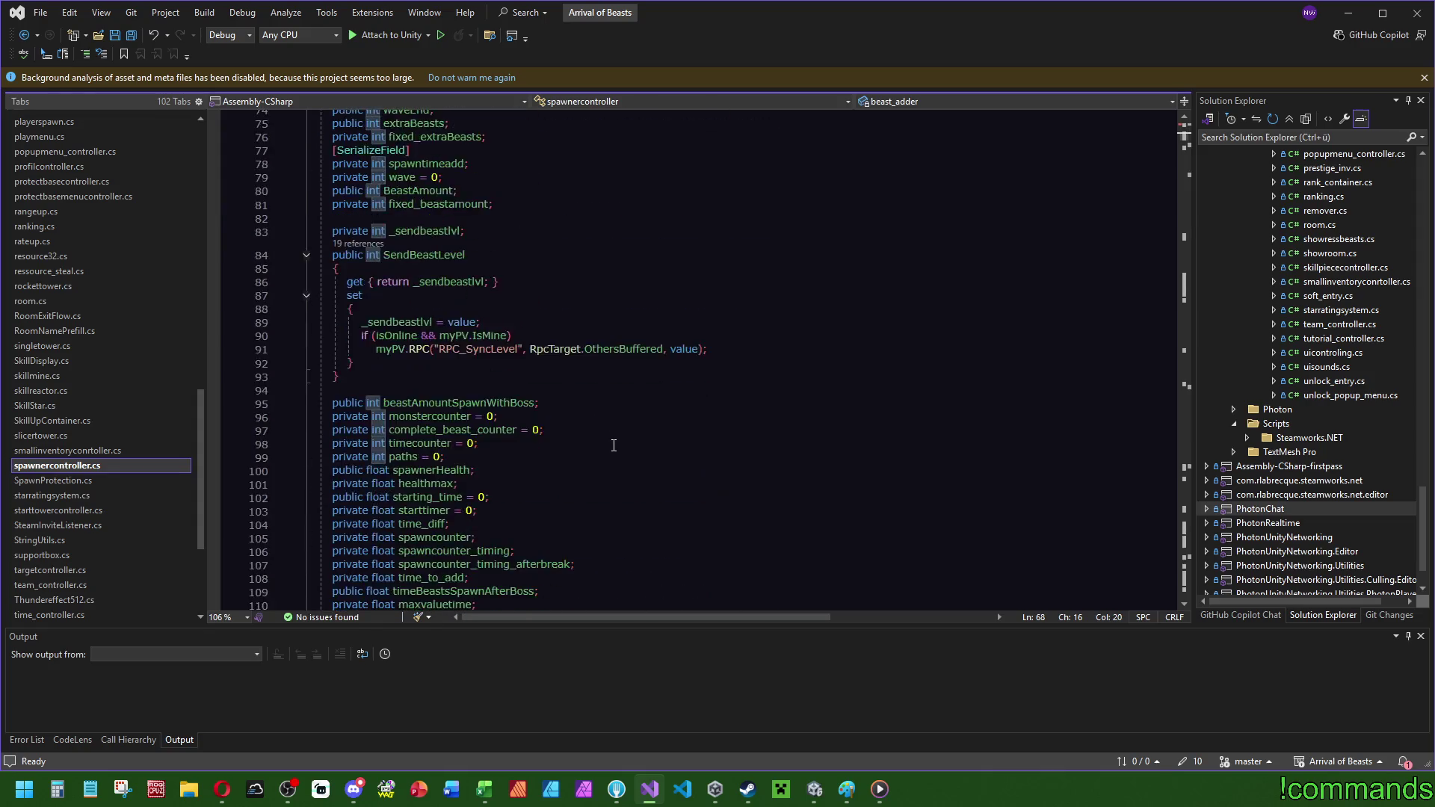
scroll(613, 445, down, 20)
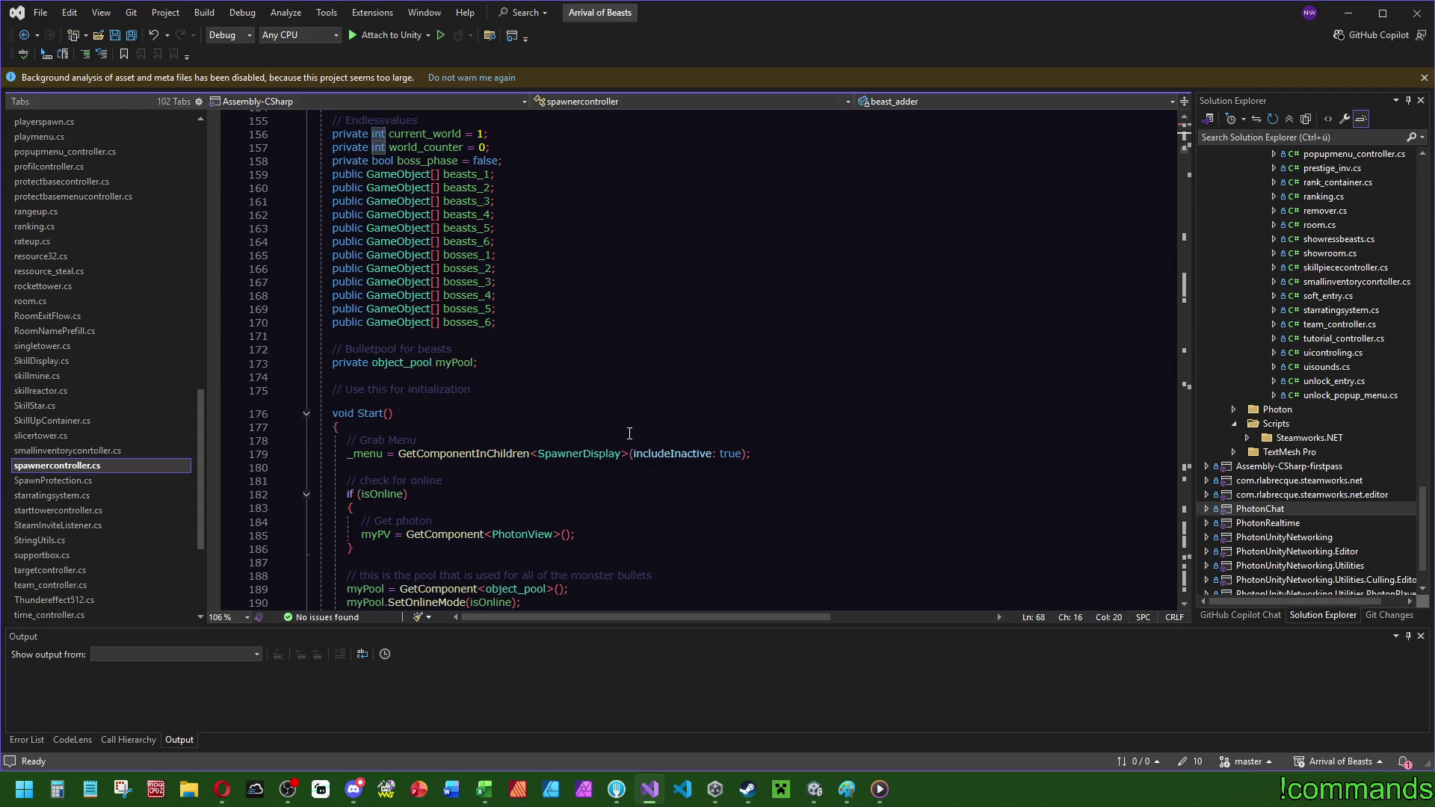
scroll(629, 432, up, 20)
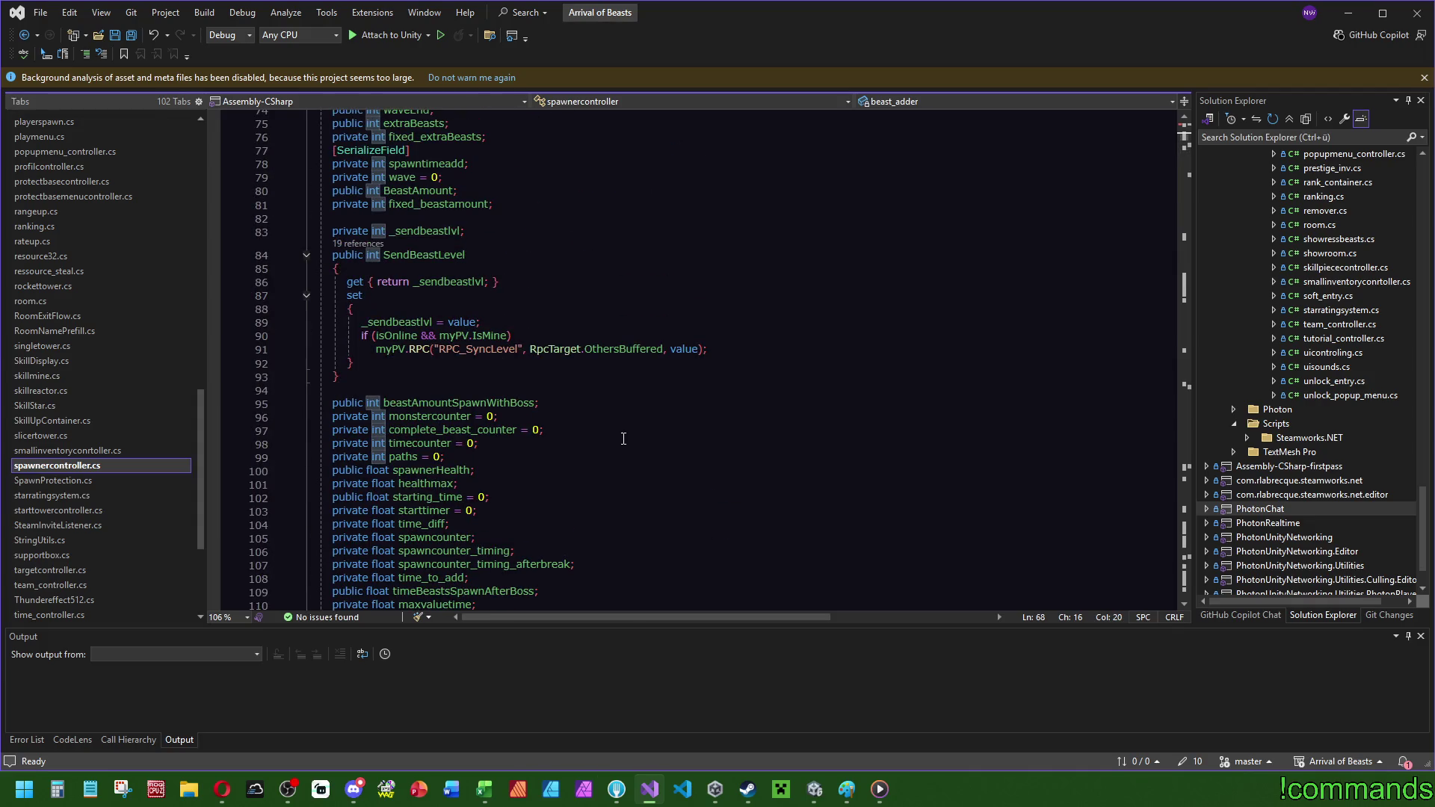
click(546, 282)
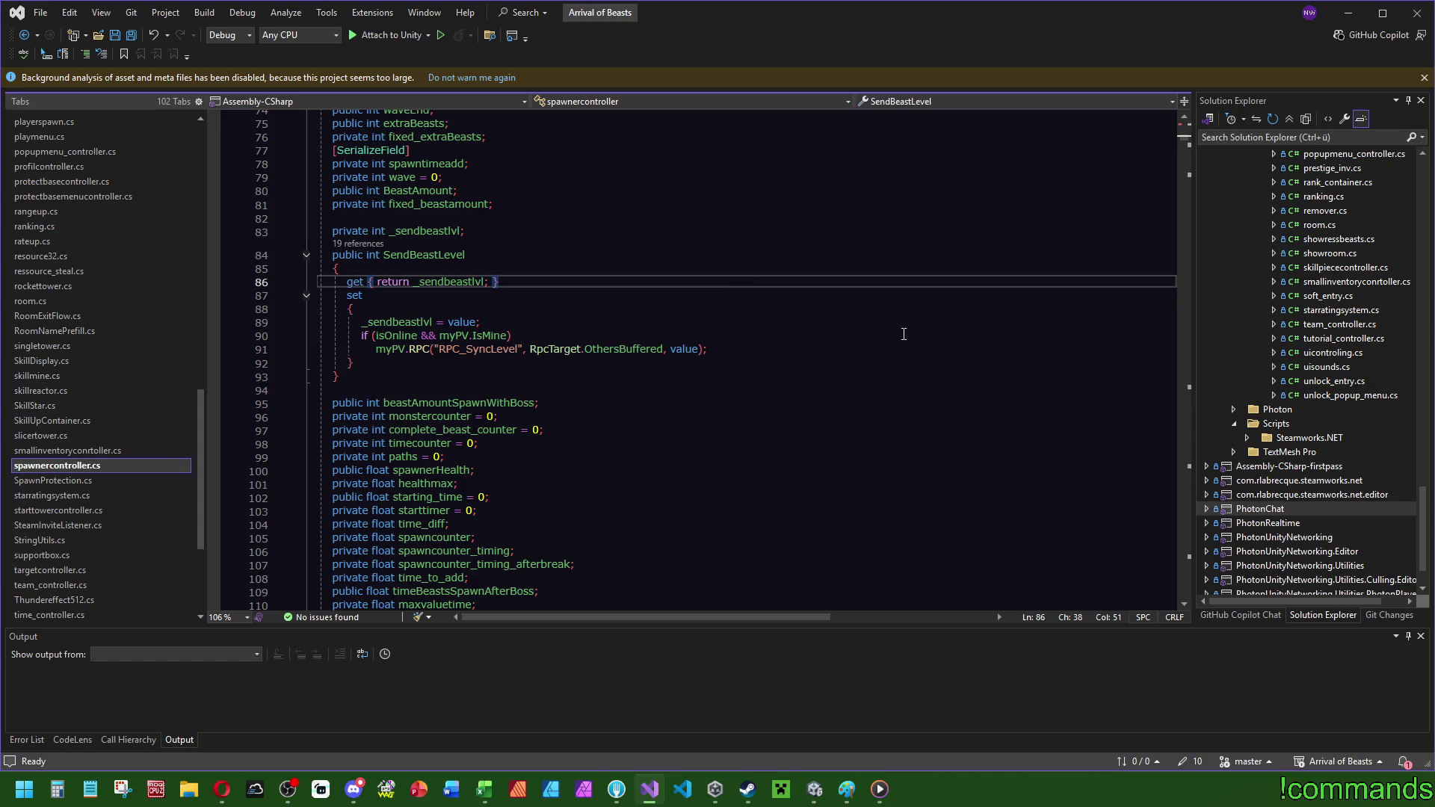
key(ctrl+f)
text(instan)
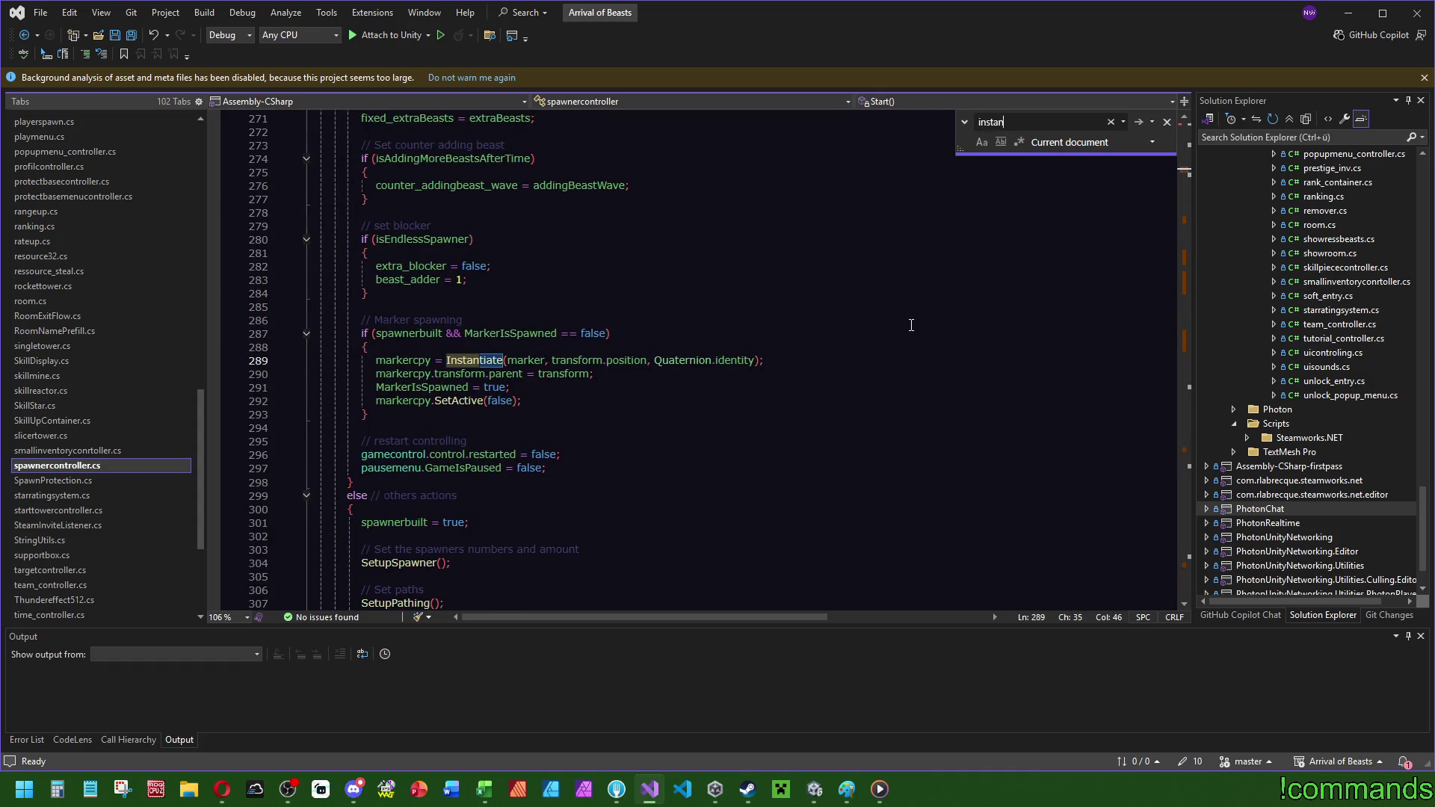
key(ctrl+f)
drag(1183, 171, 1190, 253)
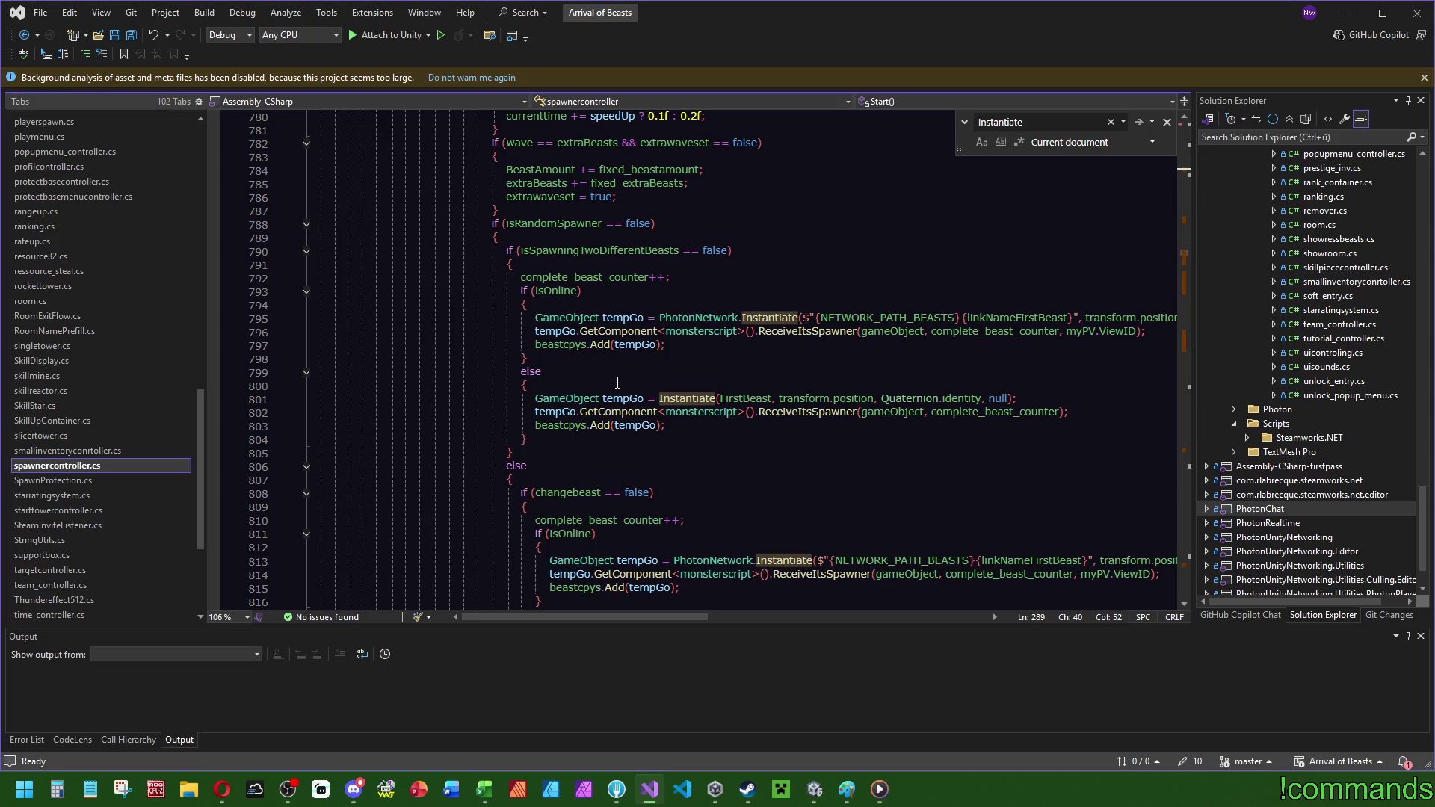
scroll(617, 383, down, 18)
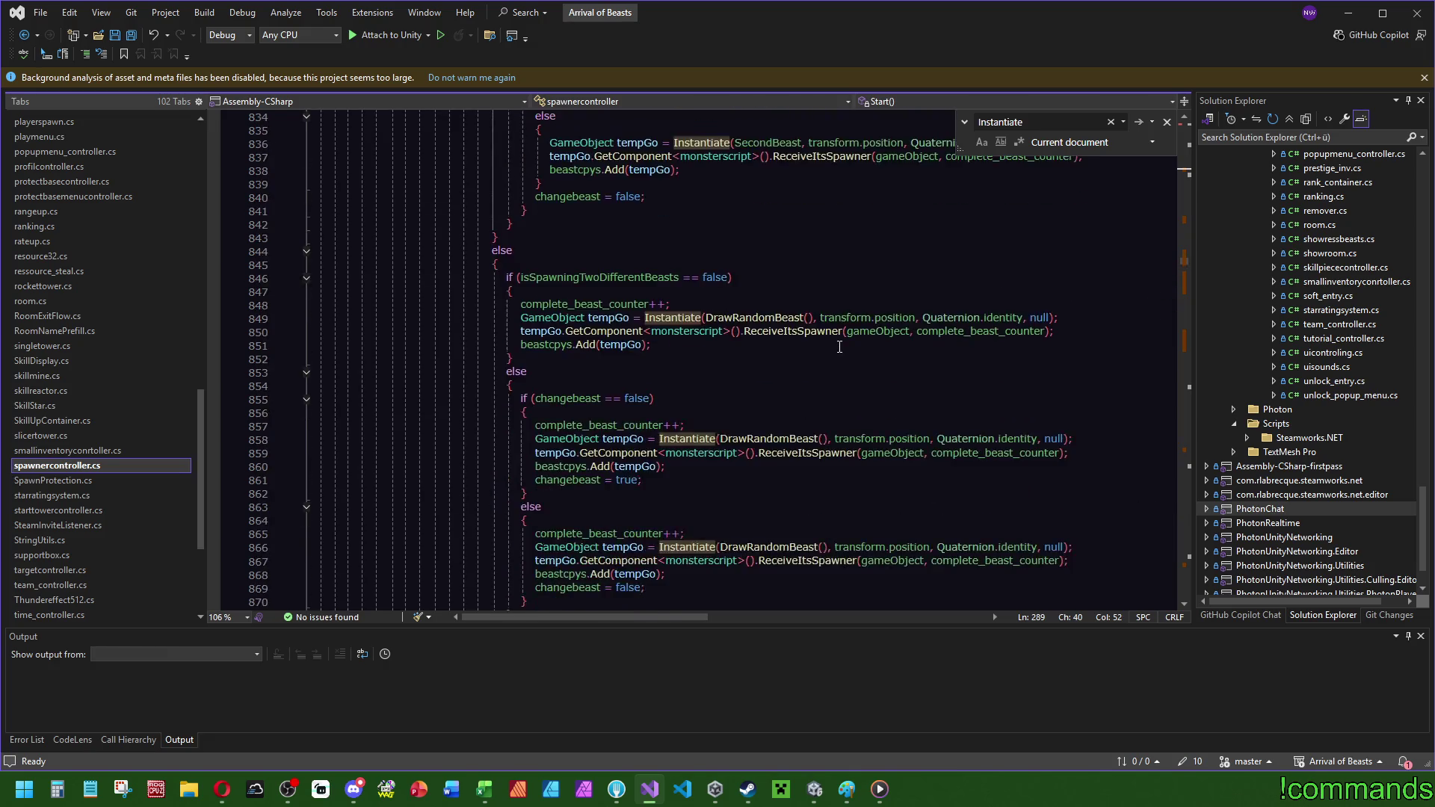
scroll(839, 347, down, 7)
scroll(829, 366, up, 6)
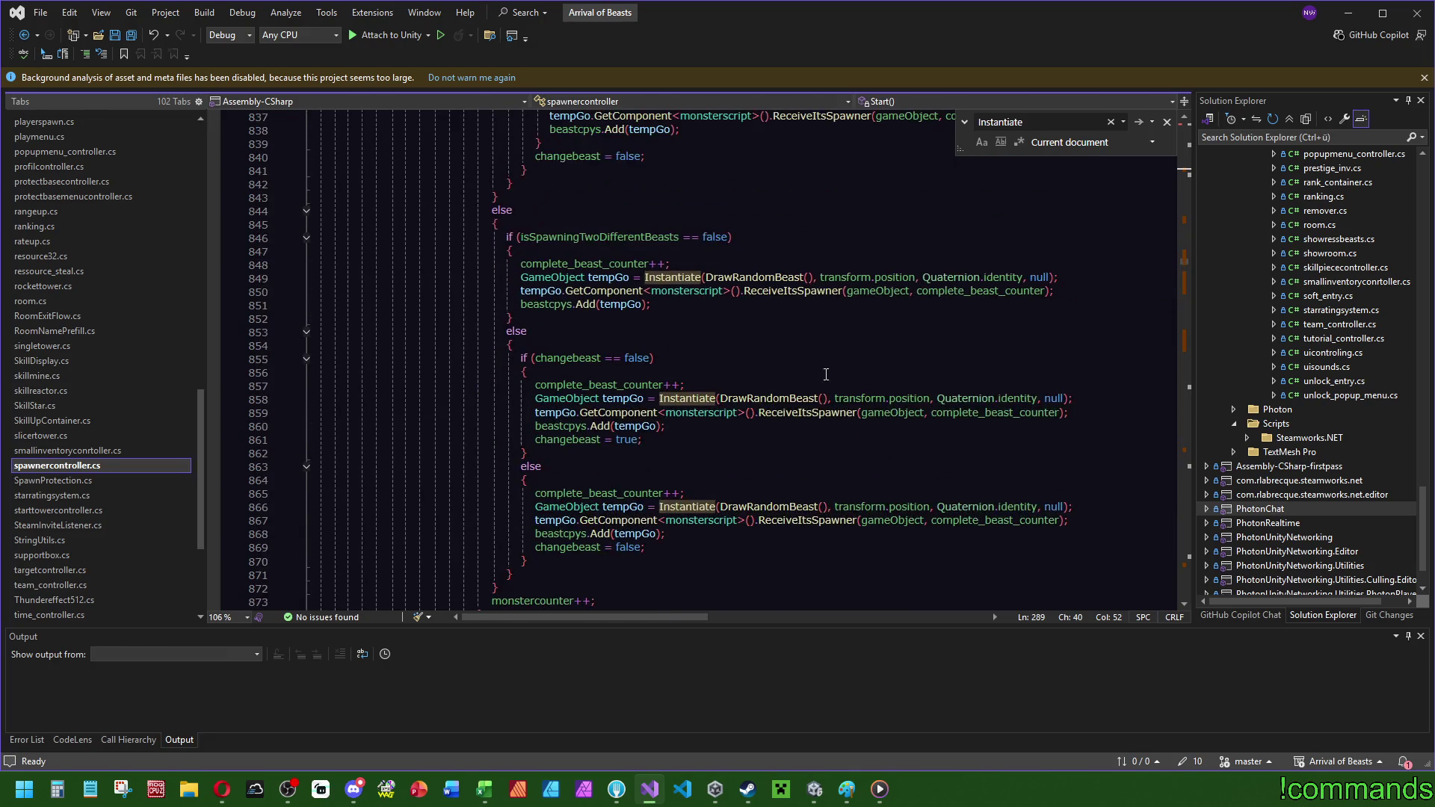
scroll(813, 404, up, 6)
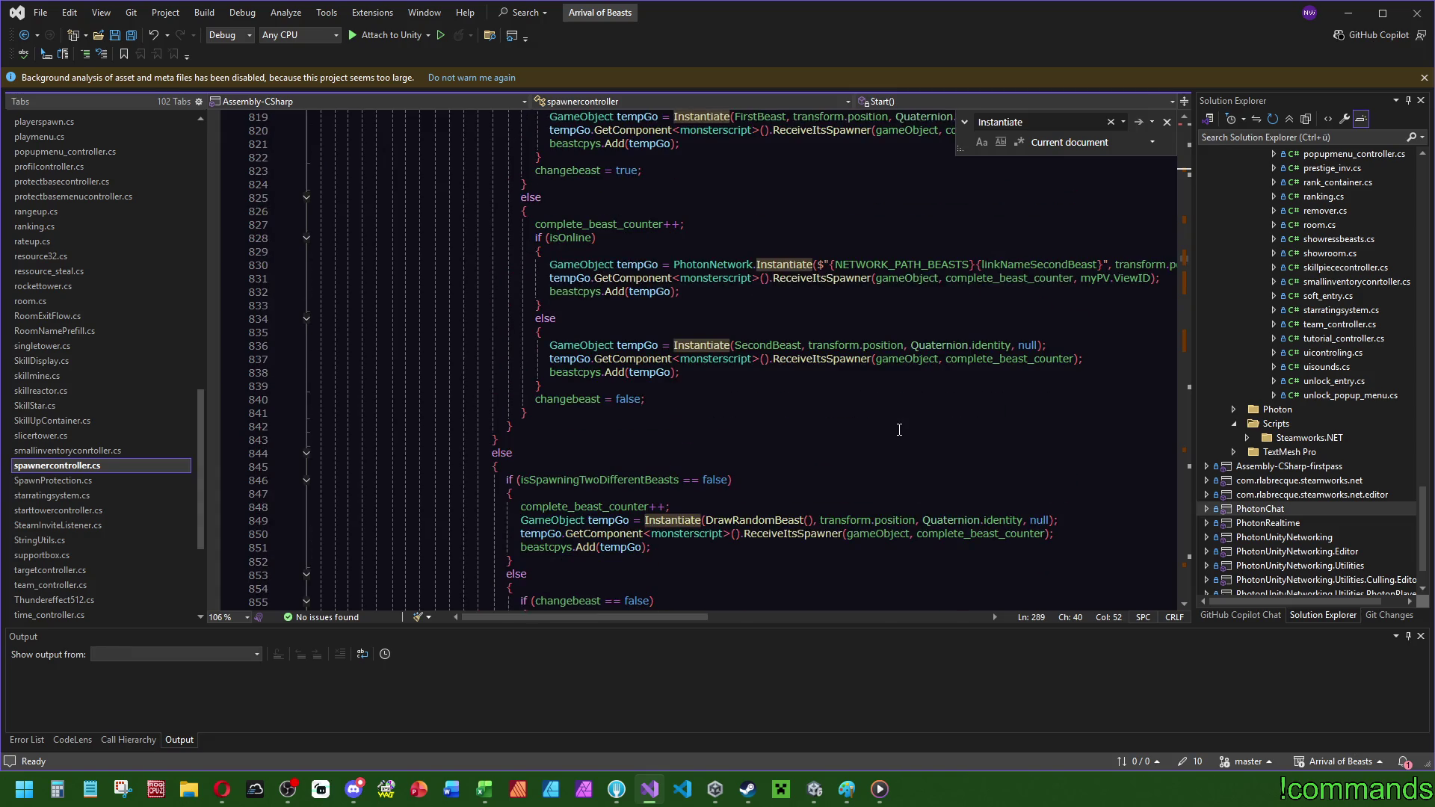
scroll(900, 430, up, 5)
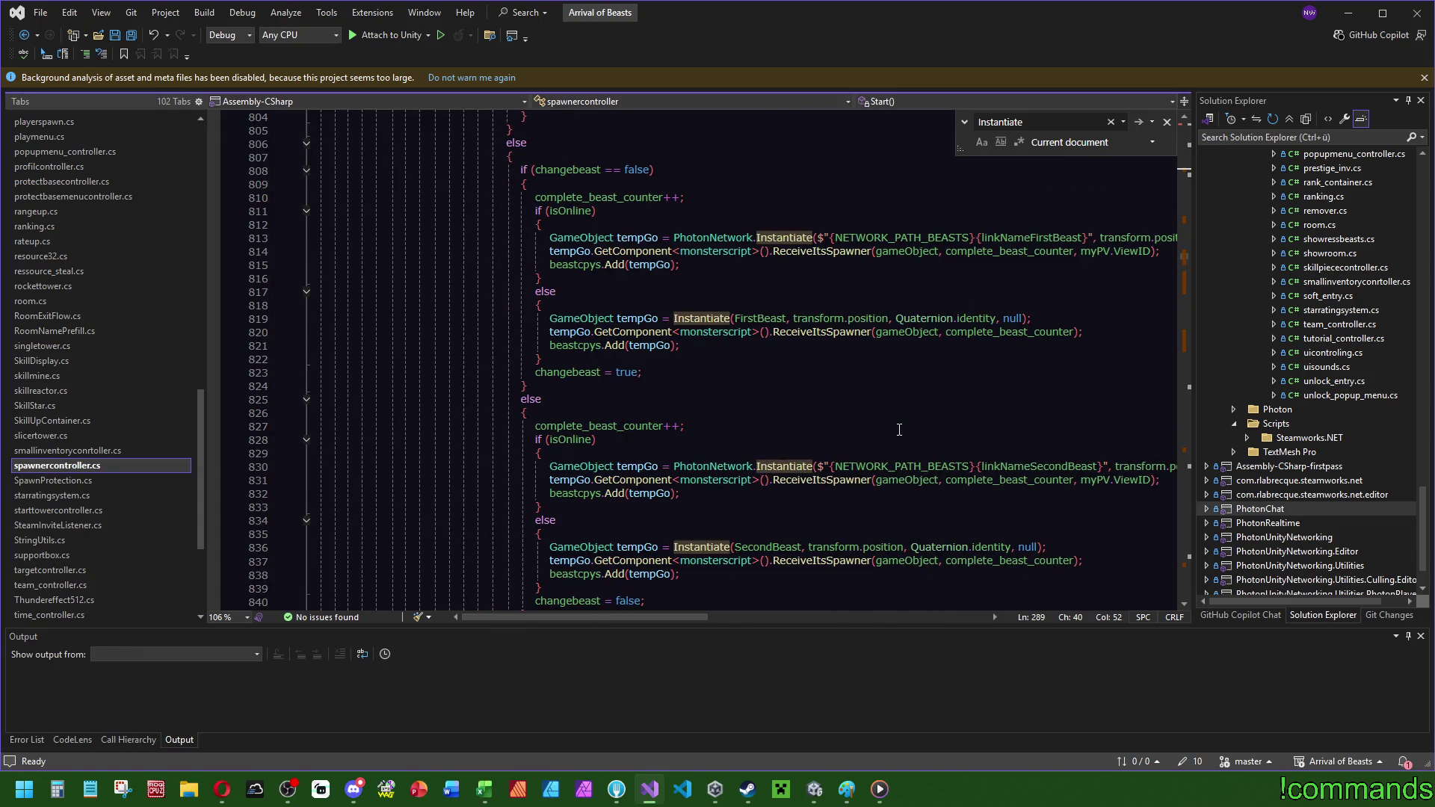
scroll(860, 422, up, 2)
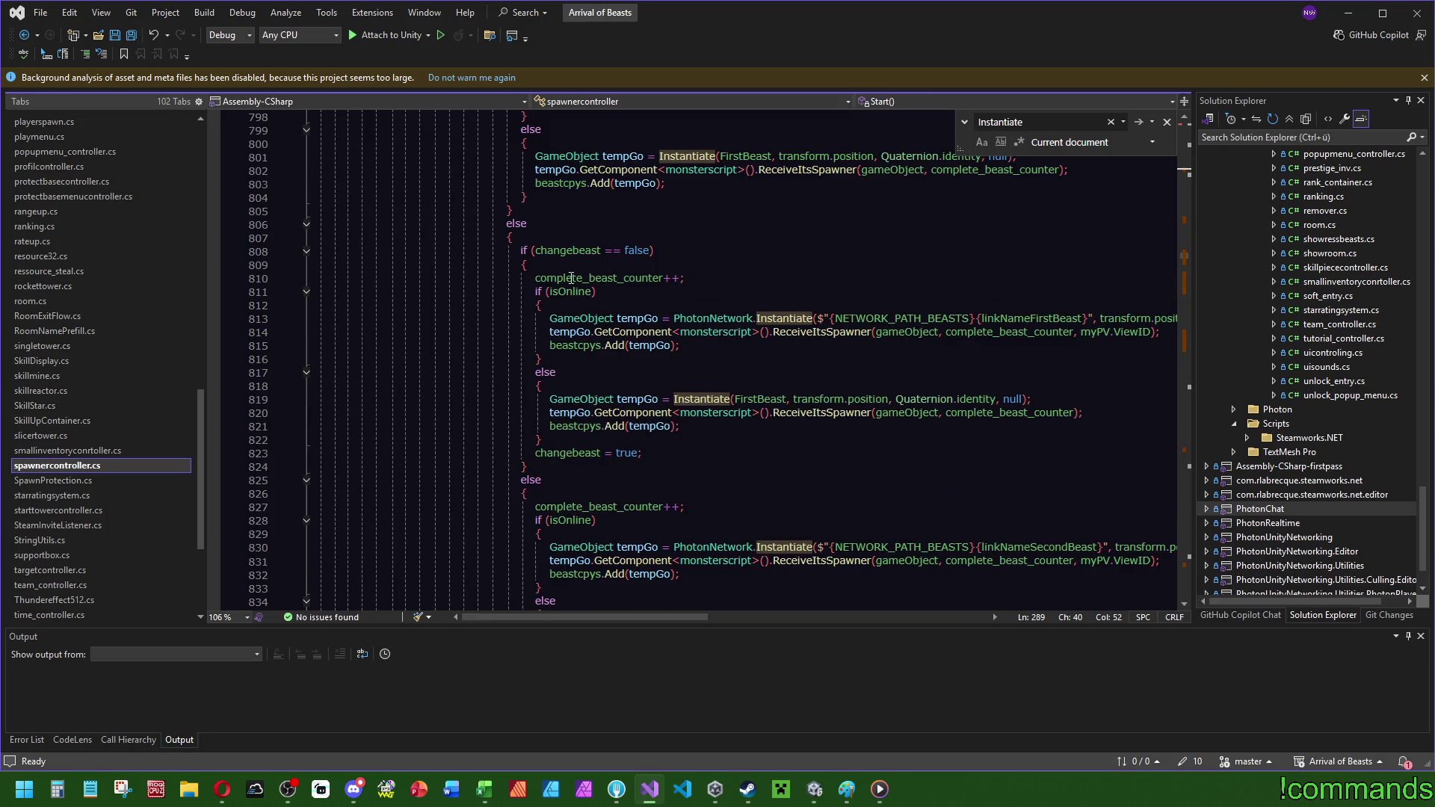
click(613, 278)
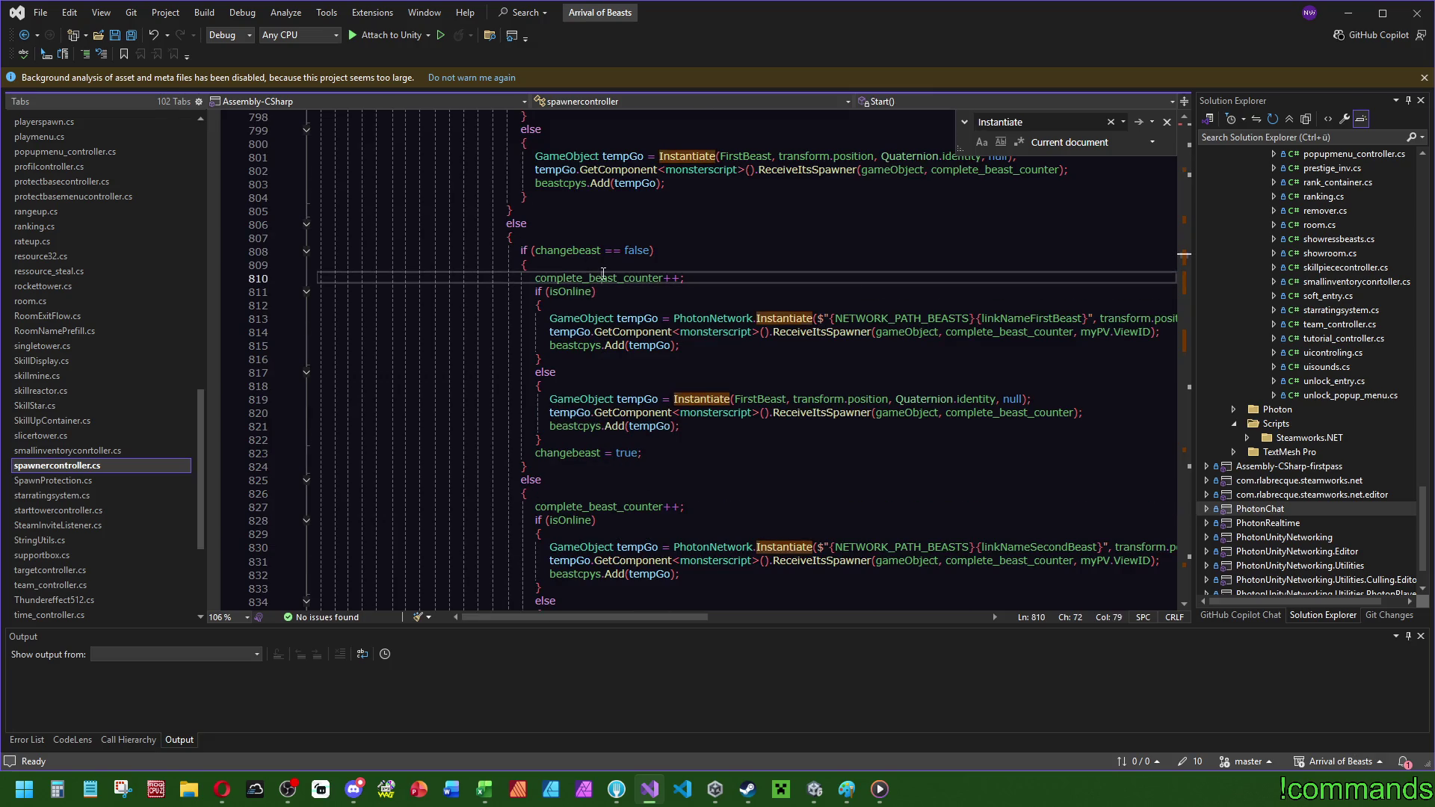
double_click(613, 278)
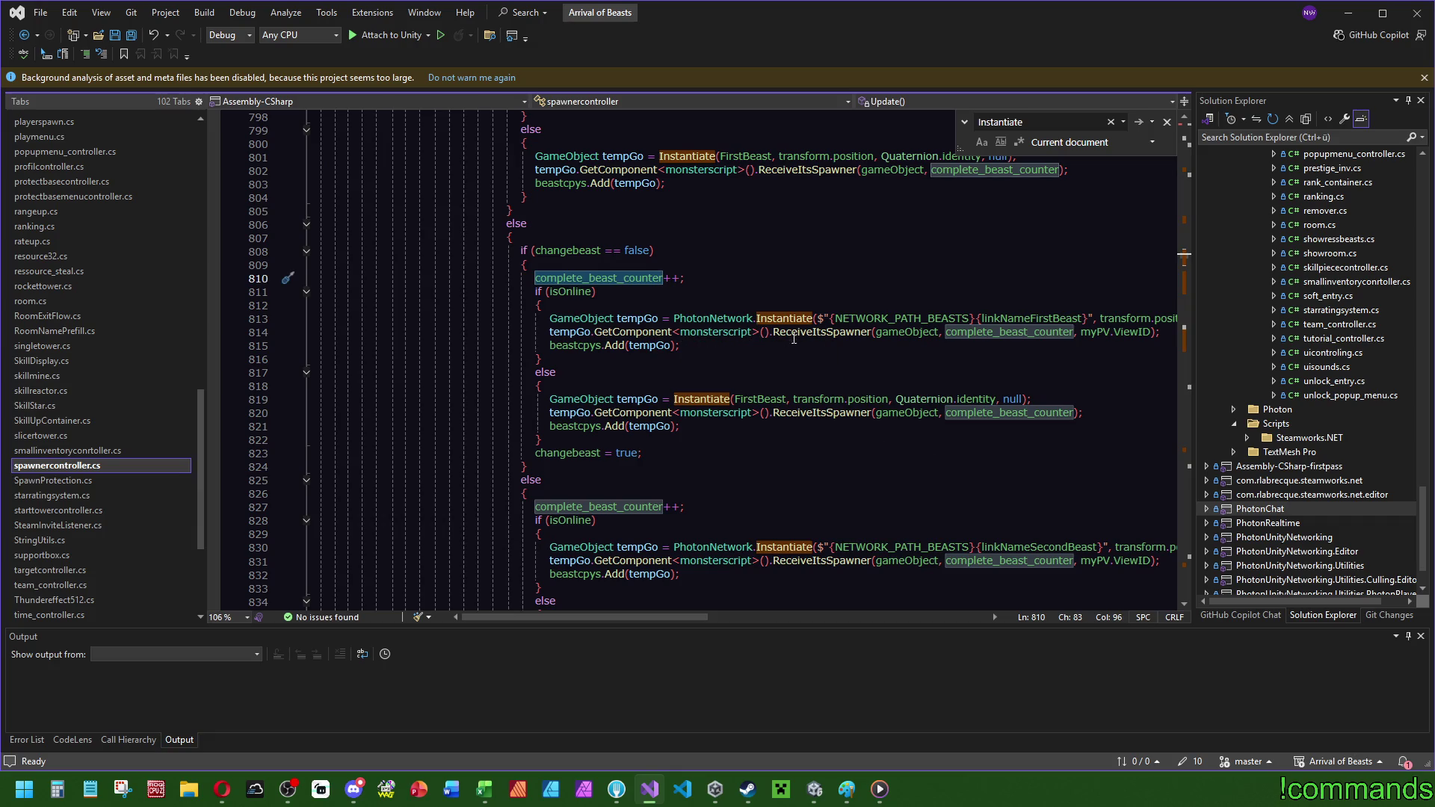
scroll(631, 487, up, 4)
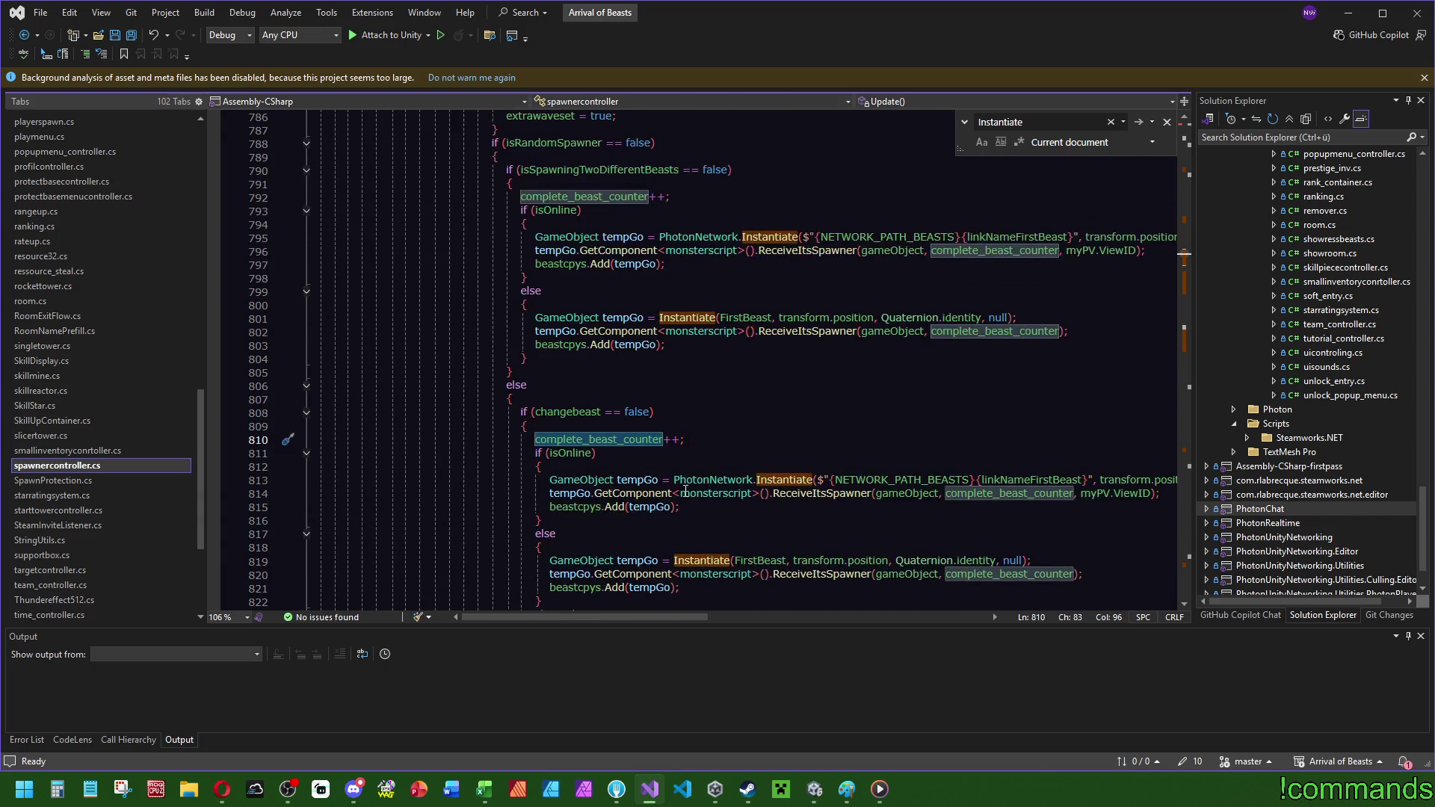
scroll(631, 488, up, 4)
scroll(632, 488, up, 4)
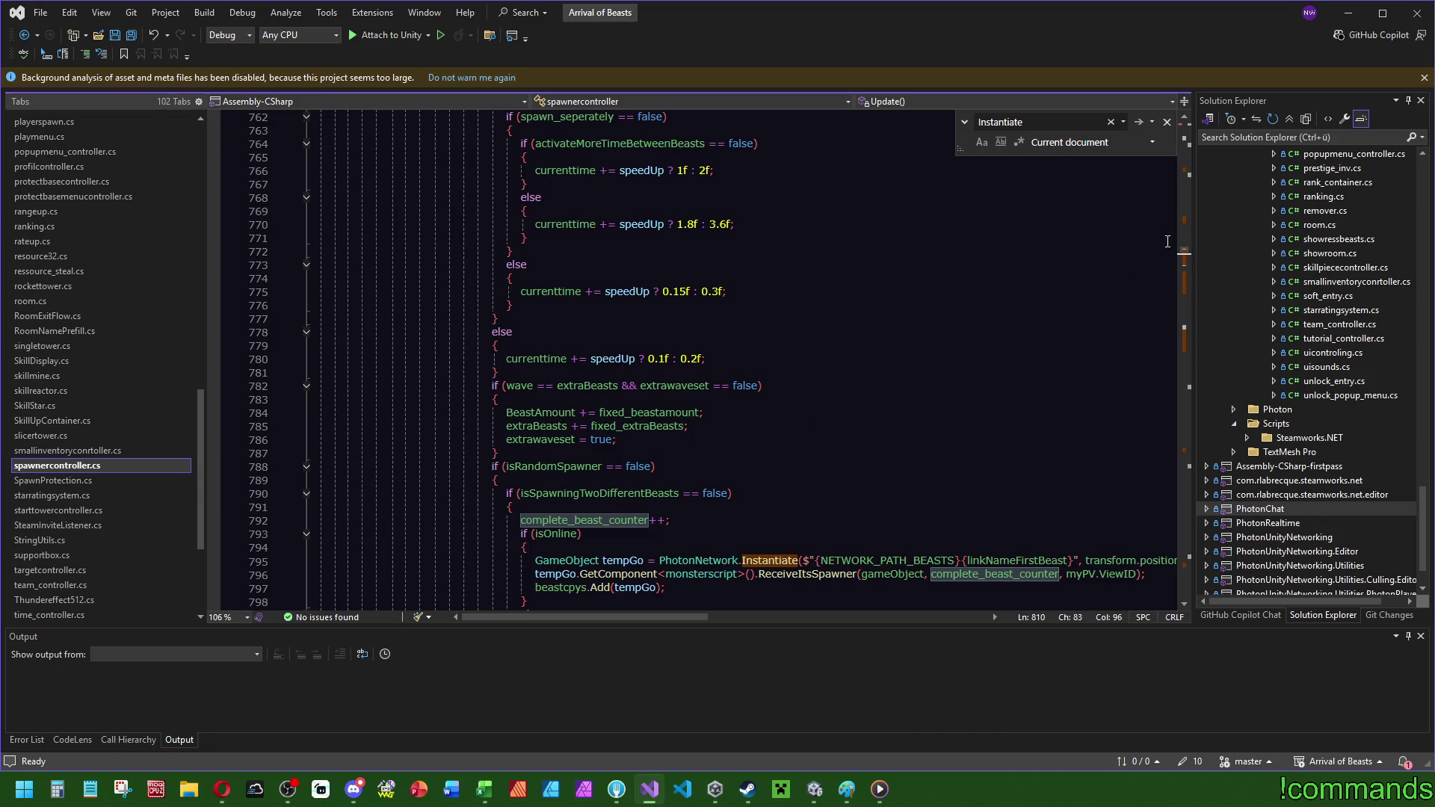
drag(1185, 255, 1199, 168)
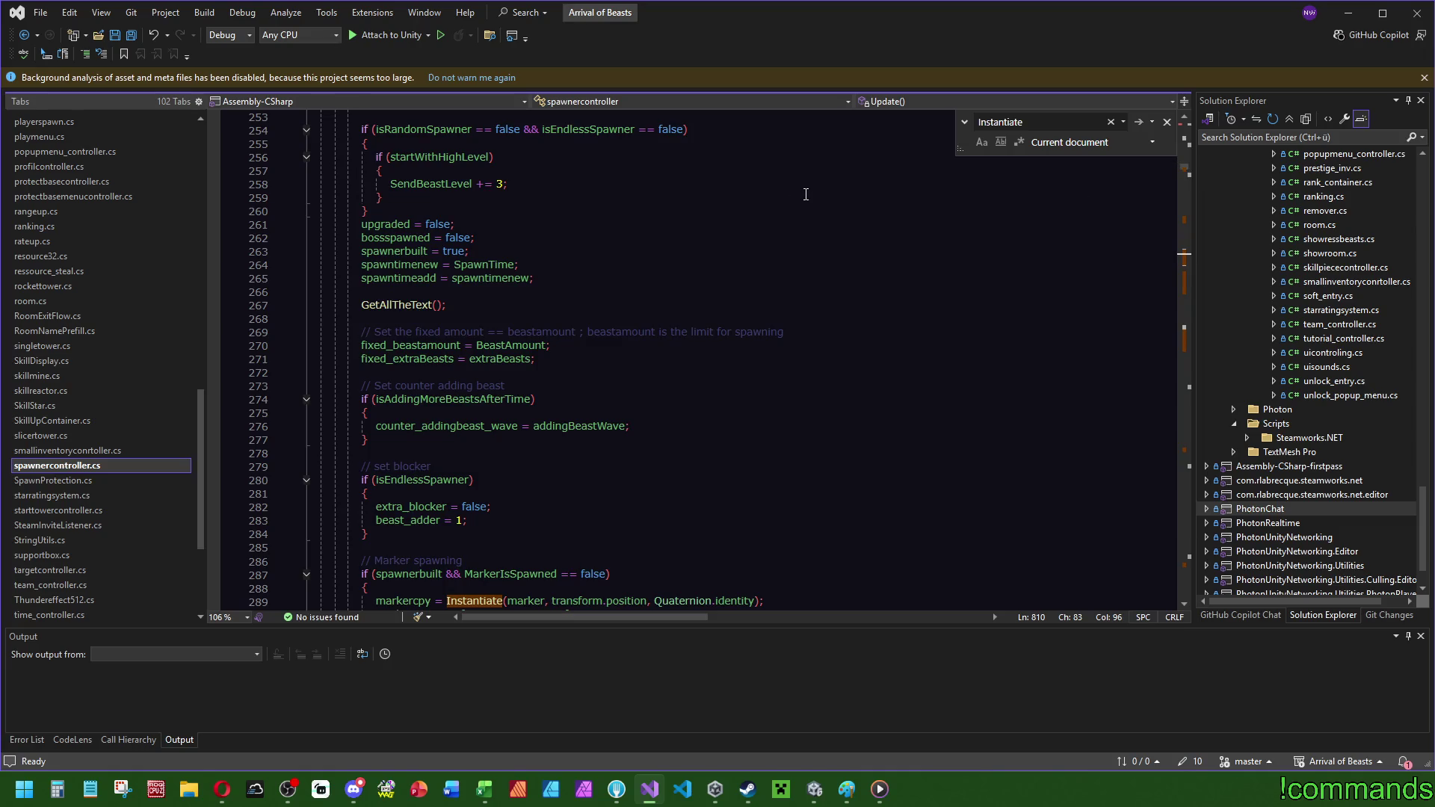
scroll(665, 393, up, 3)
scroll(665, 393, up, 12)
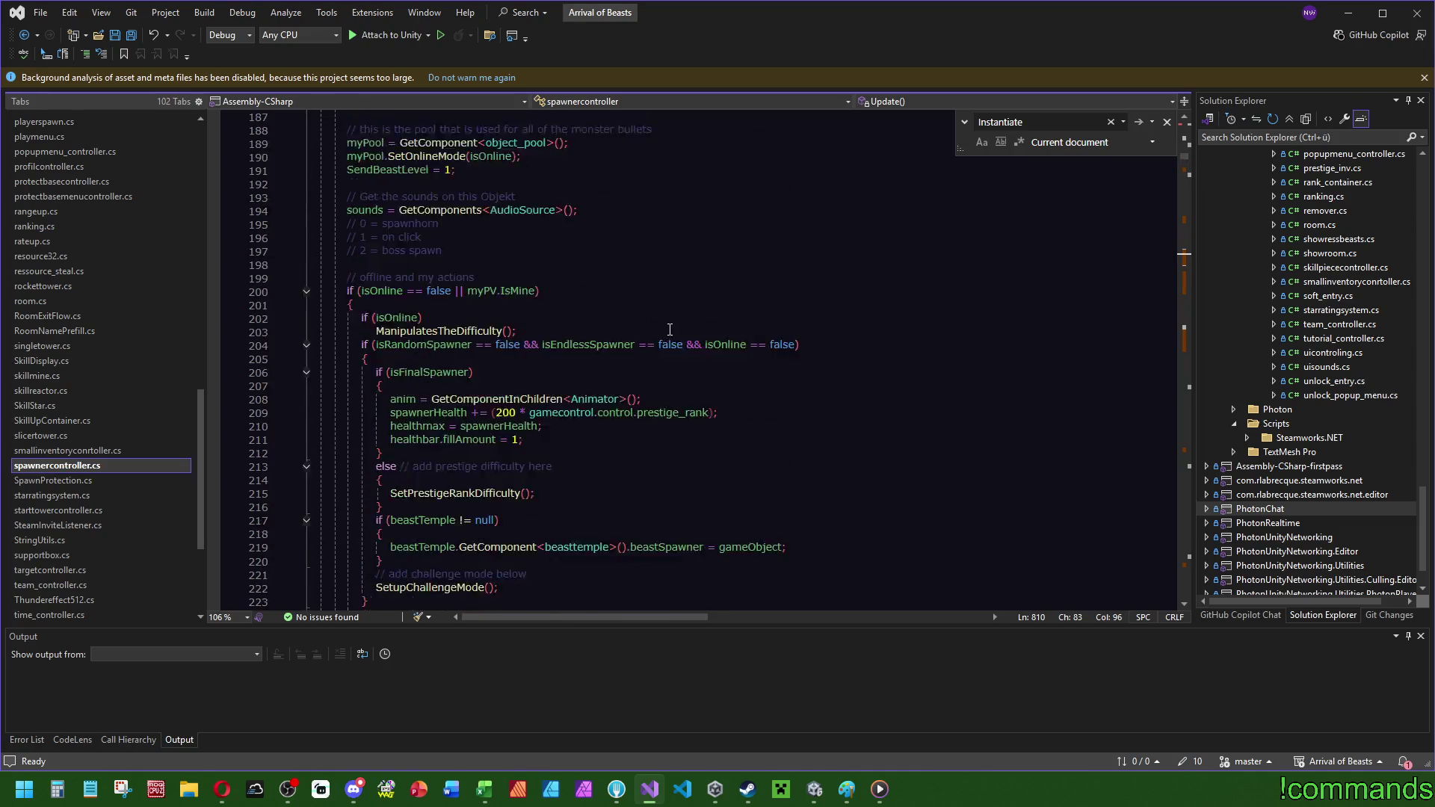
scroll(569, 309, up, 6)
scroll(569, 310, down, 9)
click(440, 331)
scroll(438, 176, down, 6)
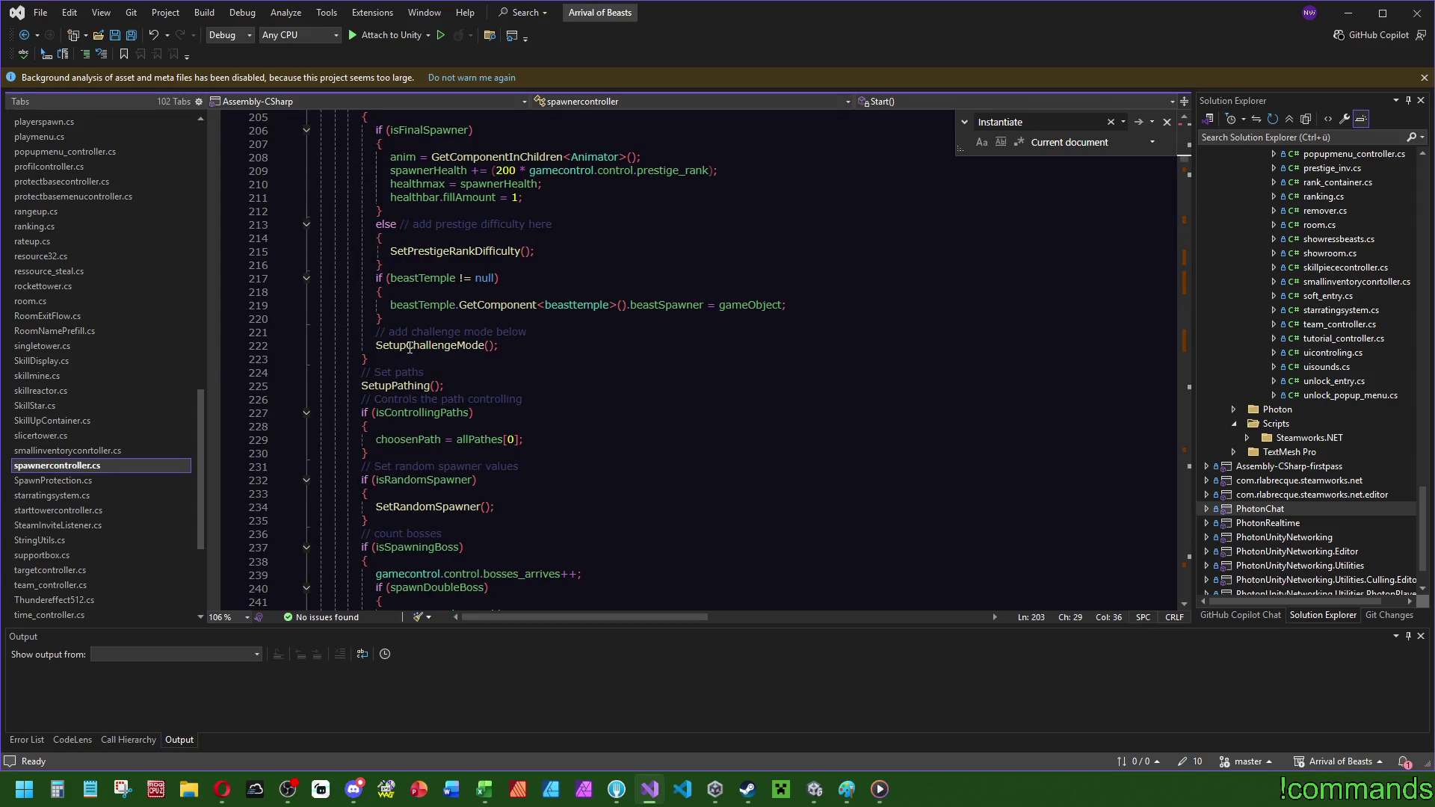
click(448, 251)
- Follow SetupChallengeMode to the BeastAmount field and add '/// The amount of beasts each wave. Default.' above it
click(402, 348)
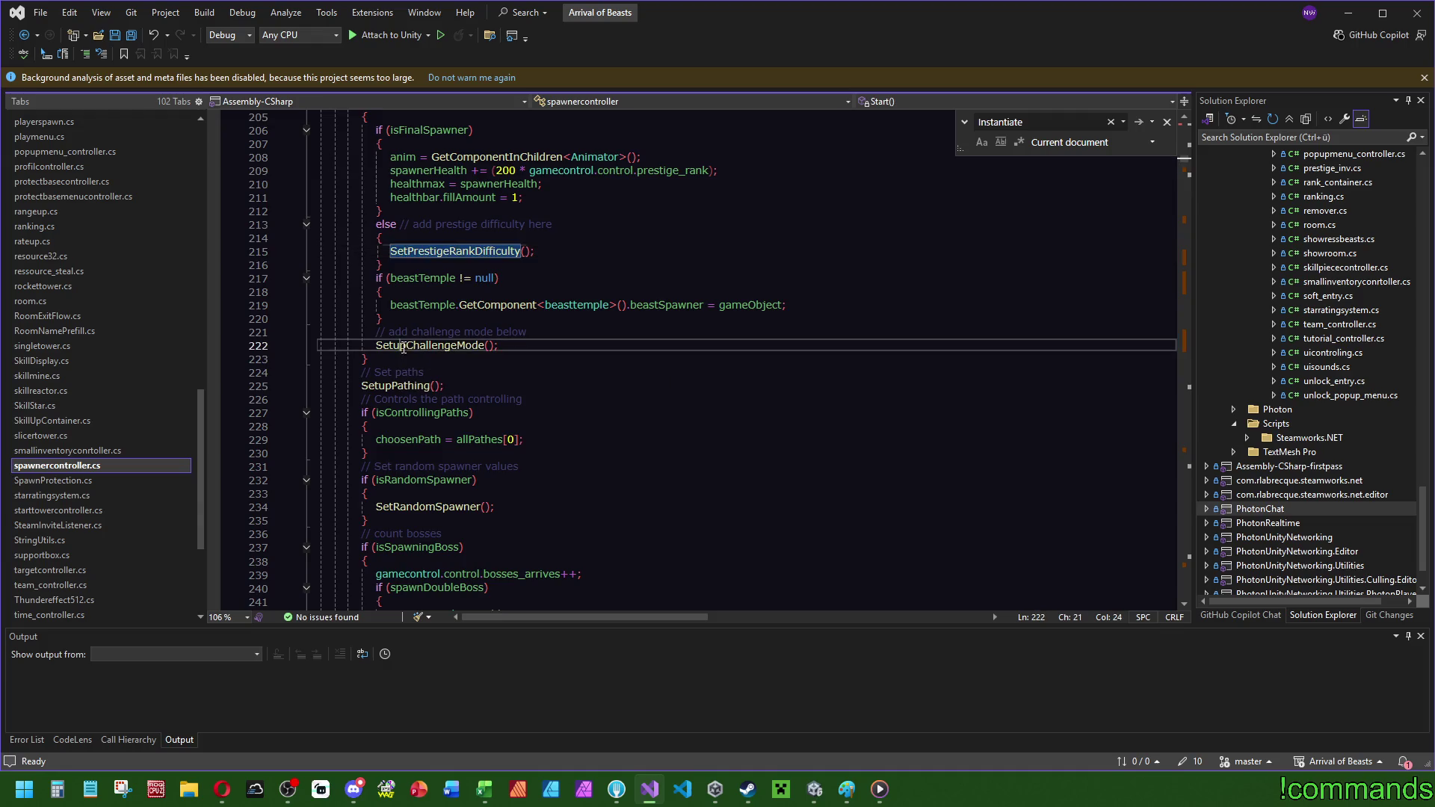
key(F12)
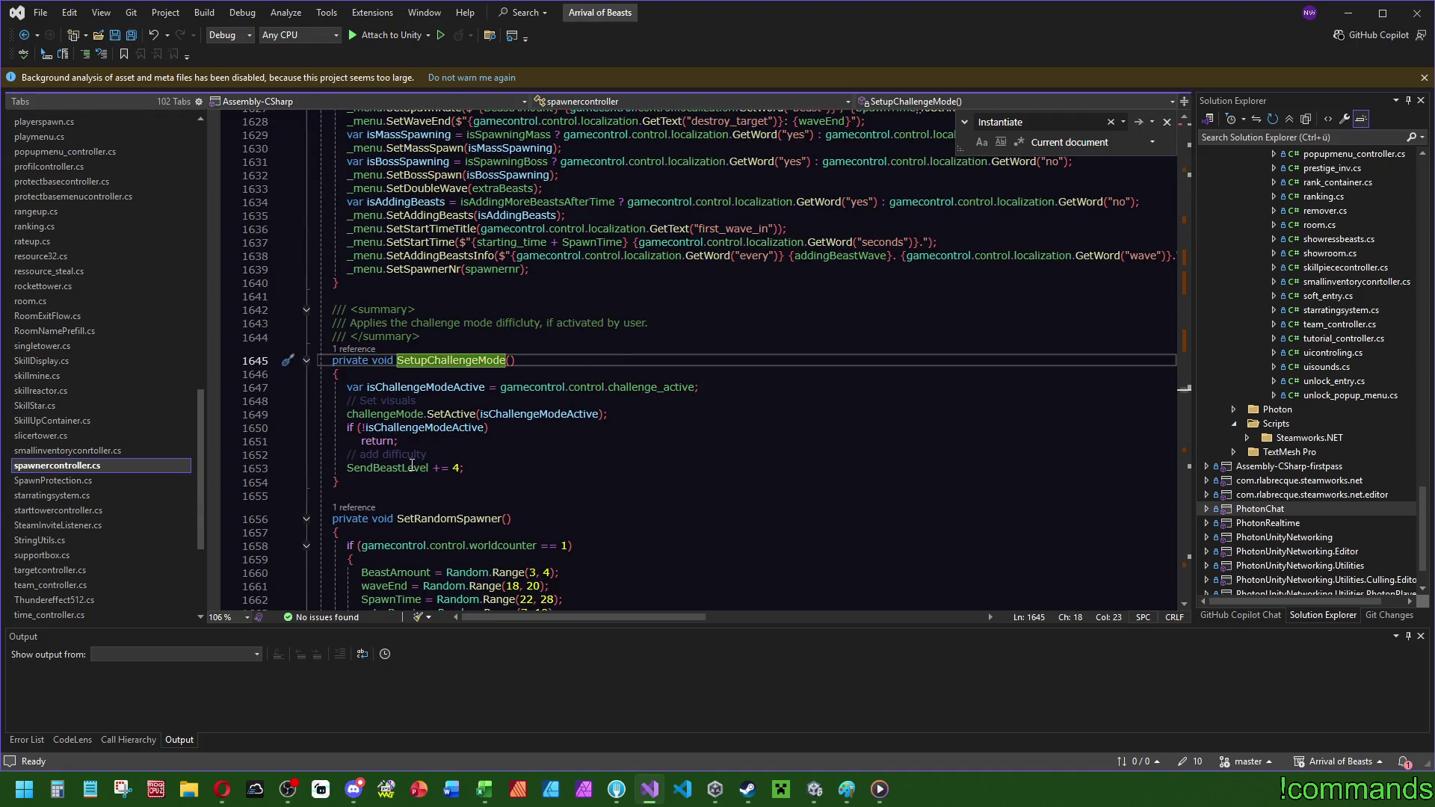
scroll(469, 424, down, 3)
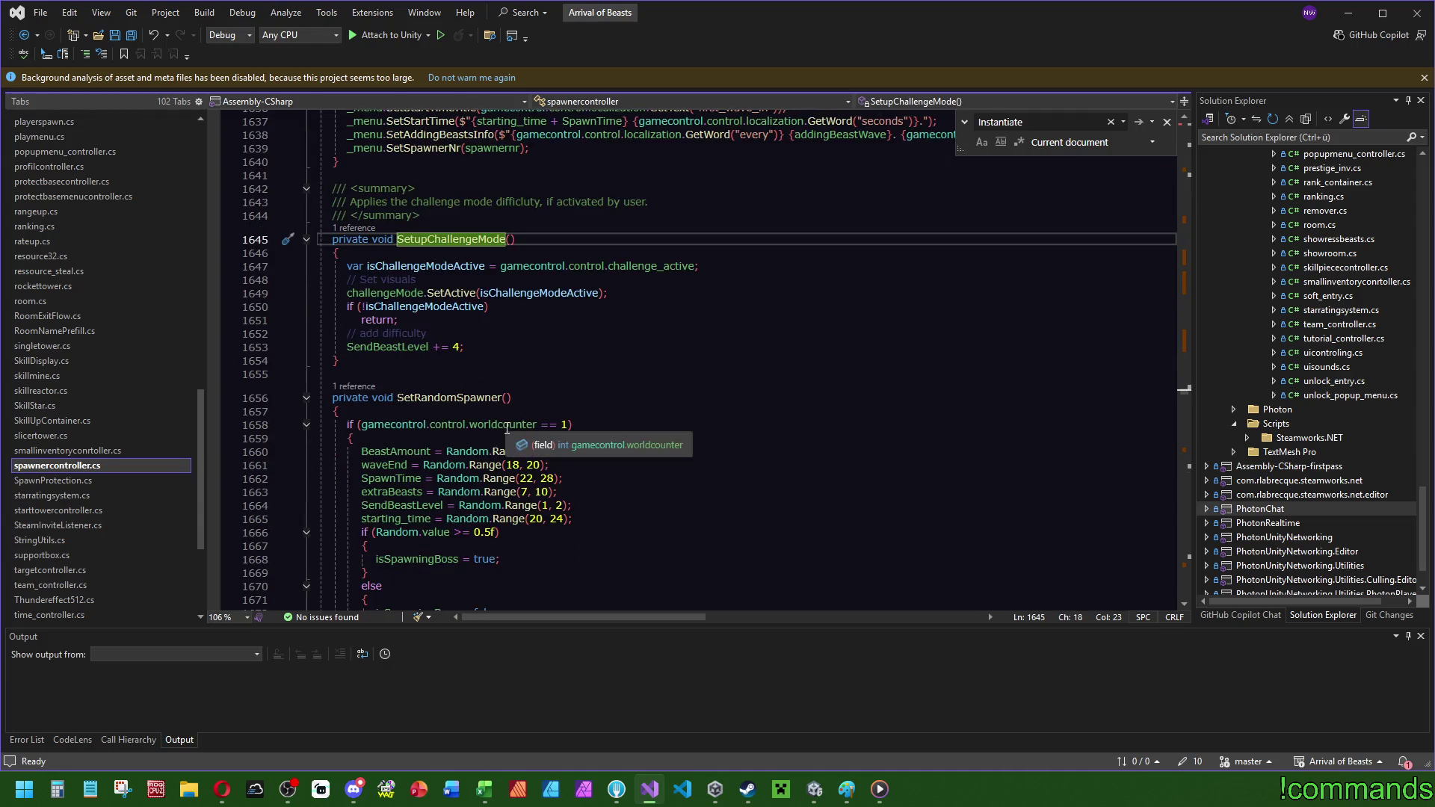
click(397, 452)
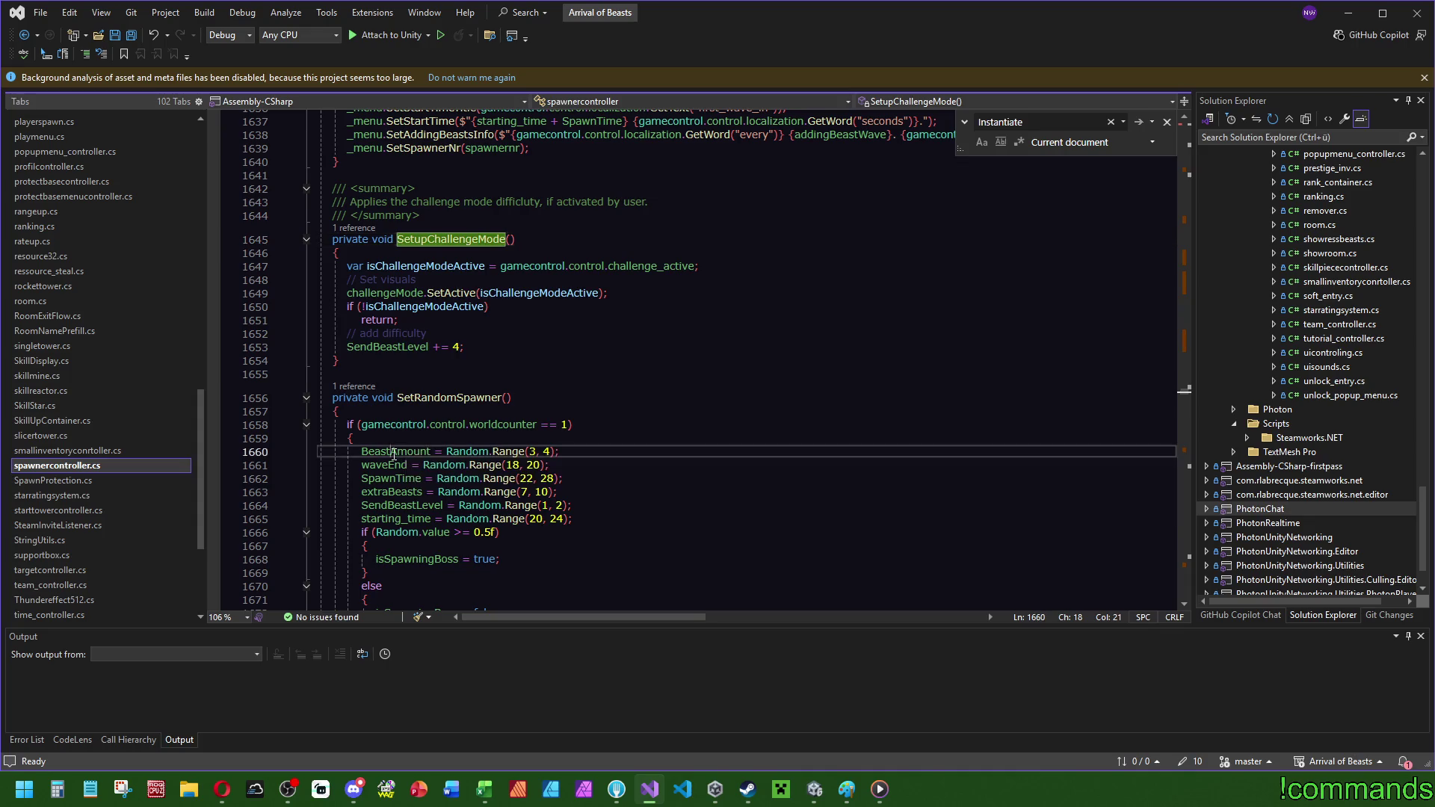
key(F12)
click(461, 348)
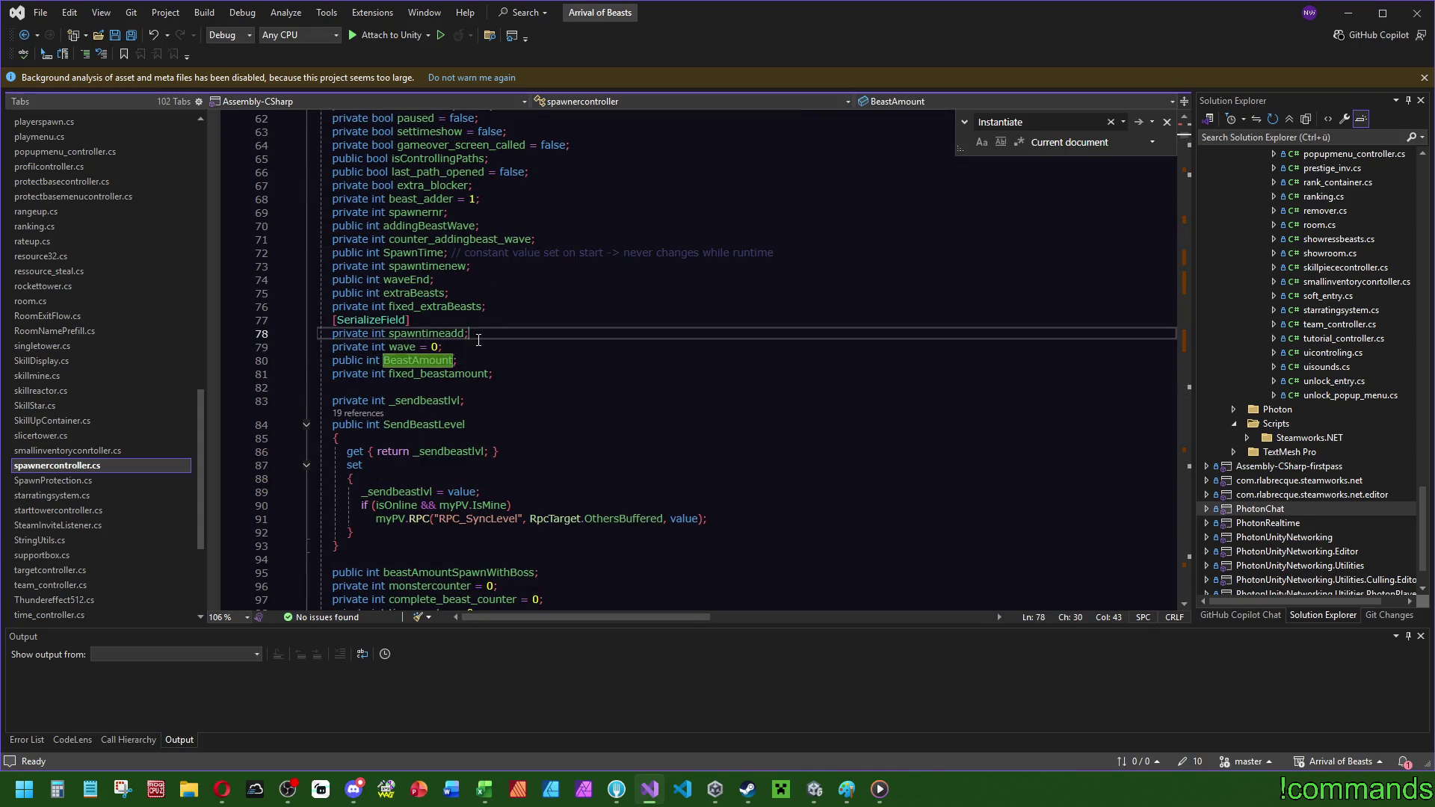
key(Return)
text(/// )
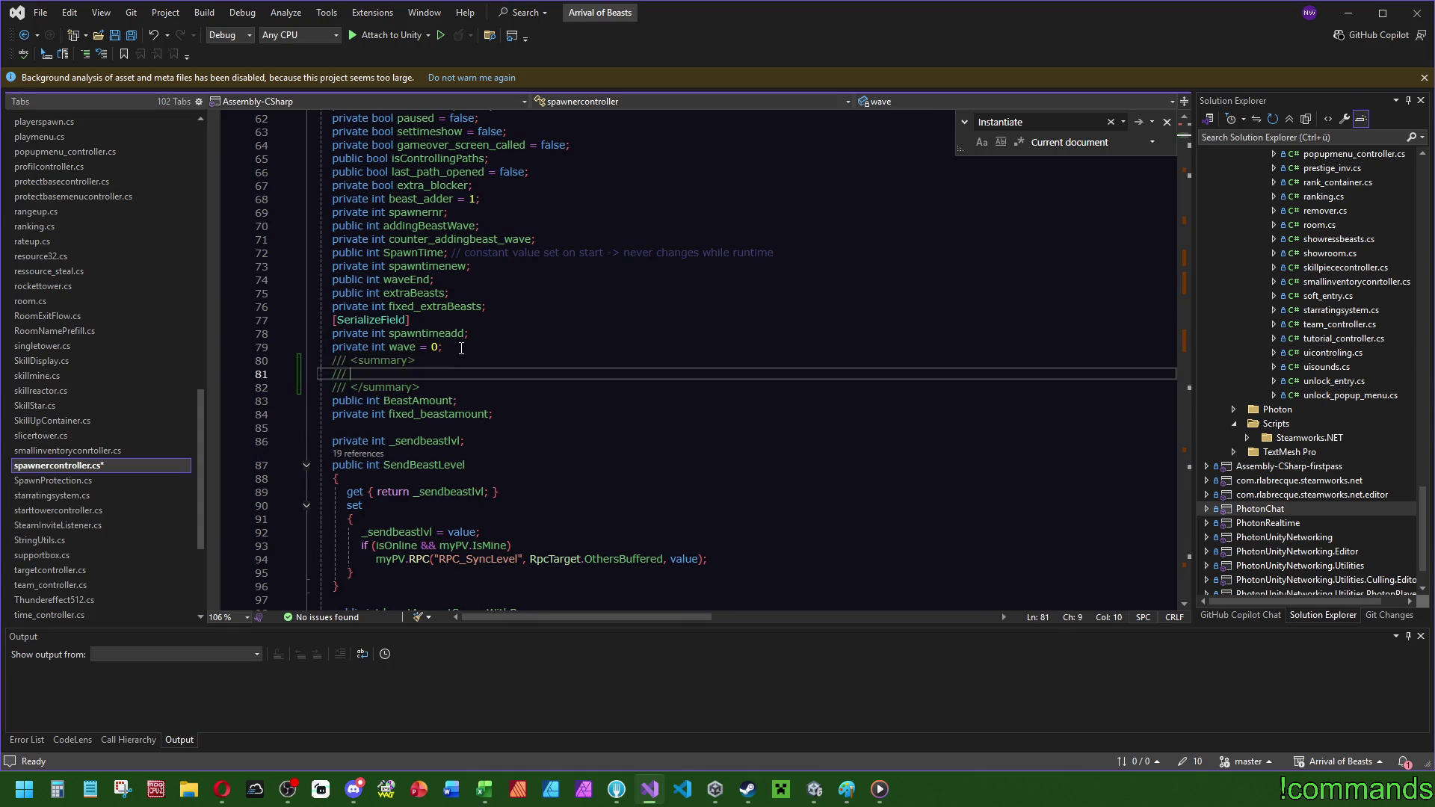
text(The amount of )
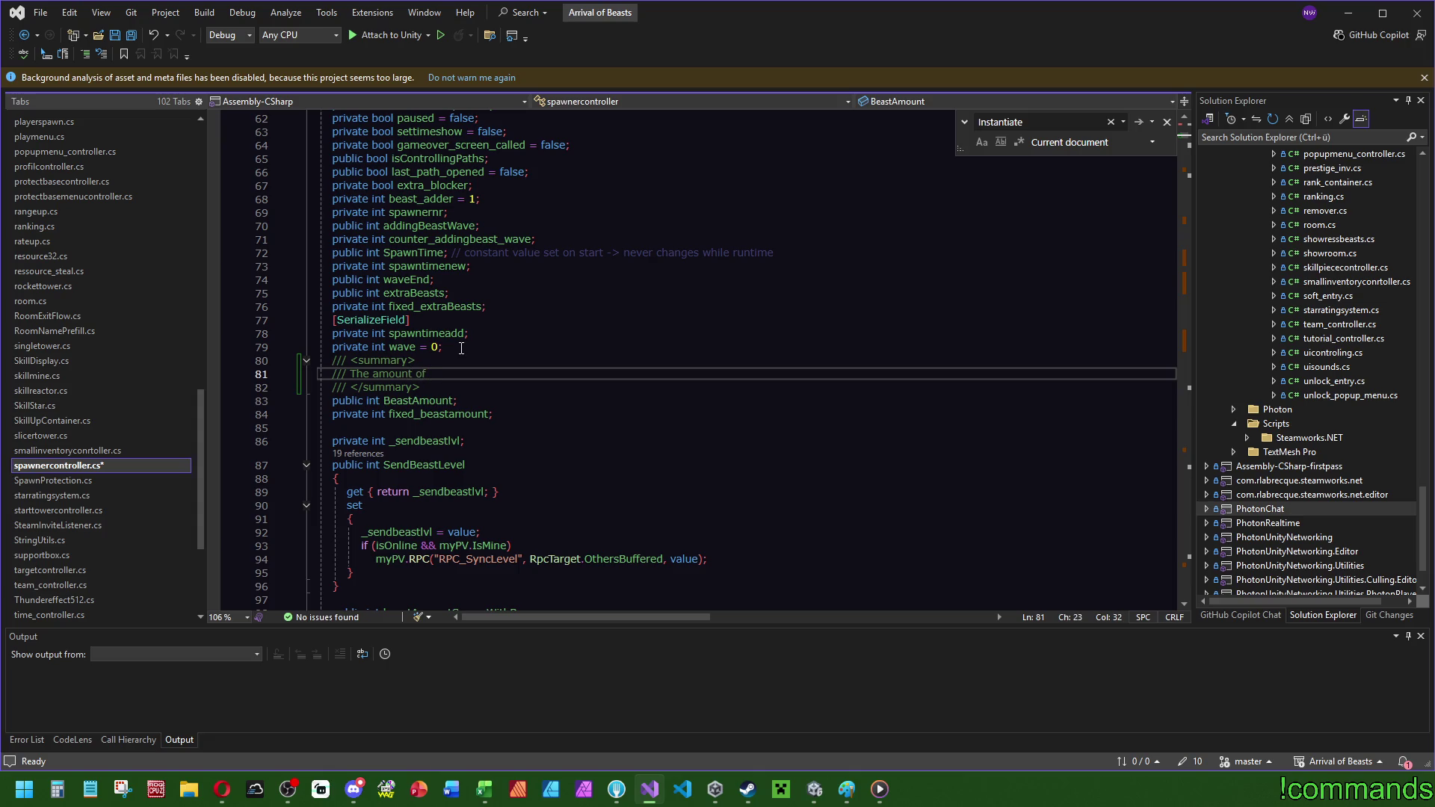
text(beasts each wave. D)
text(efault.)
- Search the file for 'fixed_beastamount =' assignments, then jump to the fixed_beastamount declaration
double_click(465, 415)
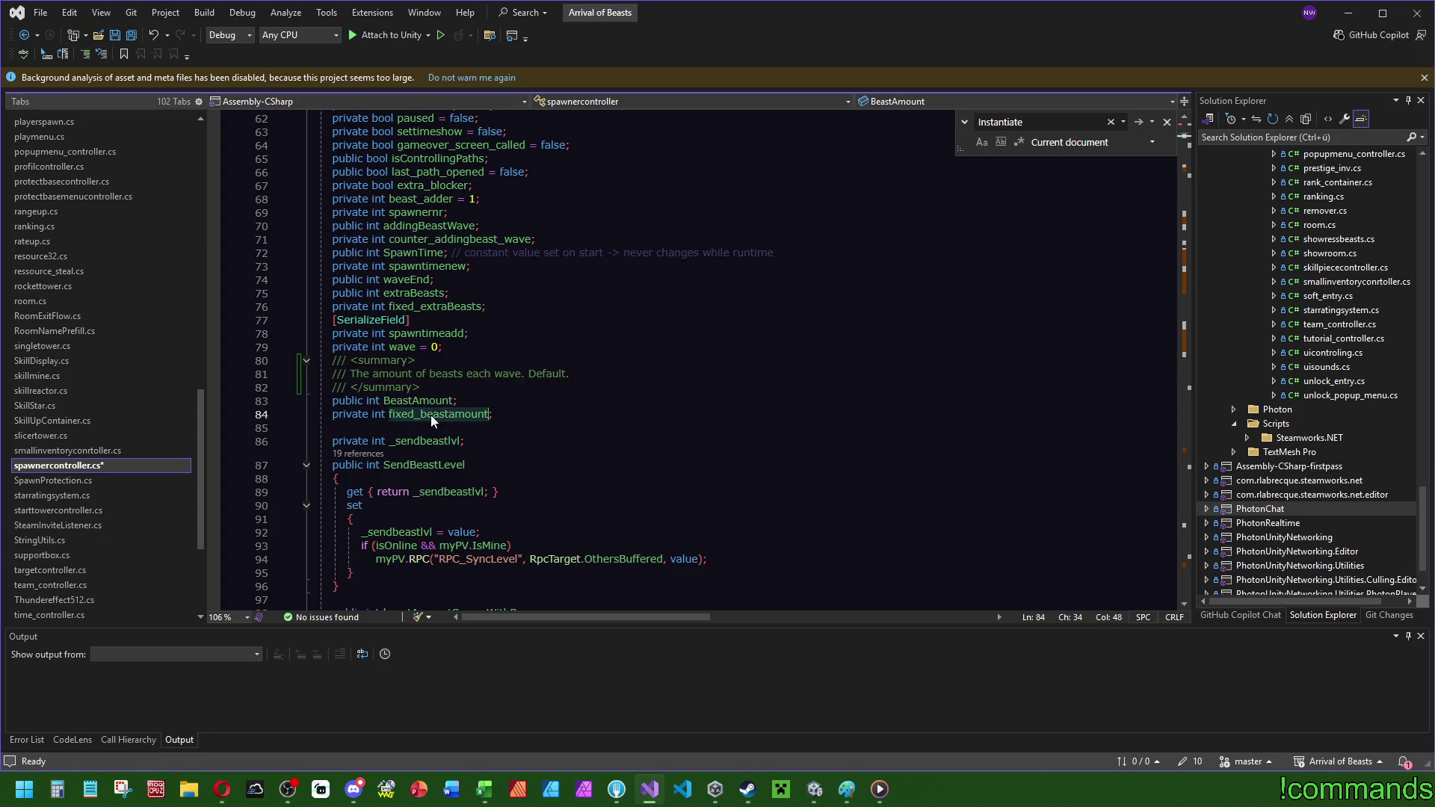
key(ctrl+f)
click(1190, 164)
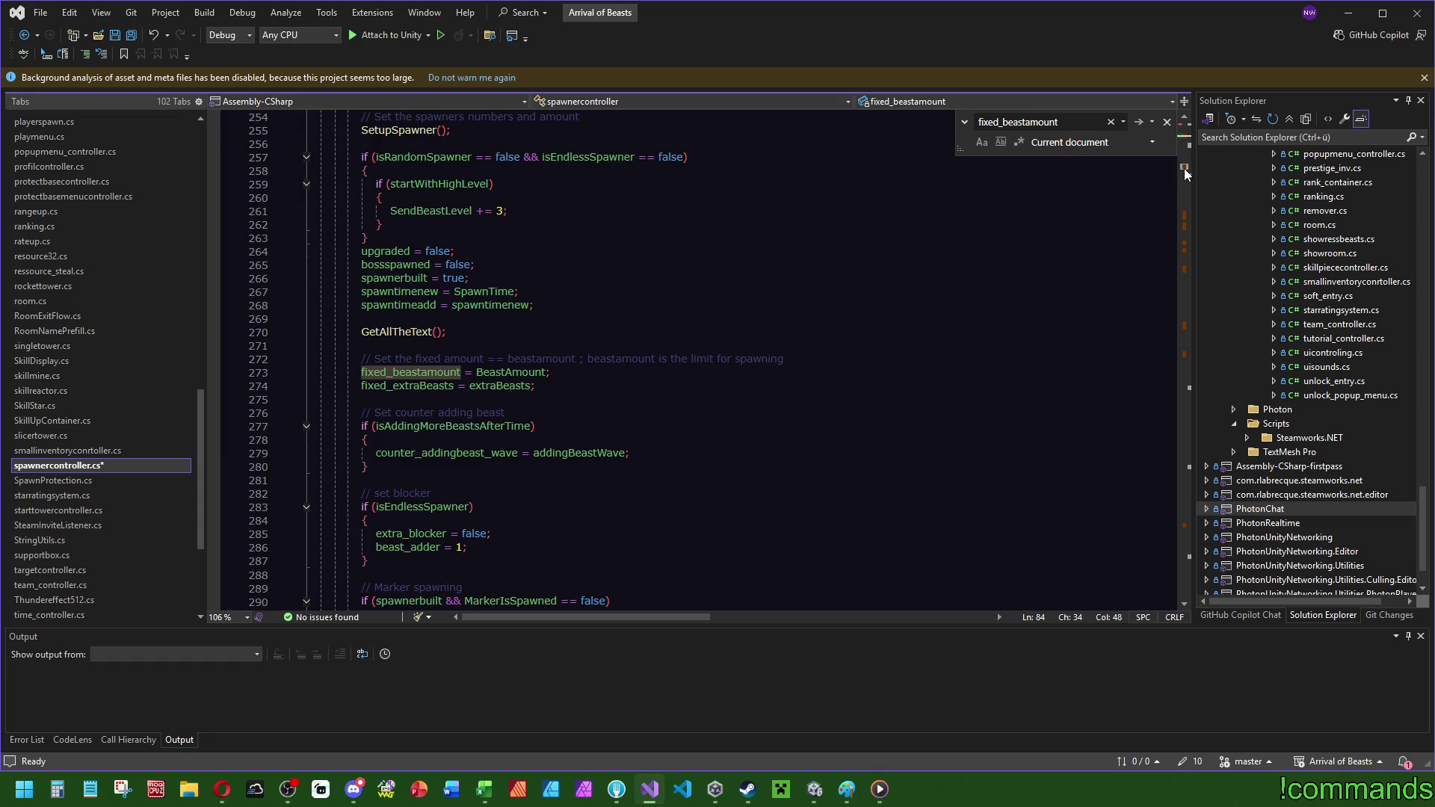
drag(1184, 168, 1188, 246)
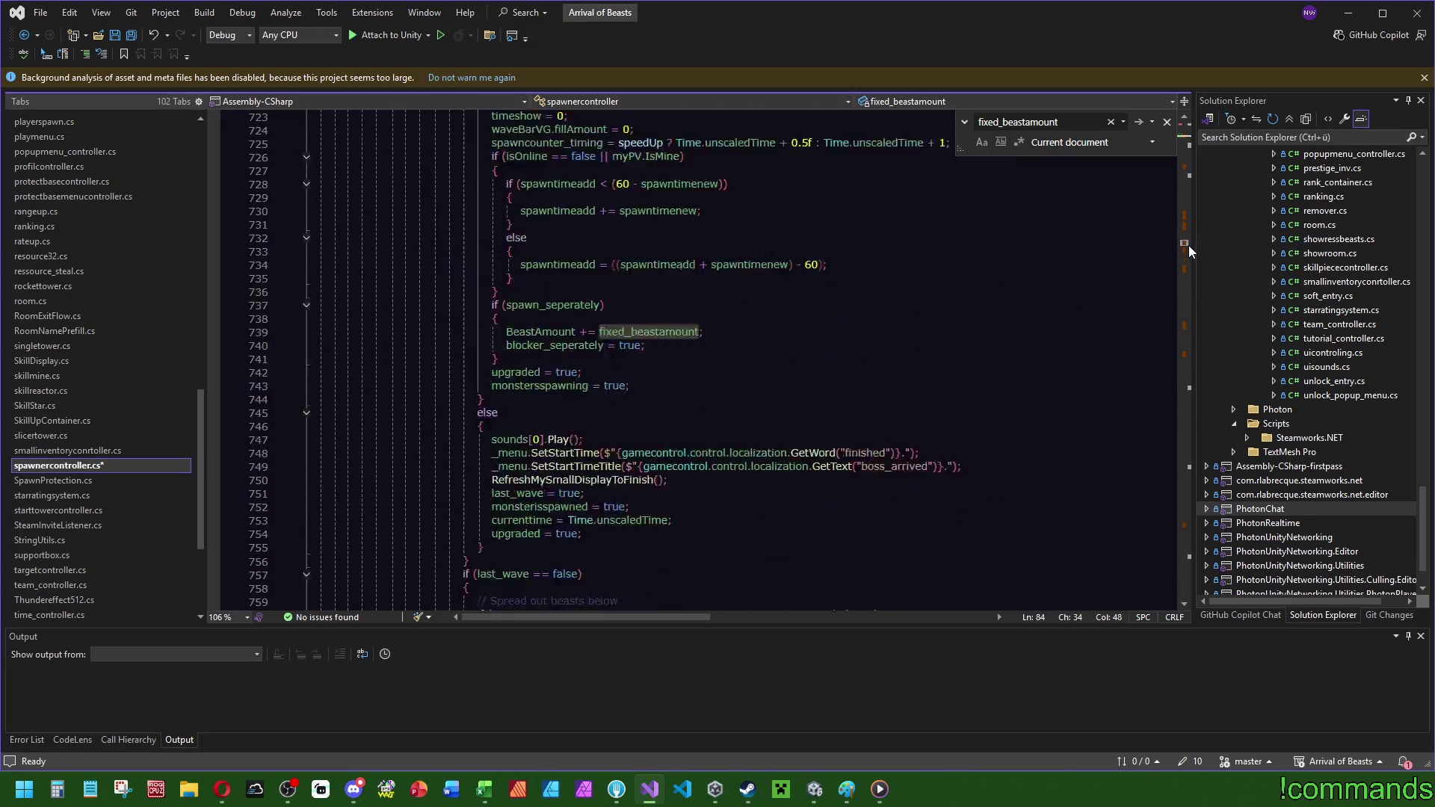
click(1069, 120)
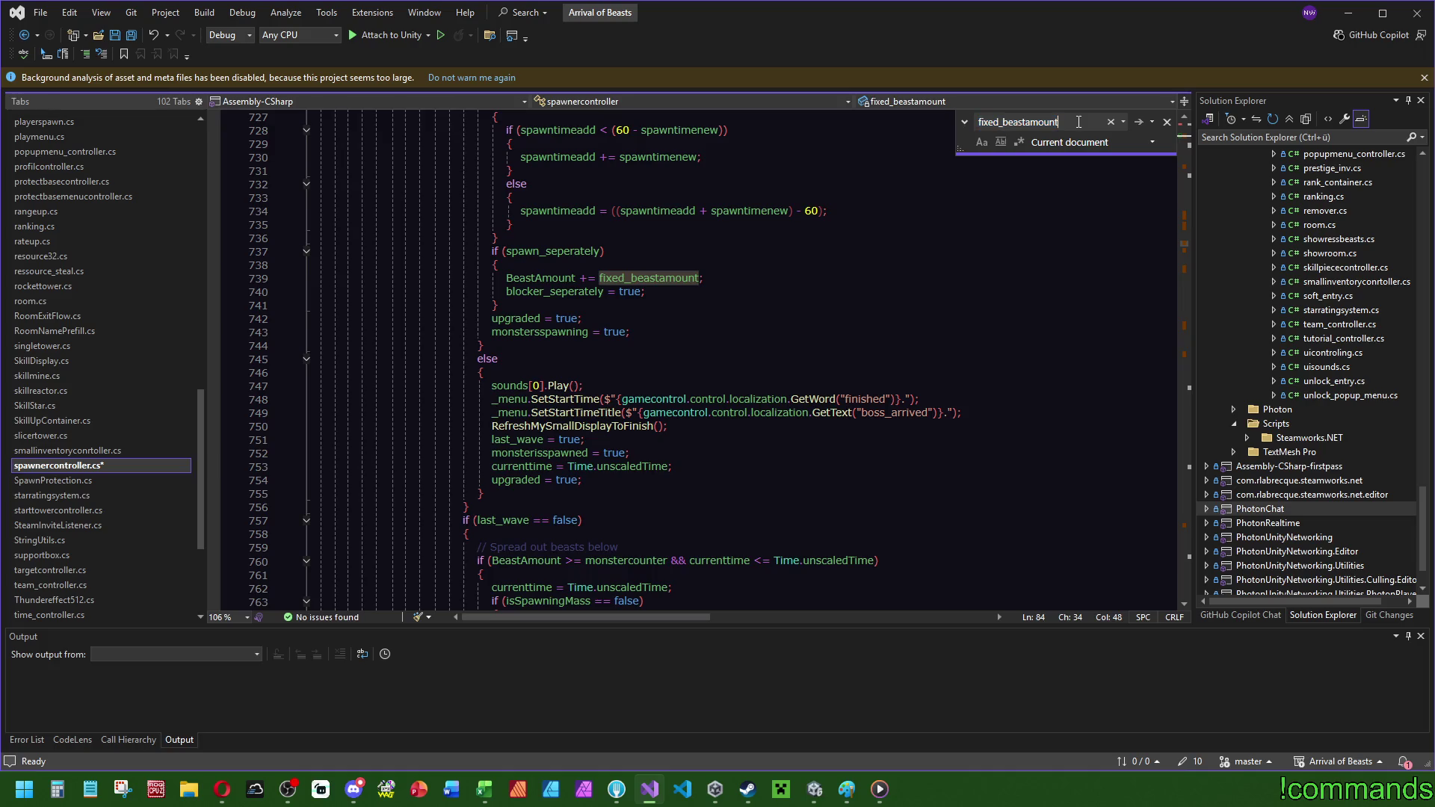
text( =)
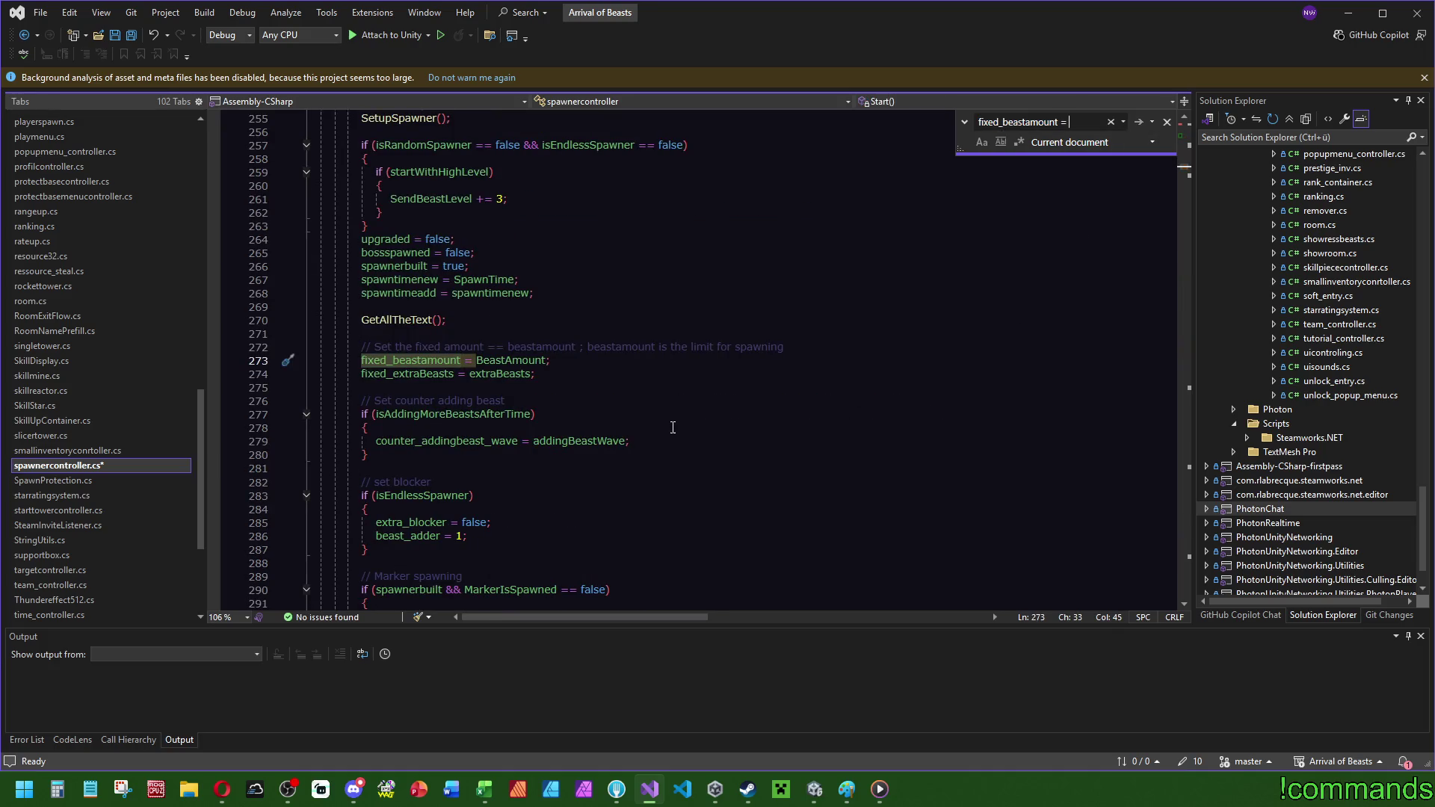
click(412, 360)
key(F12)
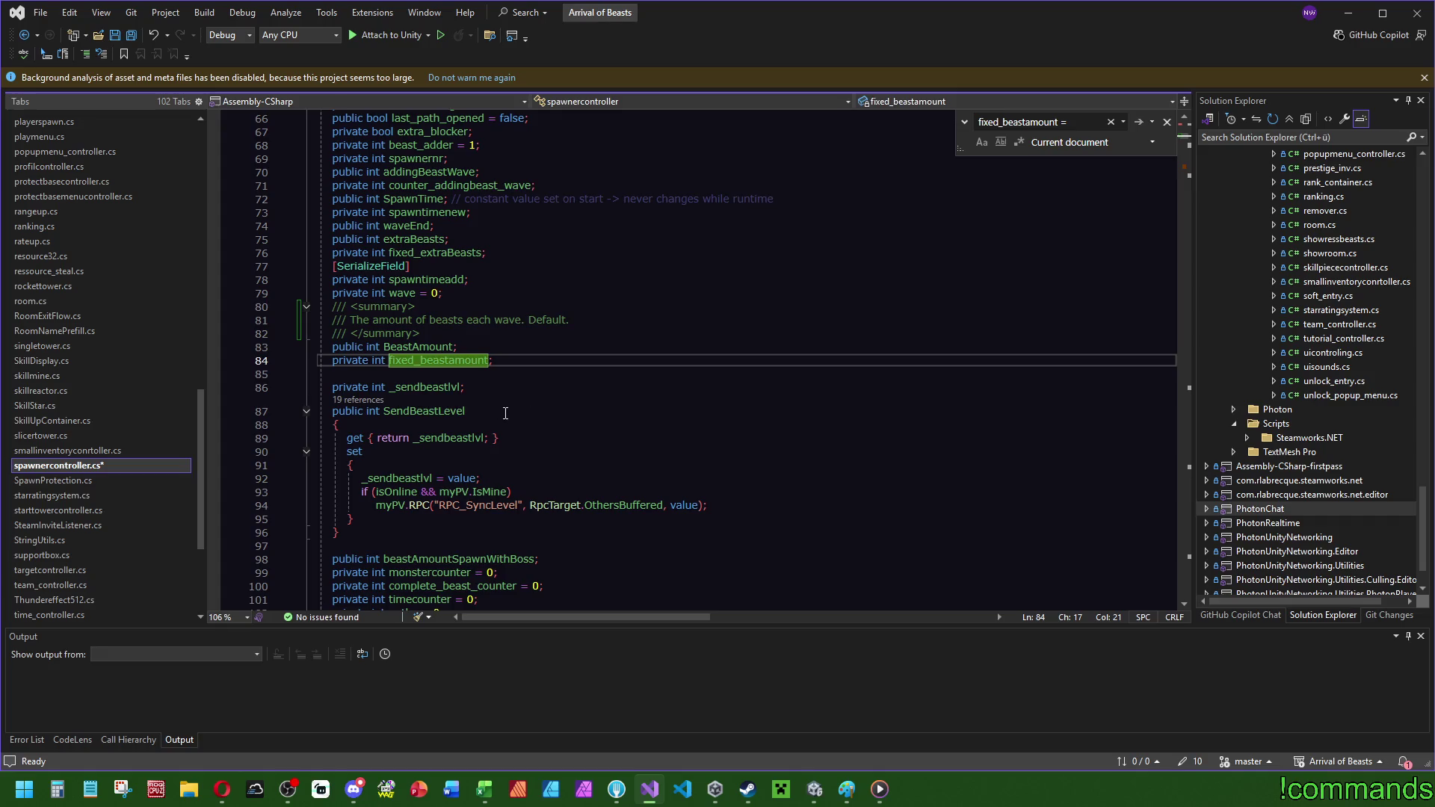
- Rename fixed_beastamount to _baseBeastAmount throughout the file
right_click(411, 366)
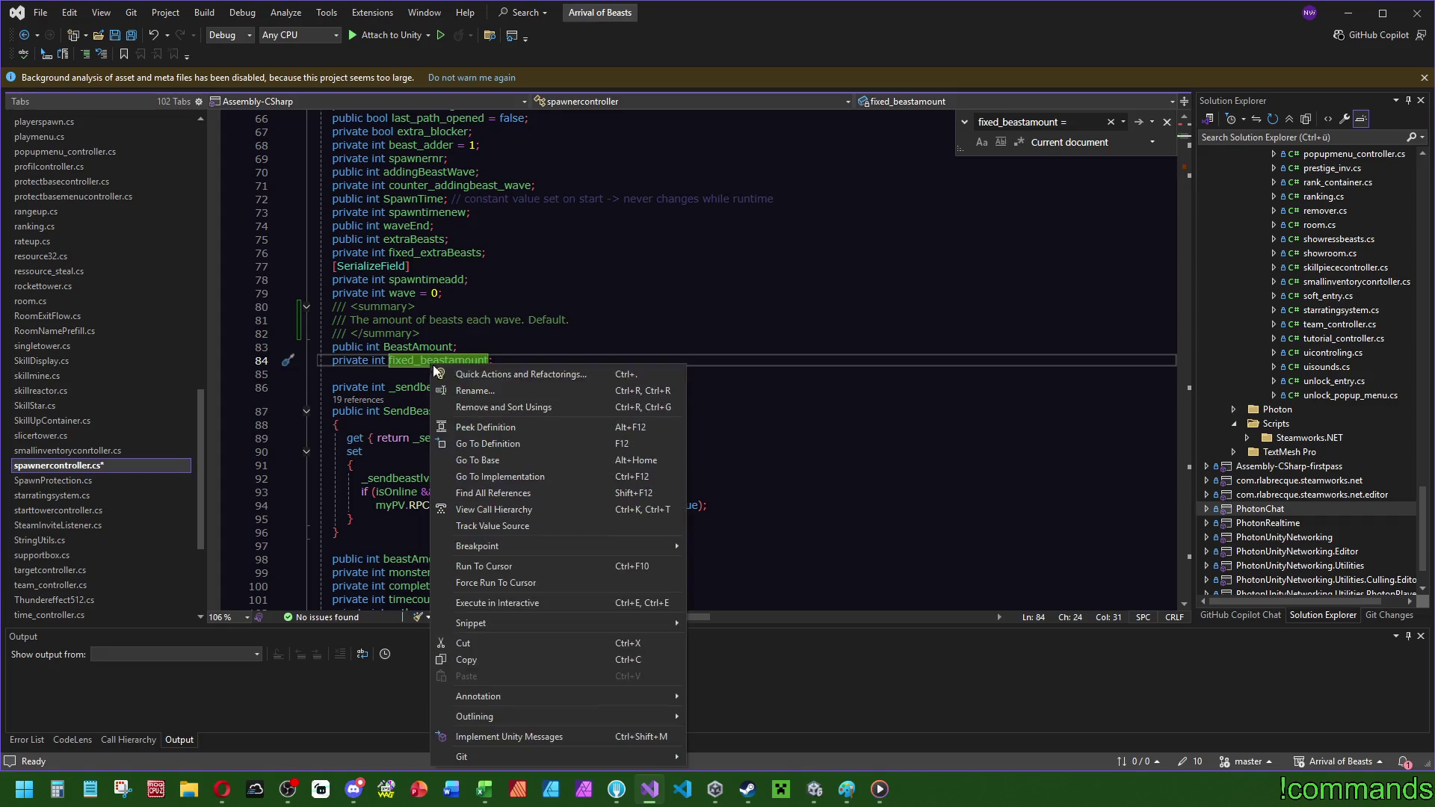
click(472, 392)
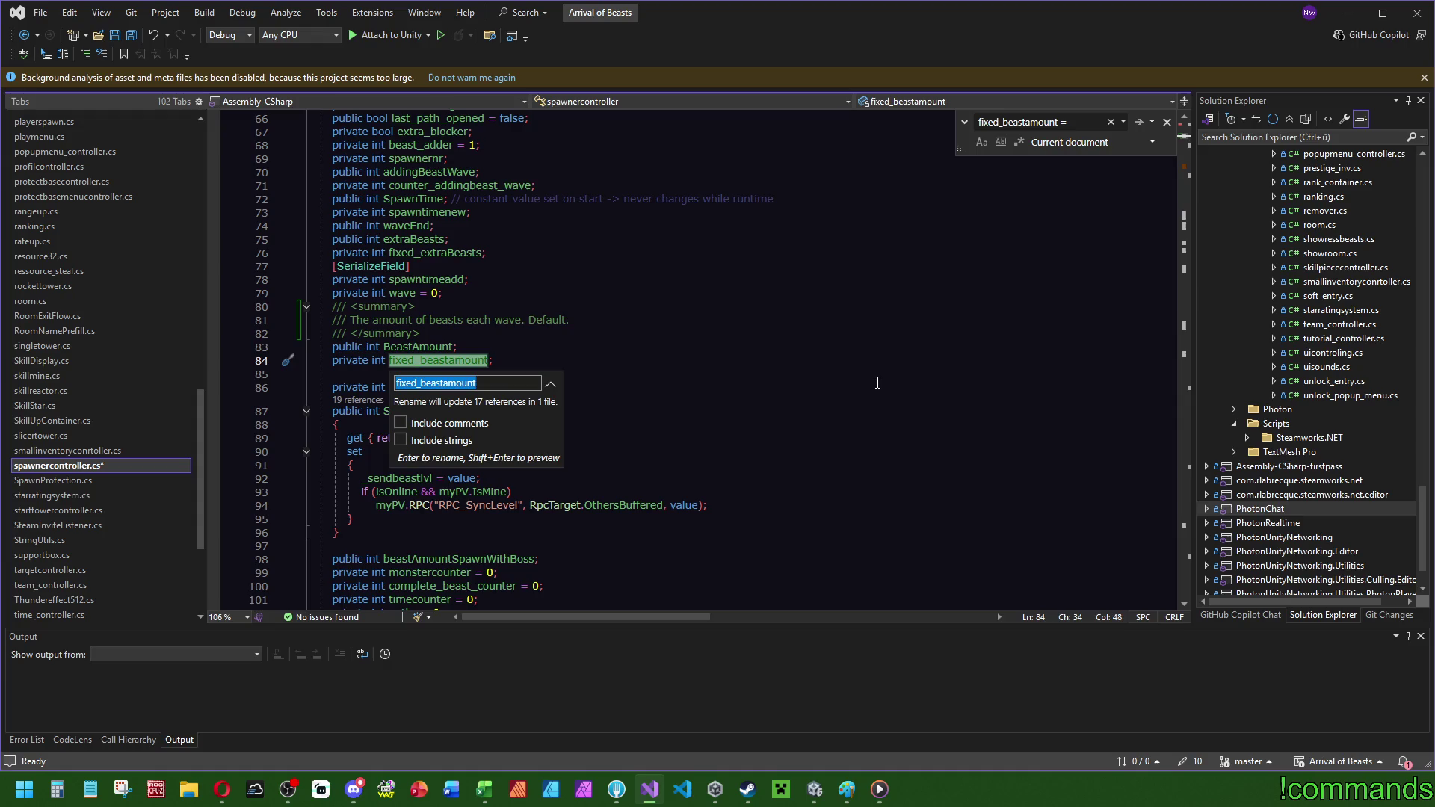
text(_base)
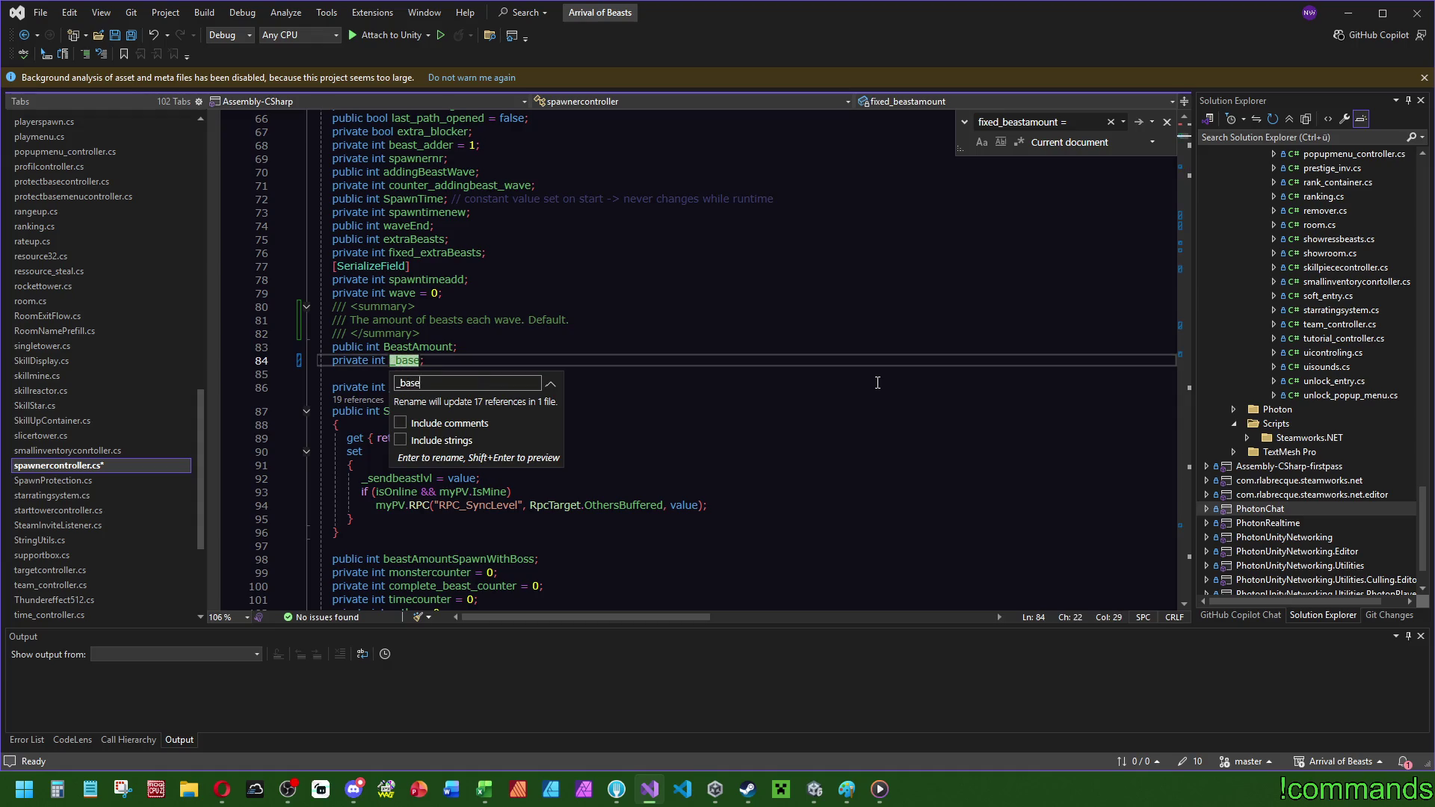
text(BeastAmount)
key(Return)
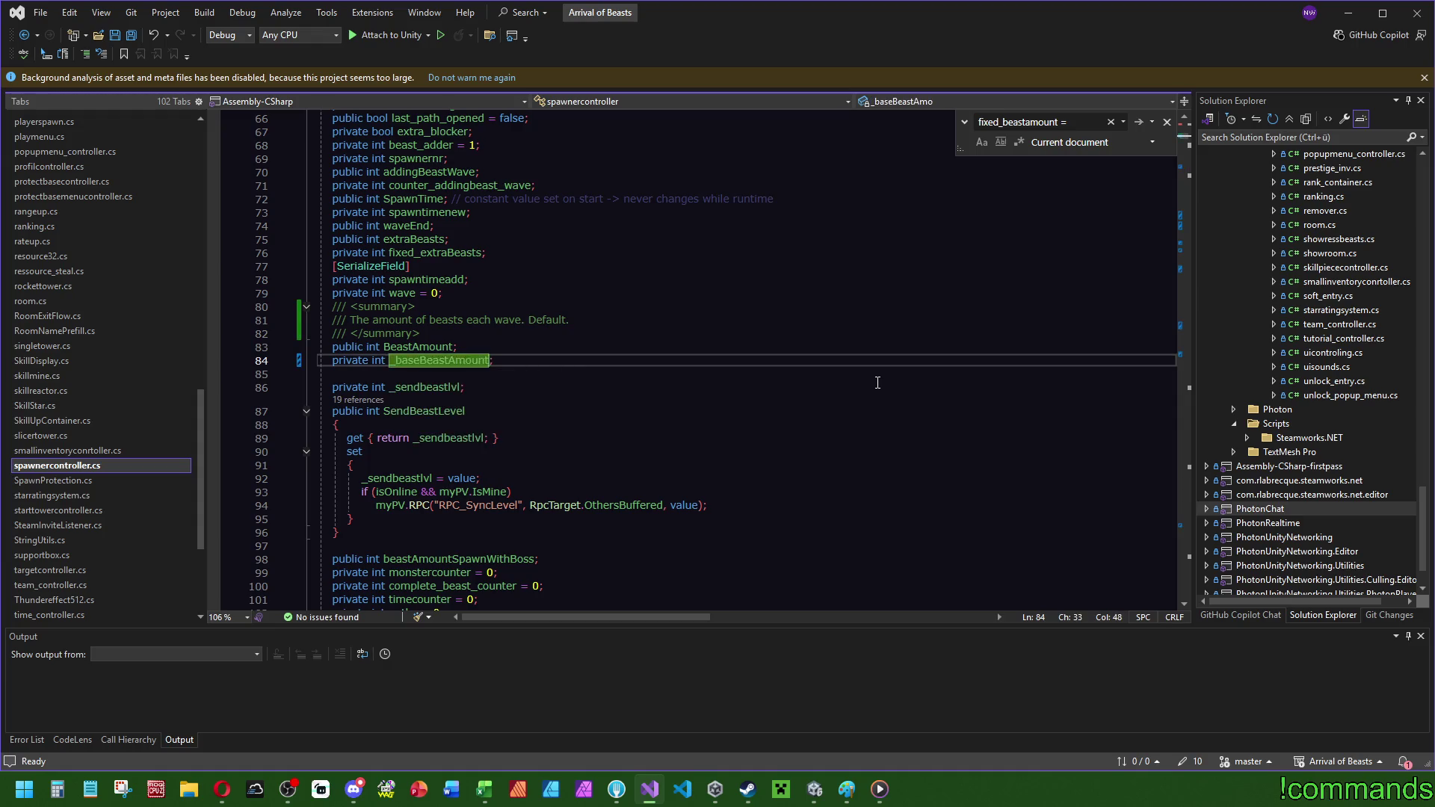
- Add the comment '/// The base amount of beasts each wave. Set on start.' above _baseBeastAmount
key(ctrl+Return)
text(/// )
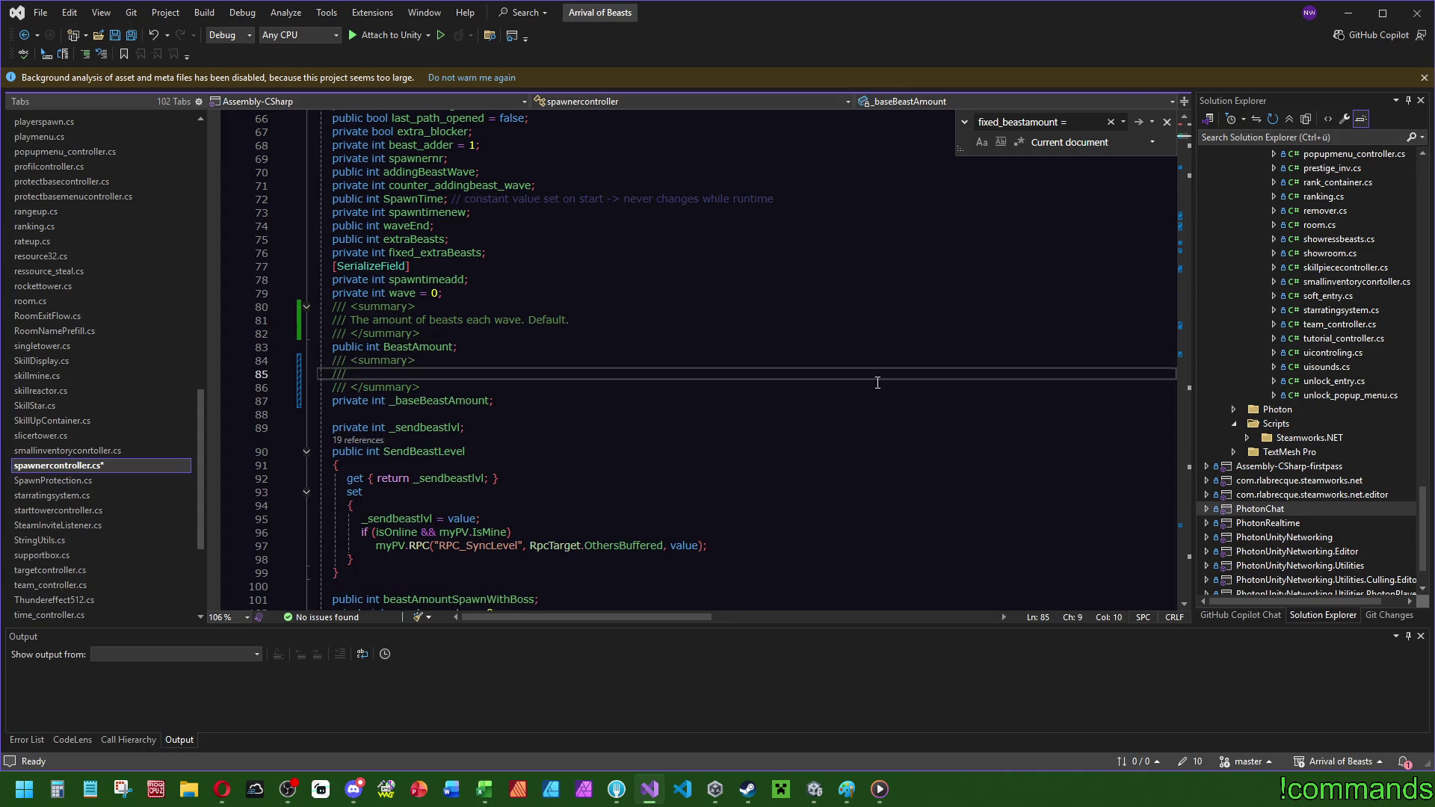
text(The base)
text( beast)
key(BackSpace)
key(BackSpace)
key(BackSpace)
text(amount of beast)
text(s each )
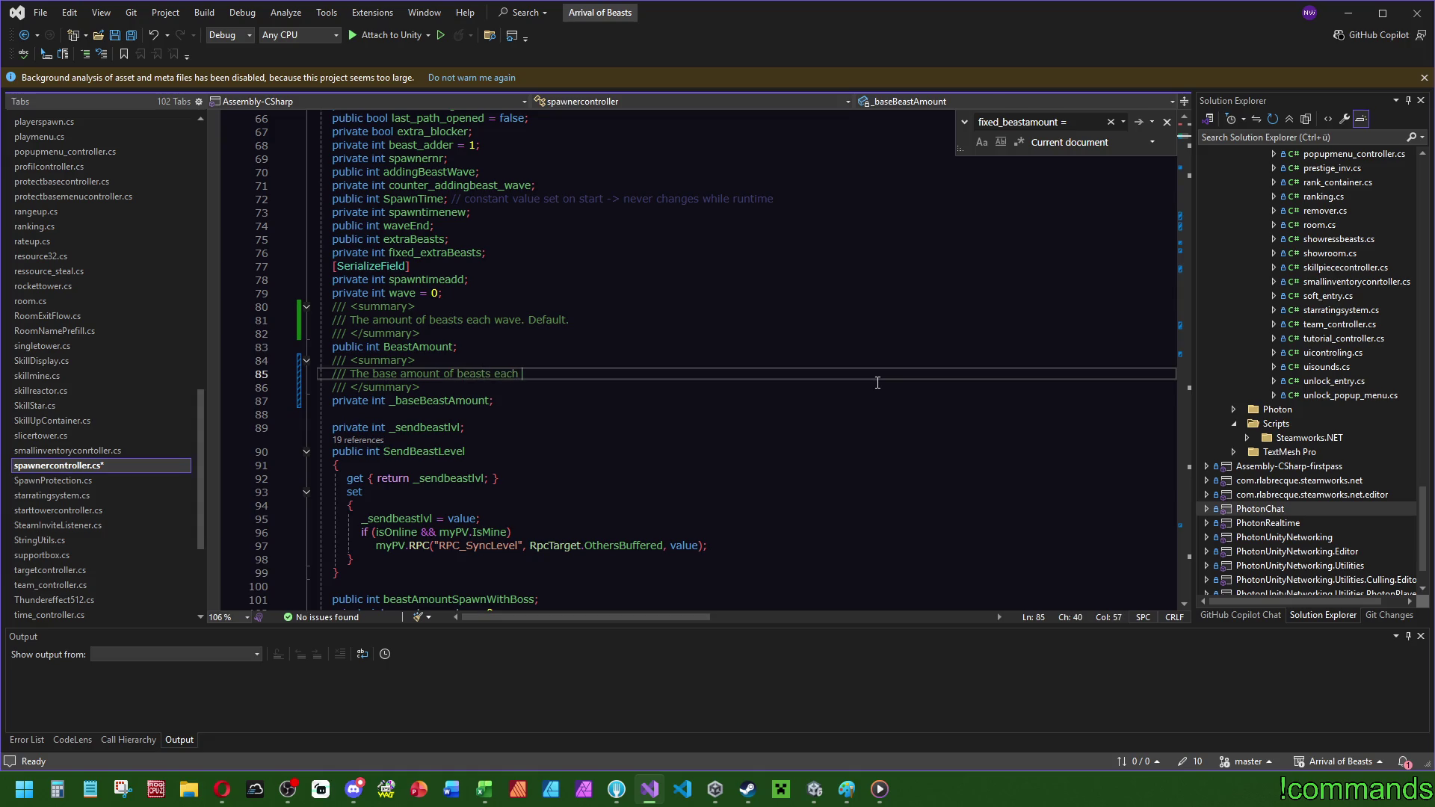
text(wave. Set on sta)
text(rt.)
- Document SendBeastLevel as the start level of beasts leaving the spawner, remove the stray blank line, and save
click(518, 430)
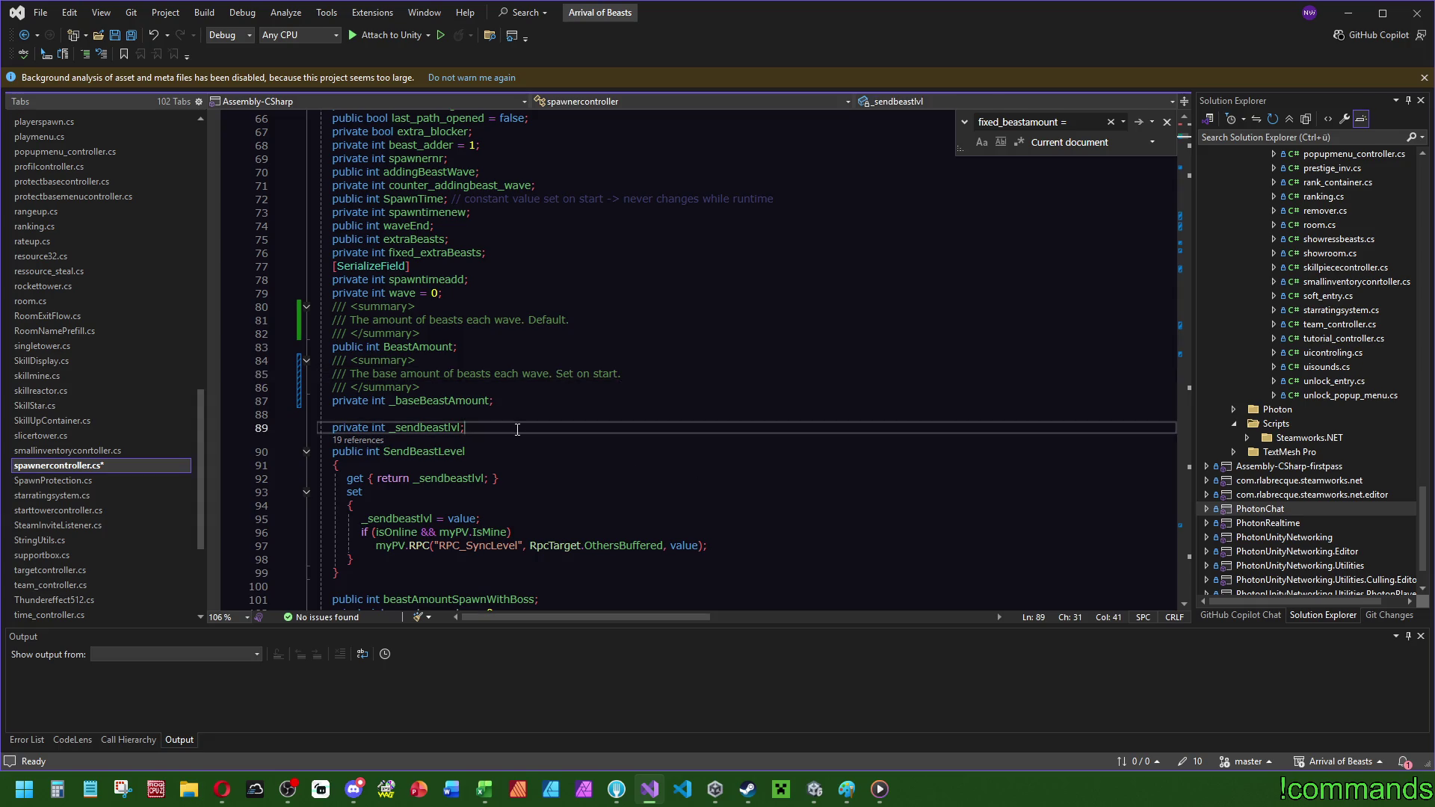
key(Return)
text(/// )
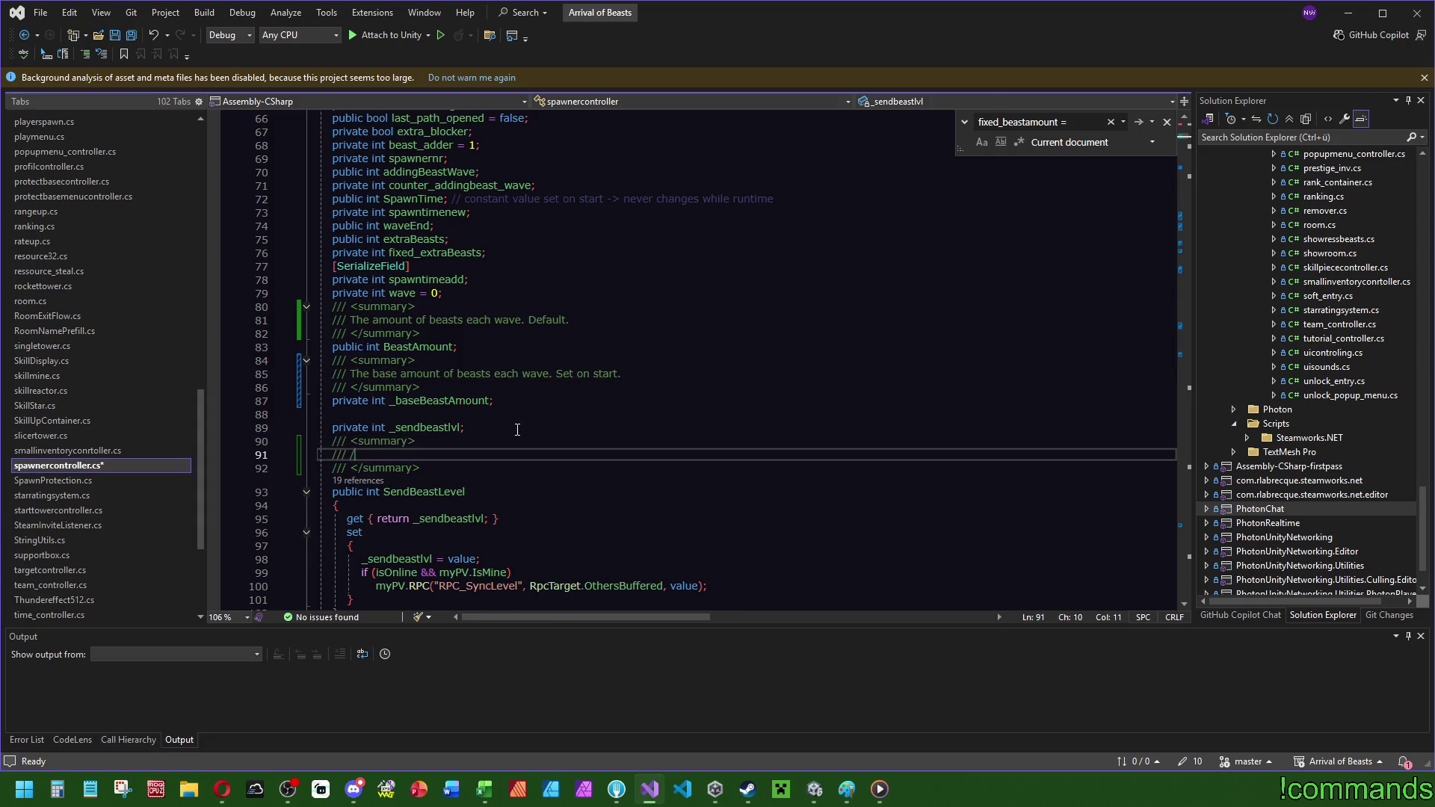
text(S)
text(start level of )
text(the b)
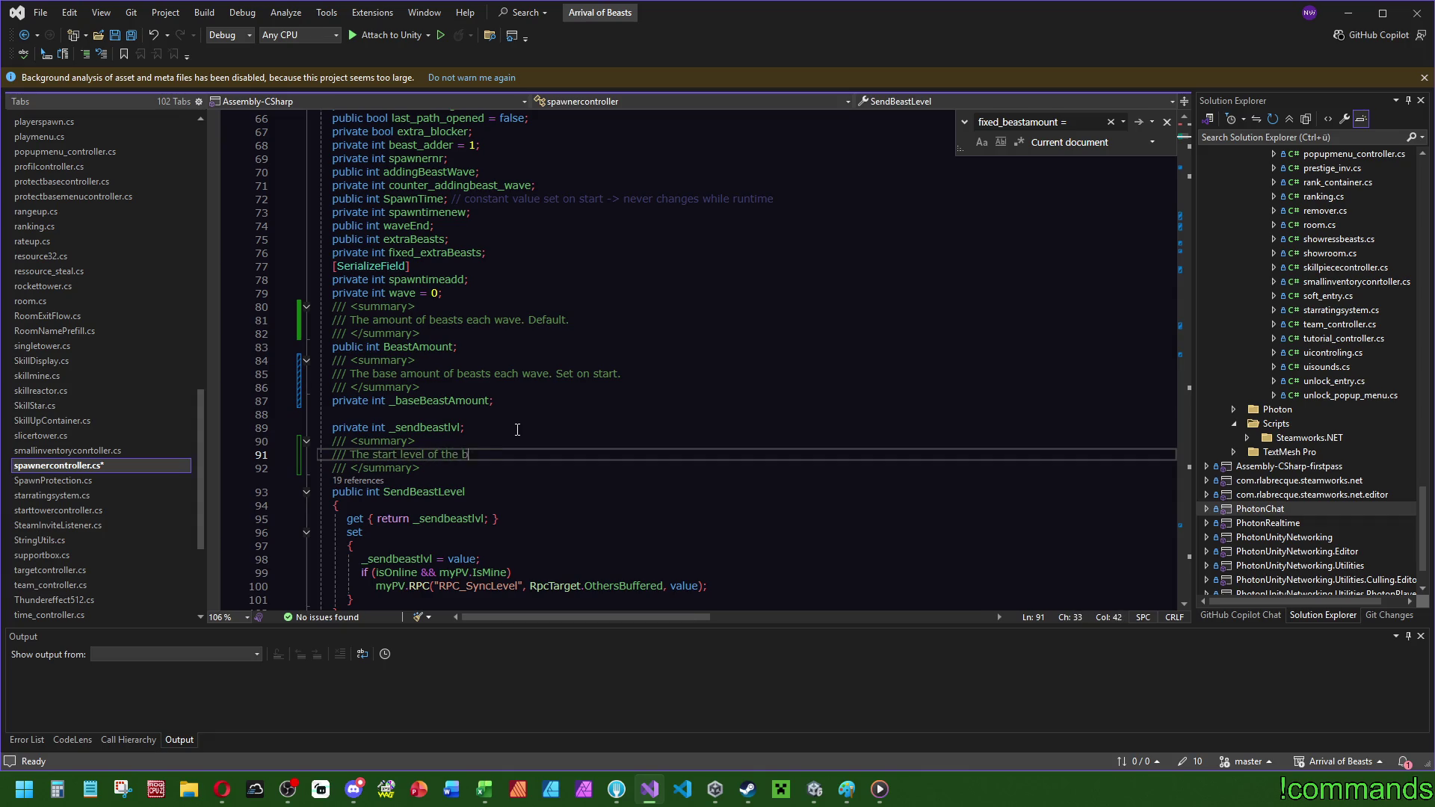
text(easts coming out of the)
text( spawner.)
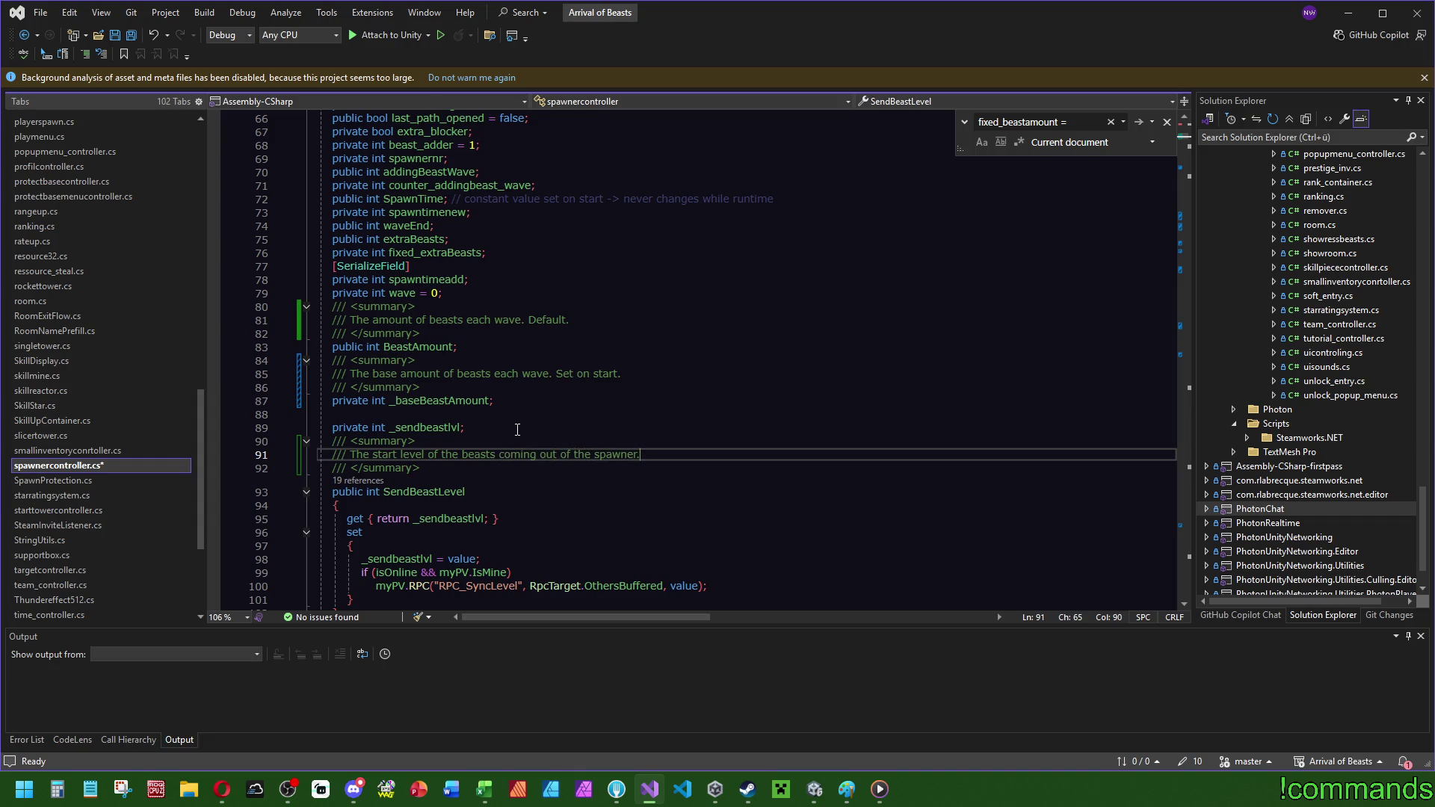
click(520, 403)
key(Delete)
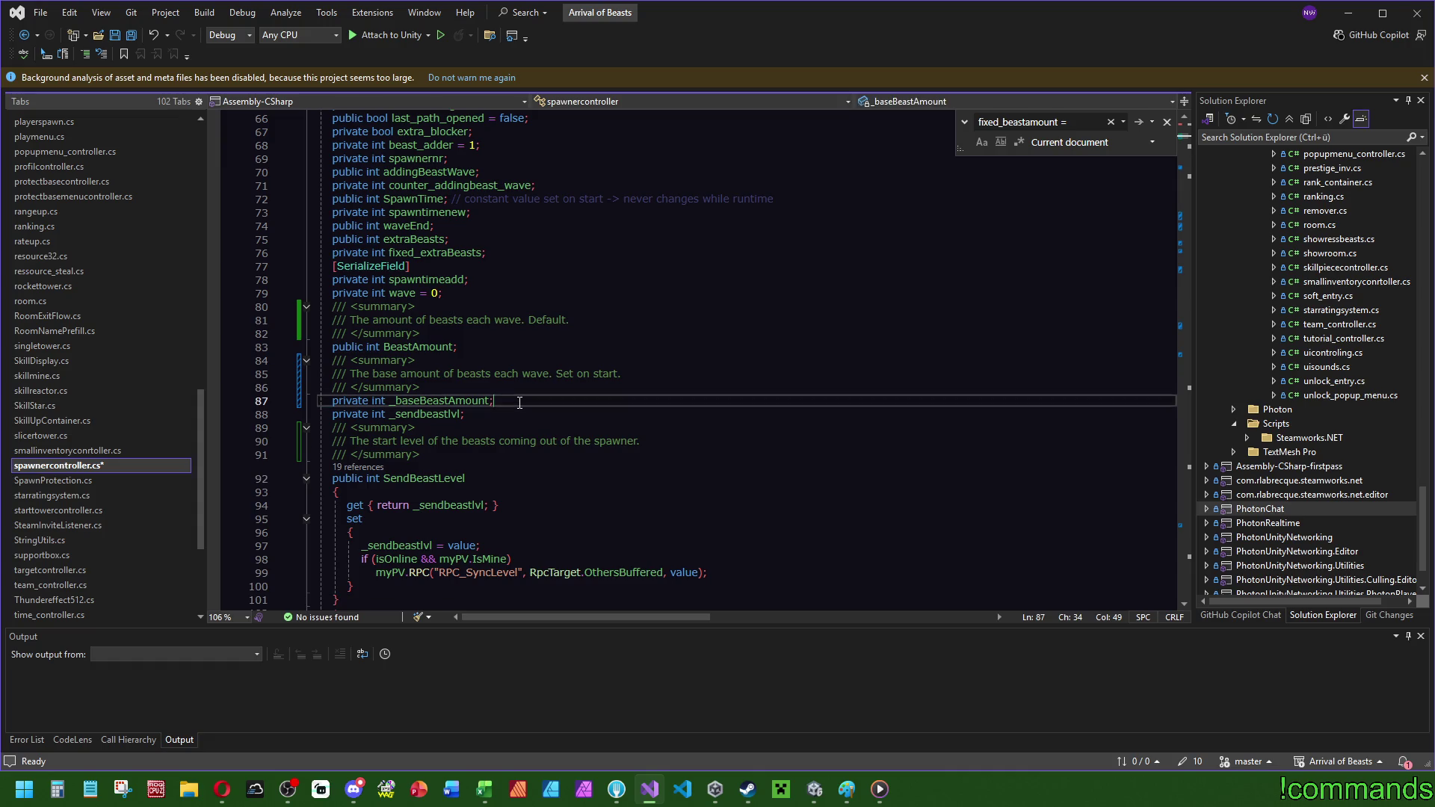
click(523, 239)
key(ctrl+s)
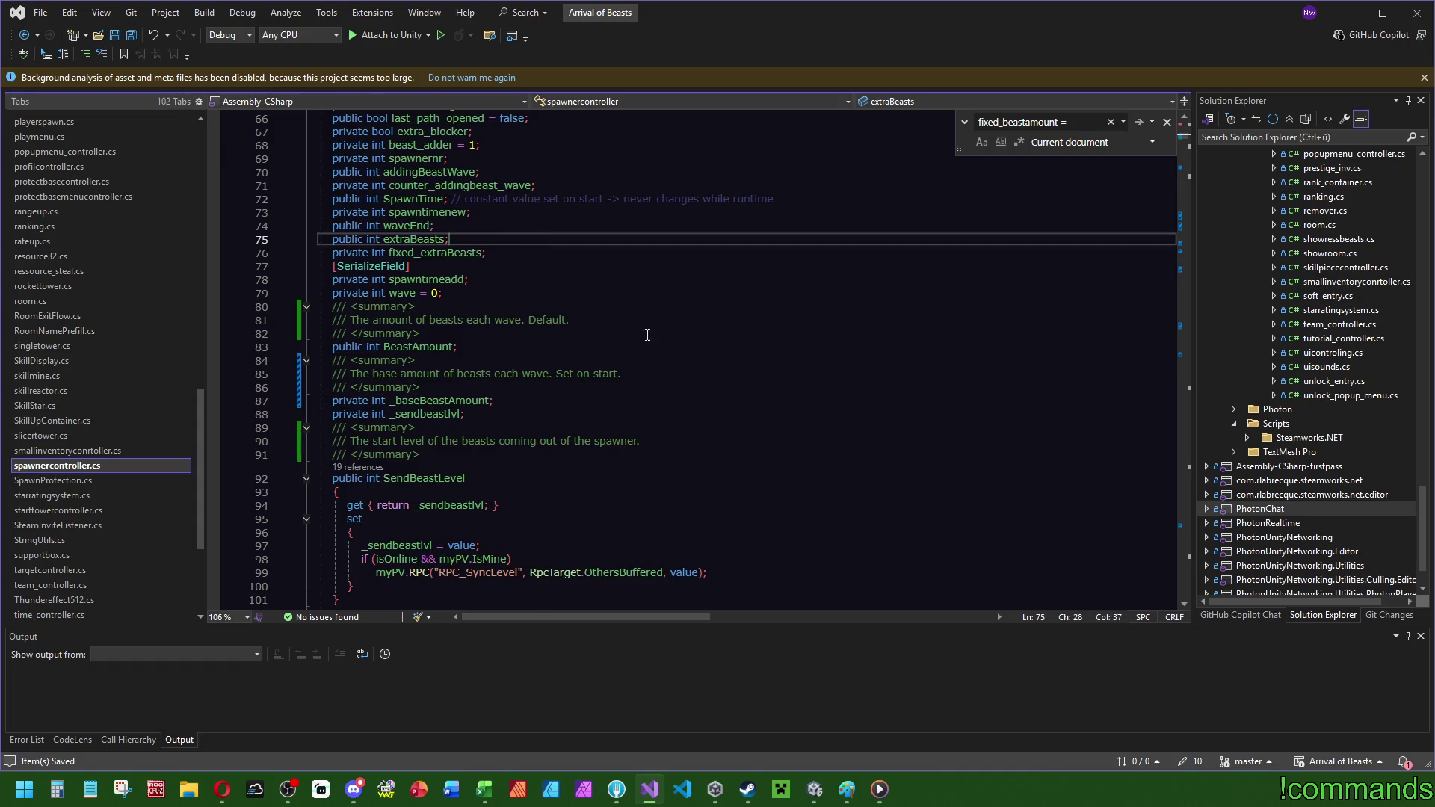
- Search spawnercontroller.cs for monstercounter and browse its uses in the spawning loop
scroll(692, 366, down, 4)
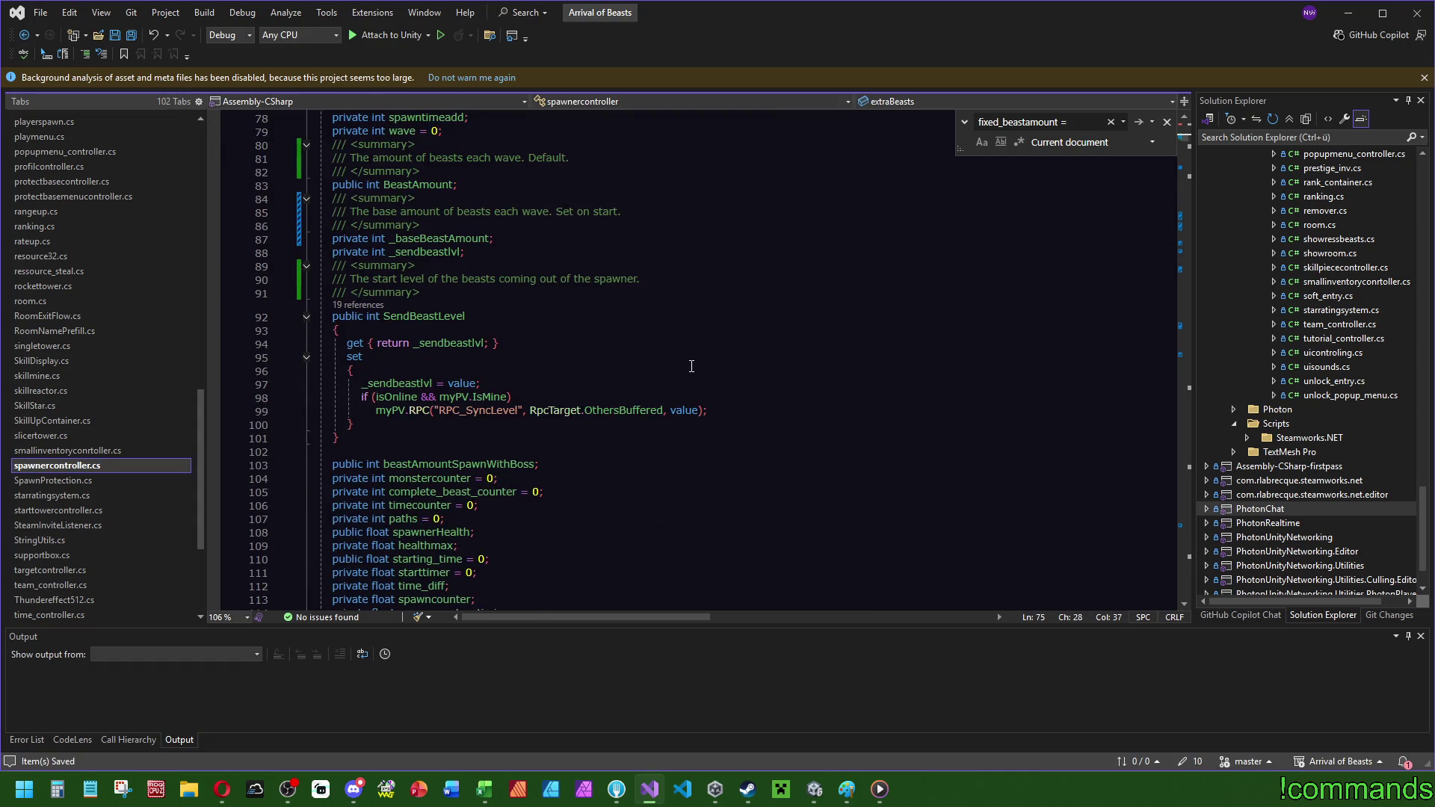
click(462, 468)
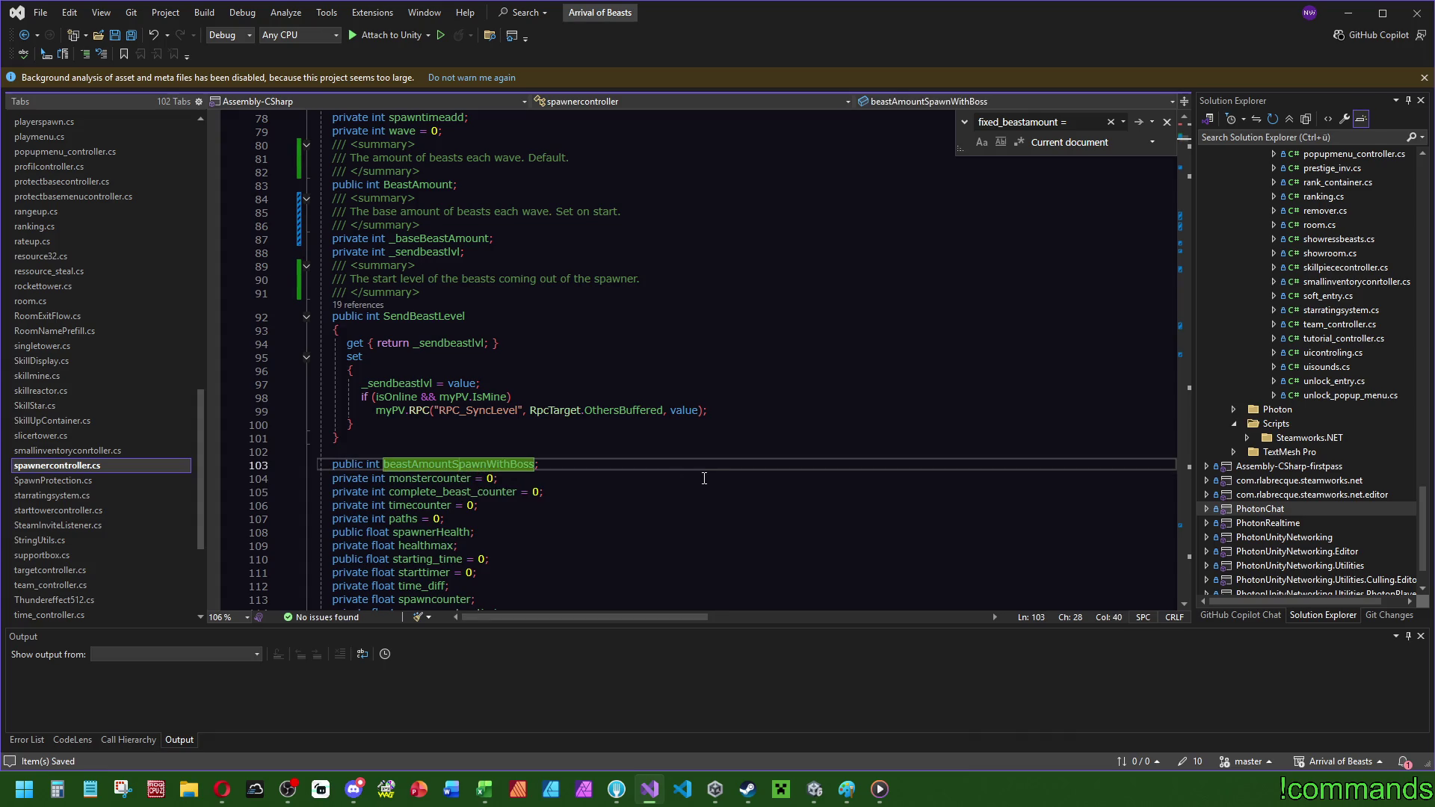
click(441, 479)
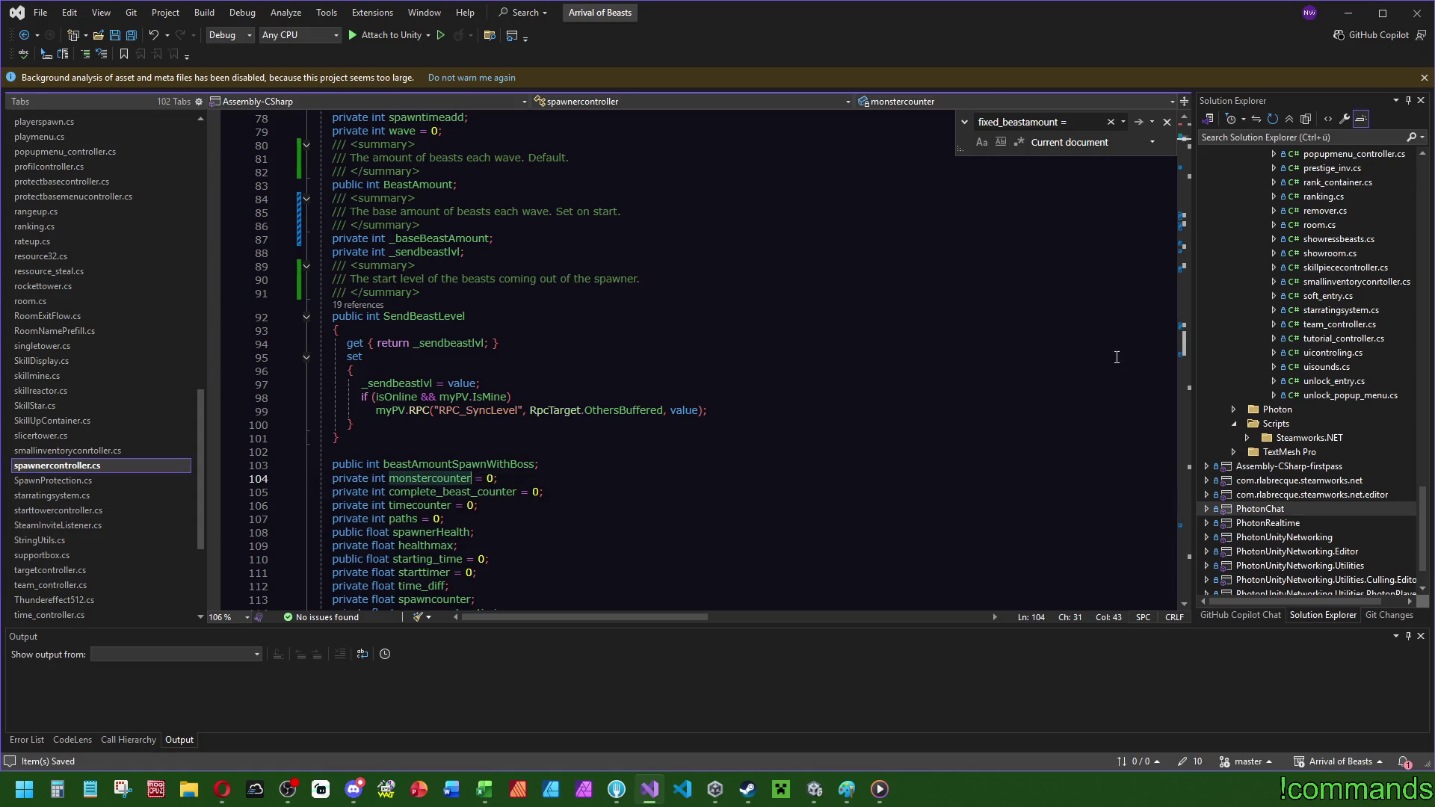
key(ctrl+f)
click(1190, 218)
scroll(1188, 220, up, 3)
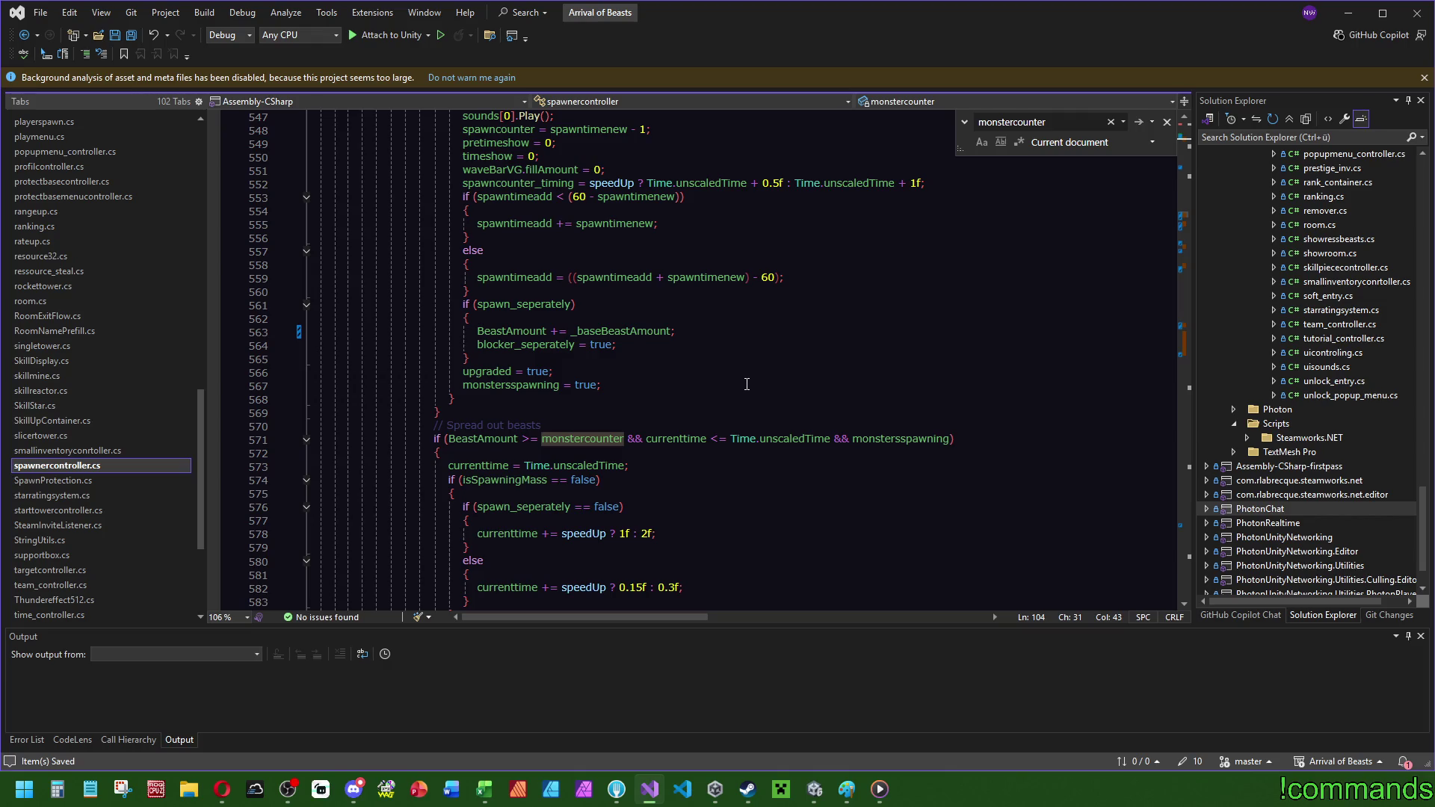
scroll(479, 449, down, 4)
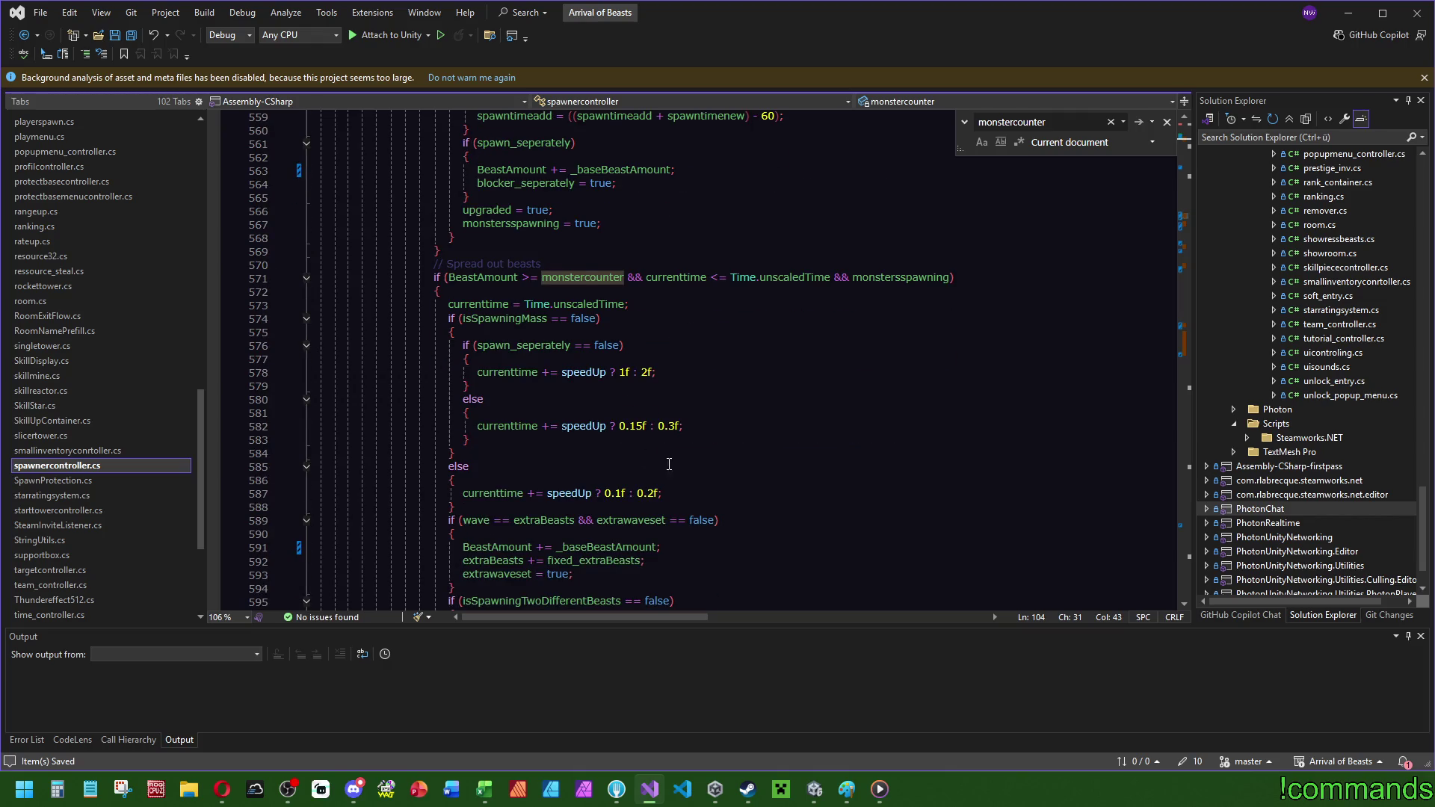
mouse_move(494, 279)
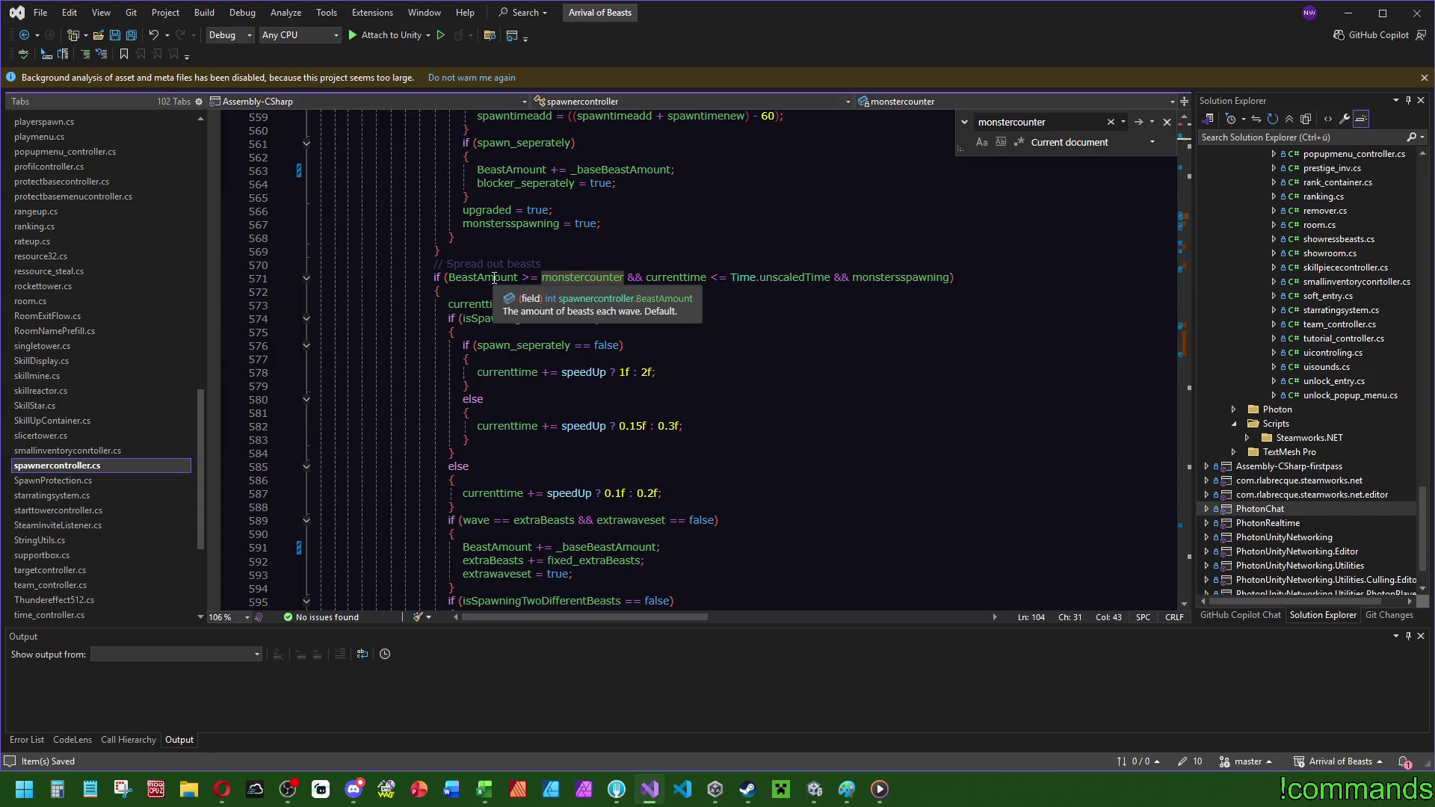
scroll(872, 359, down, 12)
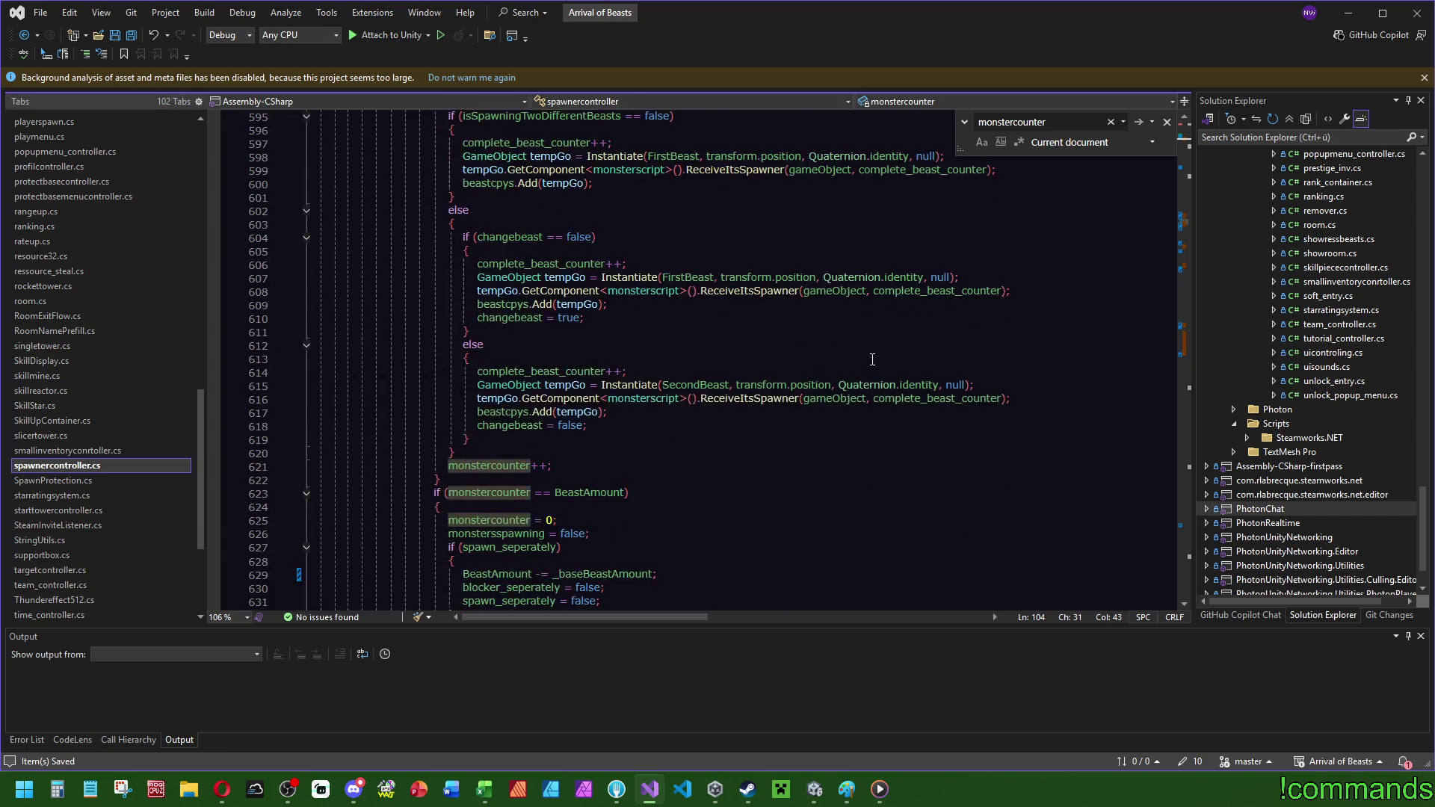
scroll(872, 360, down, 1)
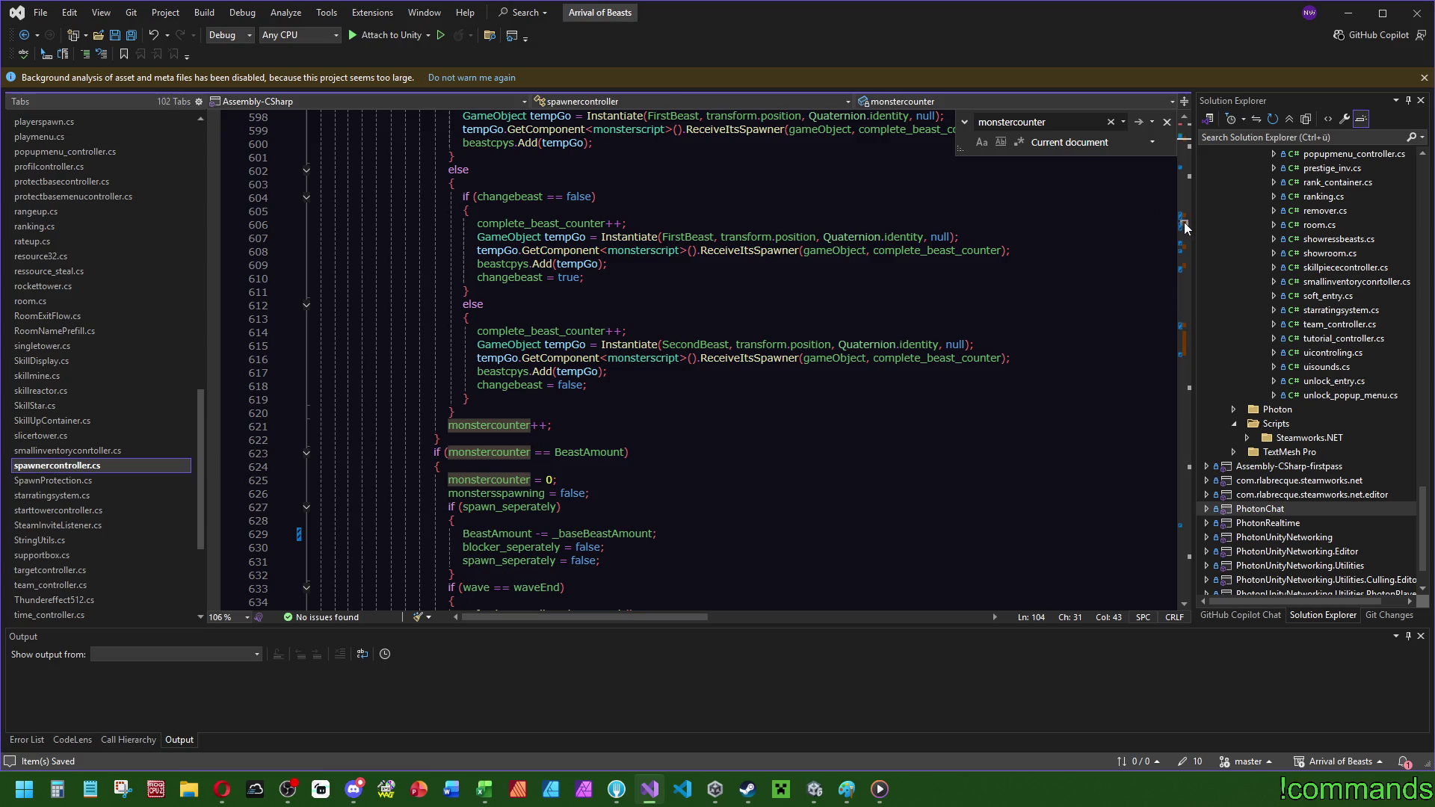
scroll(1188, 227, down, 2)
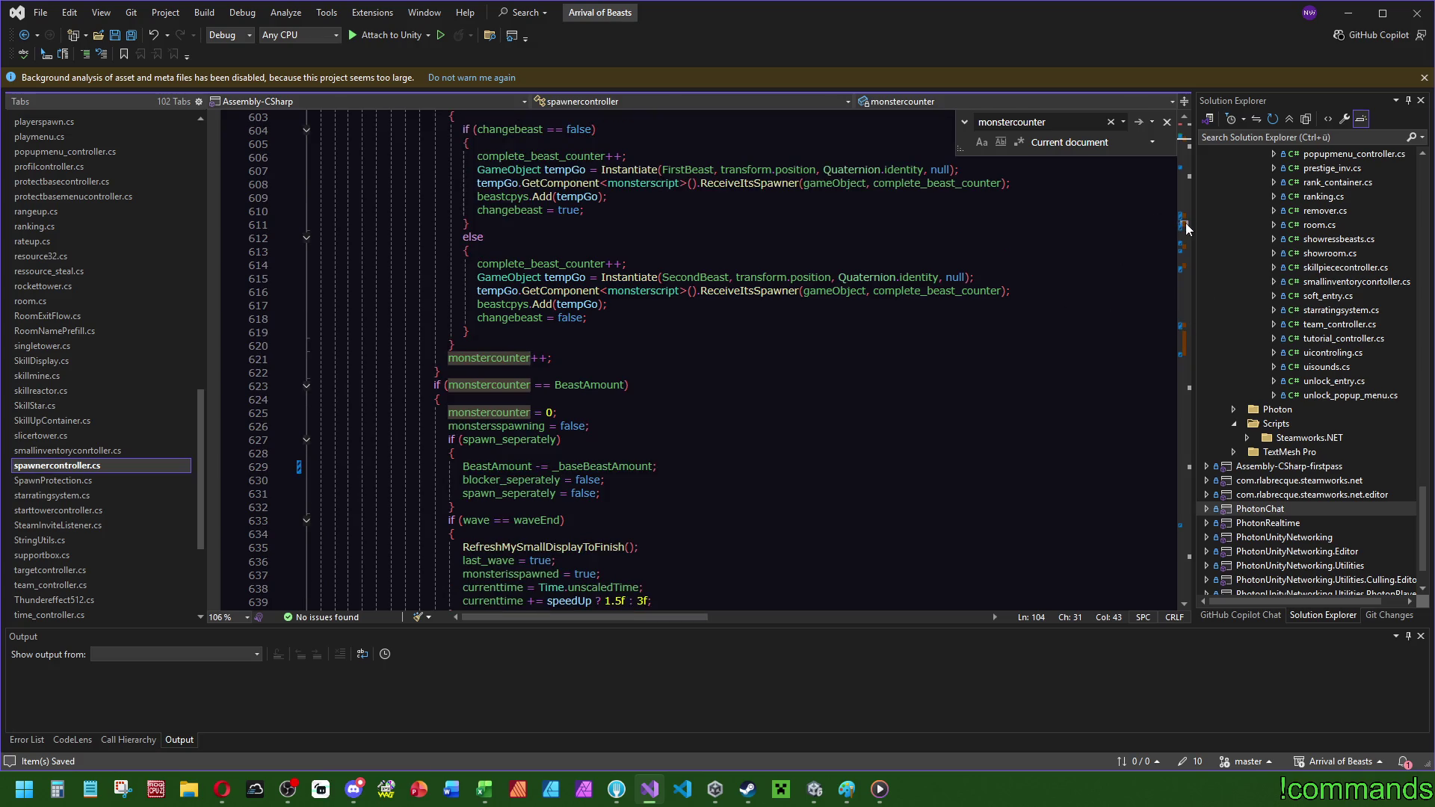
click(1186, 137)
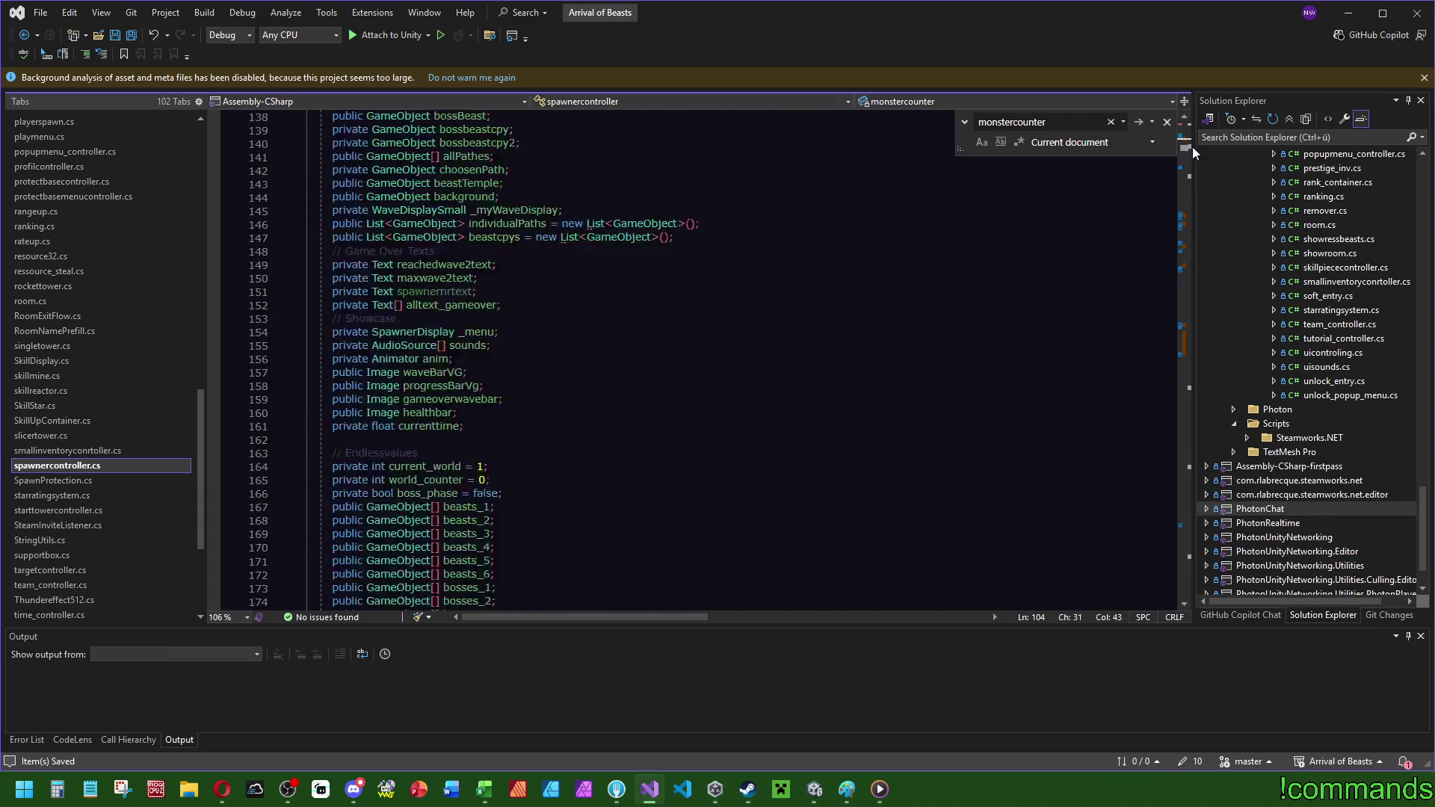
- Add '/// The currently spawning amount of monsters of current wave.' above monstercounter and save the file
key(Up)
key(End)
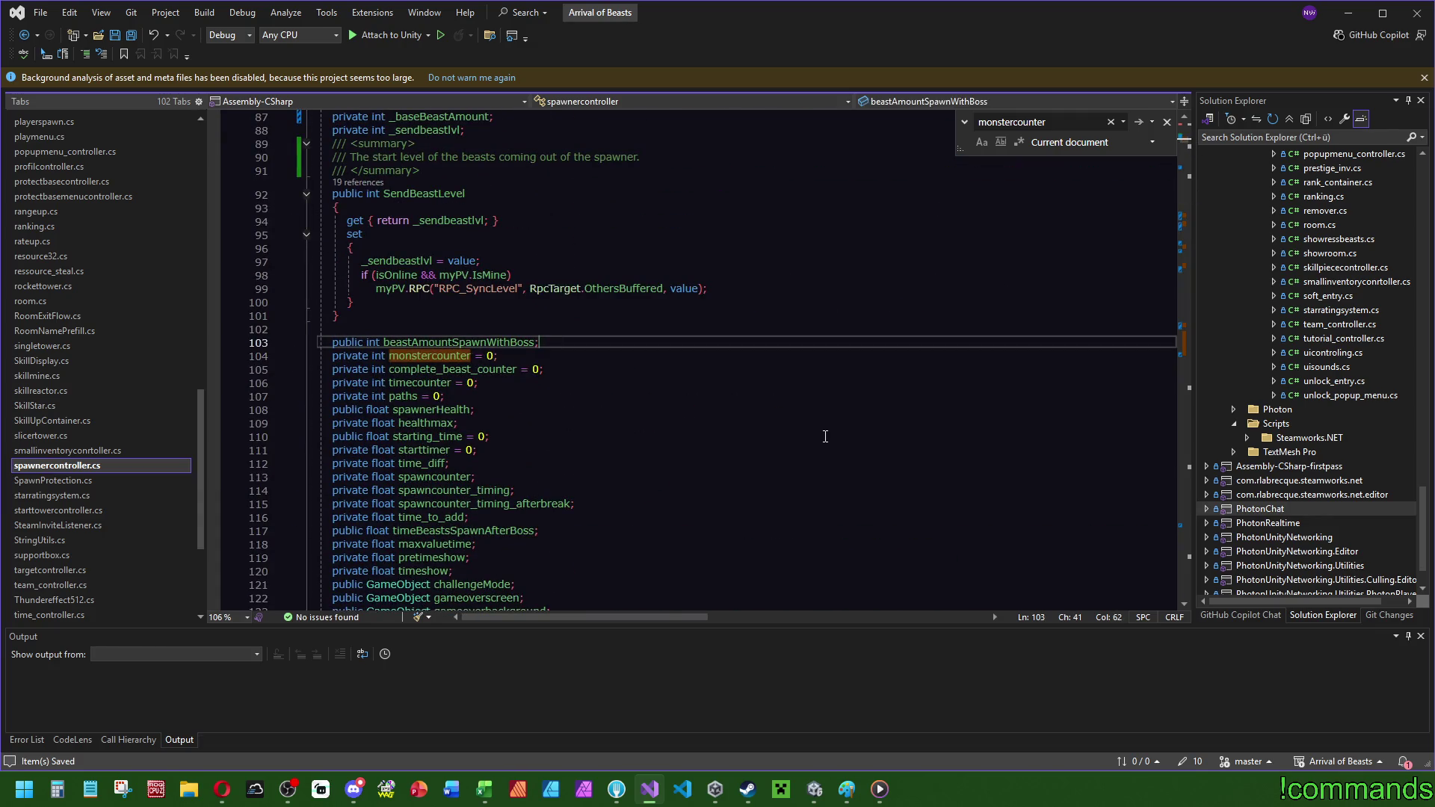
key(Return)
text(/// The )
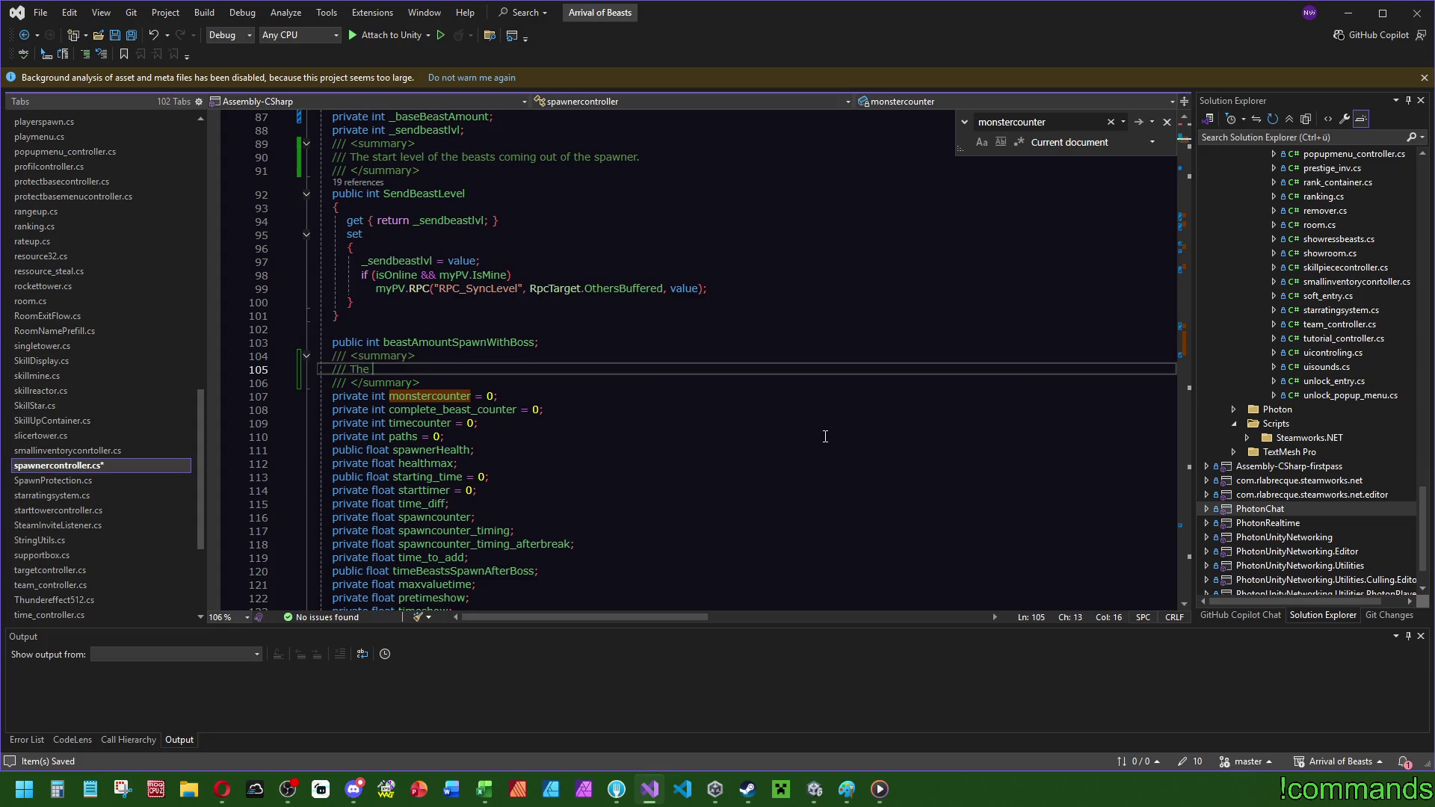
text(currently spa)
text(wning )
text(amount of monsters )
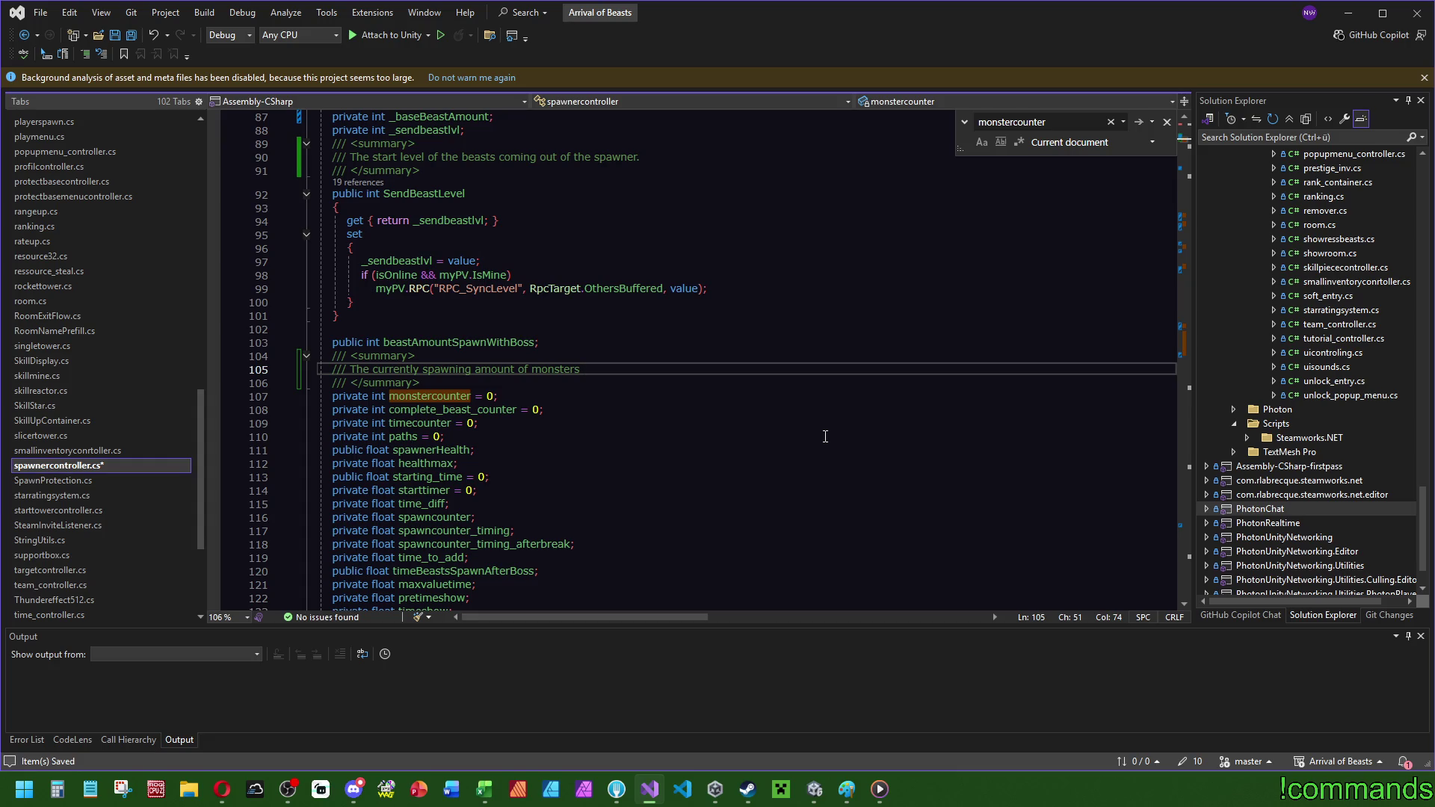
text(of )
text(current wavew.)
key(BackSpace)
key(BackSpace)
text(.)
key(ctrl+s)
scroll(697, 442, down, 1)
scroll(710, 445, up, 12)
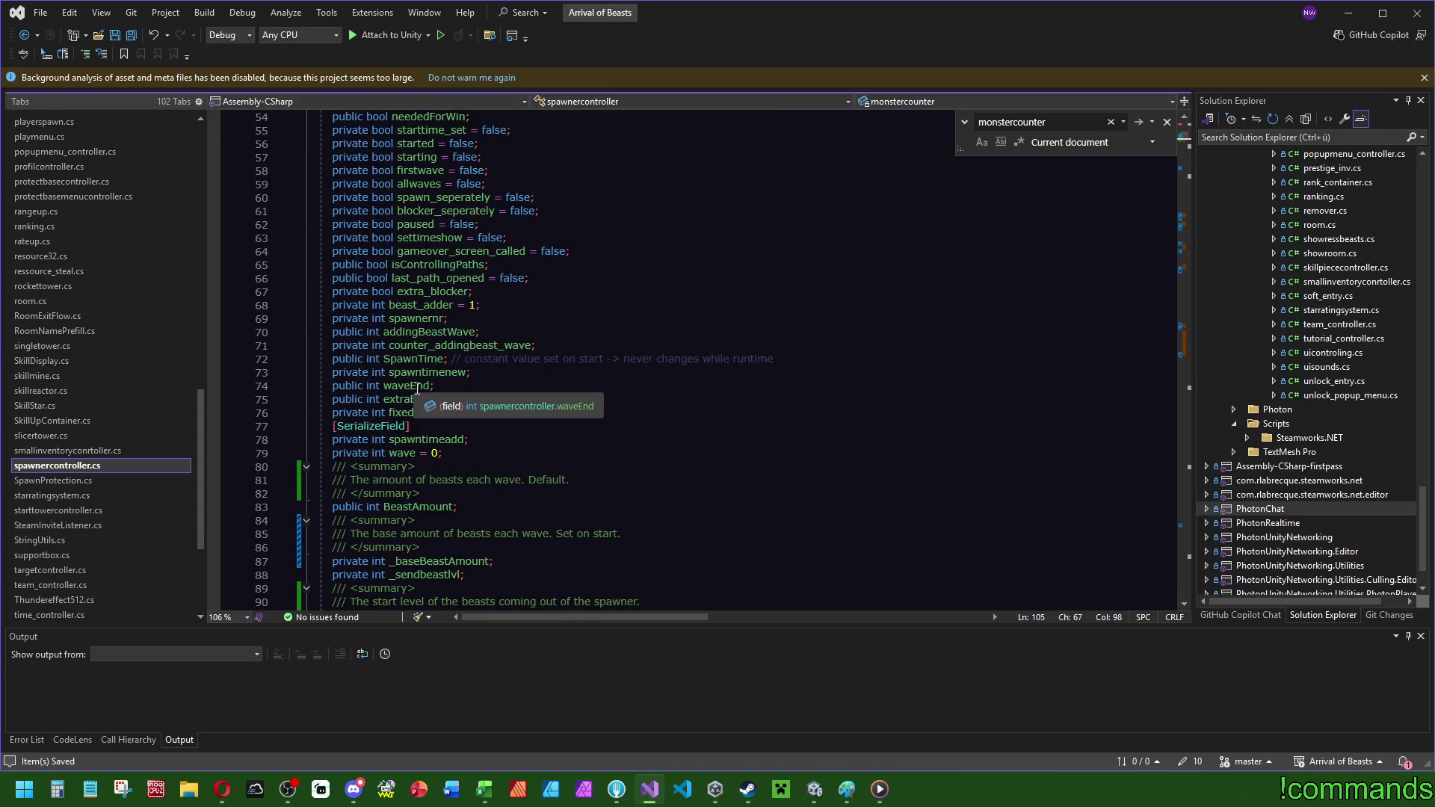
scroll(675, 423, down, 11)
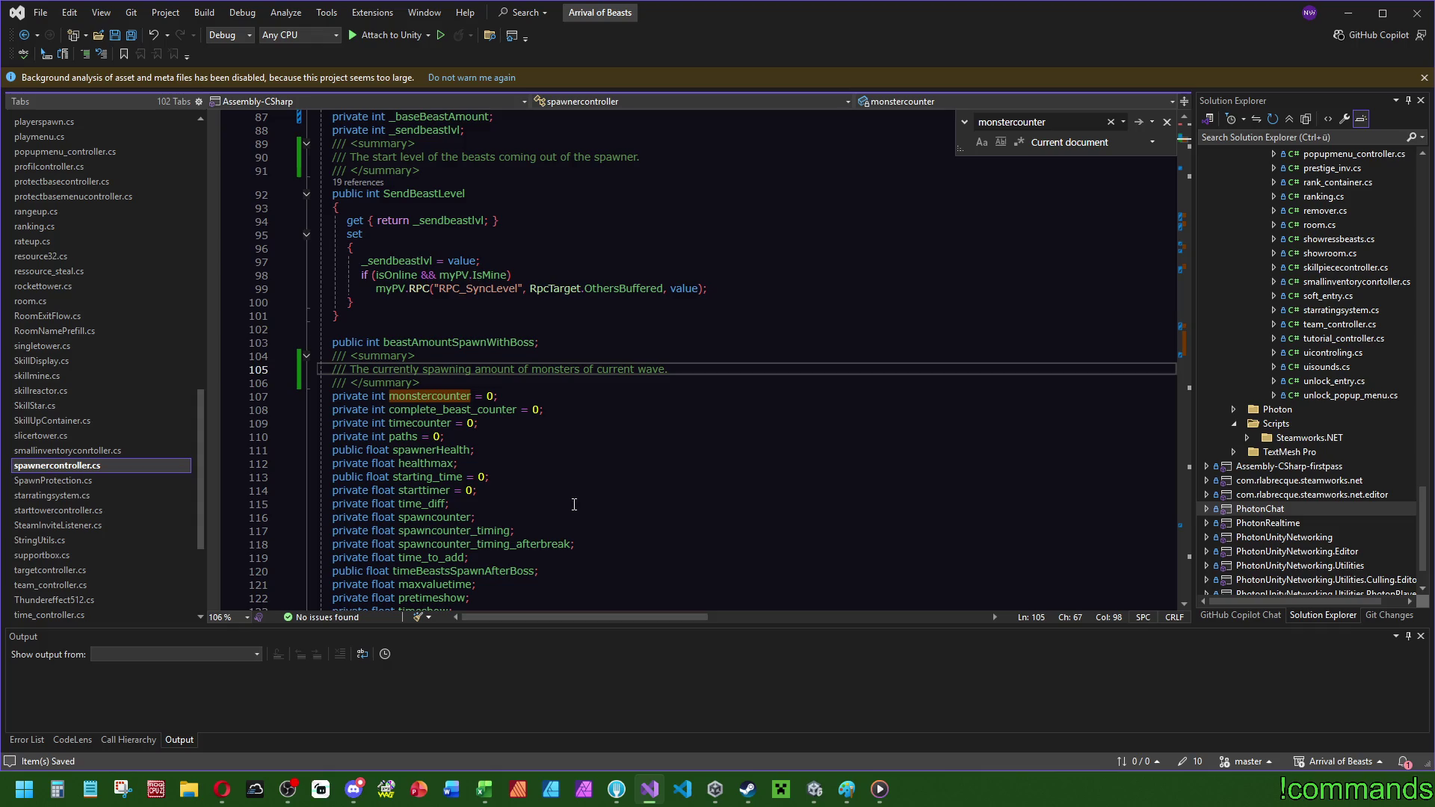
scroll(610, 393, up, 8)
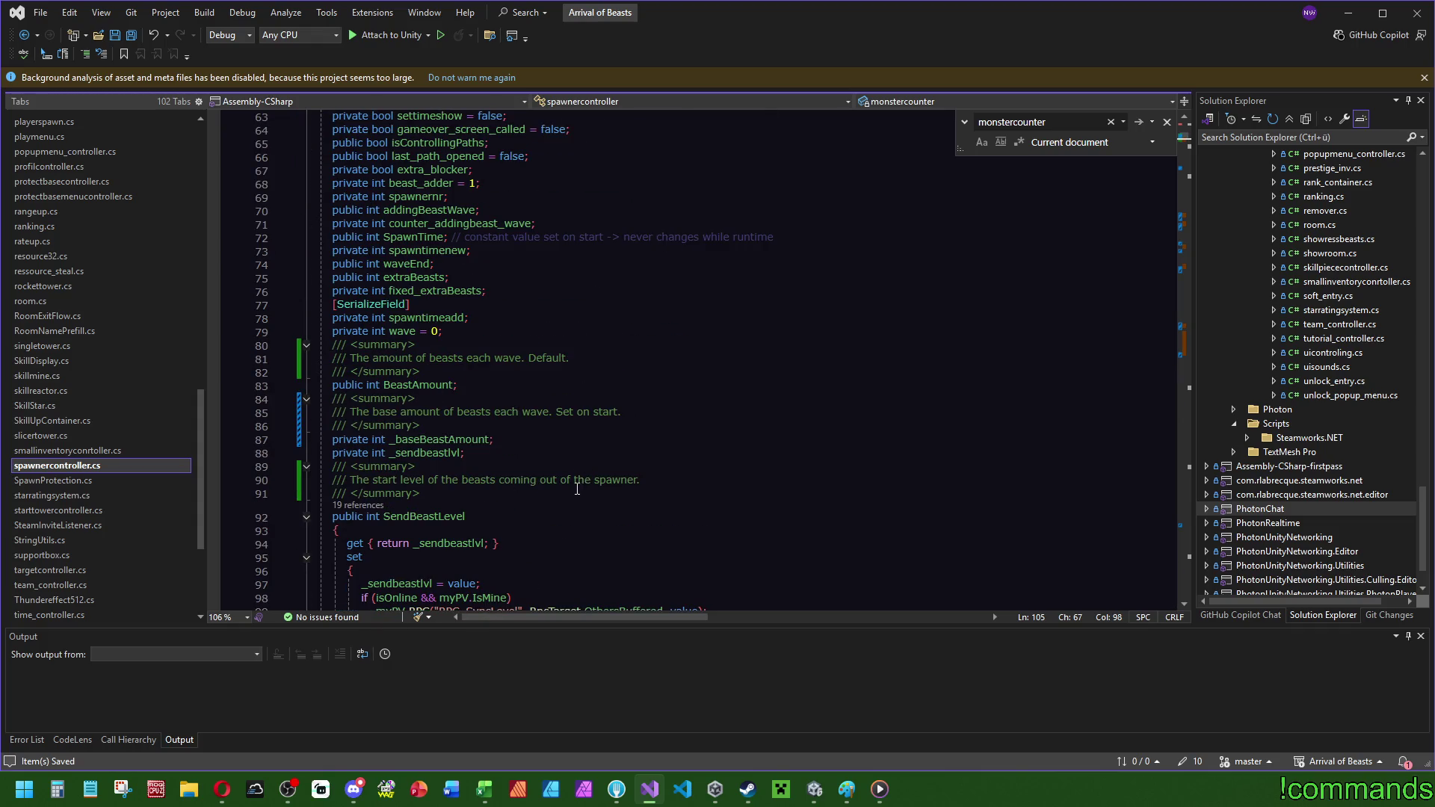
- Search the file for _baseBeastAmount and BeastAmount and scroll through their matches
double_click(441, 440)
key(ctrl+f)
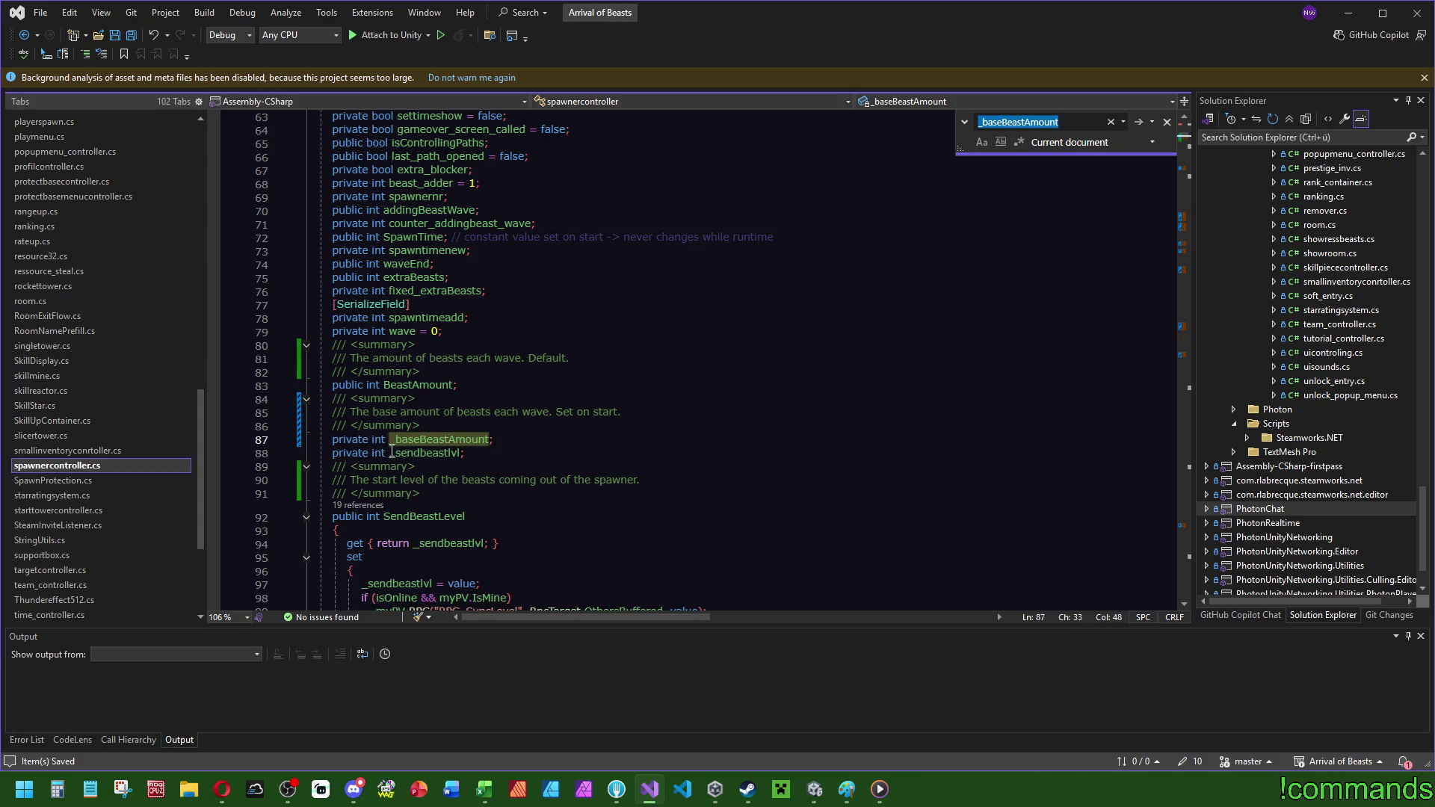
click(400, 384)
double_click(400, 383)
key(ctrl+f)
scroll(1188, 144, down, 5)
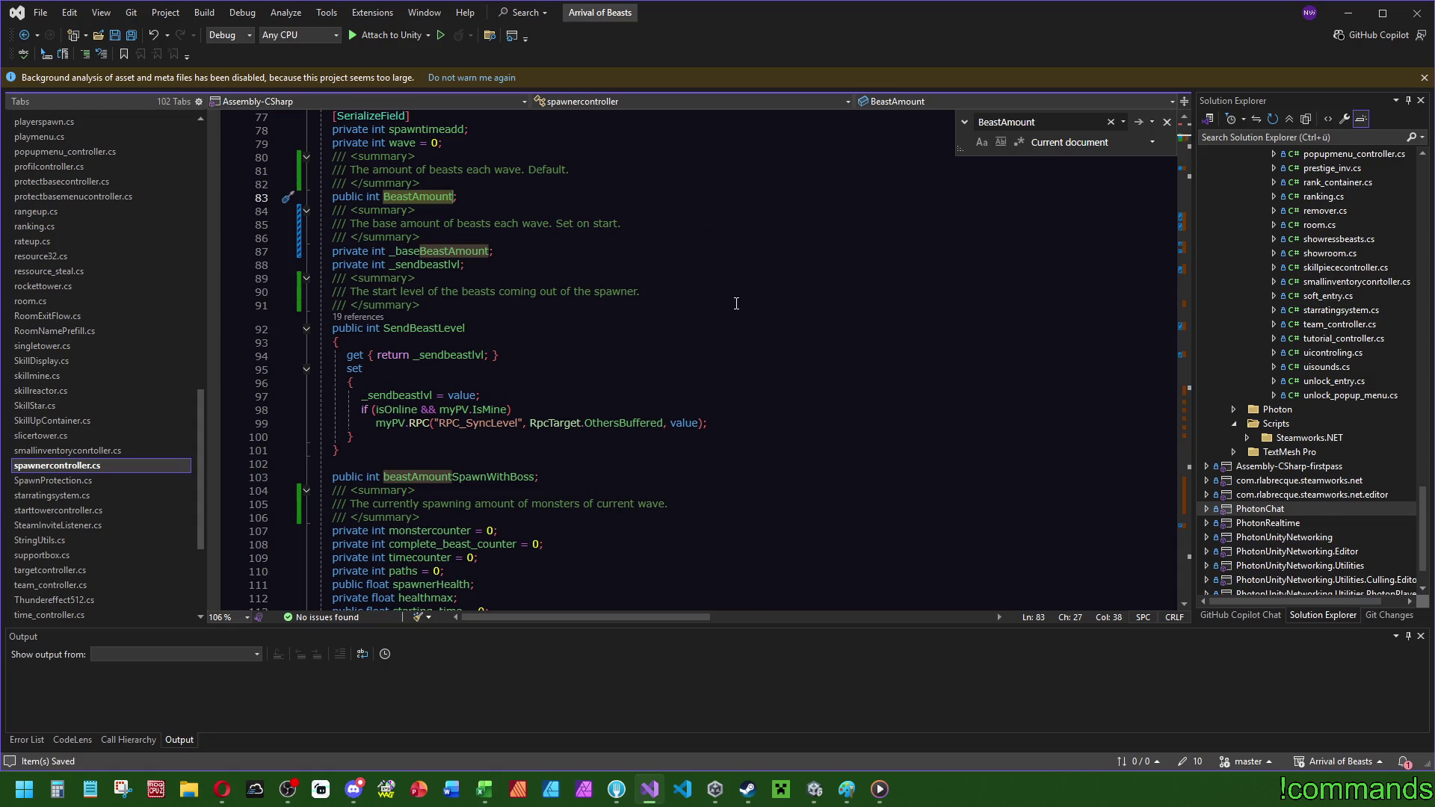
scroll(875, 326, down, 6)
scroll(749, 362, down, 20)
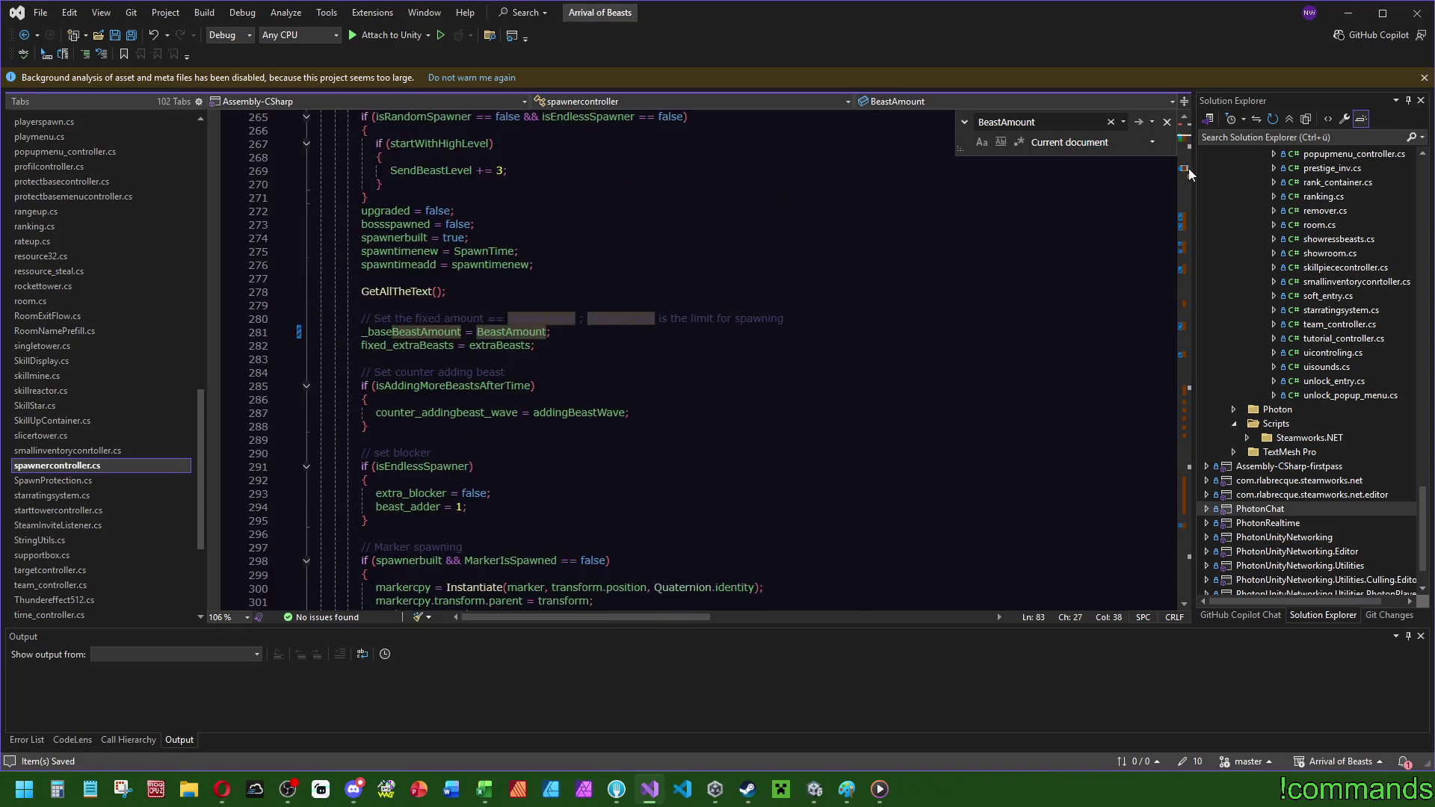
scroll(701, 365, up, 5)
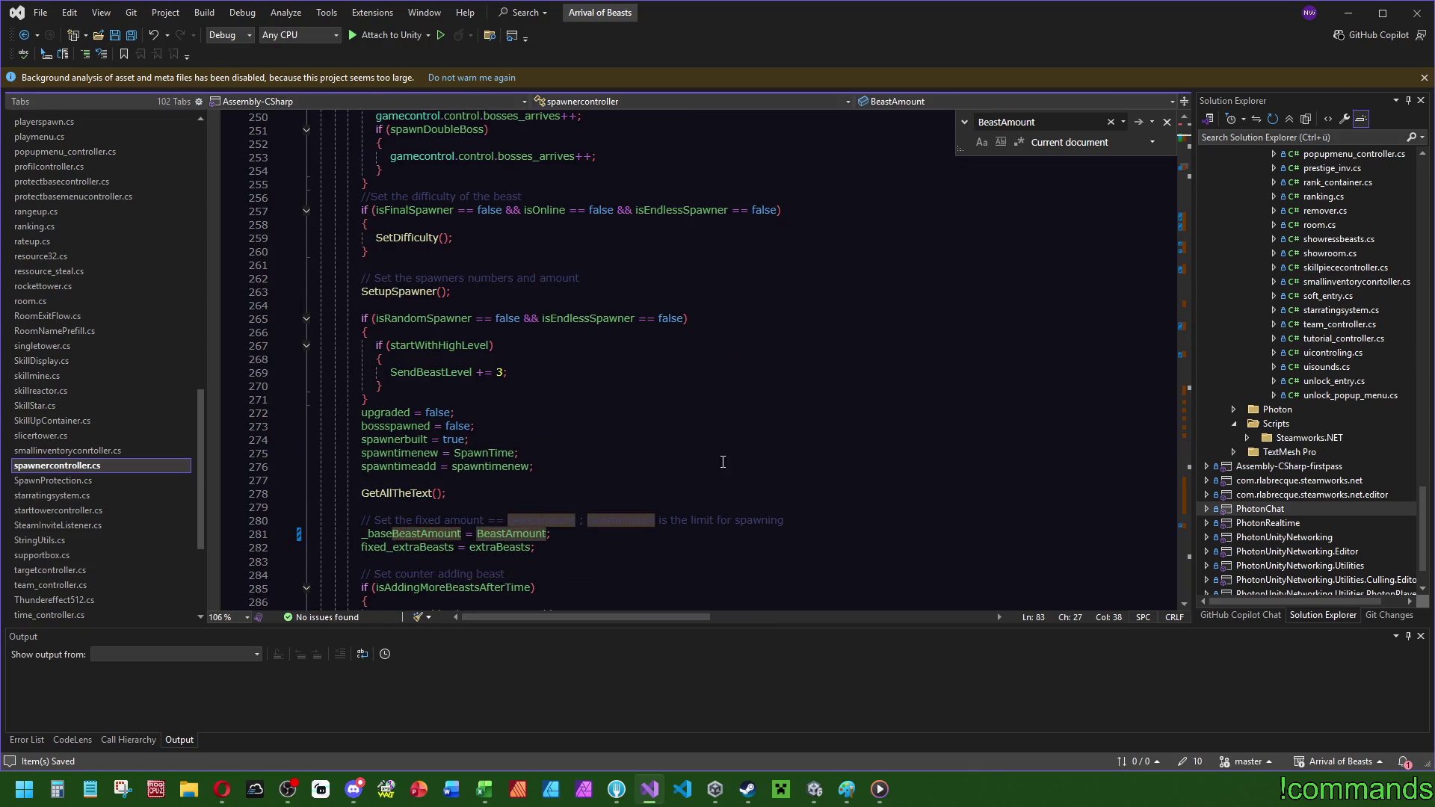
scroll(722, 462, down, 13)
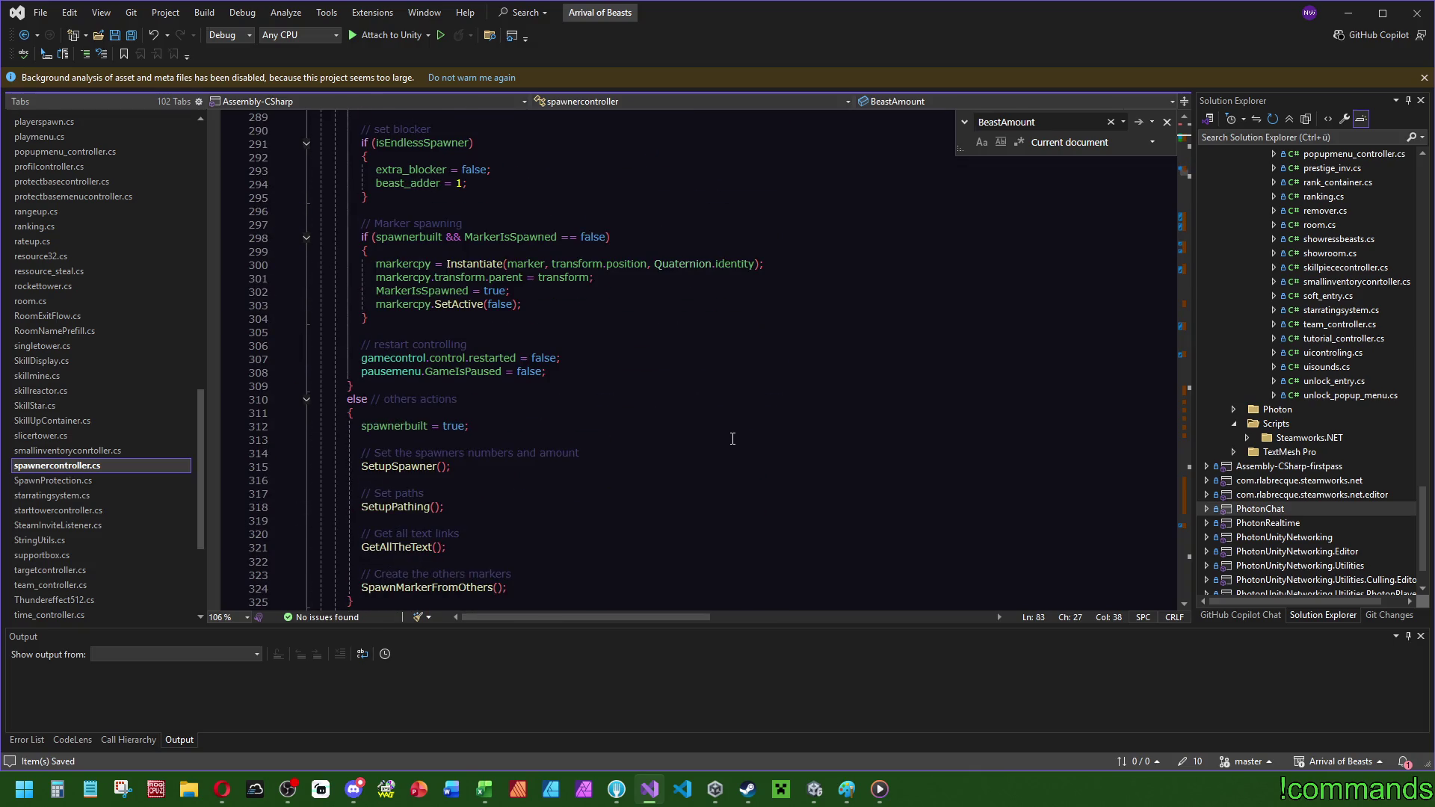
scroll(733, 439, down, 5)
scroll(695, 446, up, 13)
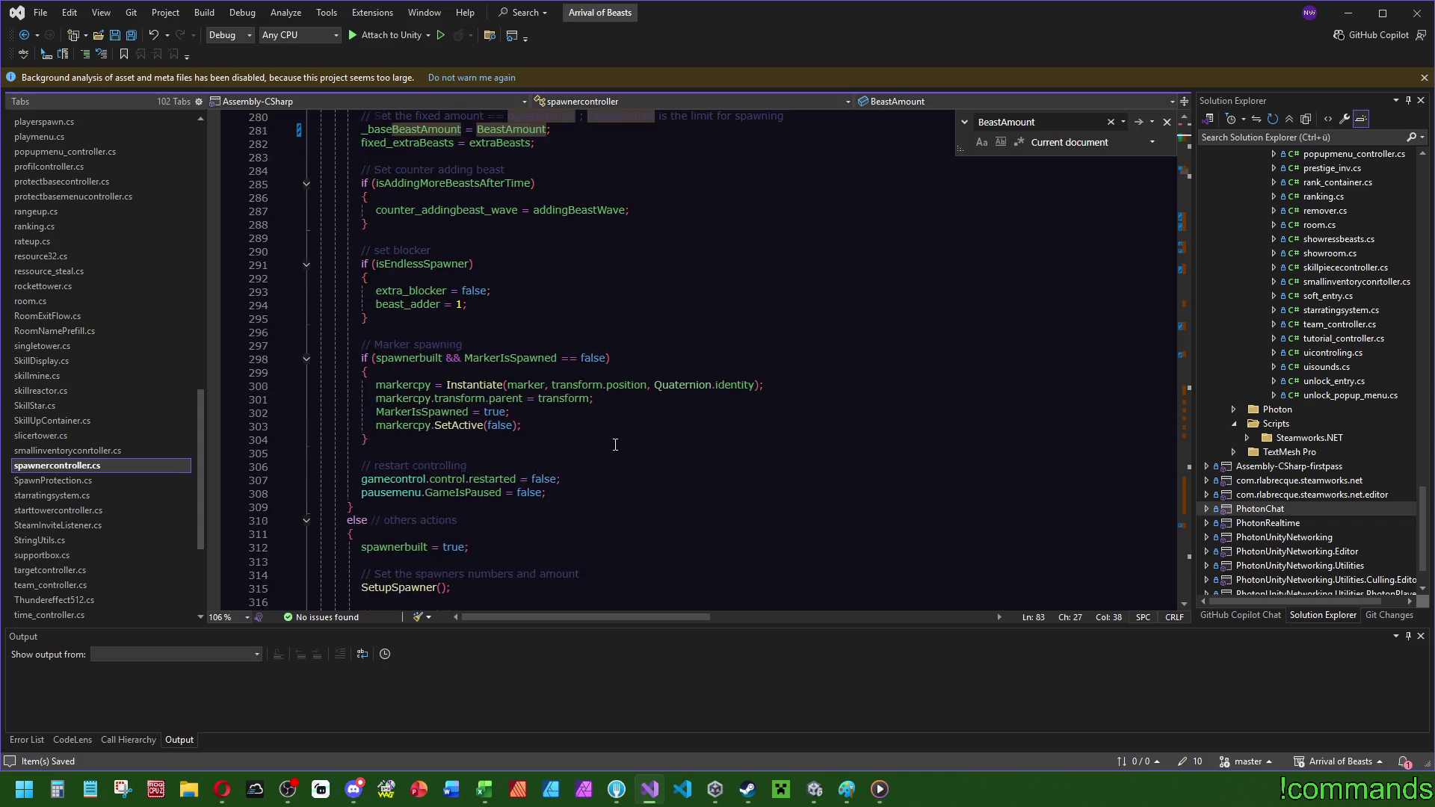
scroll(658, 455, up, 3)
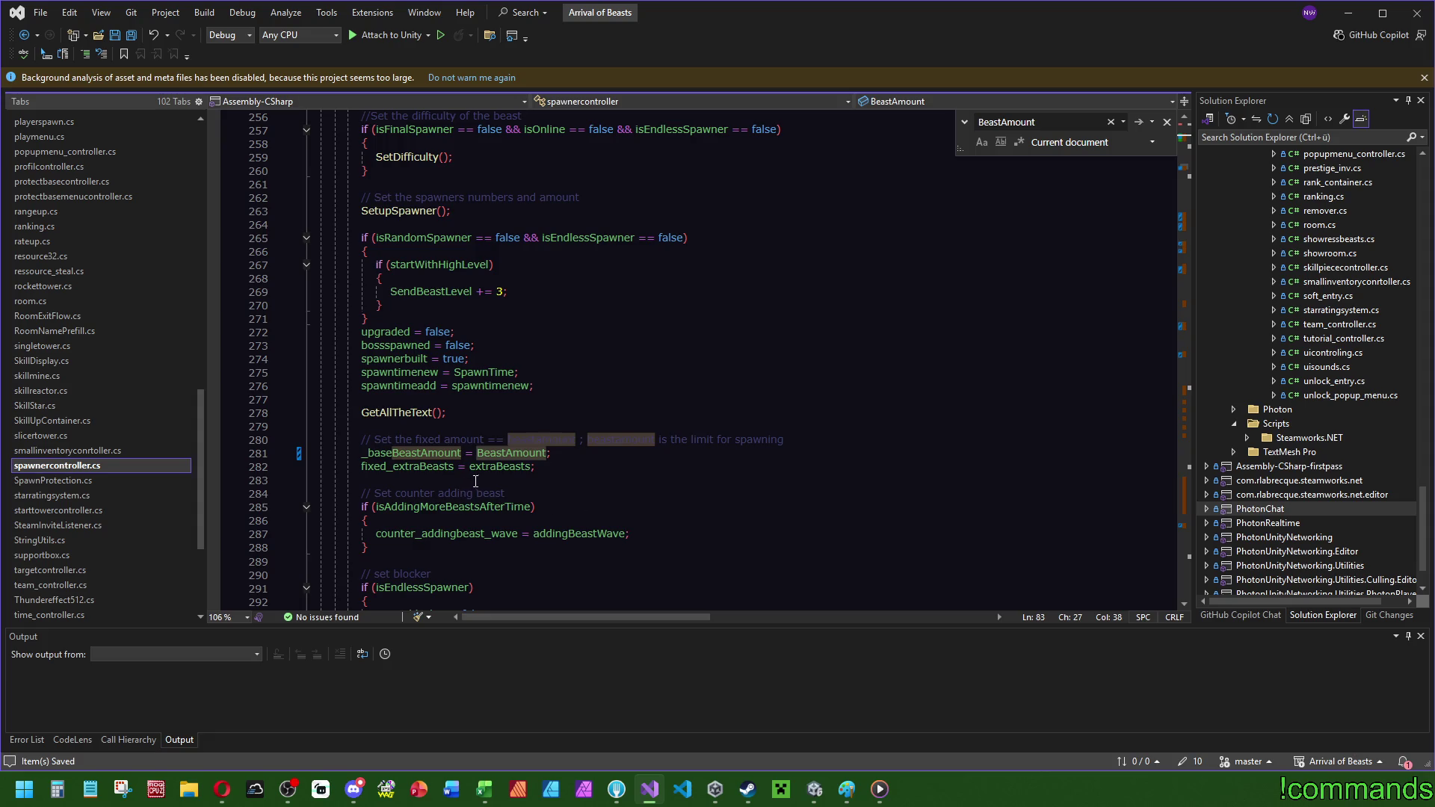
- Jump to the extraBeasts declaration and search its uses, including 'extraBeasts += fixed_extraBeasts' in the spawn loop
click(416, 467)
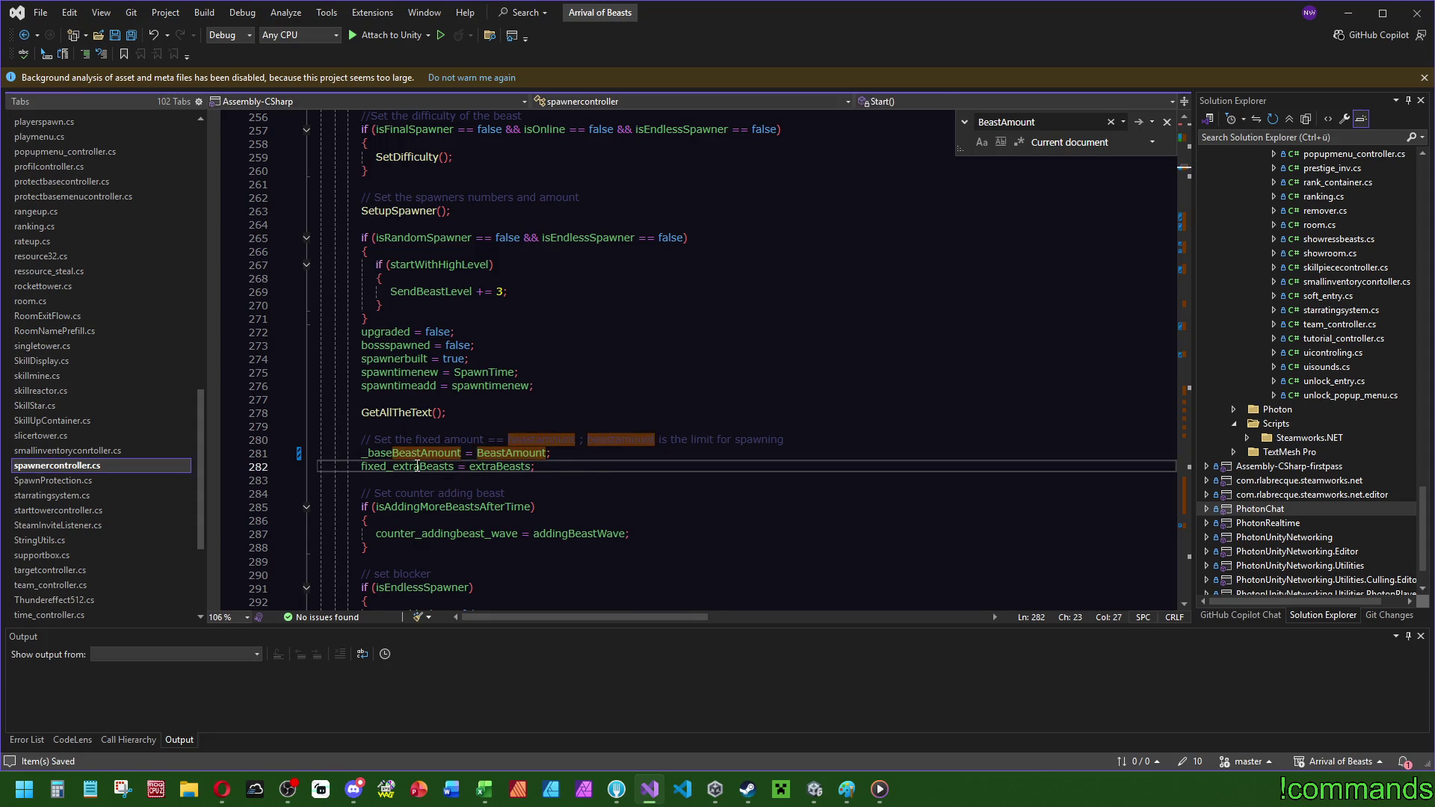
key(F12)
right_click(437, 350)
key(Escape)
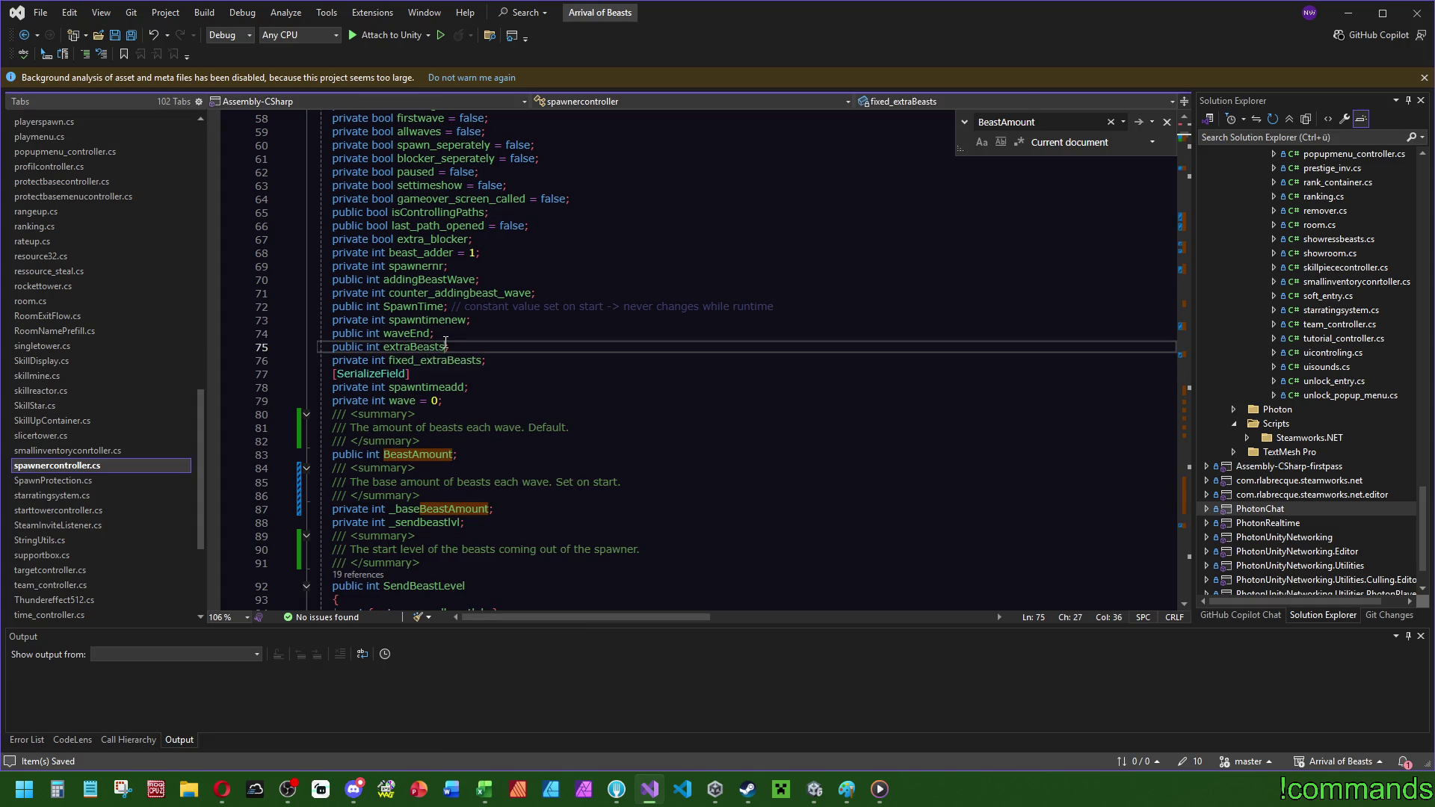
double_click(413, 347)
key(ctrl+f)
drag(1188, 139, 1188, 215)
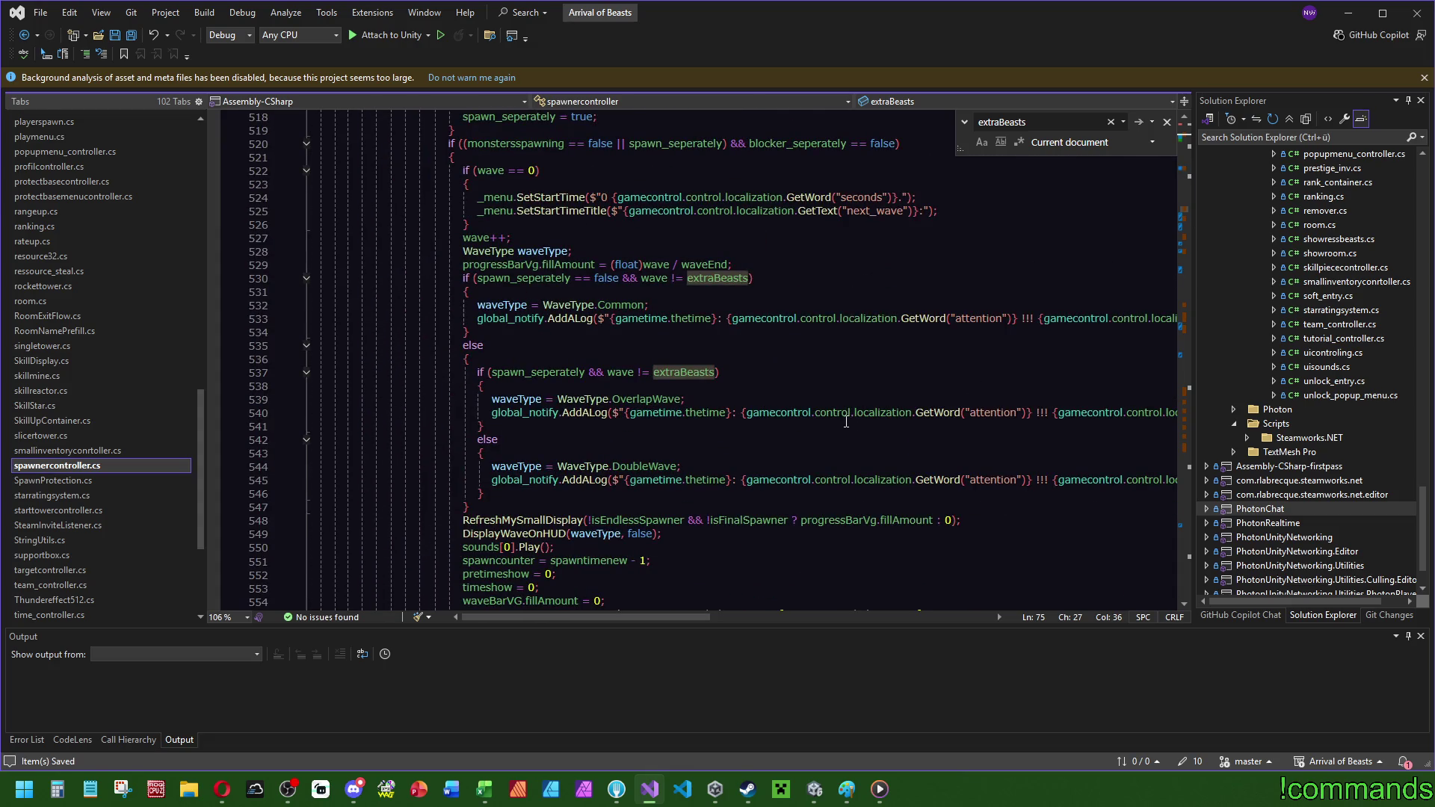
scroll(852, 414, down, 16)
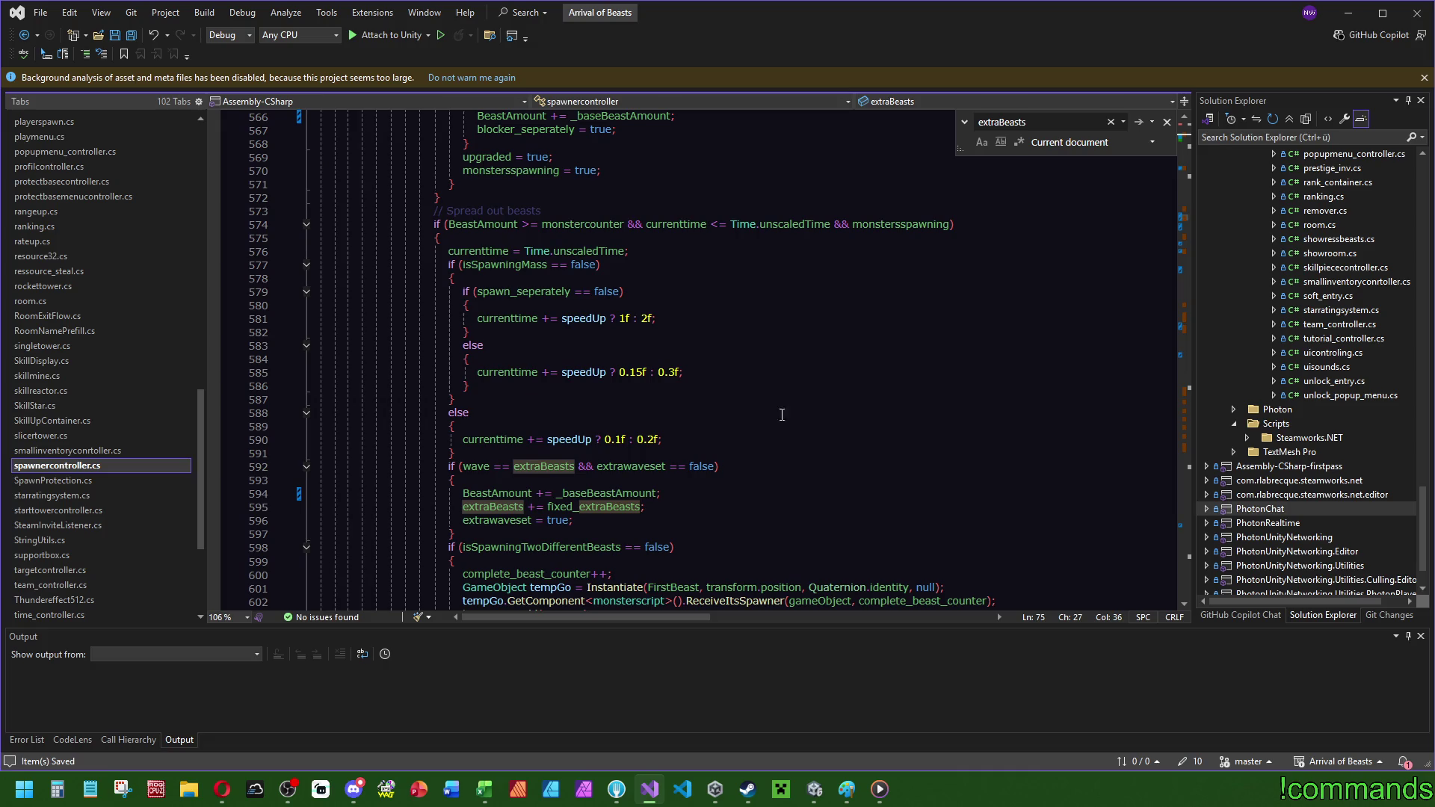
scroll(782, 415, down, 6)
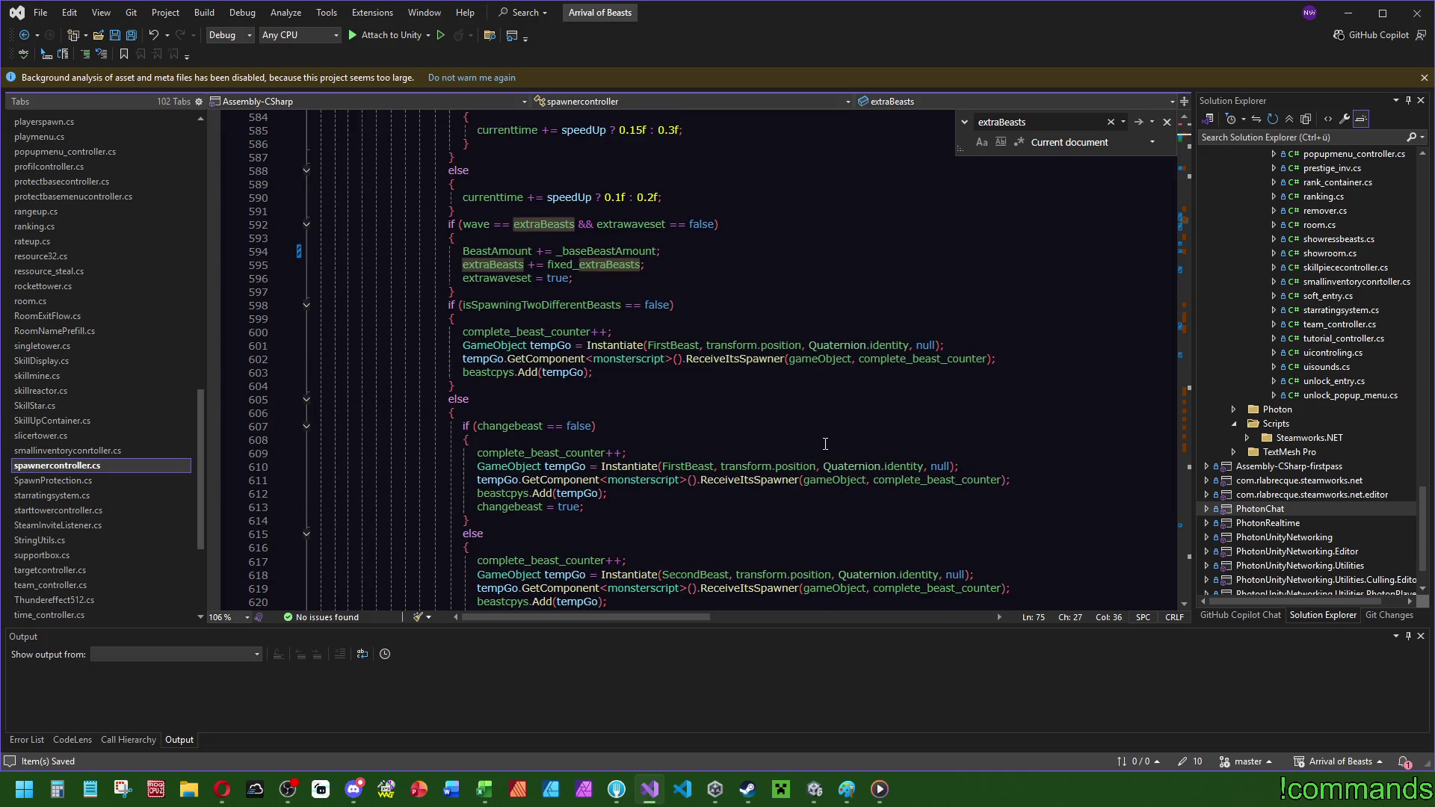
scroll(786, 446, up, 4)
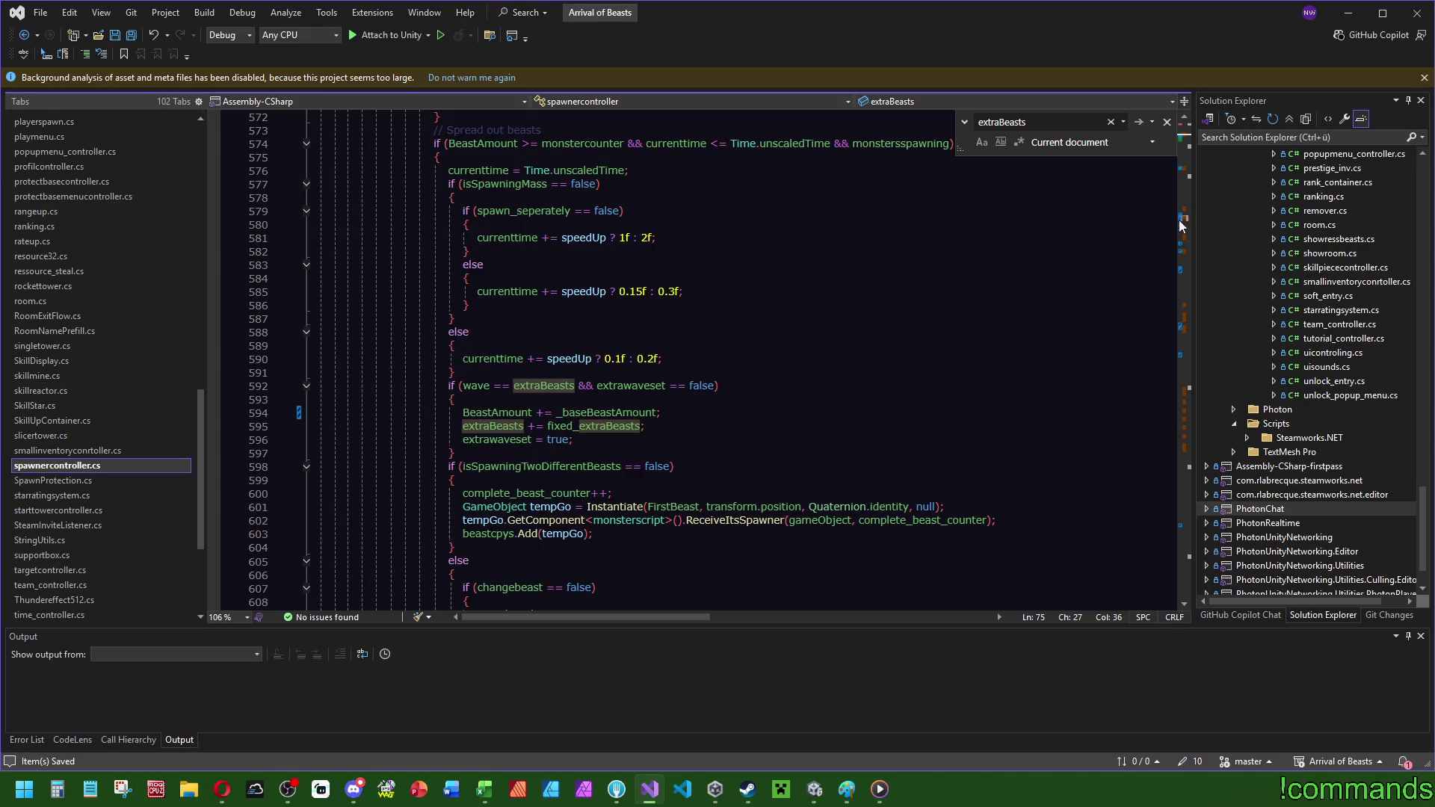
mouse_move(1186, 224)
mouse_down()
mouse_move(1186, 244)
mouse_move(1190, 216)
mouse_up()
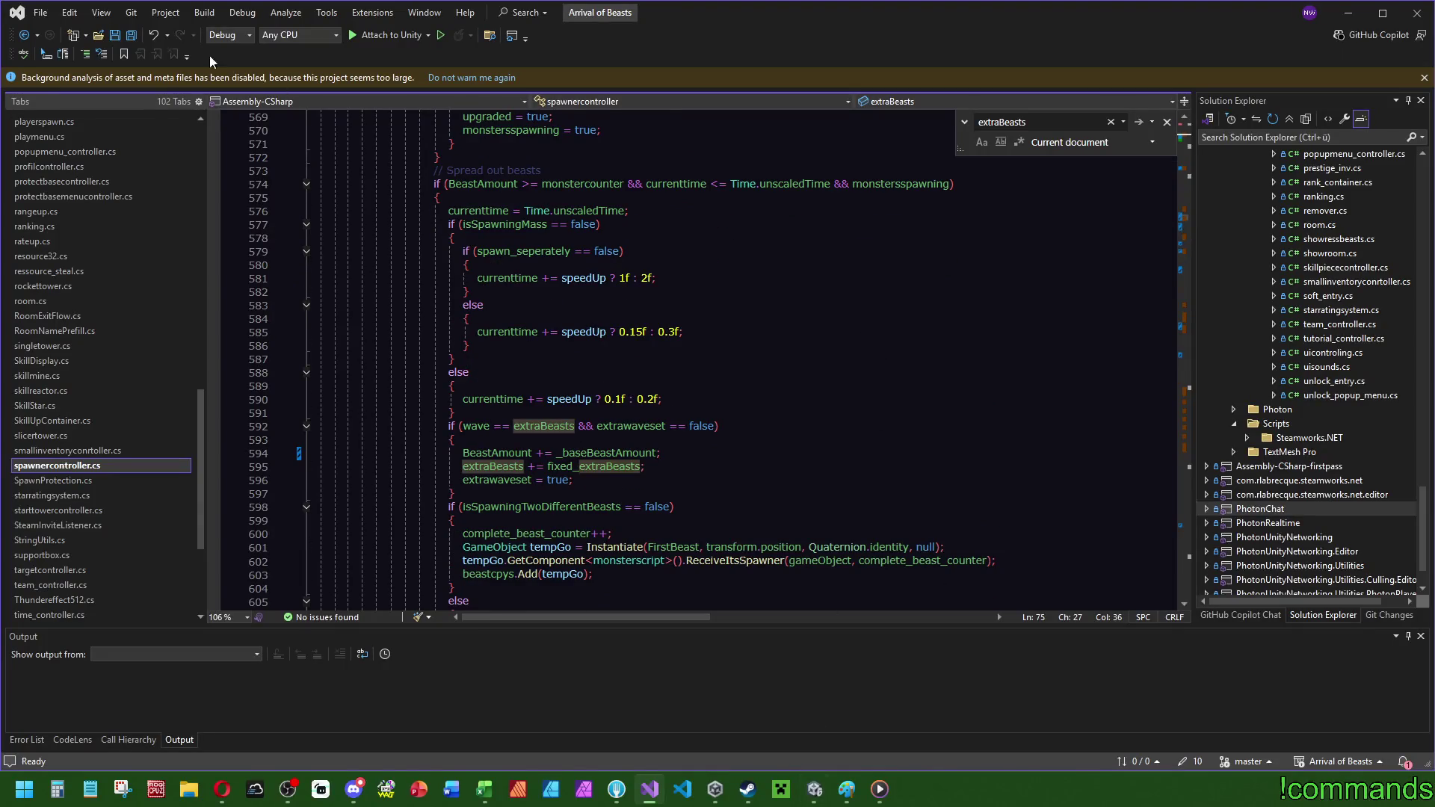
- Switch to the Unity editor and clear the Console warnings
mouse_move(814, 790)
click(775, 740)
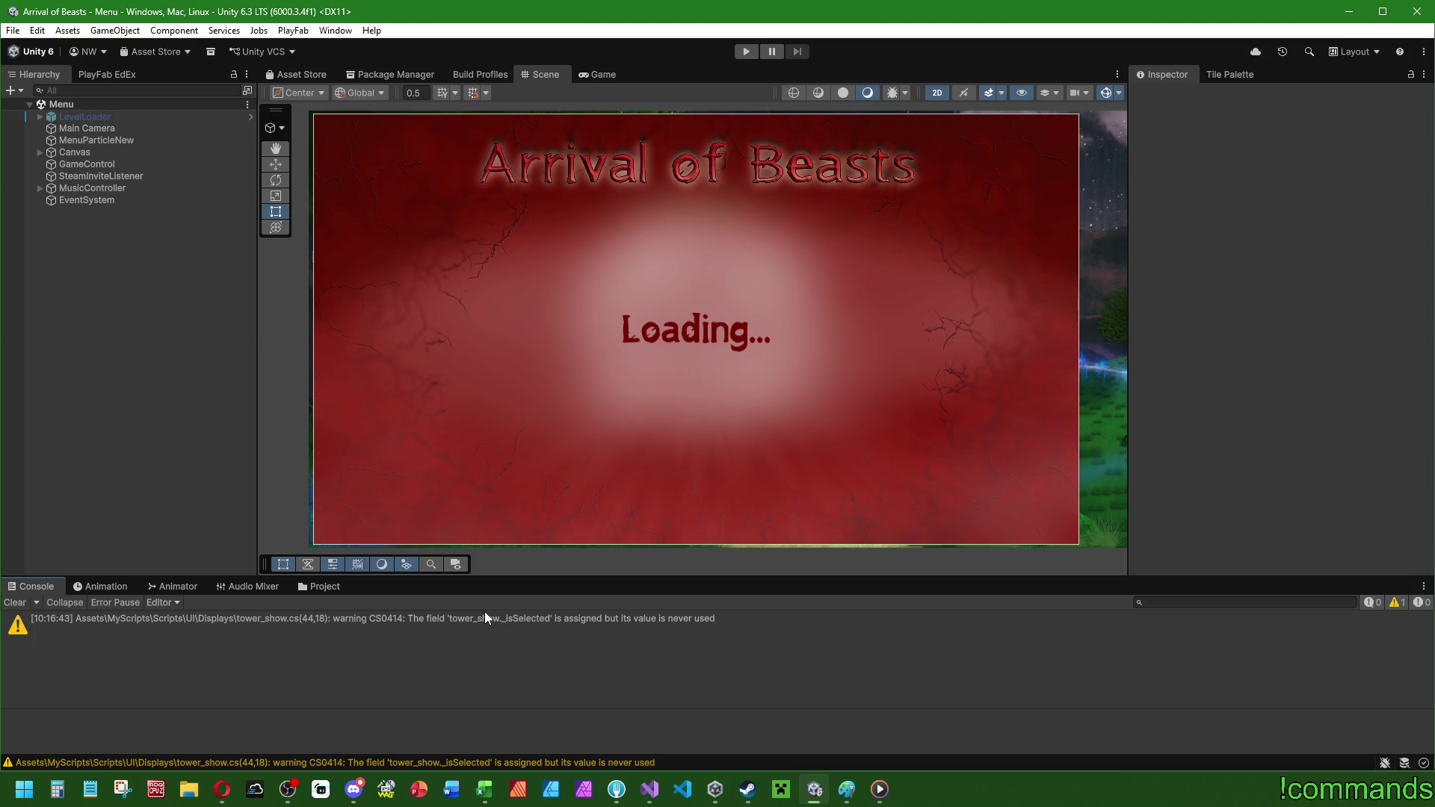
click(15, 603)
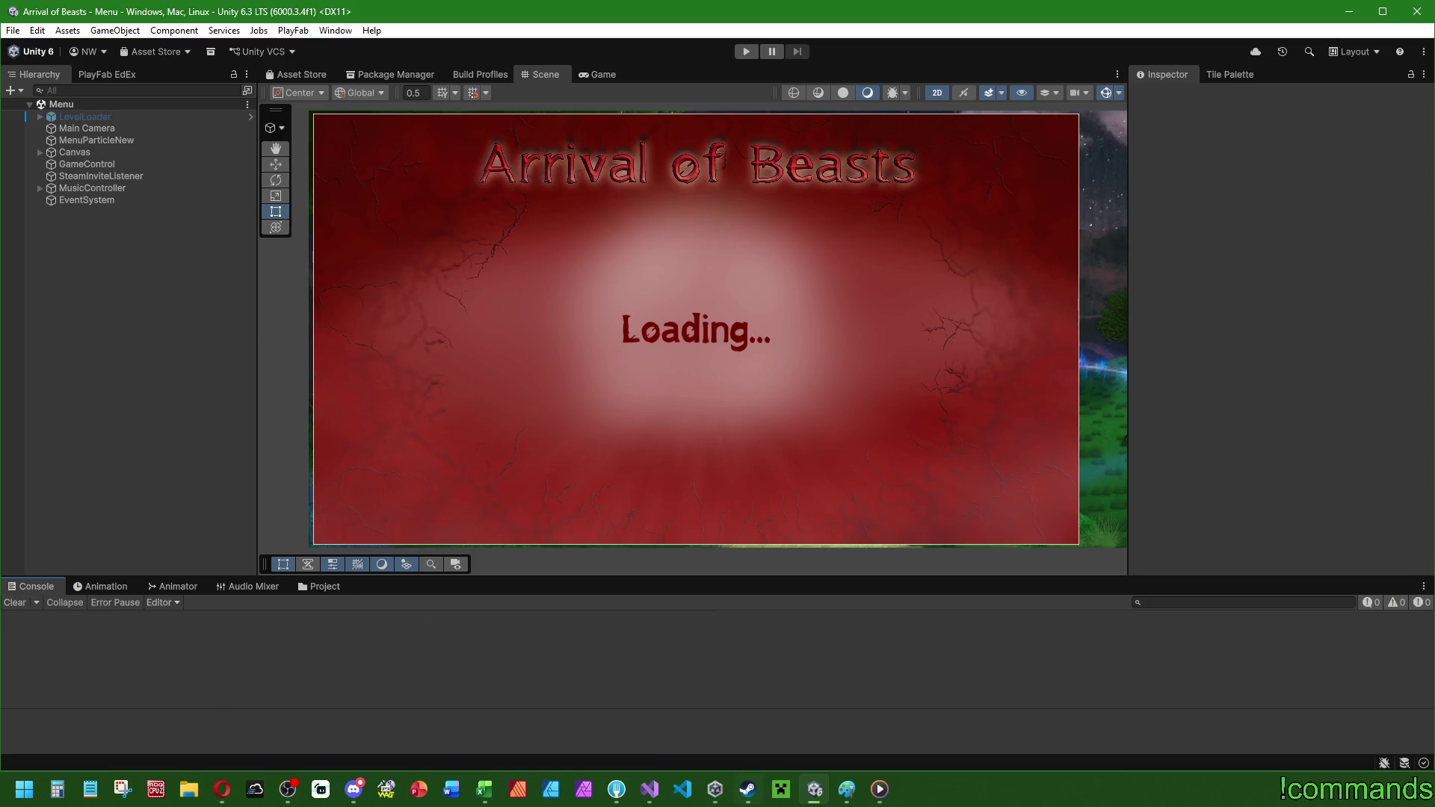
- Open the LiquidFinal scene from Assets > Scenes > CampaignMaps in the Project window
mouse_move(815, 789)
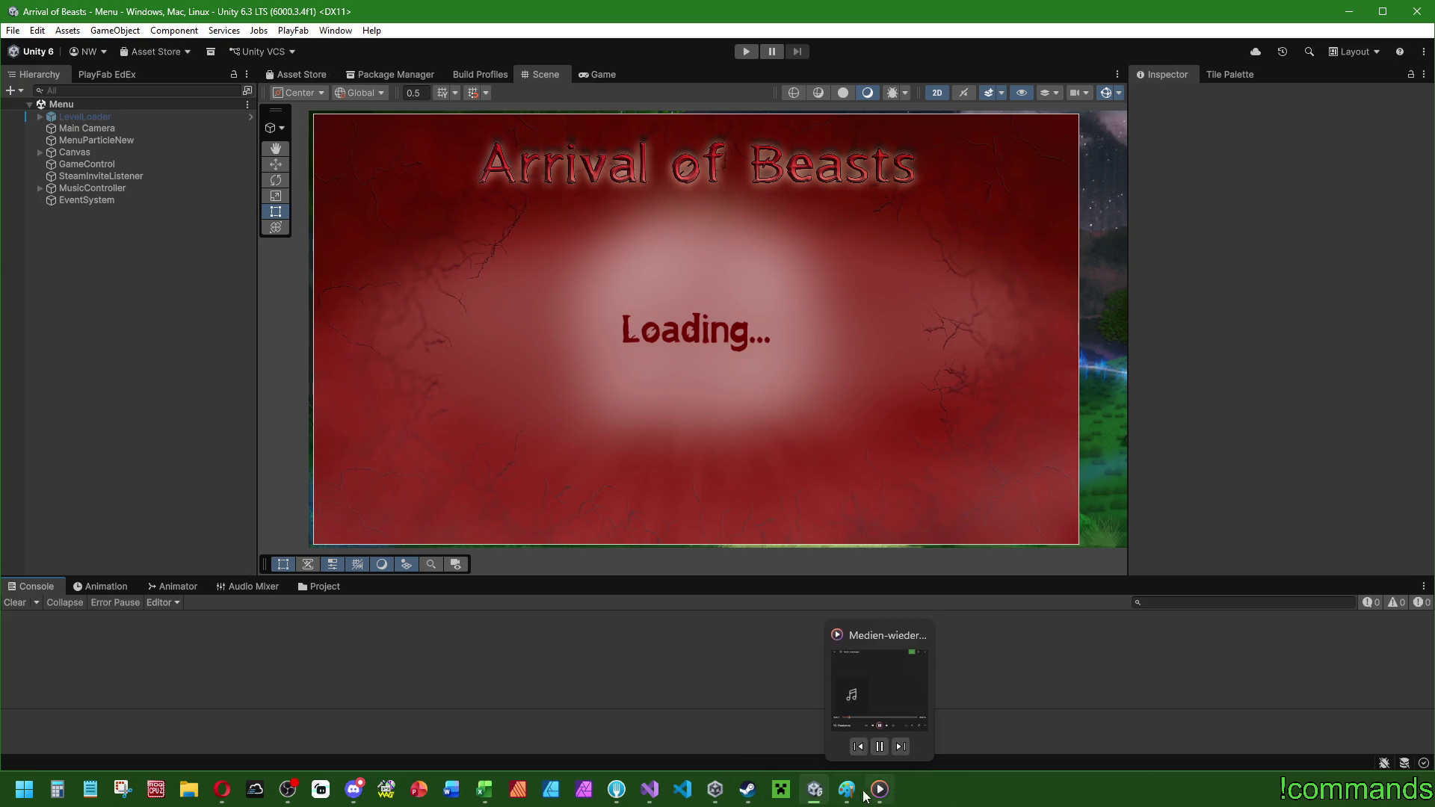
click(303, 587)
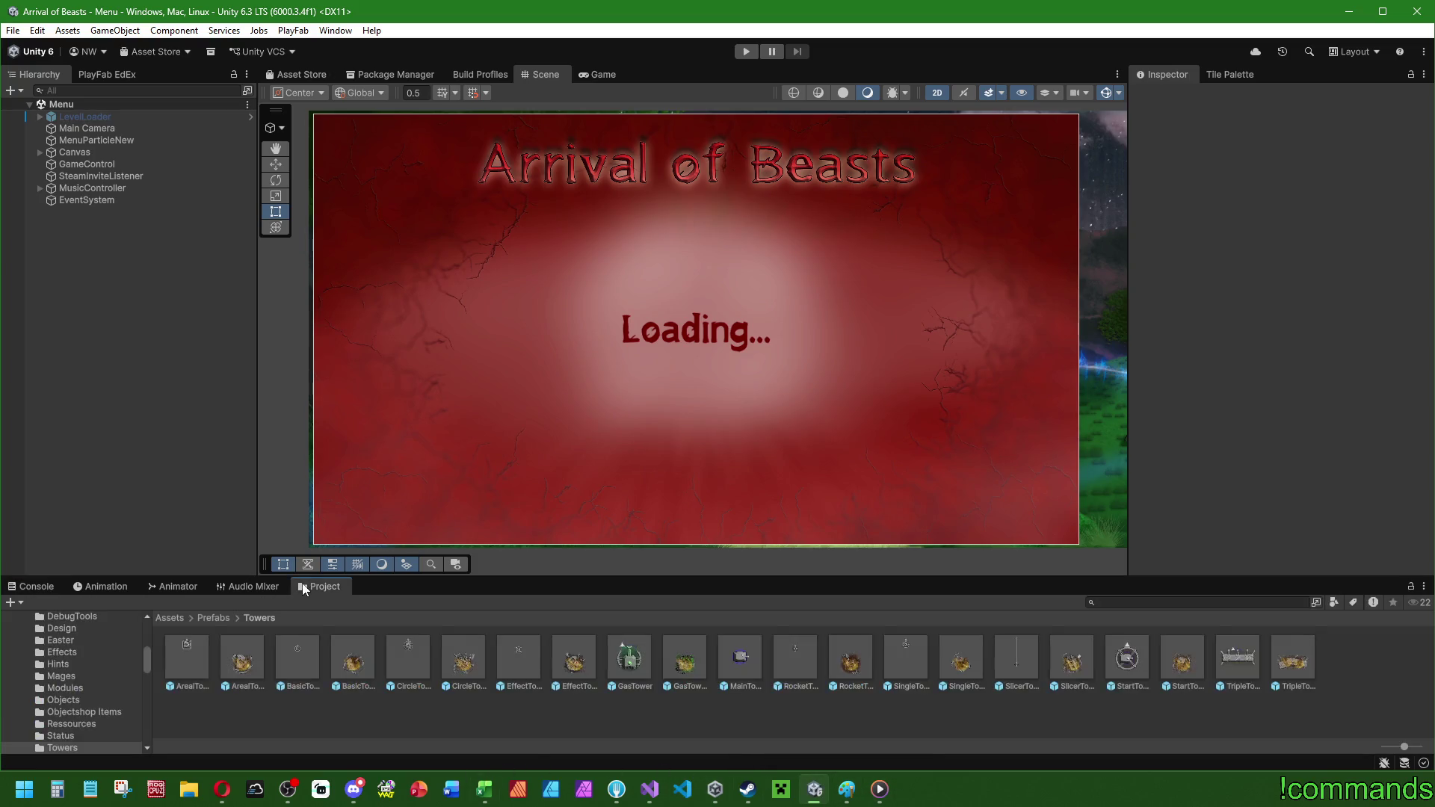
click(174, 622)
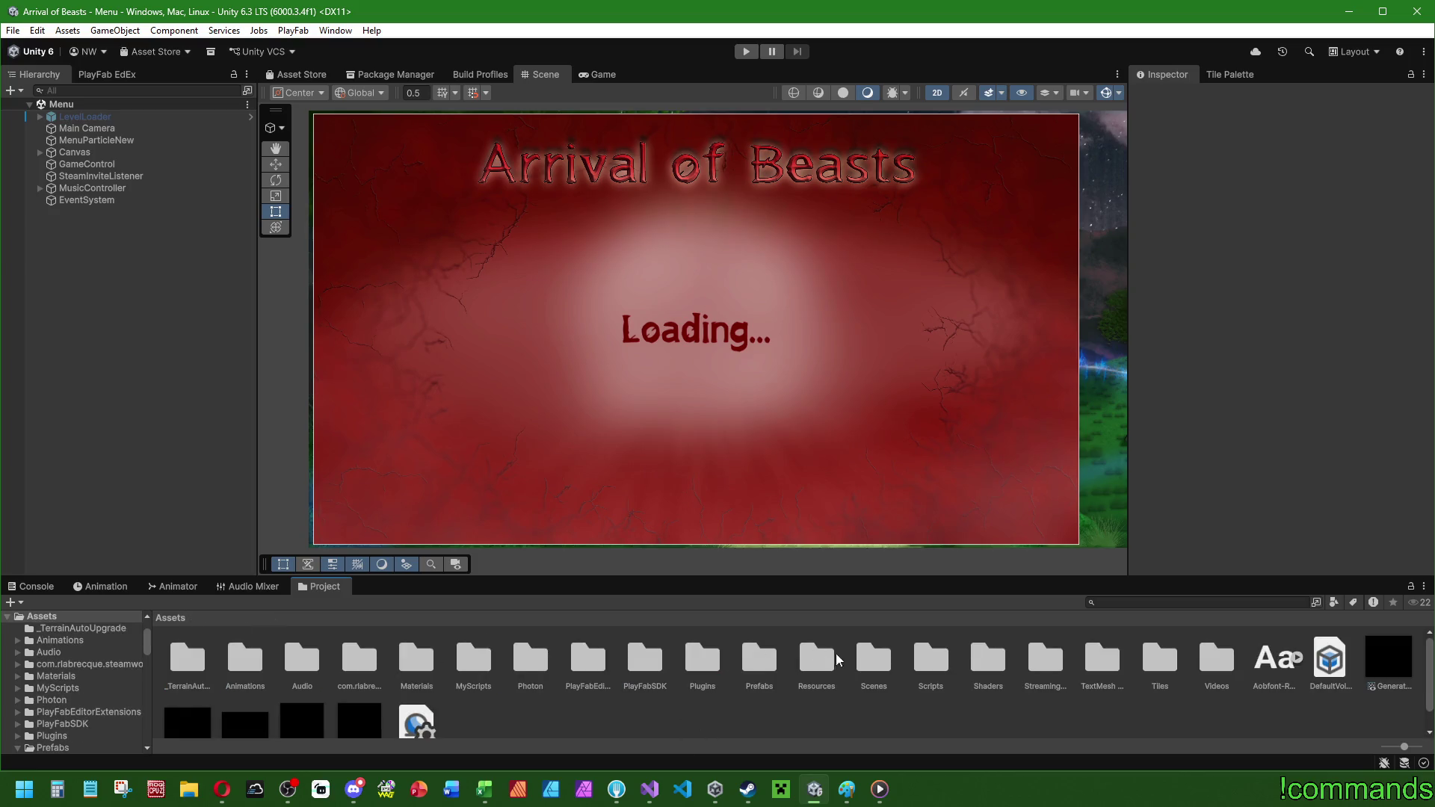
double_click(867, 662)
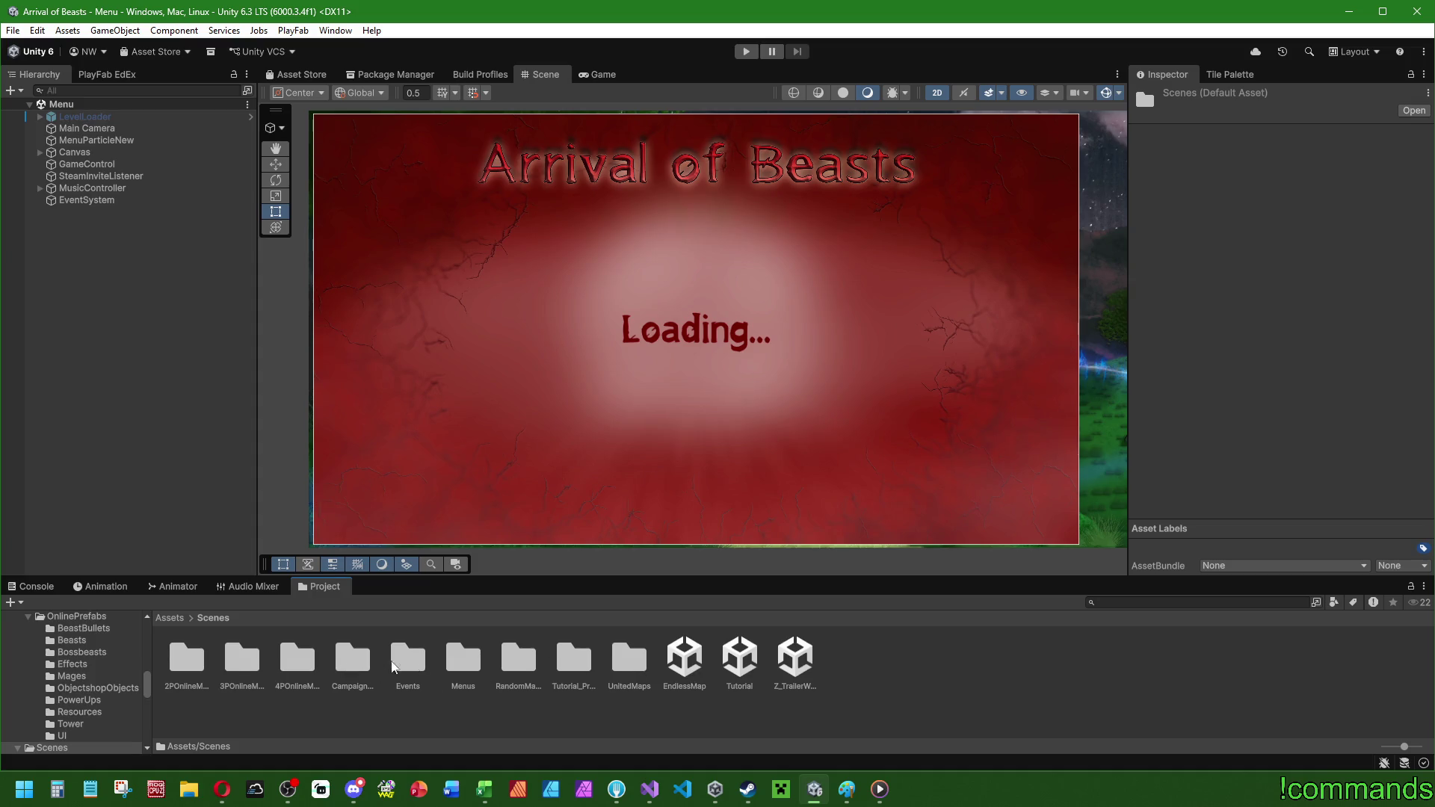
double_click(351, 661)
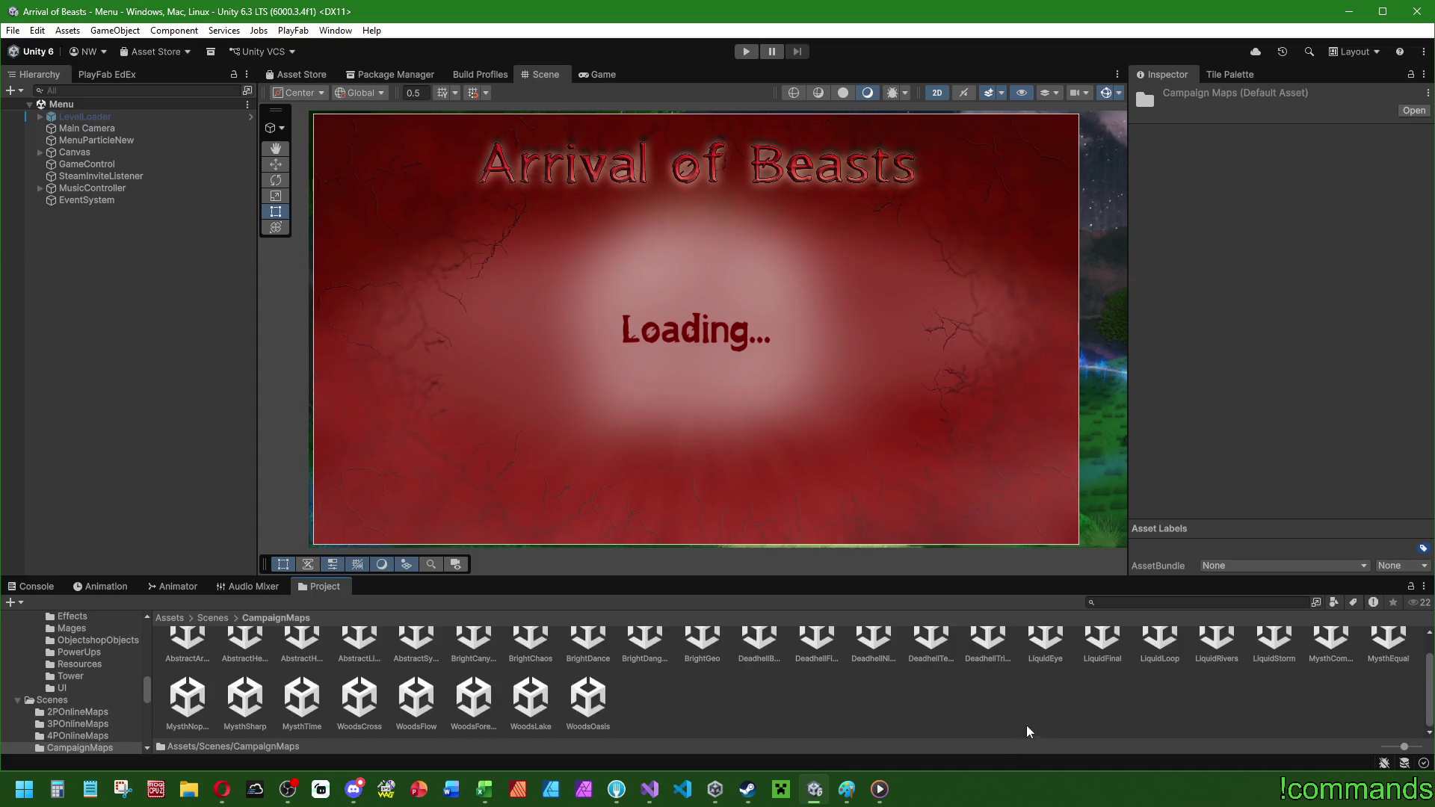
click(1095, 654)
double_click(1094, 655)
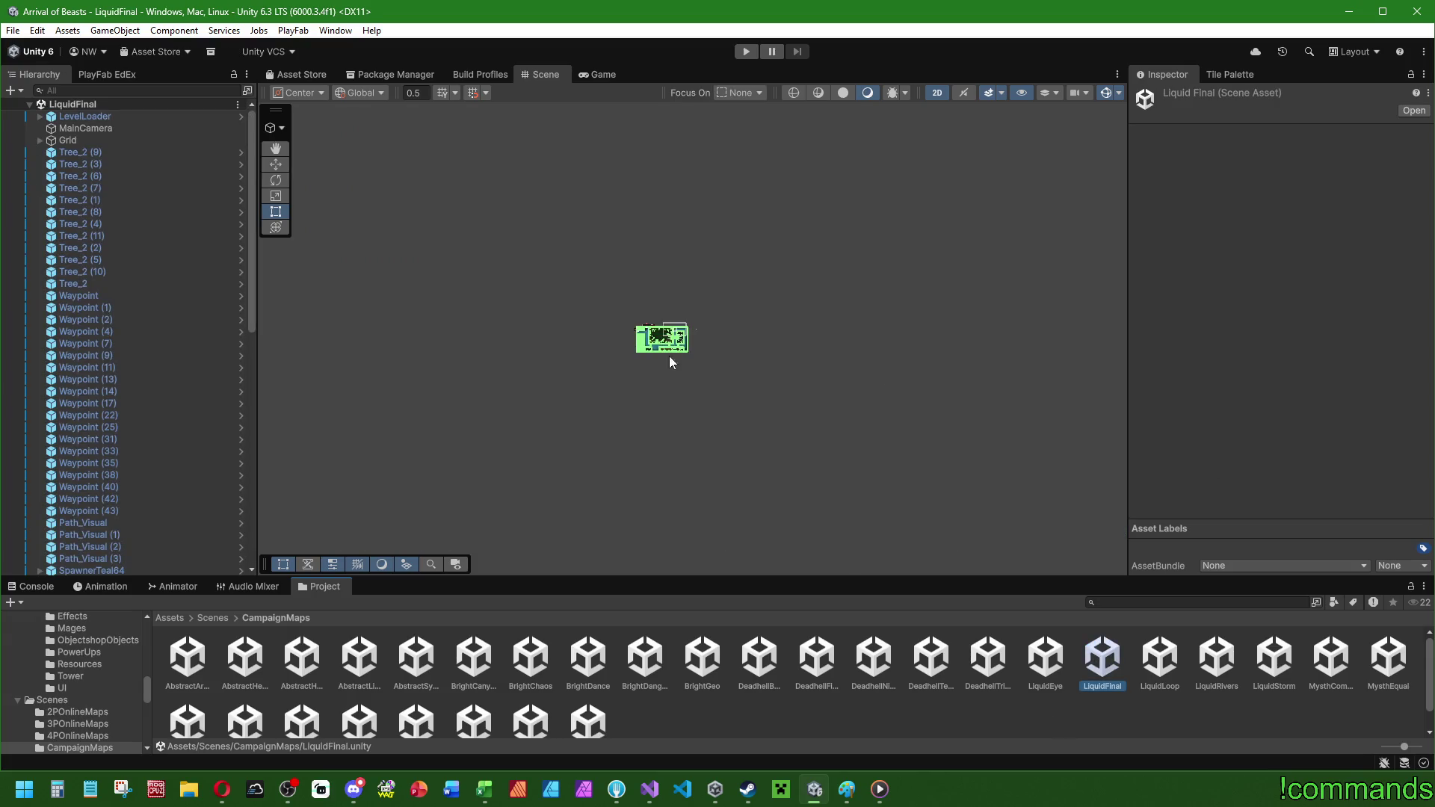
- Zoom the Scene view to the Red Spawner and select SpawnerTeal64 with the Move tool
scroll(680, 344, up, 5)
scroll(696, 325, up, 10)
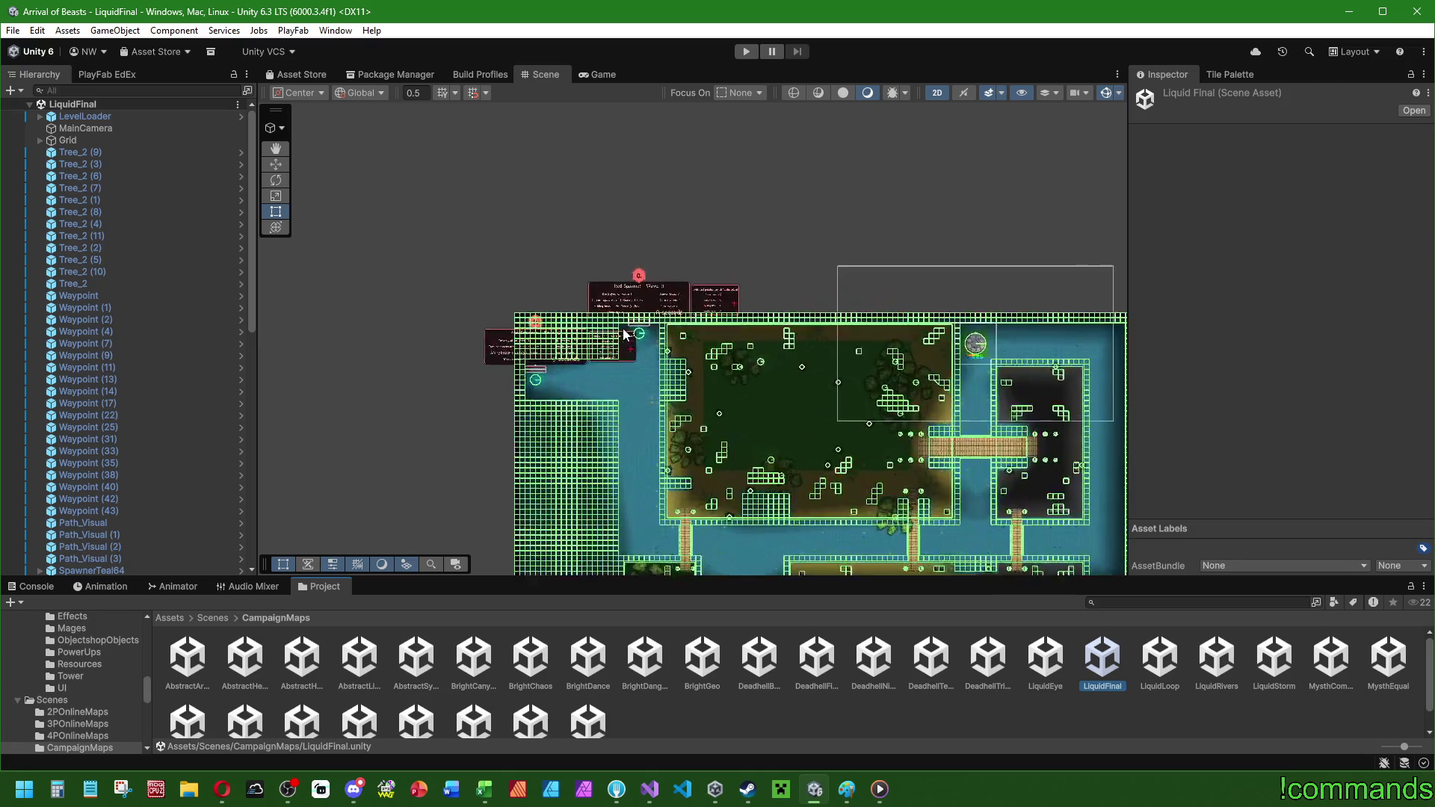
scroll(716, 303, up, 2)
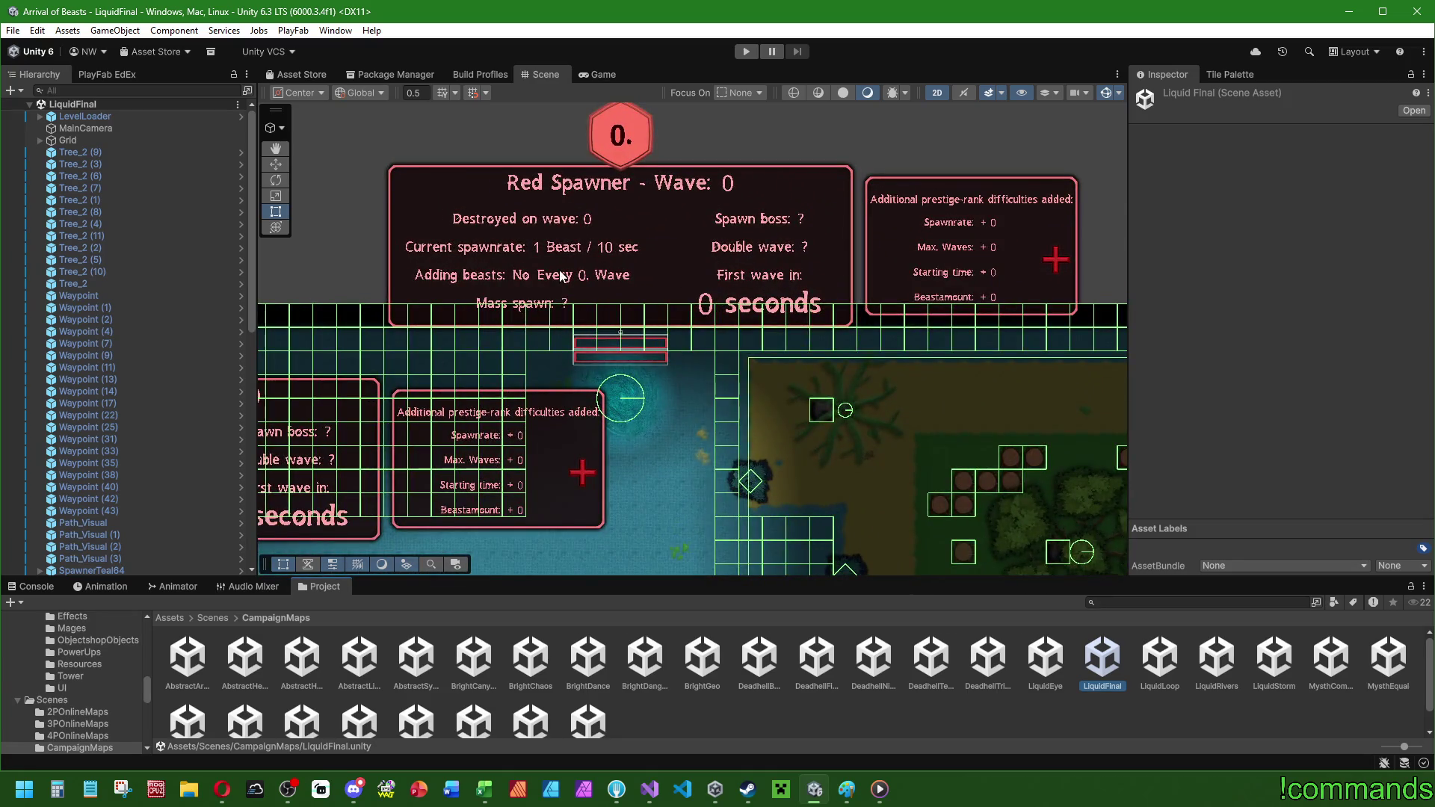
scroll(93, 200, down, 10)
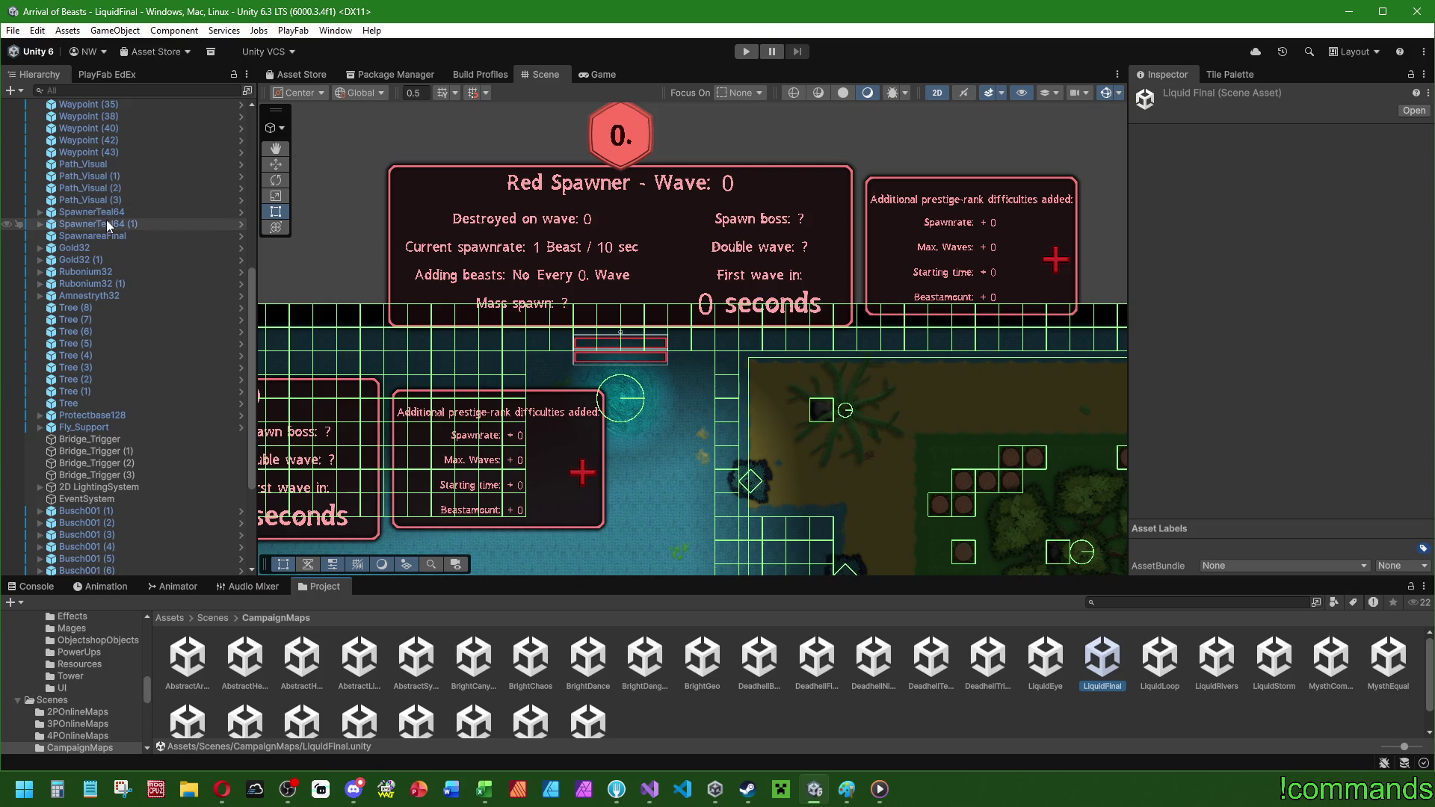
click(120, 213)
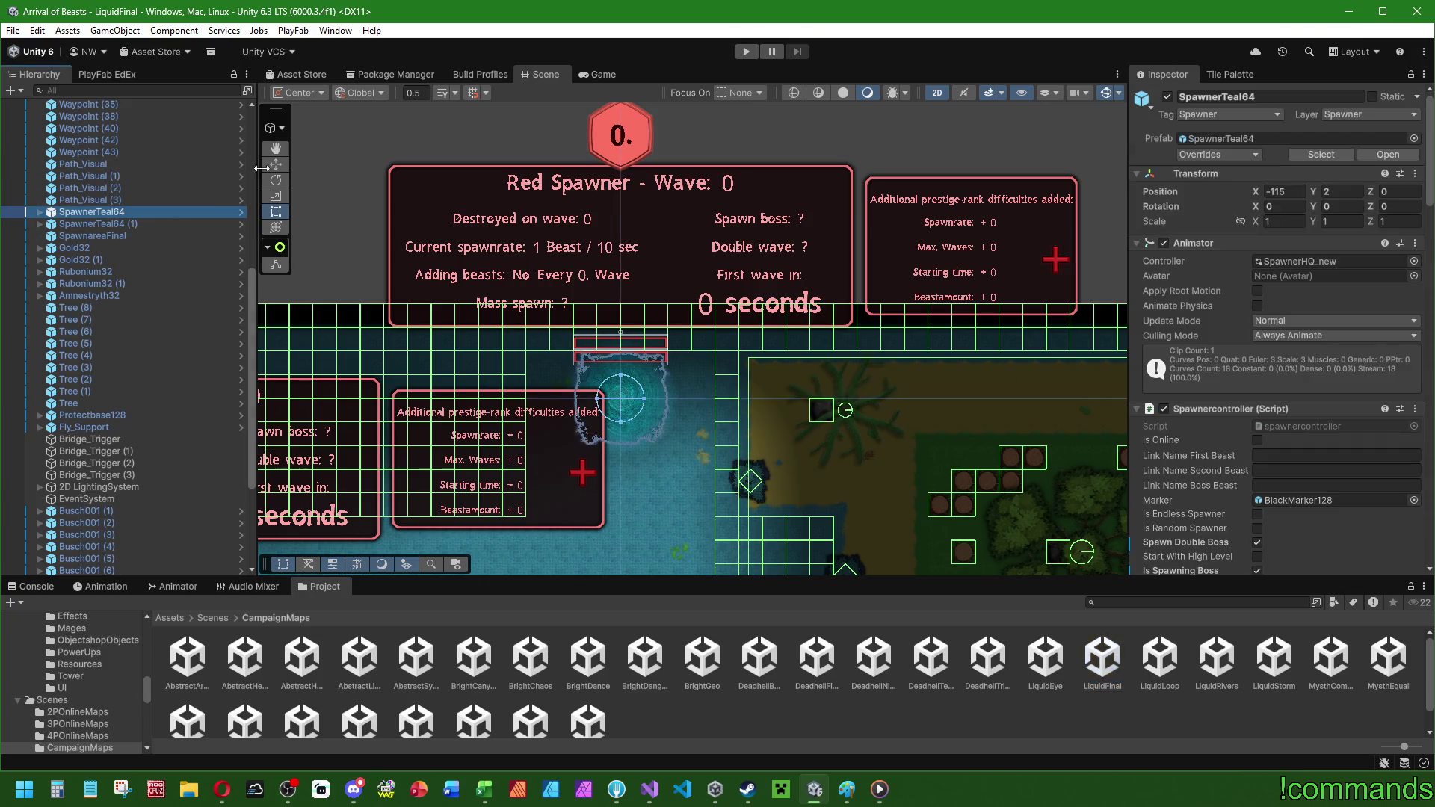
click(274, 165)
click(124, 214)
- Keep handle rotation Global, set handle position to Pivot, and show SpawnerTeal64's Spawnercontroller fields
click(352, 95)
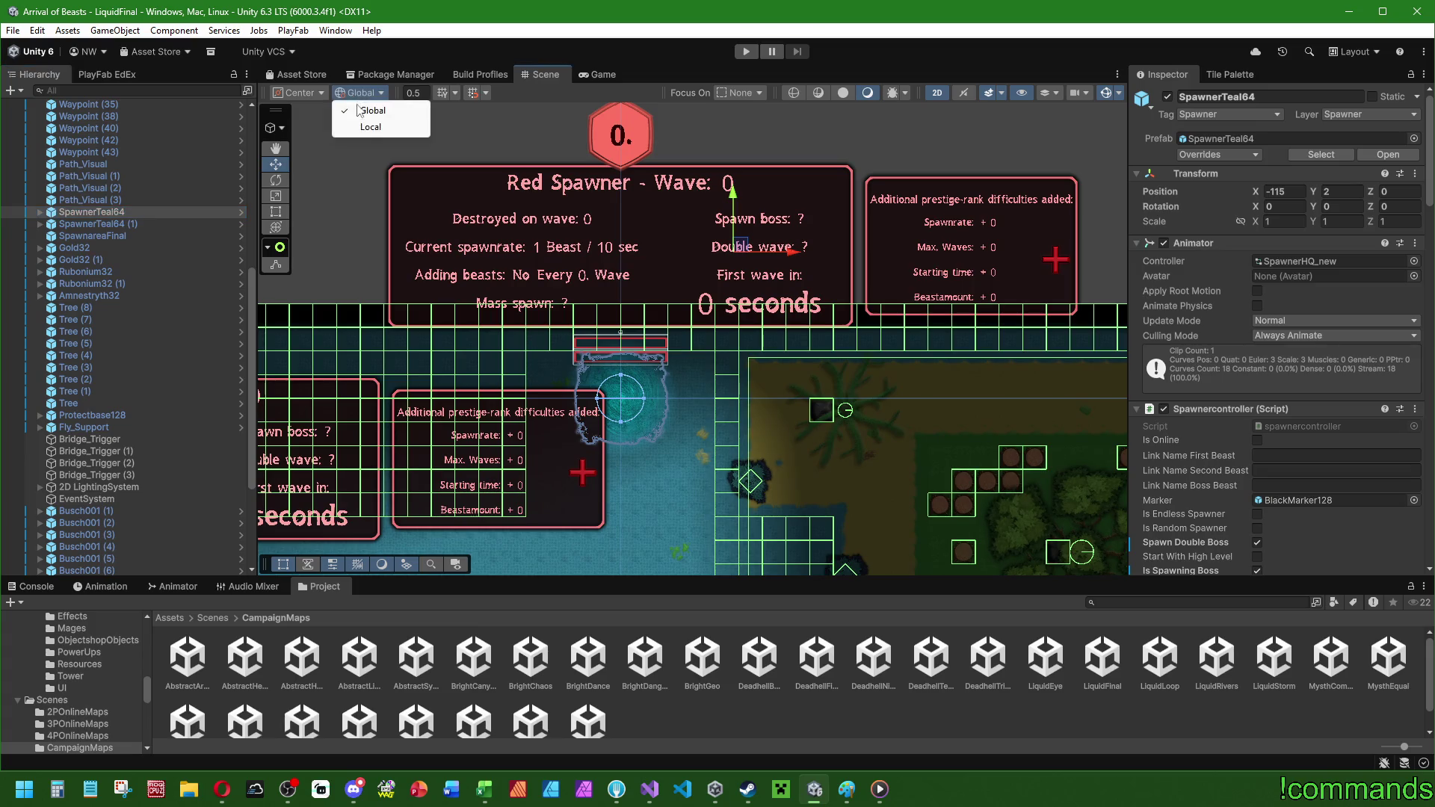
click(364, 127)
click(352, 93)
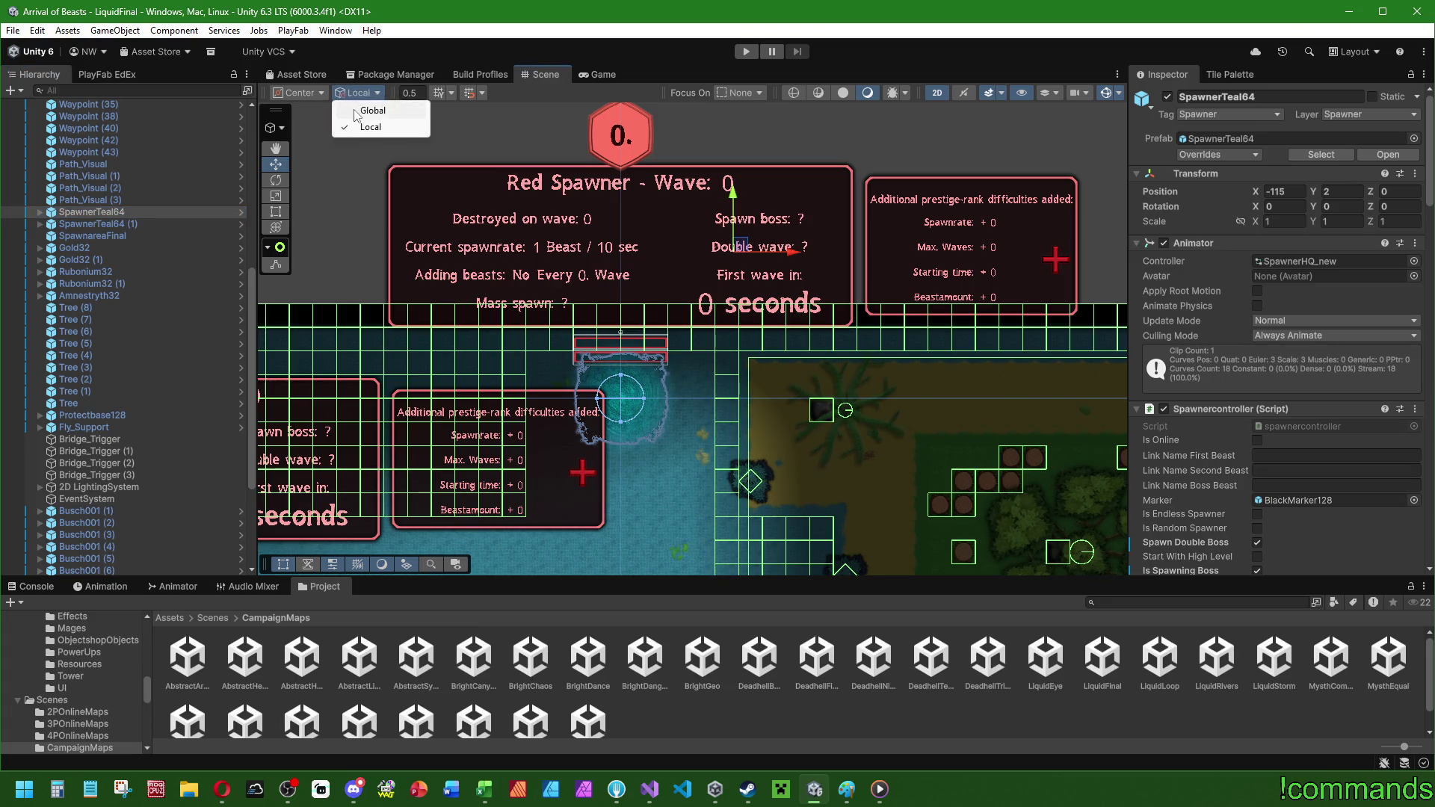
click(353, 111)
click(306, 91)
click(313, 122)
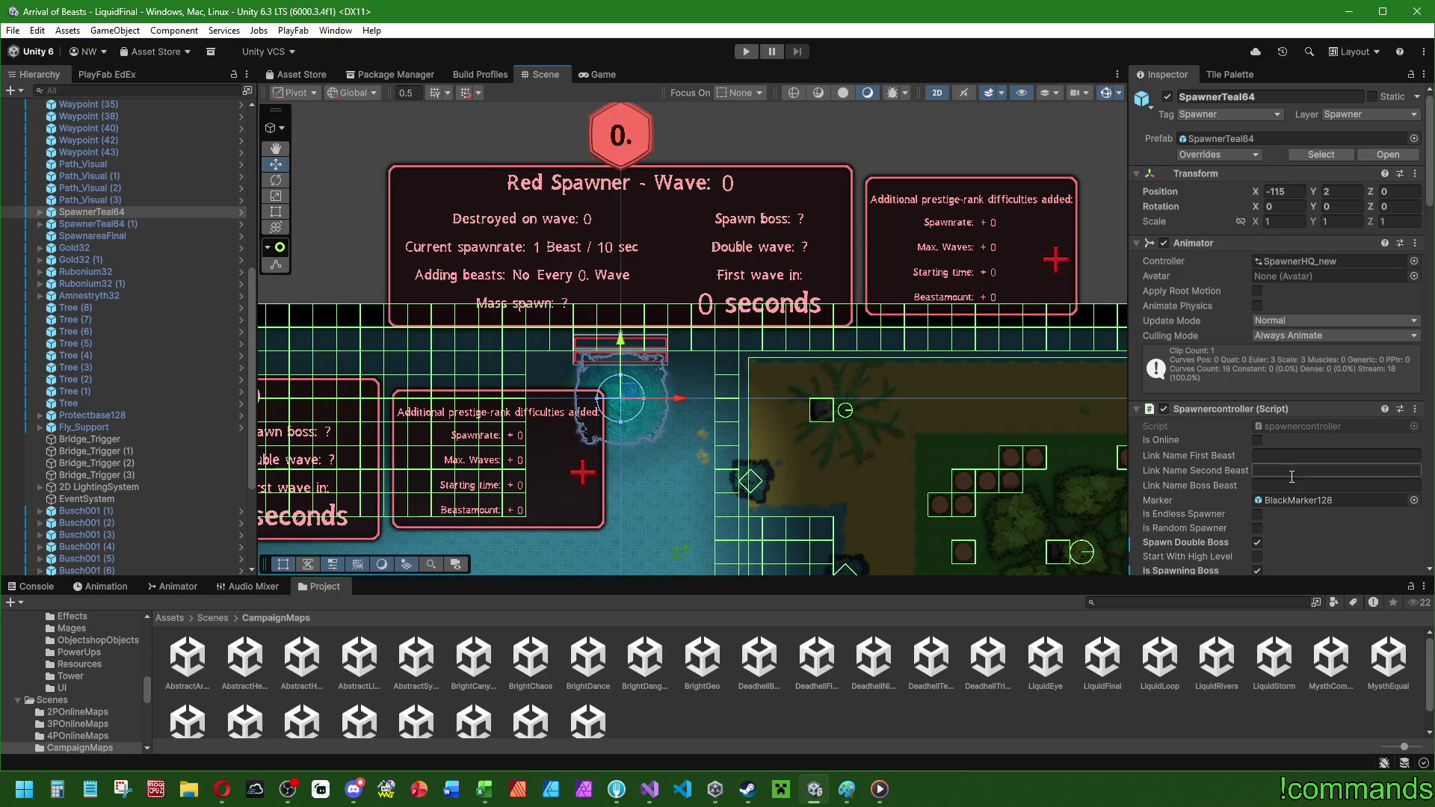
scroll(1229, 461, down, 5)
scroll(1228, 460, down, 2)
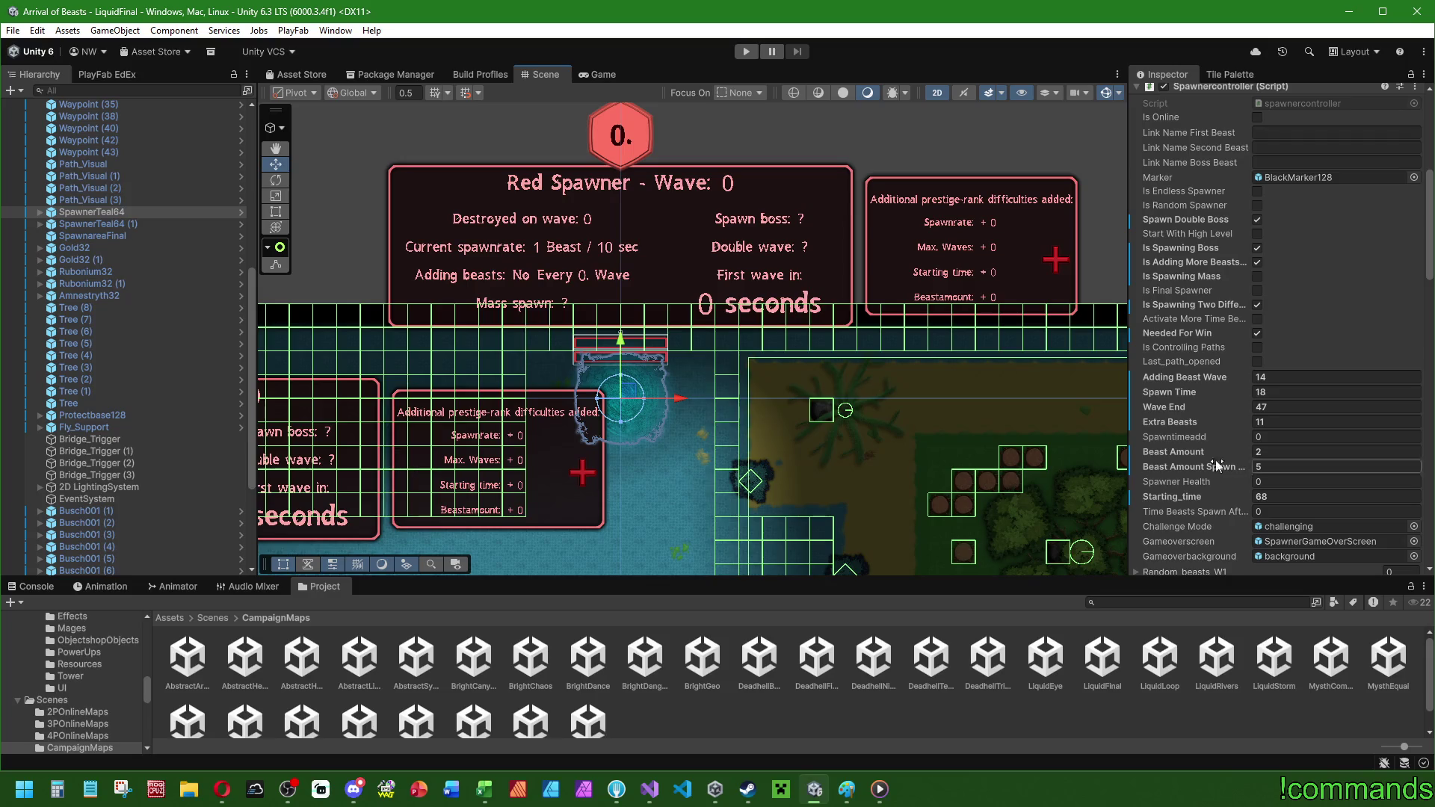